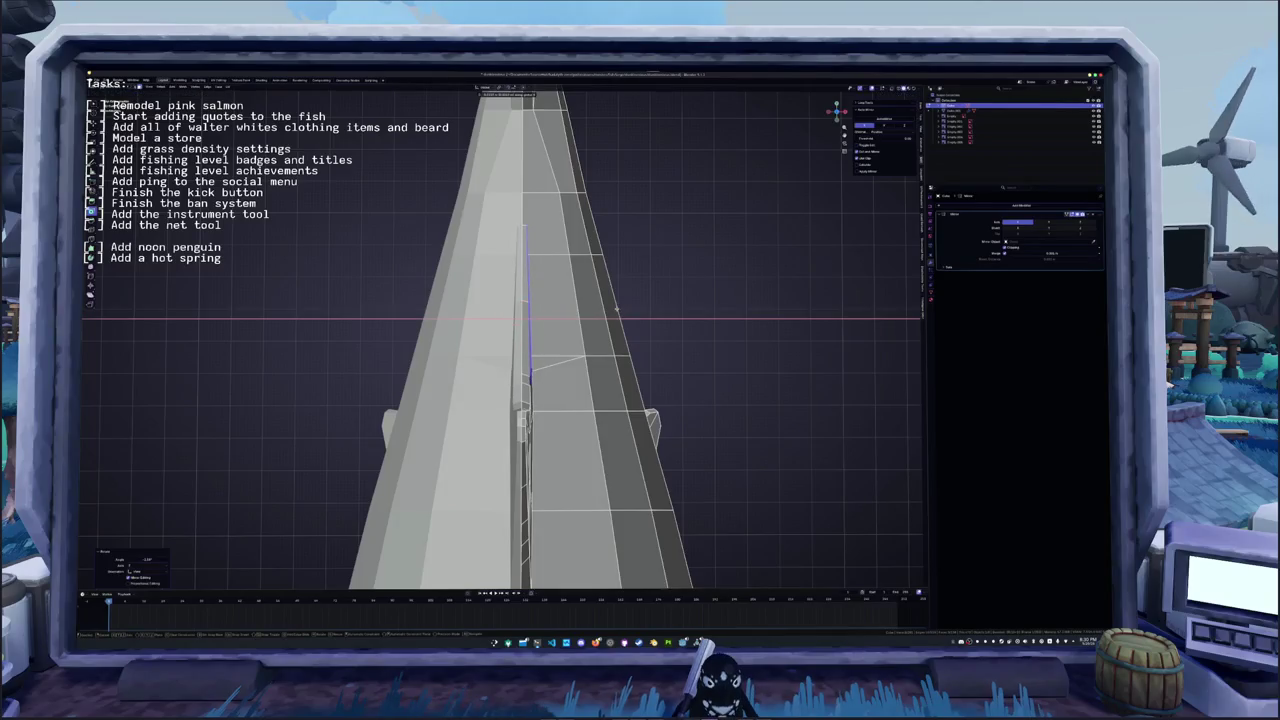
- Nudge the selected fin edge slightly along the X axis, twice
{"action": "key", "text": "g"}
{"action": "key", "text": "x"}
{"action": "left_click", "coordinate": [617, 310]}
{"action": "key", "text": "g"}
{"action": "key", "text": "x"}
{"action": "left_click", "coordinate": [616, 310]}
- Raise the dorsal fin's tip vertex upward
{"action": "mouse_move", "coordinate": [616, 310]}
{"action": "middle_mouse_down"}
{"action": "mouse_move", "coordinate": [560, 340]}
{"action": "mouse_move", "coordinate": [440, 450]}
{"action": "middle_mouse_up"}
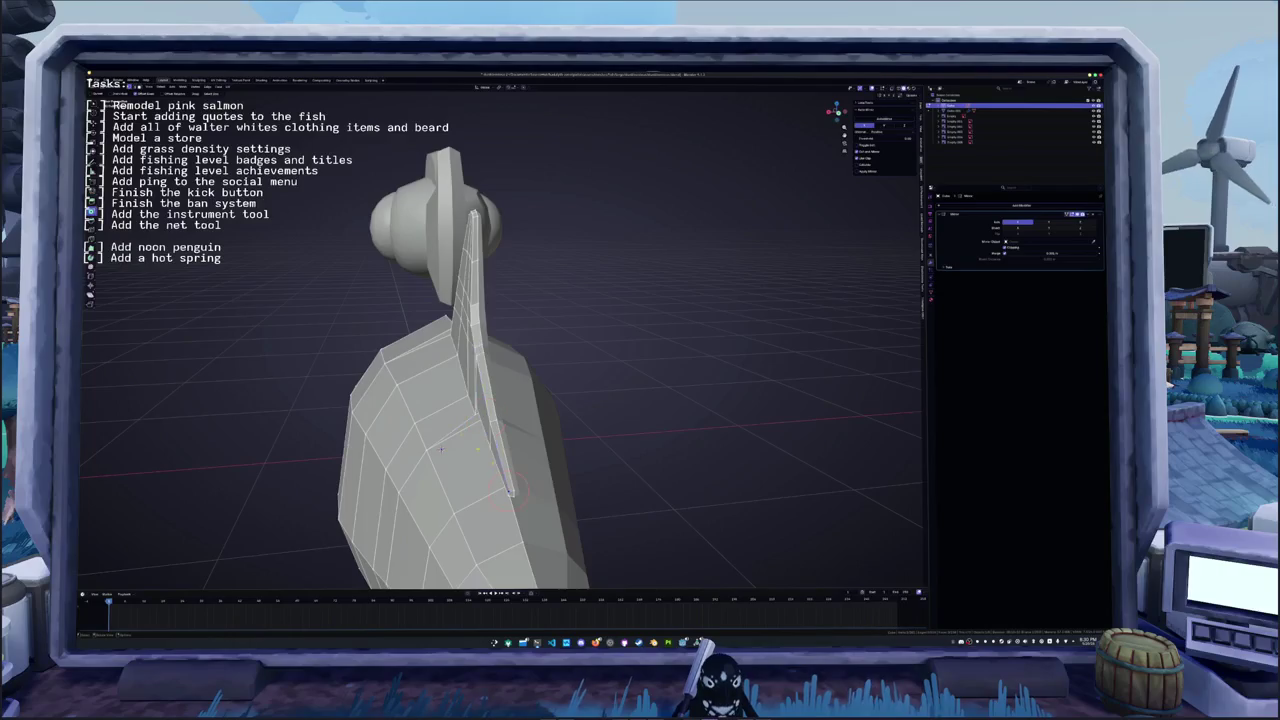
{"action": "middle_click_drag", "start_coordinate": [440, 450], "coordinate": [292, 582]}
{"action": "left_click_drag", "start_coordinate": [569, 454], "coordinate": [477, 354]}
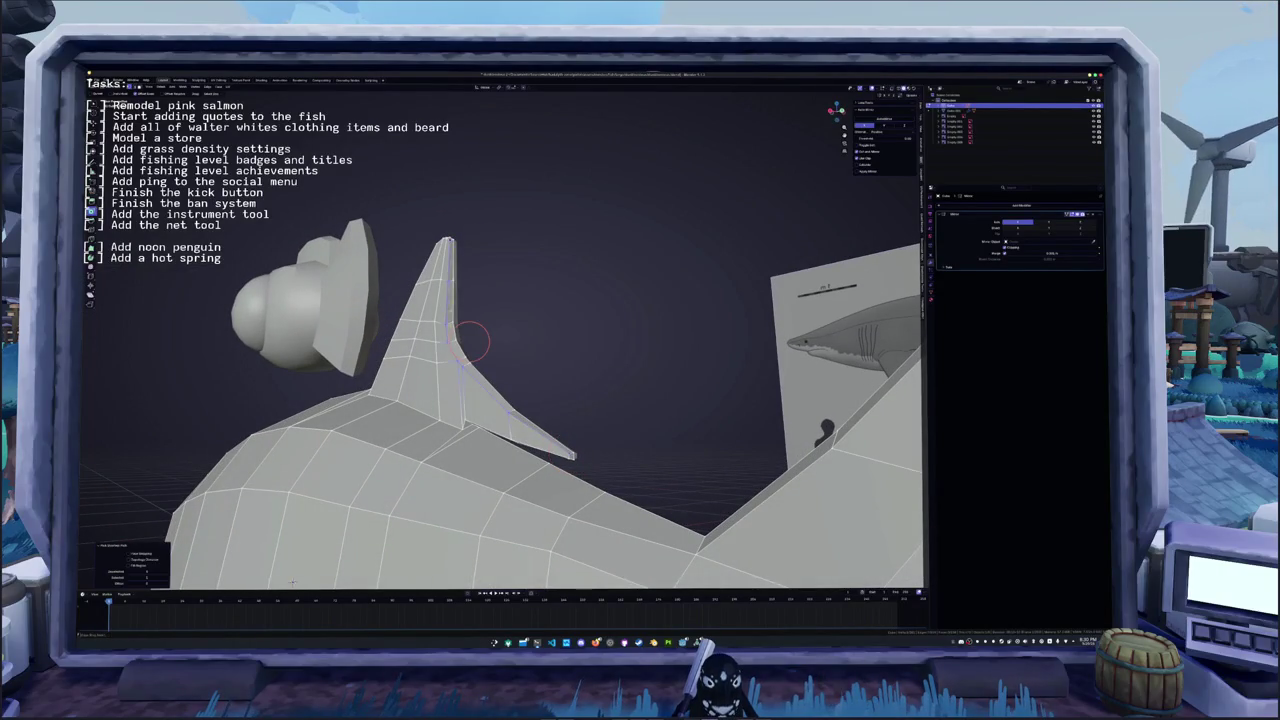
{"action": "middle_click_drag", "start_coordinate": [477, 354], "coordinate": [468, 337]}
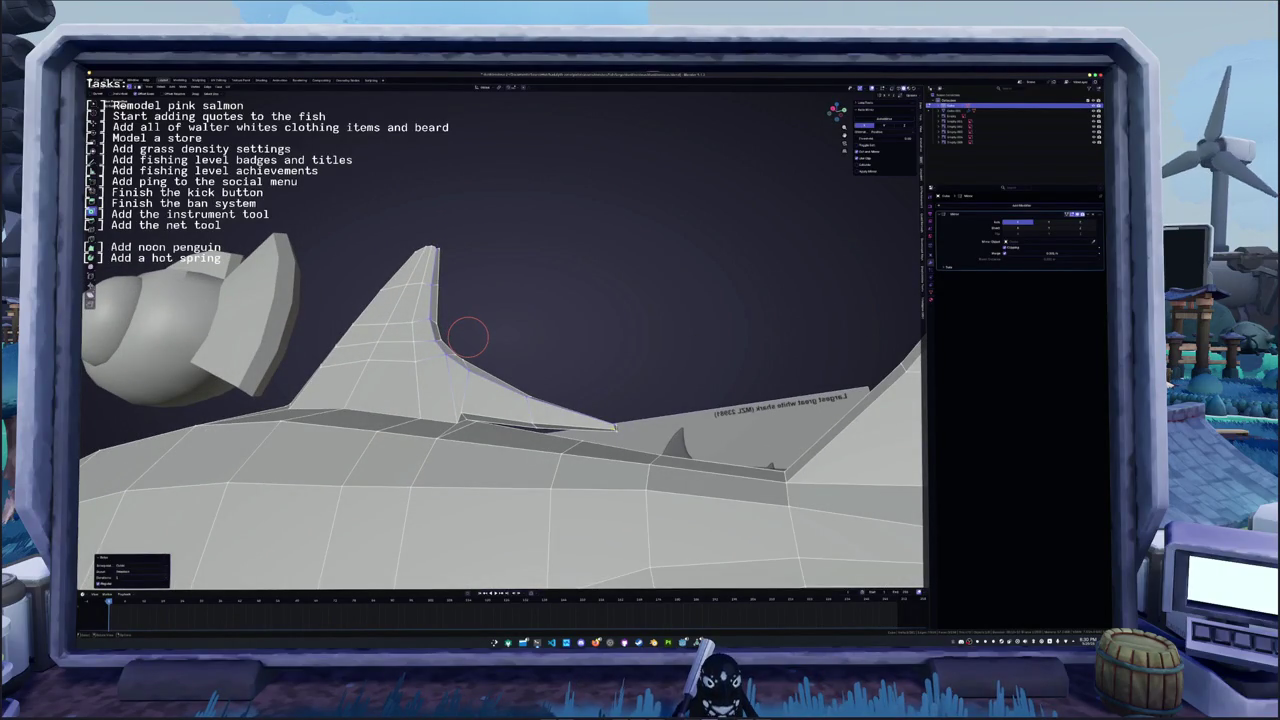
- Shift the fin's trailing vertex back to match the reference images
{"action": "left_click", "coordinate": [614, 424]}
{"action": "left_click_drag", "start_coordinate": [614, 424], "coordinate": [515, 421]}
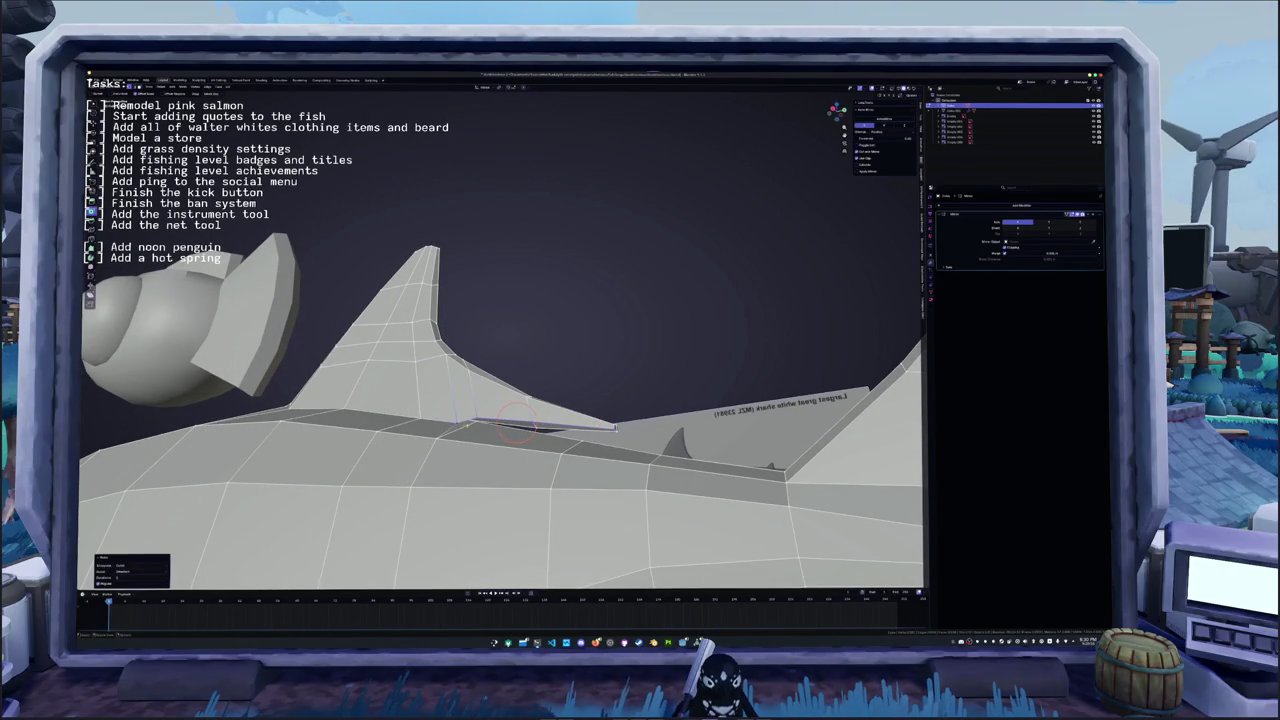
{"action": "mouse_move", "coordinate": [516, 424]}
{"action": "middle_mouse_down"}
{"action": "mouse_move", "coordinate": [520, 444]}
{"action": "mouse_move", "coordinate": [470, 430]}
{"action": "middle_mouse_up"}
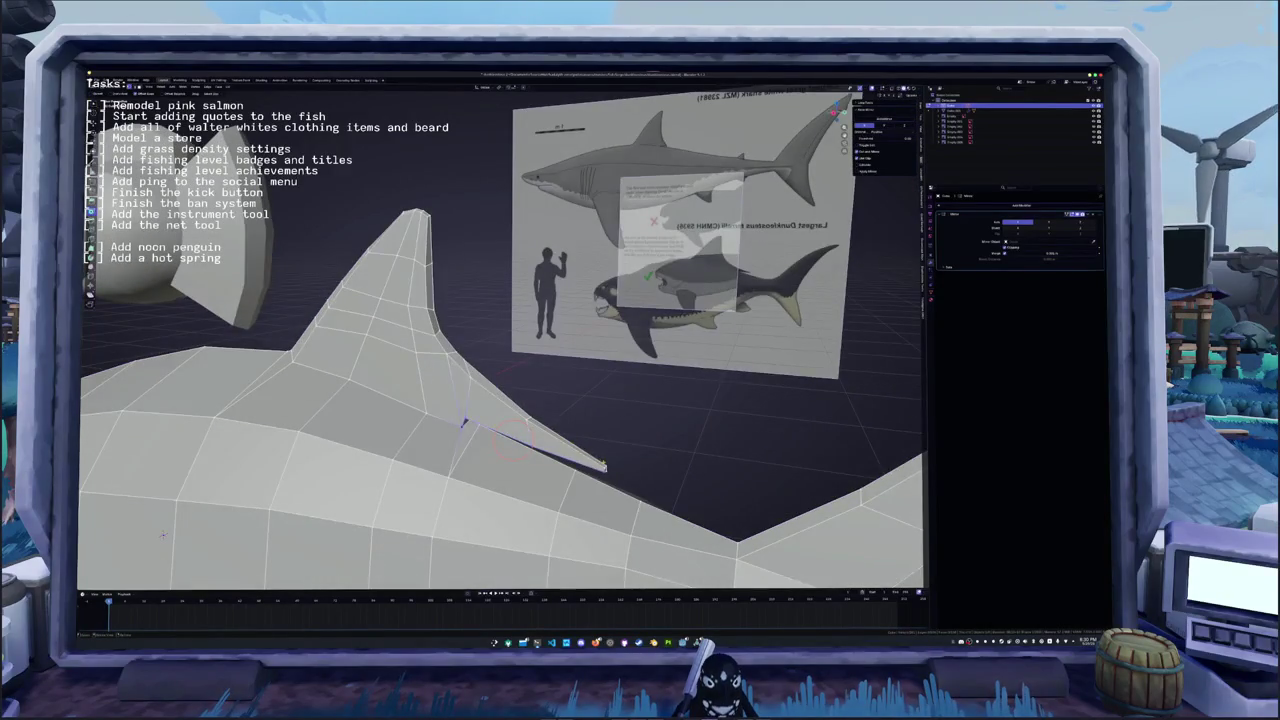
{"action": "middle_click_drag", "start_coordinate": [608, 543], "coordinate": [584, 474]}
- Select the fin's trailing edge and the vertex at its front base
{"action": "left_click", "coordinate": [470, 332]}
{"action": "middle_click_drag", "start_coordinate": [475, 333], "coordinate": [617, 300]}
{"action": "left_click", "coordinate": [405, 362]}
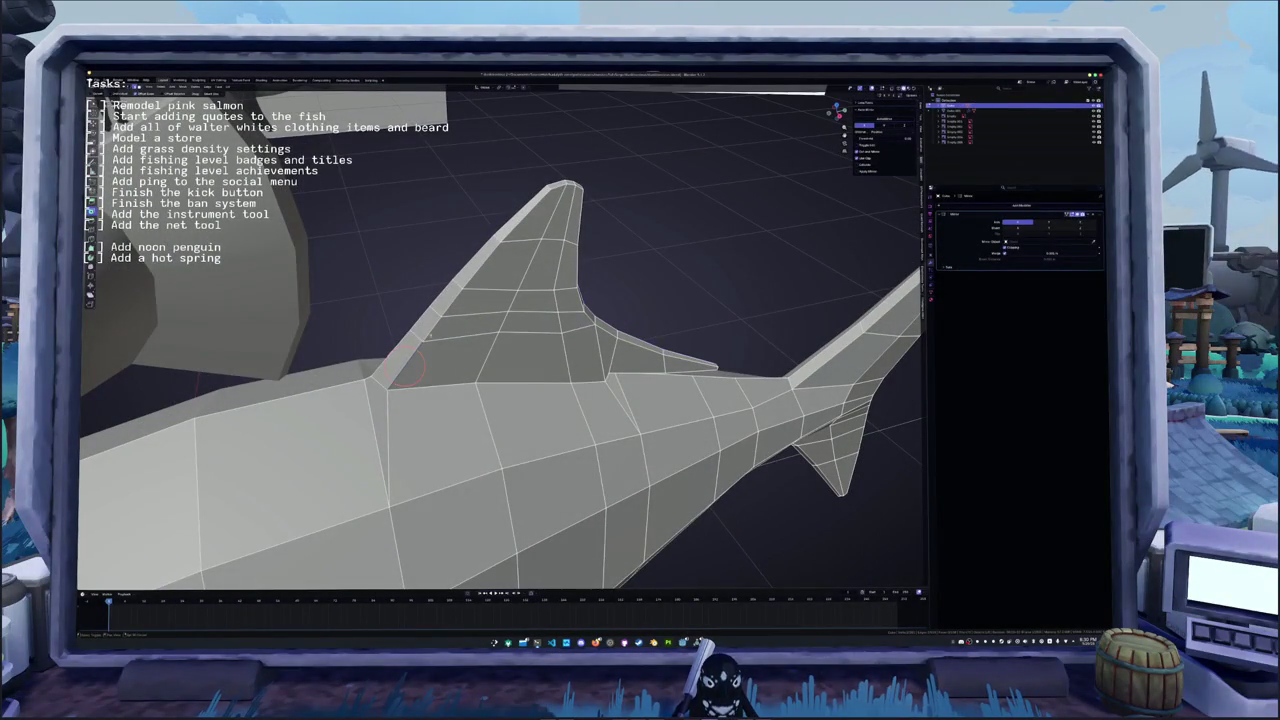
- Select the shortest vertex path along the dorsal fin's base
{"action": "left_click", "coordinate": [419, 349]}
{"action": "mouse_move", "coordinate": [419, 349]}
{"action": "middle_mouse_down"}
{"action": "mouse_move", "coordinate": [447, 289]}
{"action": "mouse_move", "coordinate": [412, 349]}
{"action": "mouse_move", "coordinate": [549, 272]}
{"action": "mouse_move", "coordinate": [600, 300]}
{"action": "mouse_move", "coordinate": [509, 382]}
{"action": "mouse_move", "coordinate": [560, 350]}
{"action": "mouse_move", "coordinate": [560, 330]}
{"action": "middle_mouse_up"}
{"action": "left_click", "coordinate": [412, 350], "text": "ctrl"}
- Preview the whole fish outside Edit Mode, then return to its mesh
{"action": "key", "text": "Tab"}
{"action": "scroll", "coordinate": [600, 300], "scroll_direction": "down", "scroll_amount": 3}
{"action": "right_click", "coordinate": [509, 382]}
{"action": "key", "text": "Tab"}
{"action": "scroll", "coordinate": [560, 350], "scroll_direction": "up", "scroll_amount": 4}
{"action": "scroll", "coordinate": [576, 342], "scroll_direction": "up", "scroll_amount": 2}
{"action": "scroll", "coordinate": [576, 342], "scroll_direction": "down", "scroll_amount": 3}
{"action": "scroll", "coordinate": [560, 330], "scroll_direction": "up", "scroll_amount": 4}
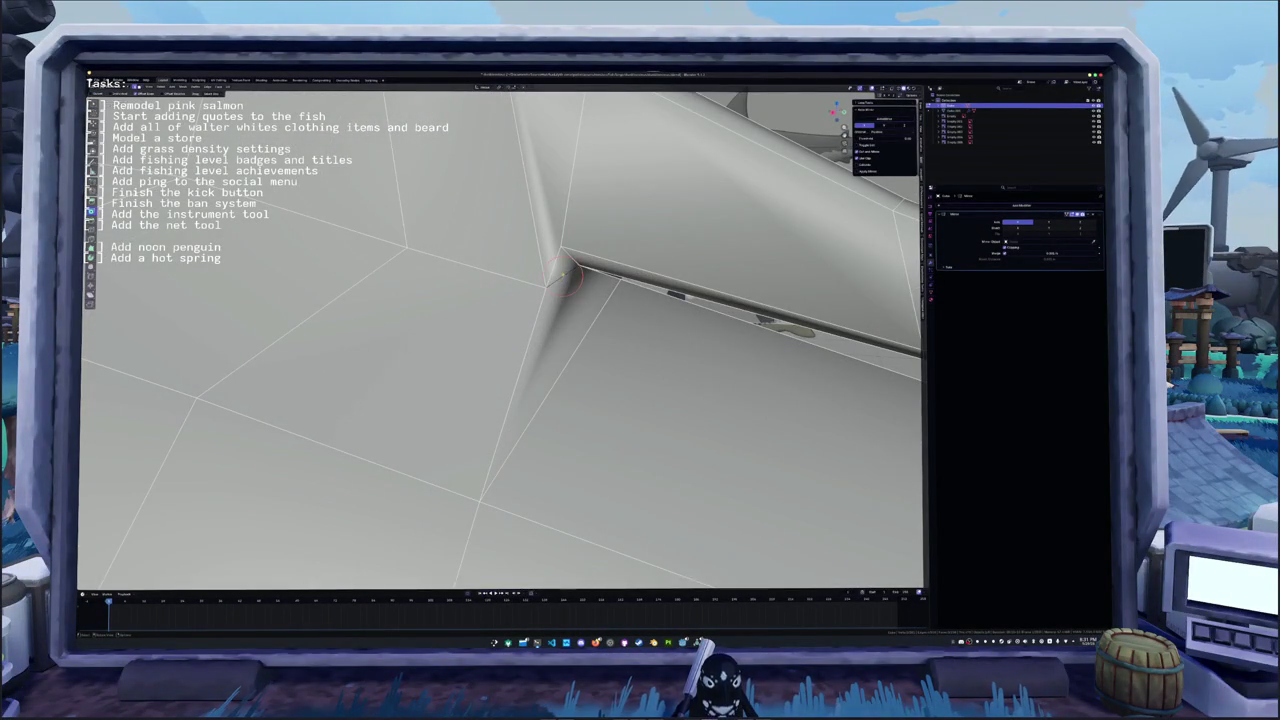
- Apply a vertex operation at the fin crease and check the shading
{"action": "right_click", "coordinate": [550, 275]}
{"action": "left_click", "coordinate": [545, 372]}
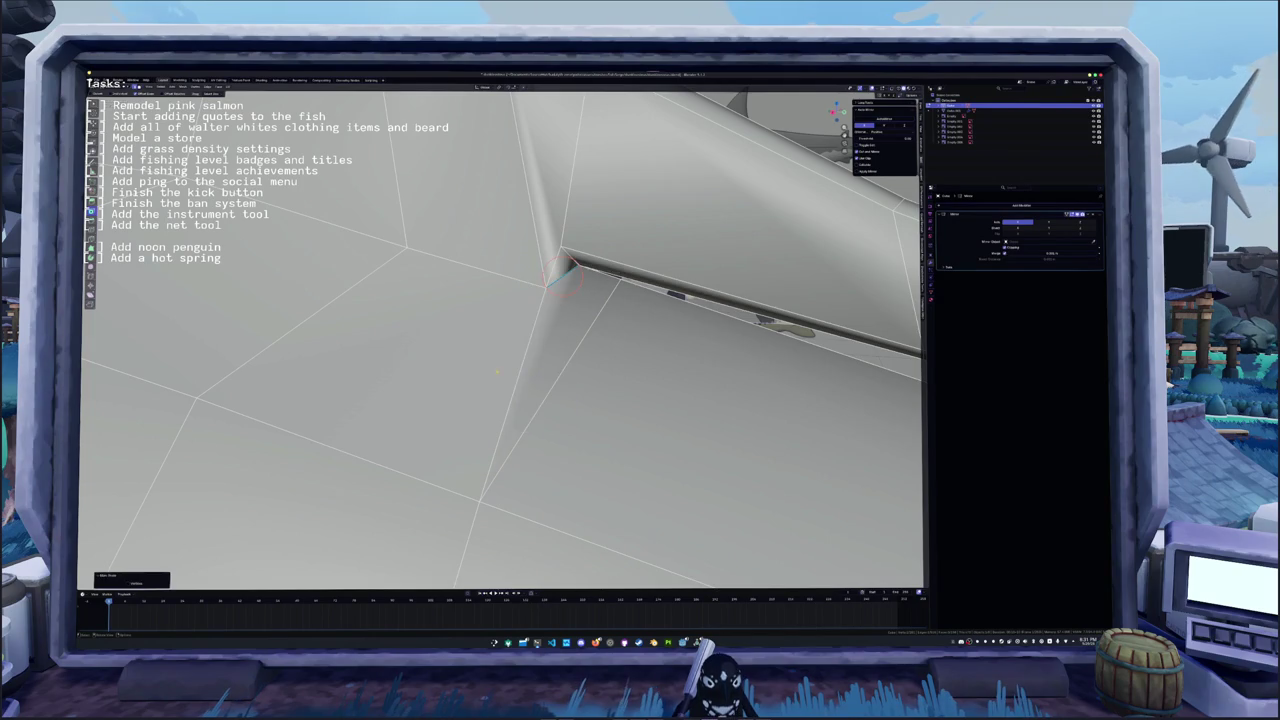
{"action": "middle_click_drag", "start_coordinate": [497, 372], "coordinate": [506, 371]}
{"action": "key", "text": "Tab"}
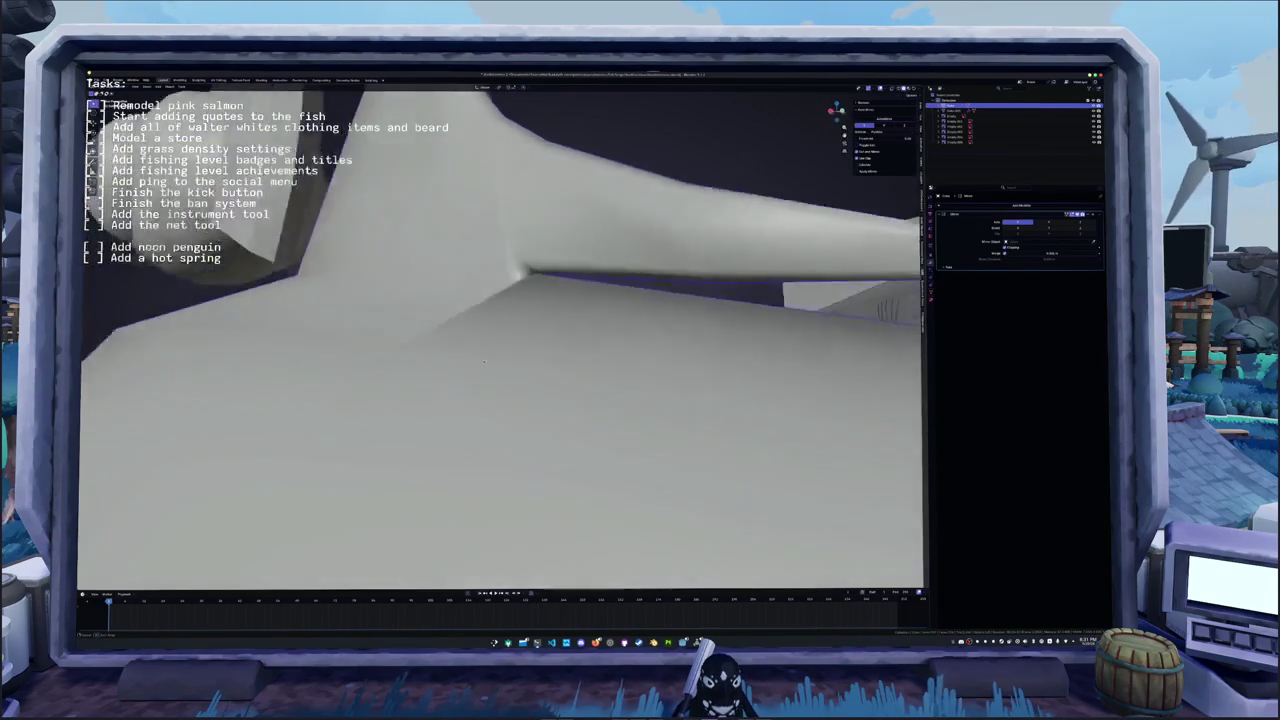
{"action": "scroll", "coordinate": [485, 362], "scroll_direction": "down", "scroll_amount": 3}
{"action": "key", "text": "Tab"}
- Review the fin base against the shark reference image, ending outside Edit Mode
{"action": "right_click", "coordinate": [505, 283]}
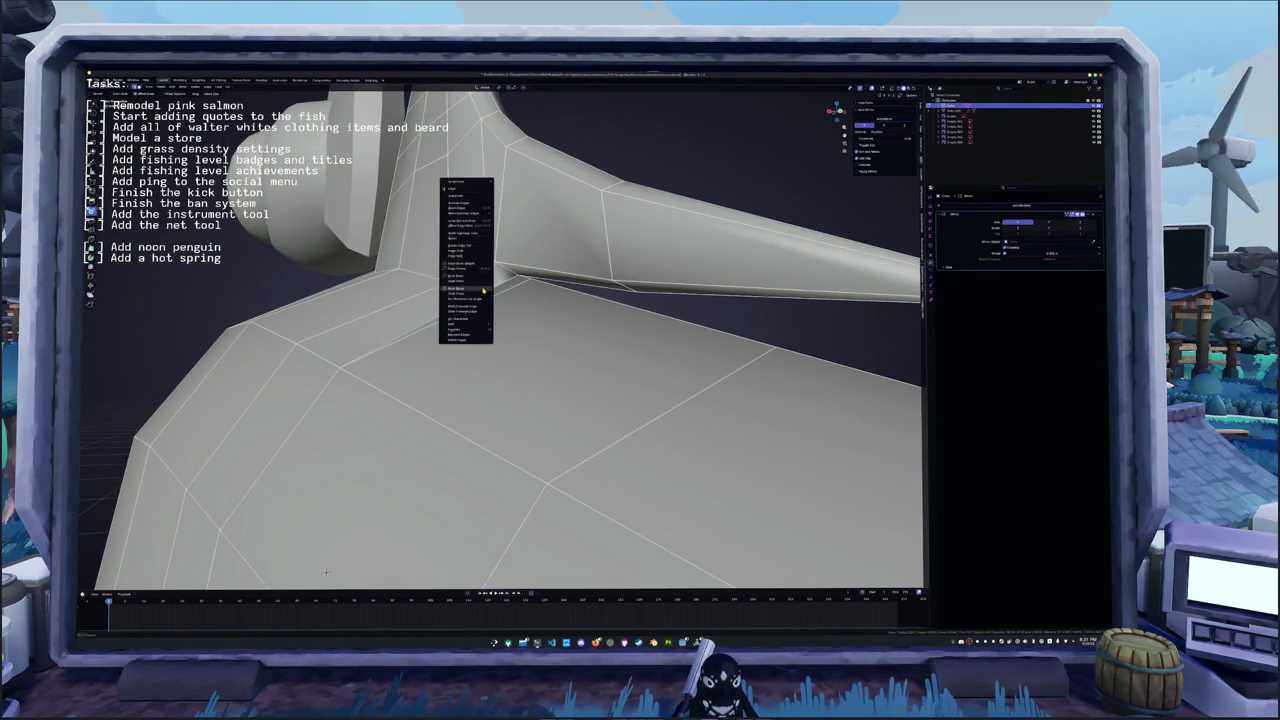
{"action": "left_click", "coordinate": [471, 277]}
{"action": "key", "text": "Tab"}
{"action": "mouse_move", "coordinate": [471, 277]}
{"action": "middle_mouse_down"}
{"action": "mouse_move", "coordinate": [490, 340]}
{"action": "mouse_move", "coordinate": [509, 347]}
{"action": "mouse_move", "coordinate": [585, 330]}
{"action": "mouse_move", "coordinate": [620, 262]}
{"action": "middle_mouse_up"}
{"action": "scroll", "coordinate": [509, 347], "scroll_direction": "down", "scroll_amount": 3}
{"action": "key", "text": "Tab"}
{"action": "key", "text": "Tab"}
{"action": "key", "text": "Tab"}
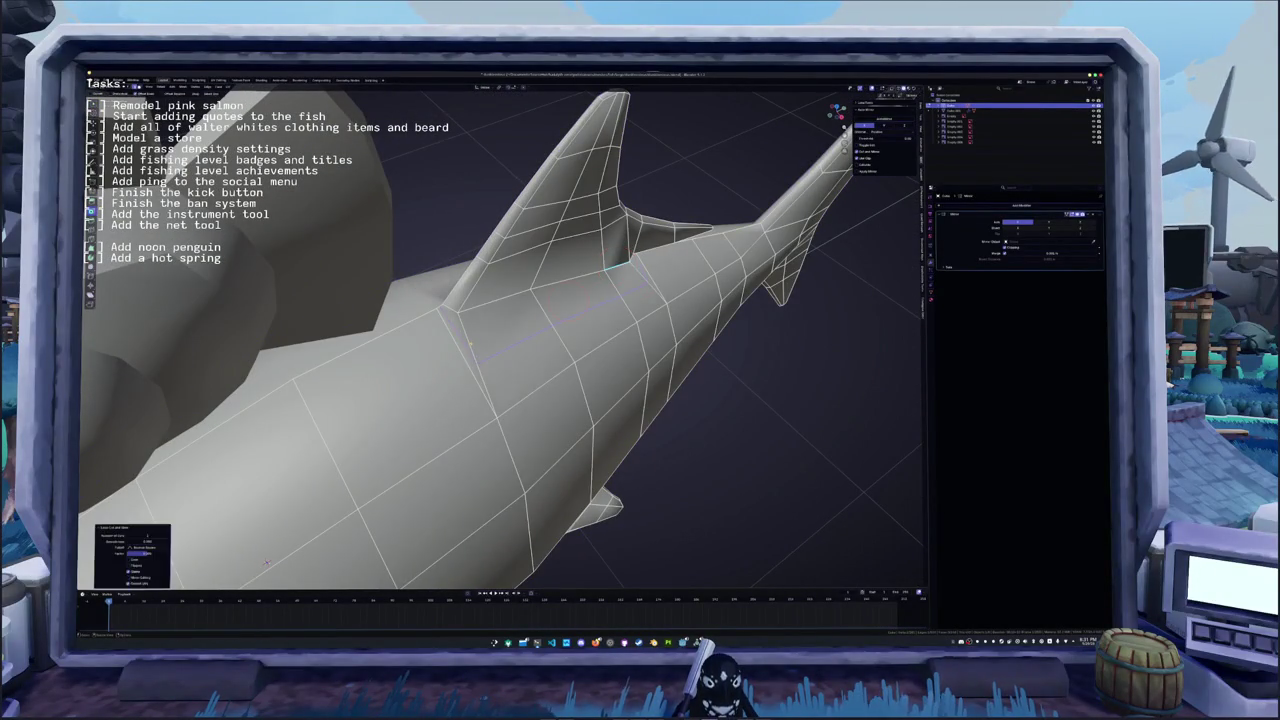
{"action": "key", "text": "Tab"}
{"action": "key", "text": "Tab"}
- Slide the edge loop along the dorsal fin's base
{"action": "left_click", "coordinate": [520, 325], "text": "alt"}
{"action": "left_click", "coordinate": [519, 326]}
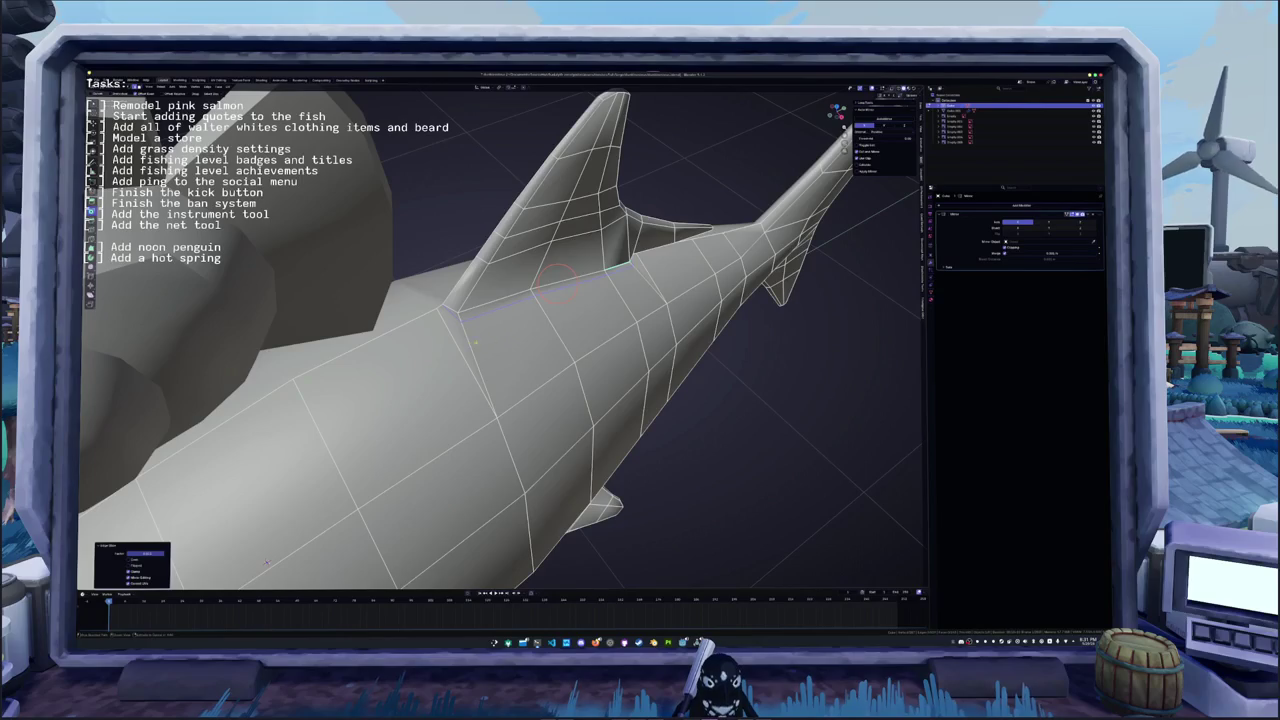
{"action": "key", "text": "Tab"}
{"action": "key", "text": "Tab"}
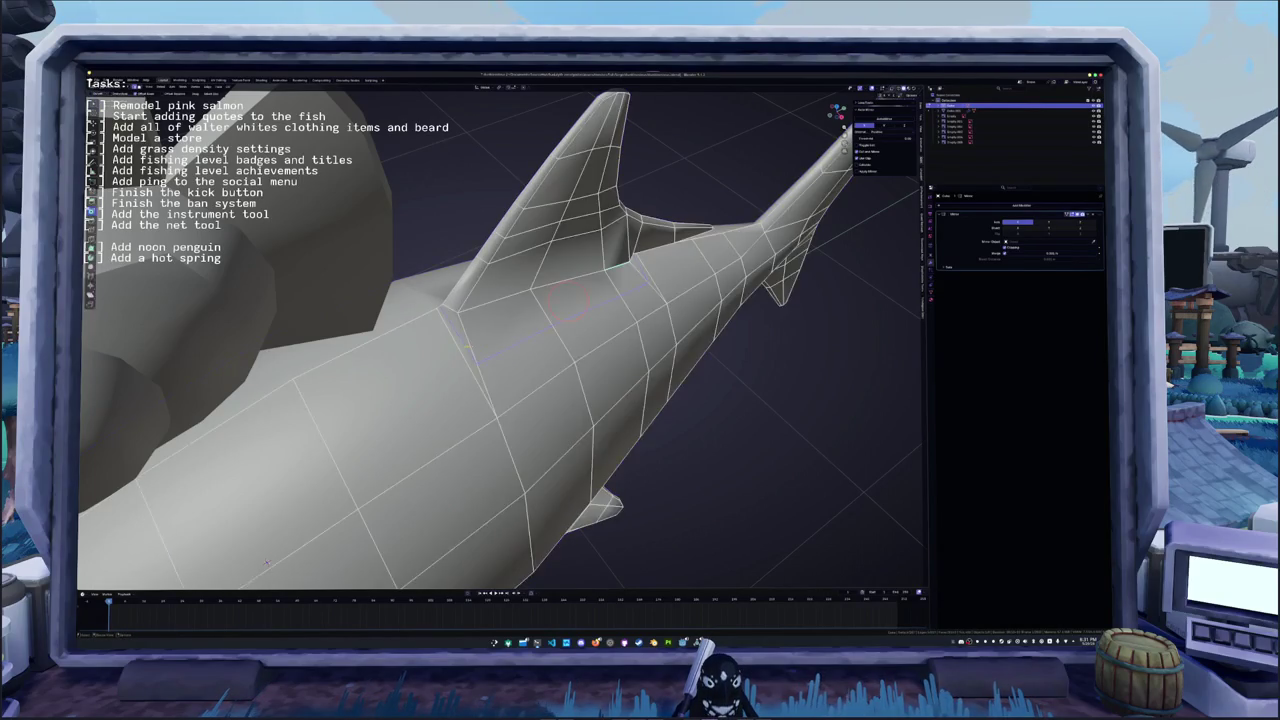
{"action": "middle_click_drag", "start_coordinate": [556, 284], "coordinate": [583, 294]}
{"action": "key", "text": "Tab"}
{"action": "key", "text": "Tab"}
- Select the edge loop along the fin crease and preview the shading
{"action": "left_click", "coordinate": [640, 250]}
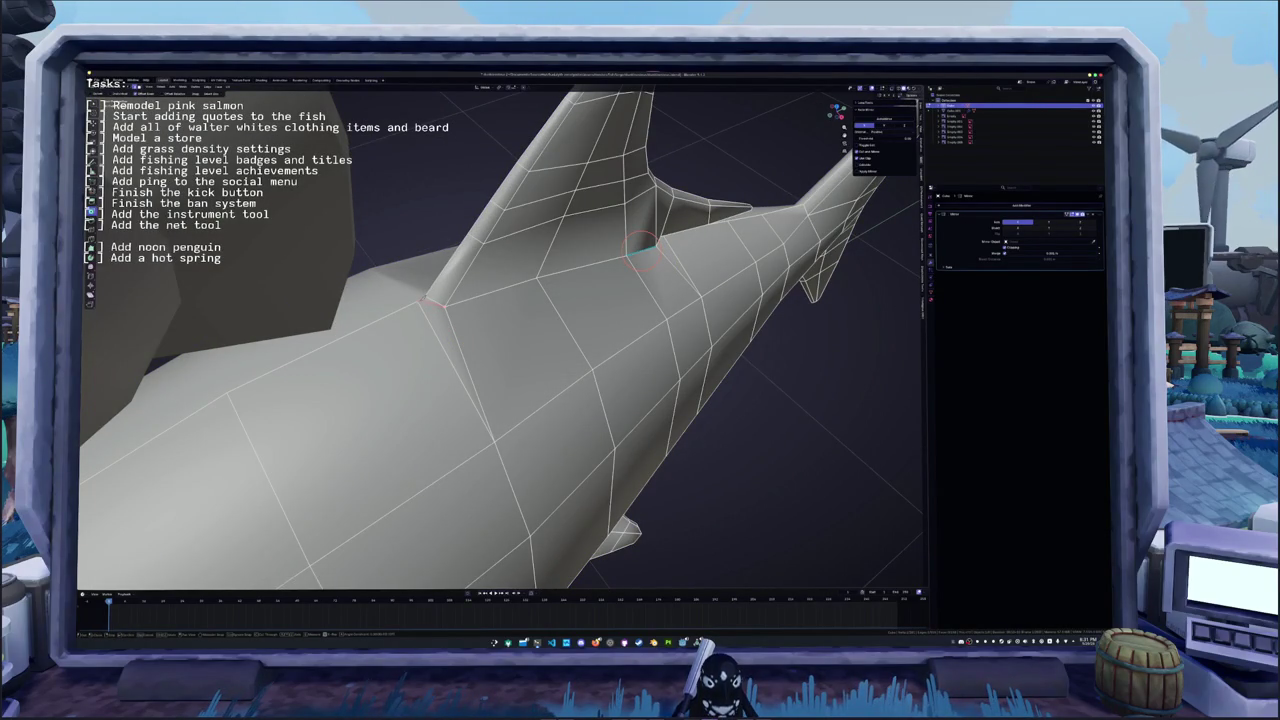
{"action": "mouse_move", "coordinate": [432, 312]}
{"action": "middle_mouse_down"}
{"action": "mouse_move", "coordinate": [188, 522]}
{"action": "mouse_move", "coordinate": [188, 508]}
{"action": "middle_mouse_up"}
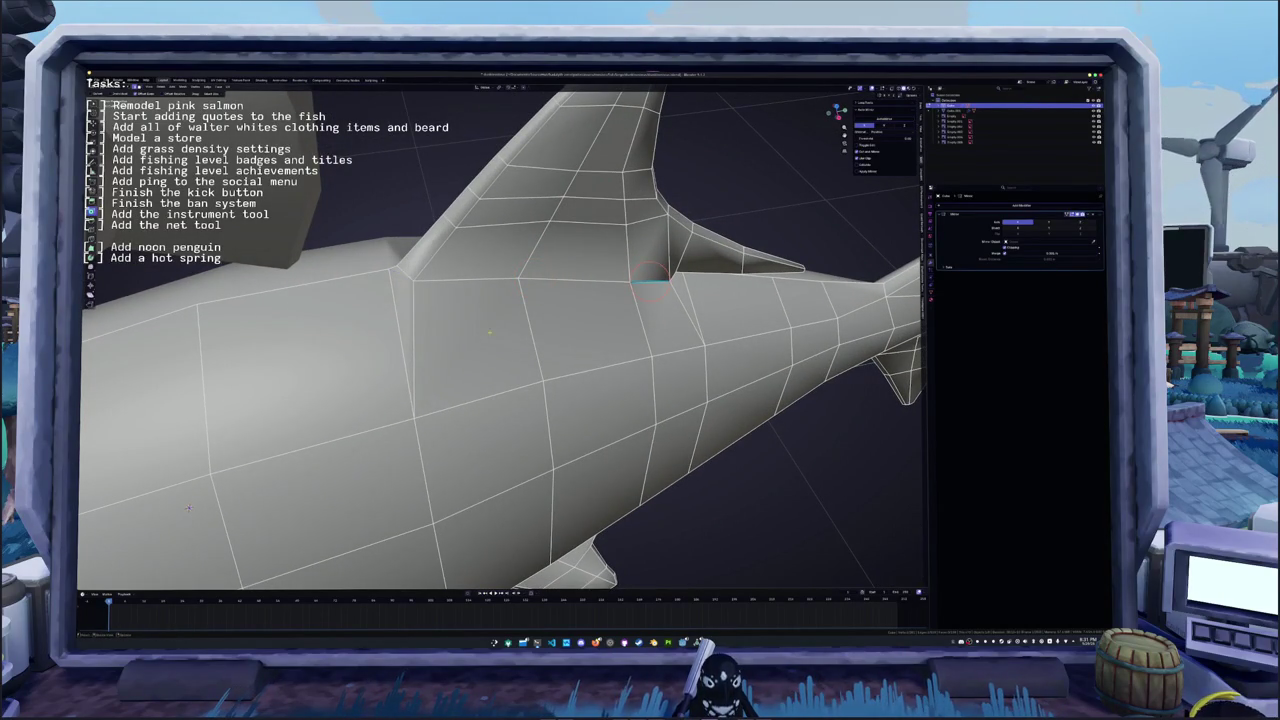
{"action": "middle_click_drag", "start_coordinate": [188, 507], "coordinate": [196, 341]}
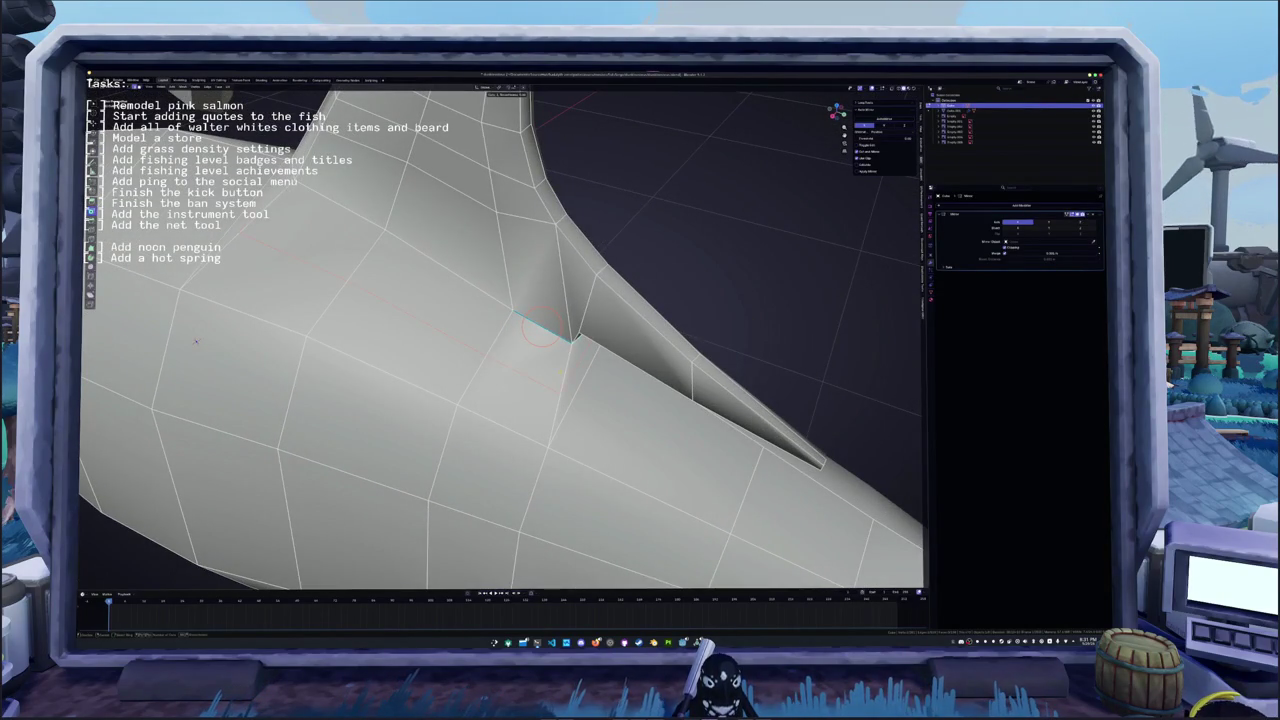
{"action": "left_click", "coordinate": [572, 336], "text": "alt"}
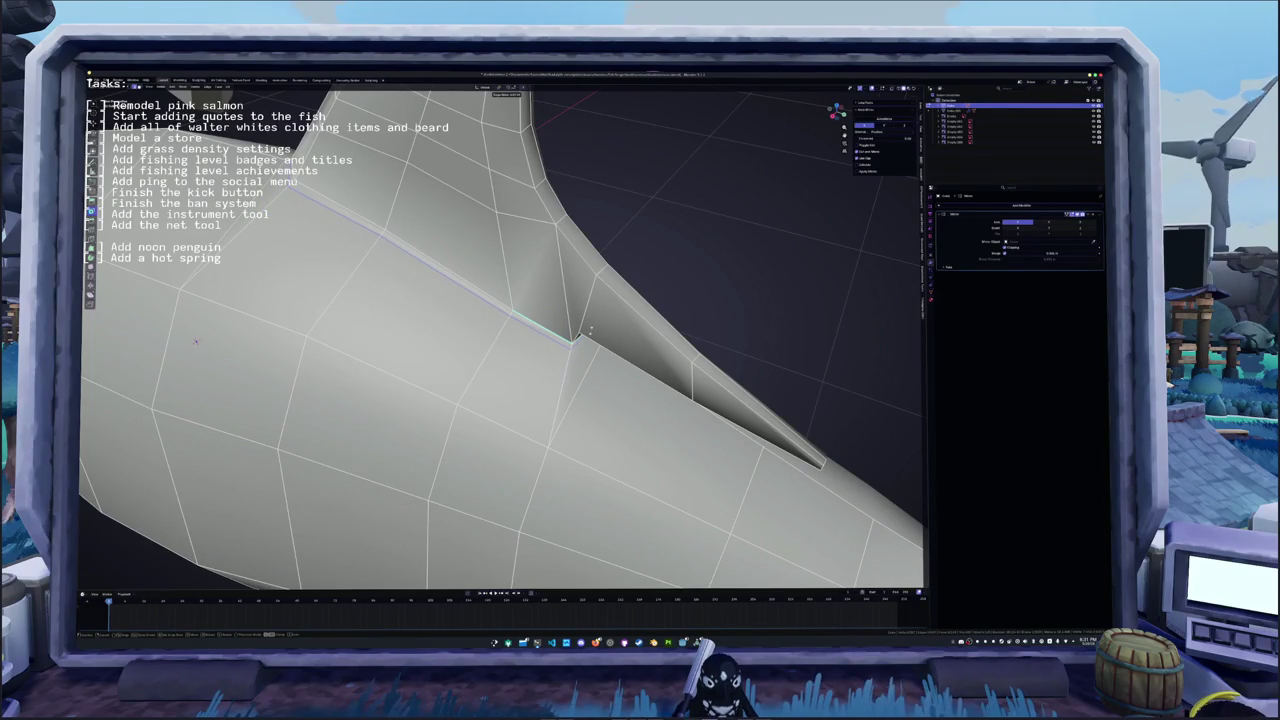
{"action": "key", "text": "Tab"}
{"action": "middle_click_drag", "start_coordinate": [196, 341], "coordinate": [119, 408]}
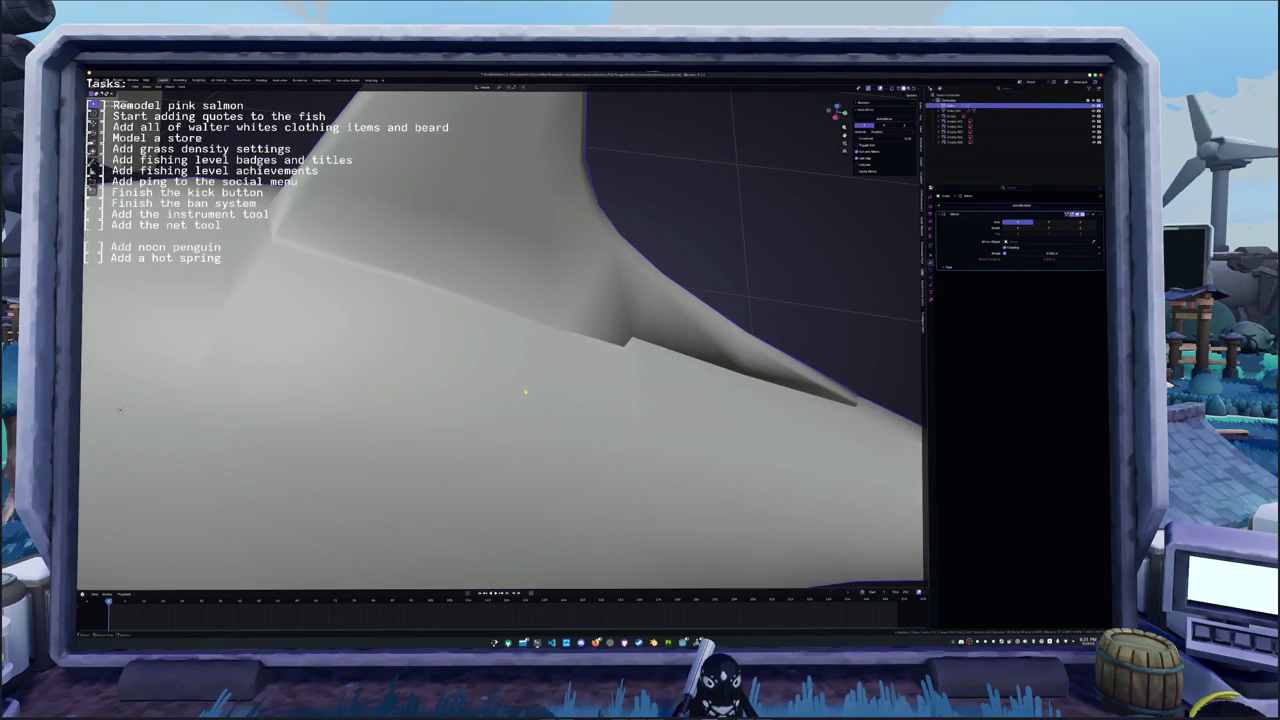
{"action": "key", "text": "Tab"}
{"action": "key", "text": "Tab"}
{"action": "key", "text": "Tab"}
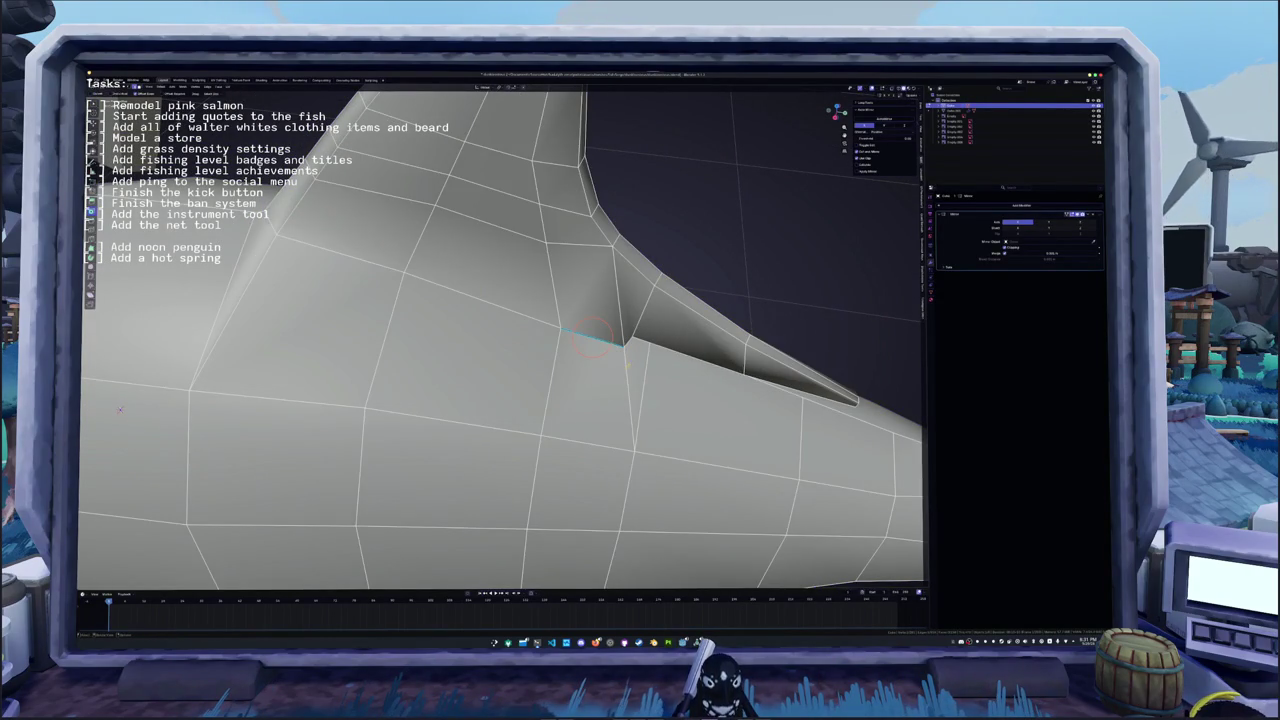
- Select the connected fin-base edge loops and Mark Sharp
{"action": "middle_click_drag", "start_coordinate": [119, 408], "coordinate": [113, 424], "text": "shift"}
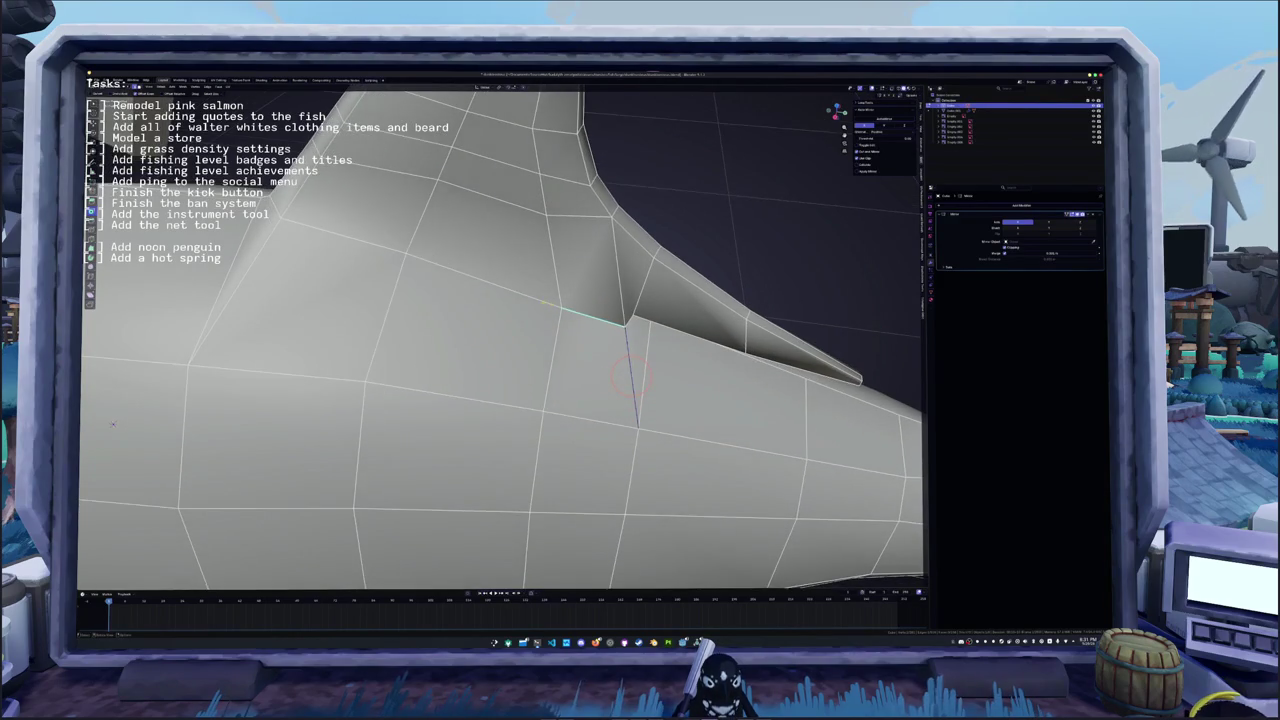
{"action": "key", "text": "shift+g"}
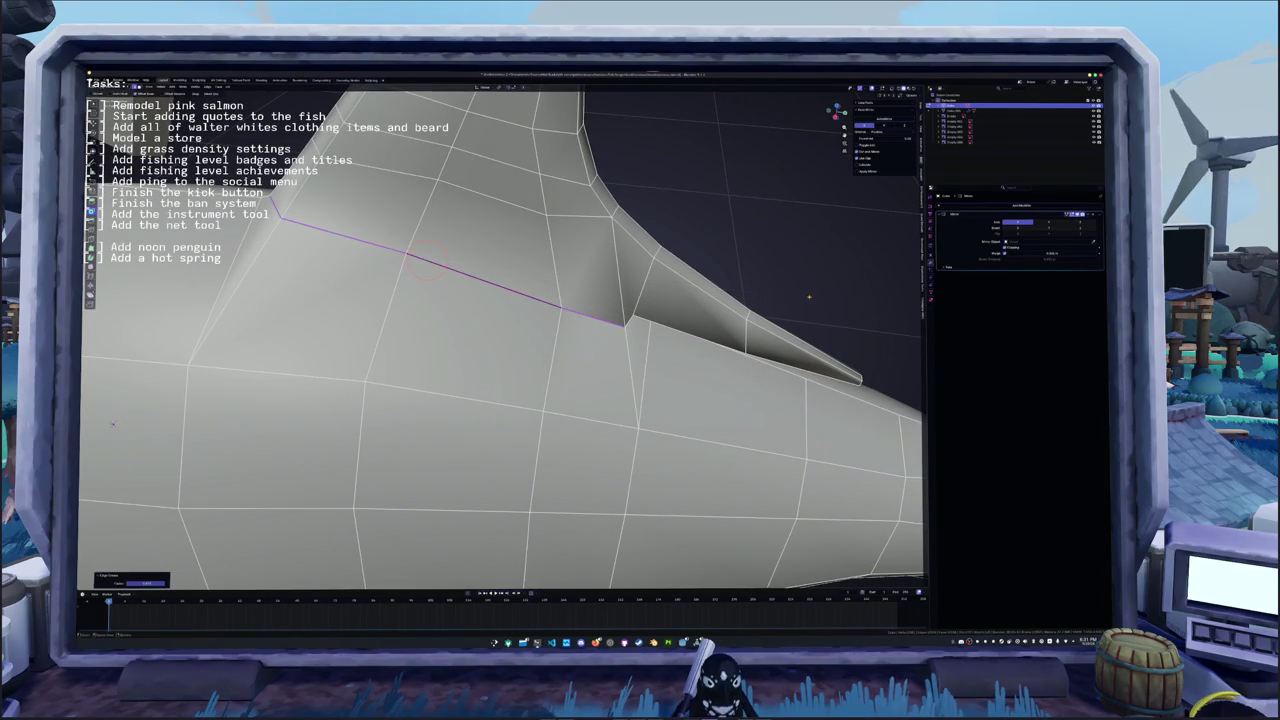
{"action": "right_click", "coordinate": [805, 294]}
{"action": "left_click", "coordinate": [782, 278]}
{"action": "scroll", "coordinate": [782, 278], "scroll_direction": "down", "scroll_amount": 5}
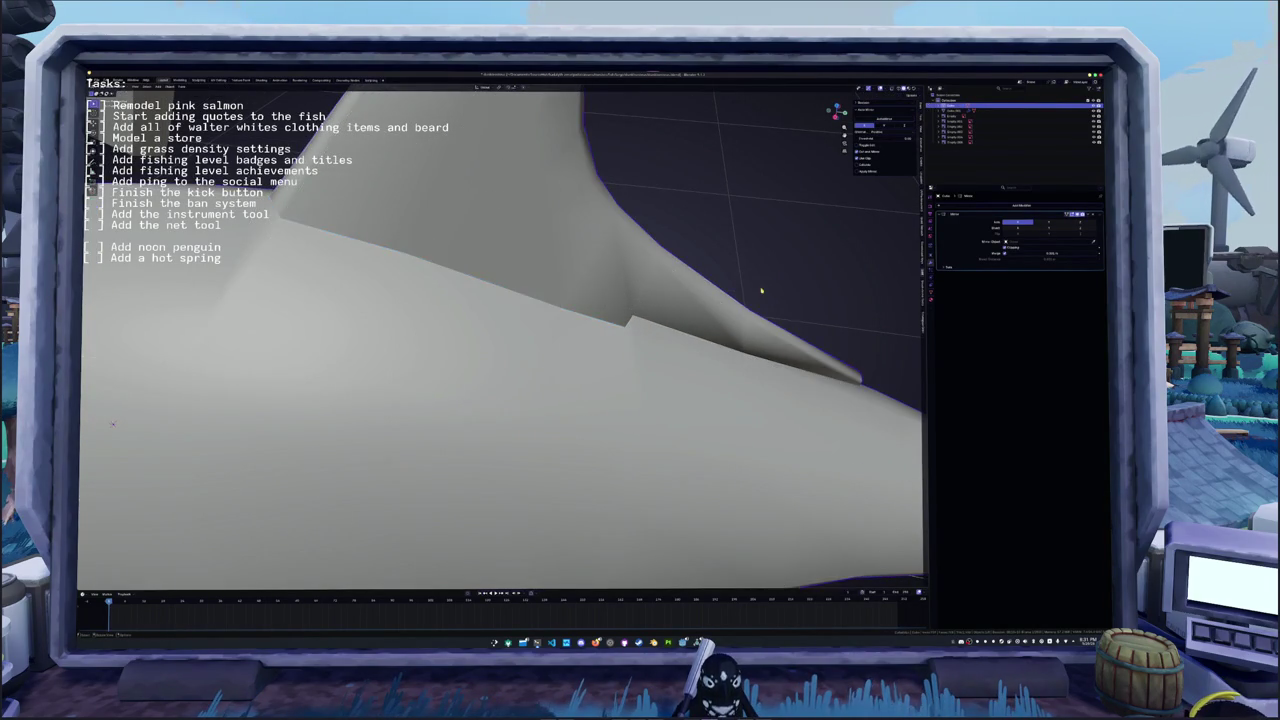
{"action": "mouse_move", "coordinate": [782, 278]}
{"action": "middle_mouse_down"}
{"action": "mouse_move", "coordinate": [507, 316]}
{"action": "mouse_move", "coordinate": [440, 300]}
{"action": "mouse_move", "coordinate": [420, 280]}
{"action": "middle_mouse_up"}
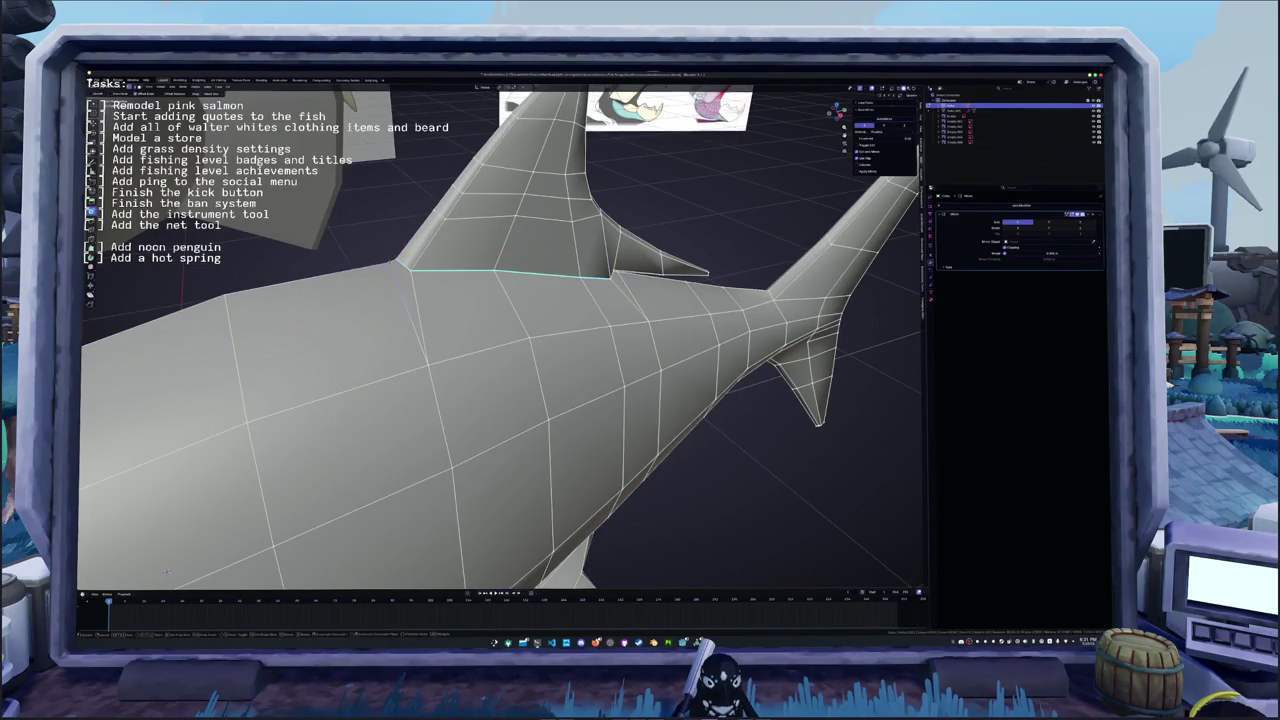
- Check the fin crease and apply an edge setting at the fin base
{"action": "key", "text": "Tab"}
{"action": "scroll", "coordinate": [400, 376], "scroll_direction": "up", "scroll_amount": 3}
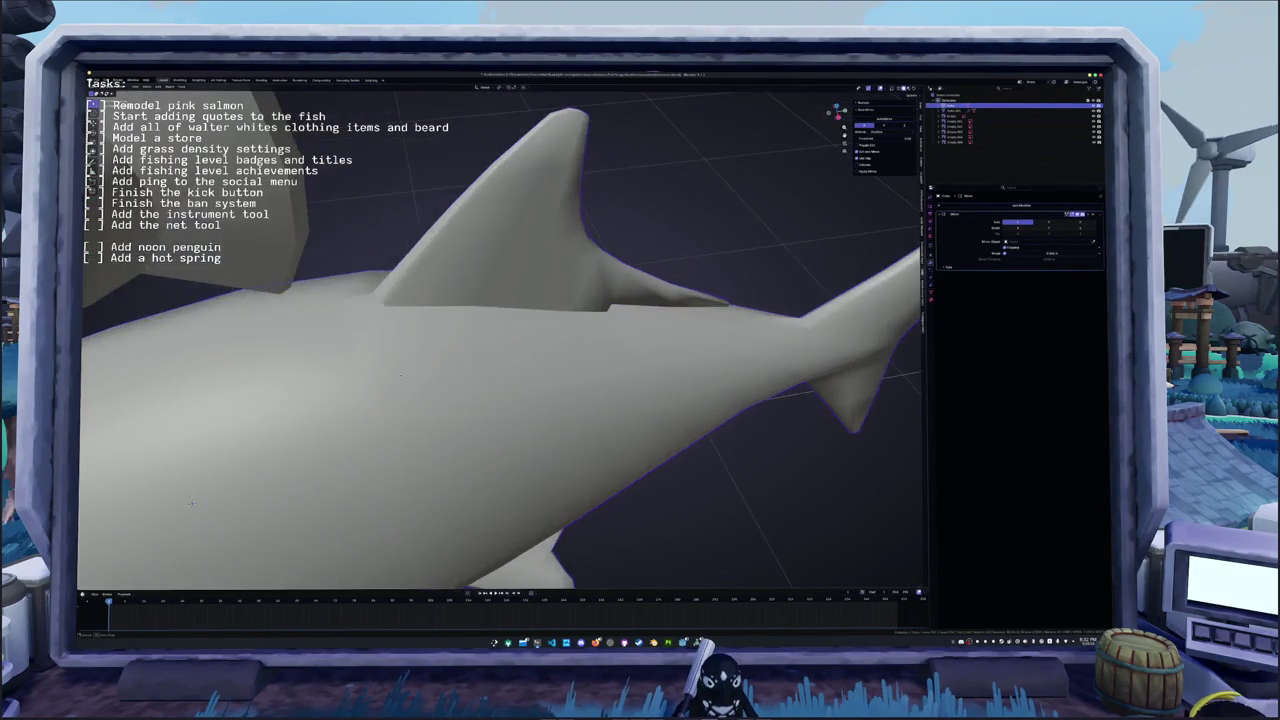
{"action": "middle_click_drag", "start_coordinate": [400, 376], "coordinate": [434, 347]}
{"action": "key", "text": "Tab"}
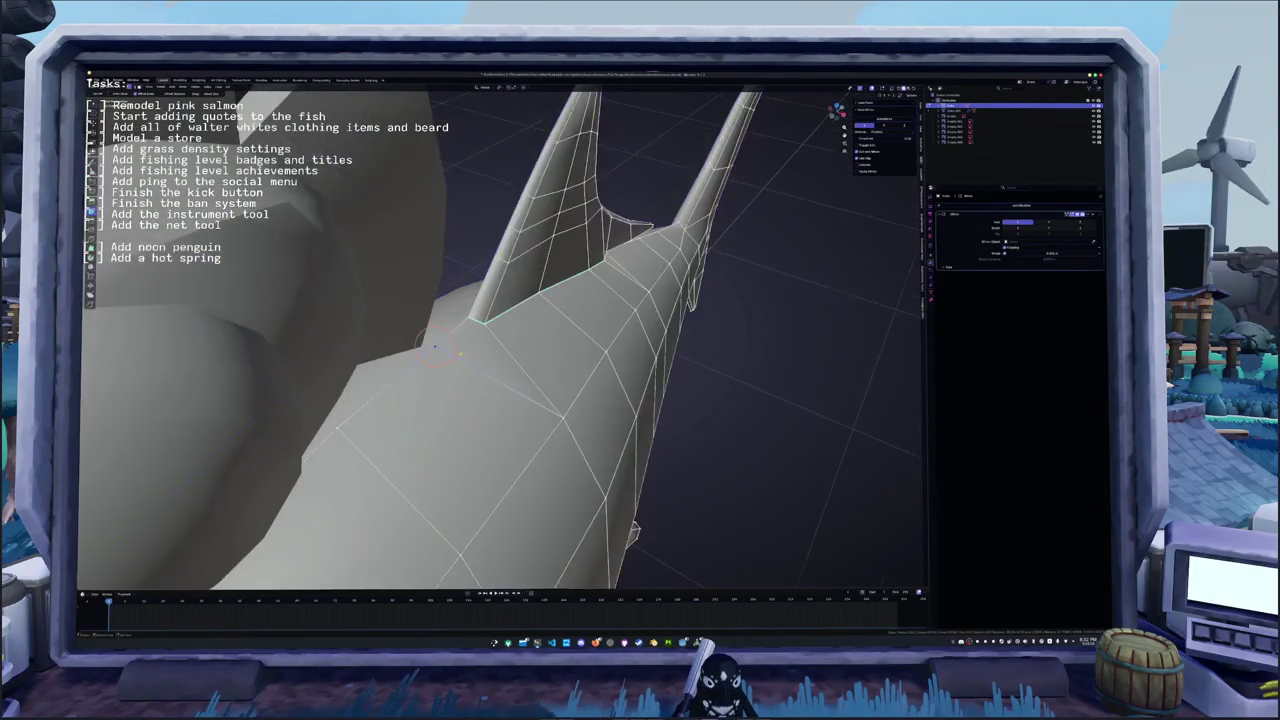
{"action": "scroll", "coordinate": [434, 346], "scroll_direction": "up", "scroll_amount": 3}
{"action": "right_click", "coordinate": [428, 303]}
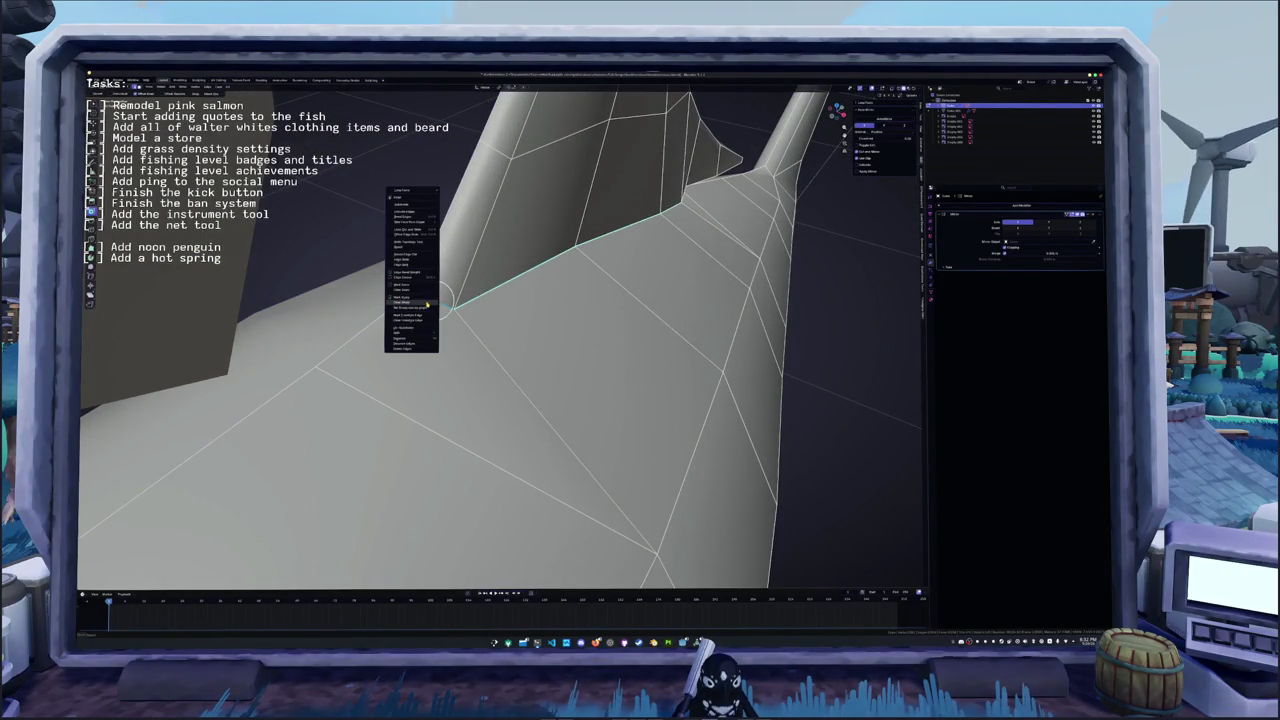
{"action": "left_click", "coordinate": [427, 303]}
- Deselect all and select the edge along the fin's front
{"action": "key", "text": "Tab"}
{"action": "mouse_move", "coordinate": [463, 349]}
{"action": "middle_mouse_down"}
{"action": "mouse_move", "coordinate": [472, 356]}
{"action": "mouse_move", "coordinate": [180, 379]}
{"action": "mouse_move", "coordinate": [112, 454]}
{"action": "middle_mouse_up"}
{"action": "key", "text": "Tab"}
{"action": "key", "text": "alt+a"}
{"action": "left_click", "coordinate": [583, 246]}
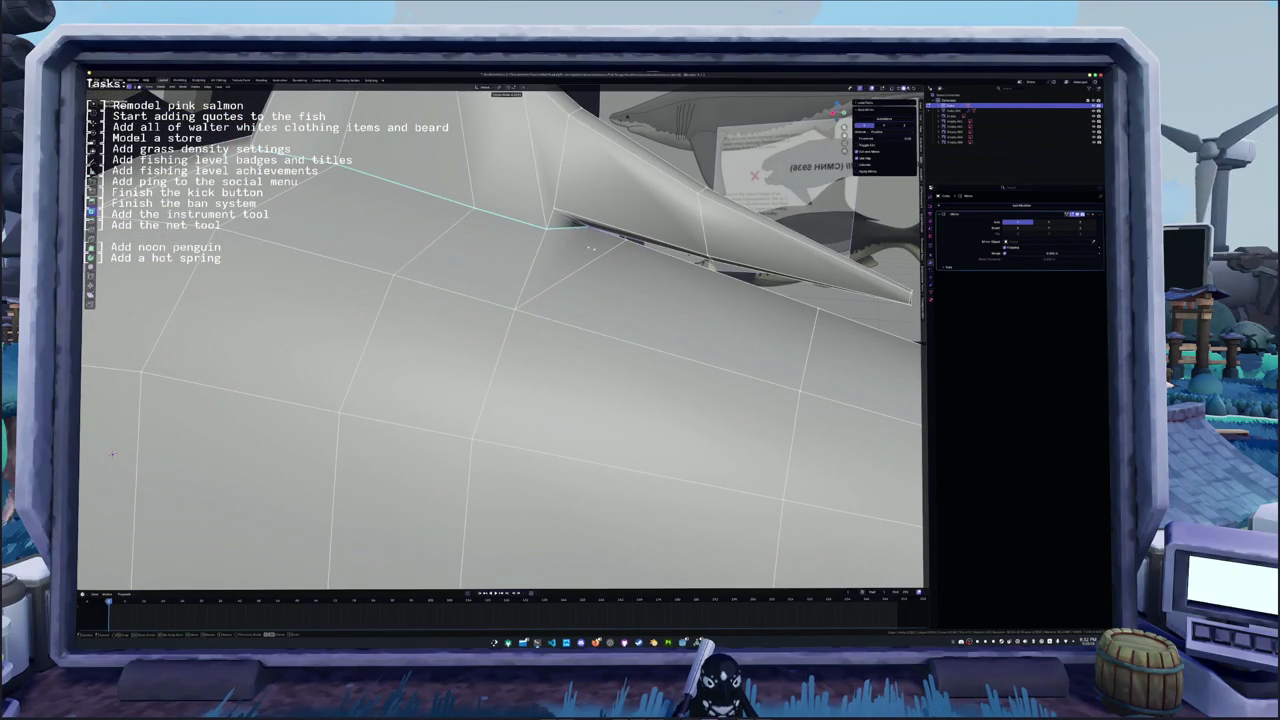
- Compare the fin with the reference image from a few angles
{"action": "middle_click_drag", "start_coordinate": [112, 454], "coordinate": [180, 400]}
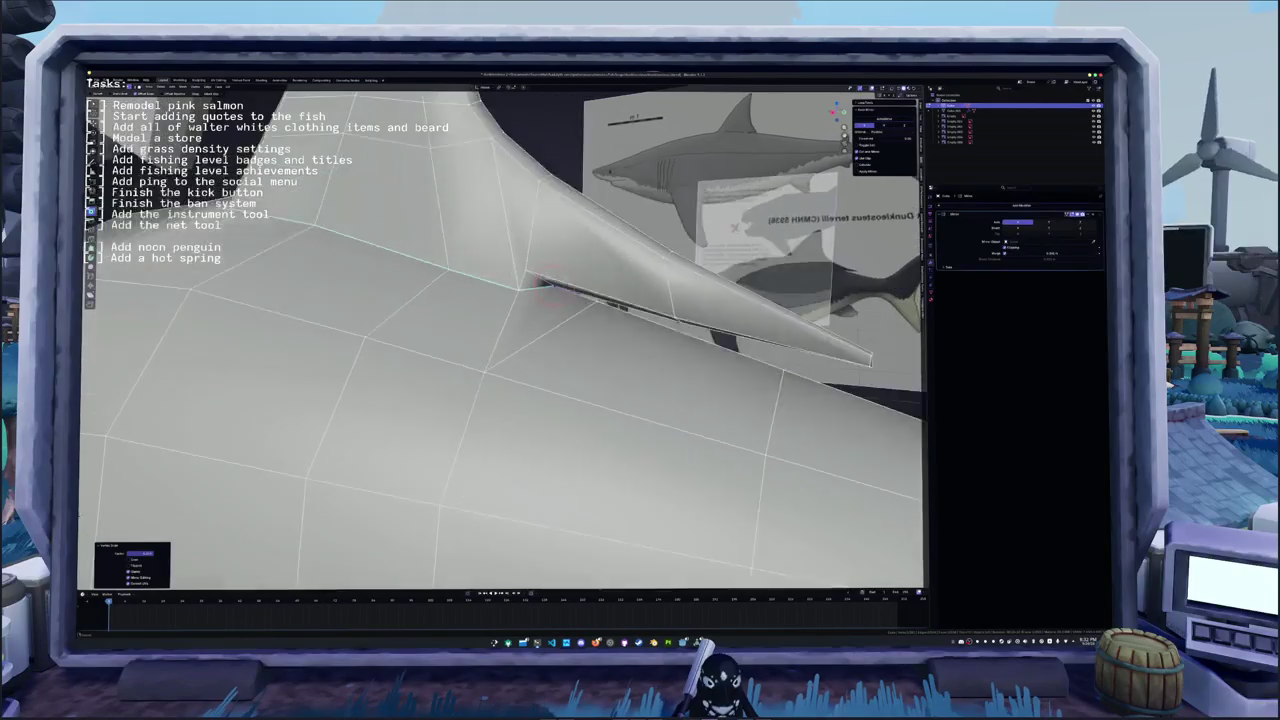
{"action": "mouse_move", "coordinate": [578, 332]}
{"action": "middle_mouse_down"}
{"action": "mouse_move", "coordinate": [563, 314]}
{"action": "mouse_move", "coordinate": [590, 318]}
{"action": "middle_mouse_up"}
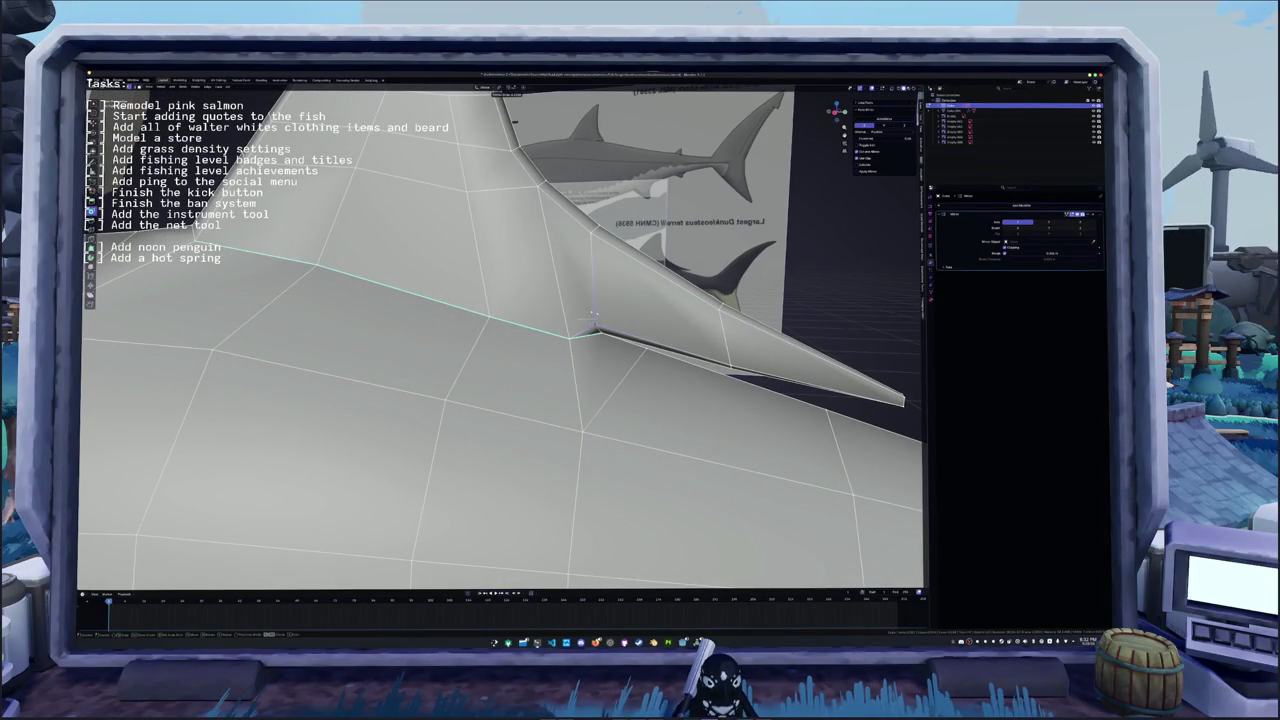
{"action": "key", "text": "Tab"}
{"action": "middle_click_drag", "start_coordinate": [594, 318], "coordinate": [559, 306]}
{"action": "key", "text": "Tab"}
- Cut a new edge loop across the fin and slide it into place
{"action": "key", "text": "ctrl+r"}
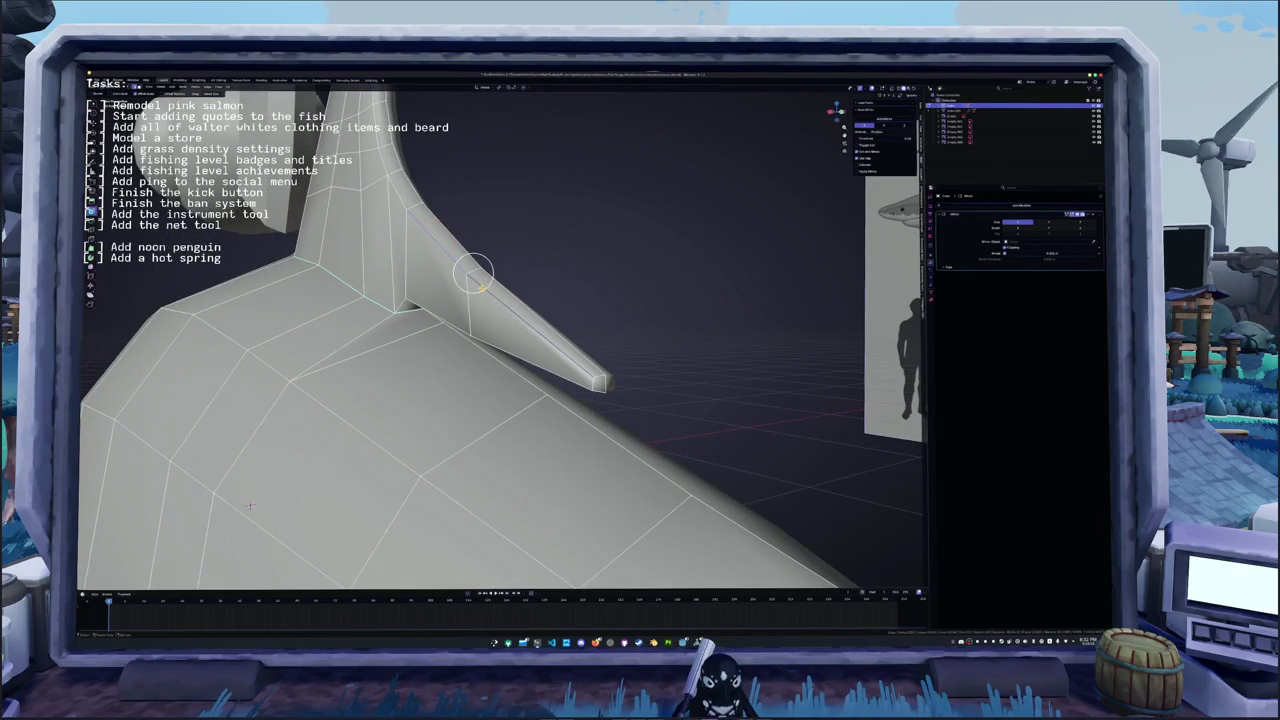
{"action": "left_click", "coordinate": [471, 268]}
{"action": "left_click", "coordinate": [478, 270]}
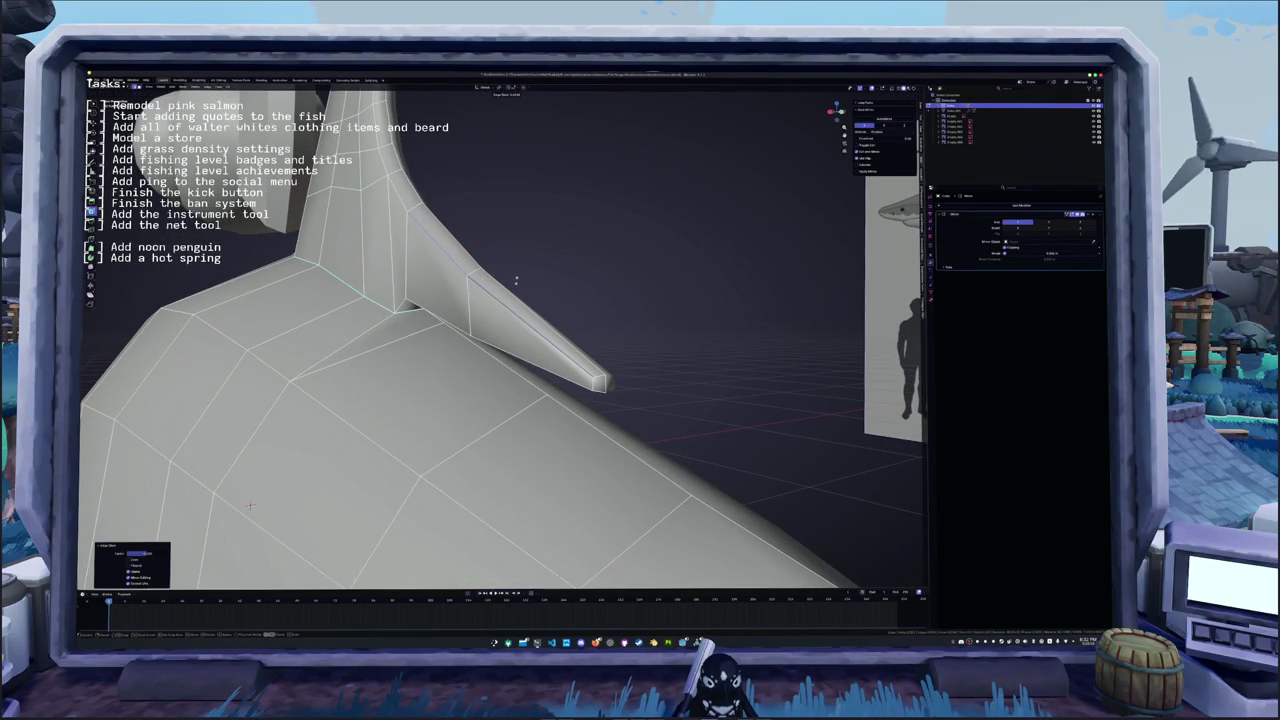
{"action": "key", "text": "g"}
{"action": "key", "text": "g"}
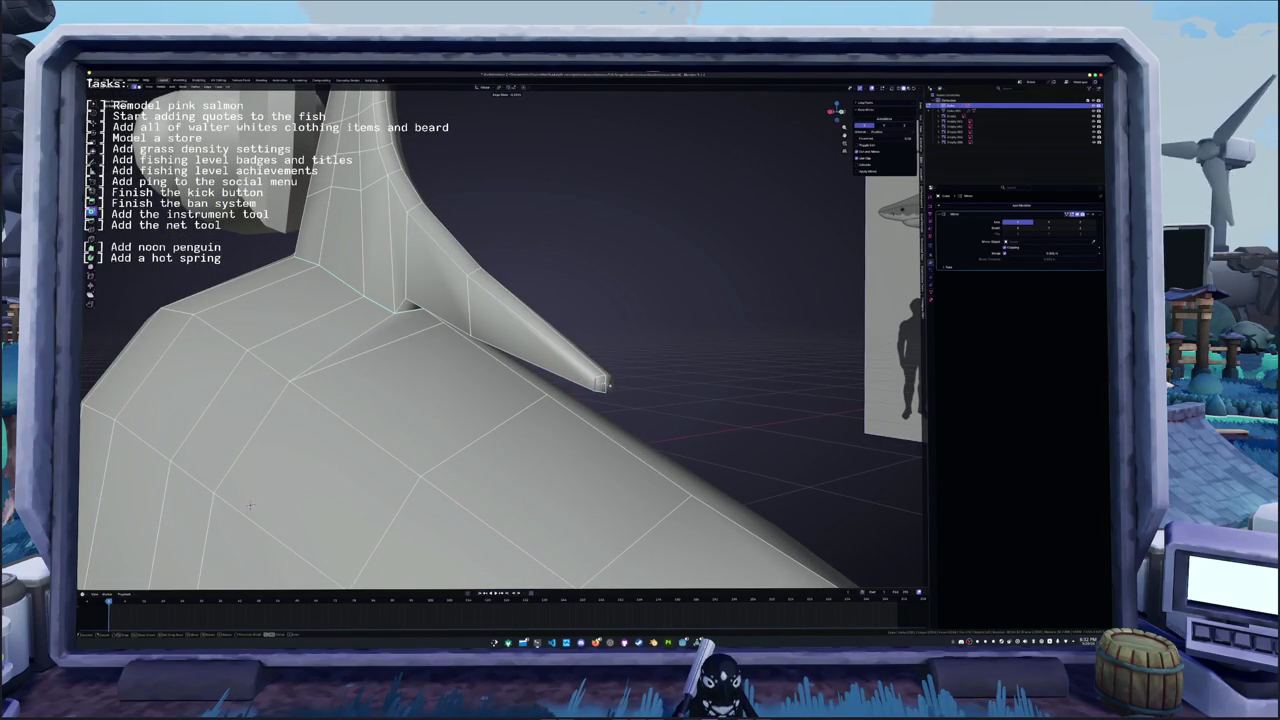
{"action": "key", "text": "Tab"}
{"action": "scroll", "coordinate": [296, 436], "scroll_direction": "down", "scroll_amount": 8}
{"action": "mouse_move", "coordinate": [296, 436]}
{"action": "middle_mouse_down"}
{"action": "mouse_move", "coordinate": [288, 451]}
{"action": "mouse_move", "coordinate": [299, 437]}
{"action": "middle_mouse_up"}
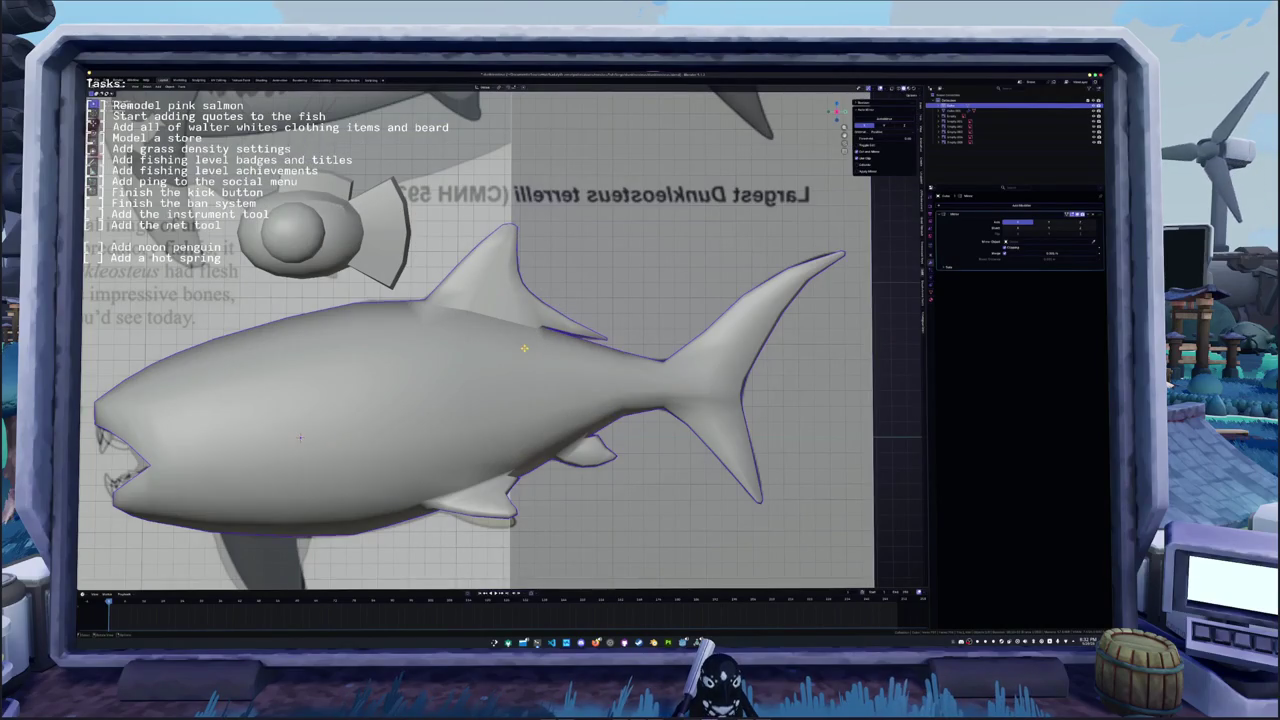
- Shade the fish flat, switch to side view, and enable X-ray in Edit Mode
{"action": "right_click", "coordinate": [462, 350]}
{"action": "left_click", "coordinate": [462, 364]}
{"action": "key", "text": "KP_3"}
{"action": "key", "text": "Tab"}
{"action": "key", "text": "alt+z"}
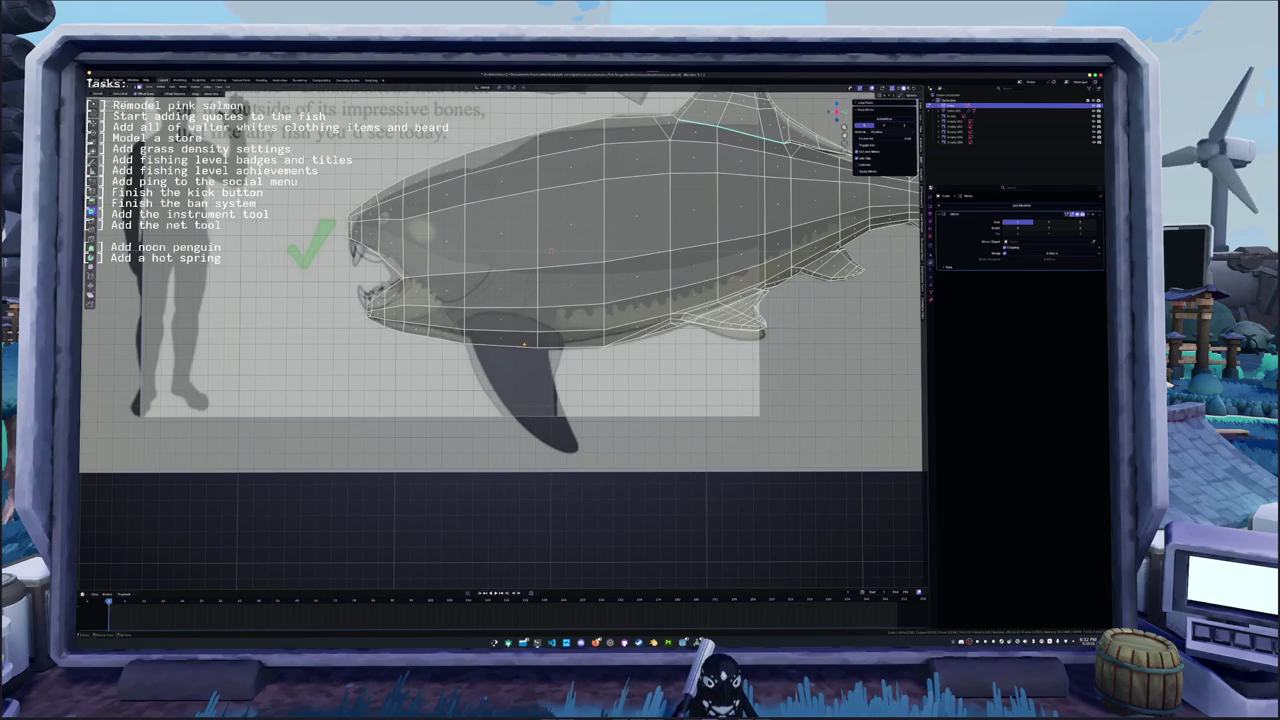
- Cut a vertical edge loop across the belly and slide it toward the tail
{"action": "mouse_move", "coordinate": [464, 306]}
{"action": "left_mouse_down"}
{"action": "mouse_move", "coordinate": [538, 340]}
{"action": "mouse_move", "coordinate": [604, 328]}
{"action": "mouse_move", "coordinate": [508, 317]}
{"action": "left_mouse_up"}
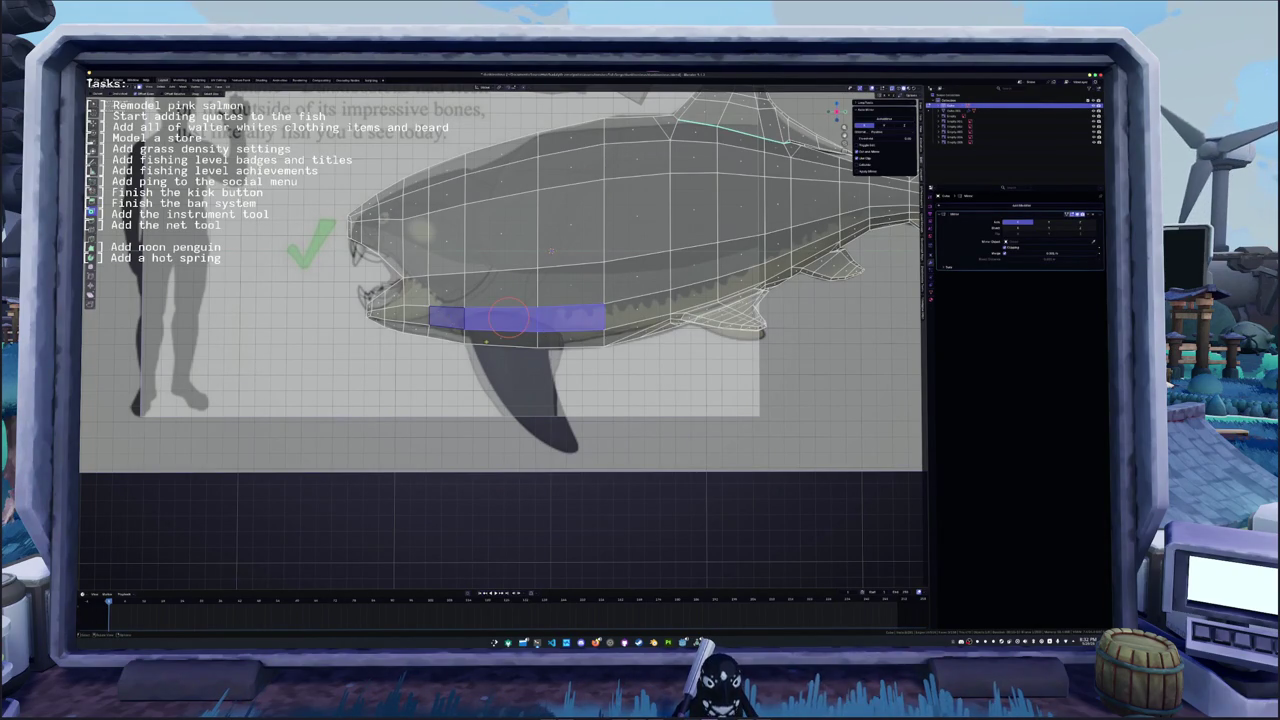
{"action": "left_click", "coordinate": [537, 320]}
{"action": "key", "text": "g"}
{"action": "key", "text": "g"}
{"action": "left_click", "coordinate": [565, 243]}
{"action": "left_click", "coordinate": [551, 251], "text": "alt"}
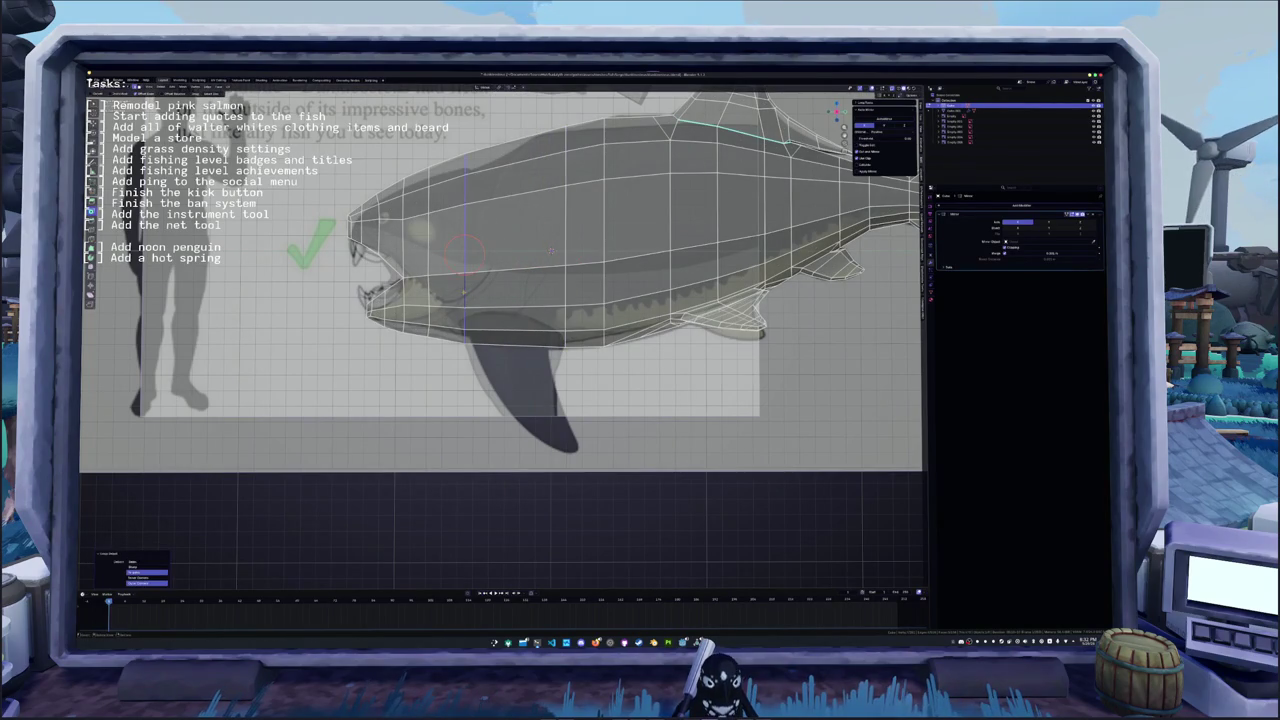
- Extrude the belly face down into pectoral fins and taper their ends to a point
{"action": "left_click", "coordinate": [507, 318]}
{"action": "key", "text": "e"}
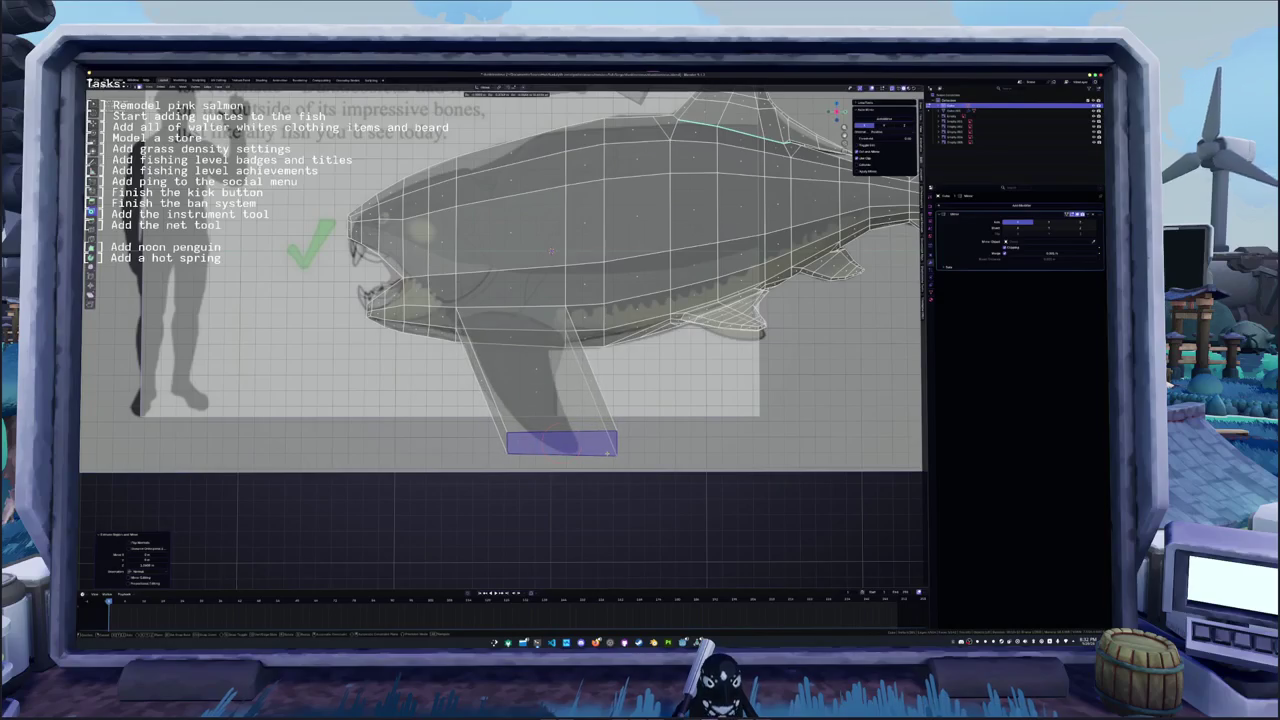
{"action": "key", "text": "KP_1"}
{"action": "left_click", "coordinate": [731, 443]}
{"action": "key", "text": "g"}
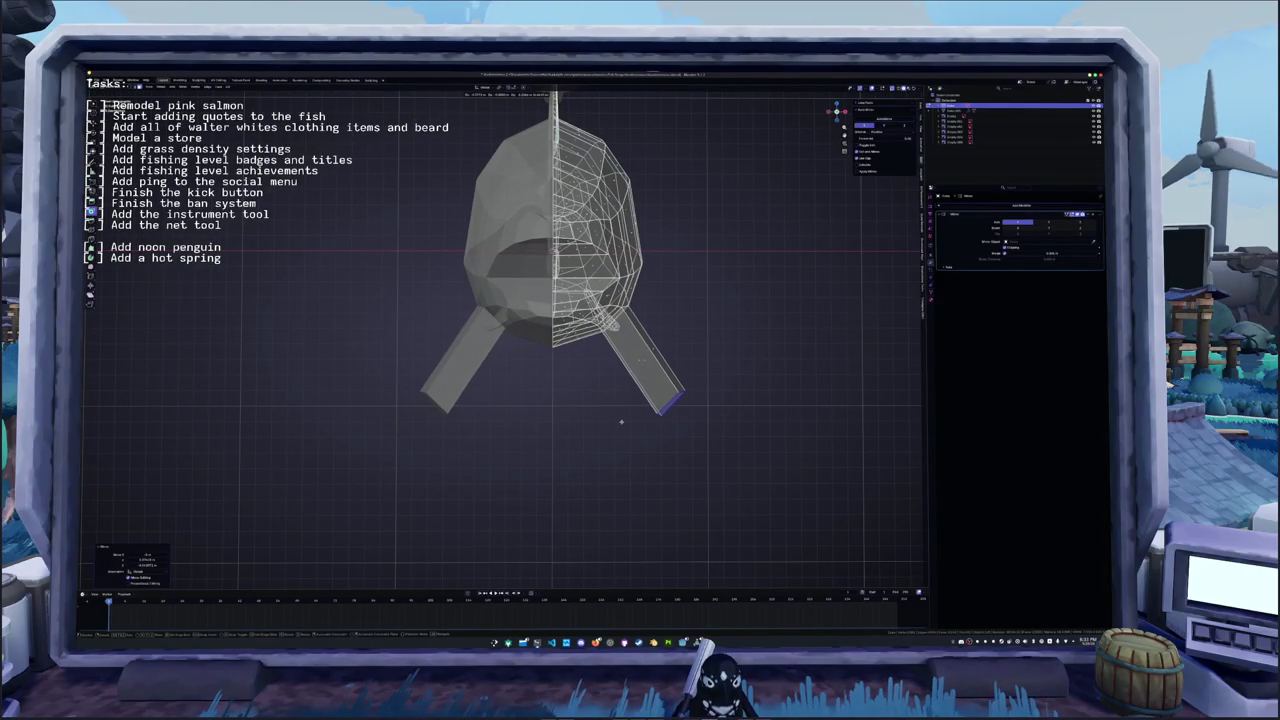
{"action": "key", "text": "s"}
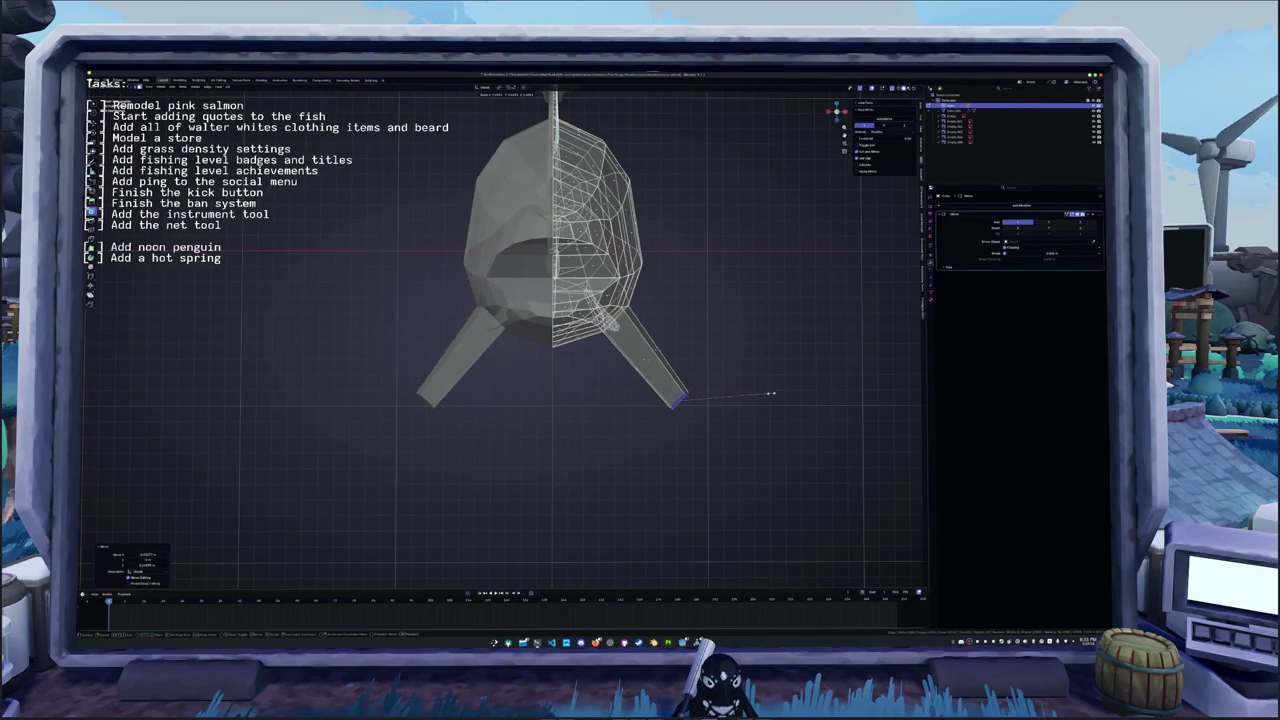
{"action": "left_click", "coordinate": [705, 405]}
- Add a vertical edge loop across the fish body in side view
{"action": "key", "text": "KP_3"}
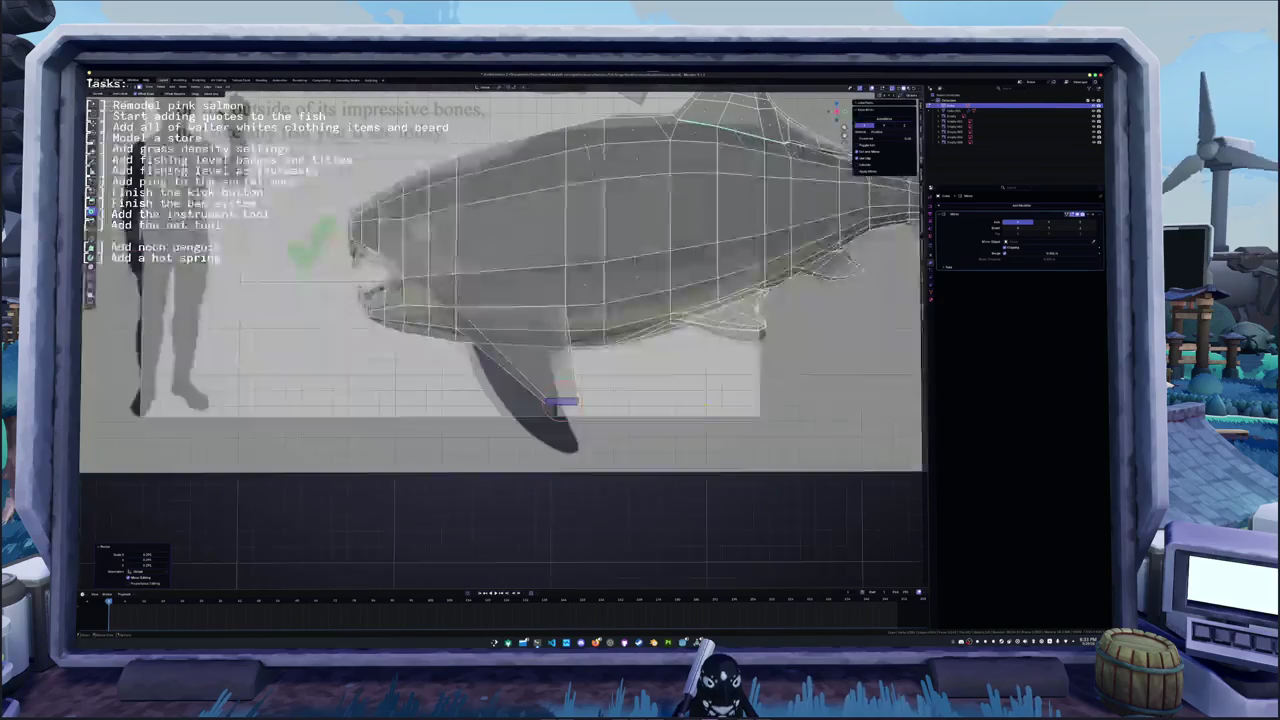
{"action": "scroll", "coordinate": [612, 287], "scroll_direction": "up", "scroll_amount": 2}
{"action": "key", "text": "ctrl+r"}
{"action": "left_click", "coordinate": [620, 202]}
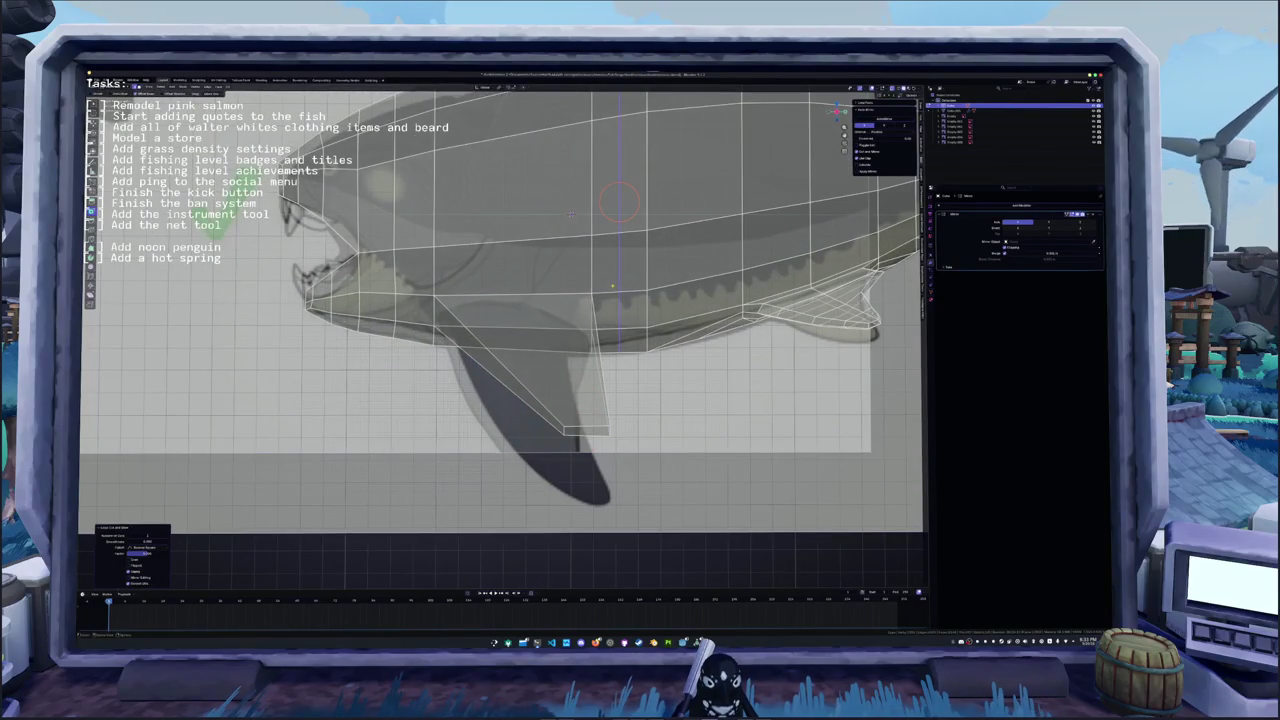
{"action": "left_click", "coordinate": [620, 202]}
- Apply an edge edit to the pectoral fin
{"action": "key", "text": "ctrl+r"}
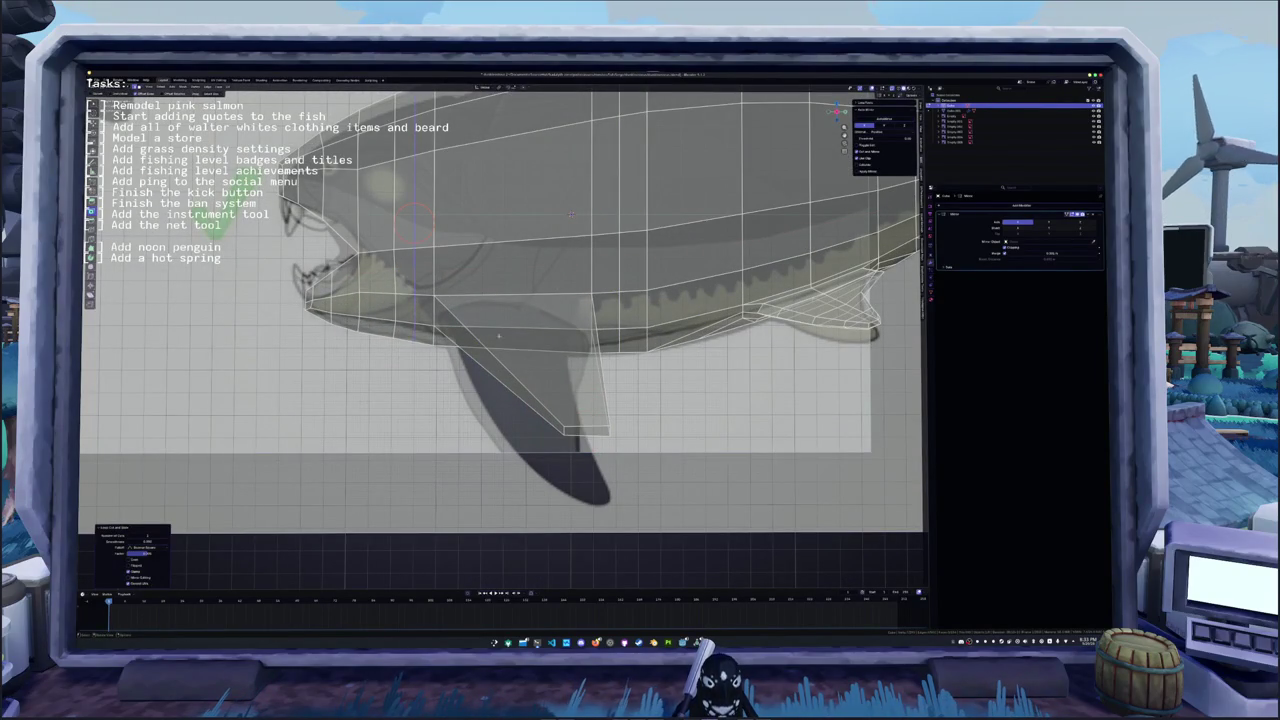
{"action": "middle_click_drag", "start_coordinate": [571, 213], "coordinate": [516, 336], "text": "shift"}
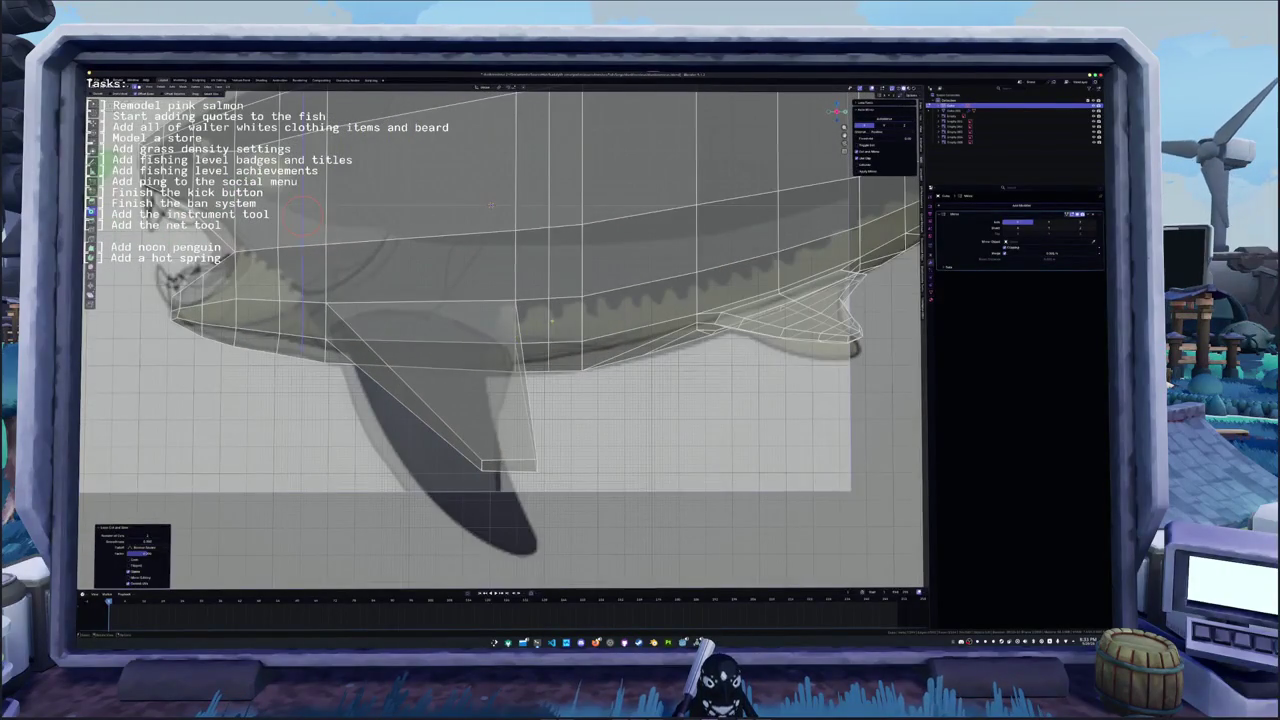
{"action": "right_click", "coordinate": [300, 322]}
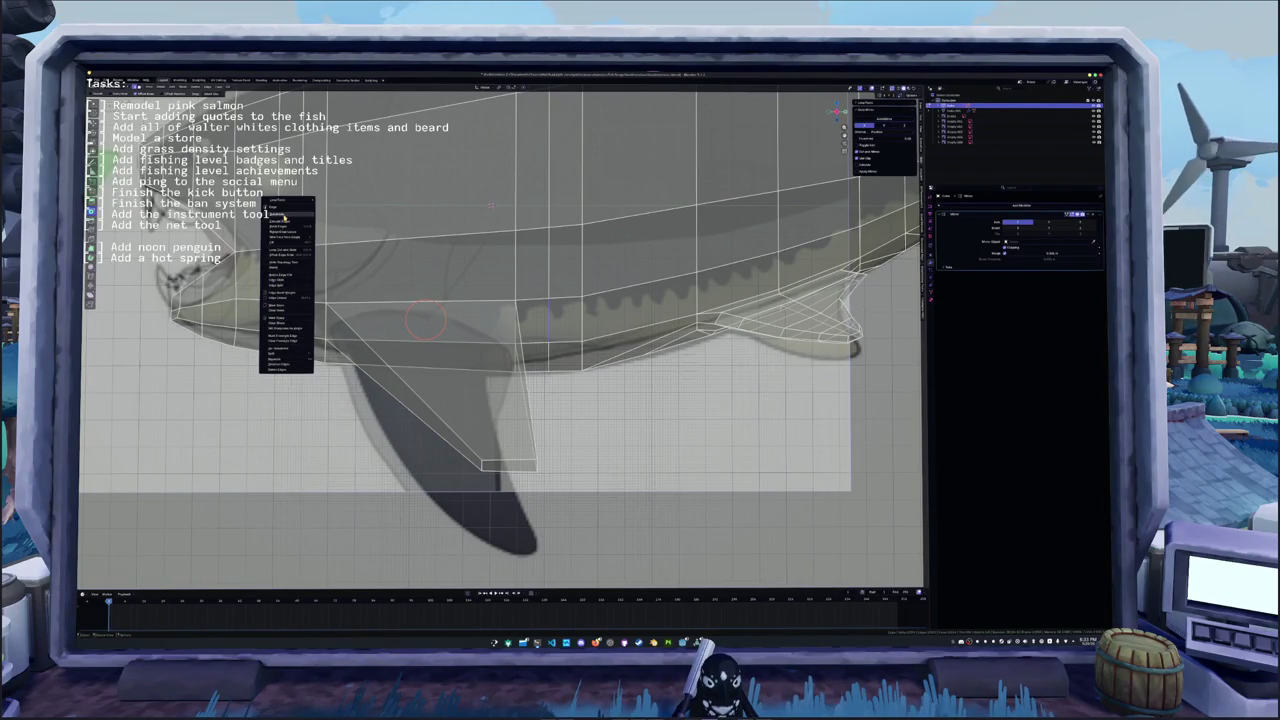
{"action": "left_click", "coordinate": [280, 218]}
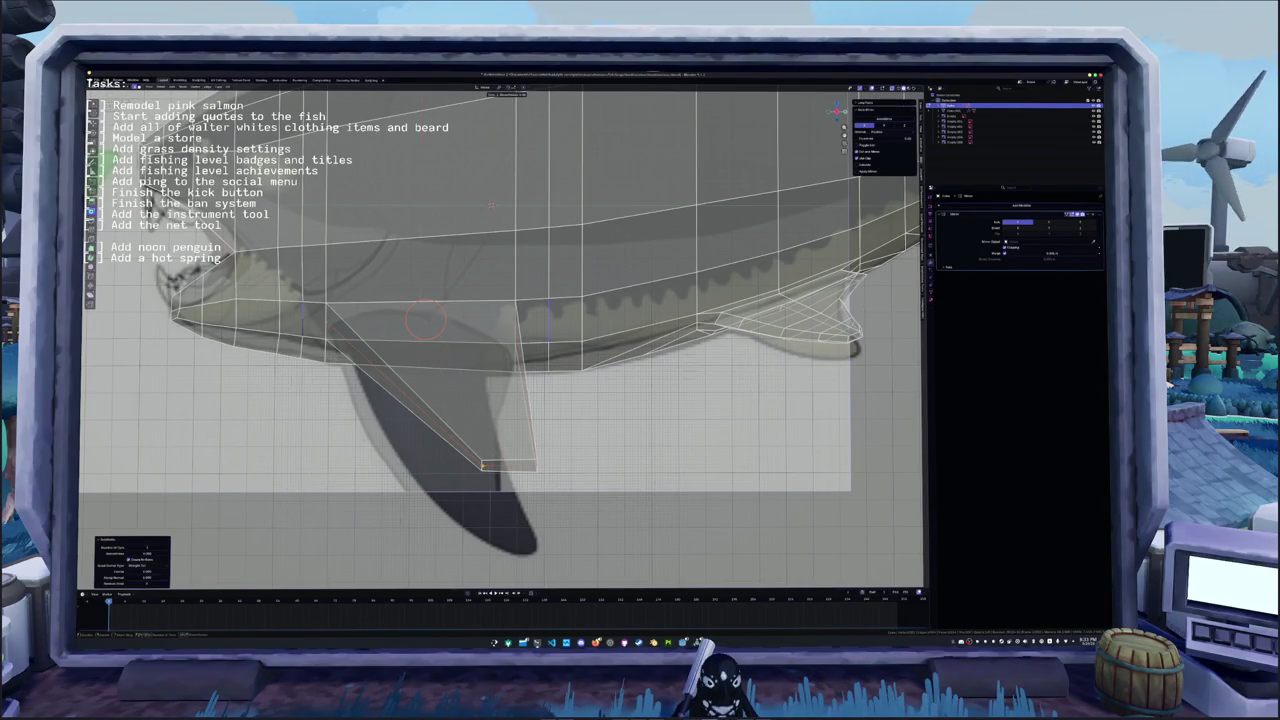
- Add an edge loop along the pectoral fin and move one of its edges
{"action": "key", "text": "ctrl+r"}
{"action": "left_click", "coordinate": [465, 392]}
{"action": "key", "text": "f"}
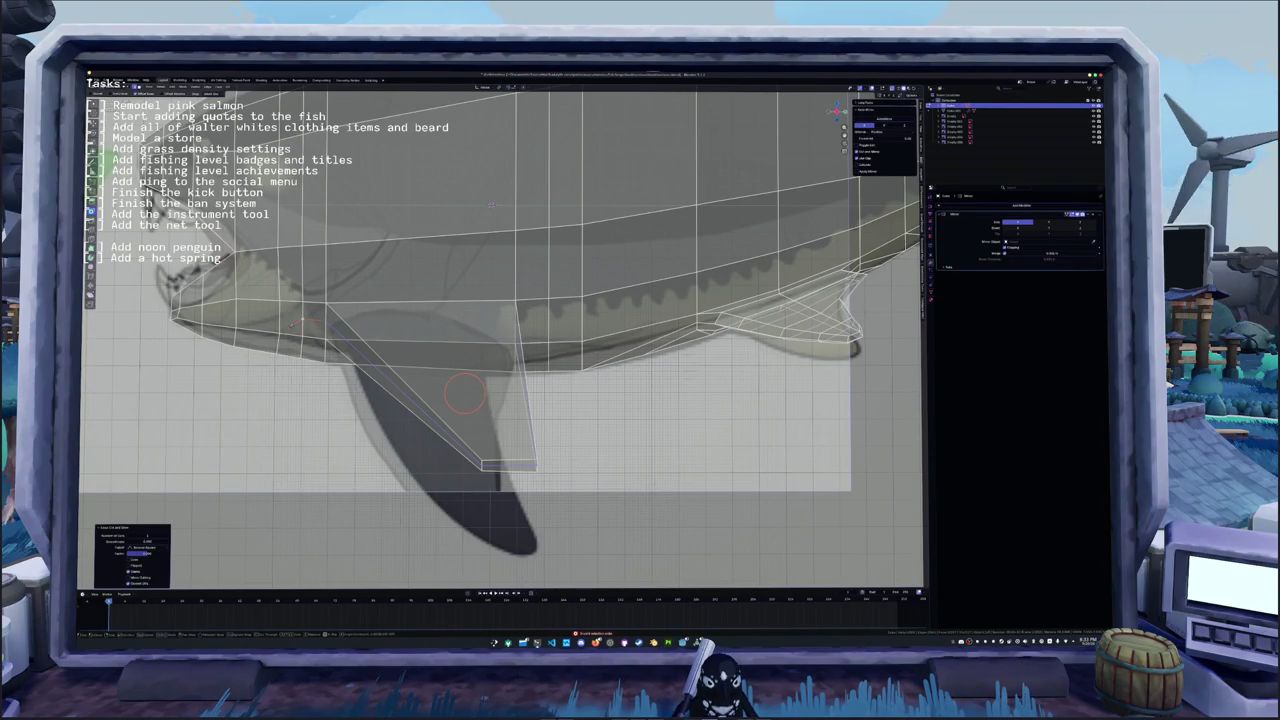
{"action": "left_click", "coordinate": [405, 372]}
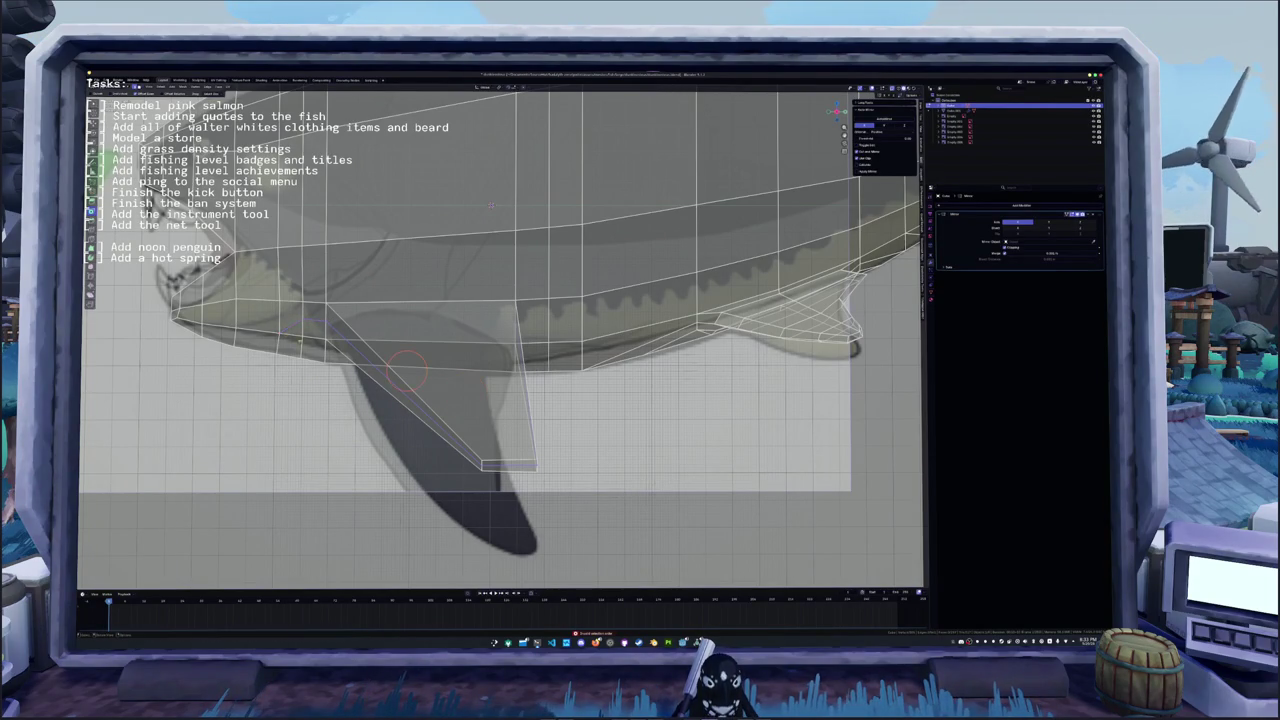
{"action": "key", "text": "g"}
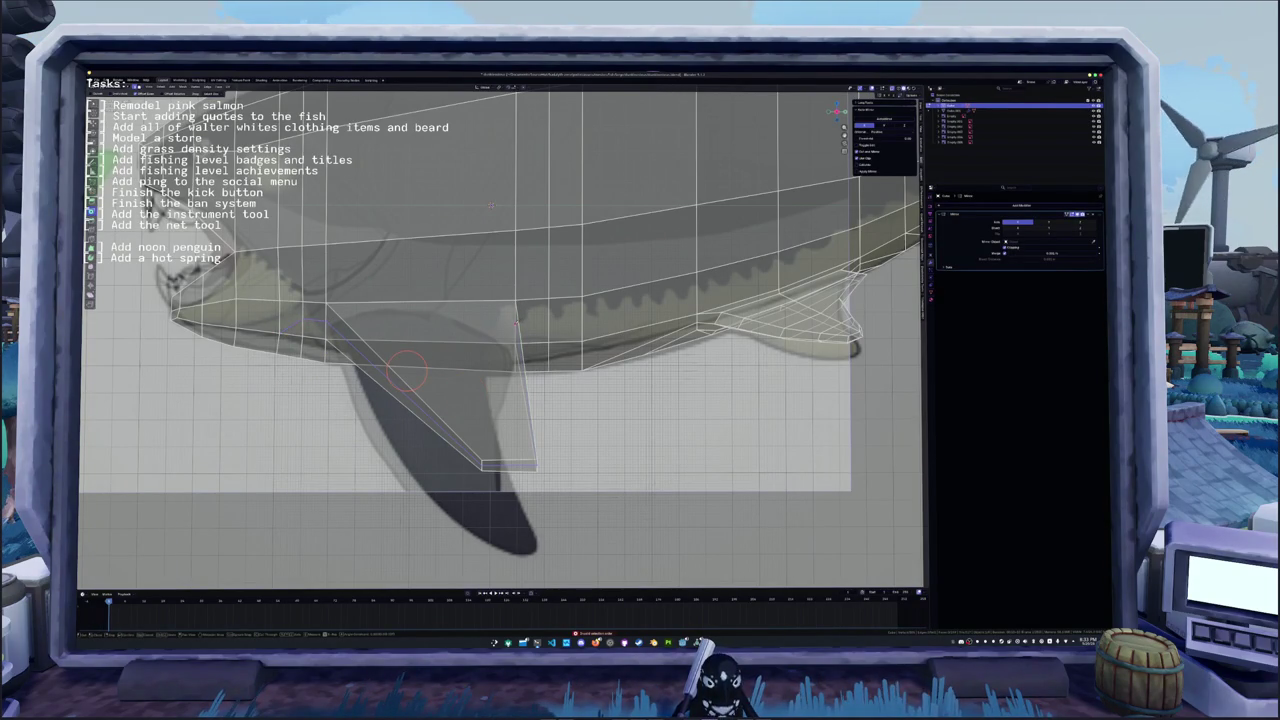
{"action": "middle_click_drag", "start_coordinate": [405, 372], "coordinate": [283, 392]}
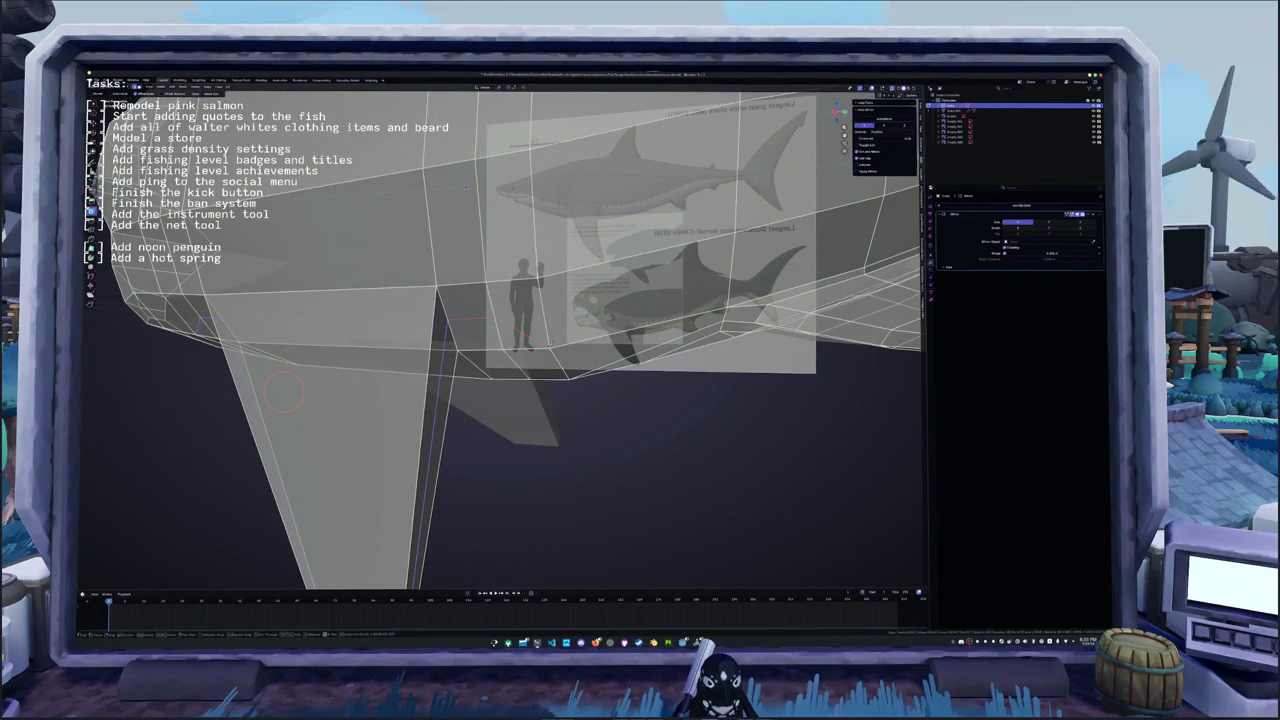
- In side view, move the selected fin-tip vertices downward
{"action": "middle_click_drag", "start_coordinate": [283, 392], "coordinate": [650, 352]}
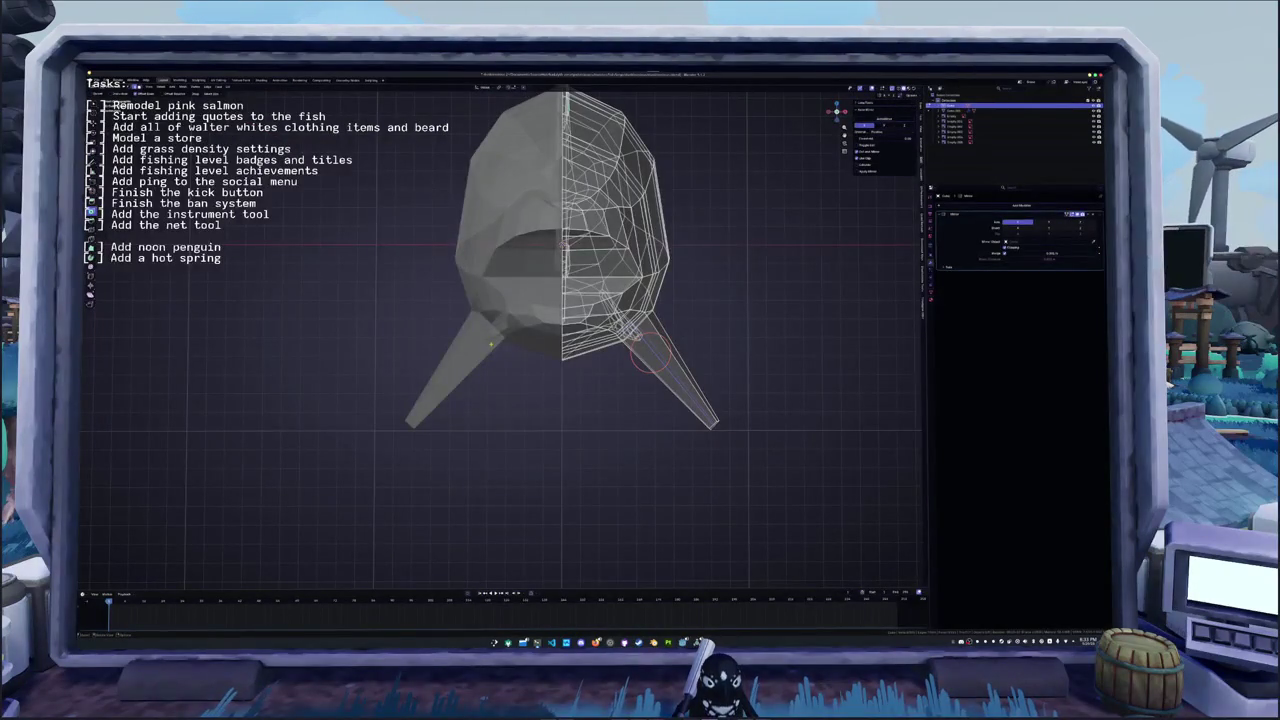
{"action": "key", "text": "KP_3"}
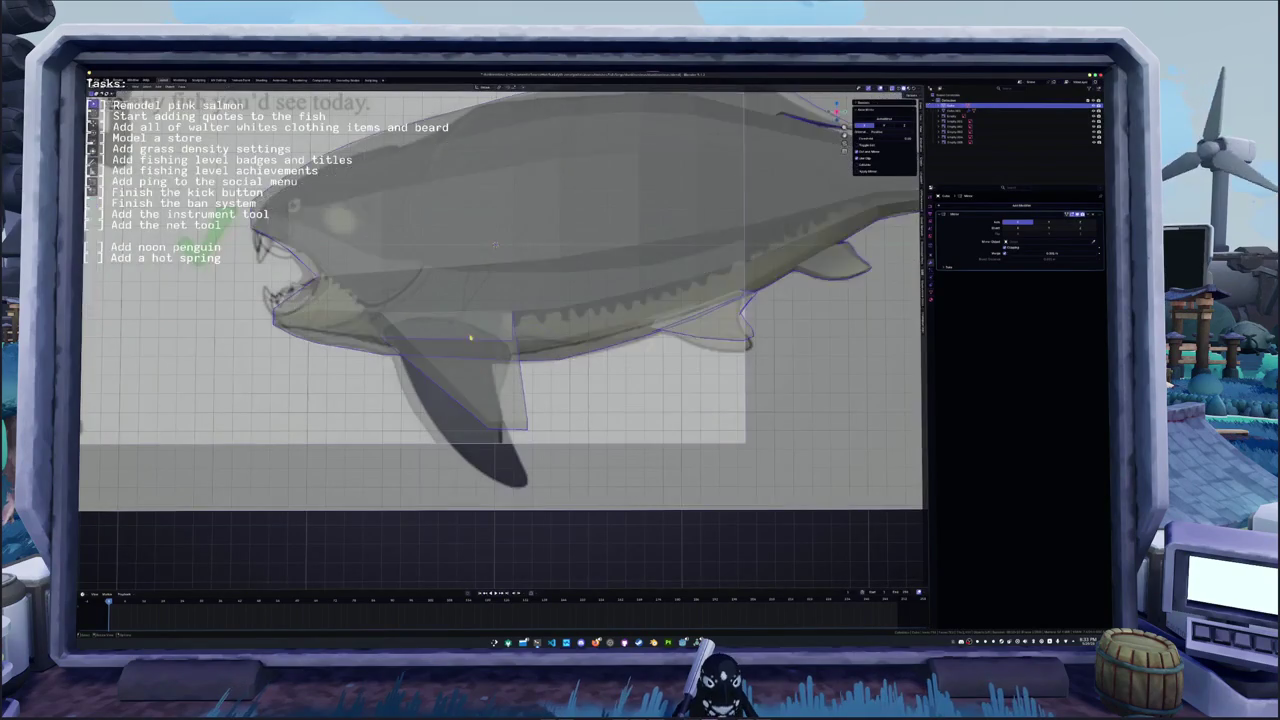
{"action": "scroll", "coordinate": [503, 333], "scroll_direction": "up", "scroll_amount": 2}
{"action": "scroll", "coordinate": [503, 333], "scroll_direction": "up", "scroll_amount": 2}
{"action": "left_click", "coordinate": [525, 395]}
{"action": "key", "text": "g"}
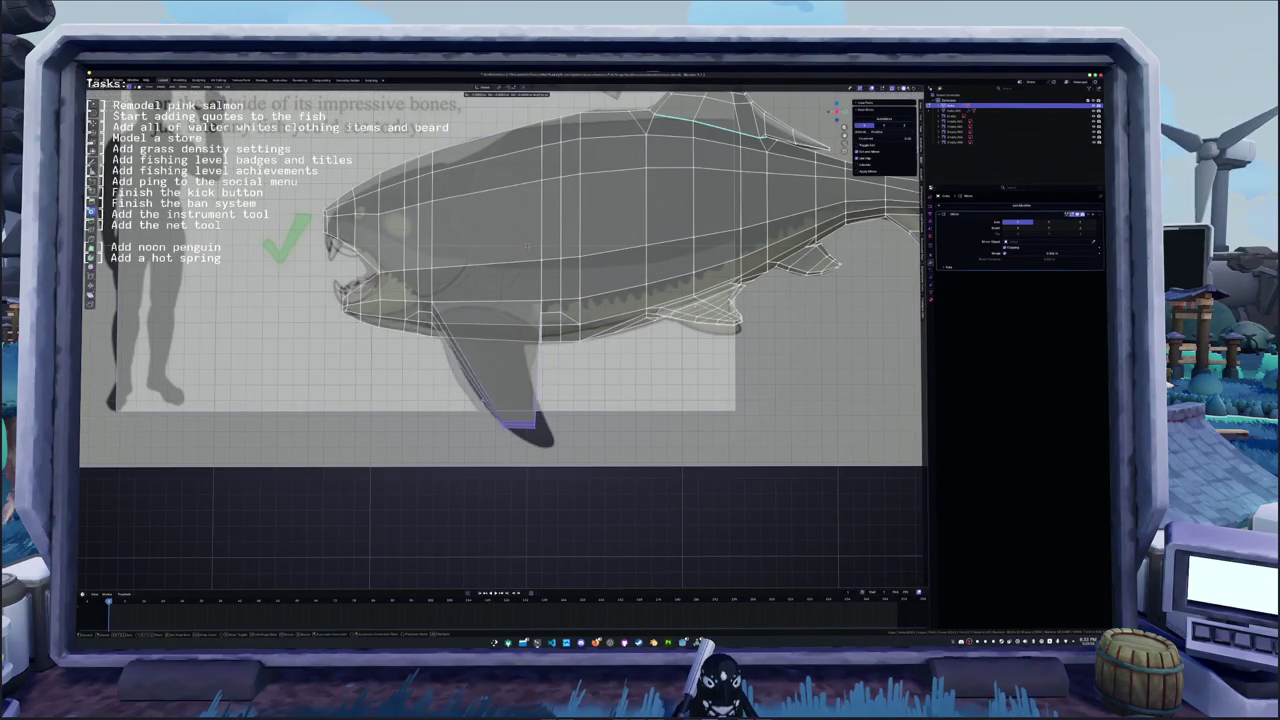
{"action": "left_click", "coordinate": [527, 245]}
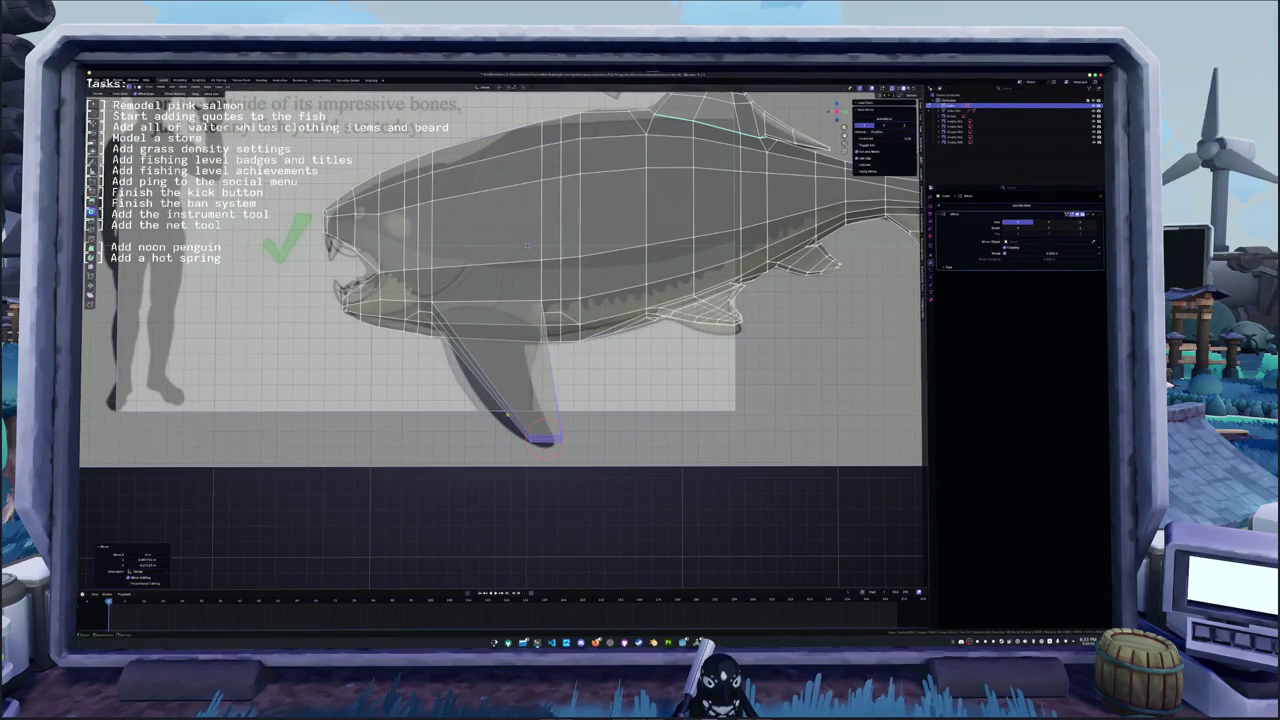
- From the front view, move the fin tip vertically along Z, then return to the side reference
{"action": "key", "text": "KP_1"}
{"action": "key", "text": "g"}
{"action": "key", "text": "z"}
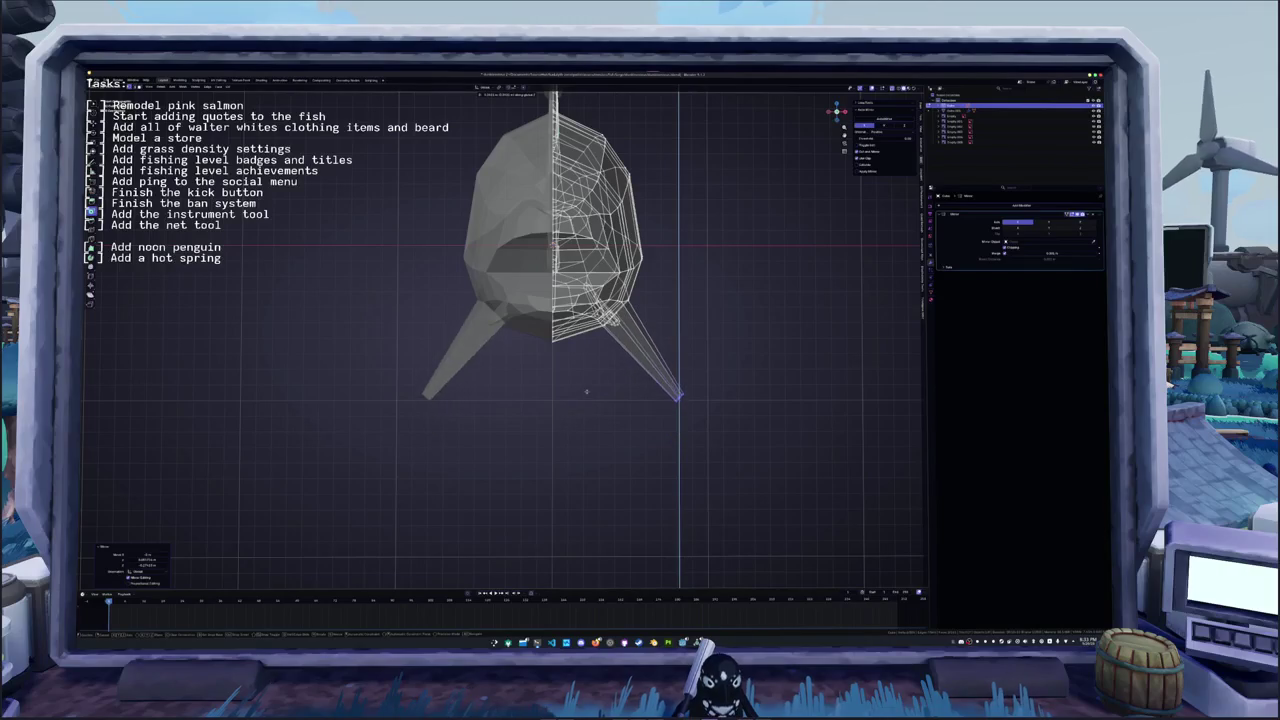
{"action": "middle_click_drag", "start_coordinate": [590, 436], "coordinate": [603, 432]}
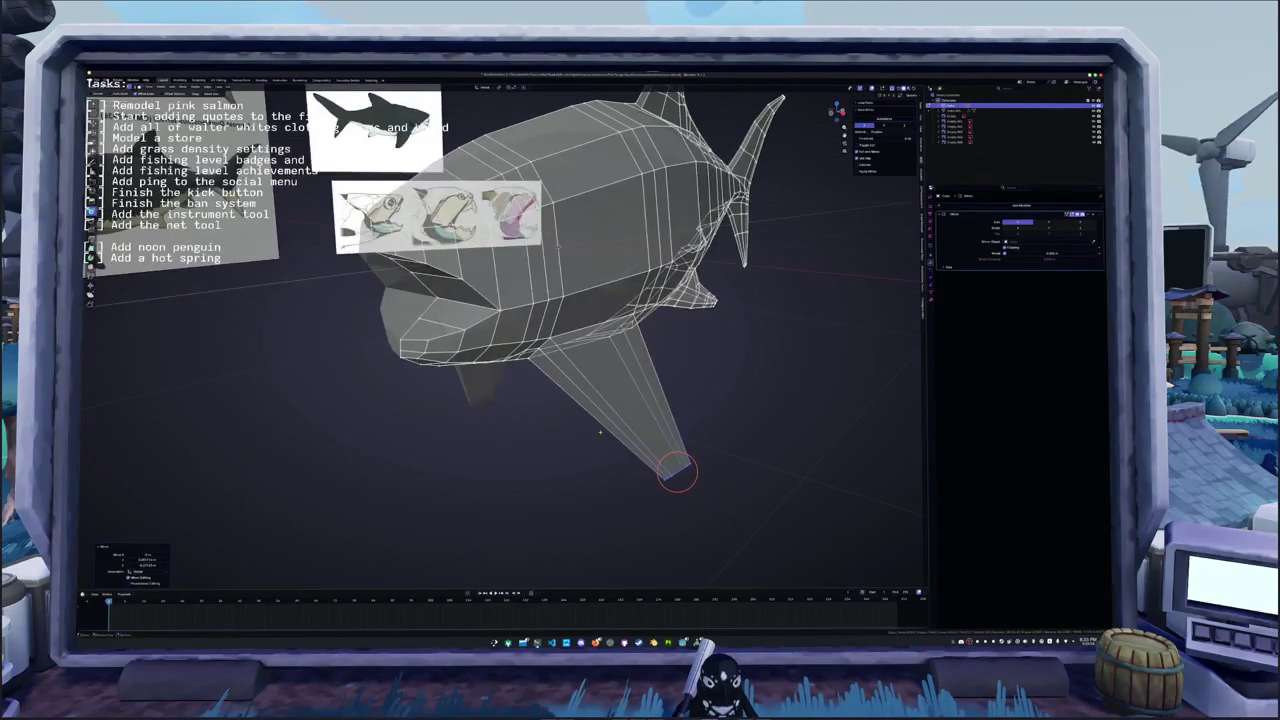
{"action": "key", "text": "KP_3"}
{"action": "scroll", "coordinate": [536, 207], "scroll_direction": "up", "scroll_amount": 1}
{"action": "scroll", "coordinate": [536, 207], "scroll_direction": "up", "scroll_amount": 2}
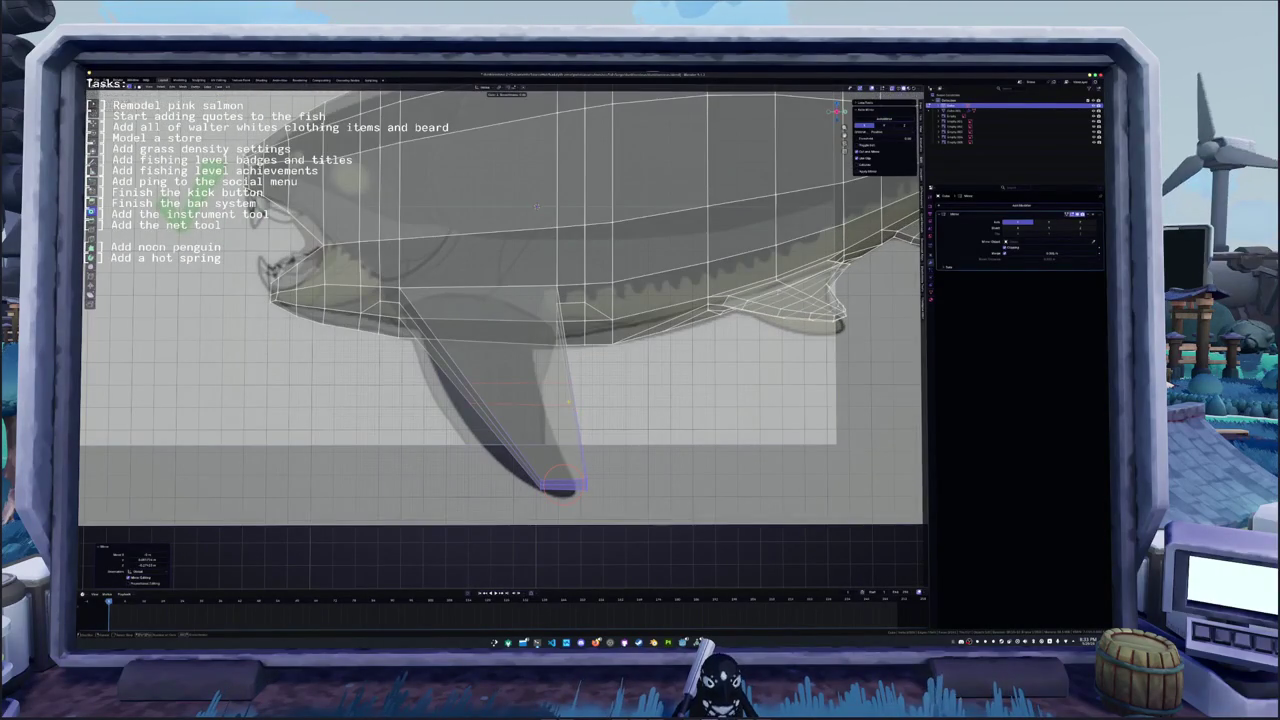
- Try an edge loop across the fin, then hide and unhide the reference image plane
{"action": "key", "text": "ctrl+r"}
{"action": "scroll", "coordinate": [537, 207], "scroll_direction": "down", "scroll_amount": 2}
{"action": "scroll", "coordinate": [576, 398], "scroll_direction": "down", "scroll_amount": 1}
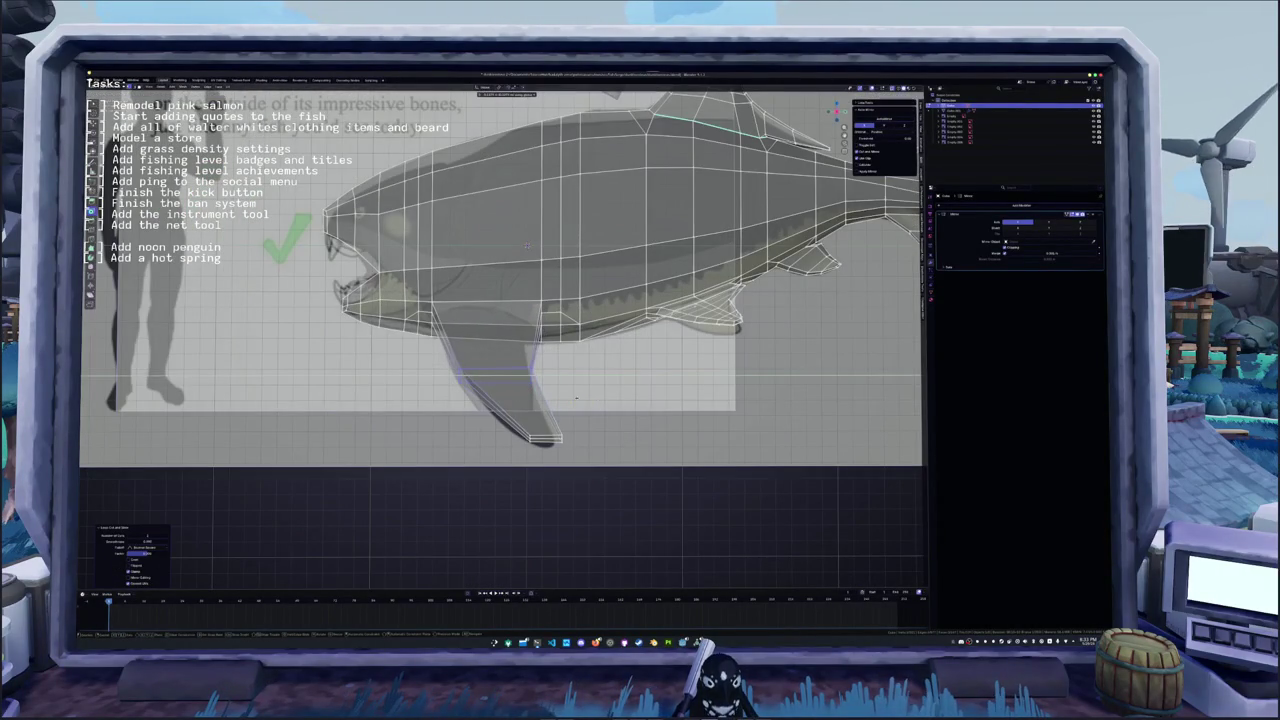
{"action": "key", "text": "Tab"}
{"action": "left_click", "coordinate": [634, 416]}
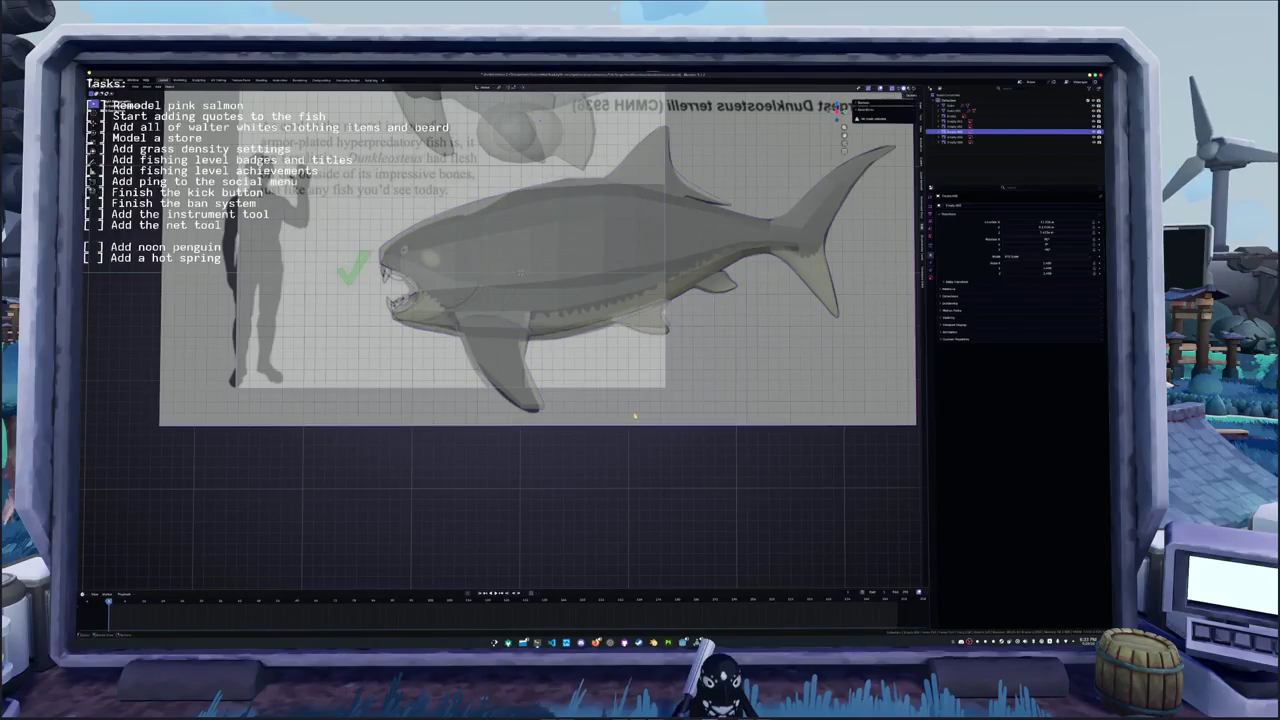
{"action": "key", "text": "h"}
{"action": "key", "text": "alt+h"}
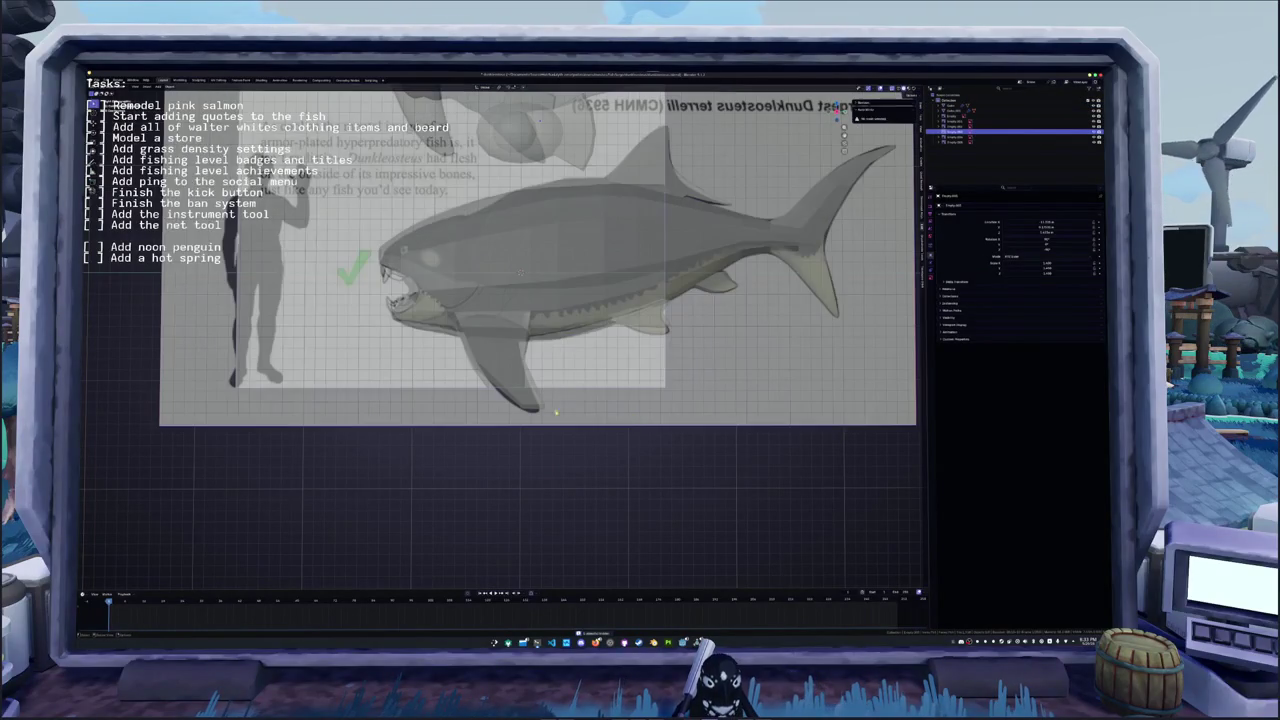
- Shift the fin-tip vertices horizontally along Y to follow the reference fin outline
{"action": "left_click", "coordinate": [533, 402]}
{"action": "key", "text": "Tab"}
{"action": "key", "text": "g"}
{"action": "key", "text": "y"}
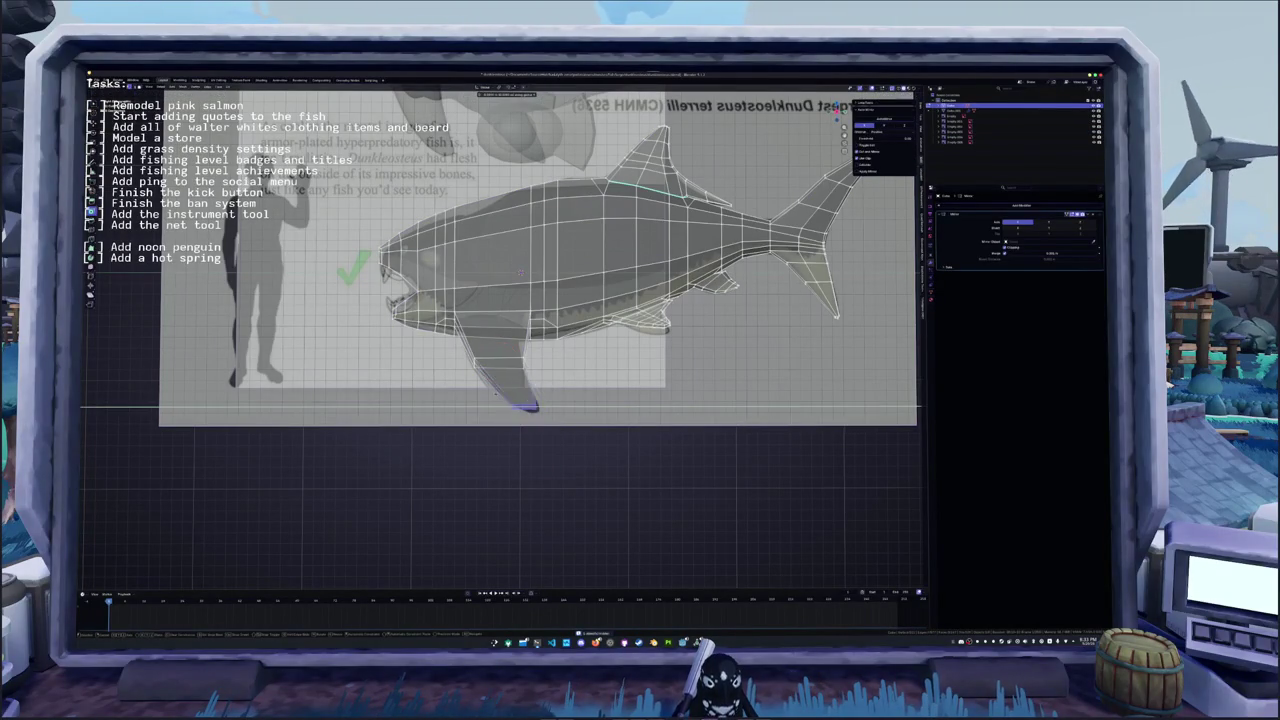
{"action": "left_click", "coordinate": [520, 404]}
{"action": "scroll", "coordinate": [520, 404], "scroll_direction": "up", "scroll_amount": 5}
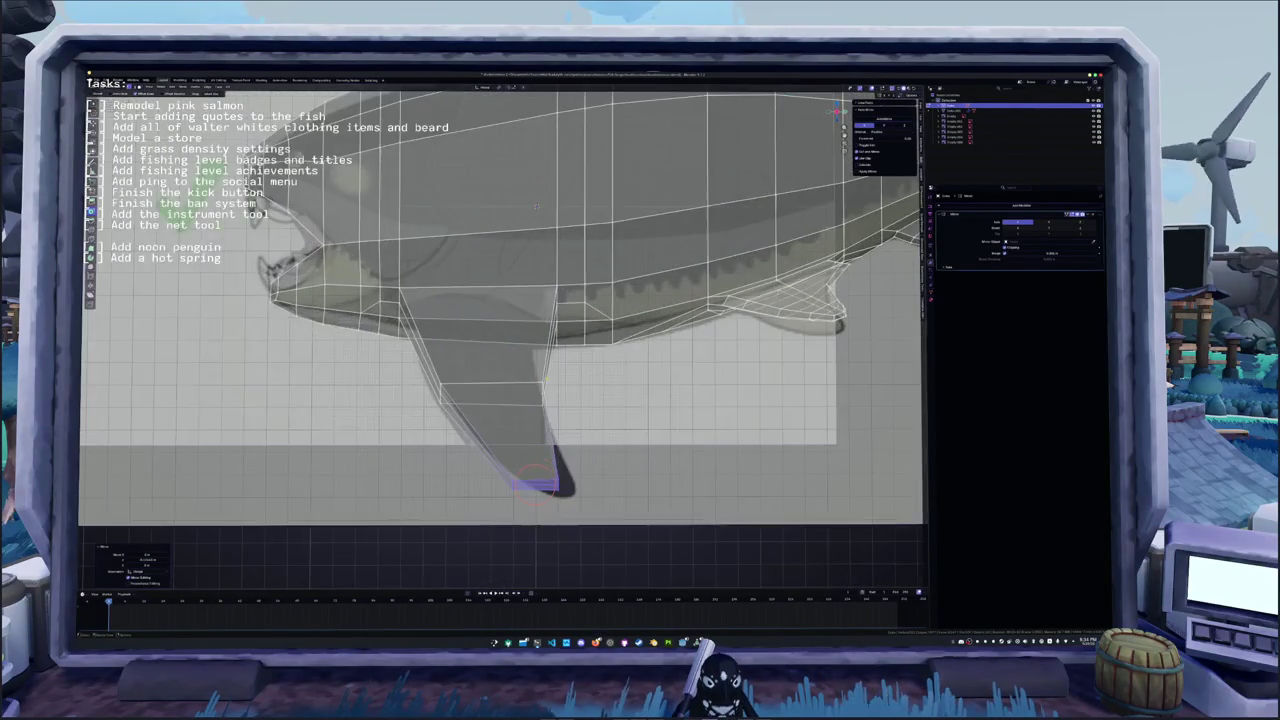
{"action": "middle_click_drag", "start_coordinate": [520, 404], "coordinate": [600, 380]}
{"action": "middle_click_drag", "start_coordinate": [560, 300], "coordinate": [595, 245]}
{"action": "scroll", "coordinate": [595, 245], "scroll_direction": "up", "scroll_amount": 2}
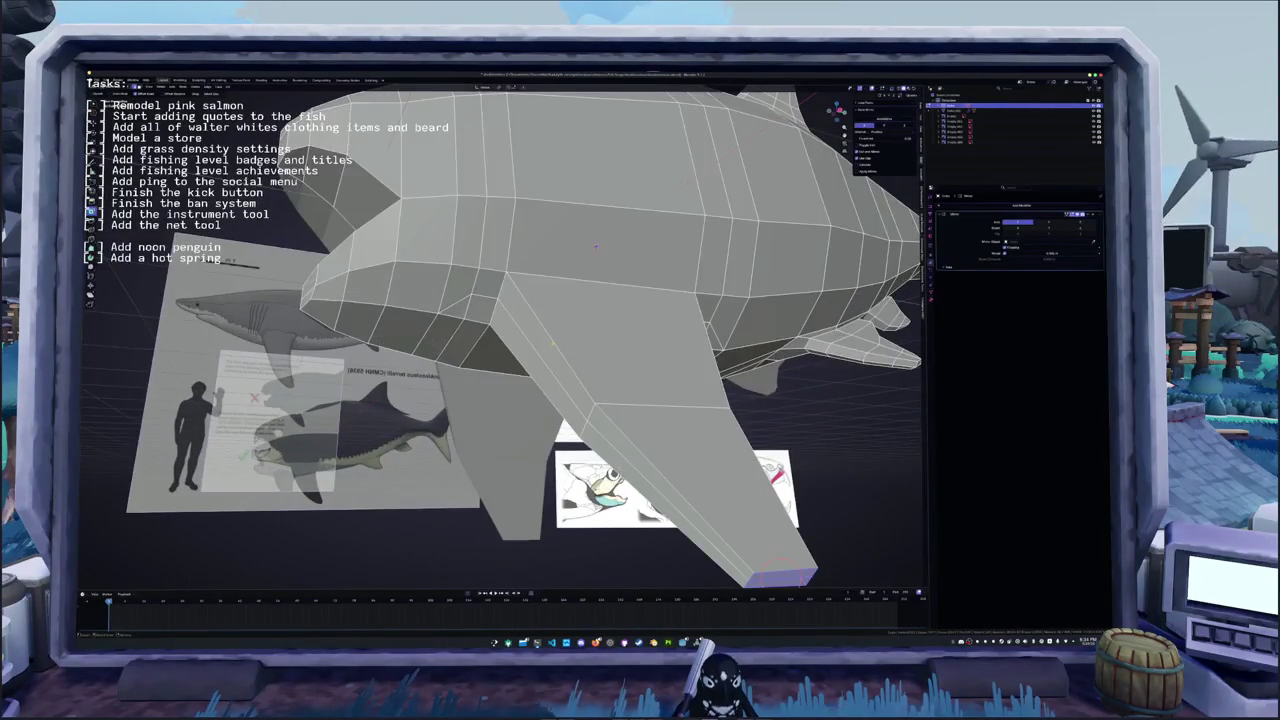
- Select the right pectoral fin's geometry in front view
{"action": "scroll", "coordinate": [500, 340], "scroll_direction": "down", "scroll_amount": 3}
{"action": "middle_click_drag", "start_coordinate": [500, 340], "coordinate": [500, 250]}
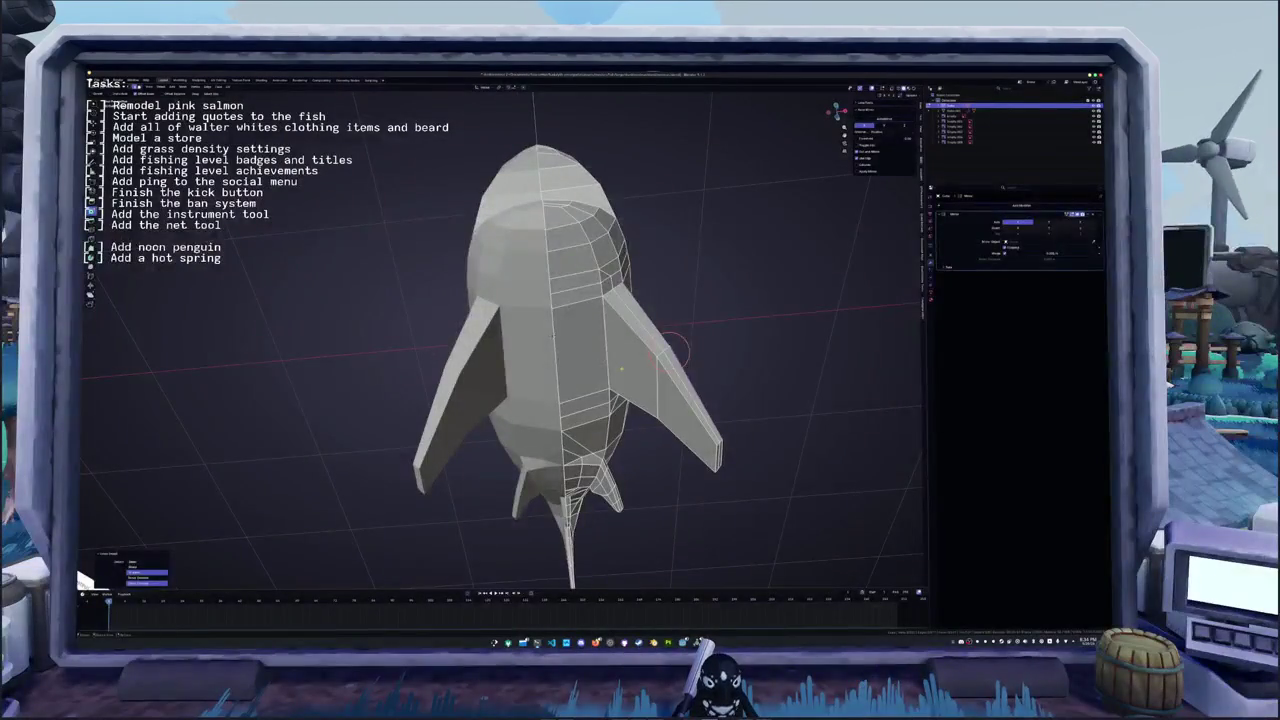
{"action": "left_click", "coordinate": [632, 379]}
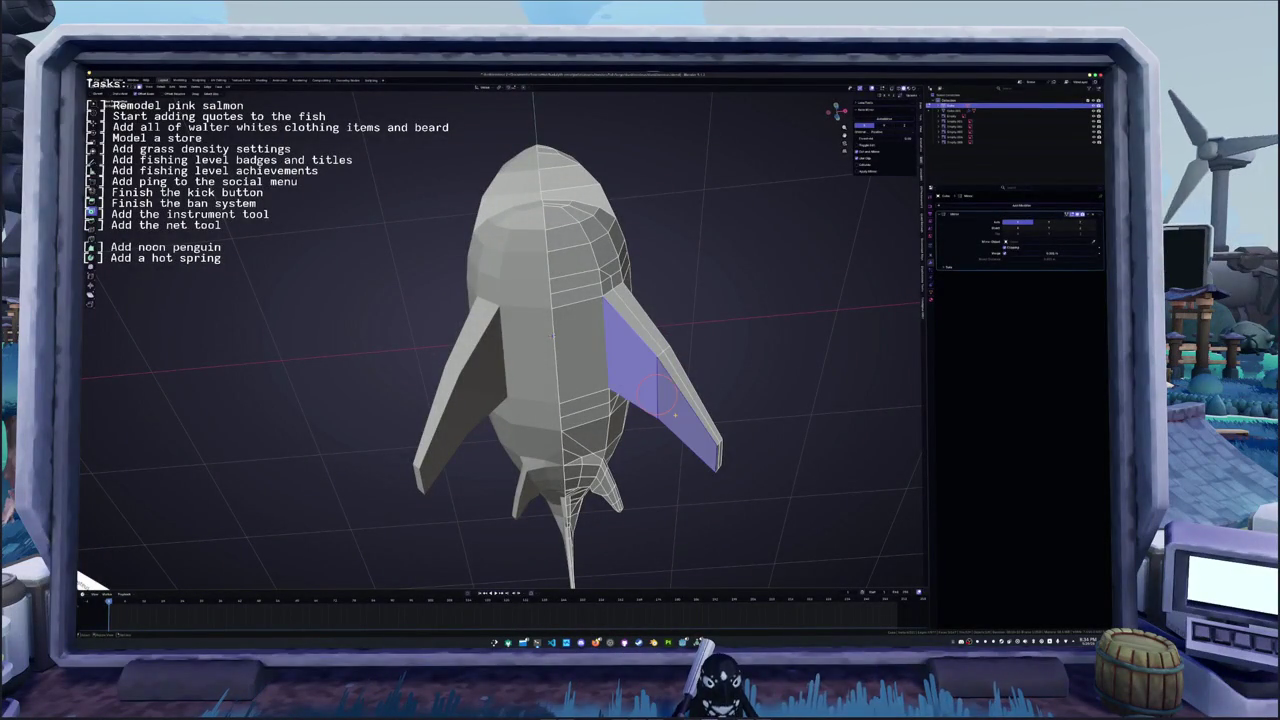
{"action": "key", "text": "KP_1"}
{"action": "scroll", "coordinate": [688, 416], "scroll_direction": "up", "scroll_amount": 1}
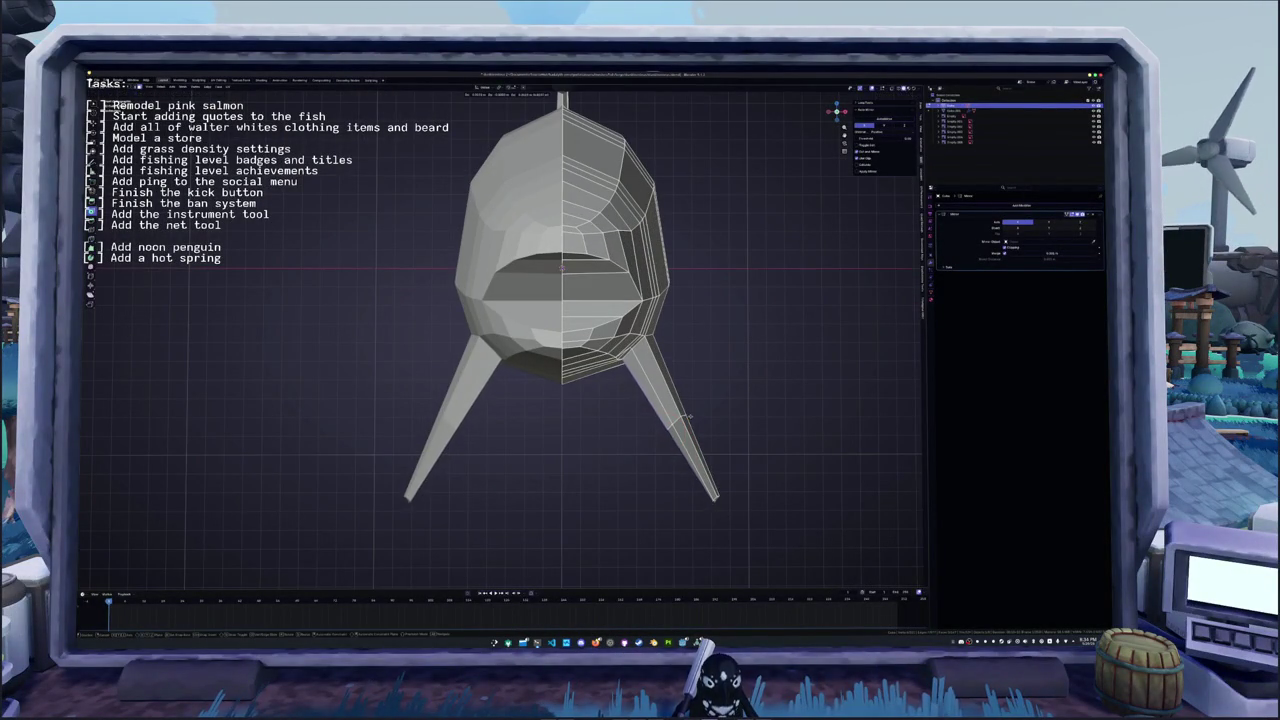
{"action": "key", "text": "c"}
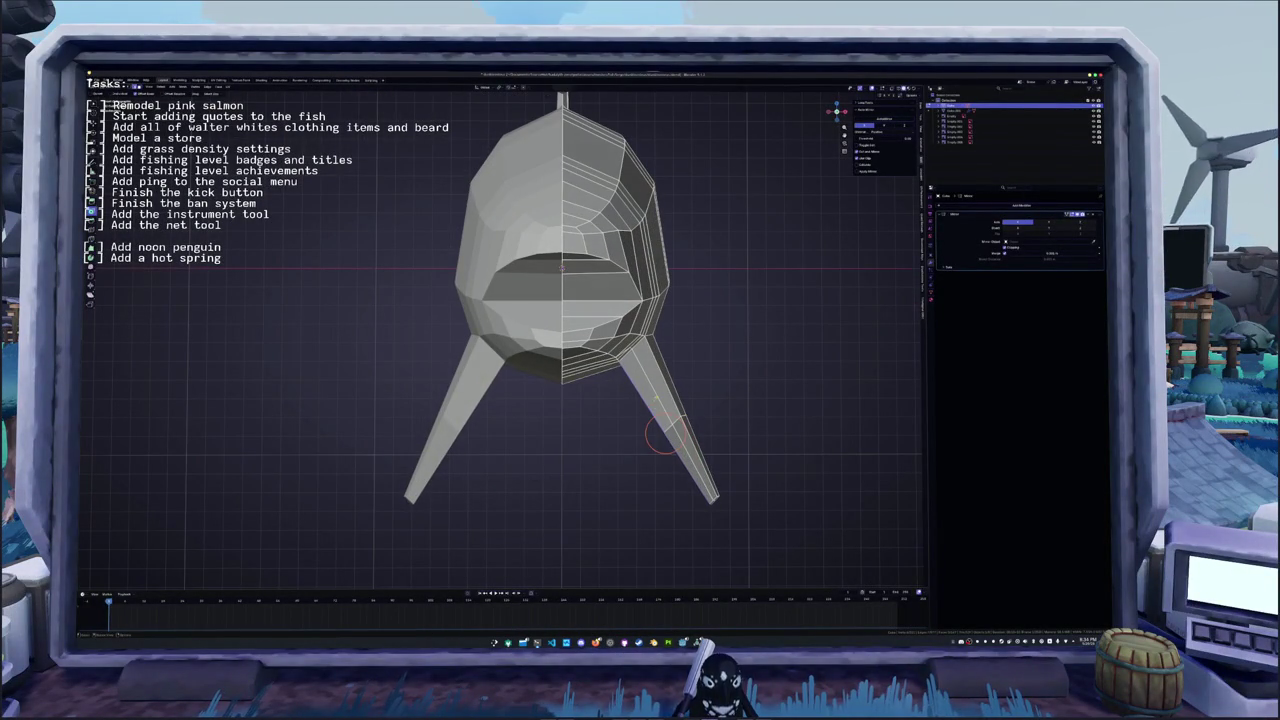
{"action": "left_click", "coordinate": [660, 435]}
{"action": "scroll", "coordinate": [700, 420], "scroll_direction": "up", "scroll_amount": 1}
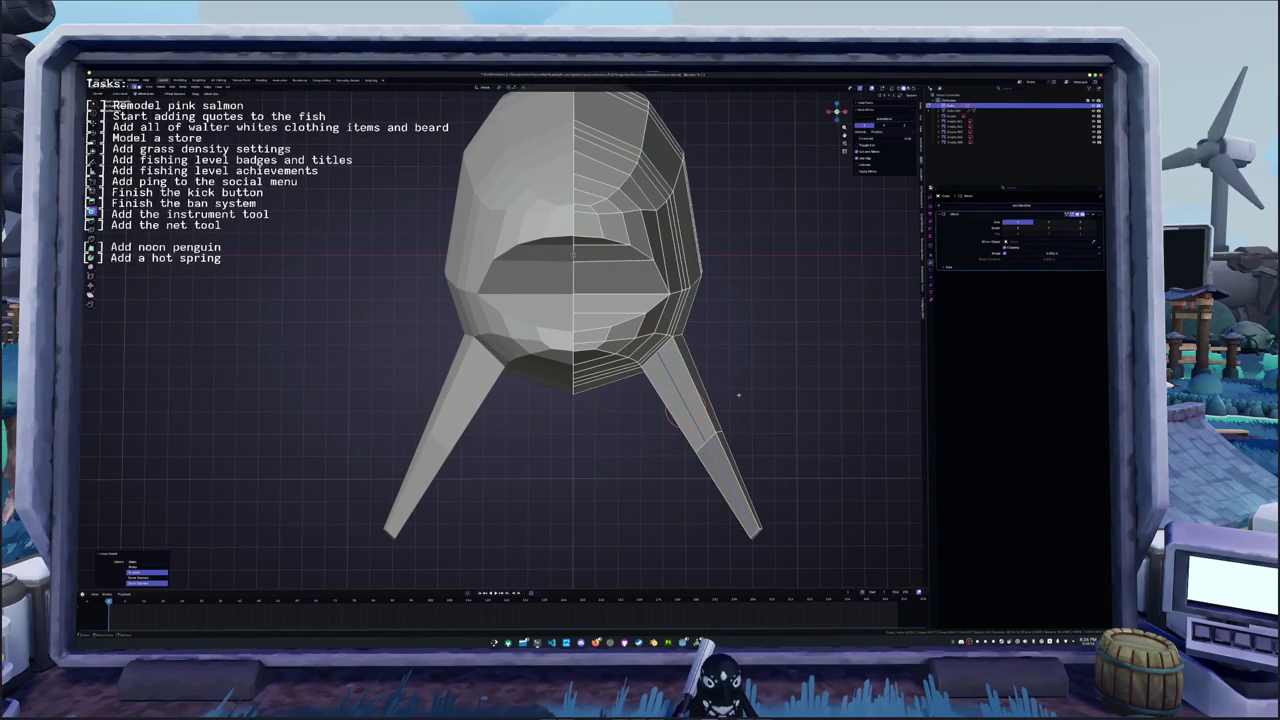
- With X-ray on, cut a new edge loop across the right pectoral fin
{"action": "key", "text": "alt+z"}
{"action": "left_click", "coordinate": [717, 460], "text": "ctrl"}
{"action": "key", "text": "ctrl+r"}
{"action": "left_click", "coordinate": [730, 411]}
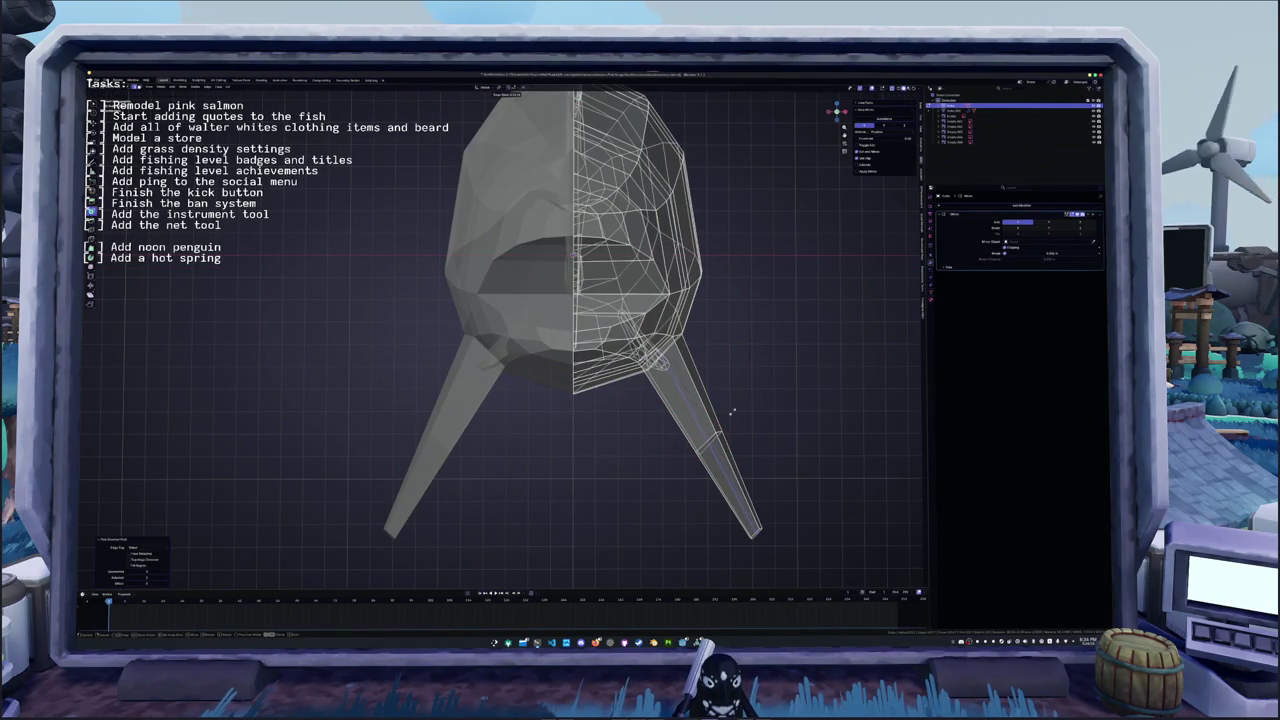
{"action": "key", "text": "c"}
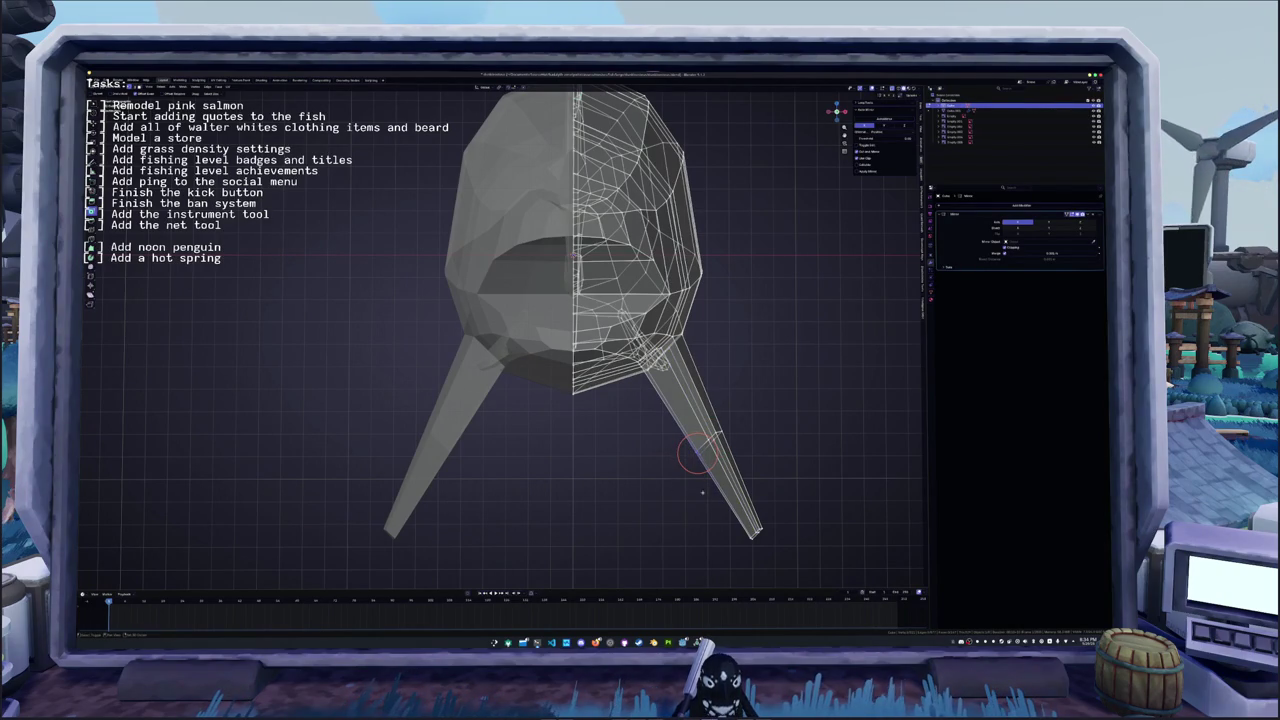
{"action": "key", "text": "alt+z"}
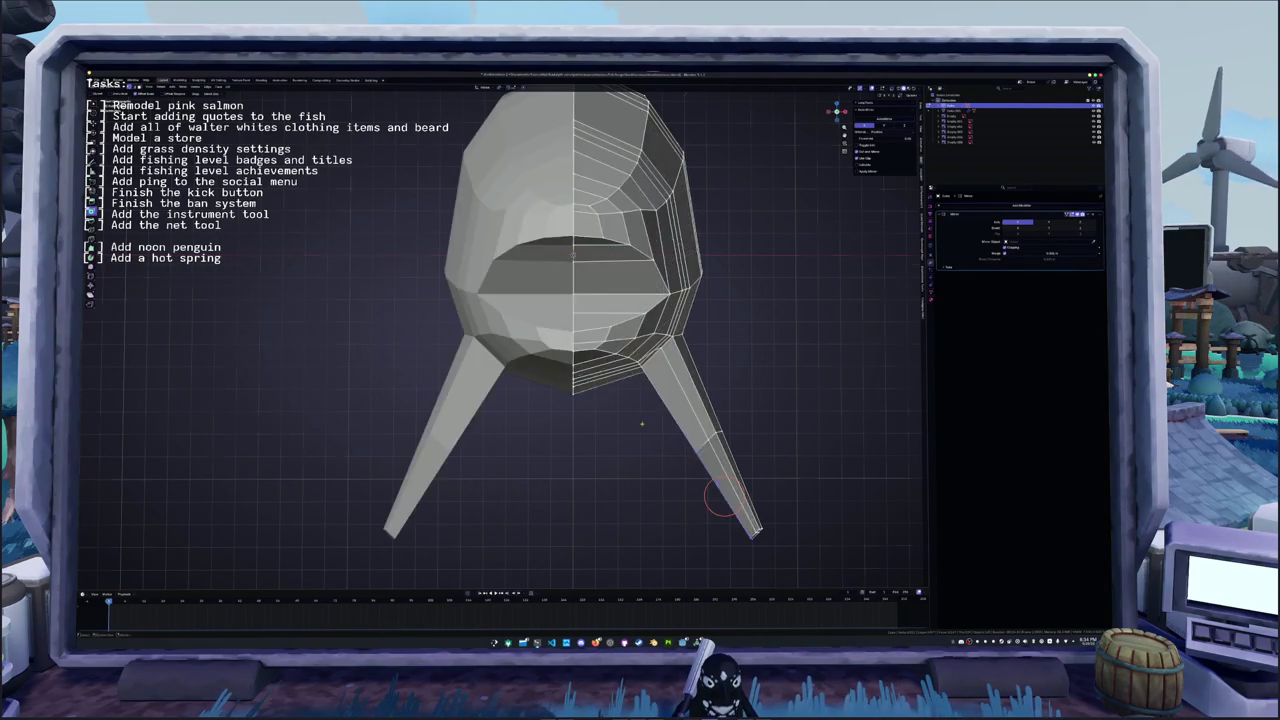
- Rotate the selected fin part slightly in front view, then deselect all
{"action": "middle_click_drag", "start_coordinate": [722, 497], "coordinate": [745, 512]}
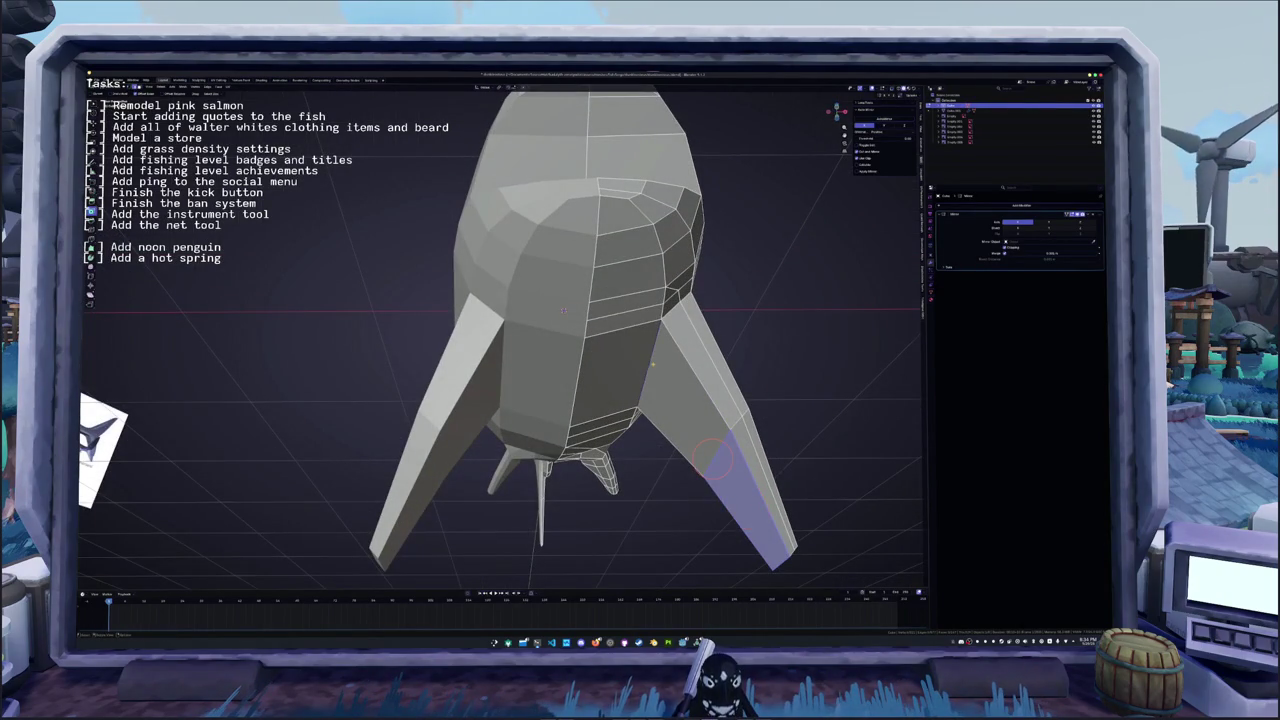
{"action": "key", "text": "KP_1"}
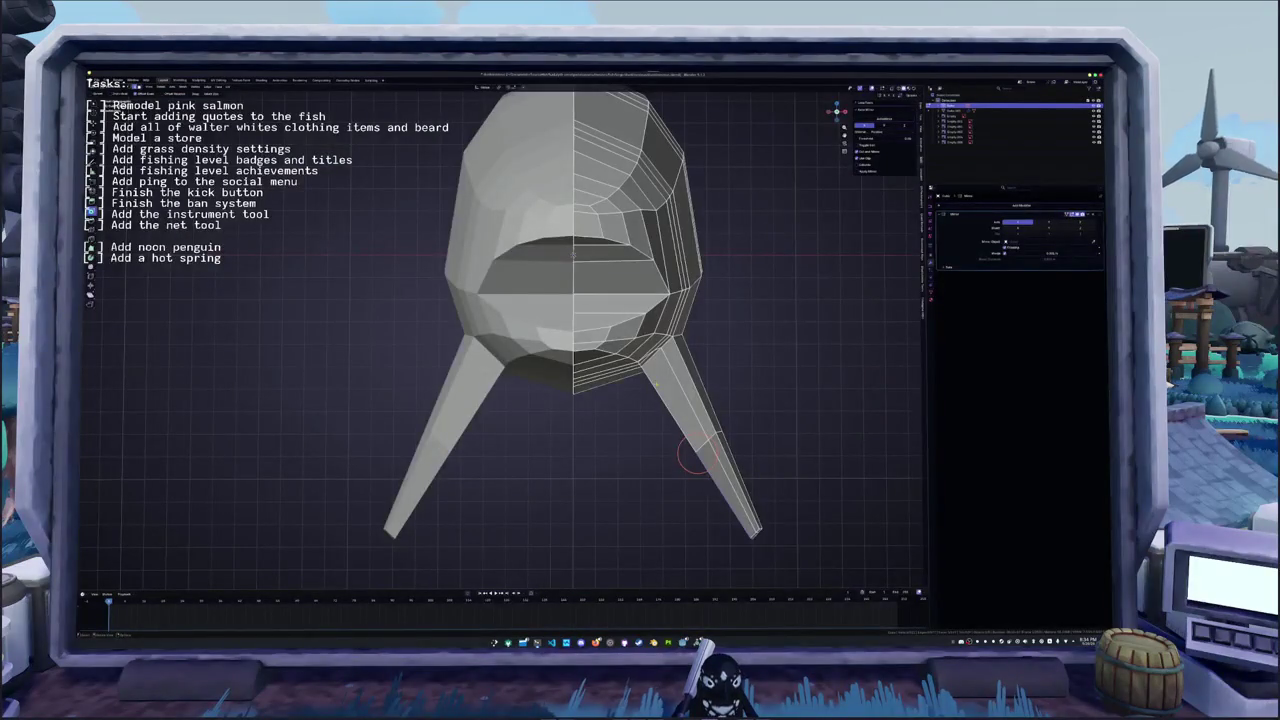
{"action": "key", "text": "r"}
{"action": "left_click", "coordinate": [690, 390]}
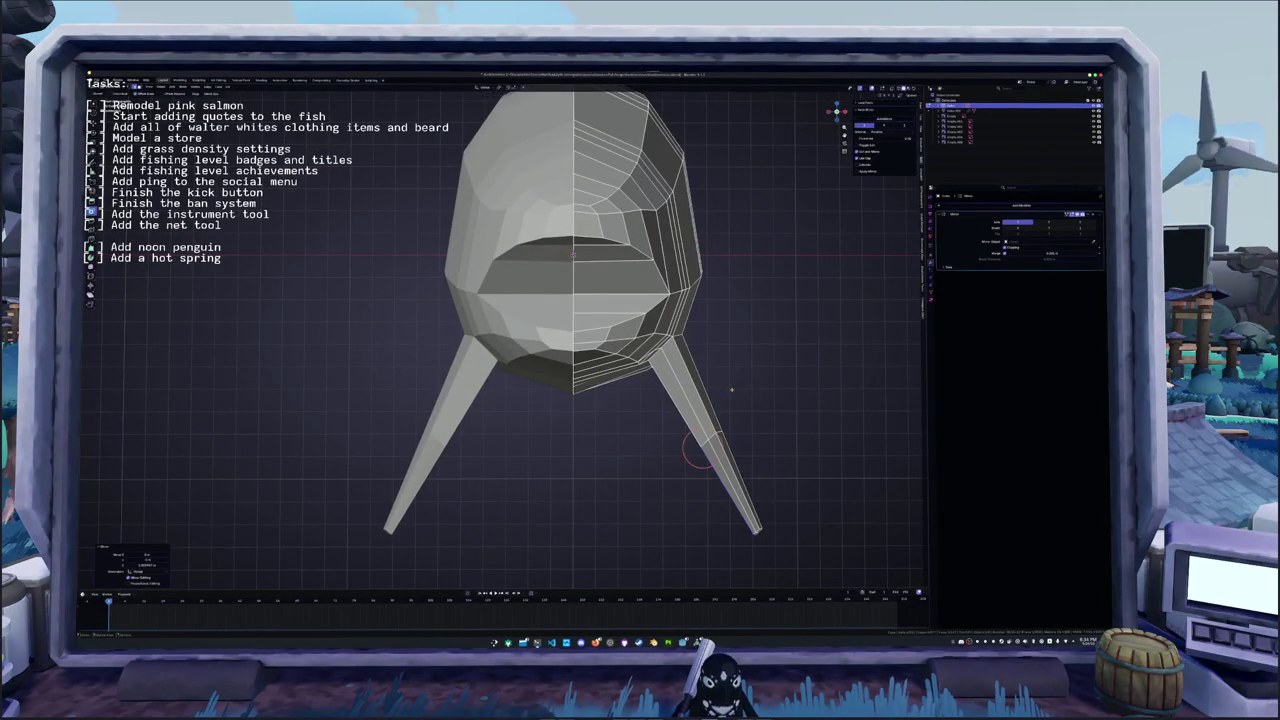
{"action": "middle_click_drag", "start_coordinate": [731, 390], "coordinate": [700, 500]}
{"action": "mouse_move", "coordinate": [580, 270]}
{"action": "middle_mouse_down"}
{"action": "mouse_move", "coordinate": [516, 265]}
{"action": "mouse_move", "coordinate": [584, 220]}
{"action": "mouse_move", "coordinate": [587, 309]}
{"action": "middle_mouse_up"}
{"action": "key", "text": "alt+a"}
- Extrude a small raised block from the fish's body
{"action": "right_click", "coordinate": [563, 284], "text": "shift"}
{"action": "key", "text": "e"}
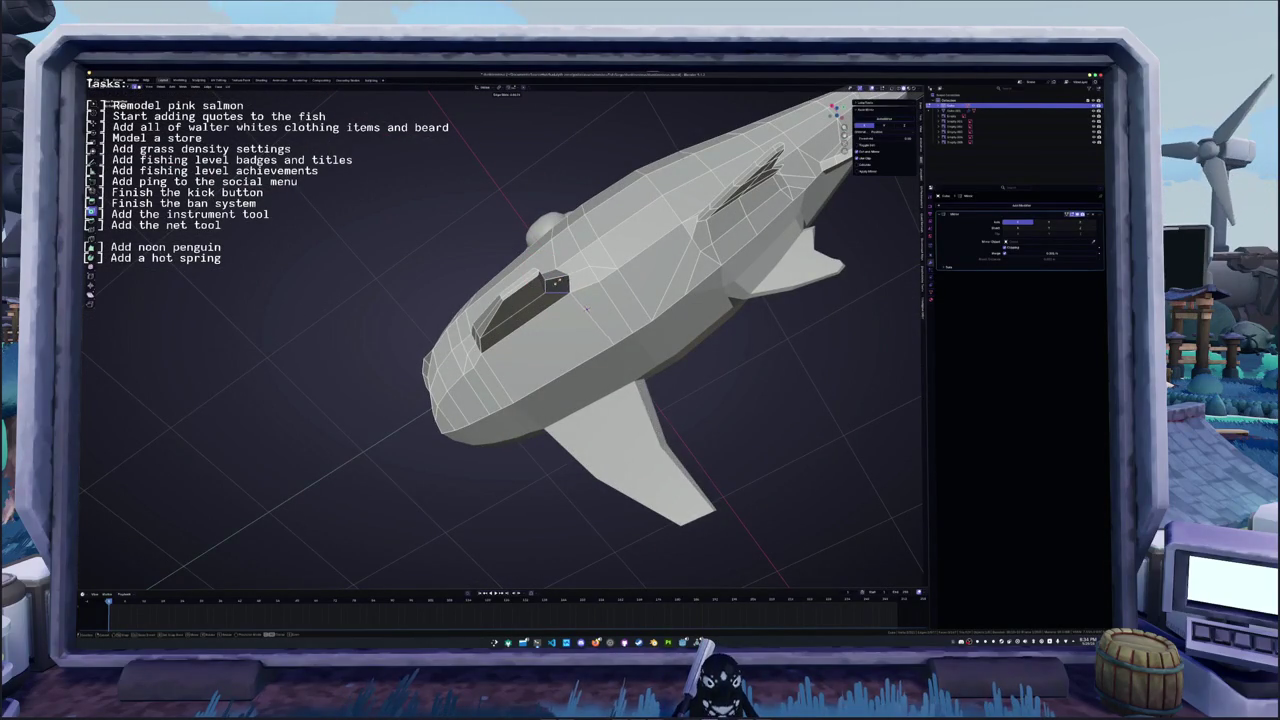
{"action": "left_click", "coordinate": [586, 308]}
{"action": "mouse_move", "coordinate": [586, 308]}
{"action": "middle_mouse_down"}
{"action": "mouse_move", "coordinate": [565, 340]}
{"action": "mouse_move", "coordinate": [573, 381]}
{"action": "mouse_move", "coordinate": [547, 233]}
{"action": "mouse_move", "coordinate": [556, 251]}
{"action": "middle_mouse_up"}
- Select fin faces and add a loop cut across the body
{"action": "left_click", "coordinate": [535, 345]}
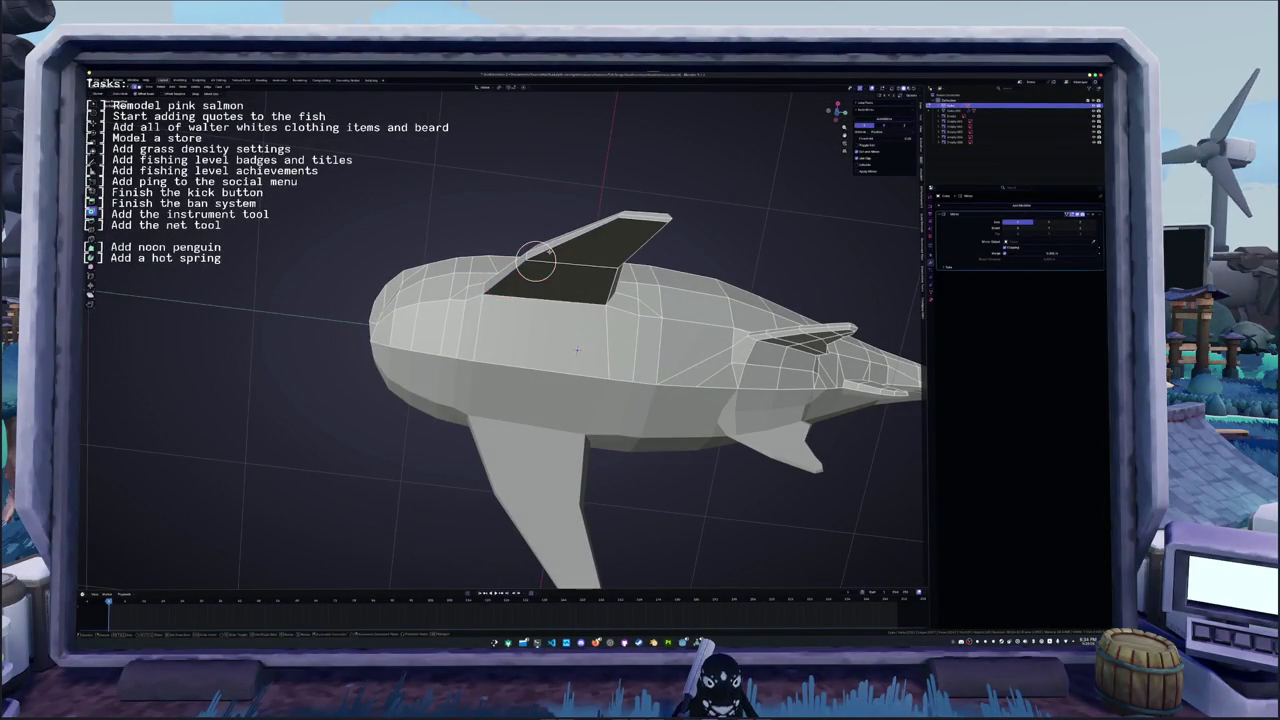
{"action": "middle_click_drag", "start_coordinate": [577, 349], "coordinate": [587, 229]}
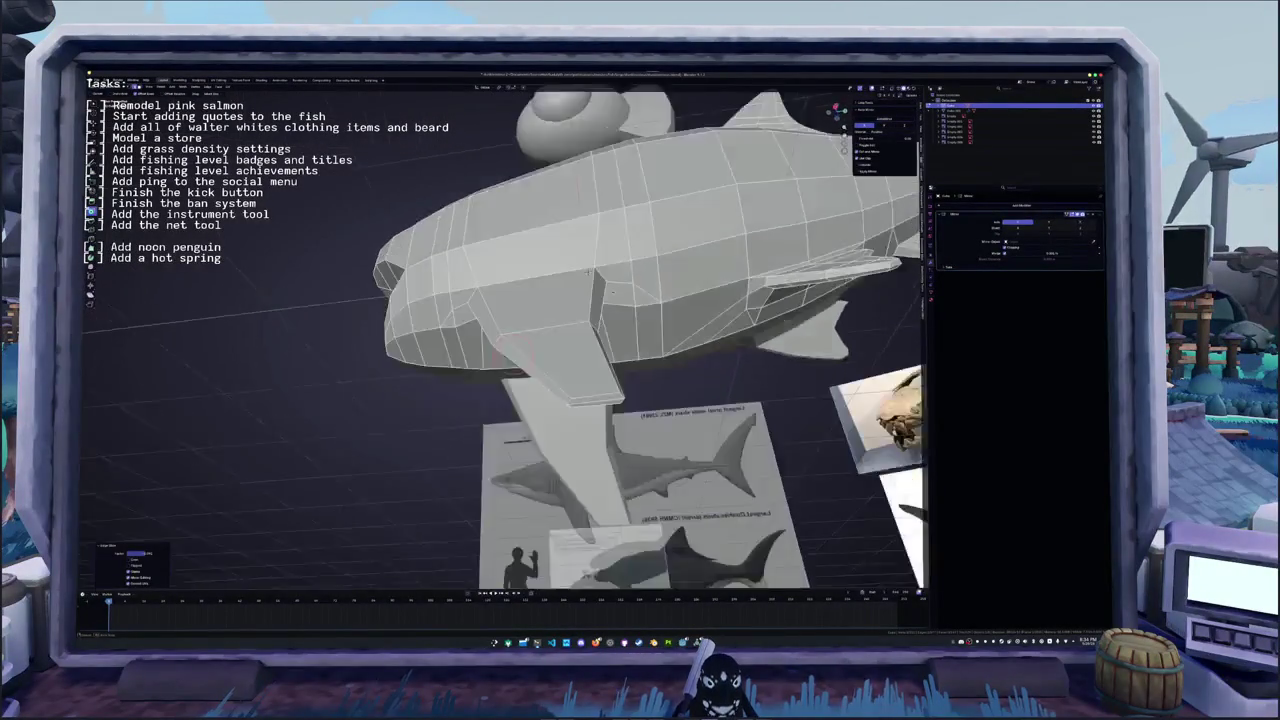
{"action": "key", "text": "ctrl+r"}
{"action": "left_click", "coordinate": [545, 235]}
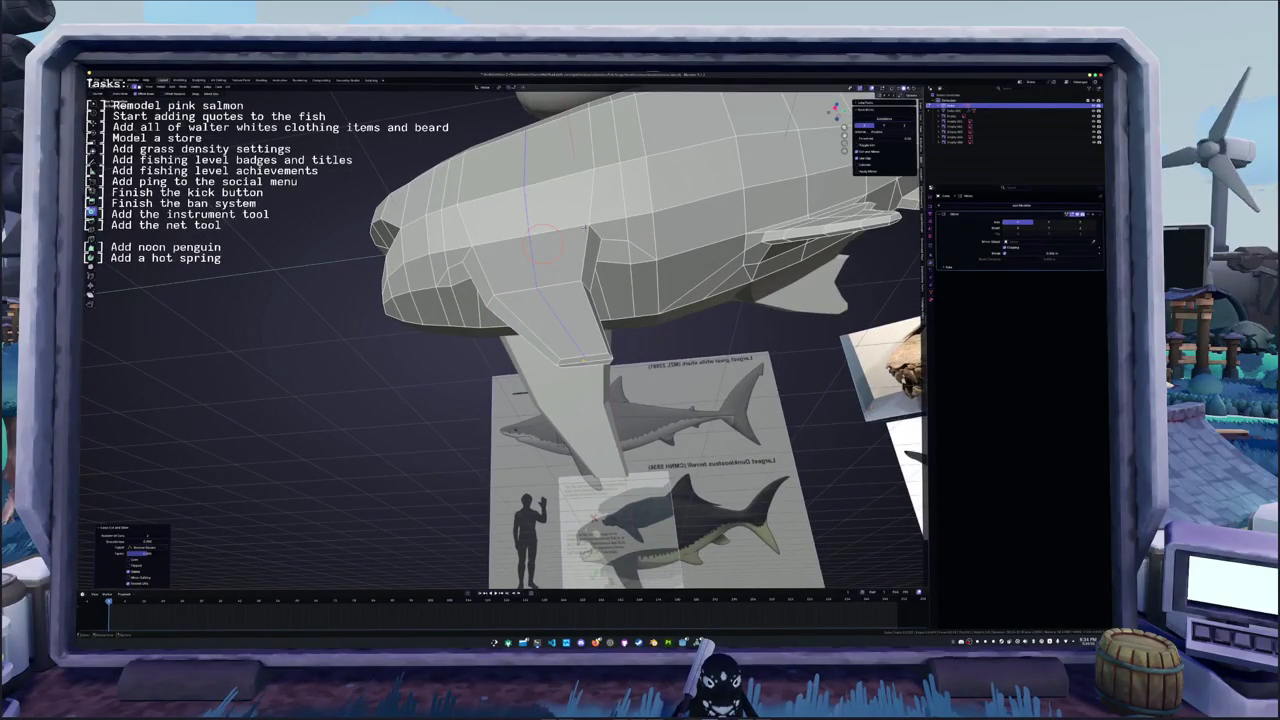
{"action": "mouse_move", "coordinate": [585, 230]}
{"action": "middle_mouse_down"}
{"action": "mouse_move", "coordinate": [550, 318]}
{"action": "mouse_move", "coordinate": [569, 314]}
{"action": "middle_mouse_up"}
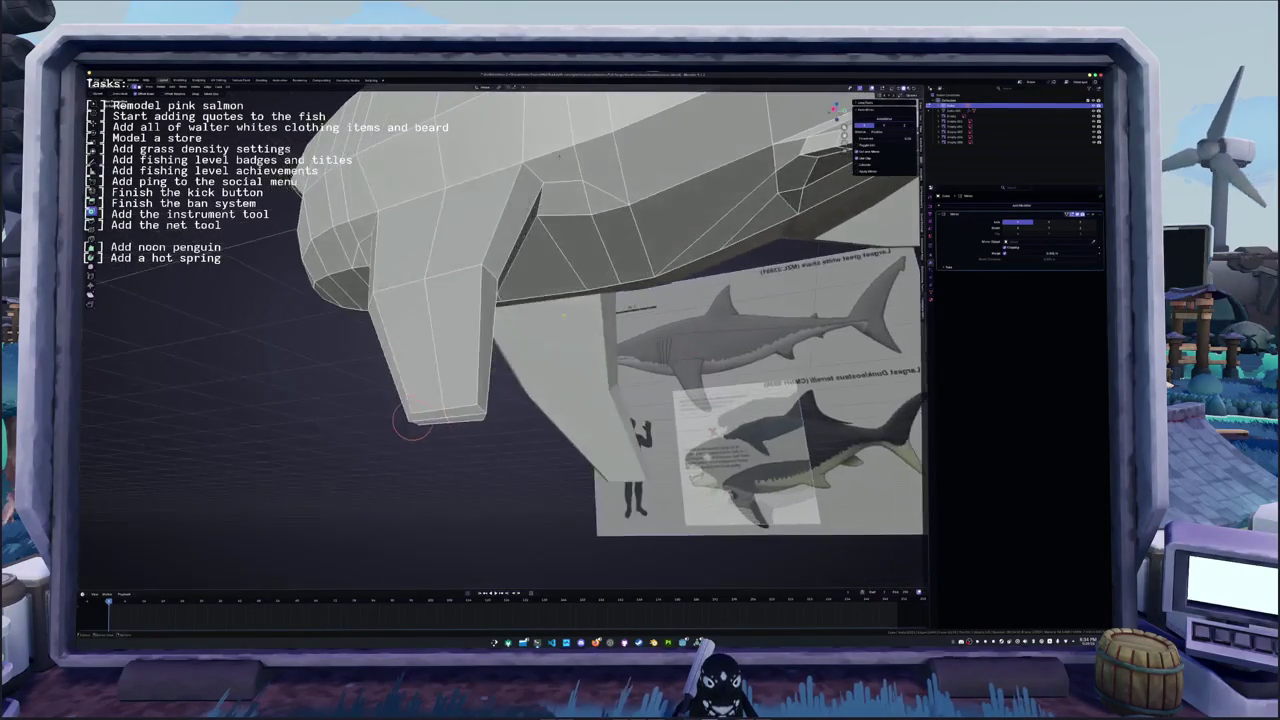
{"action": "mouse_move", "coordinate": [558, 155]}
{"action": "middle_mouse_down"}
{"action": "mouse_move", "coordinate": [429, 399]}
{"action": "mouse_move", "coordinate": [555, 170]}
{"action": "middle_mouse_up"}
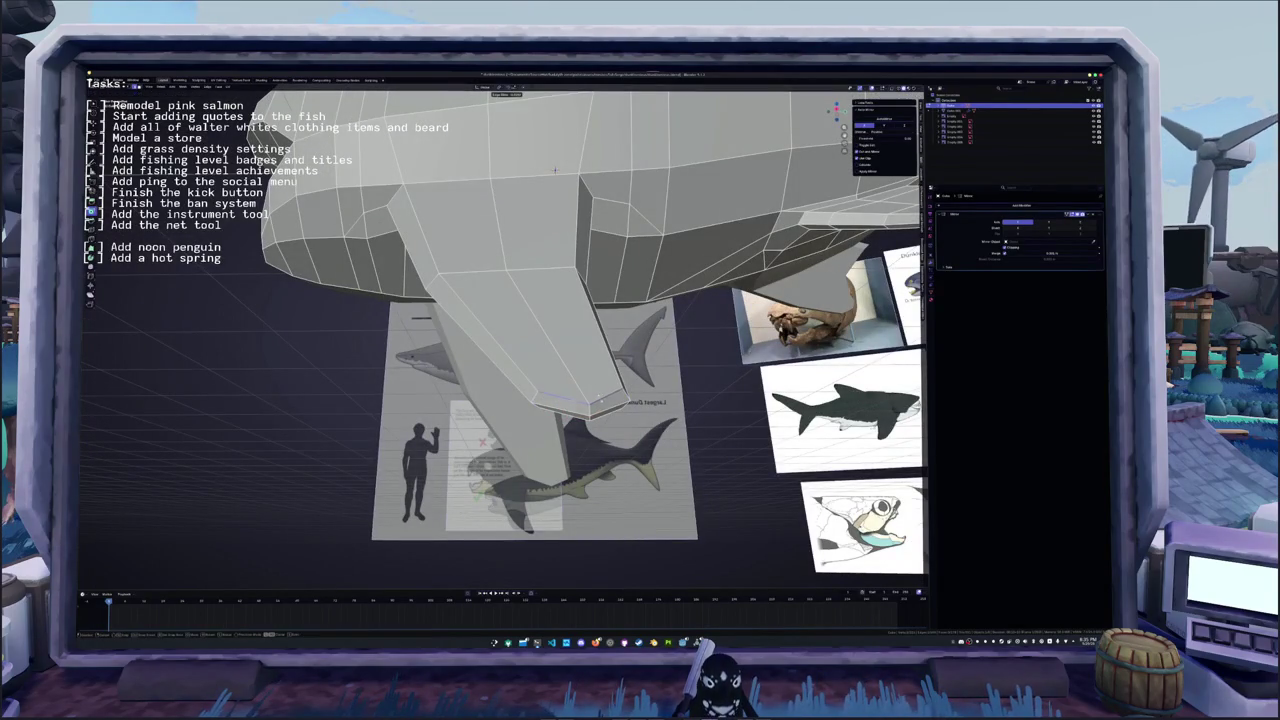
{"action": "middle_click_drag", "start_coordinate": [583, 387], "coordinate": [518, 200]}
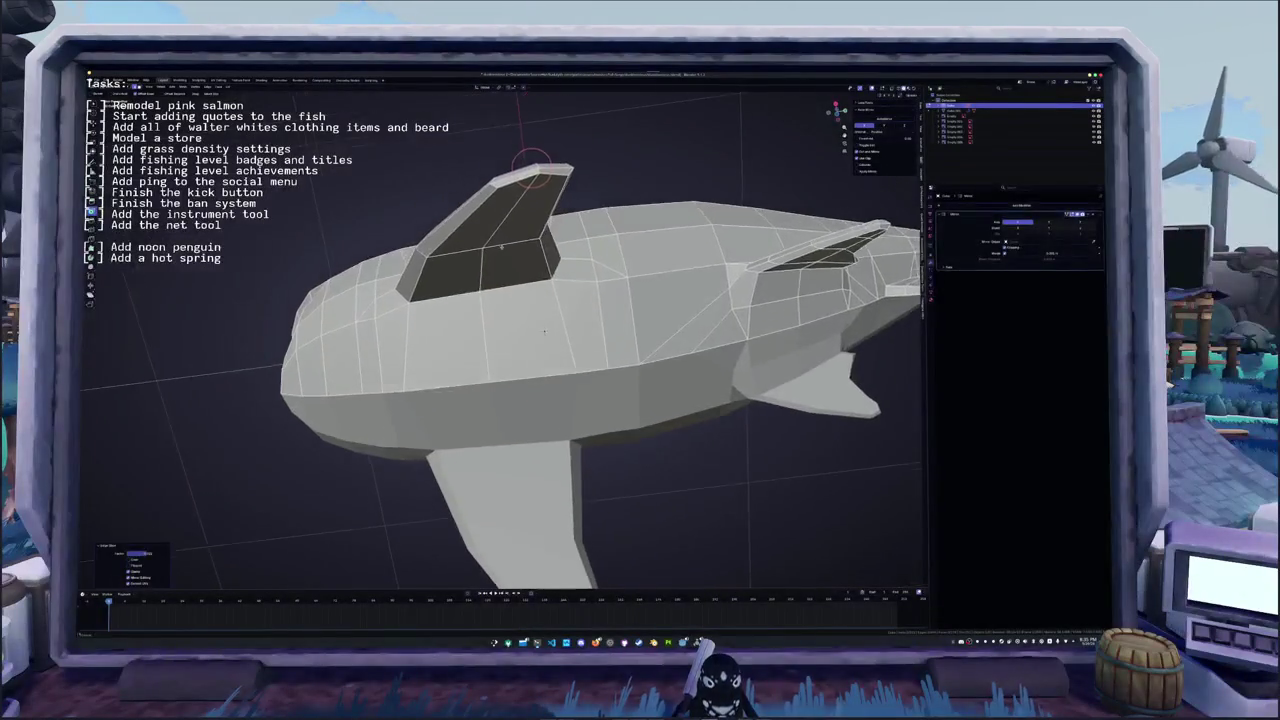
- Slide a fin edge along its neighbouring edges
{"action": "key", "text": "g"}
{"action": "key", "text": "g"}
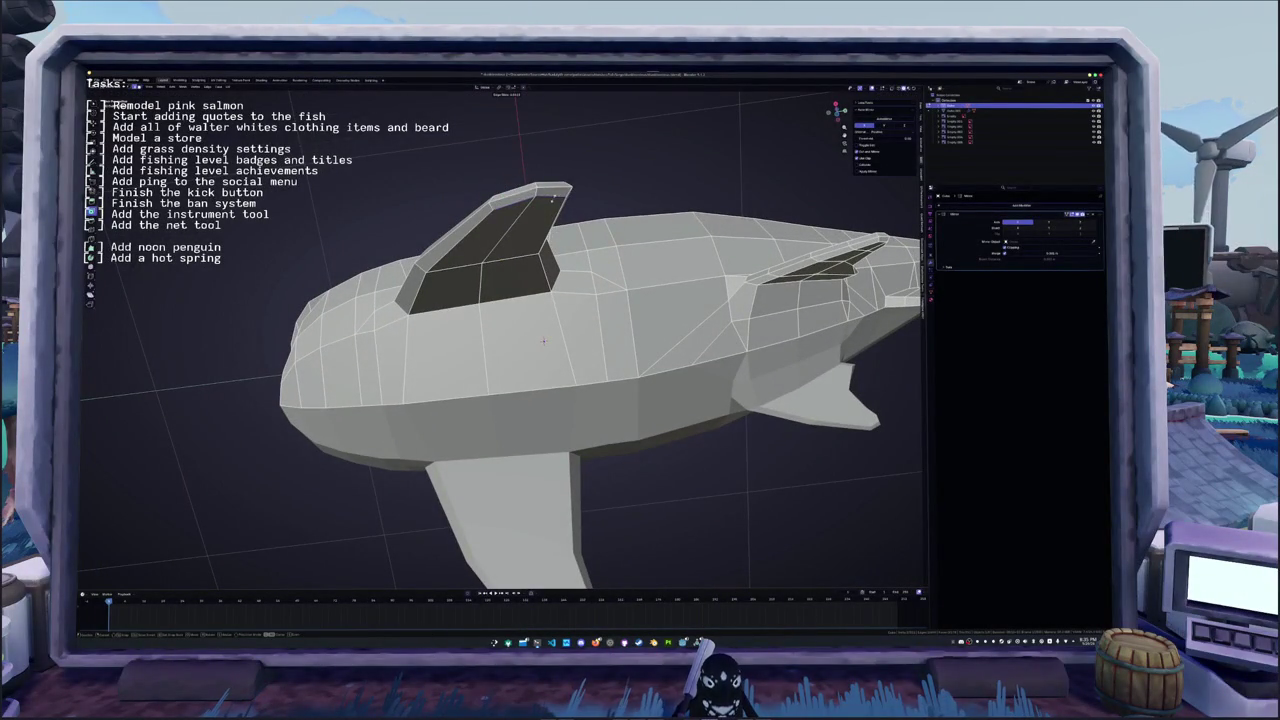
{"action": "middle_click_drag", "start_coordinate": [544, 341], "coordinate": [538, 213]}
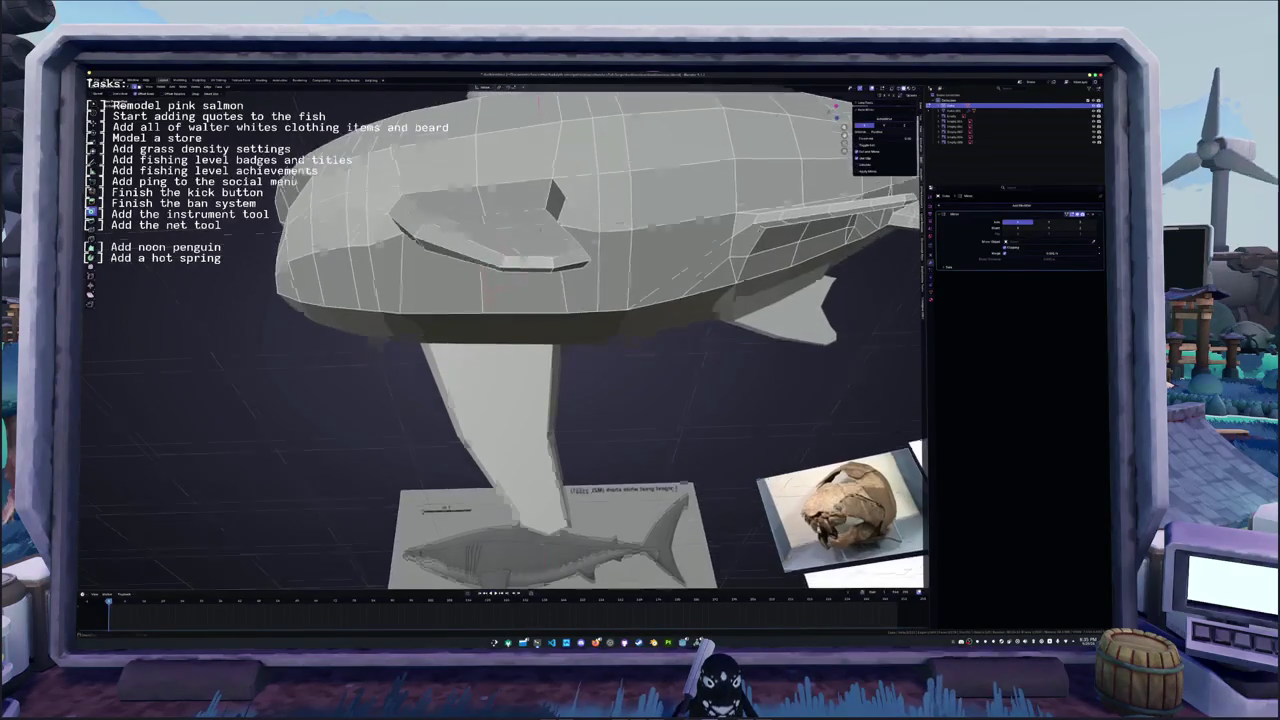
{"action": "key", "text": "g"}
{"action": "key", "text": "g"}
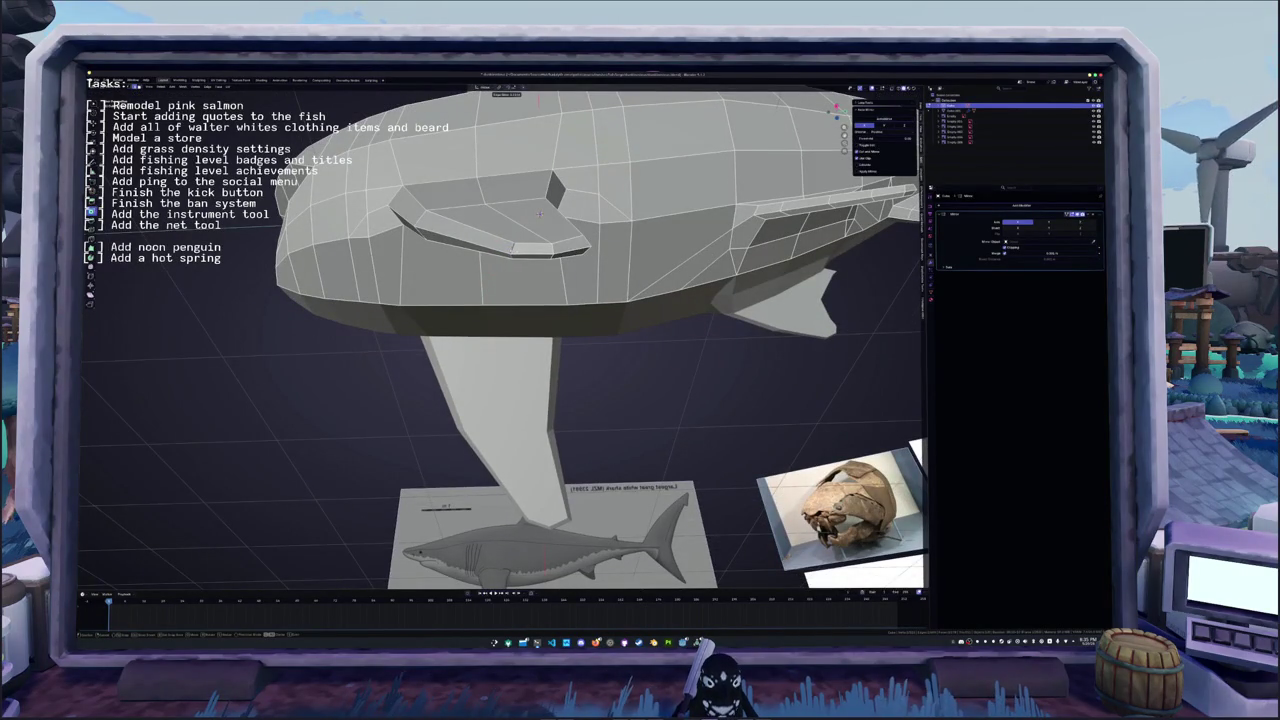
{"action": "middle_click_drag", "start_coordinate": [540, 213], "coordinate": [505, 265]}
{"action": "key", "text": "g"}
{"action": "key", "text": "g"}
{"action": "left_click", "coordinate": [546, 187]}
{"action": "mouse_move", "coordinate": [546, 187]}
{"action": "middle_mouse_down"}
{"action": "mouse_move", "coordinate": [547, 420]}
{"action": "mouse_move", "coordinate": [575, 385]}
{"action": "mouse_move", "coordinate": [540, 338]}
{"action": "mouse_move", "coordinate": [519, 222]}
{"action": "mouse_move", "coordinate": [540, 300]}
{"action": "middle_mouse_up"}
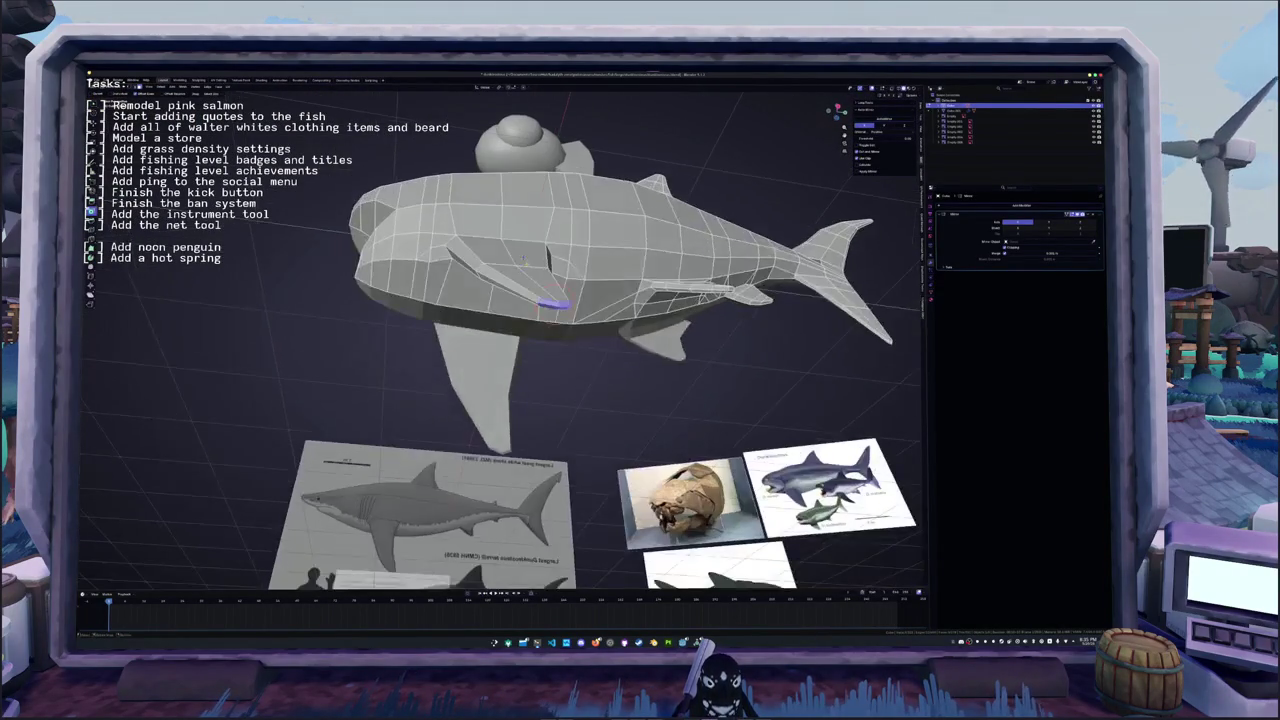
- Rotate the selected fin outward in front view and turn on X-ray
{"action": "key", "text": "KP_1"}
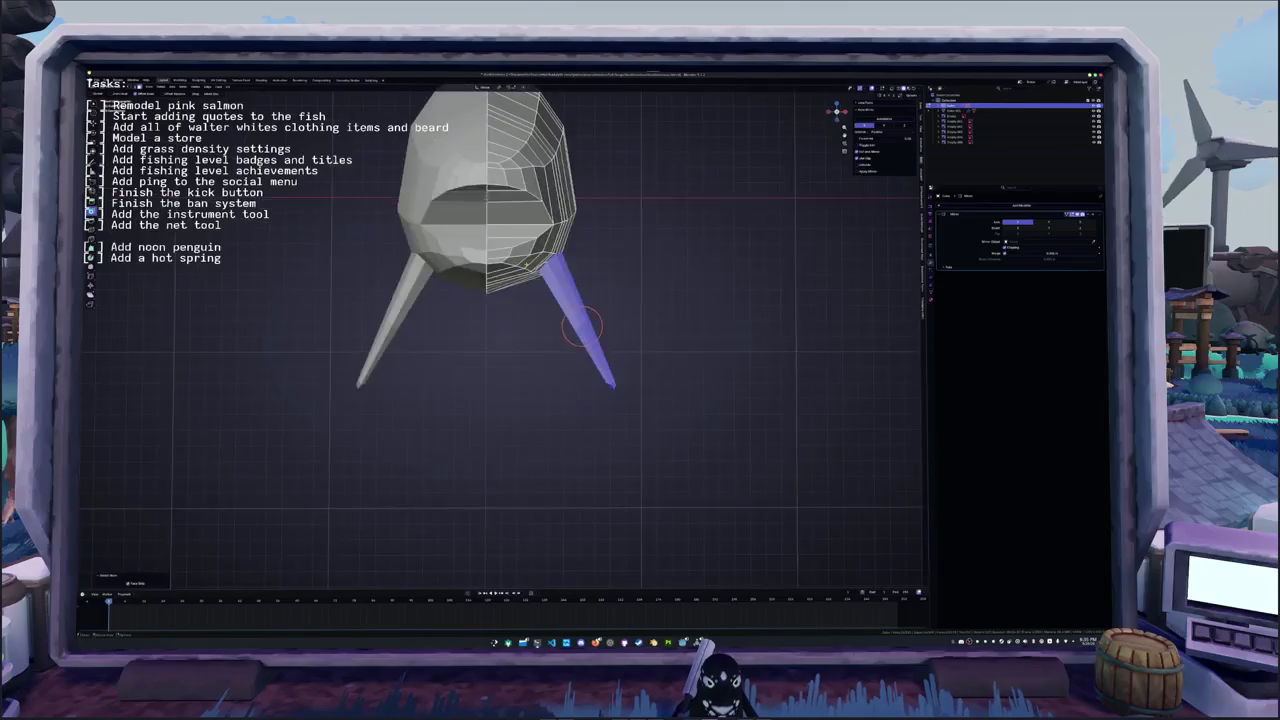
{"action": "key", "text": "r"}
{"action": "left_click", "coordinate": [646, 277]}
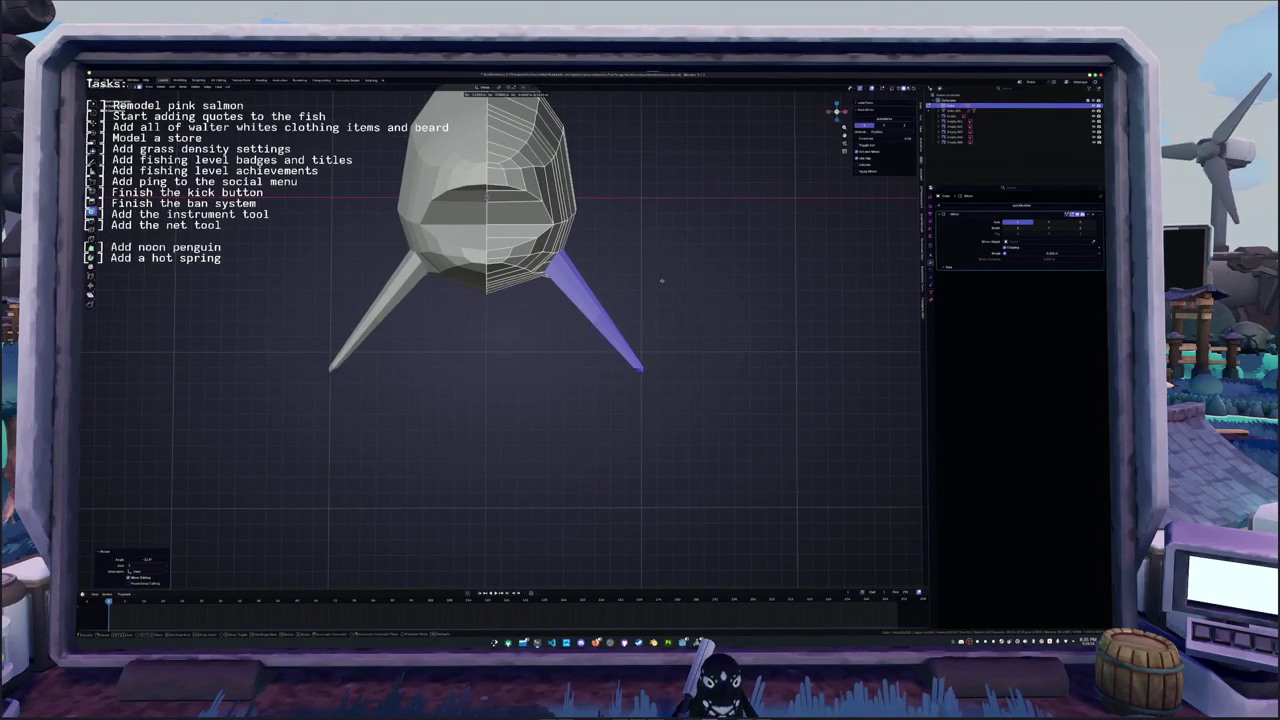
{"action": "key", "text": "alt+z"}
{"action": "key", "text": "g"}
- Move the pectoral fin back along the X axis beneath the belly
{"action": "middle_click_drag", "start_coordinate": [650, 305], "coordinate": [535, 193]}
{"action": "key", "text": "g"}
{"action": "key", "text": "x"}
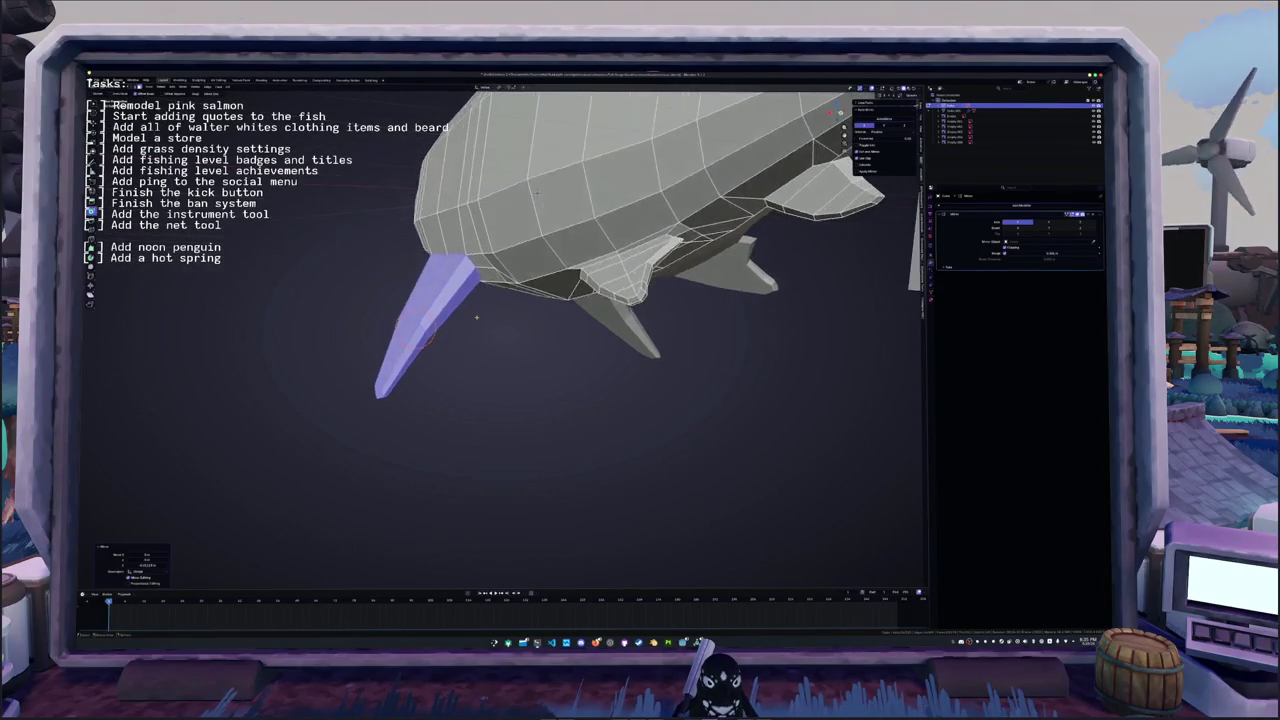
{"action": "middle_click_drag", "start_coordinate": [470, 313], "coordinate": [462, 200]}
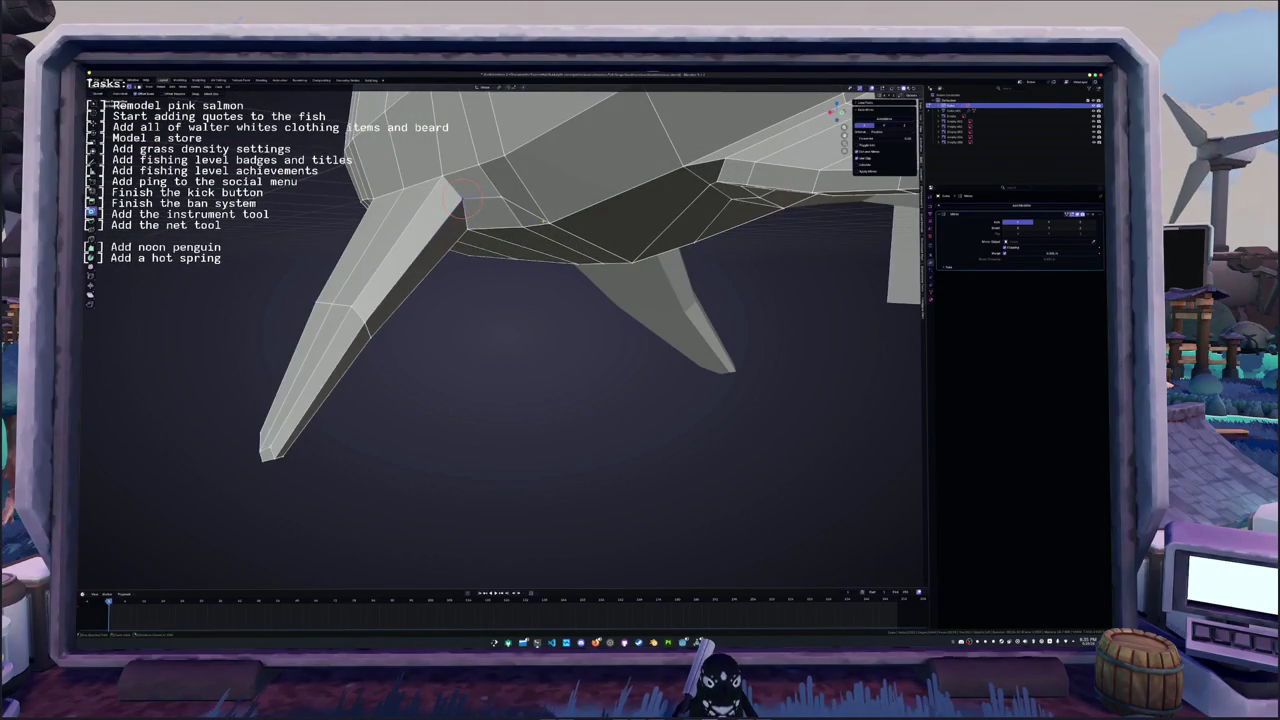
{"action": "mouse_move", "coordinate": [462, 200]}
{"action": "middle_mouse_down"}
{"action": "mouse_move", "coordinate": [525, 228]}
{"action": "mouse_move", "coordinate": [415, 249]}
{"action": "mouse_move", "coordinate": [430, 198]}
{"action": "mouse_move", "coordinate": [475, 263]}
{"action": "middle_mouse_up"}
{"action": "key", "text": "g"}
{"action": "key", "text": "x"}
{"action": "left_click", "coordinate": [472, 227]}
{"action": "left_click", "coordinate": [430, 198]}
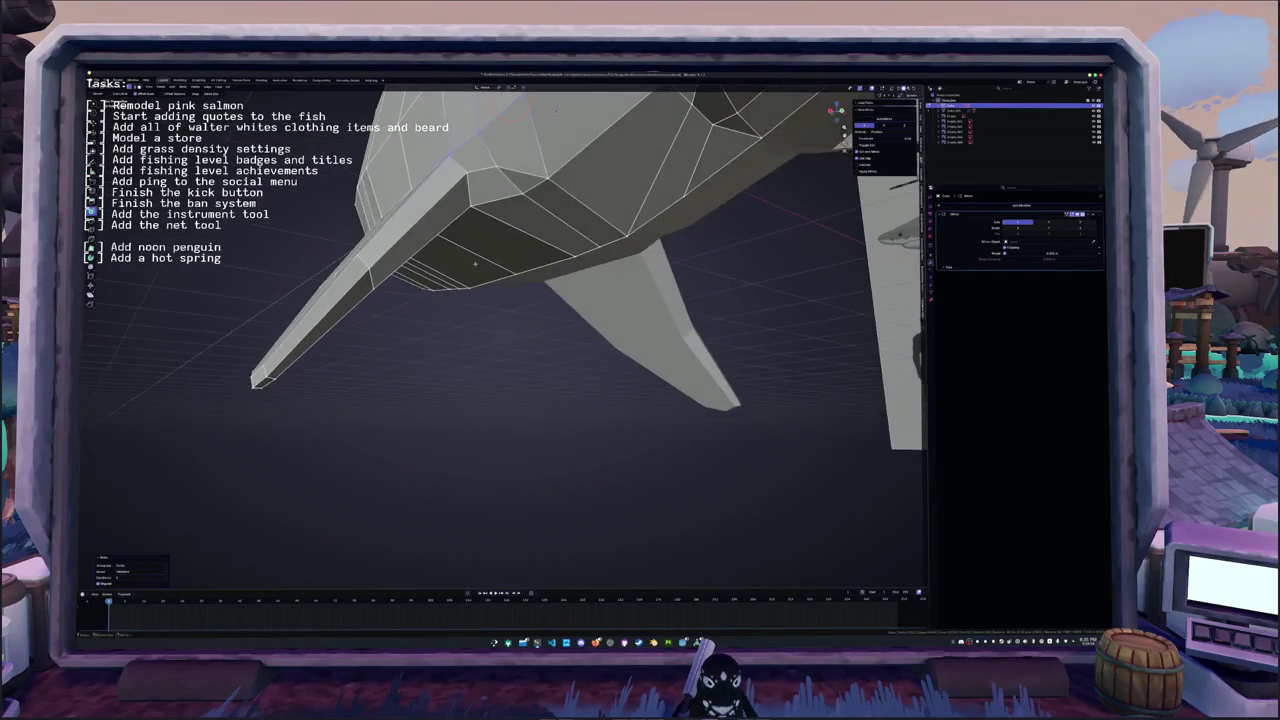
{"action": "middle_click_drag", "start_coordinate": [556, 108], "coordinate": [526, 279]}
{"action": "left_click", "coordinate": [536, 207]}
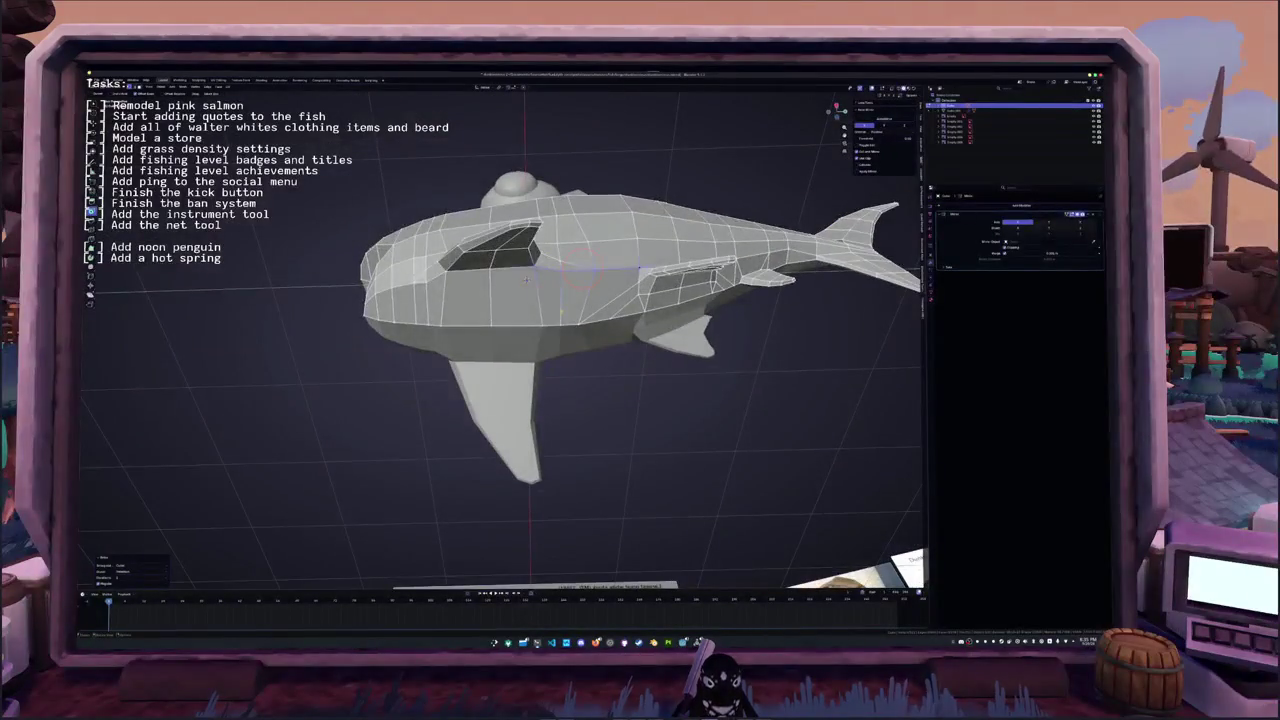
- Place the 3D cursor on the fish's lower belly
{"action": "right_click", "coordinate": [541, 328], "text": "shift"}
{"action": "right_click", "coordinate": [588, 322], "text": "shift"}
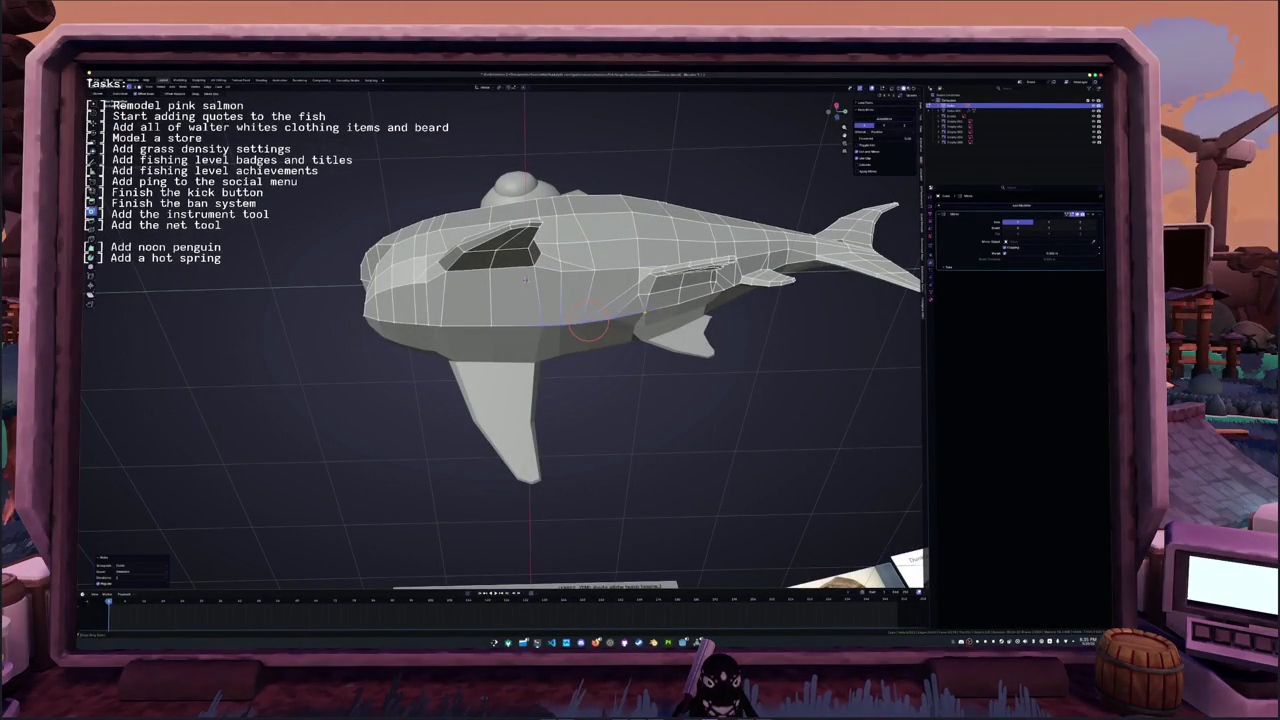
{"action": "middle_click_drag", "start_coordinate": [525, 279], "coordinate": [586, 272]}
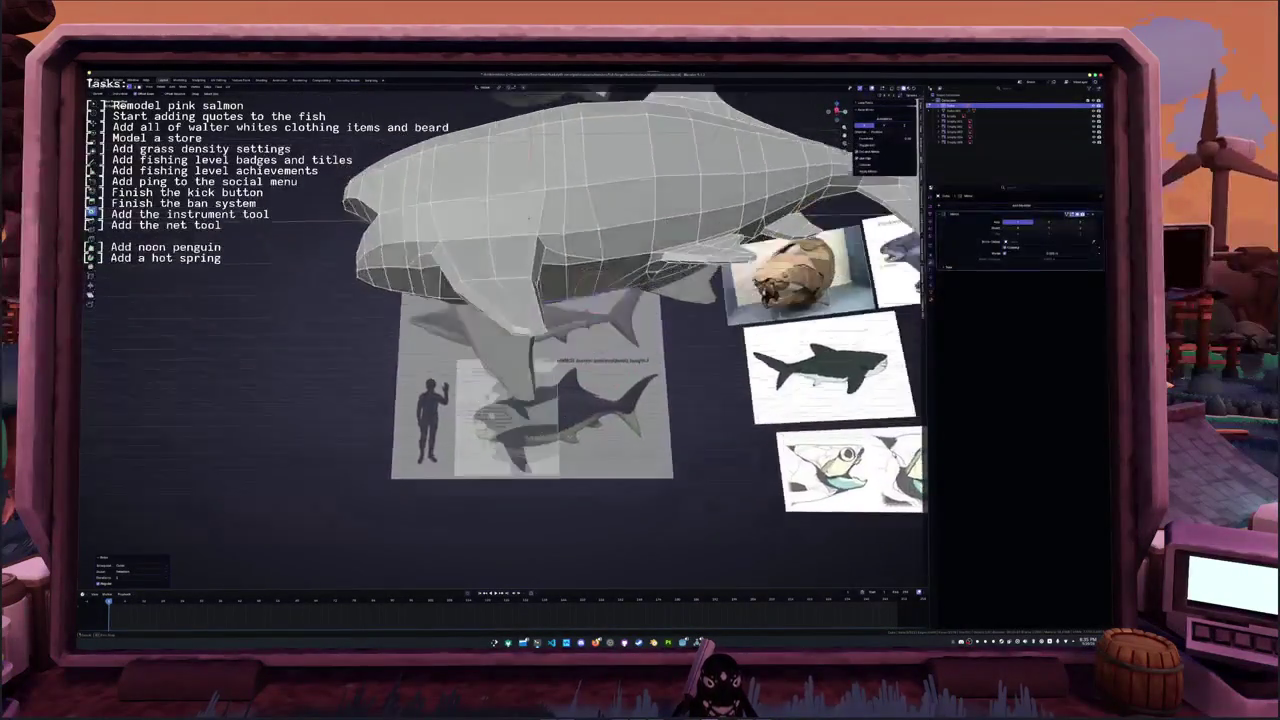
{"action": "right_click", "coordinate": [505, 318], "text": "shift"}
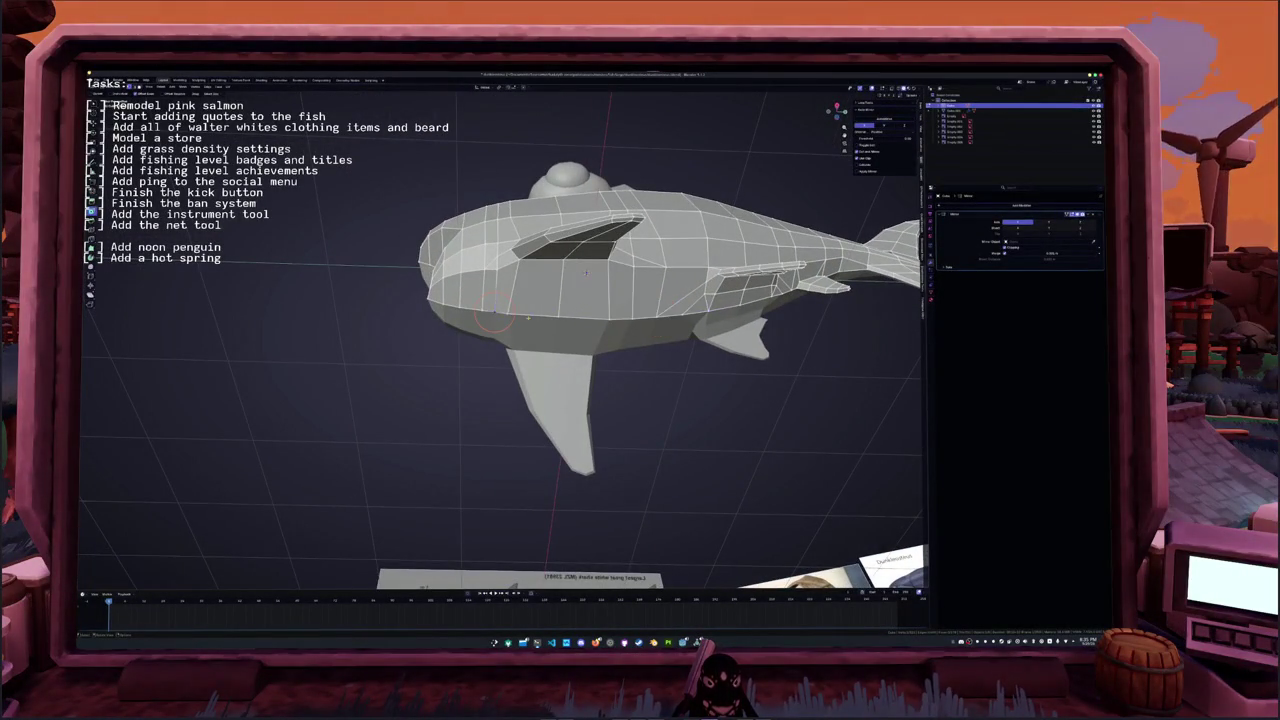
{"action": "right_click", "coordinate": [557, 309], "text": "shift"}
{"action": "middle_click_drag", "start_coordinate": [557, 309], "coordinate": [607, 244]}
- Reposition the 3D cursor near the belly and zoom the view around it
{"action": "right_click", "coordinate": [504, 295], "text": "shift"}
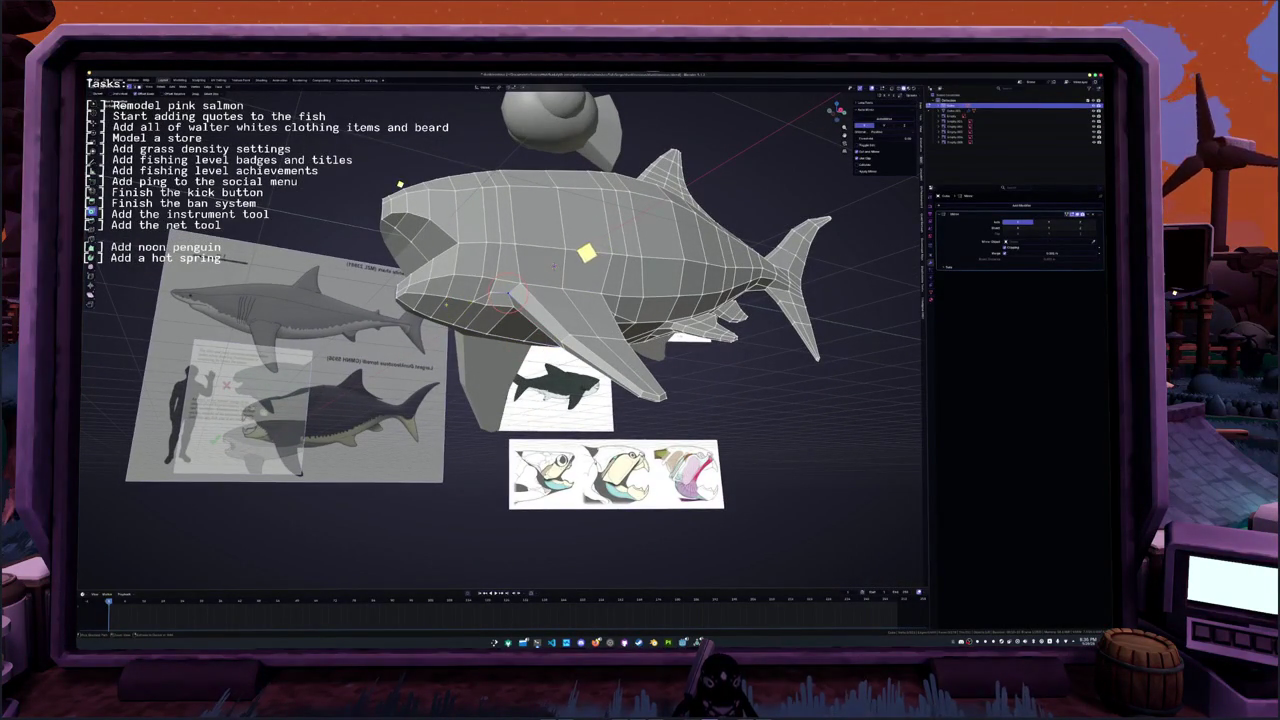
{"action": "right_click", "coordinate": [478, 304], "text": "shift"}
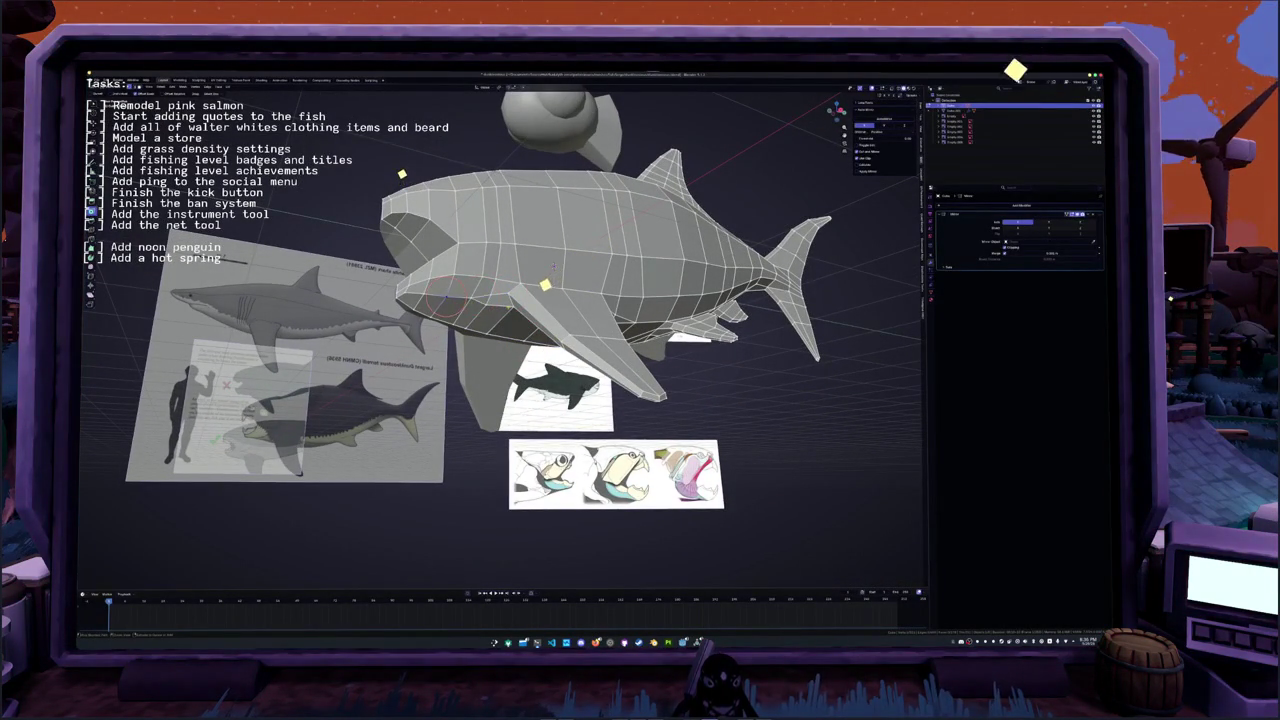
{"action": "middle_click_drag", "start_coordinate": [478, 304], "coordinate": [490, 300]}
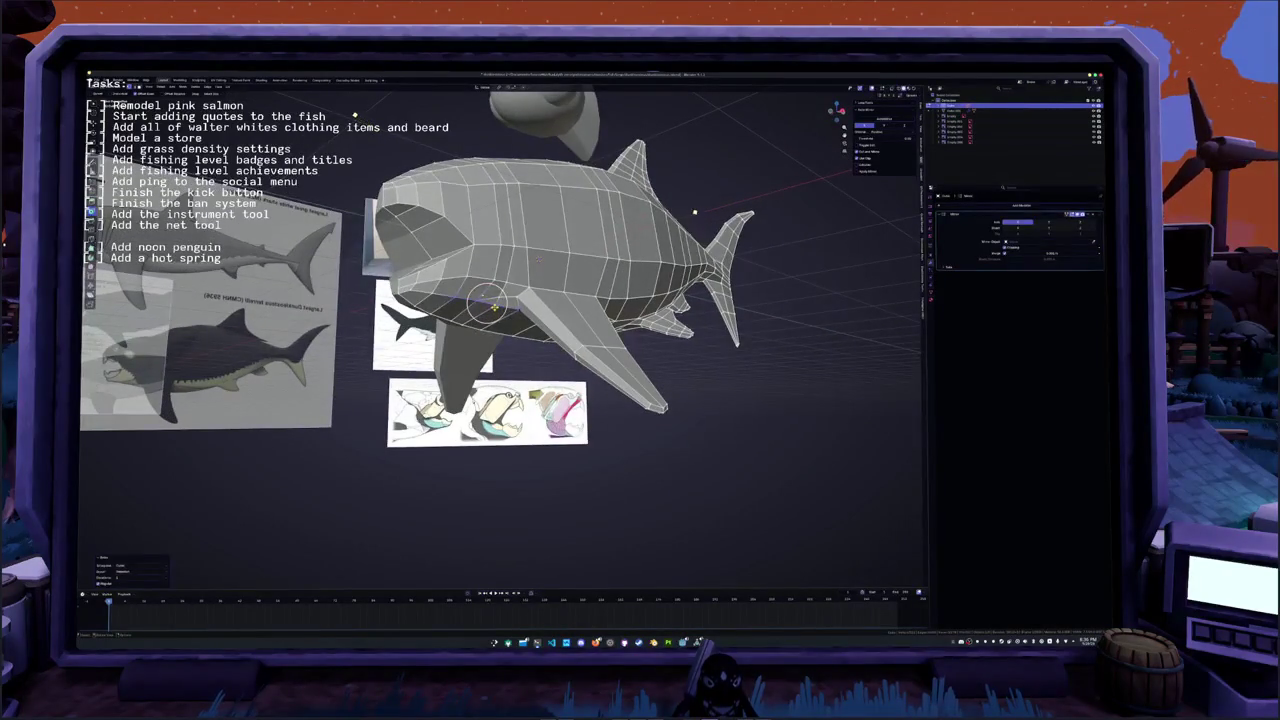
{"action": "right_click", "coordinate": [512, 245], "text": "shift"}
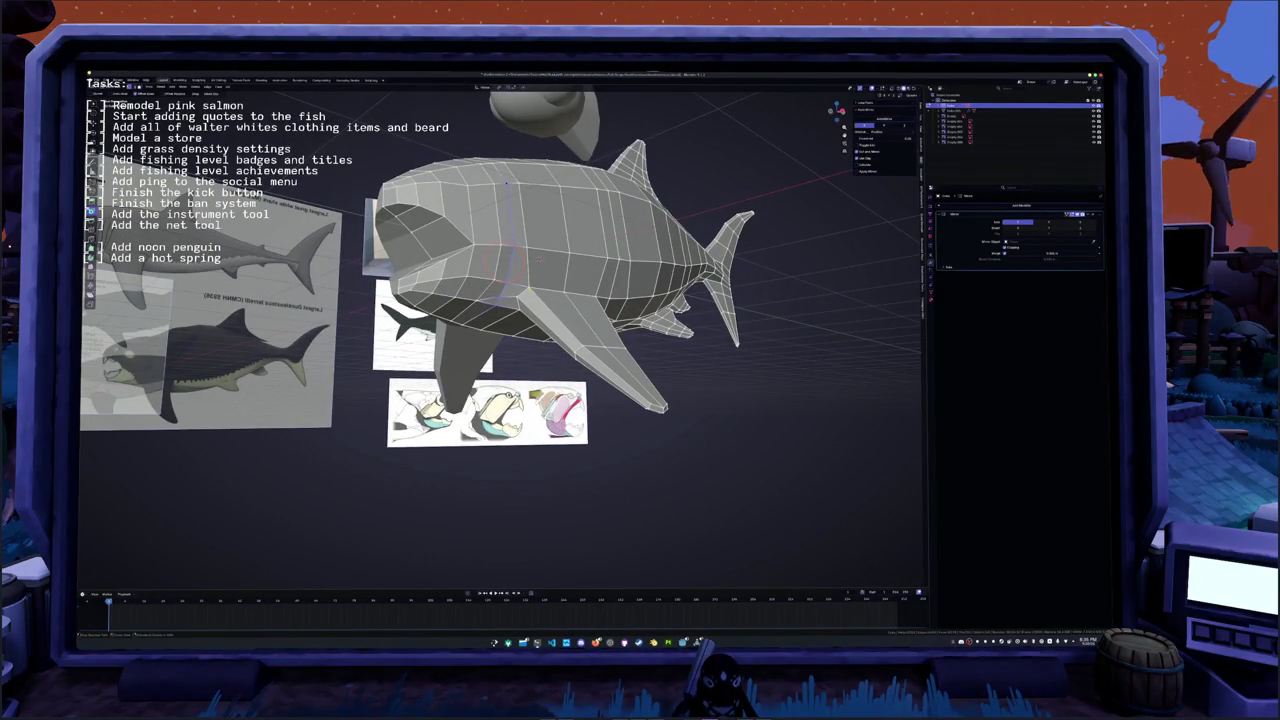
{"action": "right_click", "coordinate": [500, 272], "text": "shift"}
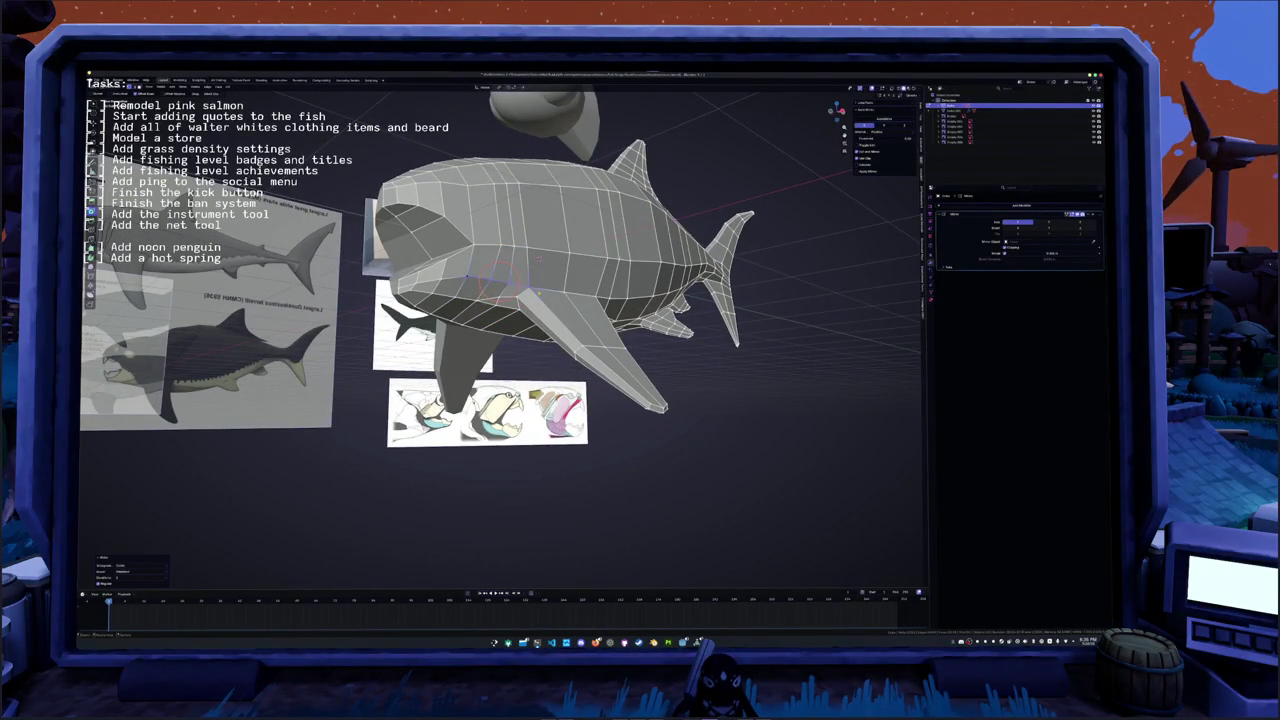
{"action": "key", "text": "KP_Decimal"}
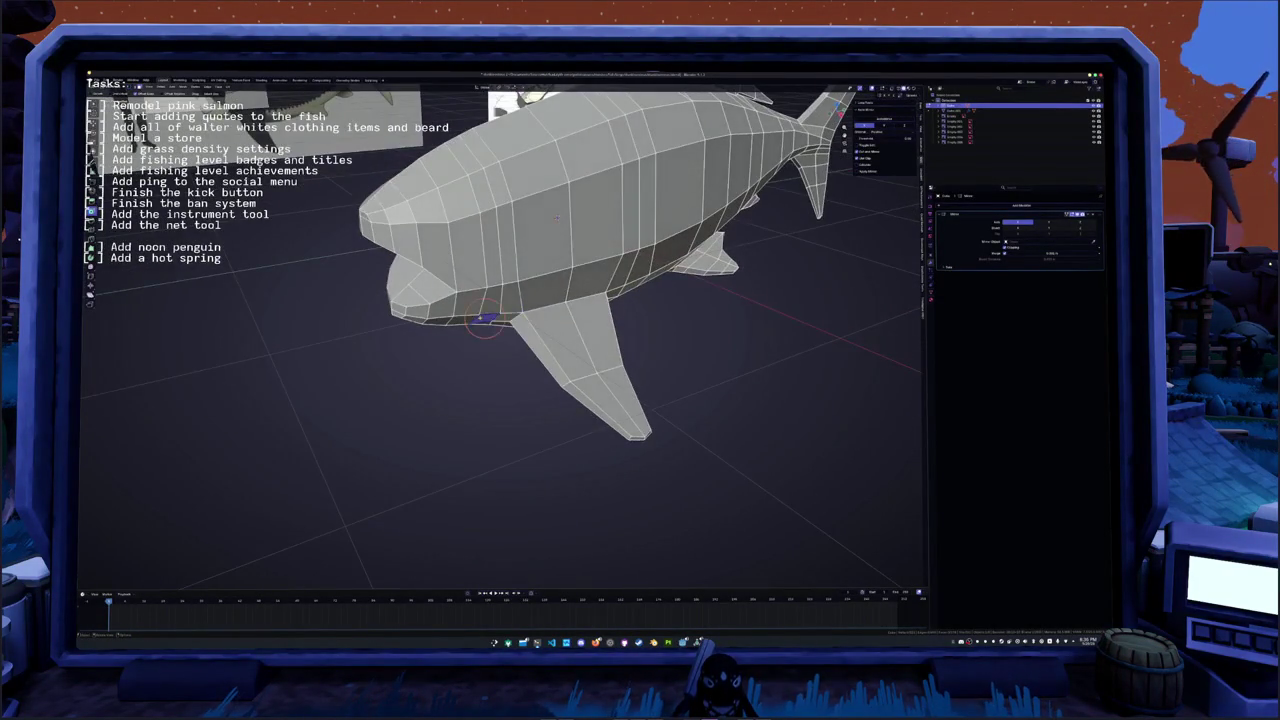
{"action": "middle_click_drag", "start_coordinate": [500, 300], "coordinate": [560, 250]}
{"action": "middle_click_drag", "start_coordinate": [500, 290], "coordinate": [482, 356]}
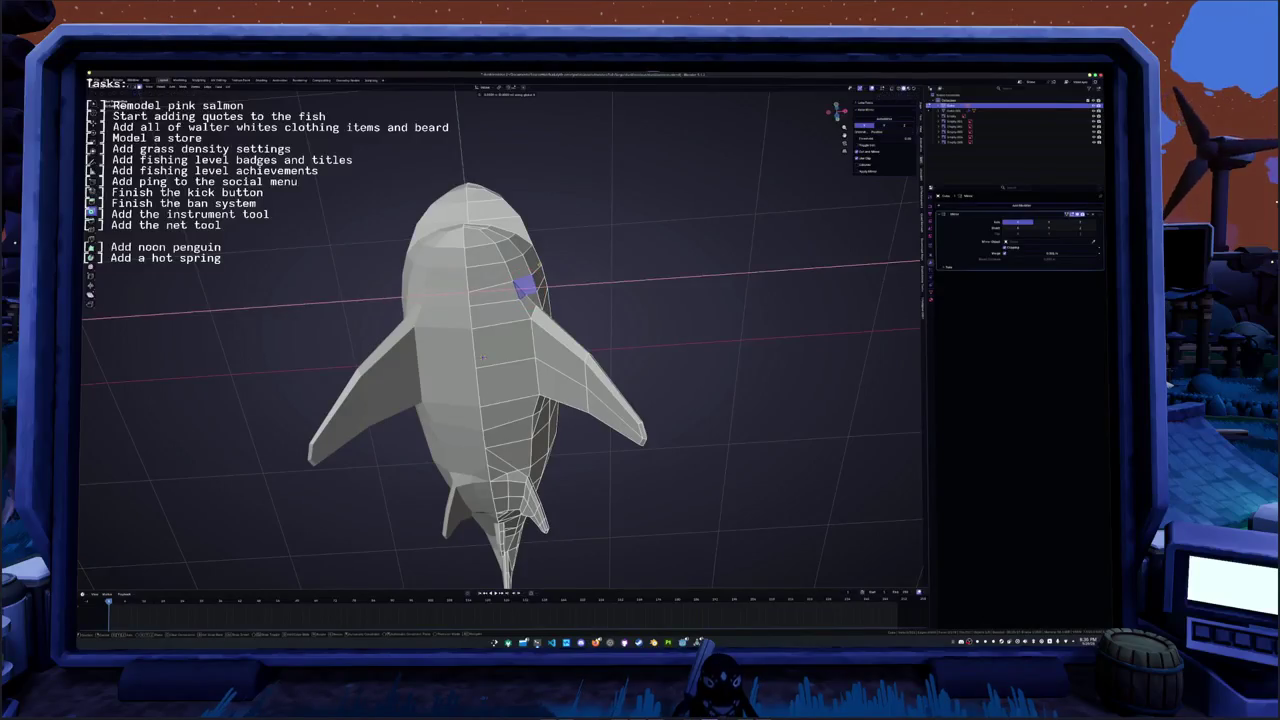
- Apply Shade Smooth to the fish
{"action": "key", "text": "g"}
{"action": "middle_click_drag", "start_coordinate": [522, 296], "coordinate": [512, 323]}
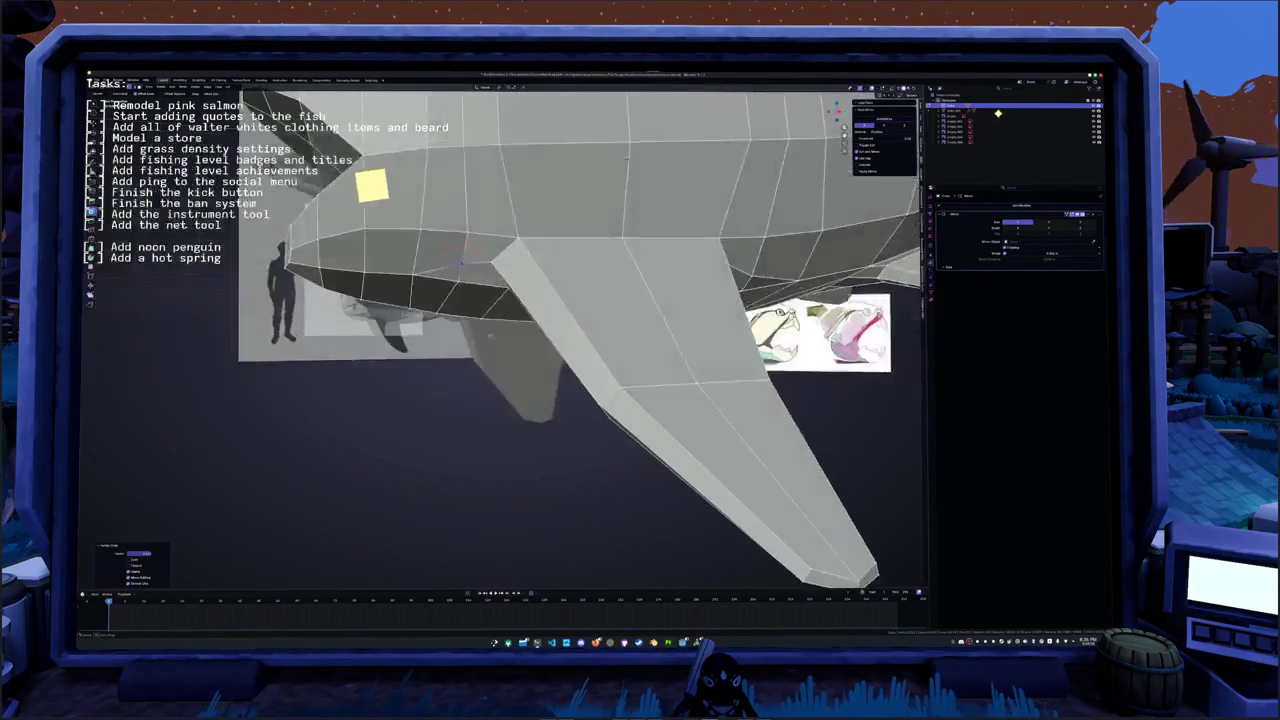
{"action": "mouse_move", "coordinate": [512, 323]}
{"action": "middle_mouse_down"}
{"action": "mouse_move", "coordinate": [476, 358]}
{"action": "mouse_move", "coordinate": [448, 356]}
{"action": "mouse_move", "coordinate": [360, 269]}
{"action": "mouse_move", "coordinate": [523, 357]}
{"action": "mouse_move", "coordinate": [494, 300]}
{"action": "mouse_move", "coordinate": [448, 323]}
{"action": "middle_mouse_up"}
{"action": "scroll", "coordinate": [490, 340], "scroll_direction": "down", "scroll_amount": 5}
{"action": "right_click", "coordinate": [476, 358]}
{"action": "left_click", "coordinate": [490, 322]}
- Enter Edit Mode on the fish in the orthographic side view
{"action": "scroll", "coordinate": [448, 323], "scroll_direction": "up", "scroll_amount": 4}
{"action": "key", "text": "Tab"}
{"action": "middle_click_drag", "start_coordinate": [441, 276], "coordinate": [470, 300]}
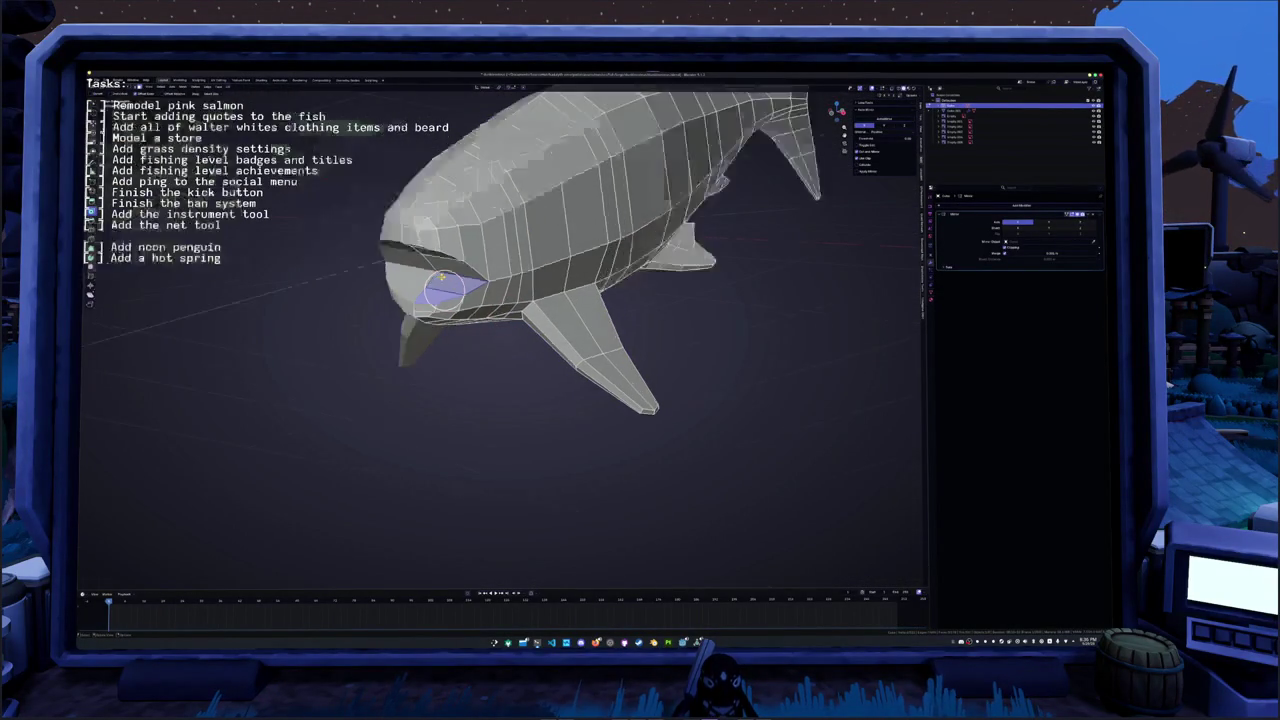
{"action": "key", "text": "KP_3"}
{"action": "scroll", "coordinate": [505, 358], "scroll_direction": "up", "scroll_amount": 2}
{"action": "scroll", "coordinate": [505, 358], "scroll_direction": "up", "scroll_amount": 2}
{"action": "middle_click_drag", "start_coordinate": [500, 355], "coordinate": [492, 346]}
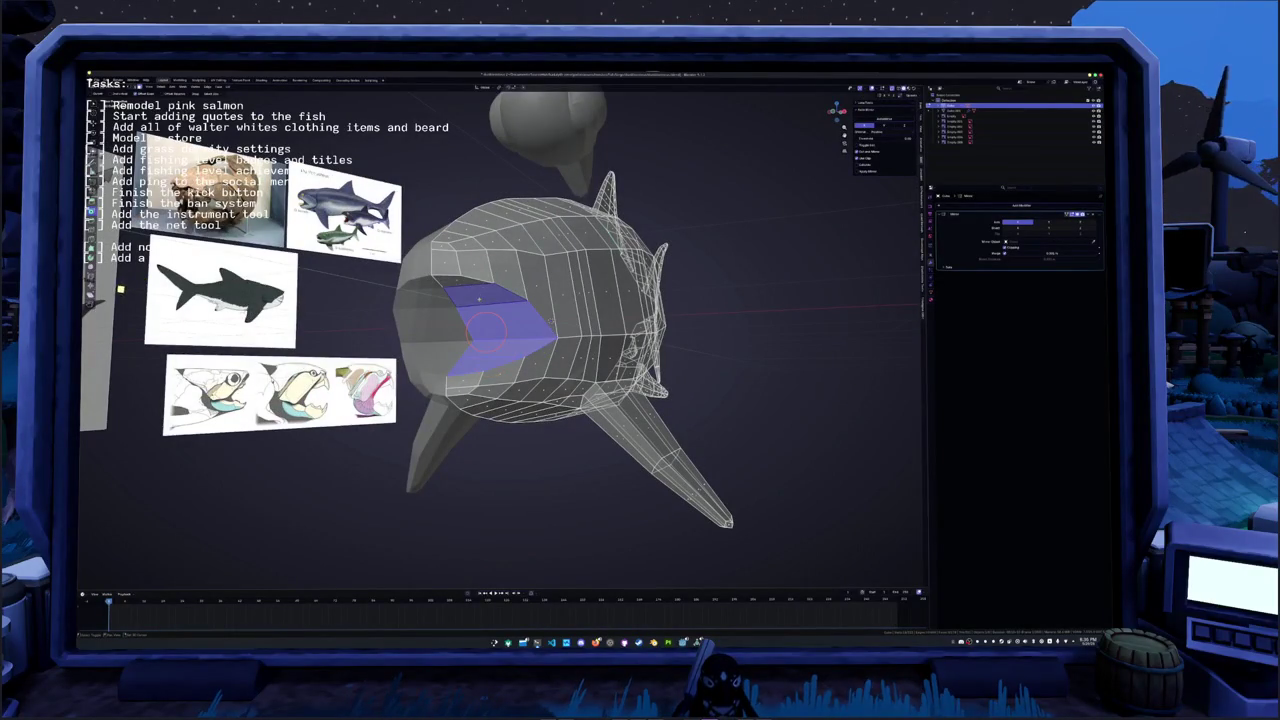
- Extrude the mouth faces inward and resize them in side view
{"action": "middle_click_drag", "start_coordinate": [240, 480], "coordinate": [247, 487]}
{"action": "left_click", "coordinate": [247, 487]}
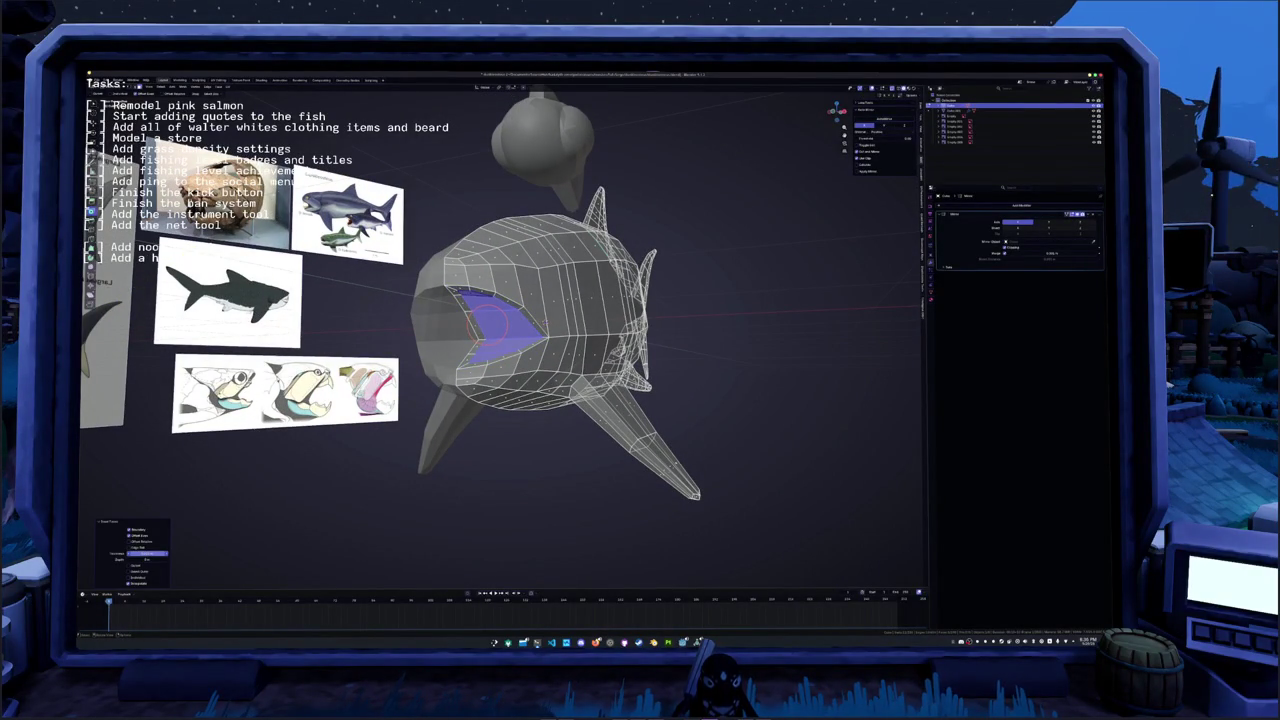
{"action": "middle_click_drag", "start_coordinate": [359, 448], "coordinate": [345, 440]}
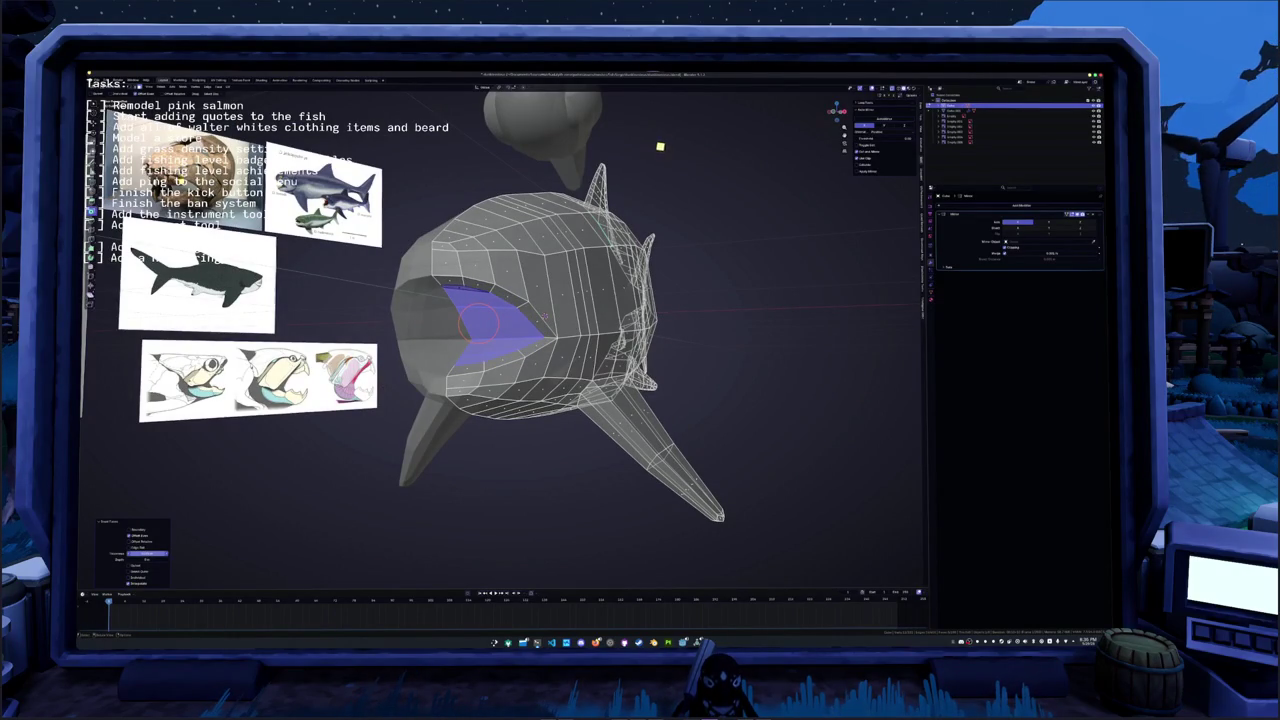
{"action": "key", "text": "KP_3"}
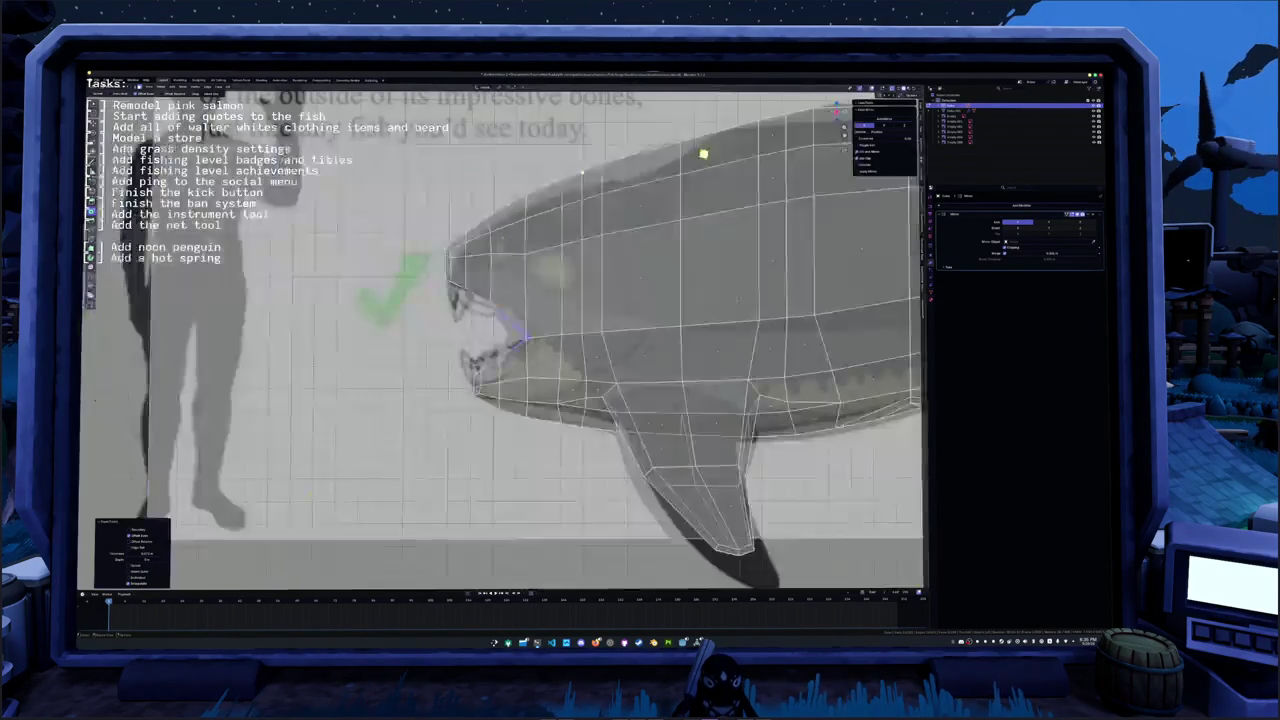
{"action": "key", "text": "s"}
{"action": "left_click", "coordinate": [279, 286]}
- Flatten the recessed mouth faces into a flat back wall with scale Y 0
{"action": "key", "text": "s"}
{"action": "key", "text": "y"}
{"action": "key", "text": "0"}
{"action": "key", "text": "Return"}
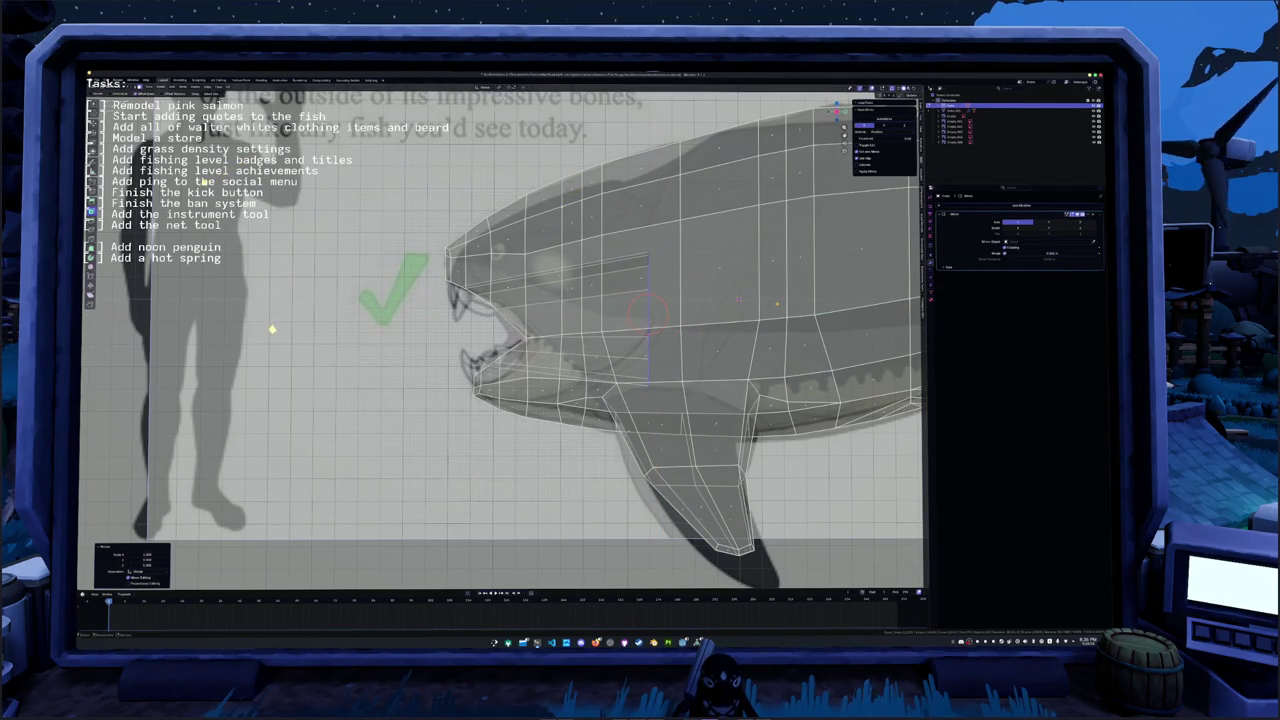
{"action": "middle_click_drag", "start_coordinate": [282, 342], "coordinate": [720, 321]}
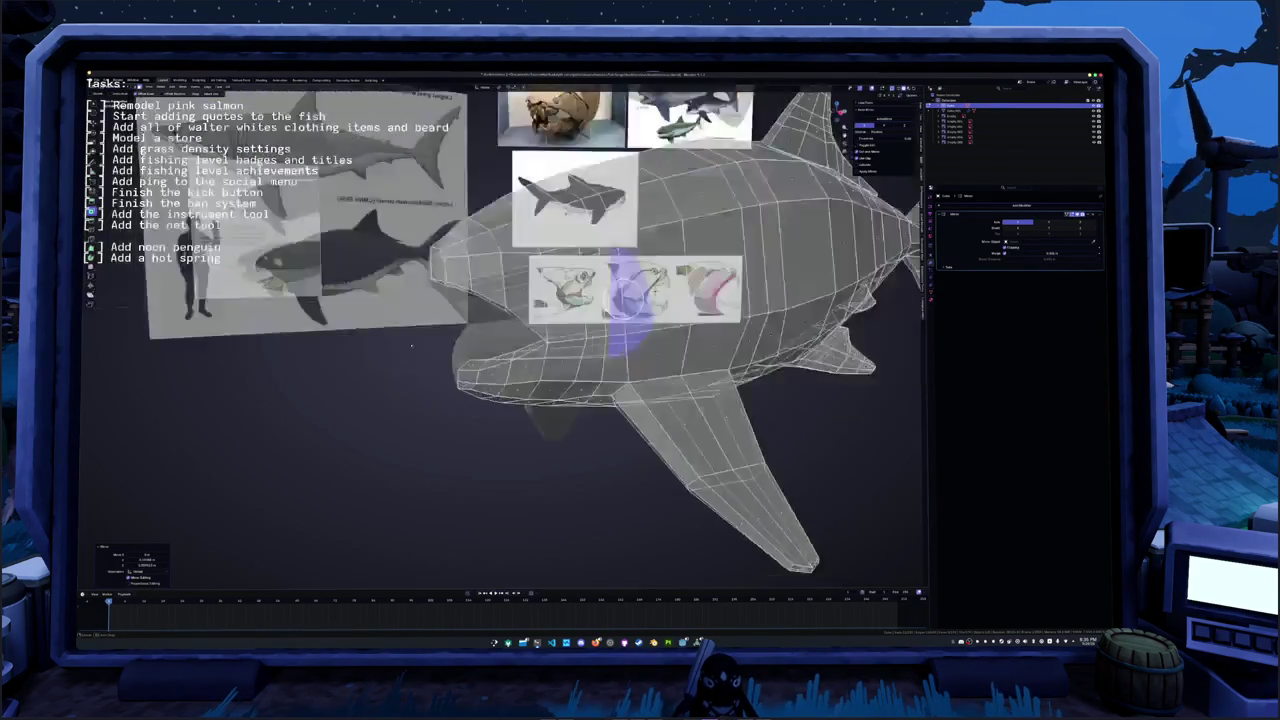
{"action": "scroll", "coordinate": [720, 321], "scroll_direction": "up", "scroll_amount": 4}
{"action": "key", "text": "alt+z"}
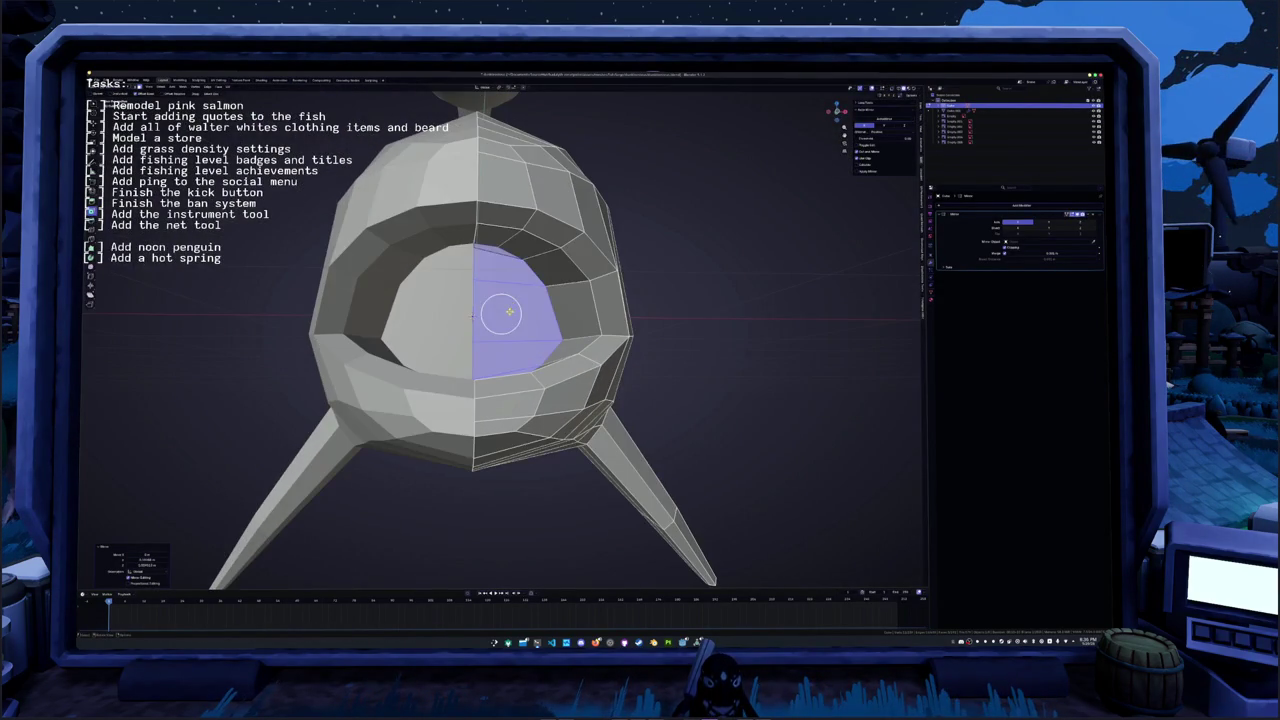
- Move the selected recess vertex vertically along Z, checking the head front-on
{"action": "middle_click_drag", "start_coordinate": [509, 313], "coordinate": [622, 318]}
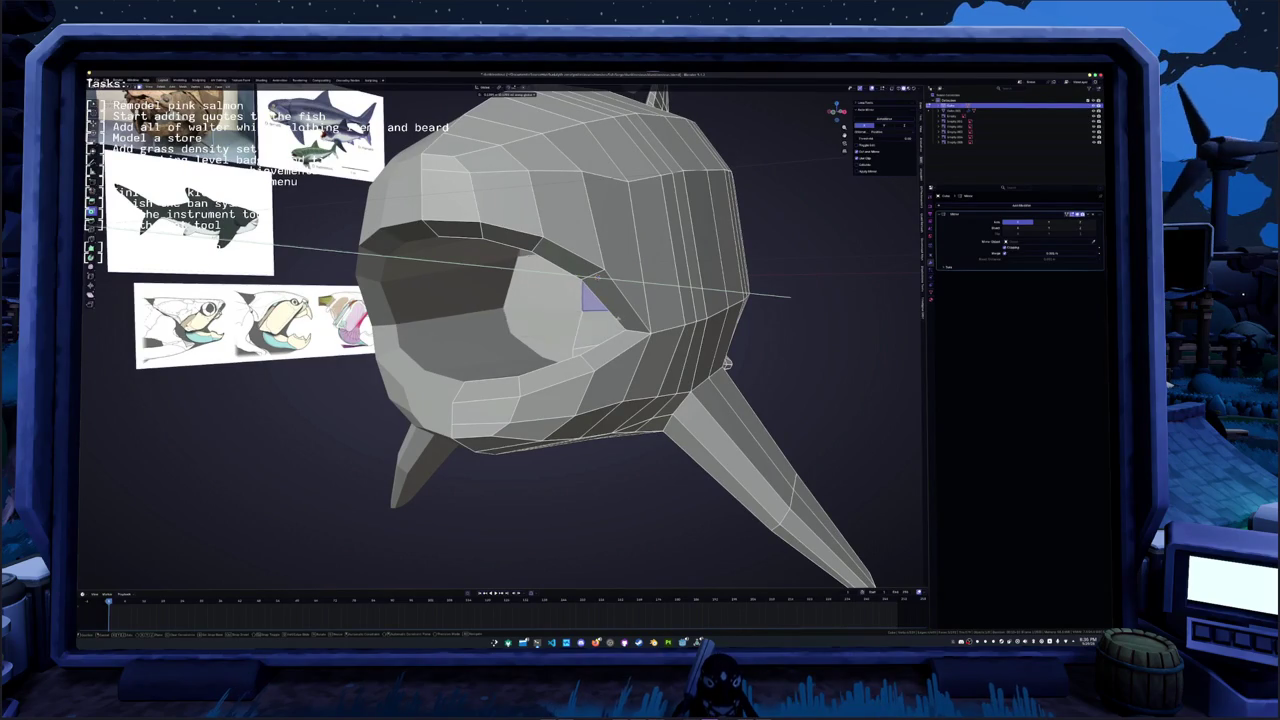
{"action": "key", "text": "alt+z"}
{"action": "middle_click_drag", "start_coordinate": [622, 318], "coordinate": [560, 305]}
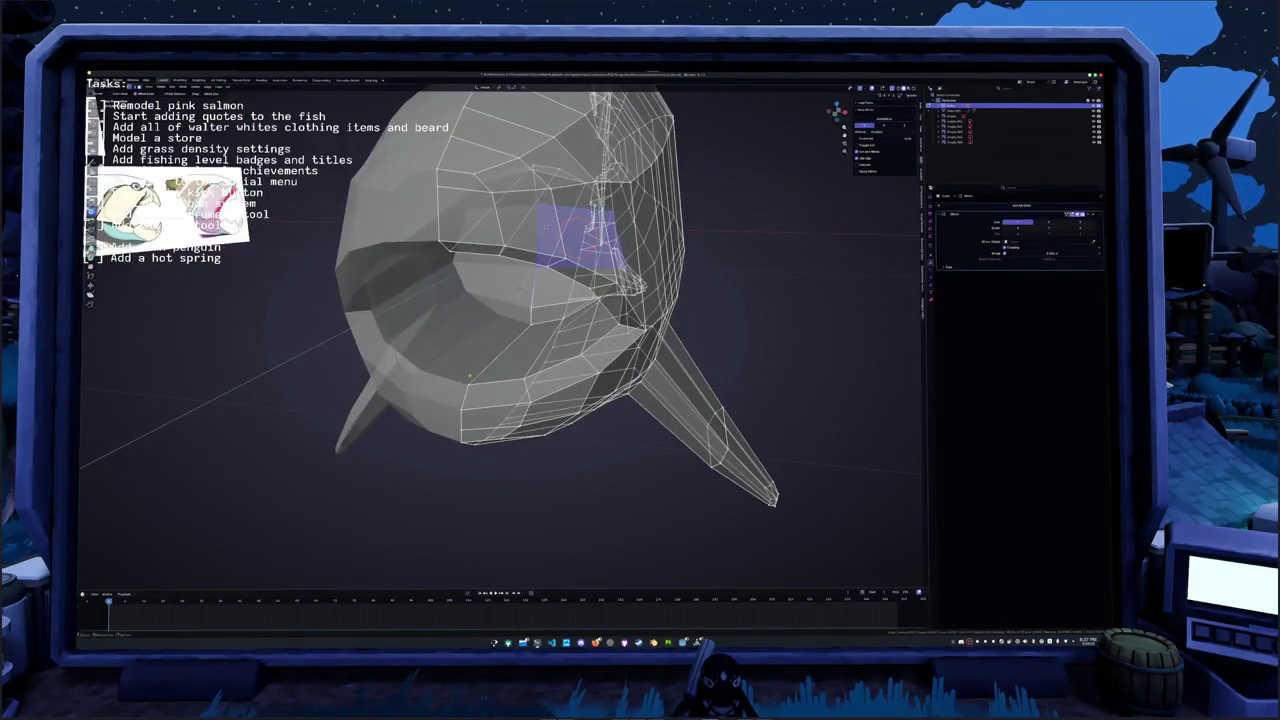
{"action": "mouse_move", "coordinate": [467, 383]}
{"action": "middle_mouse_down"}
{"action": "mouse_move", "coordinate": [517, 386]}
{"action": "mouse_move", "coordinate": [509, 324]}
{"action": "middle_mouse_up"}
{"action": "key", "text": "alt+z"}
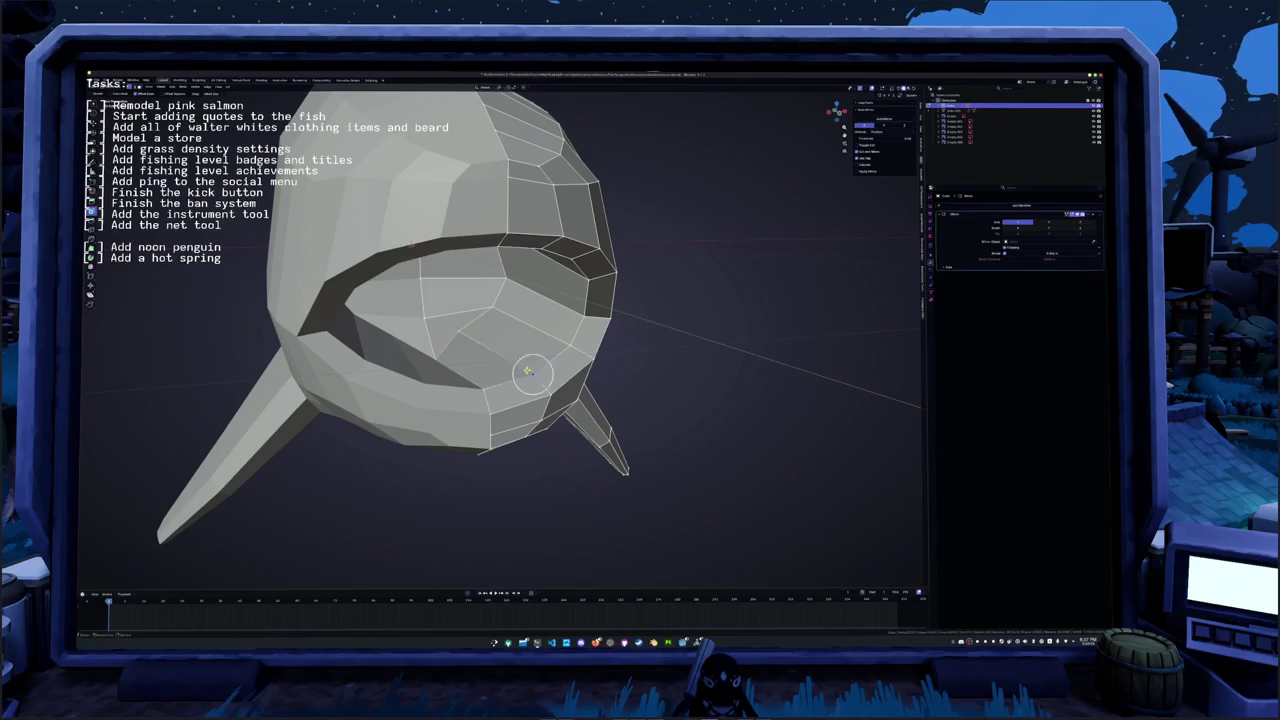
{"action": "middle_click_drag", "start_coordinate": [530, 373], "coordinate": [453, 260]}
{"action": "key", "text": "g"}
{"action": "key", "text": "z"}
{"action": "left_click", "coordinate": [453, 260]}
- Cancel the top-vertex tweak, then select the inner mouth faces and scale them down
{"action": "middle_click_drag", "start_coordinate": [453, 260], "coordinate": [423, 324]}
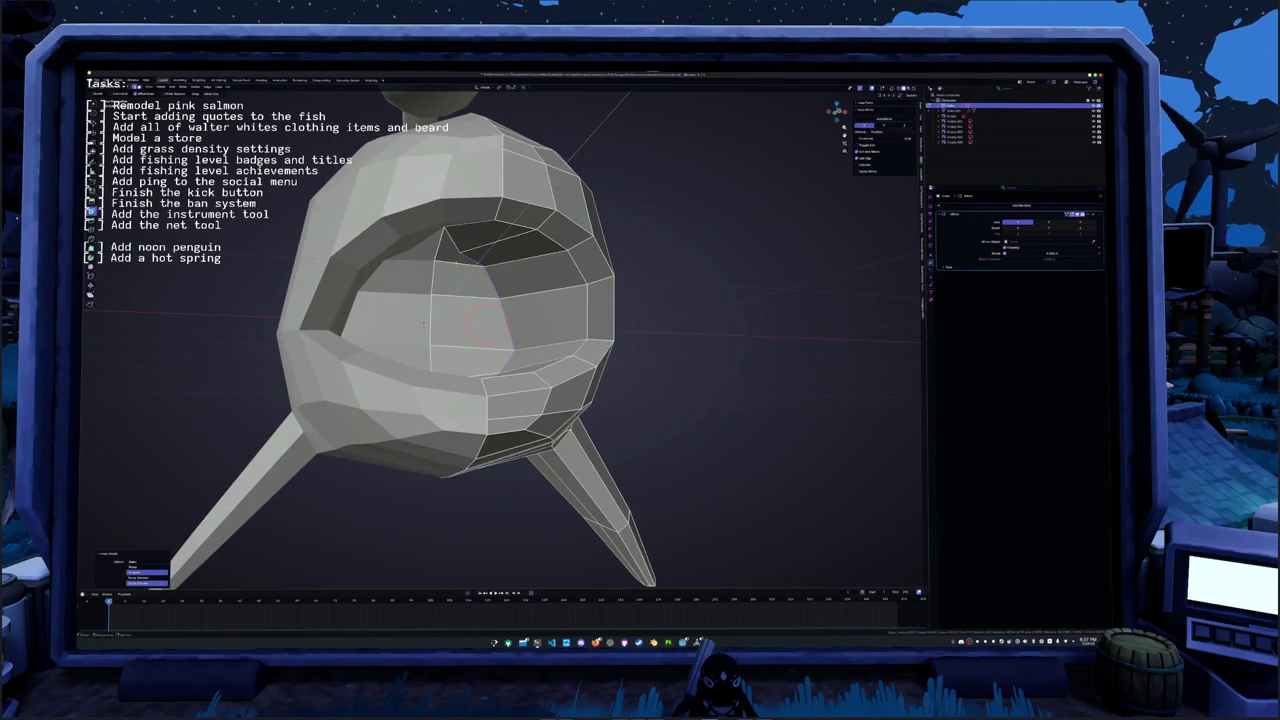
{"action": "key", "text": "m"}
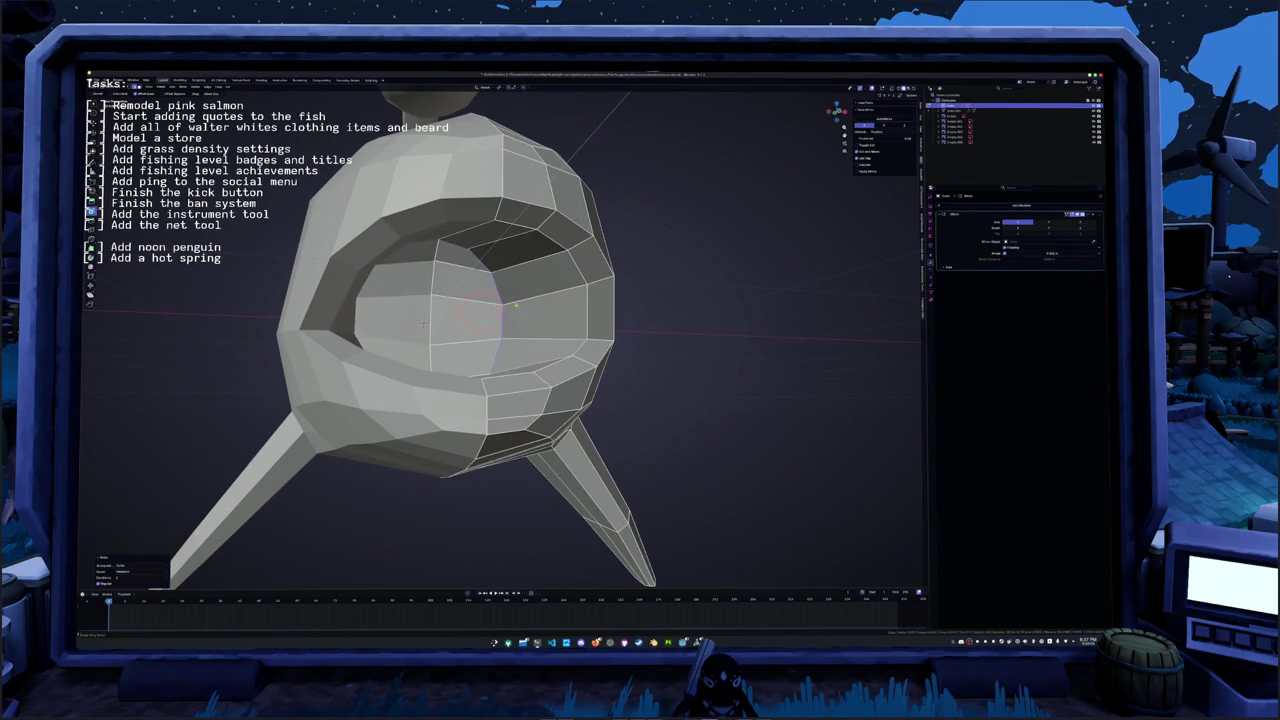
{"action": "mouse_move", "coordinate": [423, 324]}
{"action": "middle_mouse_down"}
{"action": "mouse_move", "coordinate": [520, 259]}
{"action": "mouse_move", "coordinate": [545, 296]}
{"action": "mouse_move", "coordinate": [500, 300]}
{"action": "mouse_move", "coordinate": [438, 280]}
{"action": "mouse_move", "coordinate": [575, 310]}
{"action": "middle_mouse_up"}
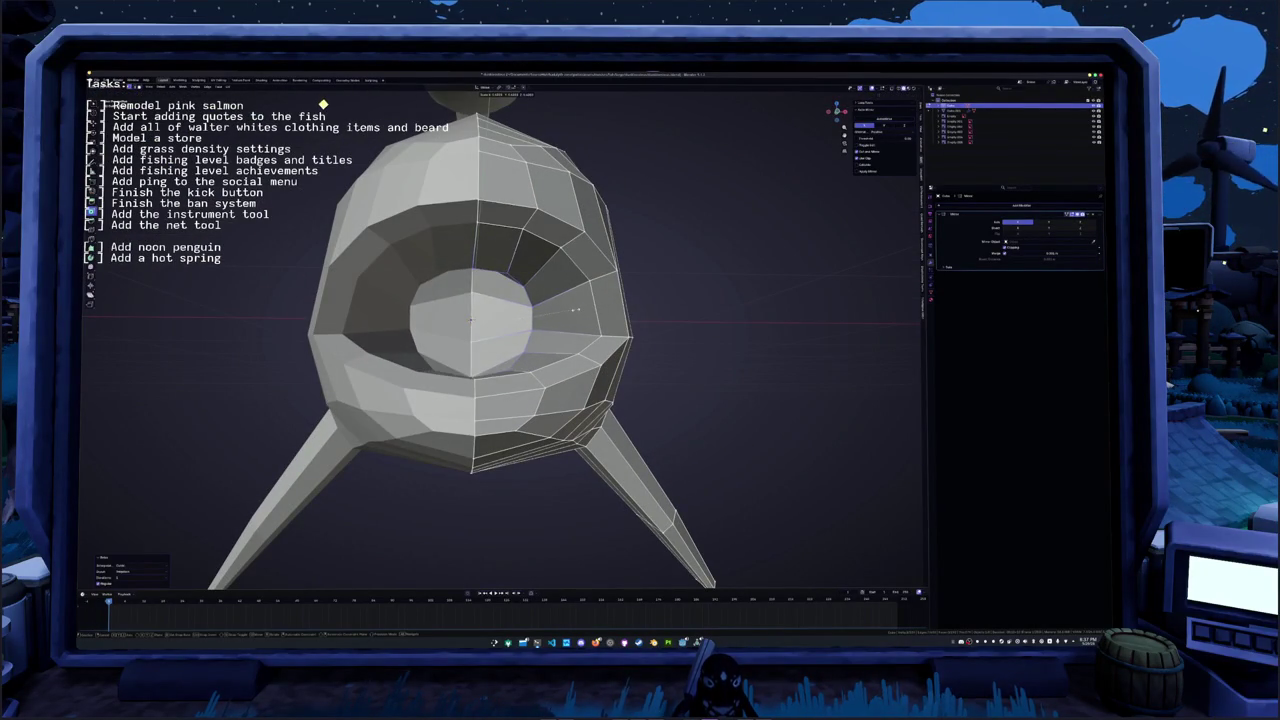
{"action": "key", "text": "Escape"}
{"action": "middle_click_drag", "start_coordinate": [470, 320], "coordinate": [512, 250]}
{"action": "left_click", "coordinate": [512, 262]}
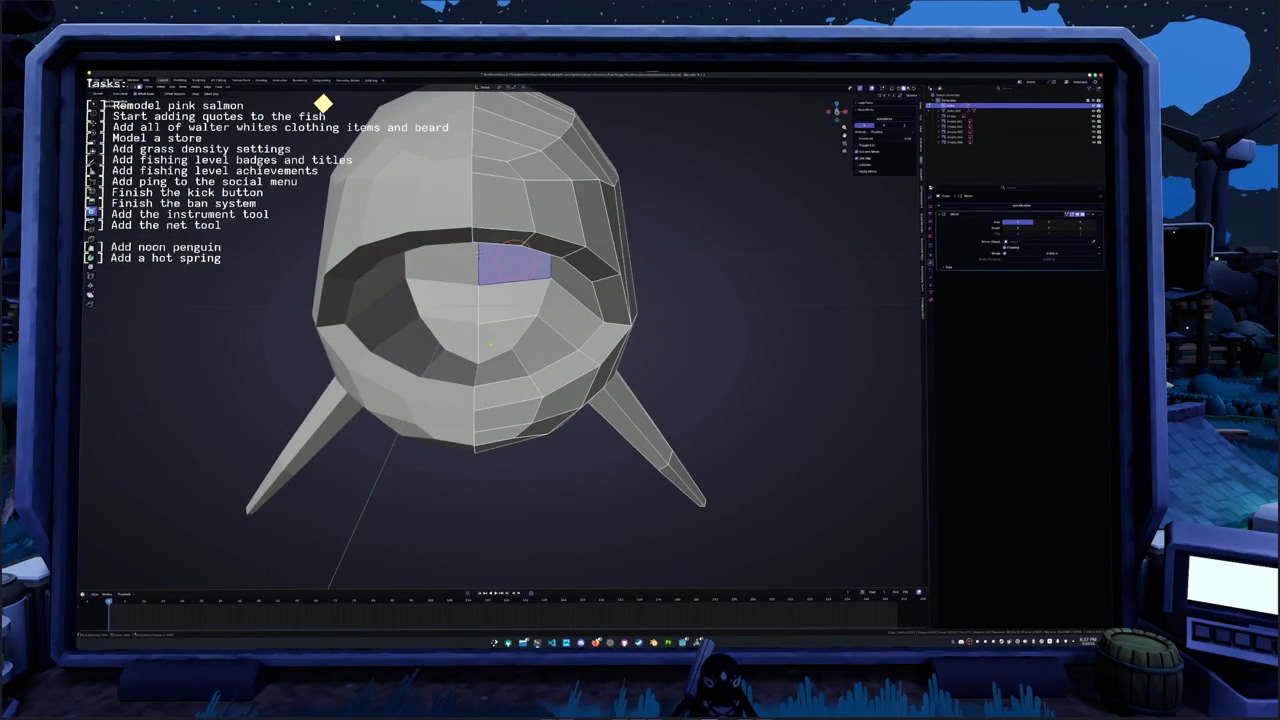
{"action": "left_click", "coordinate": [510, 345], "text": "ctrl"}
{"action": "key", "text": "KP_1"}
{"action": "key", "text": "s"}
{"action": "left_click", "coordinate": [622, 284]}
- Shift the shrunken mouth faces back to match the side reference, then exit Edit Mode
{"action": "middle_click_drag", "start_coordinate": [622, 284], "coordinate": [568, 313]}
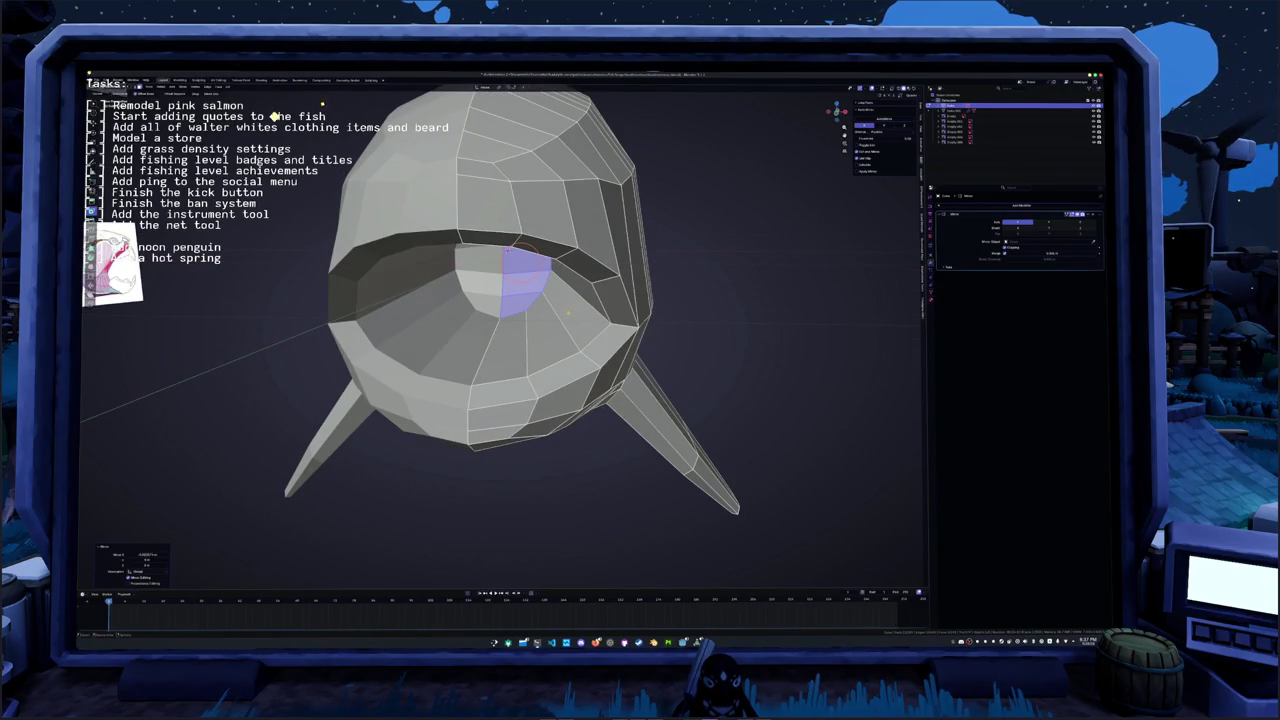
{"action": "key", "text": "KP_3"}
{"action": "key", "text": "alt+z"}
{"action": "key", "text": "g"}
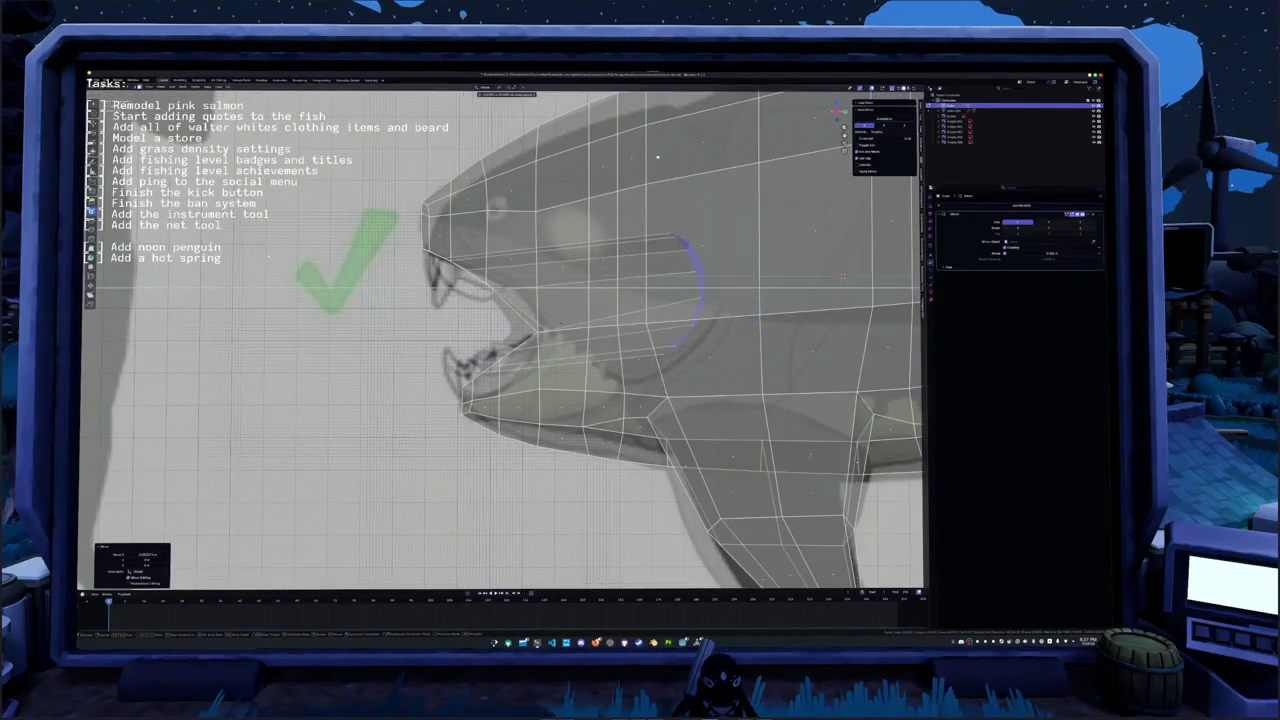
{"action": "left_click", "coordinate": [844, 275]}
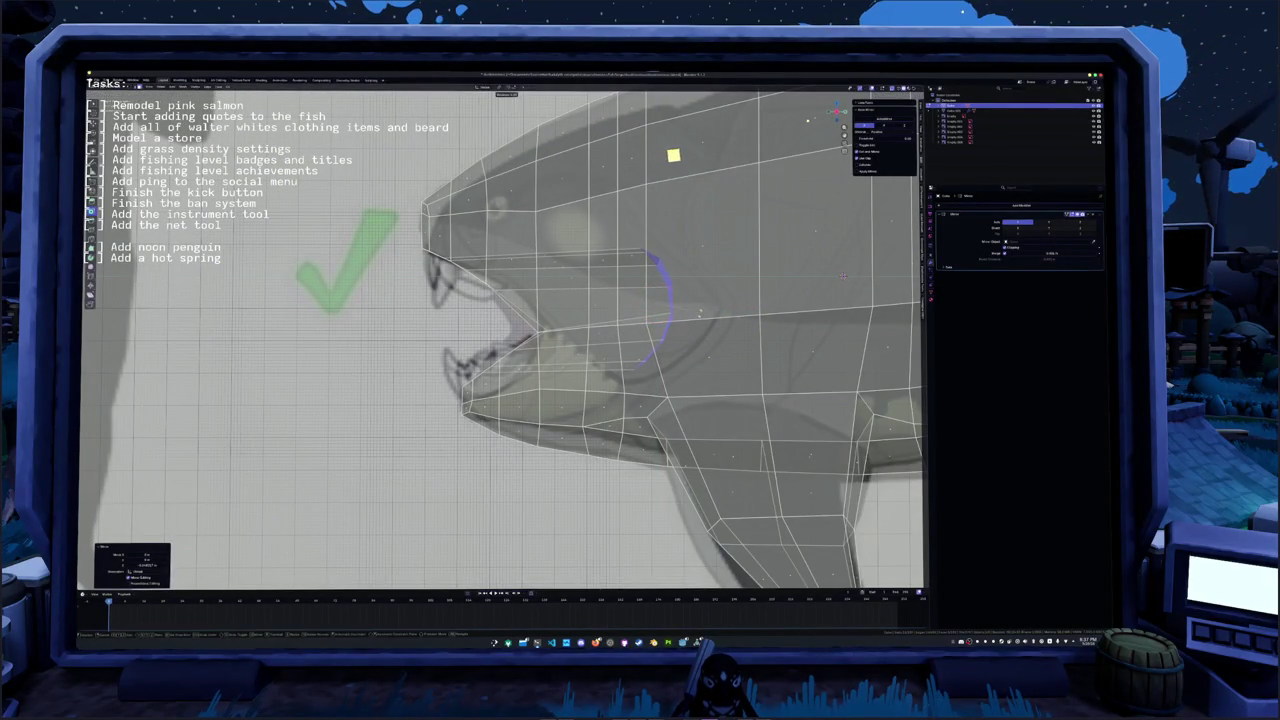
{"action": "key", "text": "g"}
{"action": "left_click", "coordinate": [700, 155]}
{"action": "key", "text": "alt+z"}
{"action": "middle_click_drag", "start_coordinate": [712, 155], "coordinate": [836, 105]}
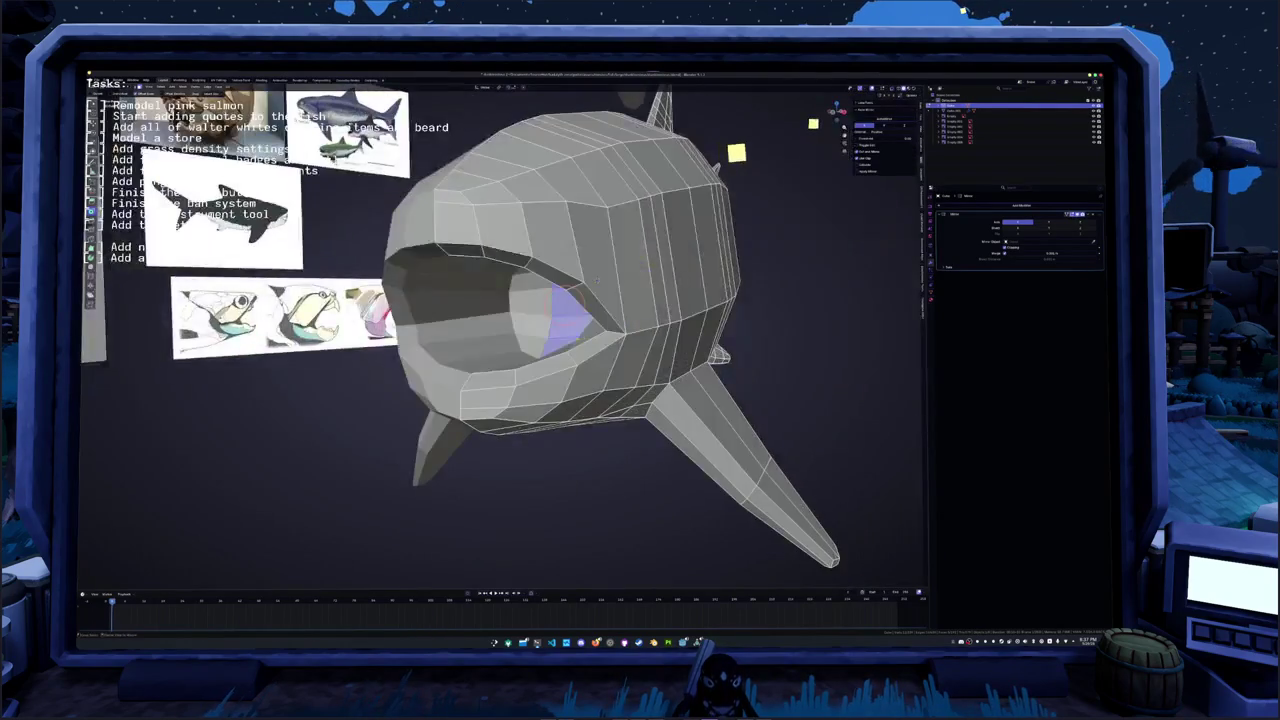
{"action": "key", "text": "Tab"}
{"action": "middle_click_drag", "start_coordinate": [505, 245], "coordinate": [725, 300]}
{"action": "scroll", "coordinate": [725, 300], "scroll_direction": "down", "scroll_amount": 5}
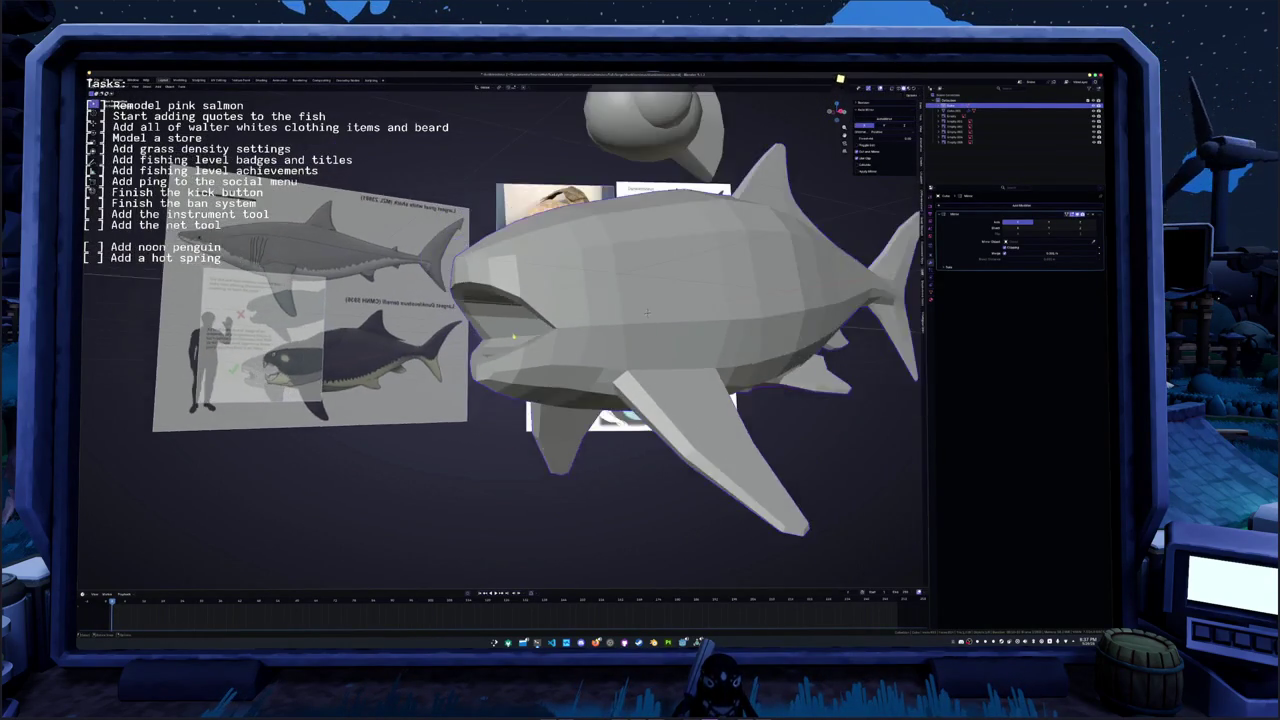
- Select the fish mesh and enter Edit Mode in orthographic side view
{"action": "scroll", "coordinate": [590, 320], "scroll_direction": "down", "scroll_amount": 3}
{"action": "mouse_move", "coordinate": [590, 320]}
{"action": "middle_mouse_down"}
{"action": "mouse_move", "coordinate": [424, 299]}
{"action": "mouse_move", "coordinate": [410, 266]}
{"action": "middle_mouse_up"}
{"action": "left_click", "coordinate": [588, 303]}
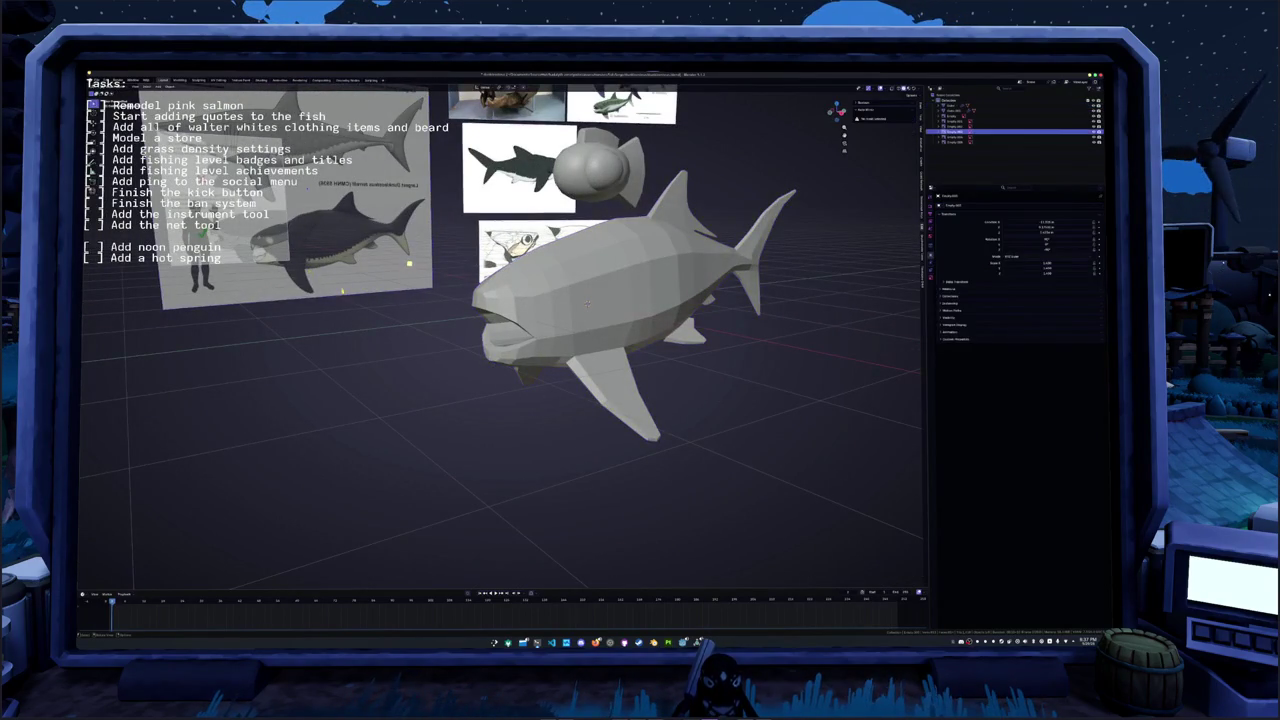
{"action": "middle_click_drag", "start_coordinate": [588, 303], "coordinate": [597, 308]}
{"action": "scroll", "coordinate": [598, 308], "scroll_direction": "up", "scroll_amount": 3}
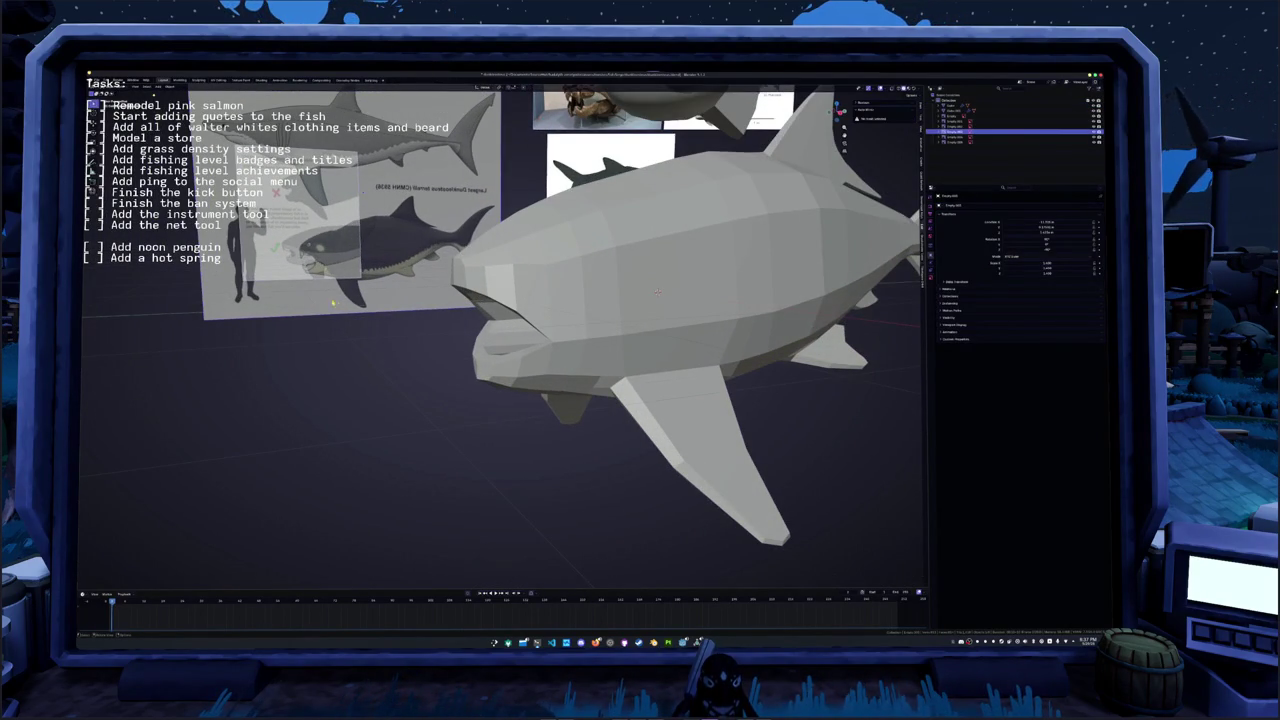
{"action": "left_click", "coordinate": [657, 292]}
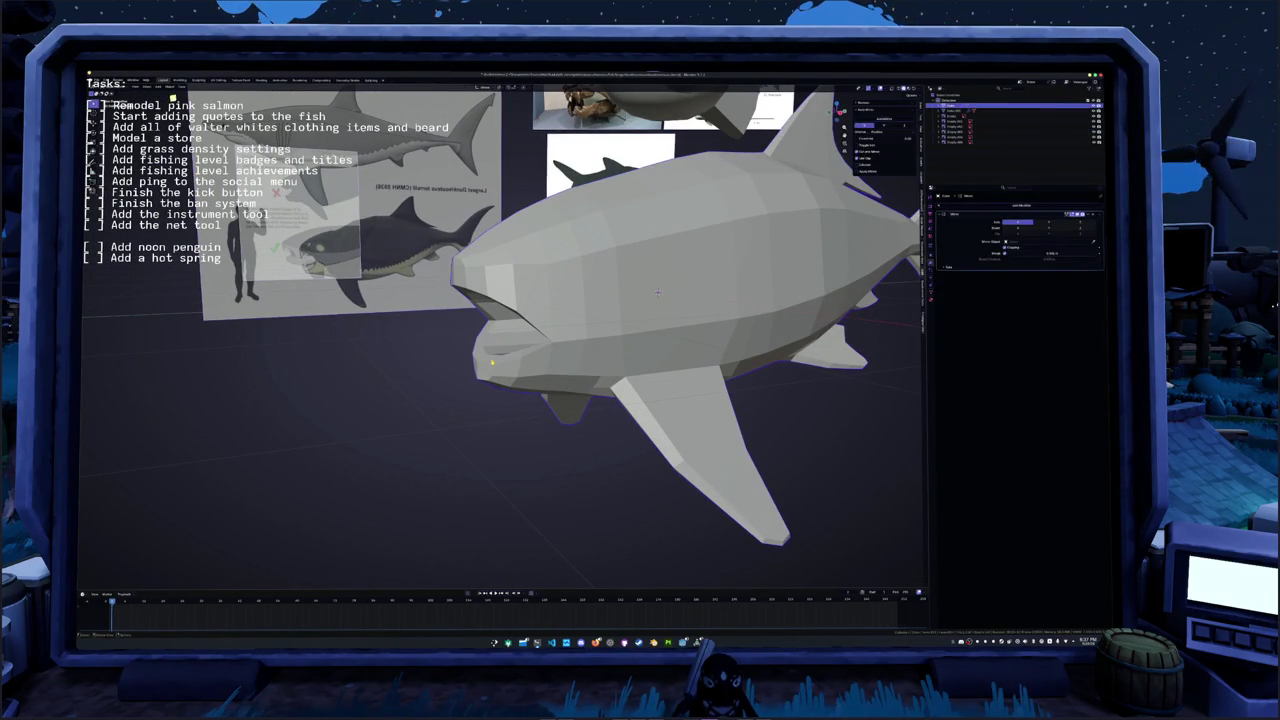
{"action": "key", "text": "KP_3"}
{"action": "key", "text": "Tab"}
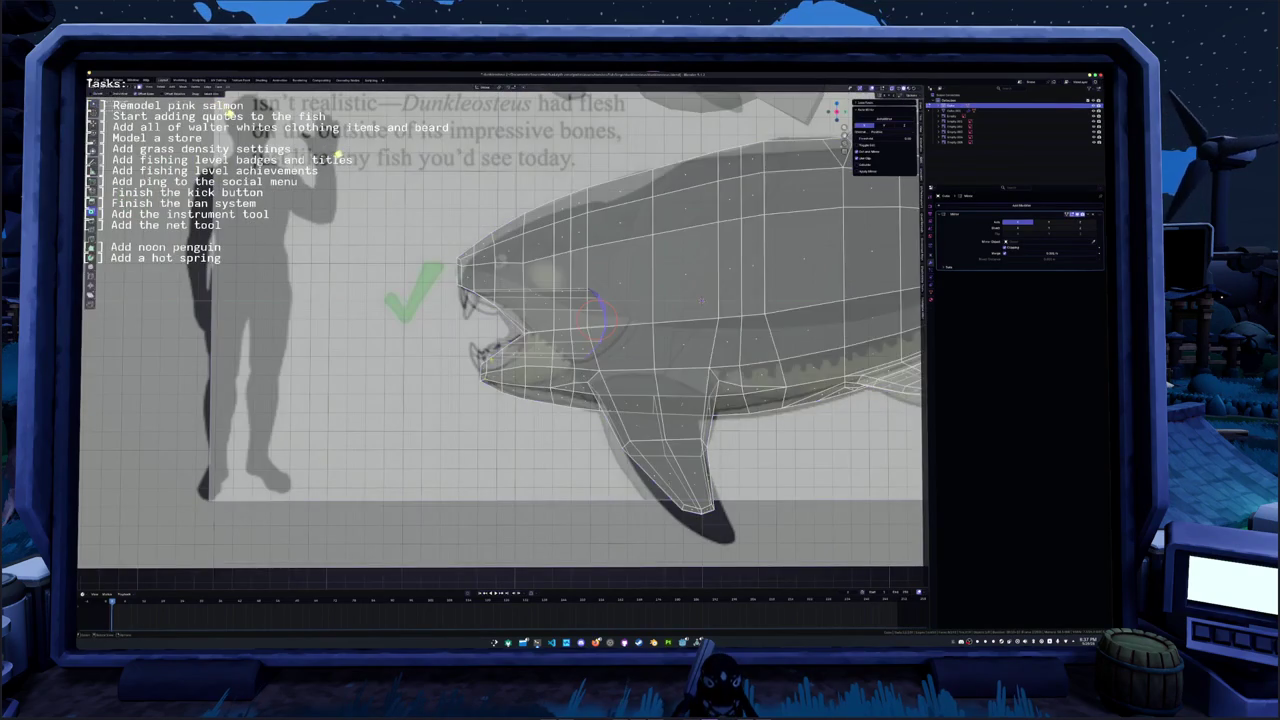
{"action": "scroll", "coordinate": [787, 286], "scroll_direction": "up", "scroll_amount": 3}
{"action": "scroll", "coordinate": [490, 390], "scroll_direction": "up", "scroll_amount": 2}
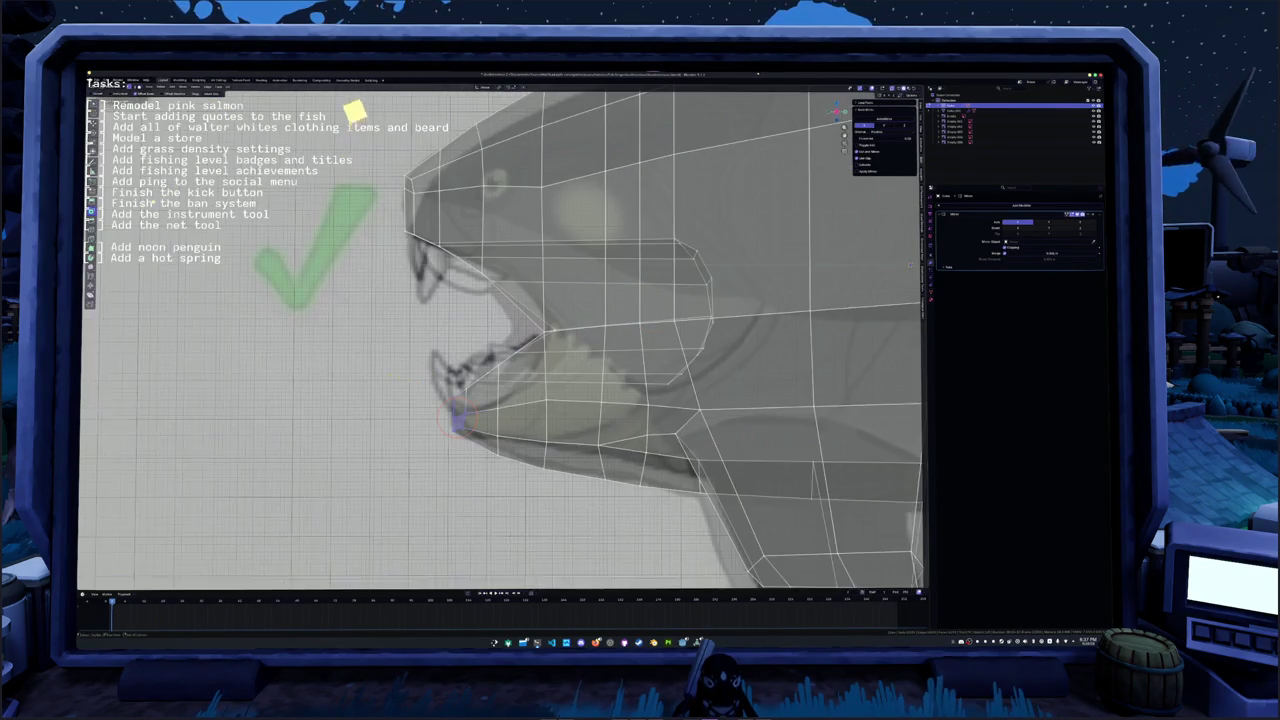
{"action": "scroll", "coordinate": [490, 390], "scroll_direction": "up", "scroll_amount": 1}
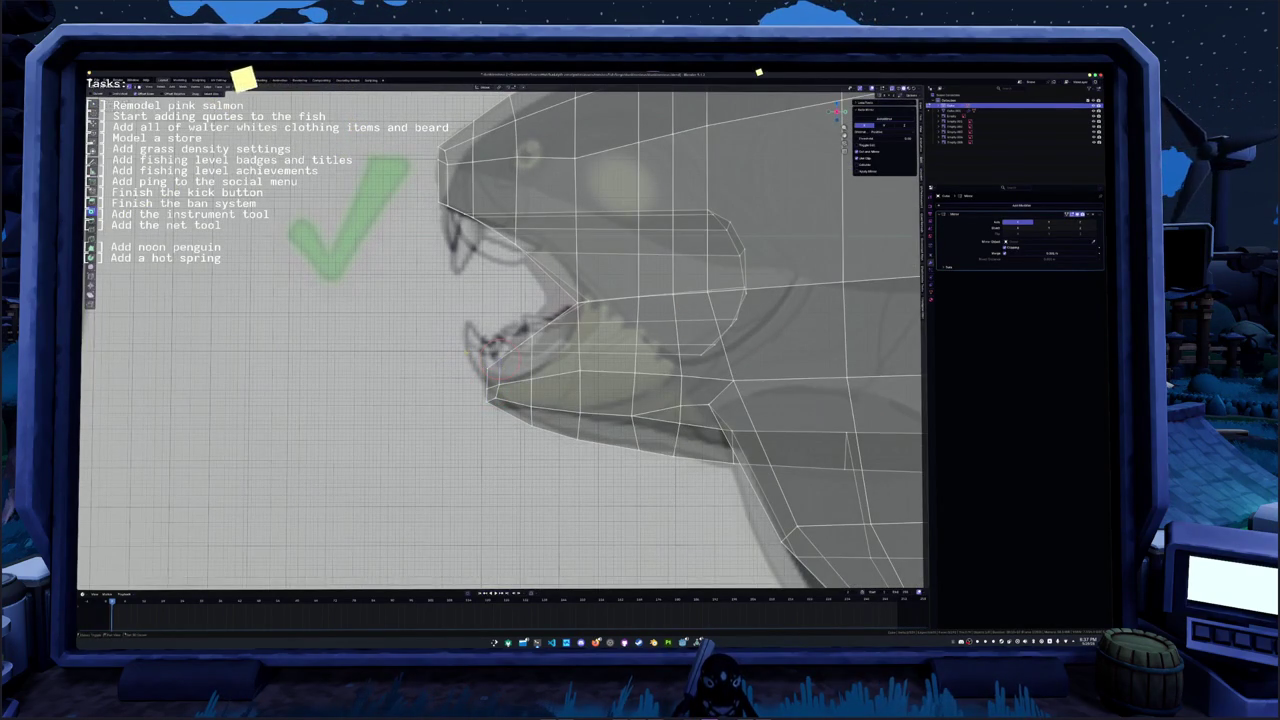
- Move the lower jaw tip and snout tip vertices onto the reference outline, then exit Edit Mode
{"action": "key", "text": "g"}
{"action": "left_click", "coordinate": [490, 355]}
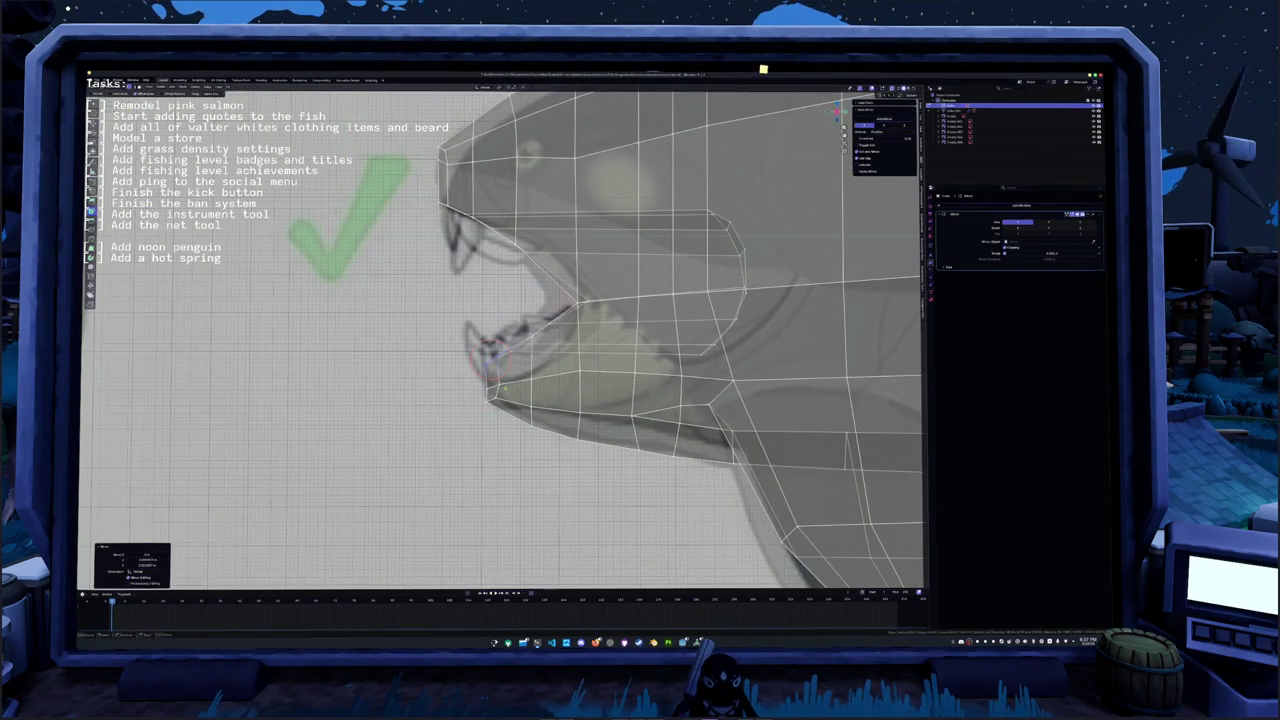
{"action": "key", "text": "g"}
{"action": "left_click", "coordinate": [471, 380]}
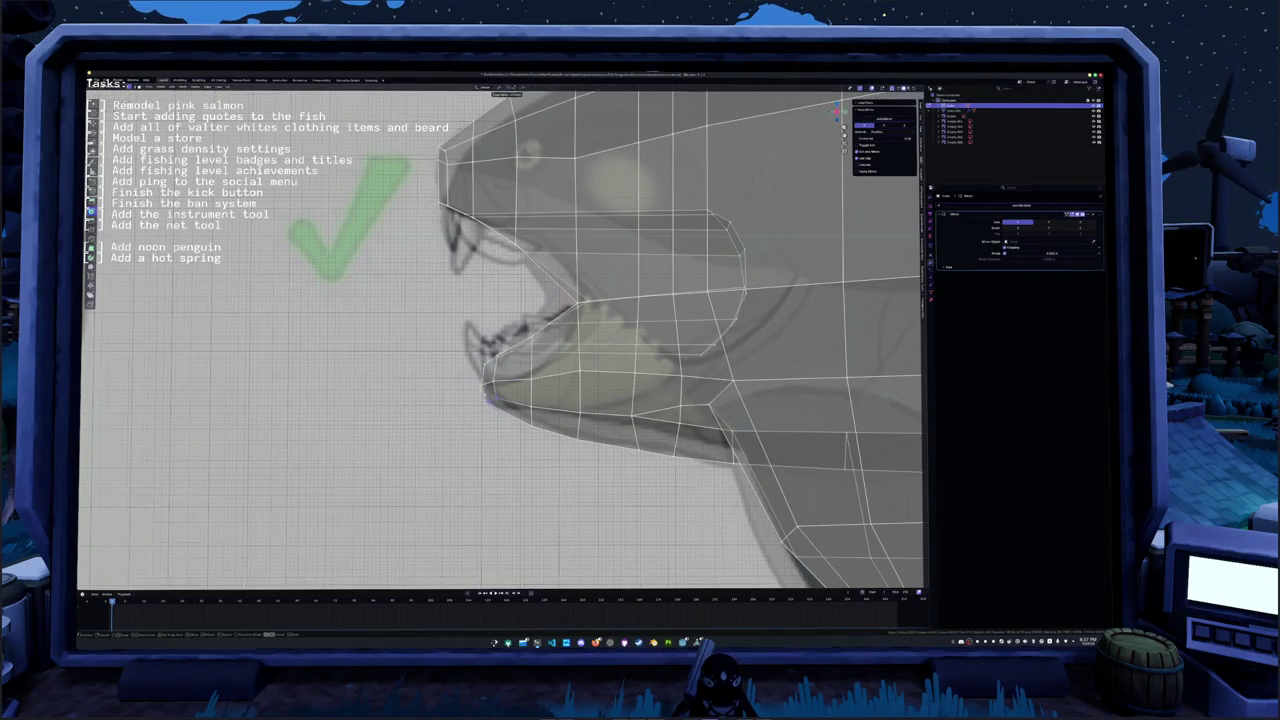
{"action": "mouse_move", "coordinate": [435, 175]}
{"action": "middle_mouse_down", "text": "shift"}
{"action": "mouse_move", "coordinate": [453, 260]}
{"action": "mouse_move", "coordinate": [466, 265]}
{"action": "middle_mouse_up", "text": "shift"}
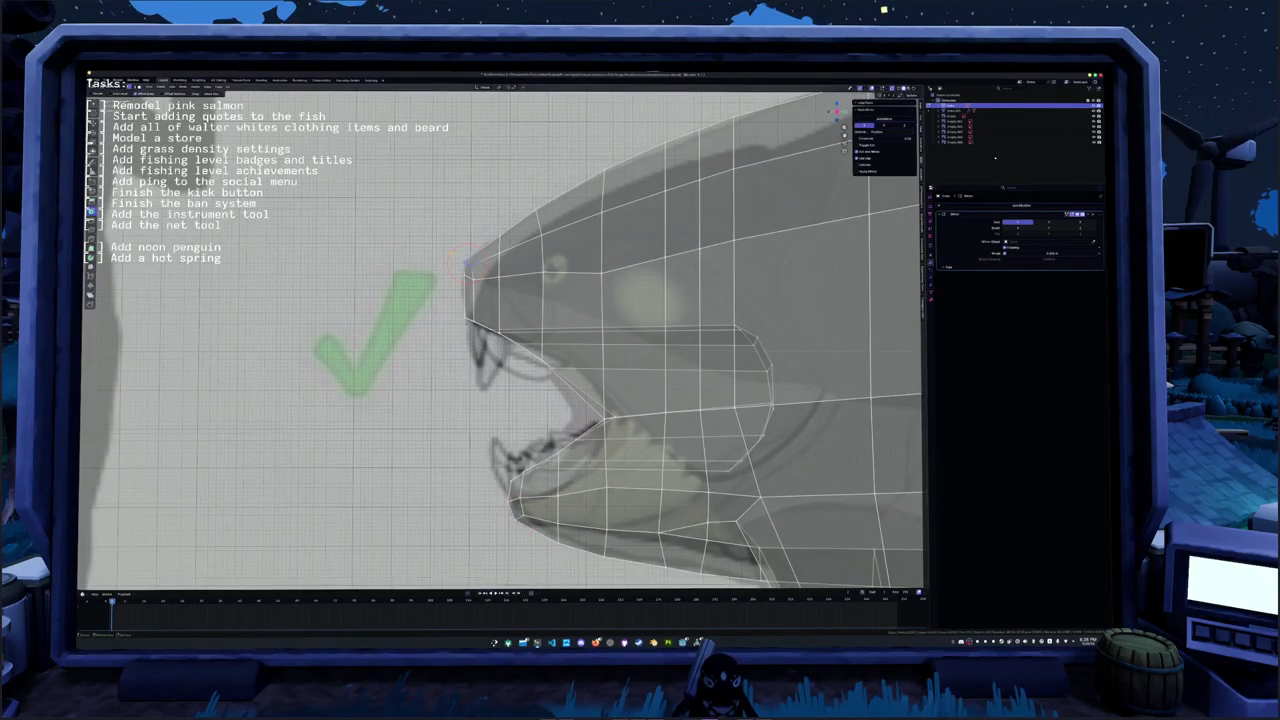
{"action": "key", "text": "g"}
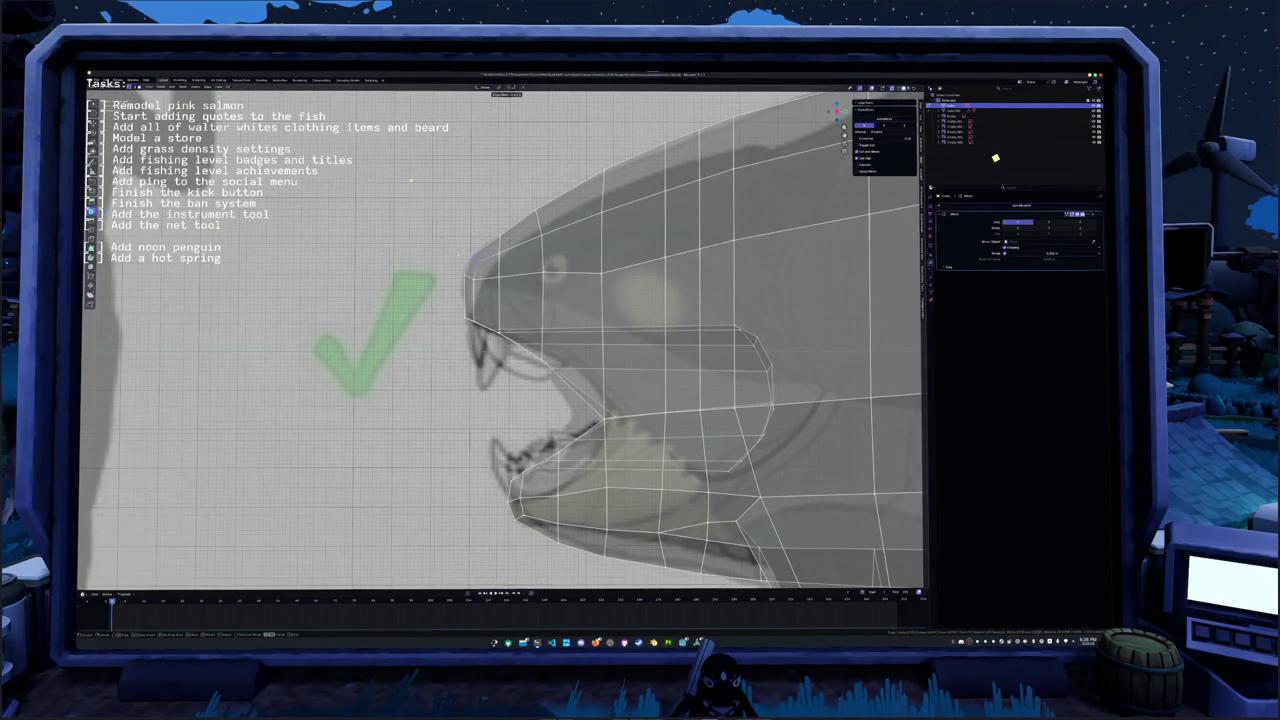
{"action": "left_click", "coordinate": [411, 181]}
{"action": "mouse_move", "coordinate": [411, 181]}
{"action": "middle_mouse_down"}
{"action": "mouse_move", "coordinate": [398, 397]}
{"action": "mouse_move", "coordinate": [477, 380]}
{"action": "mouse_move", "coordinate": [456, 373]}
{"action": "middle_mouse_up"}
{"action": "key", "text": "Tab"}
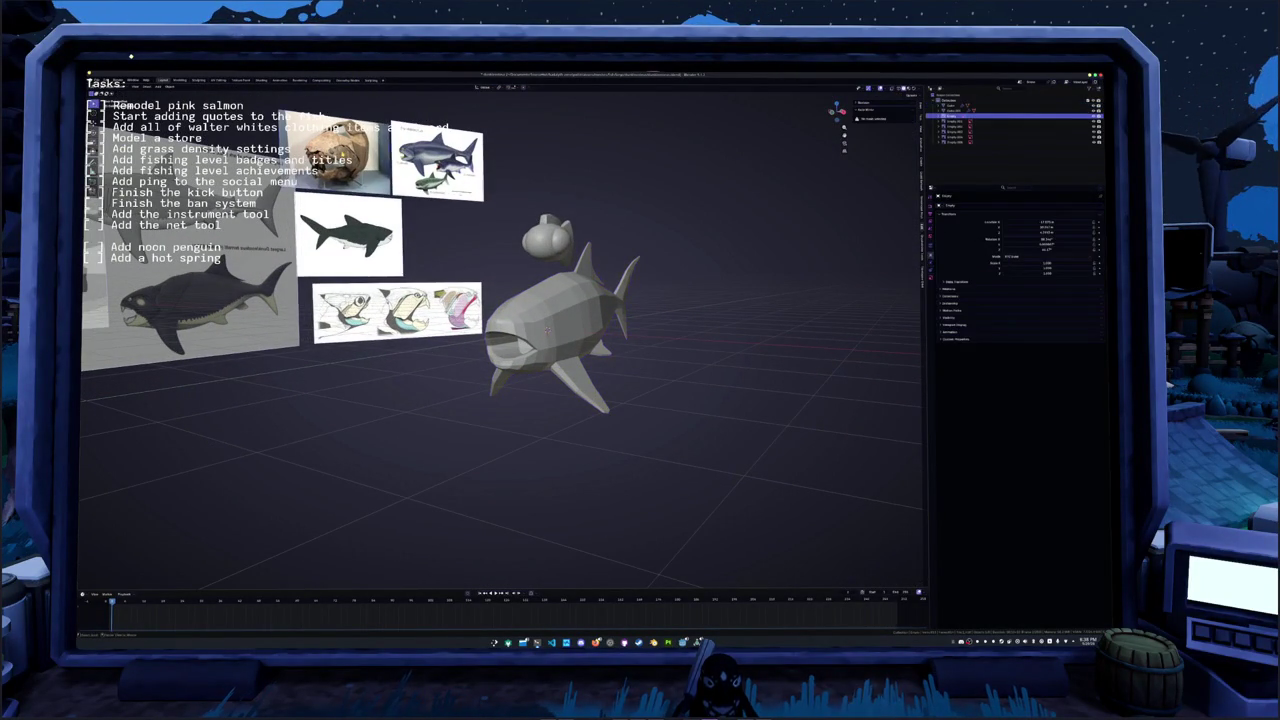
- Move the fossil skull reference image to sit beside the fish
{"action": "key", "text": "g"}
{"action": "key", "text": "x"}
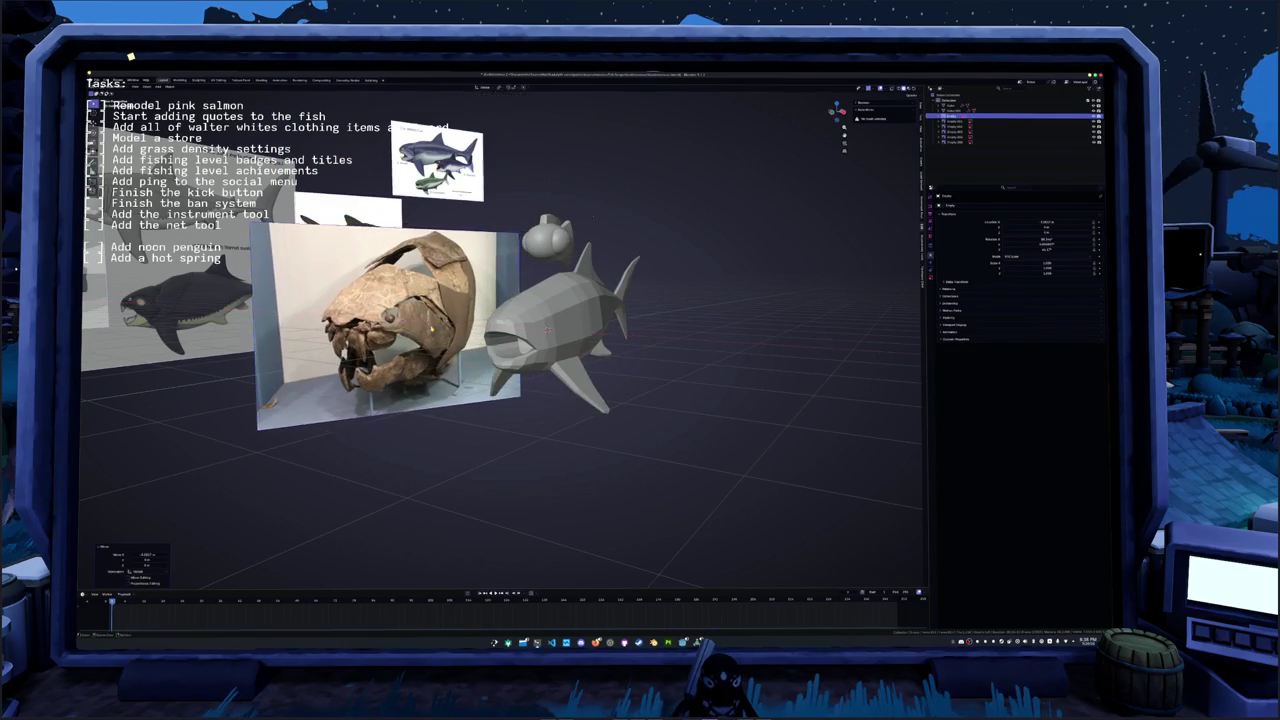
{"action": "key", "text": "z"}
{"action": "left_click", "coordinate": [603, 230]}
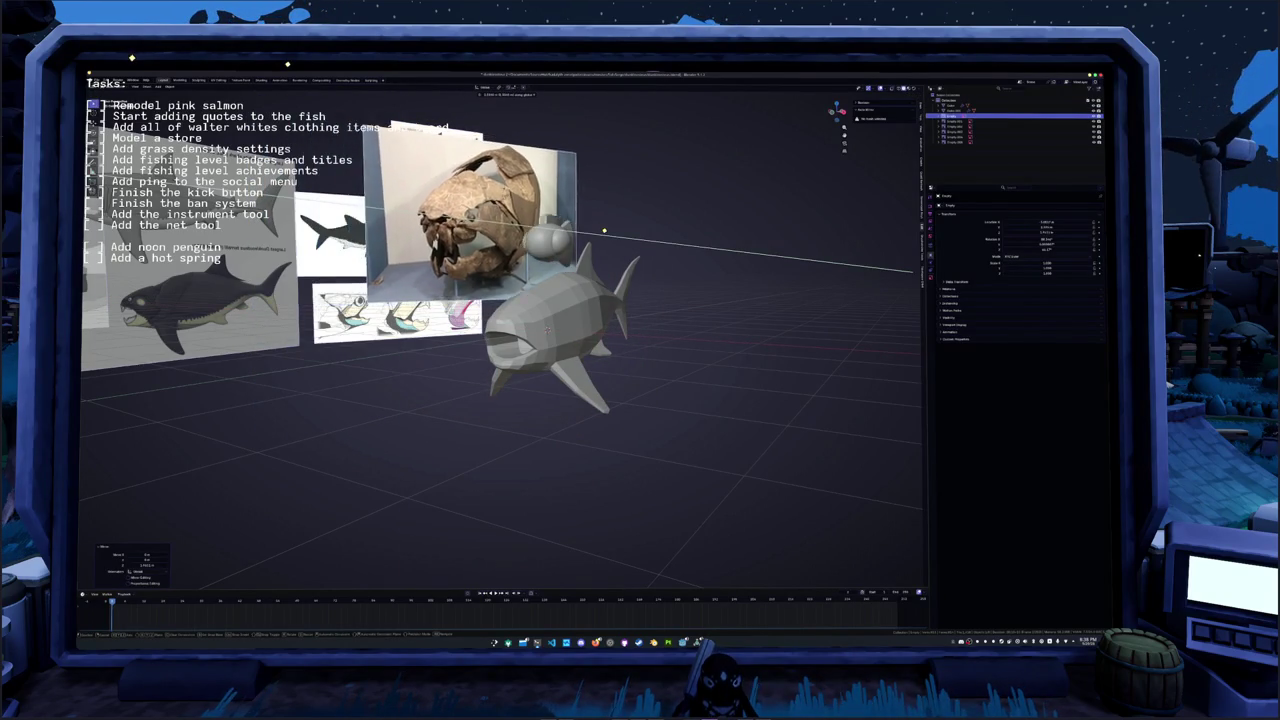
{"action": "left_click", "coordinate": [606, 236]}
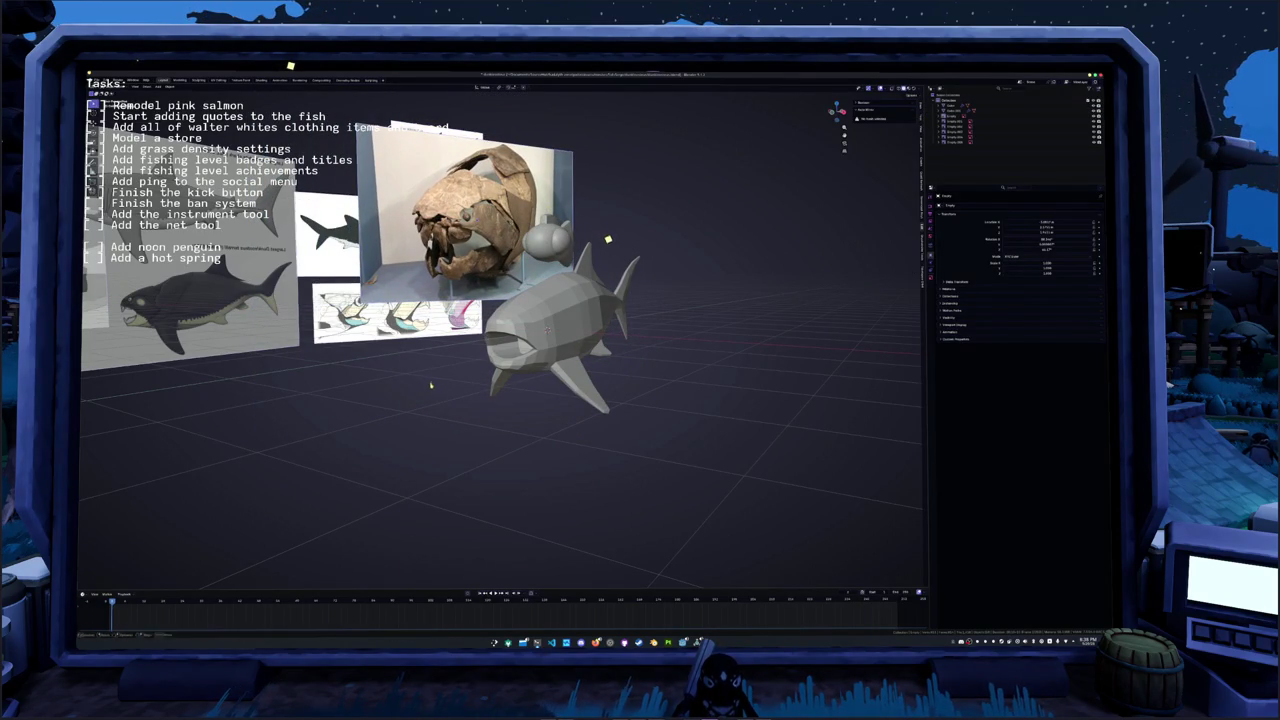
- Add a cube, shrink it and slide it along X near the snout
{"action": "key", "text": "shift+a"}
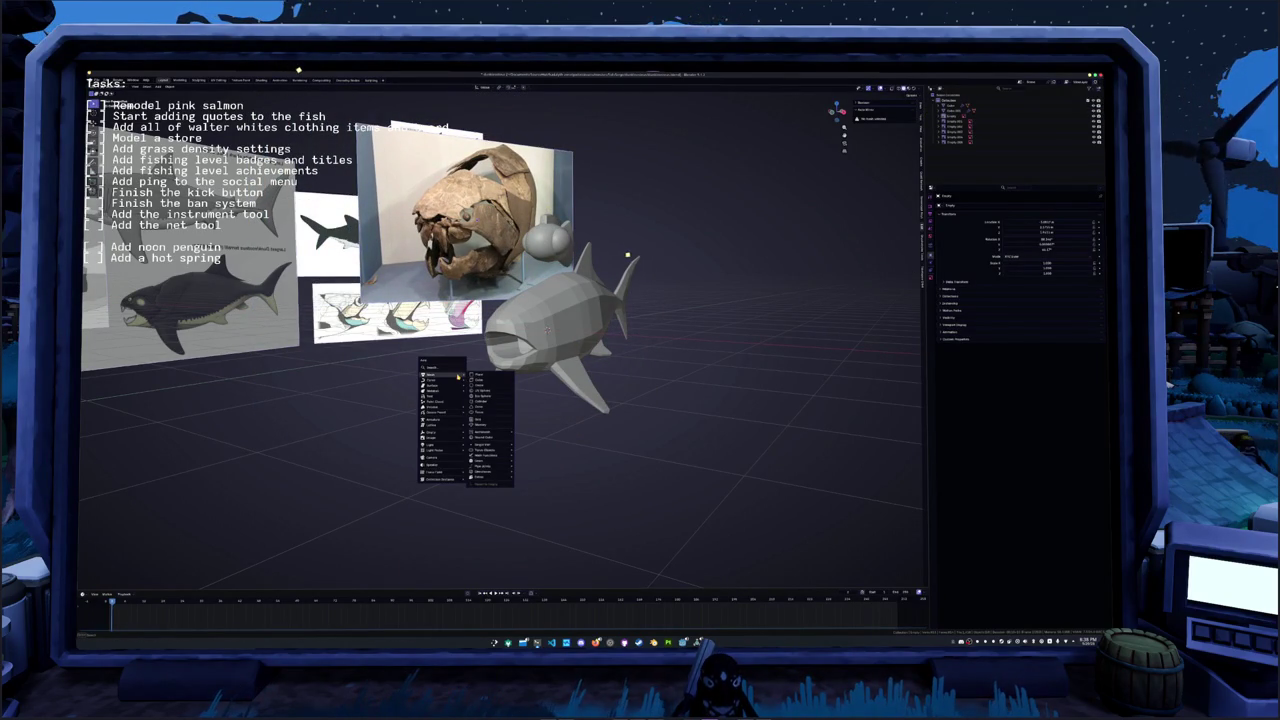
{"action": "left_click", "coordinate": [481, 381]}
{"action": "key", "text": "s"}
{"action": "left_click", "coordinate": [600, 360]}
{"action": "key", "text": "g"}
{"action": "key", "text": "x"}
{"action": "left_click", "coordinate": [517, 355]}
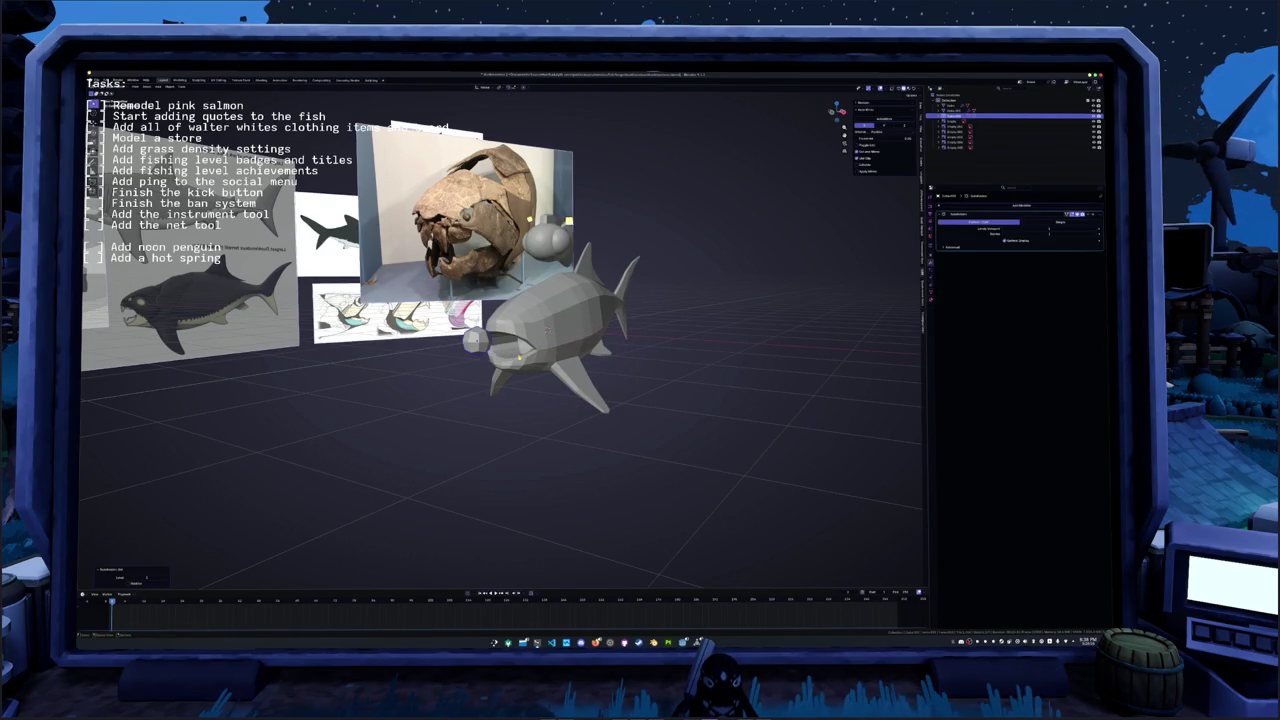
- Reposition and scale the new shape near the fish's head
{"action": "scroll", "coordinate": [500, 340], "scroll_direction": "up", "scroll_amount": 3}
{"action": "right_click", "coordinate": [462, 320]}
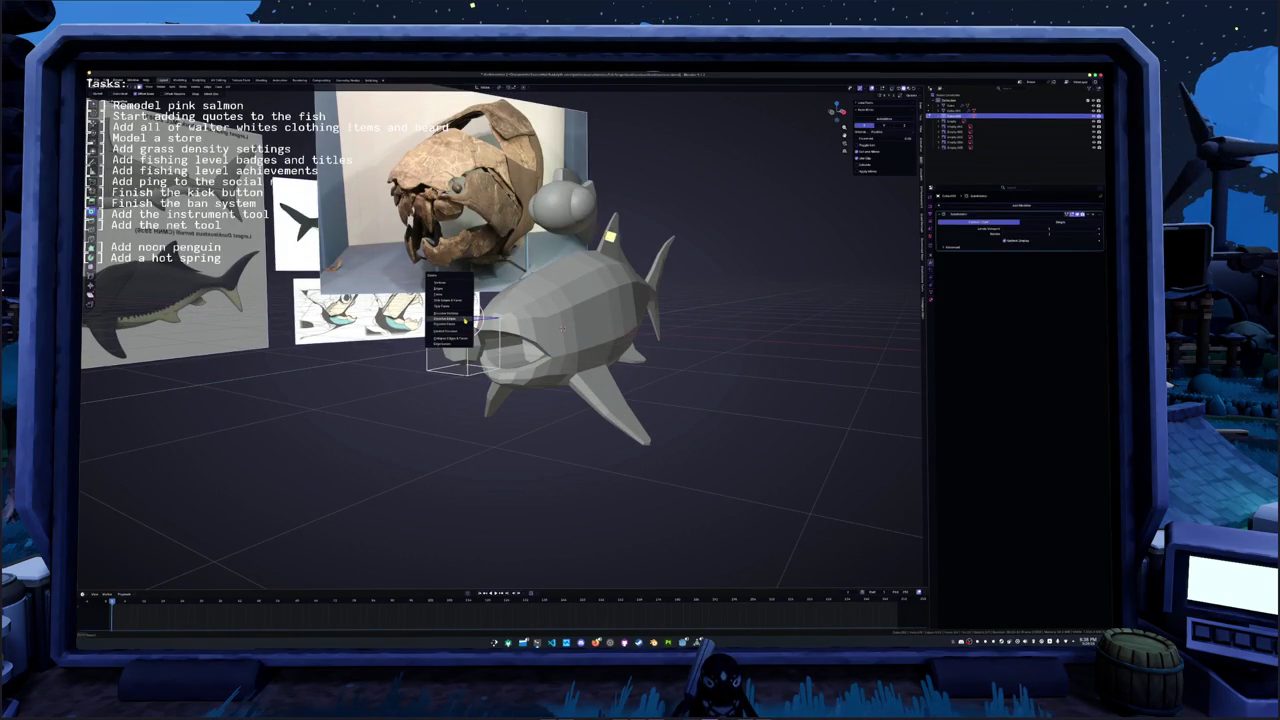
{"action": "middle_click_drag", "start_coordinate": [600, 270], "coordinate": [715, 278]}
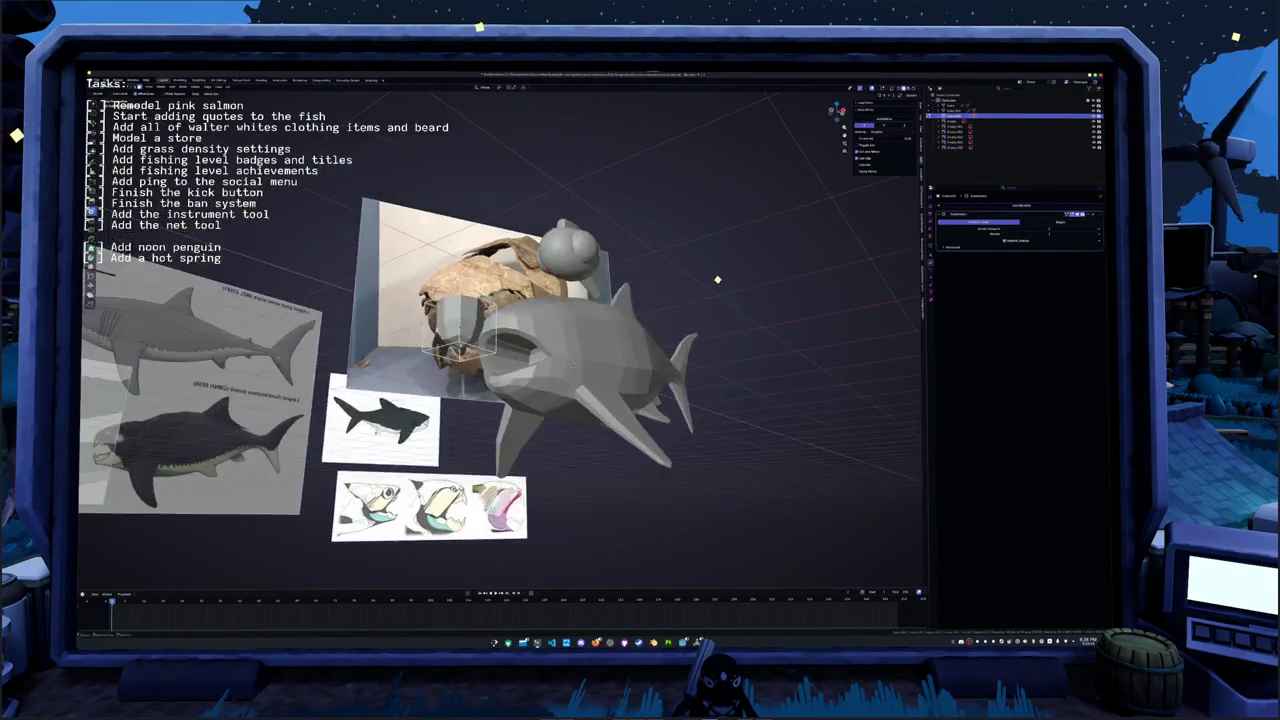
{"action": "key", "text": "g"}
{"action": "left_click", "coordinate": [483, 71]}
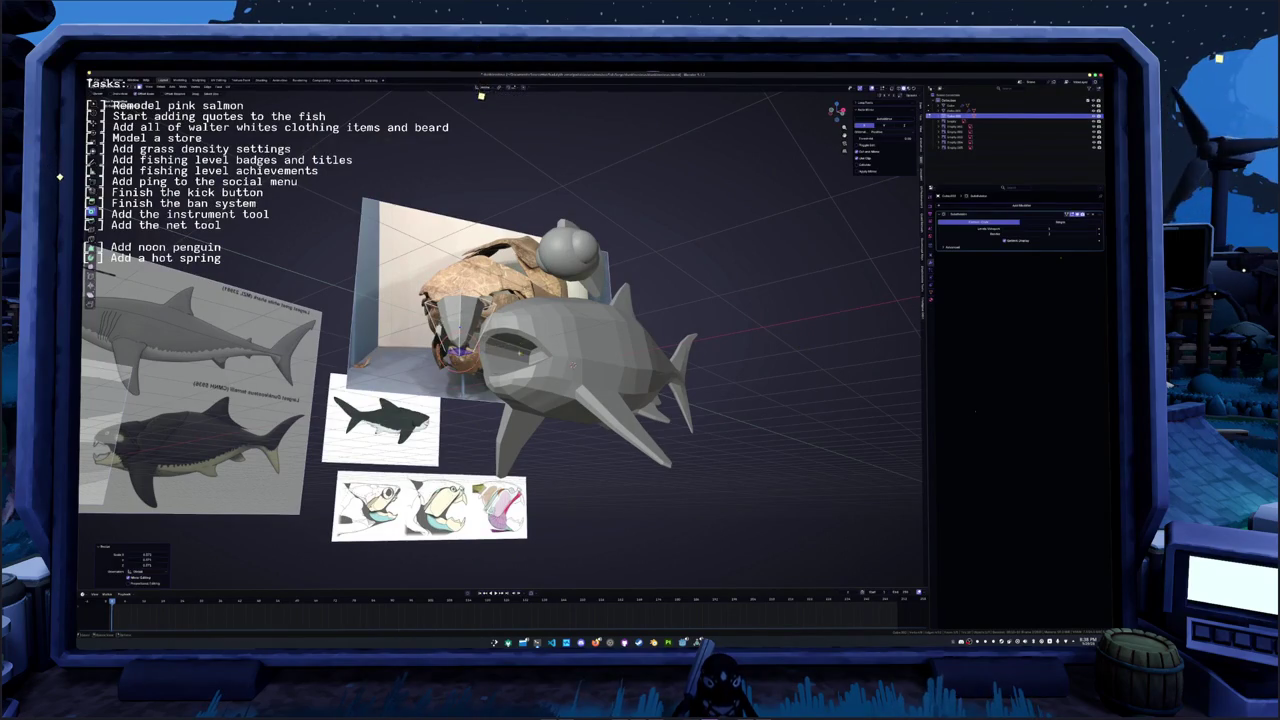
{"action": "middle_click_drag", "start_coordinate": [483, 71], "coordinate": [474, 126]}
{"action": "middle_click_drag", "start_coordinate": [565, 333], "coordinate": [557, 342]}
{"action": "key", "text": "s"}
{"action": "left_click", "coordinate": [572, 291]}
{"action": "middle_click_drag", "start_coordinate": [572, 291], "coordinate": [568, 324]}
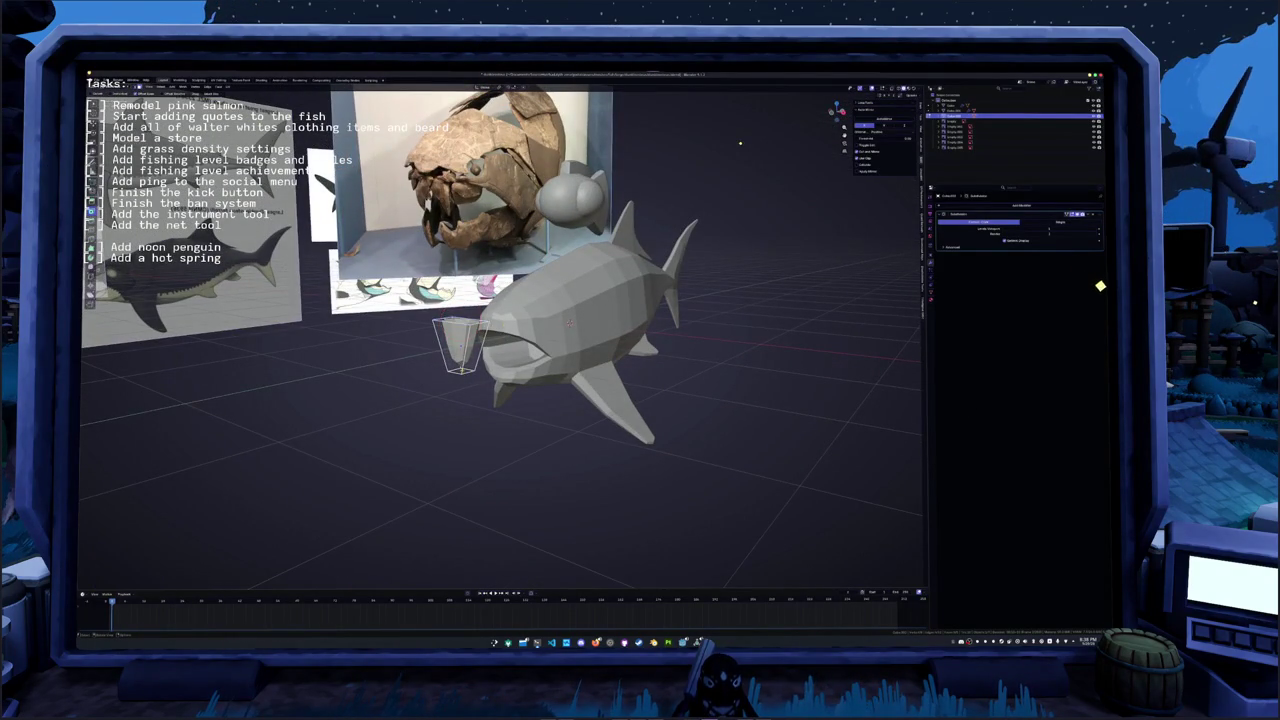
- Mirror the shape with Ctrl+M and inspect it in X-ray from several angles
{"action": "key", "text": "alt+z"}
{"action": "key", "text": "alt+z"}
{"action": "middle_click_drag", "start_coordinate": [570, 323], "coordinate": [560, 335]}
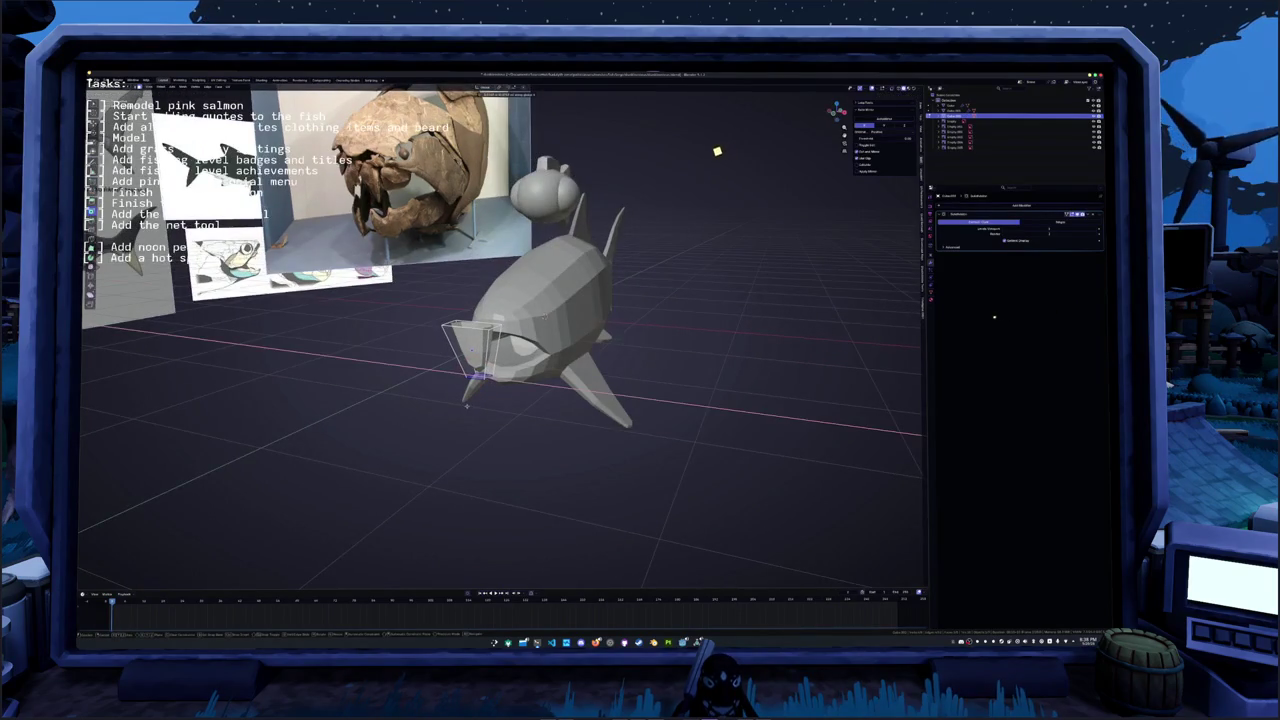
{"action": "key", "text": "ctrl+m"}
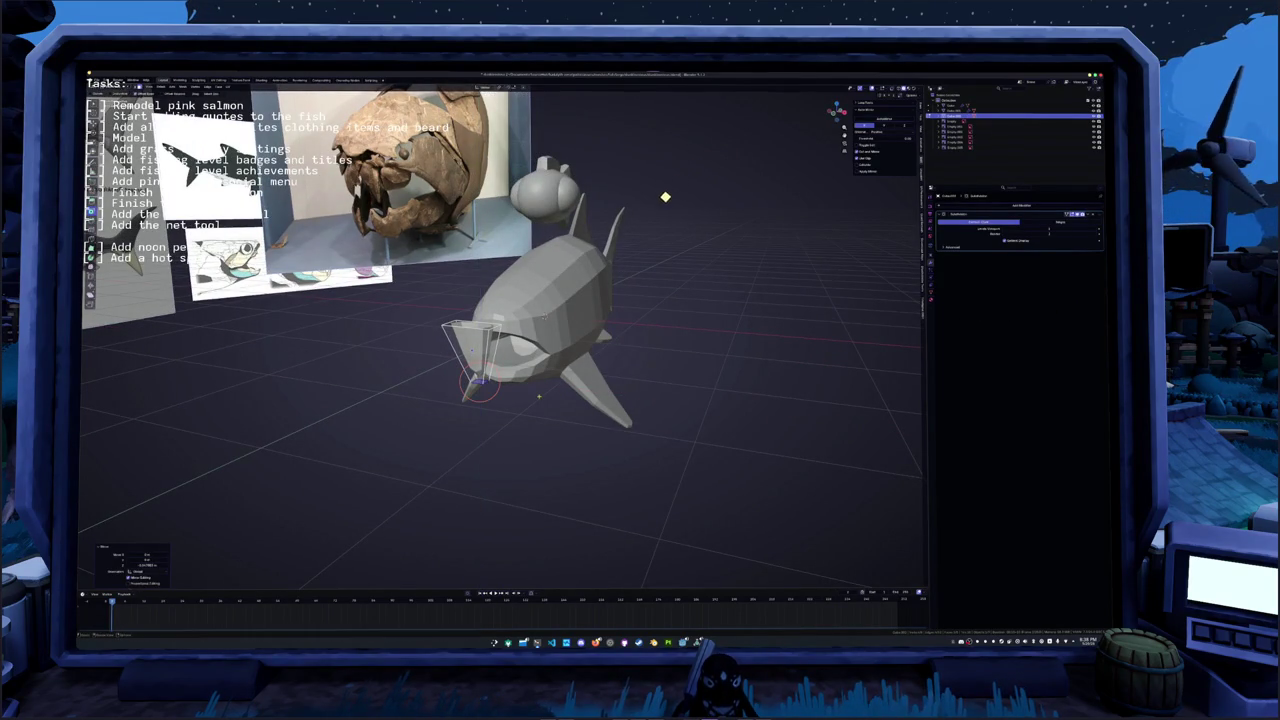
{"action": "middle_click_drag", "start_coordinate": [640, 257], "coordinate": [690, 342]}
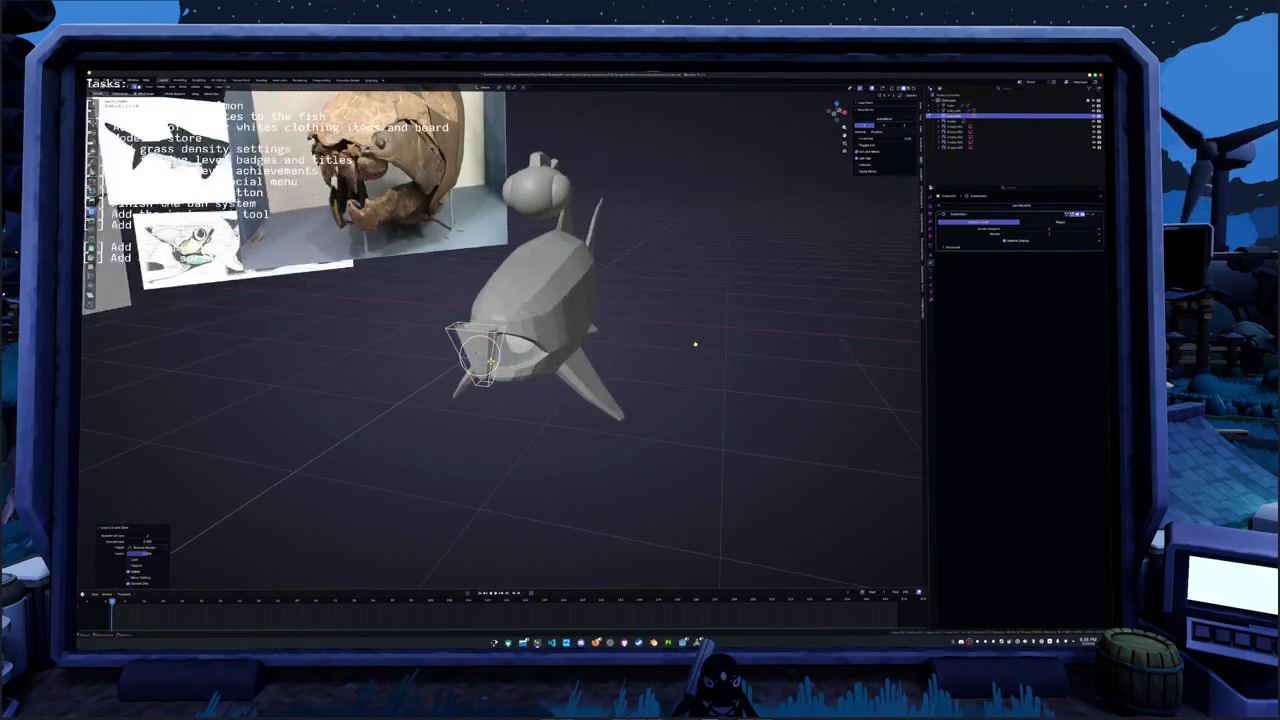
{"action": "mouse_move", "coordinate": [760, 363]}
{"action": "middle_mouse_down"}
{"action": "mouse_move", "coordinate": [552, 293]}
{"action": "mouse_move", "coordinate": [452, 381]}
{"action": "mouse_move", "coordinate": [438, 374]}
{"action": "middle_mouse_up"}
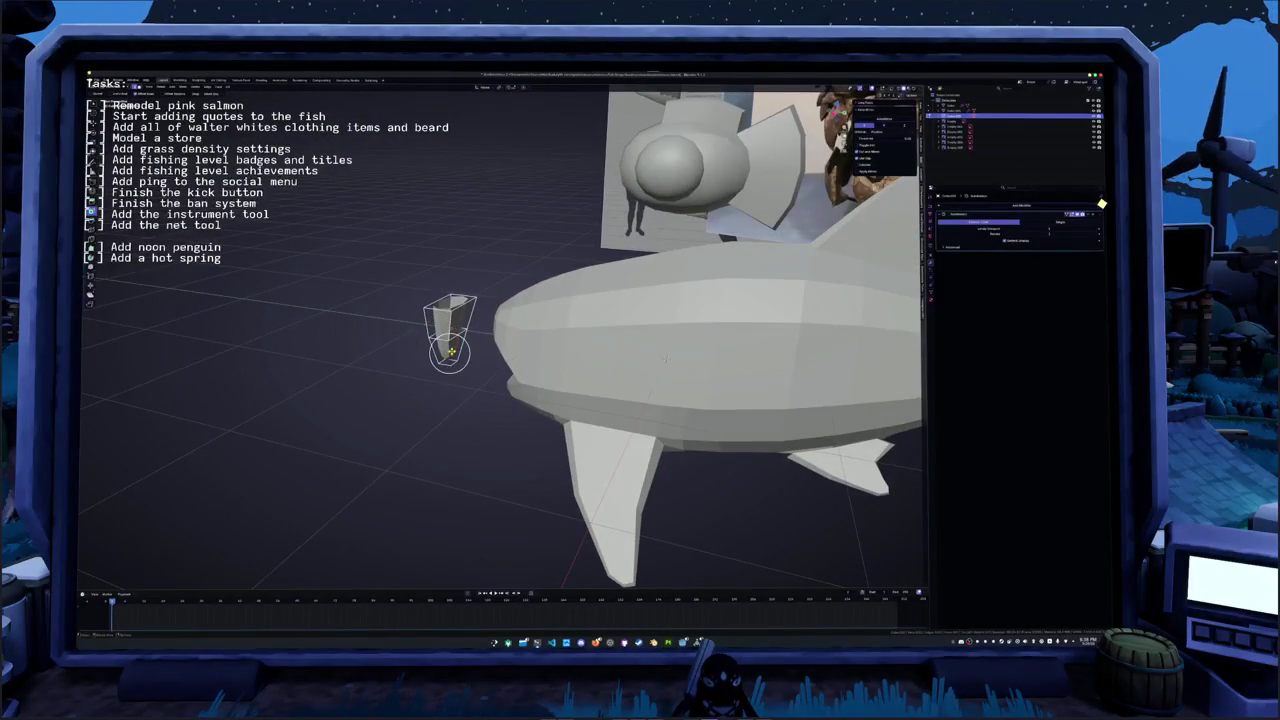
{"action": "mouse_move", "coordinate": [665, 358]}
{"action": "middle_mouse_down"}
{"action": "mouse_move", "coordinate": [600, 330]}
{"action": "mouse_move", "coordinate": [620, 322]}
{"action": "mouse_move", "coordinate": [570, 299]}
{"action": "middle_mouse_up"}
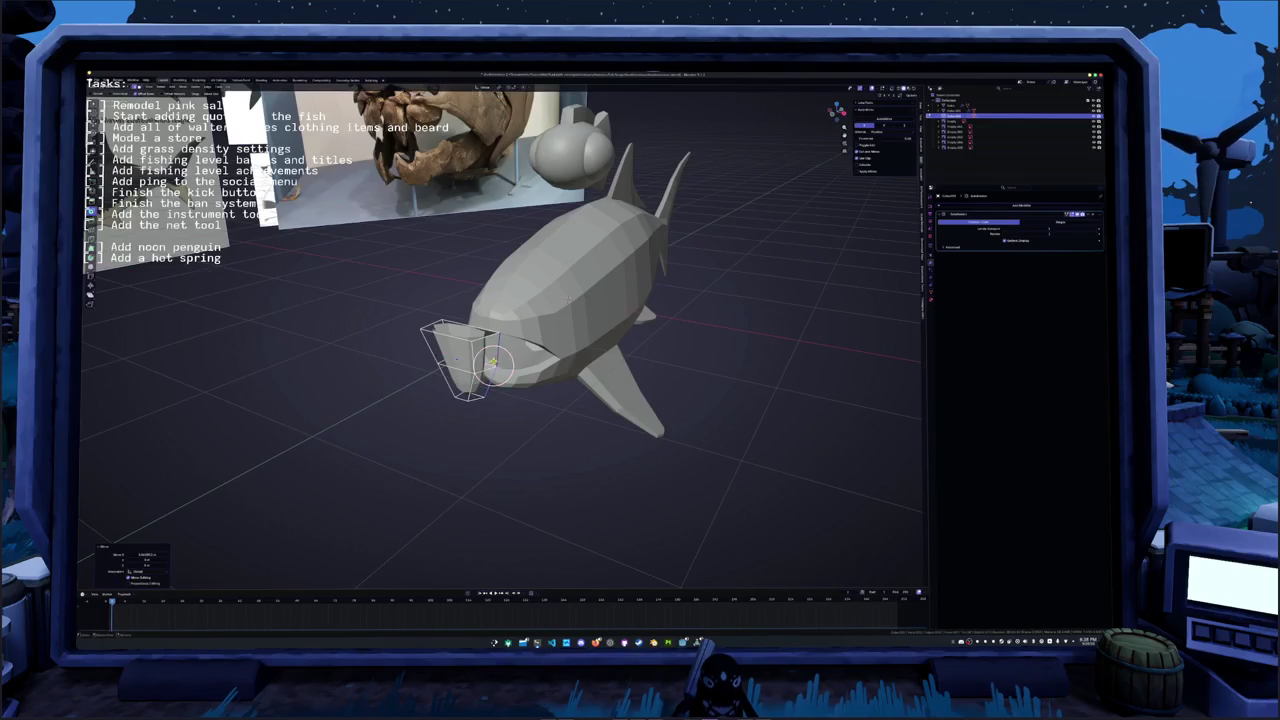
{"action": "key", "text": "KP_1"}
{"action": "mouse_move", "coordinate": [540, 330]}
{"action": "middle_mouse_down"}
{"action": "mouse_move", "coordinate": [560, 300]}
{"action": "mouse_move", "coordinate": [434, 345]}
{"action": "mouse_move", "coordinate": [447, 332]}
{"action": "middle_mouse_up"}
- Slide the fang along X to the front of the mouth, then refine its position
{"action": "key", "text": "g"}
{"action": "key", "text": "x"}
{"action": "key", "text": "Return"}
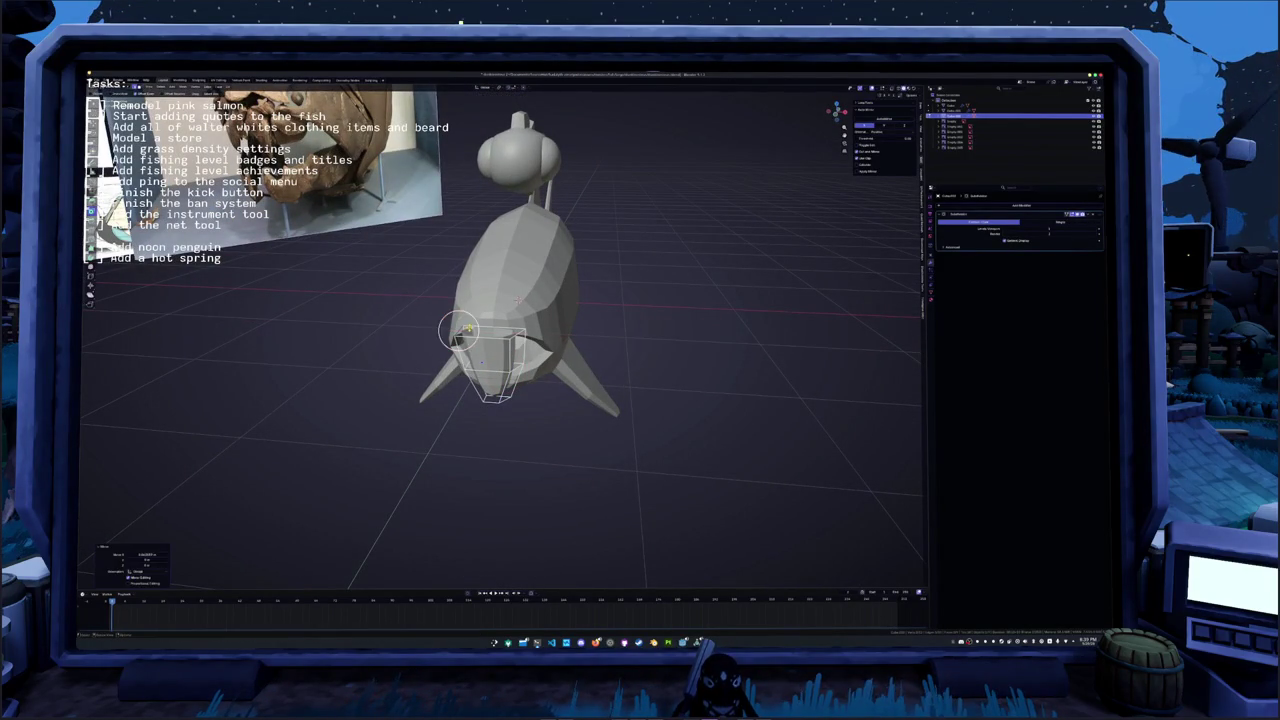
{"action": "key", "text": "alt+z"}
{"action": "key", "text": "g"}
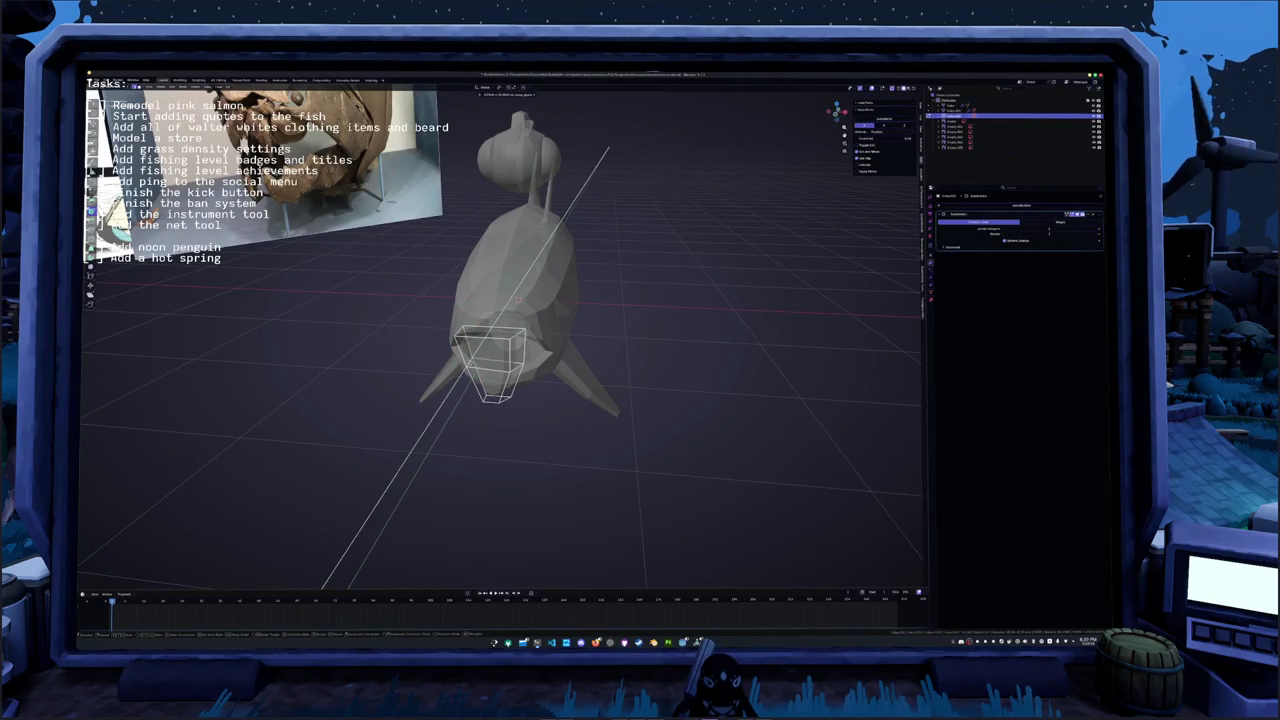
{"action": "key", "text": "Return"}
{"action": "middle_click_drag", "start_coordinate": [500, 400], "coordinate": [620, 390]}
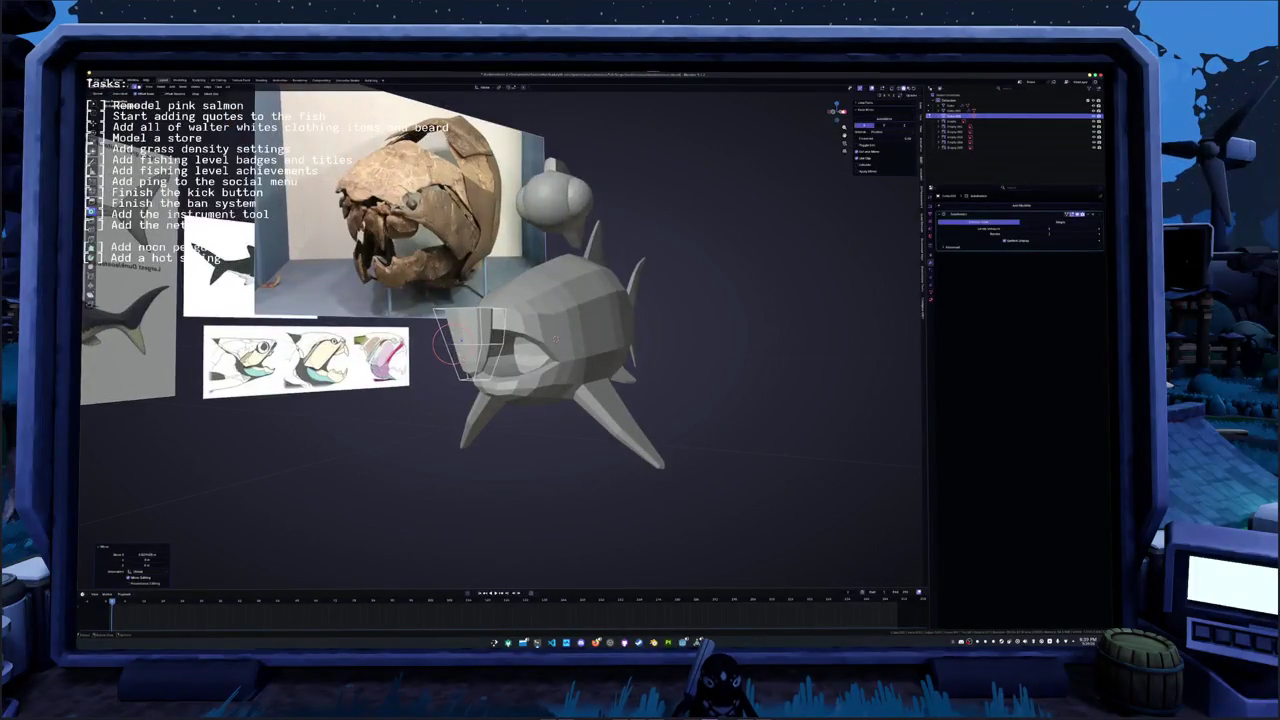
- Apply smooth-by-angle shading to the fang
{"action": "middle_click_drag", "start_coordinate": [500, 400], "coordinate": [560, 360]}
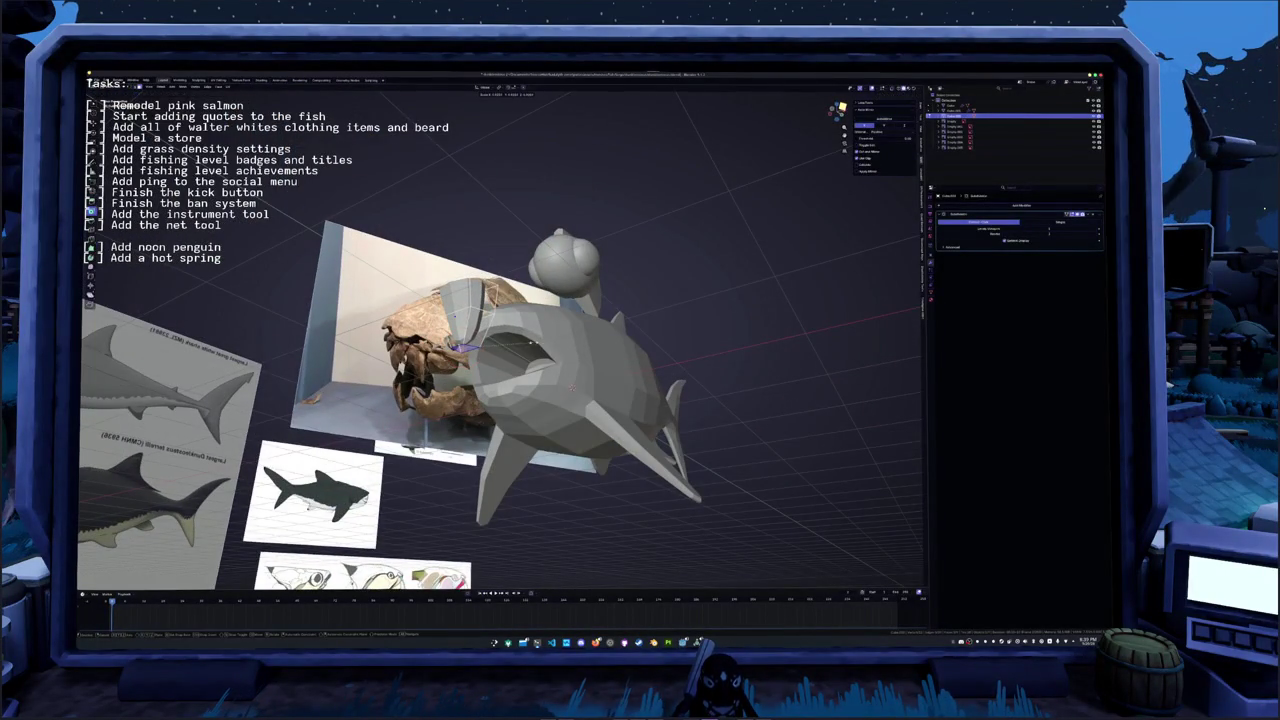
{"action": "middle_click_drag", "start_coordinate": [500, 400], "coordinate": [560, 380]}
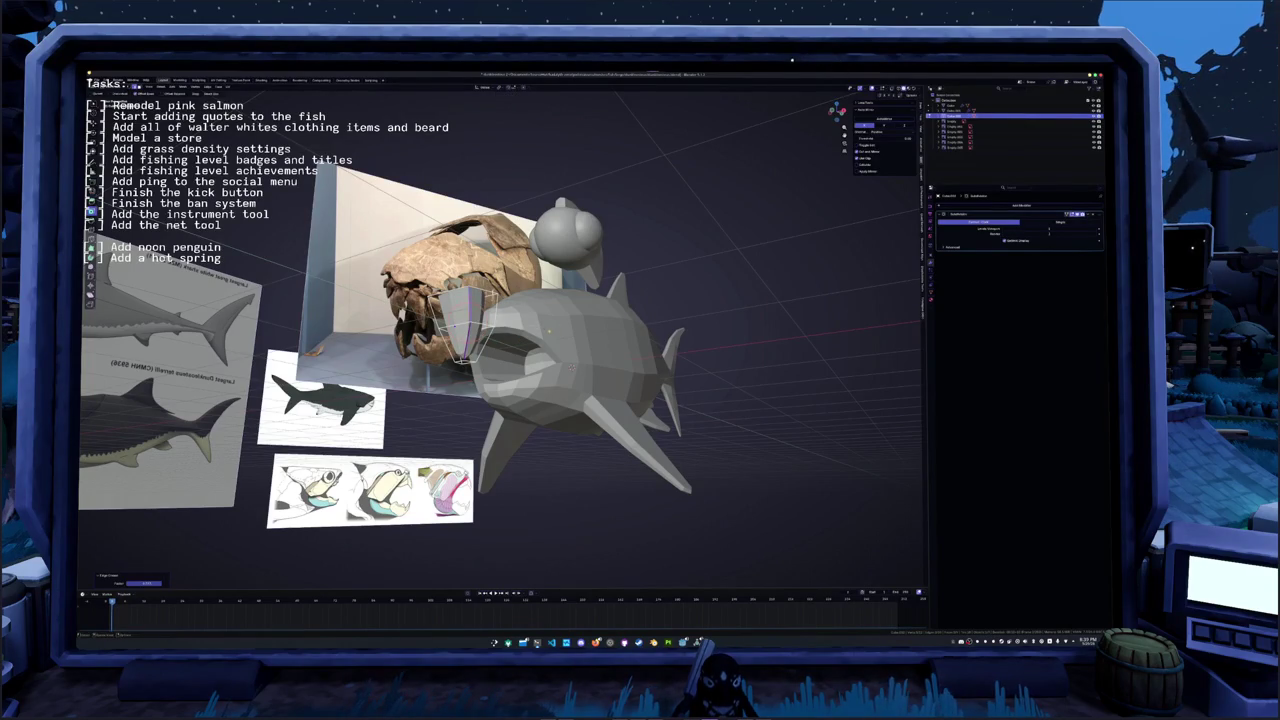
{"action": "middle_click_drag", "start_coordinate": [548, 329], "coordinate": [586, 312]}
{"action": "right_click", "coordinate": [459, 372]}
{"action": "left_click", "coordinate": [422, 380]}
{"action": "mouse_move", "coordinate": [422, 380]}
{"action": "middle_mouse_down"}
{"action": "mouse_move", "coordinate": [453, 378]}
{"action": "mouse_move", "coordinate": [228, 174]}
{"action": "middle_mouse_up"}
- Nudge the fang's geometry where it meets the mouth, then view side-on in X-ray
{"action": "key", "text": "g"}
{"action": "left_click", "coordinate": [222, 164]}
{"action": "middle_click_drag", "start_coordinate": [232, 150], "coordinate": [289, 195]}
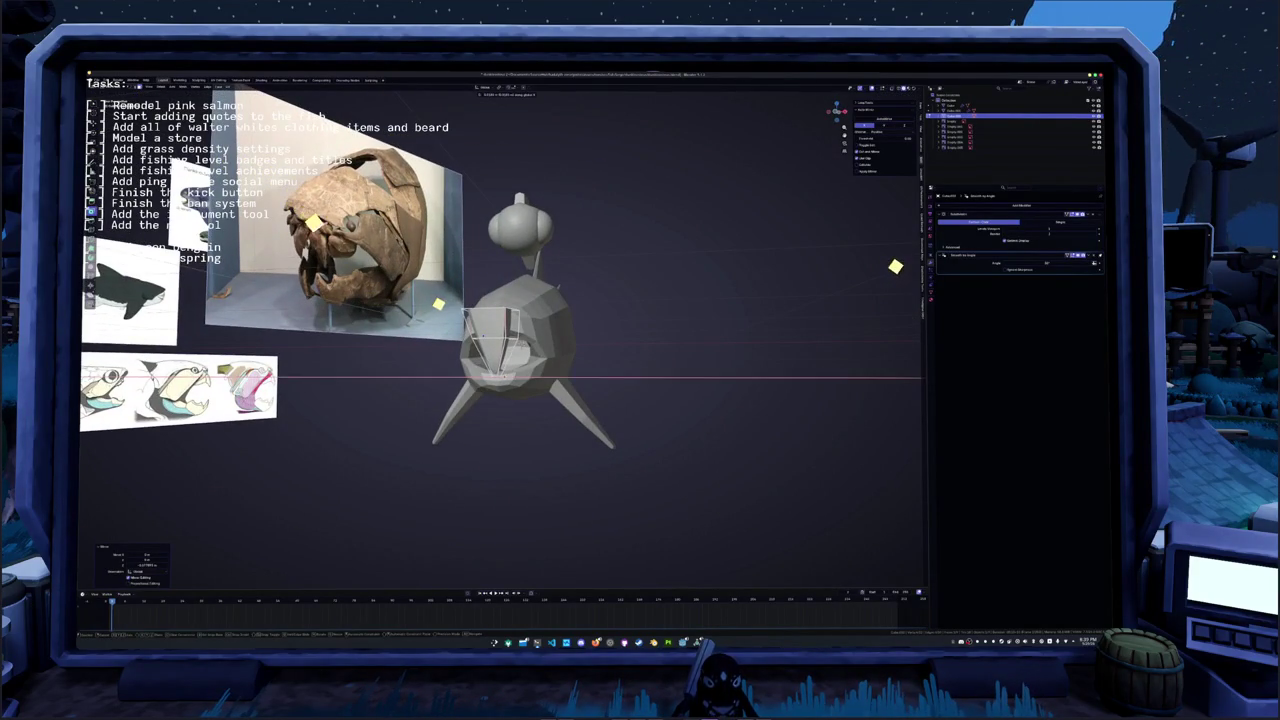
{"action": "middle_click_drag", "start_coordinate": [434, 306], "coordinate": [443, 297]}
{"action": "left_click", "coordinate": [449, 308]}
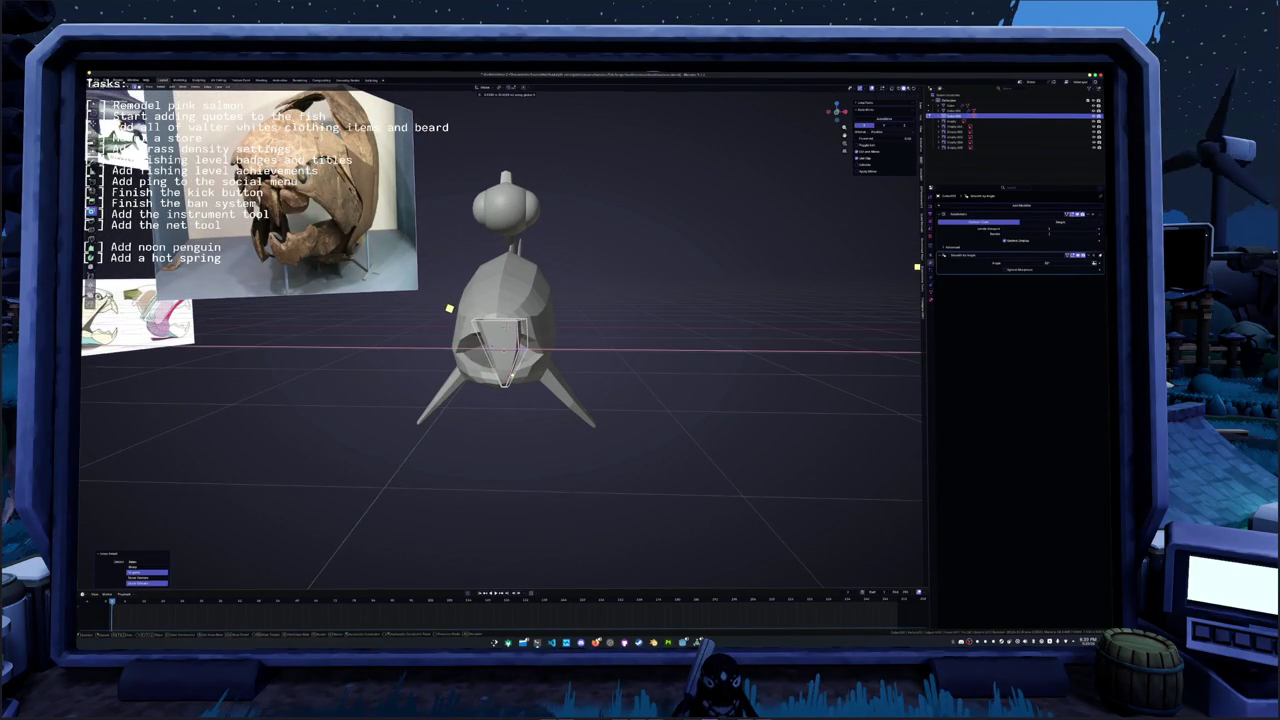
{"action": "key", "text": "KP_3"}
{"action": "key", "text": "alt+z"}
- Shift the fang in several moves until it hangs from the upper jaw tip
{"action": "key", "text": "g"}
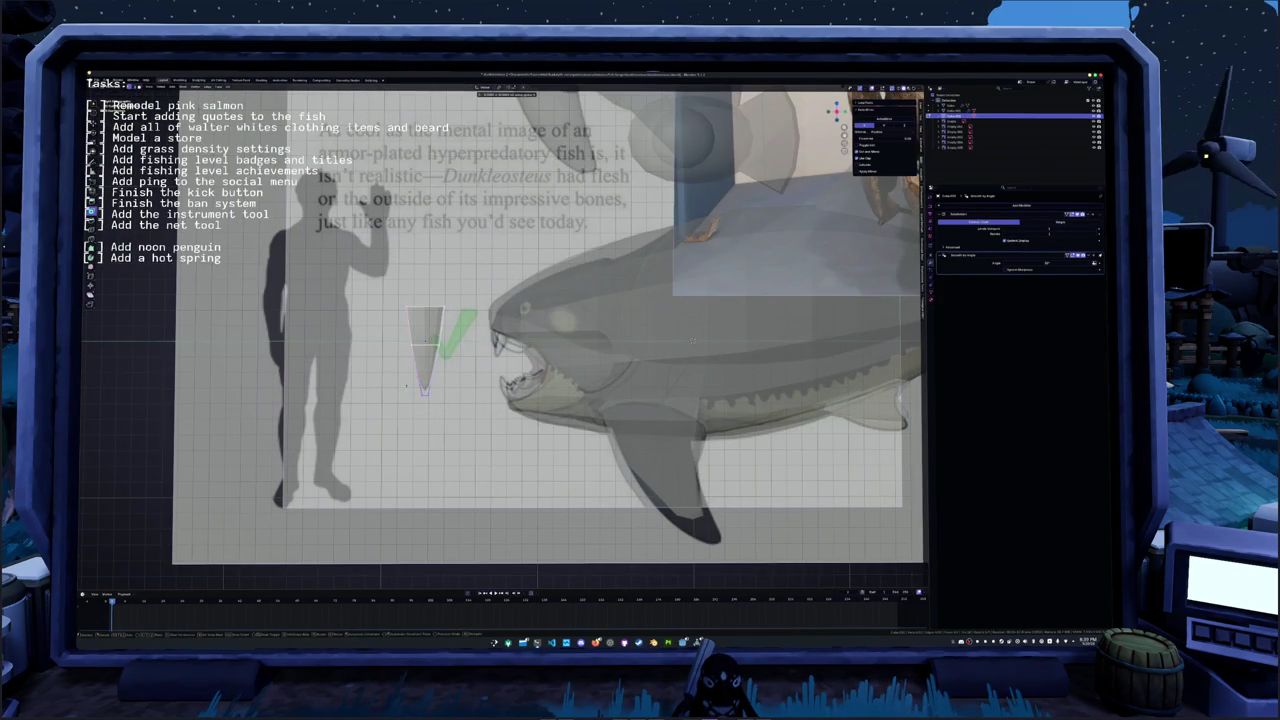
{"action": "left_click", "coordinate": [429, 389]}
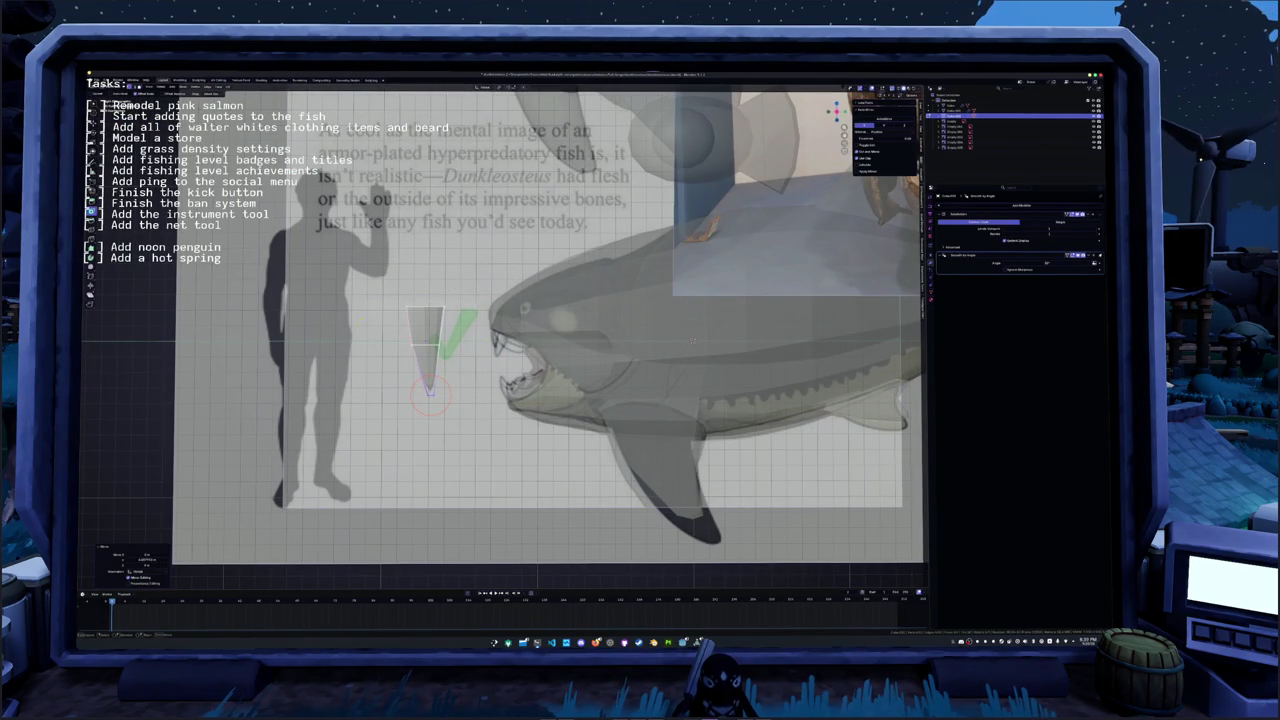
{"action": "scroll", "coordinate": [500, 330], "scroll_direction": "down", "scroll_amount": 2}
{"action": "key", "text": "g"}
{"action": "left_click", "coordinate": [593, 358]}
{"action": "key", "text": "g"}
{"action": "left_click", "coordinate": [788, 304]}
{"action": "mouse_move", "coordinate": [785, 299]}
{"action": "middle_mouse_down"}
{"action": "mouse_move", "coordinate": [766, 180]}
{"action": "mouse_move", "coordinate": [740, 170]}
{"action": "middle_mouse_up"}
- Adjust the fang's height along Z to sit against the upper jaw
{"action": "key", "text": "z"}
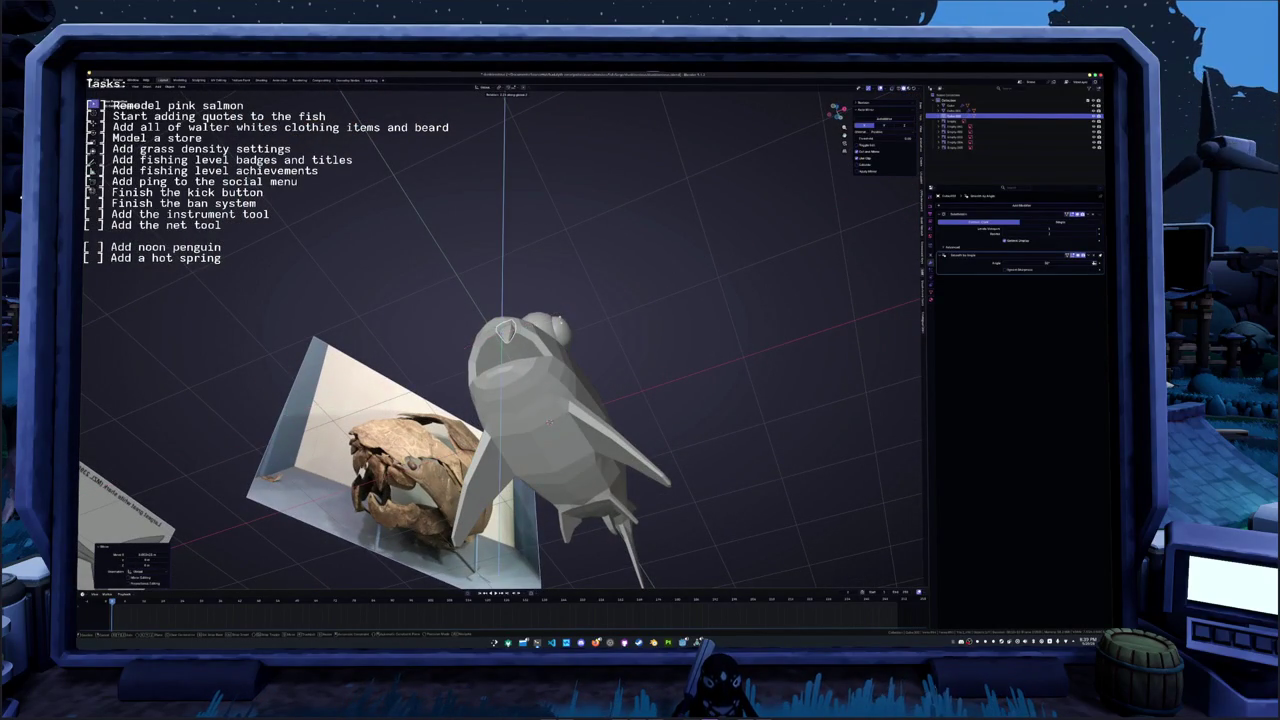
{"action": "key", "text": "Return"}
{"action": "middle_click_drag", "start_coordinate": [740, 170], "coordinate": [700, 240]}
{"action": "scroll", "coordinate": [500, 340], "scroll_direction": "up", "scroll_amount": 4}
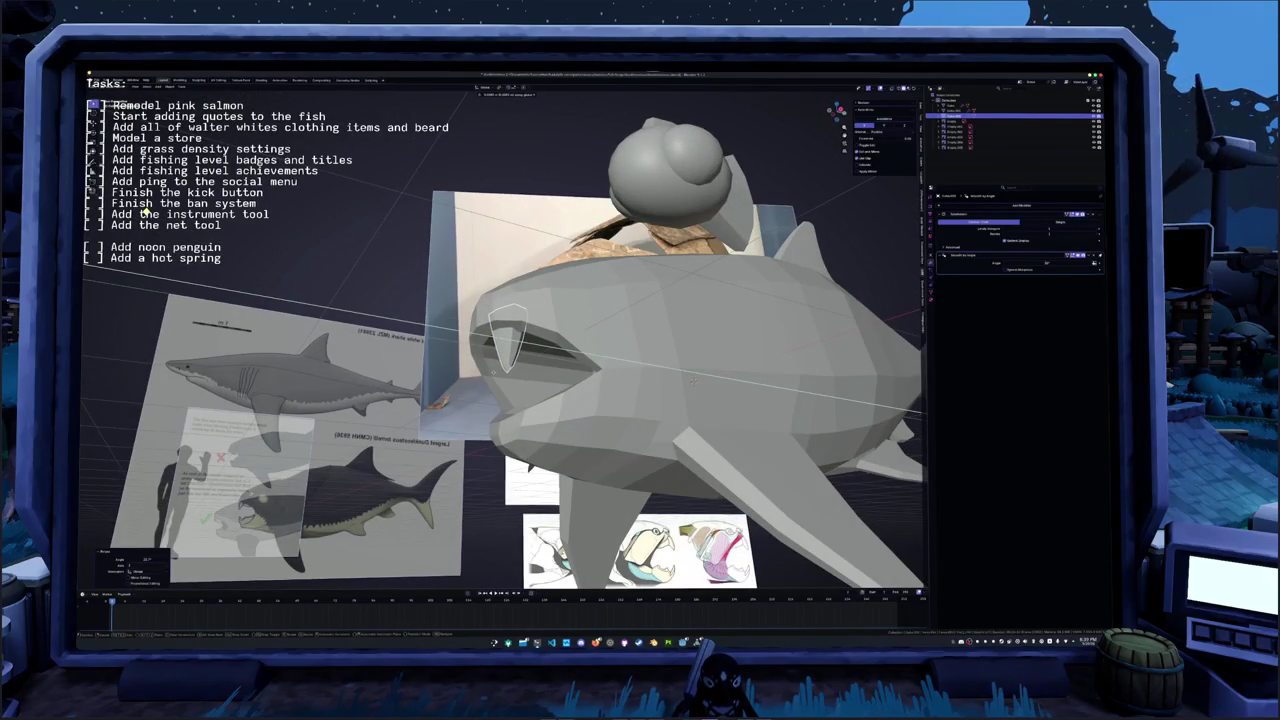
{"action": "key", "text": "z"}
{"action": "middle_click_drag", "start_coordinate": [691, 378], "coordinate": [689, 337]}
{"action": "key", "text": "Return"}
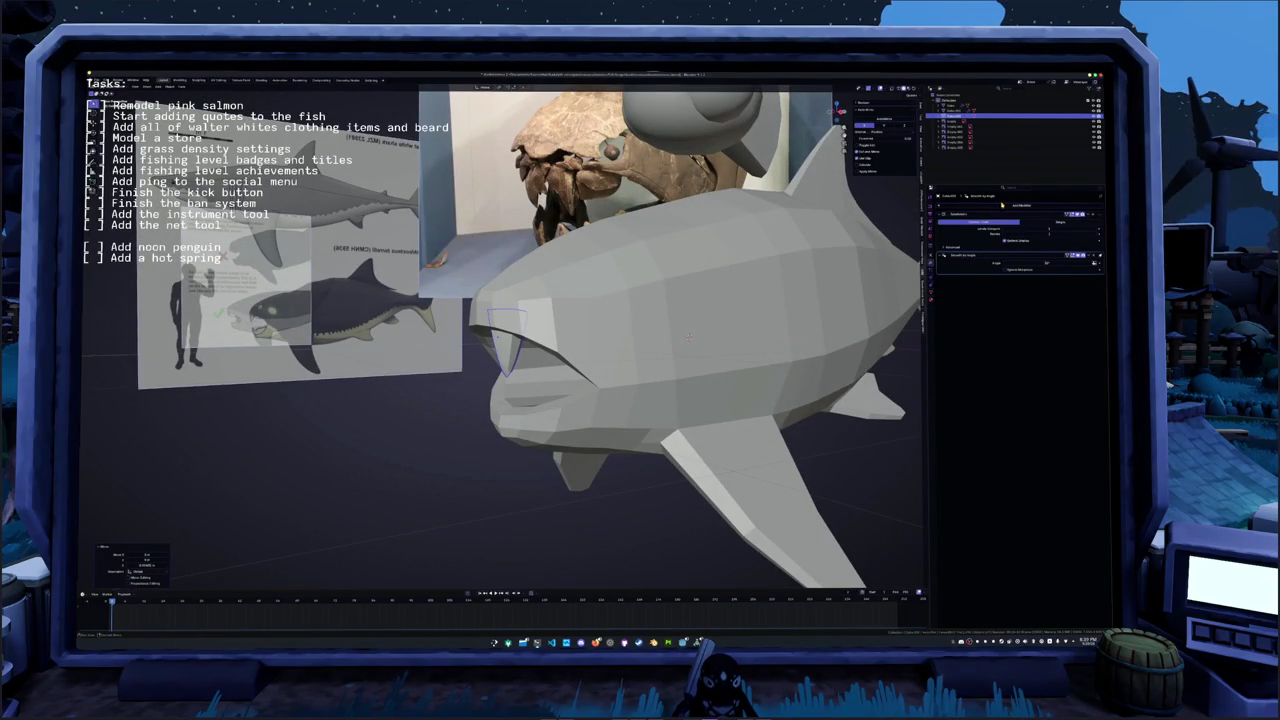
- Add a Mirror modifier to the fang and check the pair in X-ray side view
{"action": "left_click", "coordinate": [1001, 206]}
{"action": "left_click", "coordinate": [1002, 217]}
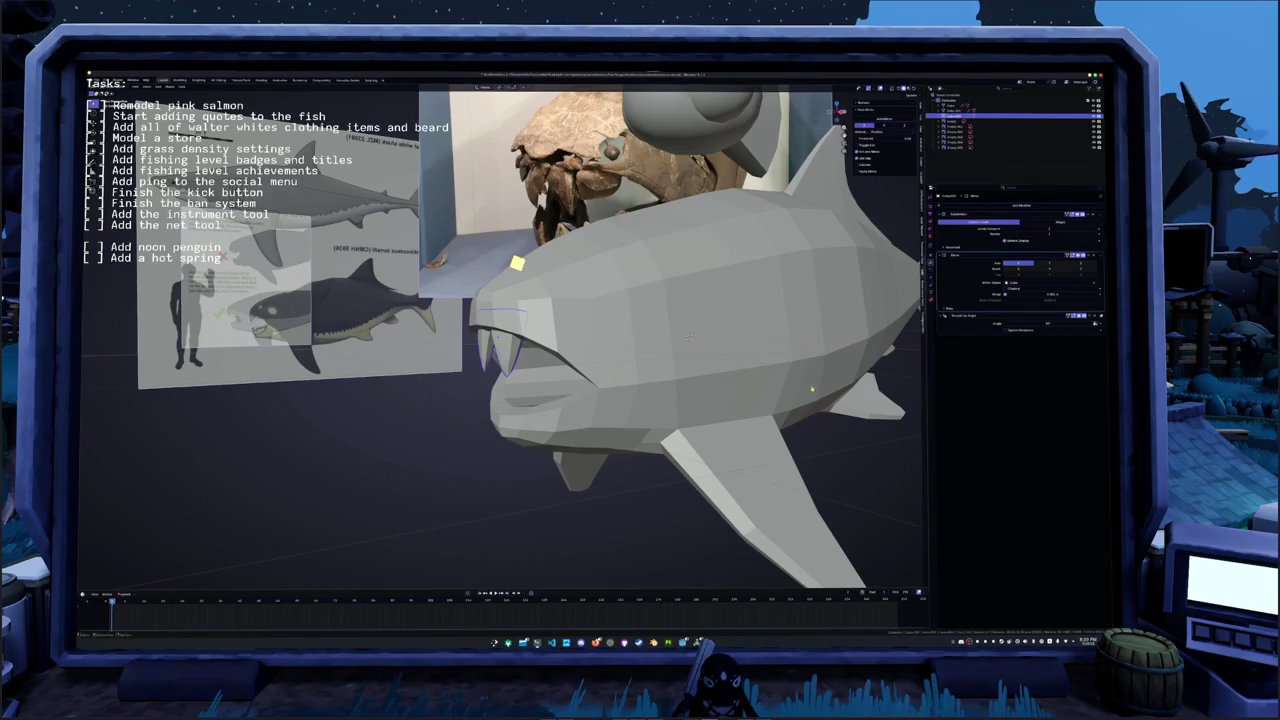
{"action": "key", "text": "KP_3"}
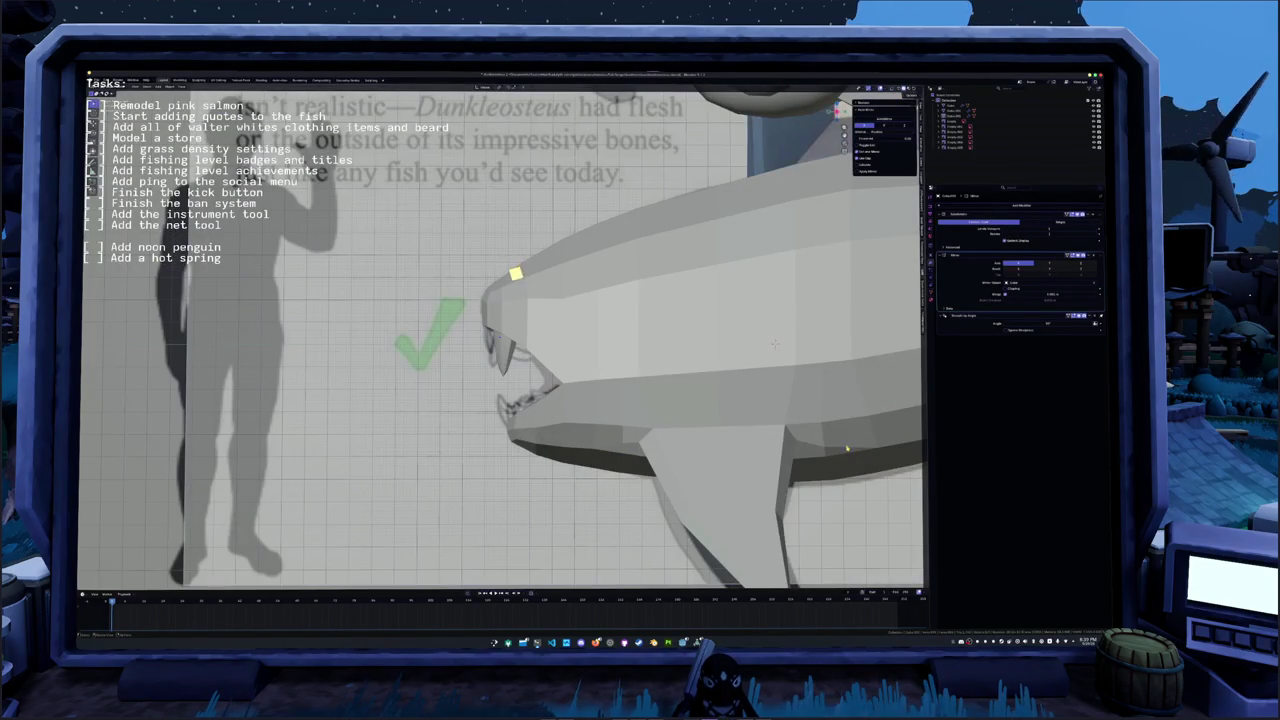
{"action": "key", "text": "alt+z"}
{"action": "scroll", "coordinate": [775, 345], "scroll_direction": "up", "scroll_amount": 2}
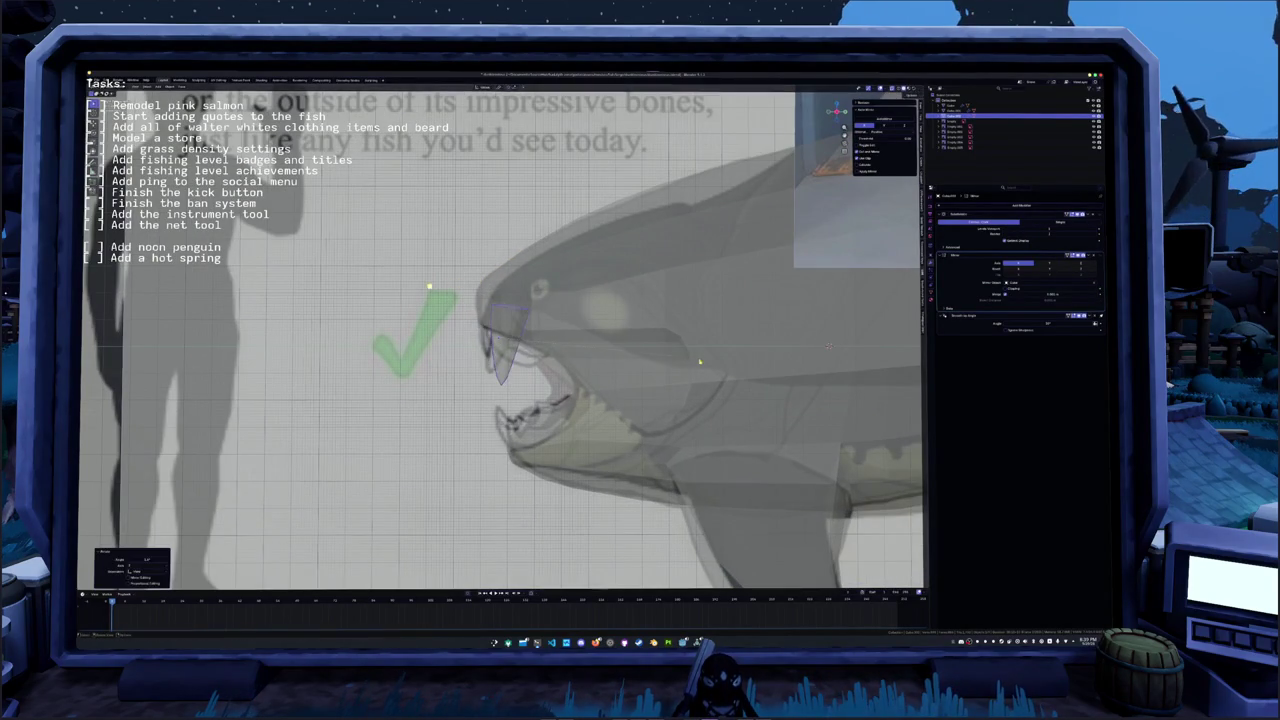
{"action": "key", "text": "Tab"}
{"action": "left_click", "coordinate": [391, 296]}
{"action": "key", "text": "KP_Divide"}
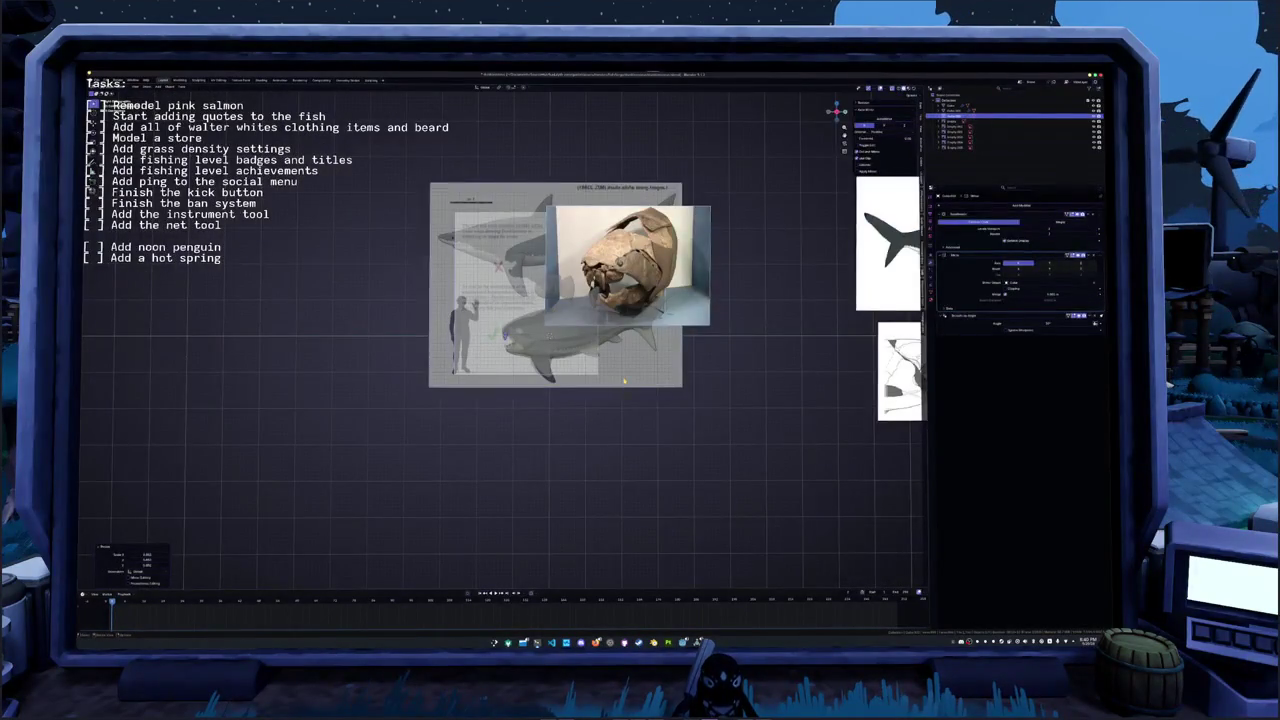
- Hide the shark-diagram reference and frame the grey reference image
{"action": "key", "text": "h"}
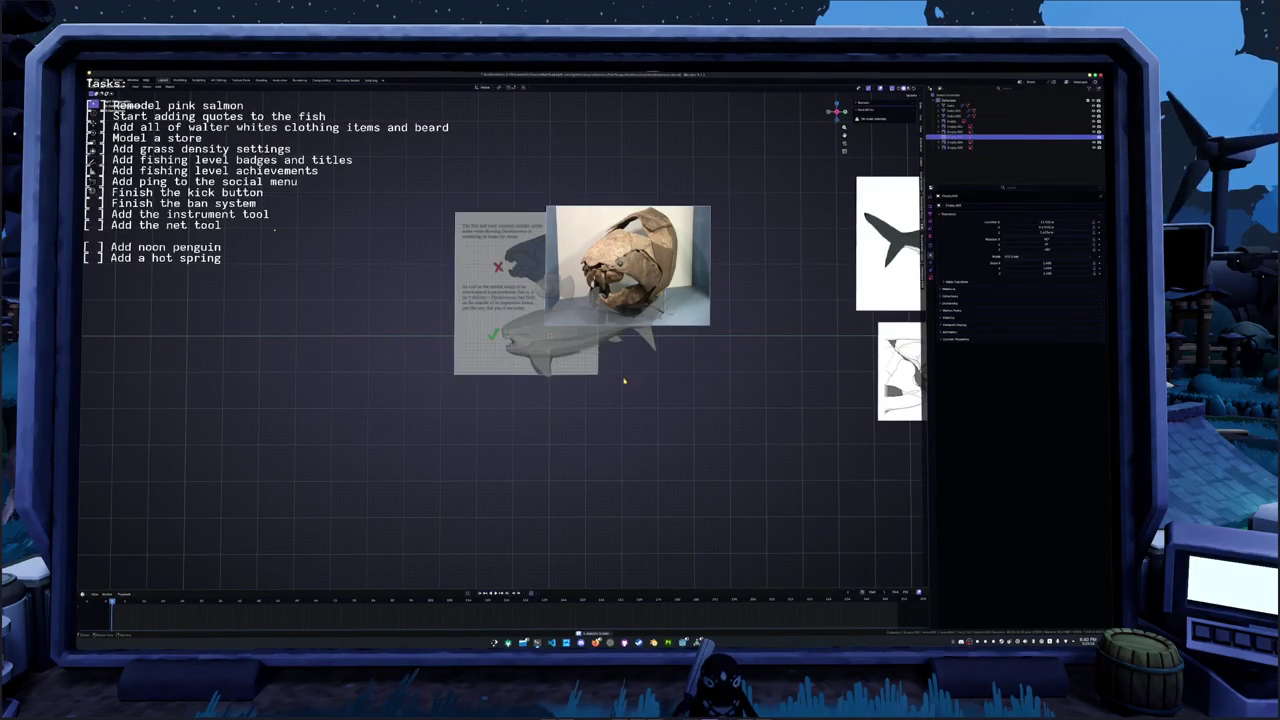
{"action": "left_click", "coordinate": [500, 300]}
{"action": "key", "text": "KP_Decimal"}
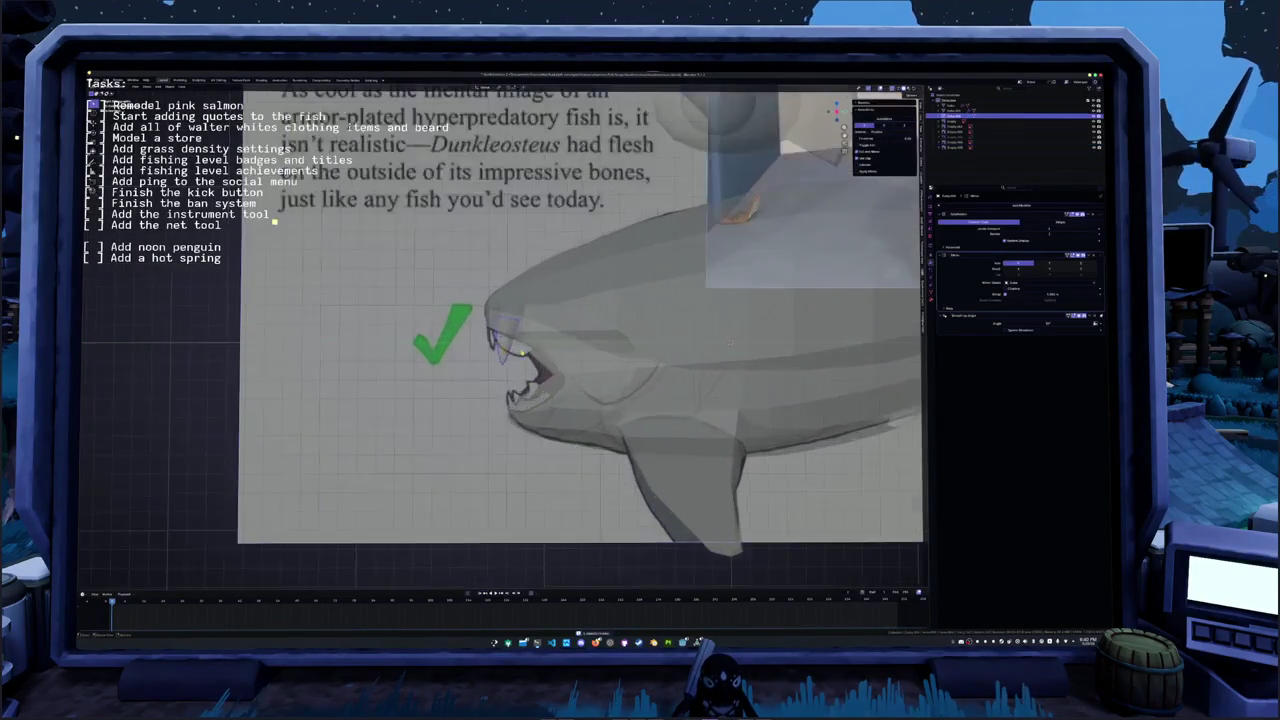
{"action": "scroll", "coordinate": [730, 343], "scroll_direction": "up", "scroll_amount": 4}
- Tilt and slightly narrow the fang to match the reference tooth, checking from front and side
{"action": "key", "text": "r"}
{"action": "left_click", "coordinate": [576, 345]}
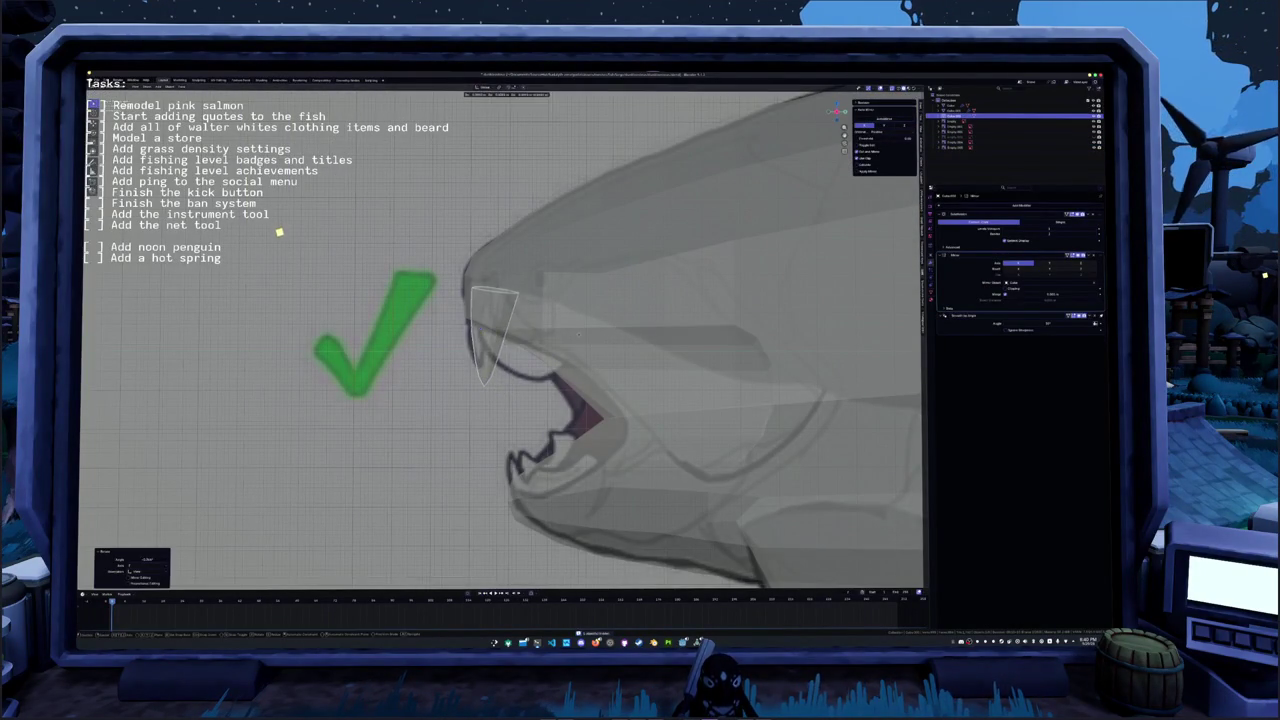
{"action": "key", "text": "s"}
{"action": "left_click", "coordinate": [574, 342]}
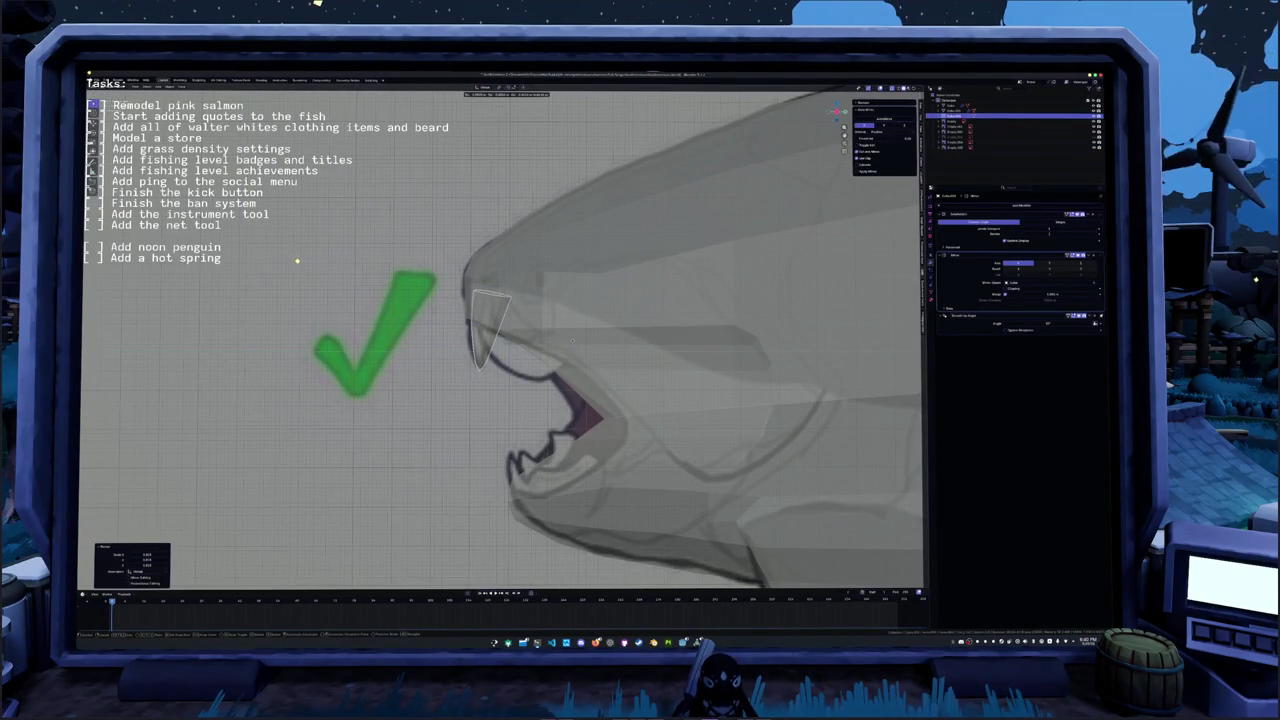
{"action": "middle_click_drag", "start_coordinate": [573, 341], "coordinate": [533, 346]}
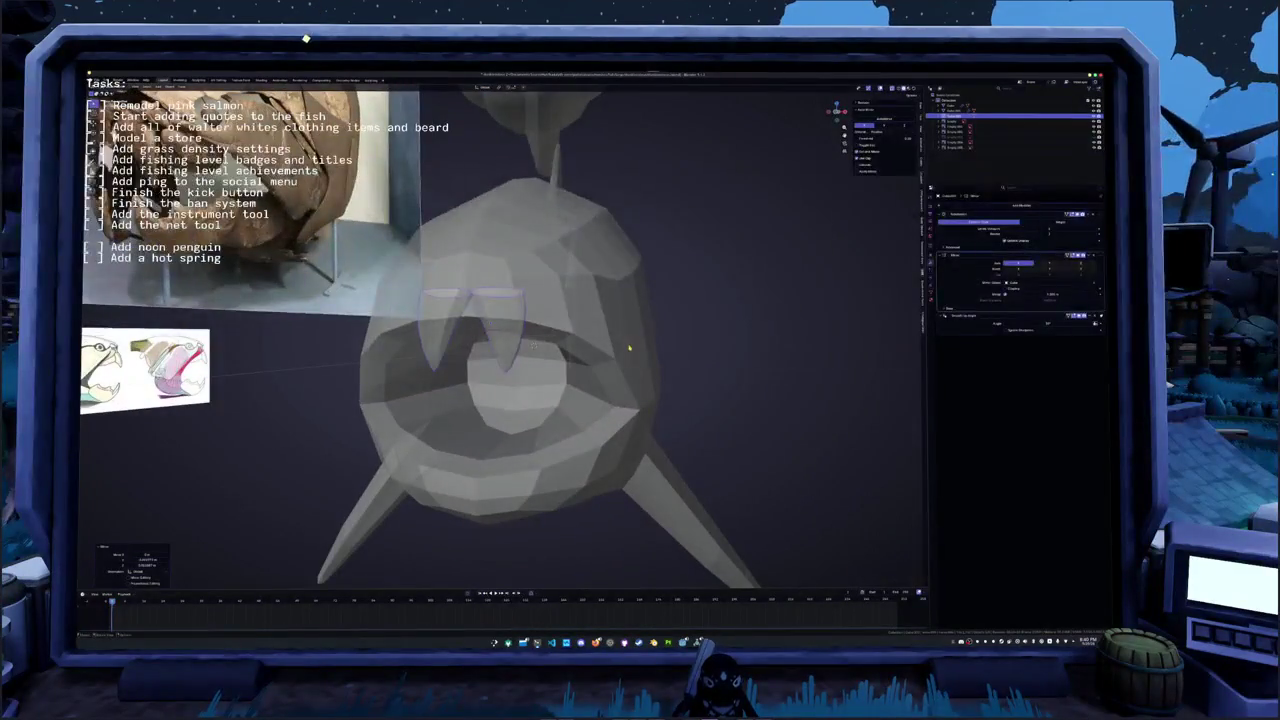
{"action": "scroll", "coordinate": [630, 348], "scroll_direction": "down", "scroll_amount": 2}
{"action": "mouse_move", "coordinate": [651, 354]}
{"action": "middle_mouse_down"}
{"action": "mouse_move", "coordinate": [531, 348]}
{"action": "mouse_move", "coordinate": [667, 311]}
{"action": "middle_mouse_up"}
- Select the teeth and shift them to a new position under the fish's head
{"action": "left_click", "coordinate": [498, 340]}
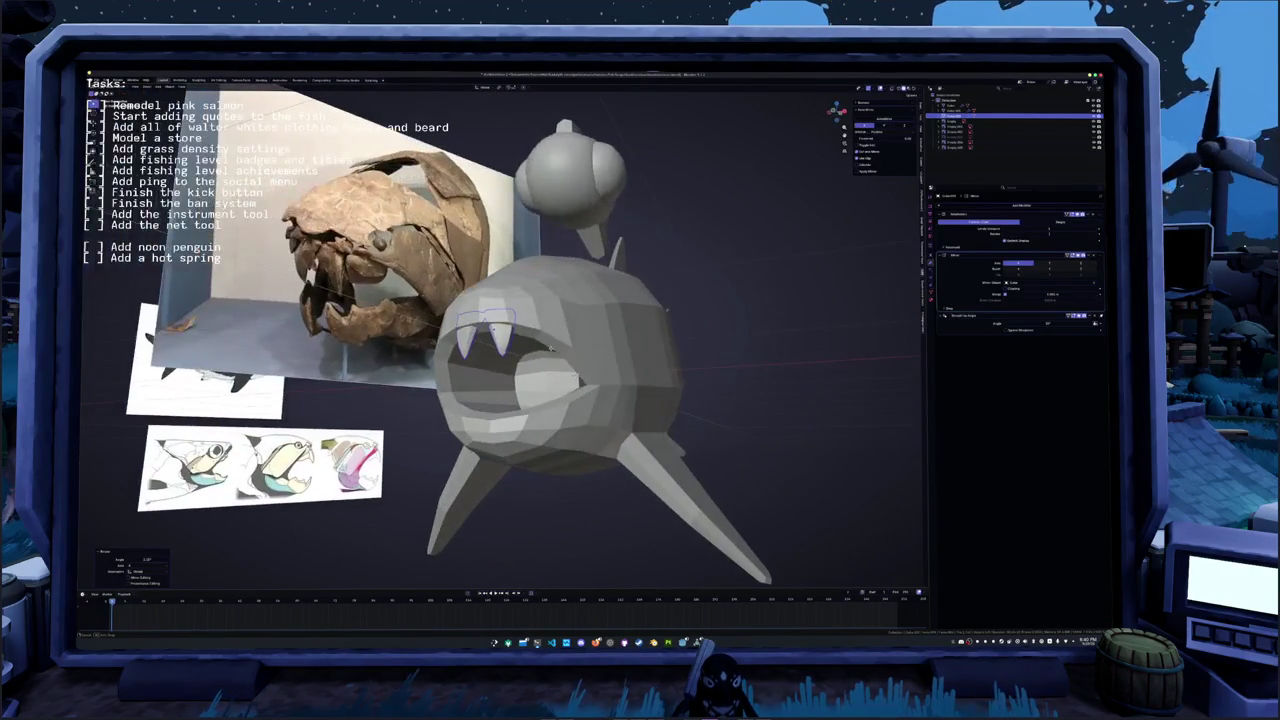
{"action": "mouse_move", "coordinate": [576, 348]}
{"action": "middle_mouse_down"}
{"action": "mouse_move", "coordinate": [575, 314]}
{"action": "mouse_move", "coordinate": [547, 343]}
{"action": "middle_mouse_up"}
{"action": "left_click", "coordinate": [580, 319]}
{"action": "middle_click_drag", "start_coordinate": [434, 316], "coordinate": [470, 300]}
- Deselect everything and duplicate a new tooth cone beside the fish
{"action": "left_click", "coordinate": [355, 430]}
{"action": "key", "text": "shift+d"}
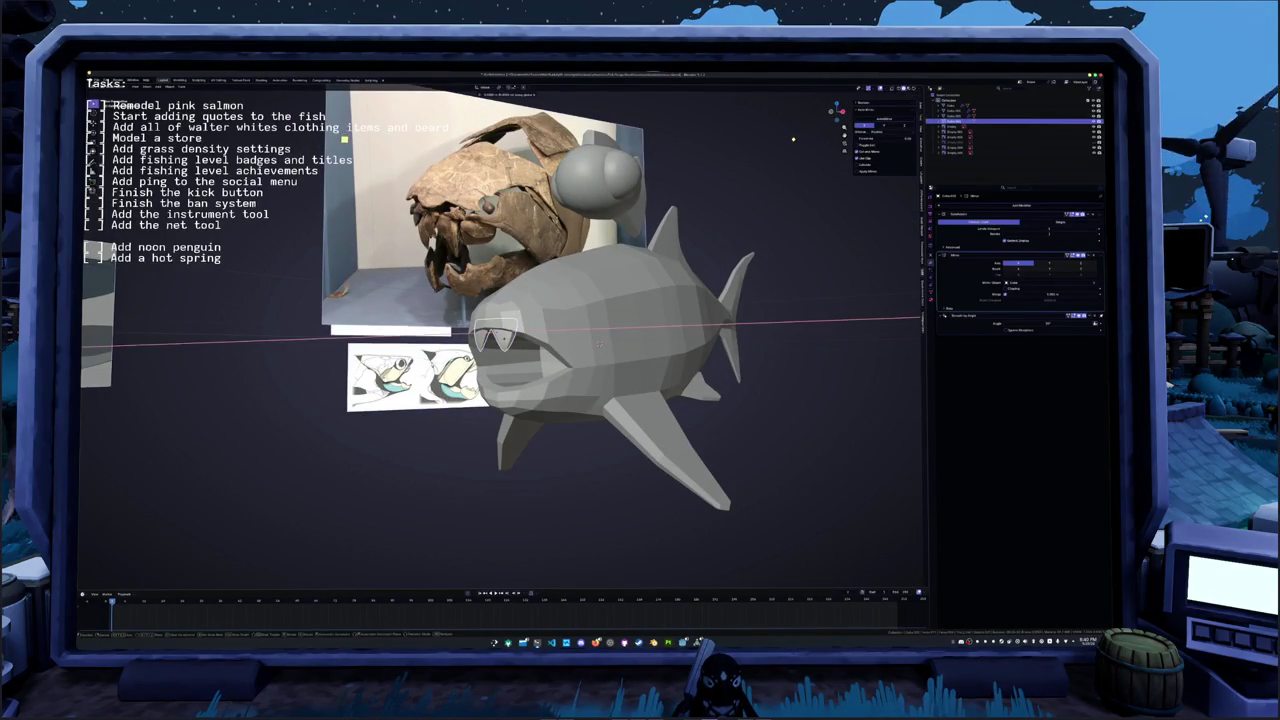
{"action": "middle_click_drag", "start_coordinate": [675, 366], "coordinate": [400, 218]}
{"action": "middle_click_drag", "start_coordinate": [648, 371], "coordinate": [651, 366]}
- In see-through front view, move the new cone along X, then along Z
{"action": "key", "text": "KP_1"}
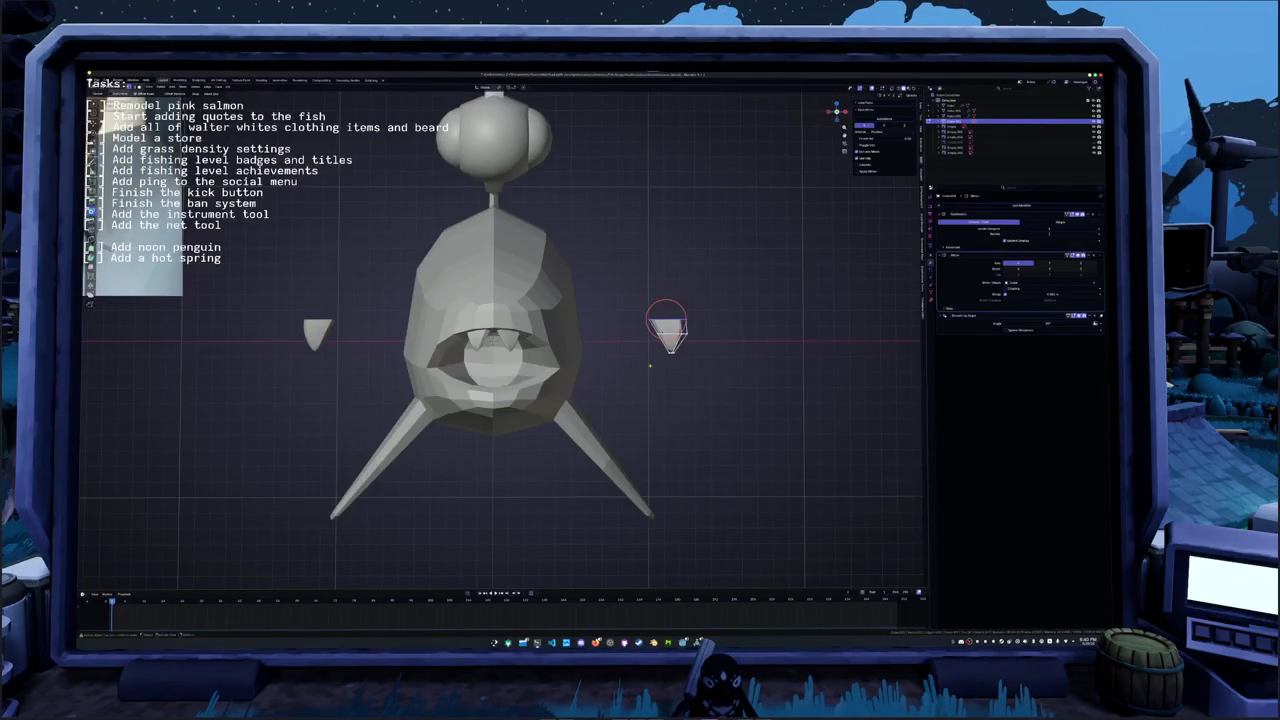
{"action": "scroll", "coordinate": [650, 366], "scroll_direction": "up", "scroll_amount": 3}
{"action": "middle_click_drag", "start_coordinate": [800, 380], "coordinate": [650, 380], "text": "shift"}
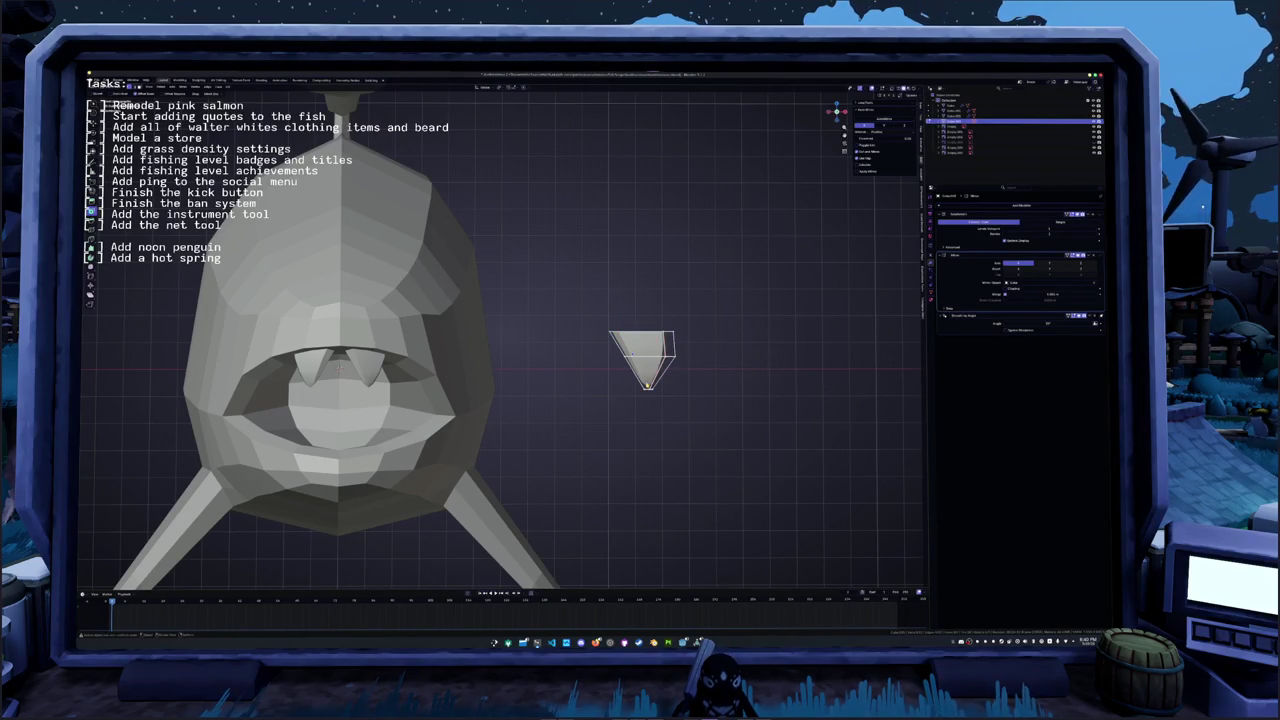
{"action": "key", "text": "alt+z"}
{"action": "key", "text": "g"}
{"action": "key", "text": "x"}
{"action": "left_click", "coordinate": [601, 349]}
{"action": "key", "text": "g"}
{"action": "key", "text": "z"}
{"action": "left_click", "coordinate": [647, 376]}
- Widen the cone by moving its right-side face along X, then extrude the plate piece
{"action": "left_click", "coordinate": [670, 345]}
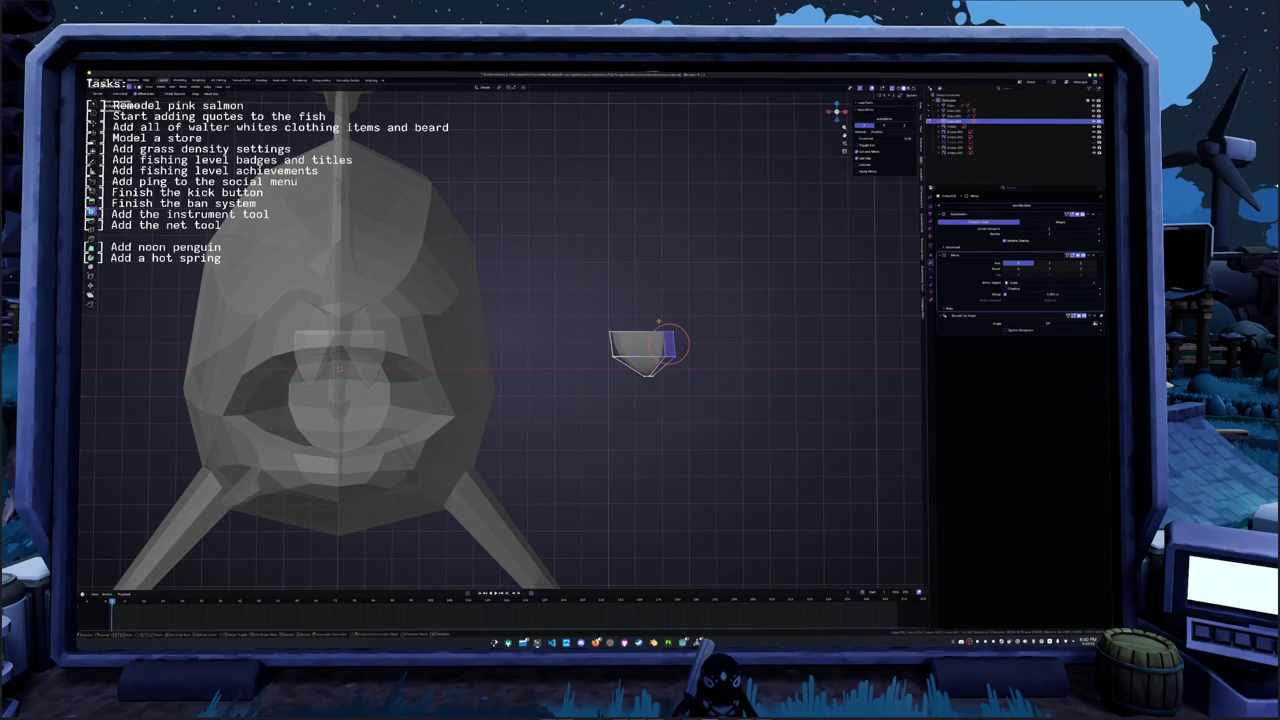
{"action": "key", "text": "g"}
{"action": "key", "text": "x"}
{"action": "left_click", "coordinate": [709, 343]}
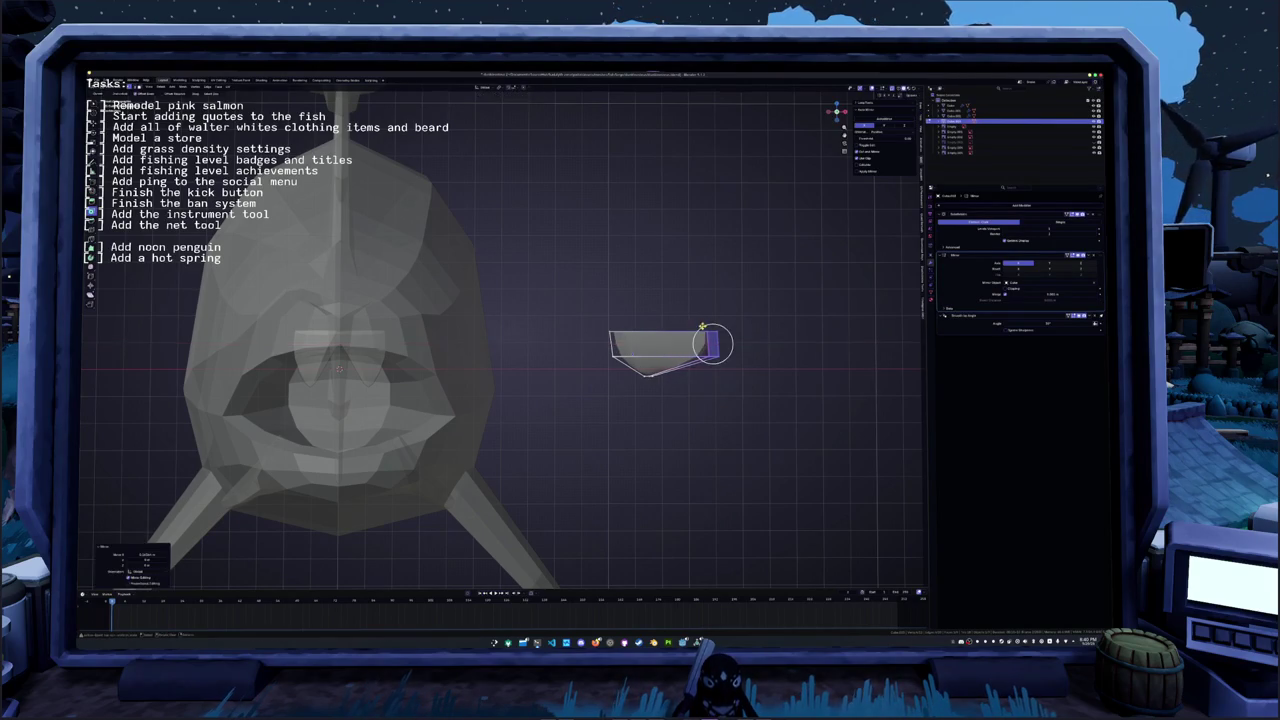
{"action": "scroll", "coordinate": [700, 340], "scroll_direction": "down", "scroll_amount": 5}
{"action": "mouse_move", "coordinate": [586, 337]}
{"action": "middle_mouse_down"}
{"action": "mouse_move", "coordinate": [562, 336]}
{"action": "mouse_move", "coordinate": [600, 338]}
{"action": "mouse_move", "coordinate": [640, 390]}
{"action": "mouse_move", "coordinate": [593, 352]}
{"action": "middle_mouse_up"}
{"action": "key", "text": "e"}
{"action": "key", "text": "Return"}
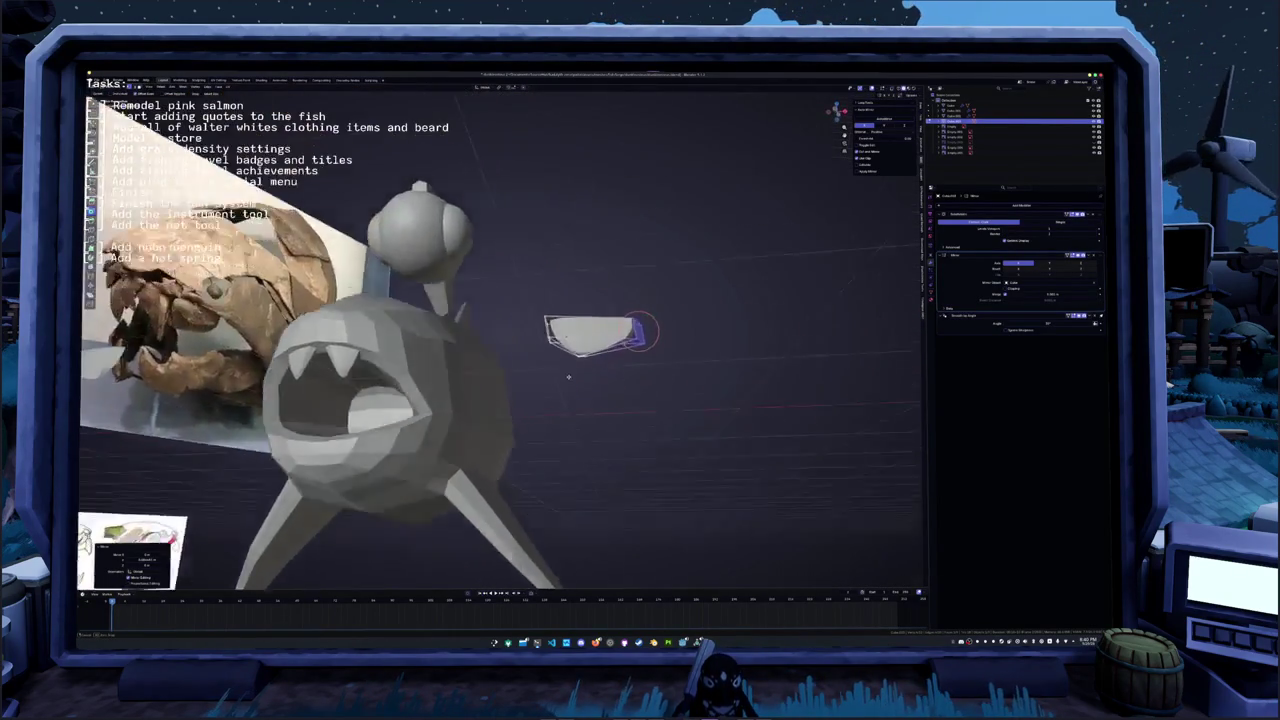
- Move the plate piece along Y and Z up to the front of the snout
{"action": "mouse_move", "coordinate": [419, 488]}
{"action": "middle_mouse_down"}
{"action": "mouse_move", "coordinate": [332, 558]}
{"action": "mouse_move", "coordinate": [303, 428]}
{"action": "mouse_move", "coordinate": [582, 418]}
{"action": "mouse_move", "coordinate": [788, 225]}
{"action": "mouse_move", "coordinate": [803, 181]}
{"action": "middle_mouse_up"}
{"action": "key", "text": "Return"}
{"action": "key", "text": "g"}
{"action": "key", "text": "y"}
{"action": "left_click", "coordinate": [498, 407]}
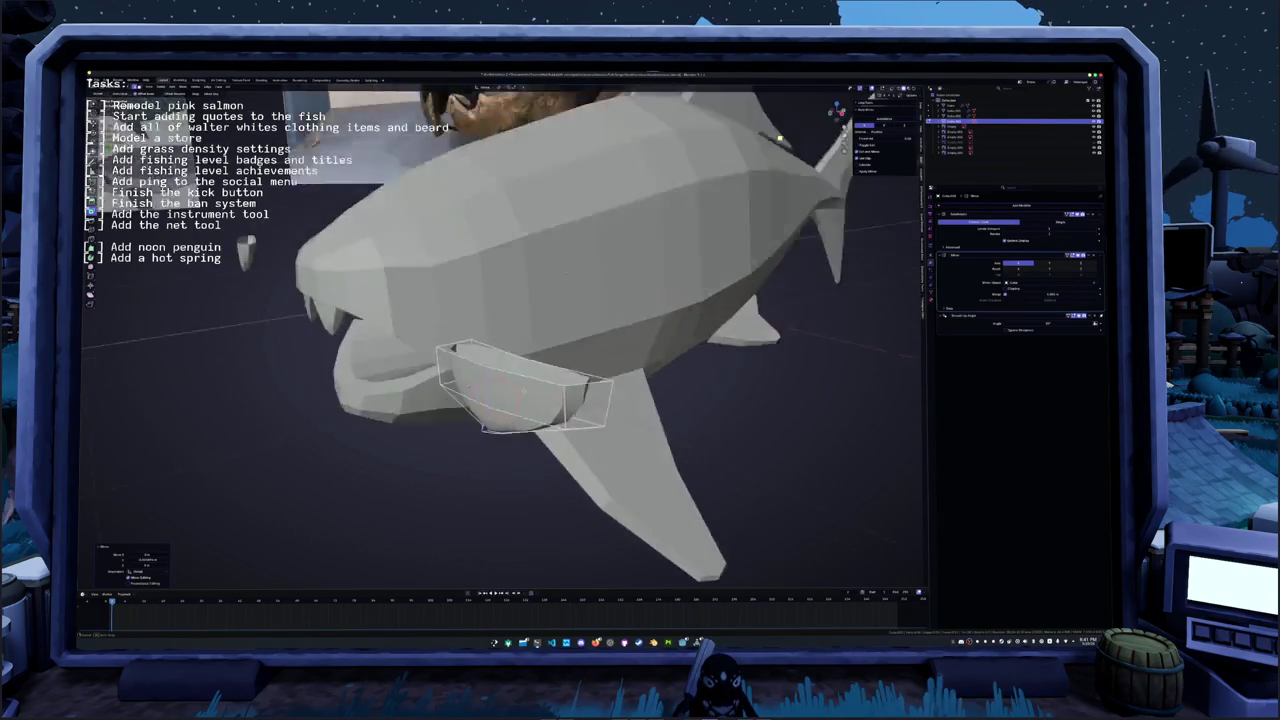
{"action": "middle_click_drag", "start_coordinate": [498, 407], "coordinate": [552, 343]}
{"action": "middle_click_drag", "start_coordinate": [789, 141], "coordinate": [749, 131]}
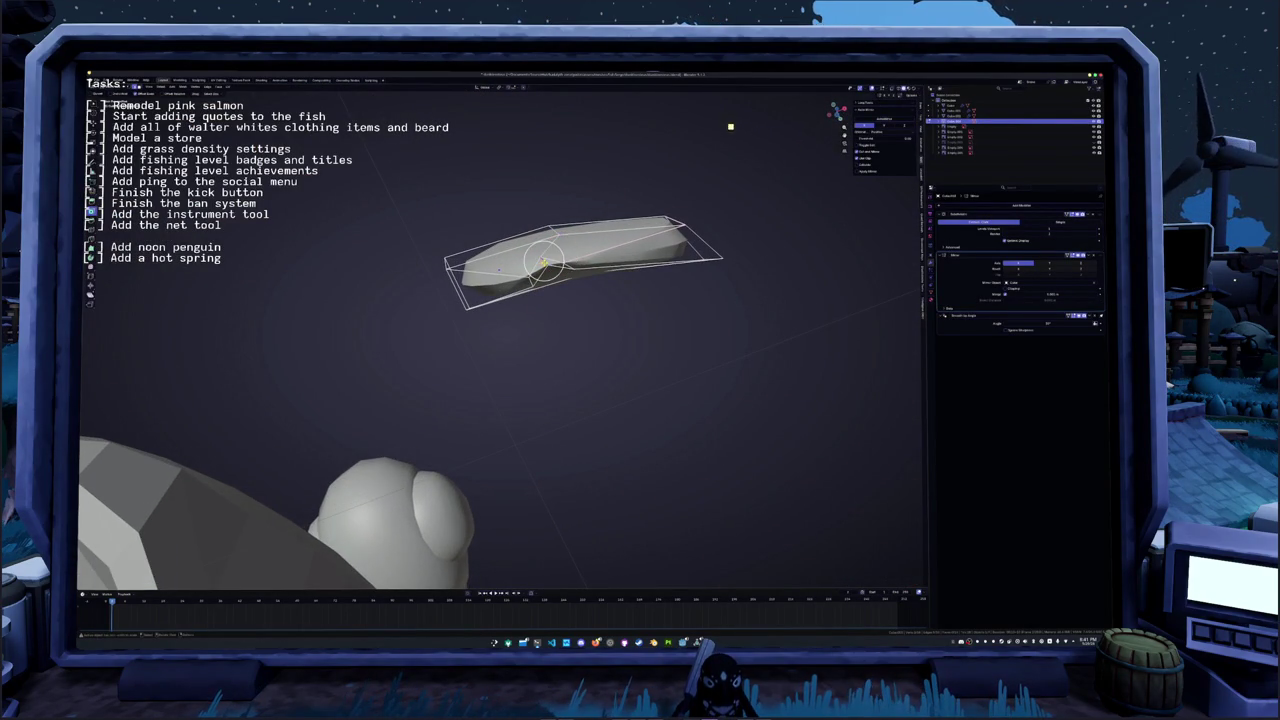
{"action": "key", "text": "g"}
{"action": "key", "text": "z"}
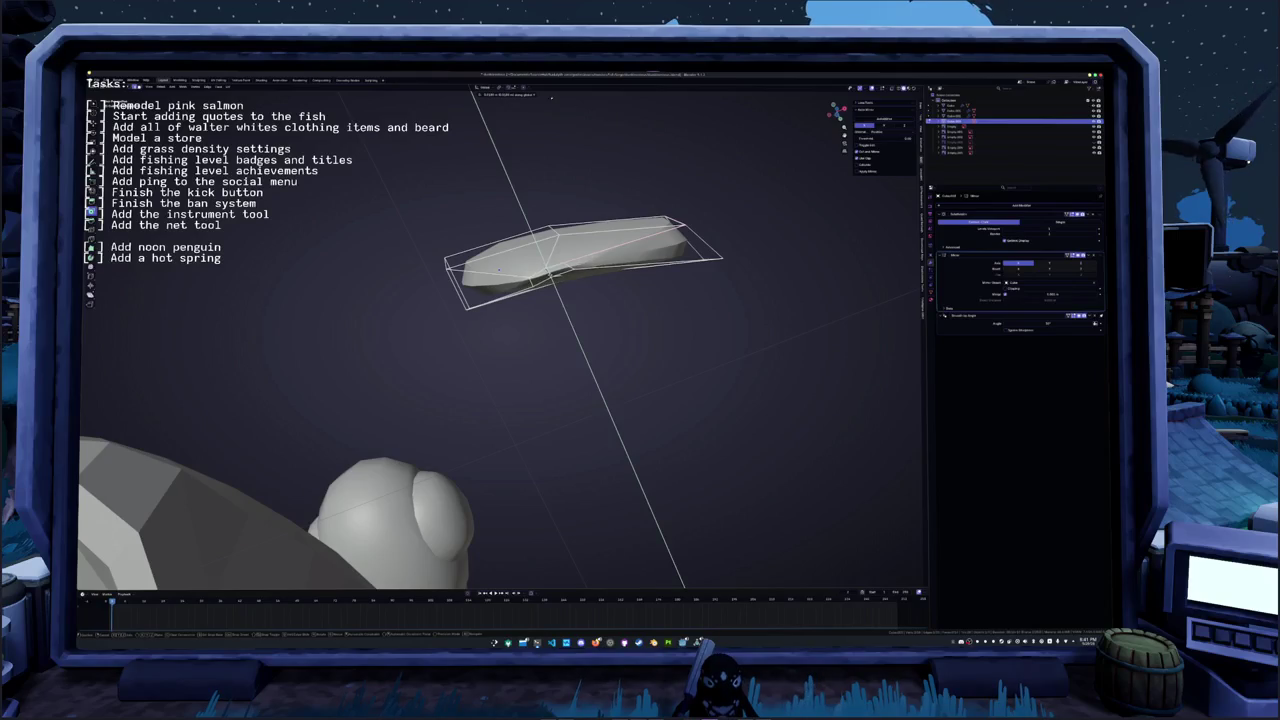
{"action": "key", "text": "Return"}
- Select the plate piece's top edge and tilt it along Z
{"action": "middle_click_drag", "start_coordinate": [749, 131], "coordinate": [770, 190]}
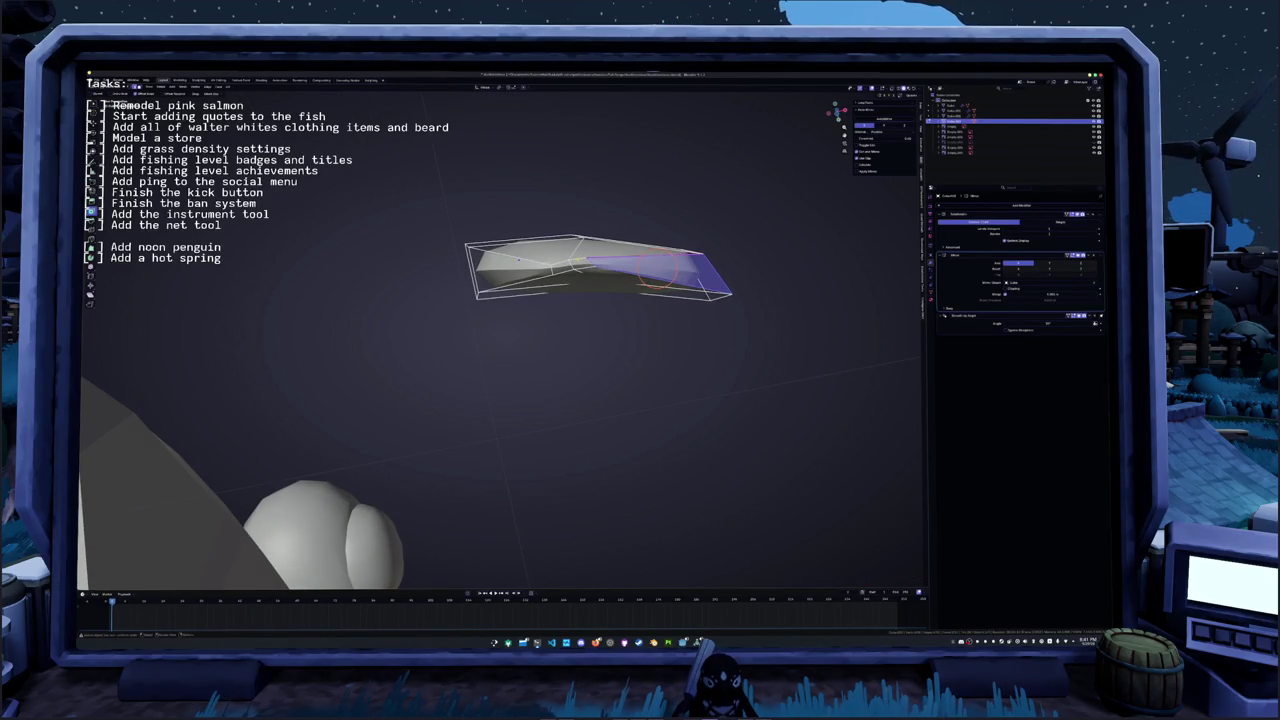
{"action": "left_click", "coordinate": [577, 263]}
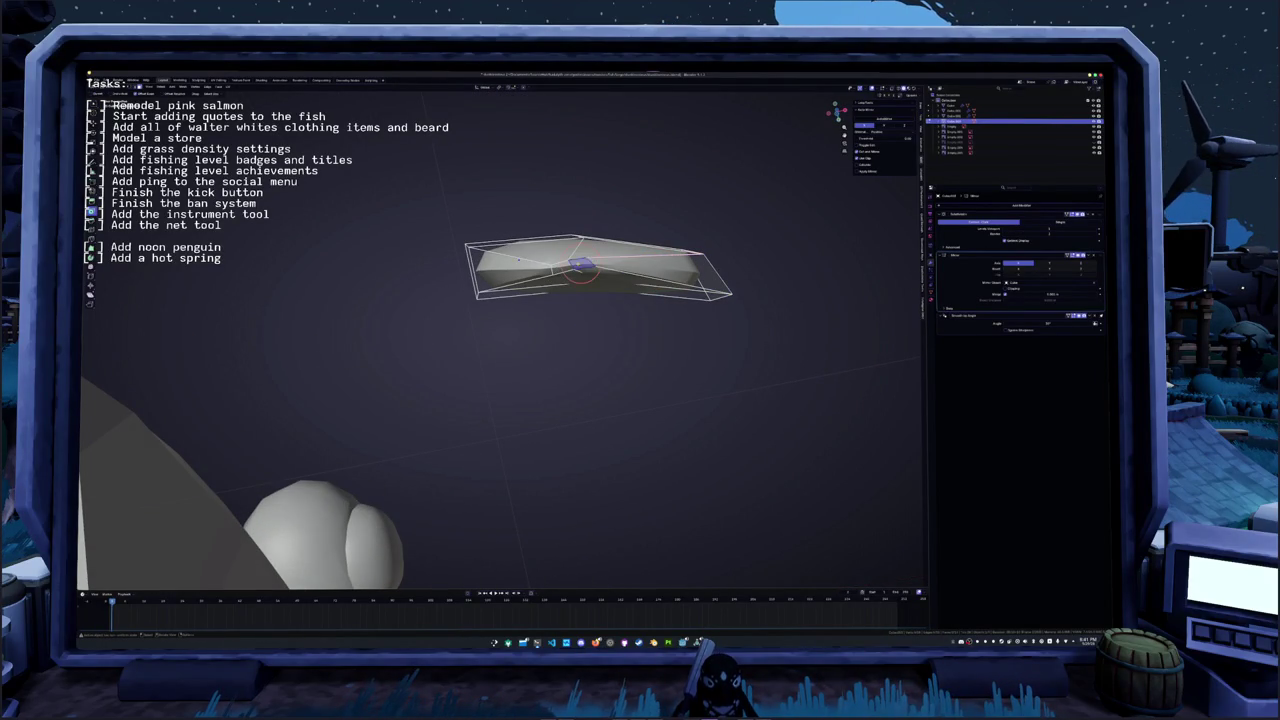
{"action": "key", "text": "g"}
{"action": "key", "text": "z"}
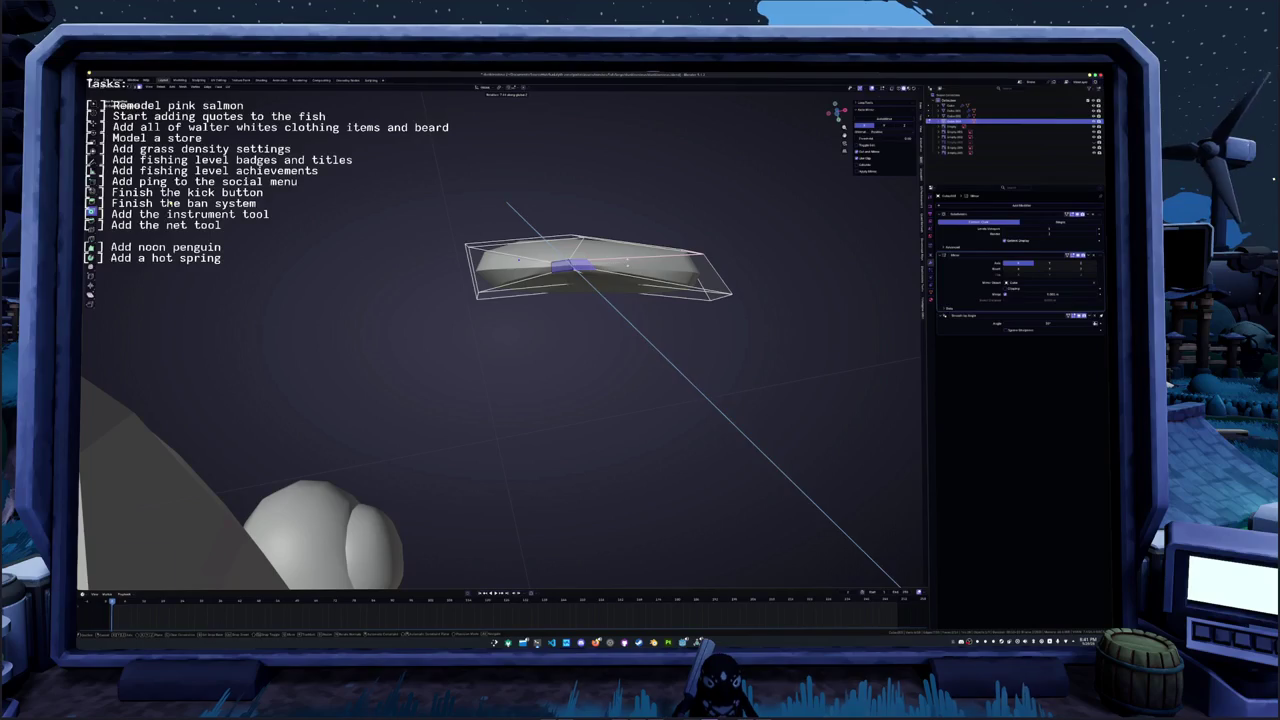
{"action": "left_click", "coordinate": [170, 203]}
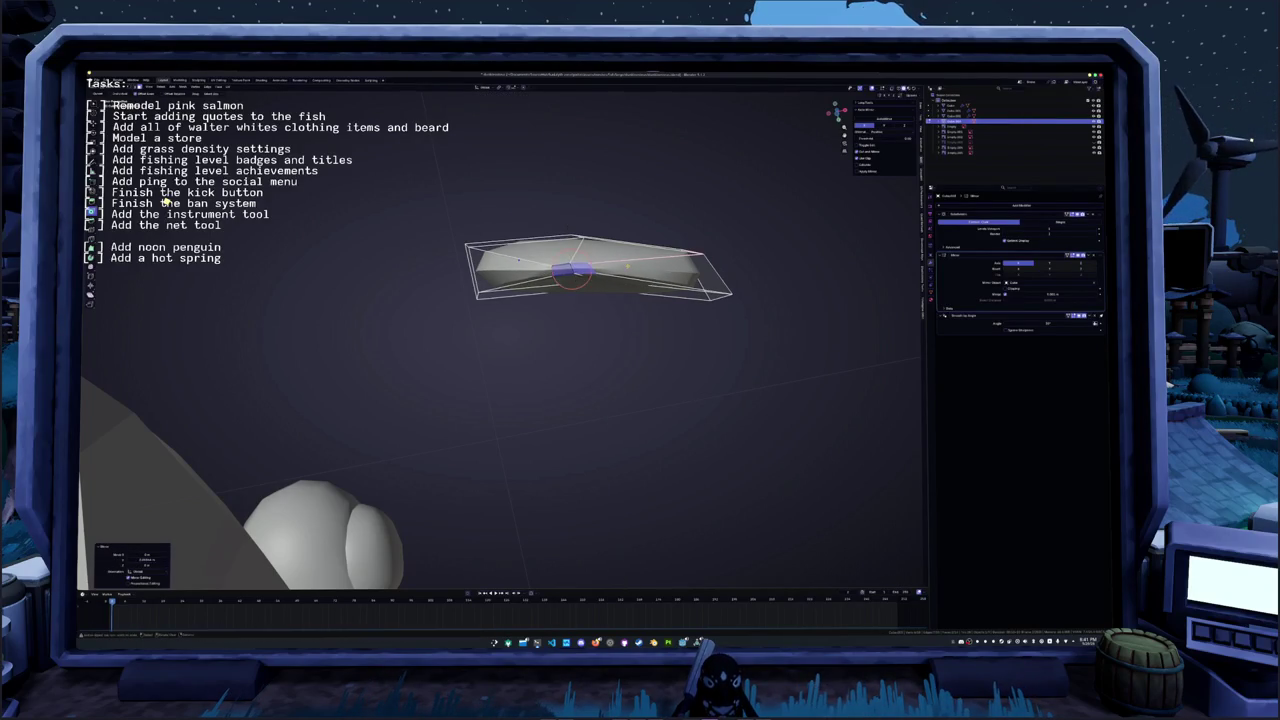
{"action": "key", "text": "KP_Decimal"}
{"action": "middle_click_drag", "start_coordinate": [161, 200], "coordinate": [141, 189]}
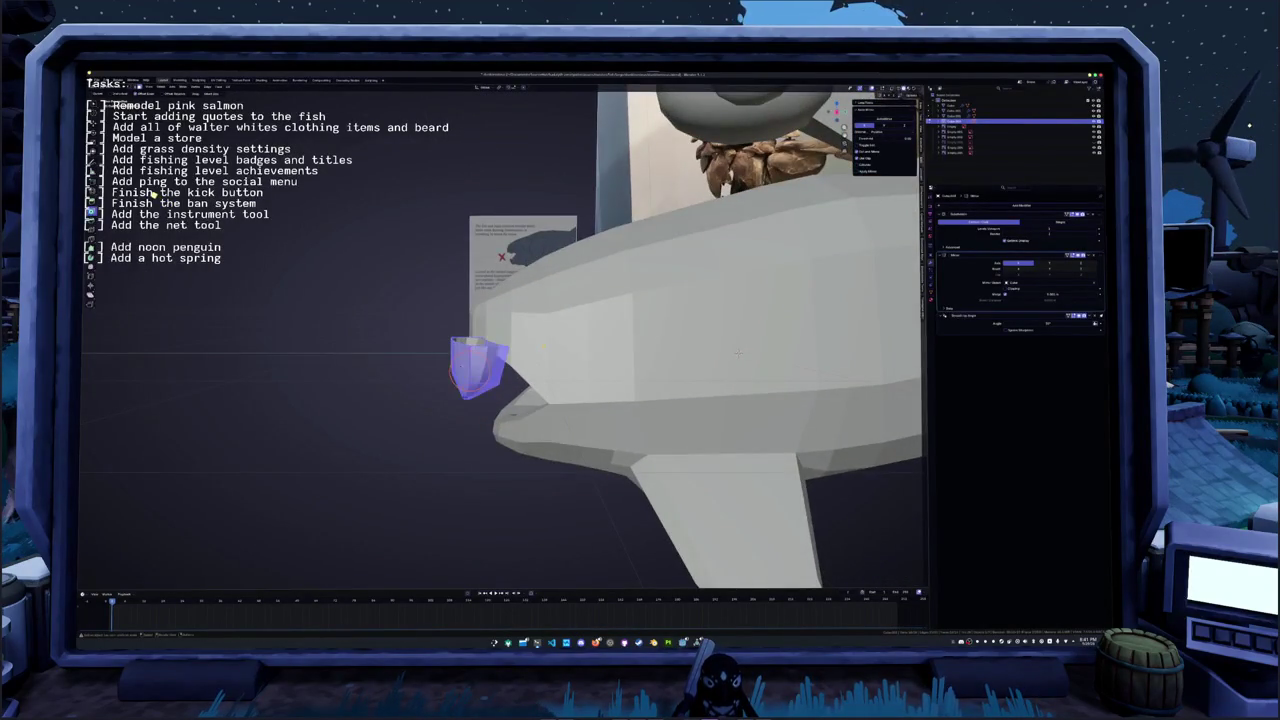
- In front view, move and rotate the mirrored plates up and left over the teeth
{"action": "key", "text": "KP_1"}
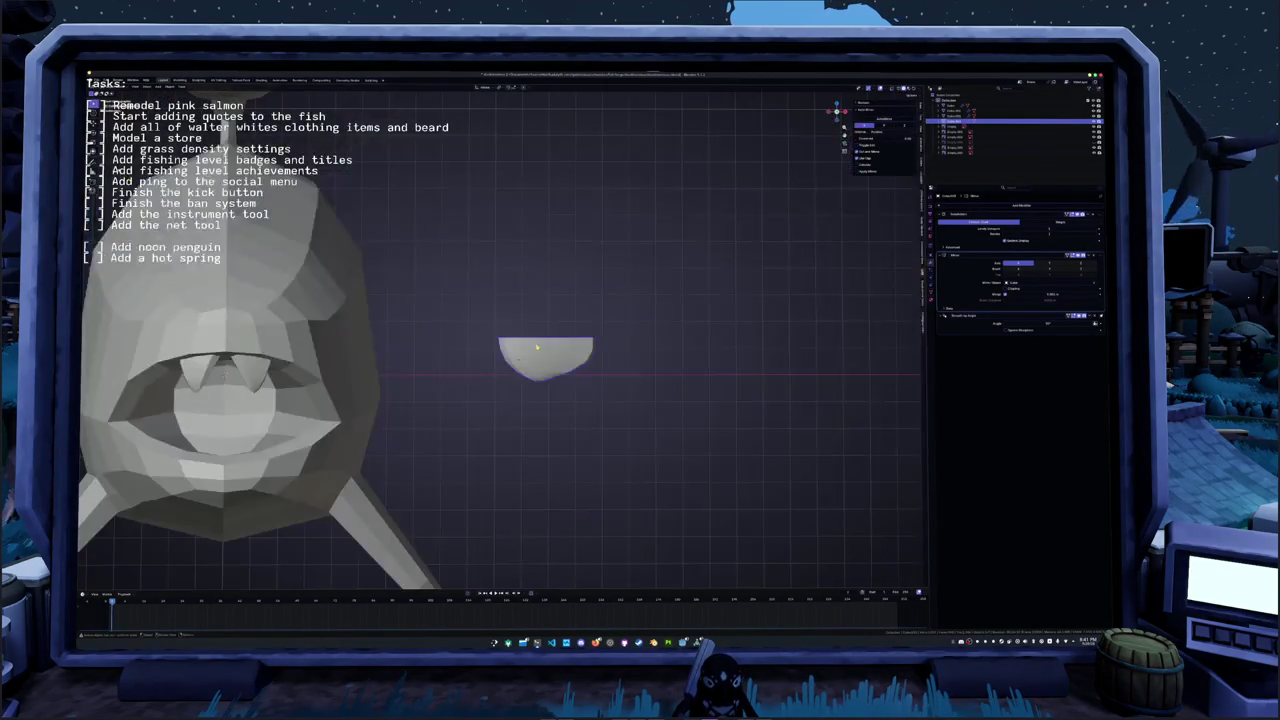
{"action": "key", "text": "g"}
{"action": "left_click", "coordinate": [414, 366]}
{"action": "key", "text": "r"}
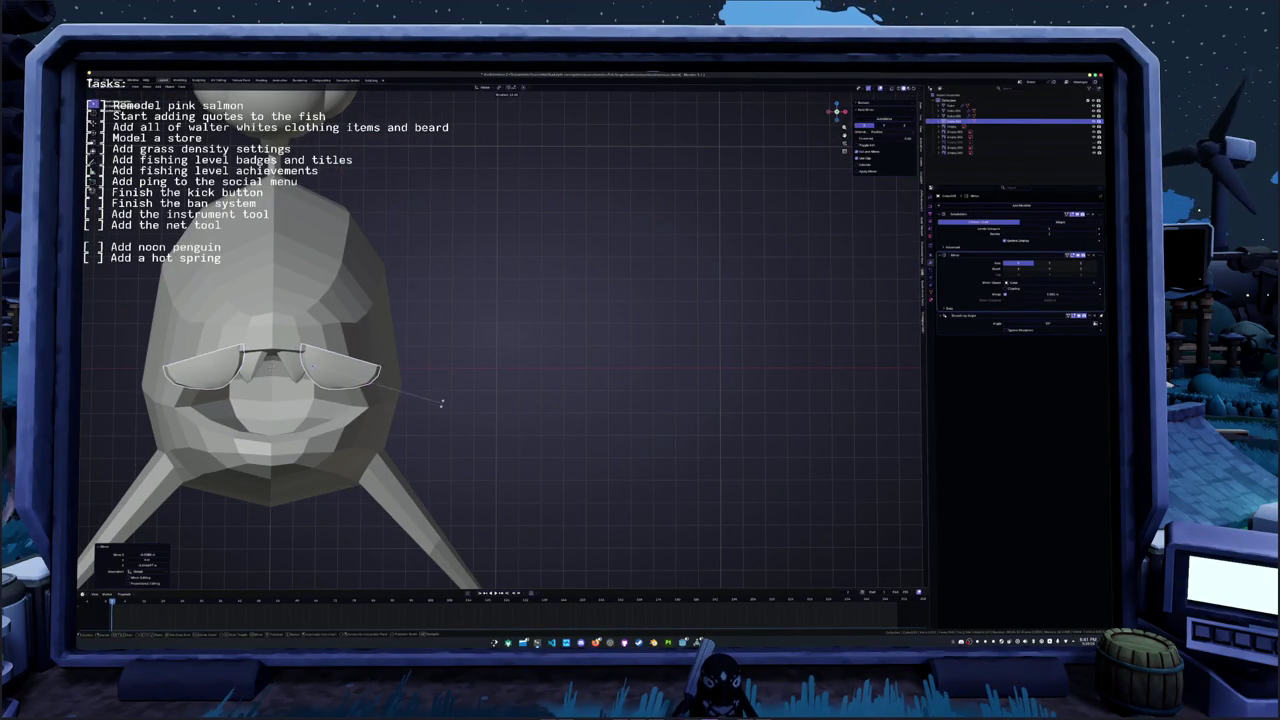
{"action": "left_click", "coordinate": [437, 400]}
{"action": "middle_click_drag", "start_coordinate": [437, 400], "coordinate": [493, 397]}
{"action": "key", "text": "g"}
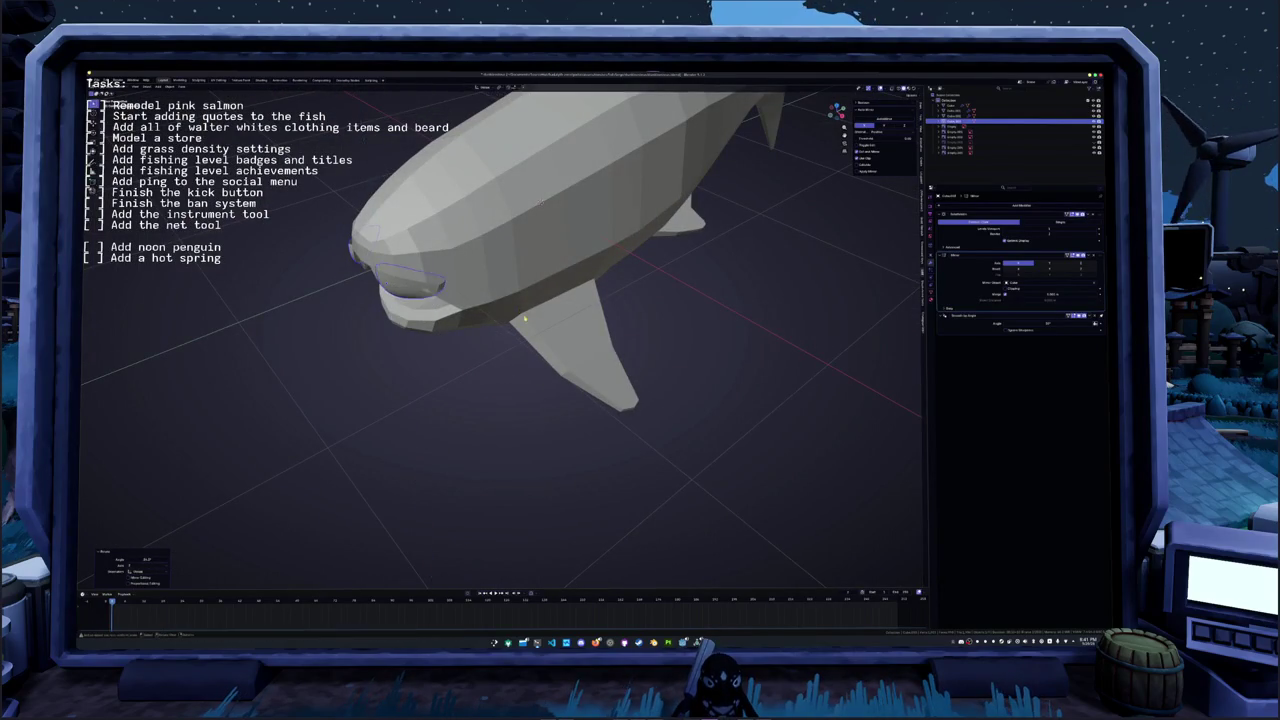
{"action": "left_click", "coordinate": [440, 345]}
{"action": "mouse_move", "coordinate": [440, 345]}
{"action": "middle_mouse_down"}
{"action": "mouse_move", "coordinate": [563, 348]}
{"action": "mouse_move", "coordinate": [393, 263]}
{"action": "mouse_move", "coordinate": [673, 228]}
{"action": "mouse_move", "coordinate": [466, 392]}
{"action": "middle_mouse_up"}
{"action": "scroll", "coordinate": [563, 348], "scroll_direction": "up", "scroll_amount": 3}
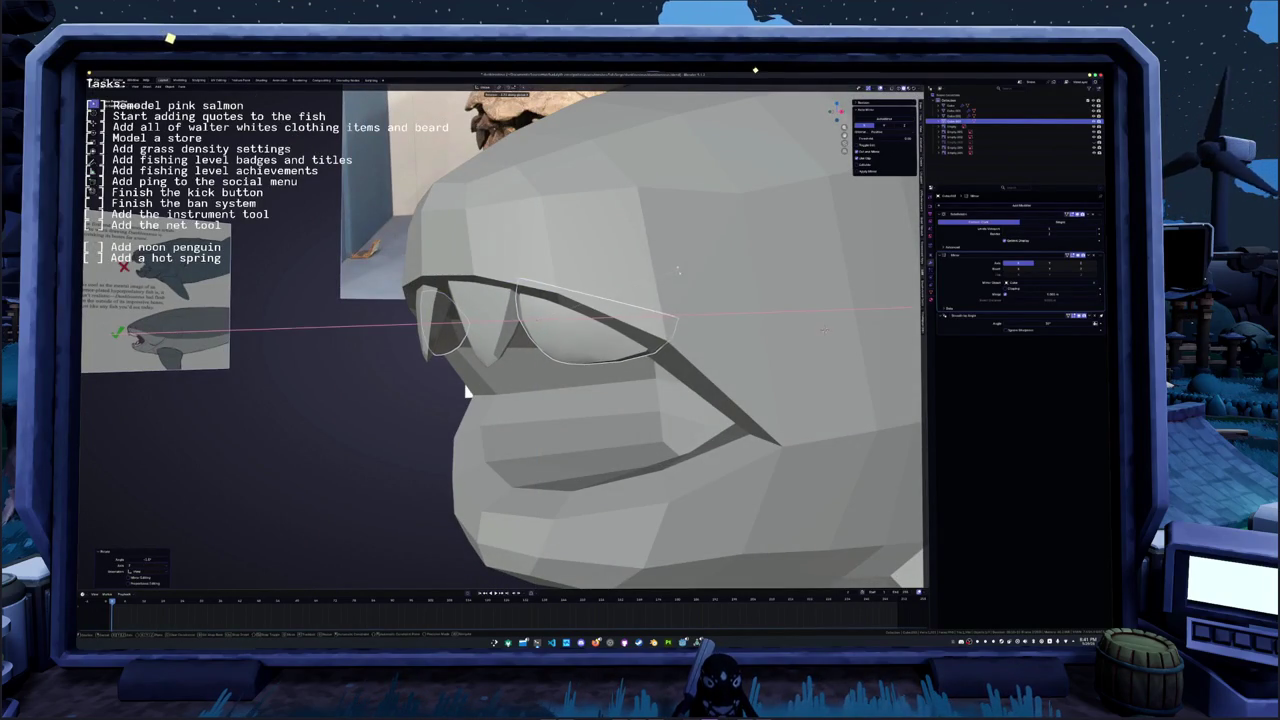
{"action": "scroll", "coordinate": [466, 392], "scroll_direction": "down", "scroll_amount": 3}
{"action": "middle_click_drag", "start_coordinate": [466, 392], "coordinate": [560, 400]}
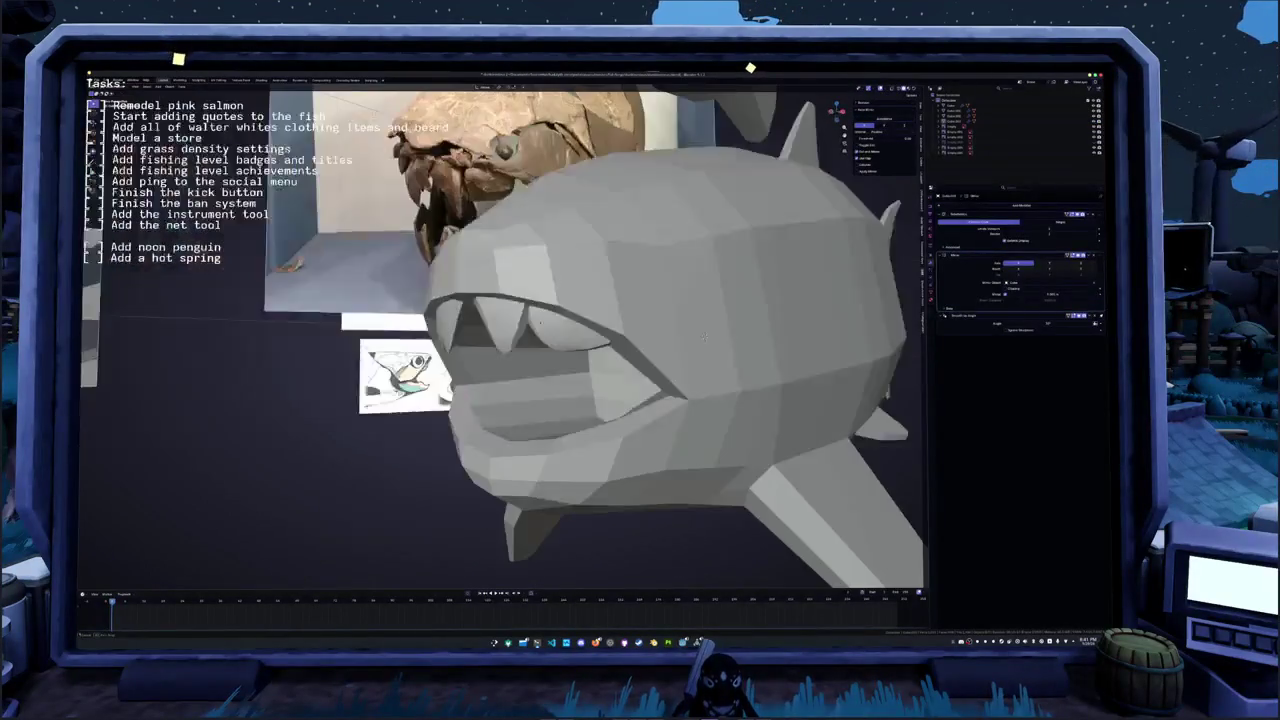
- Scale the mouth plates twice along X and once along Y to span the mouth
{"action": "left_click", "coordinate": [492, 330]}
{"action": "middle_click_drag", "start_coordinate": [492, 330], "coordinate": [600, 340]}
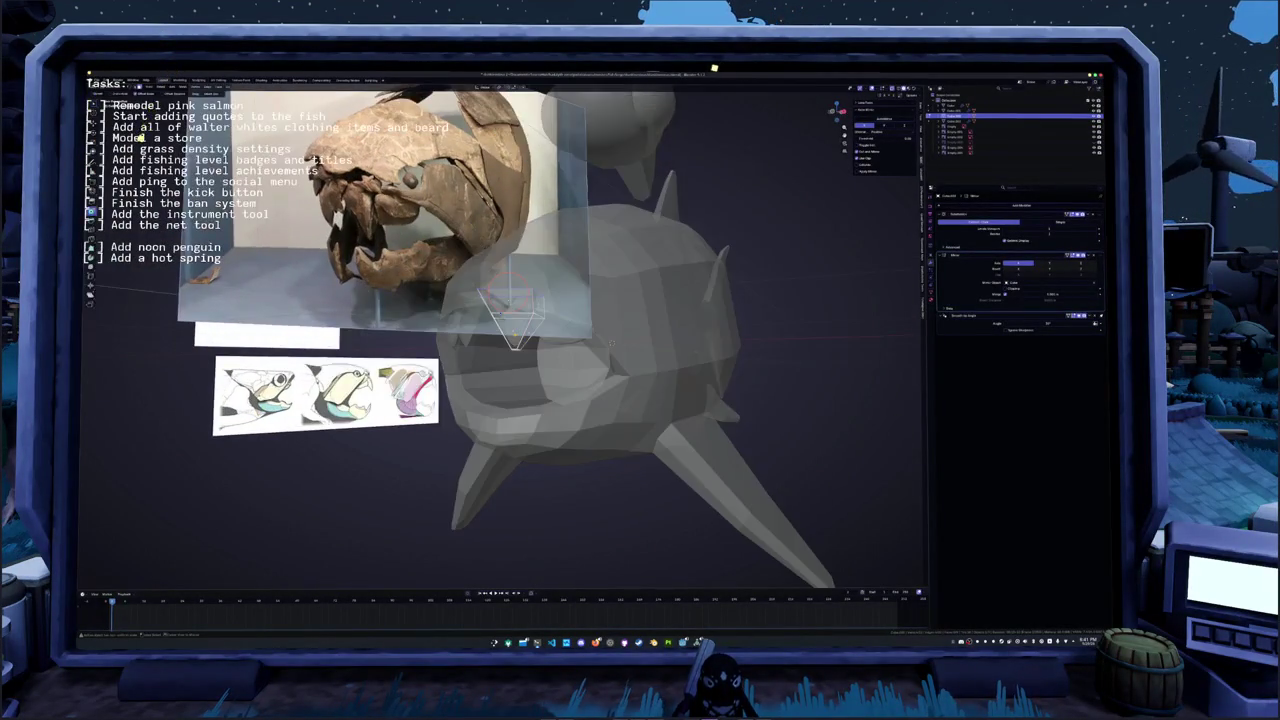
{"action": "key", "text": "Tab"}
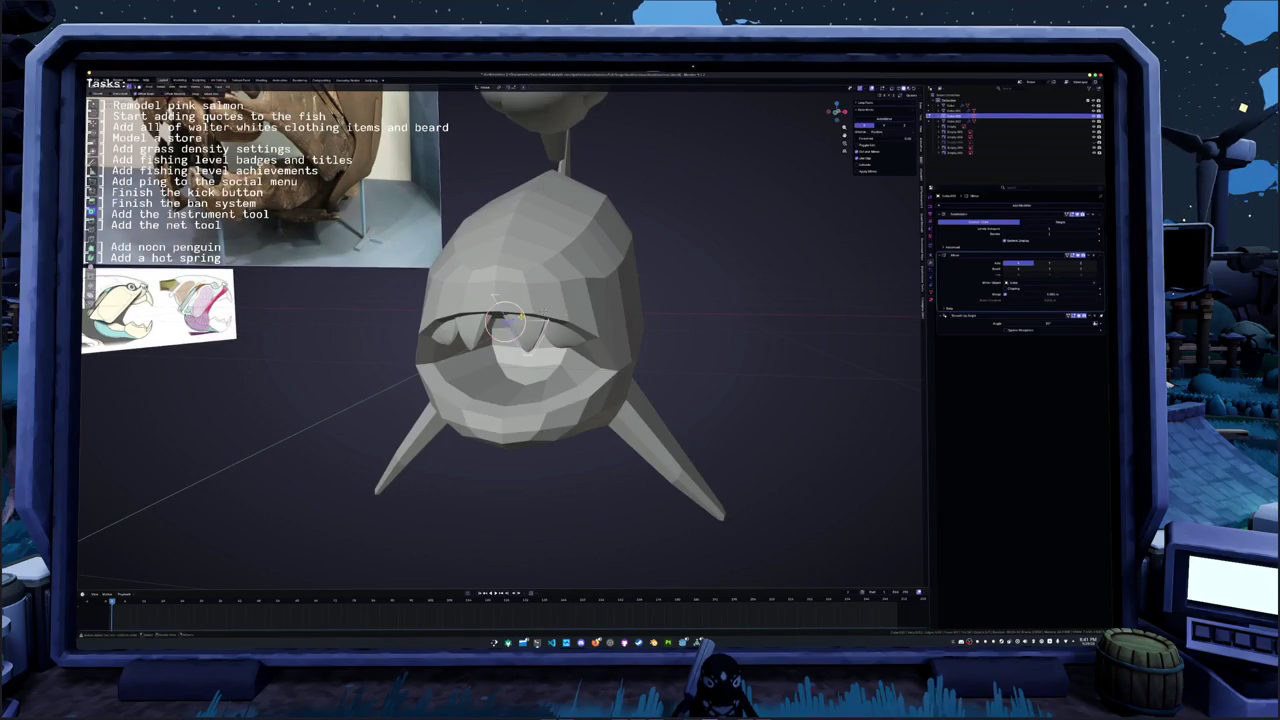
{"action": "key", "text": "s"}
{"action": "key", "text": "x"}
{"action": "key", "text": "Return"}
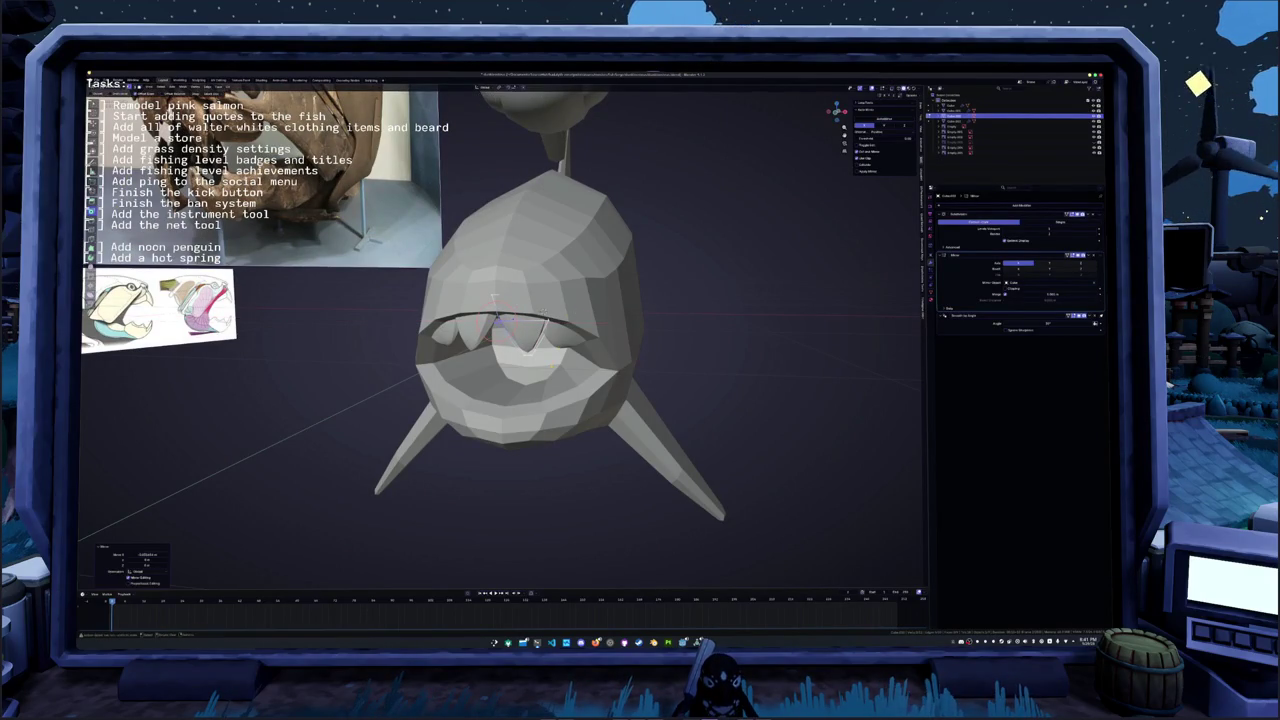
{"action": "key", "text": "s"}
{"action": "key", "text": "x"}
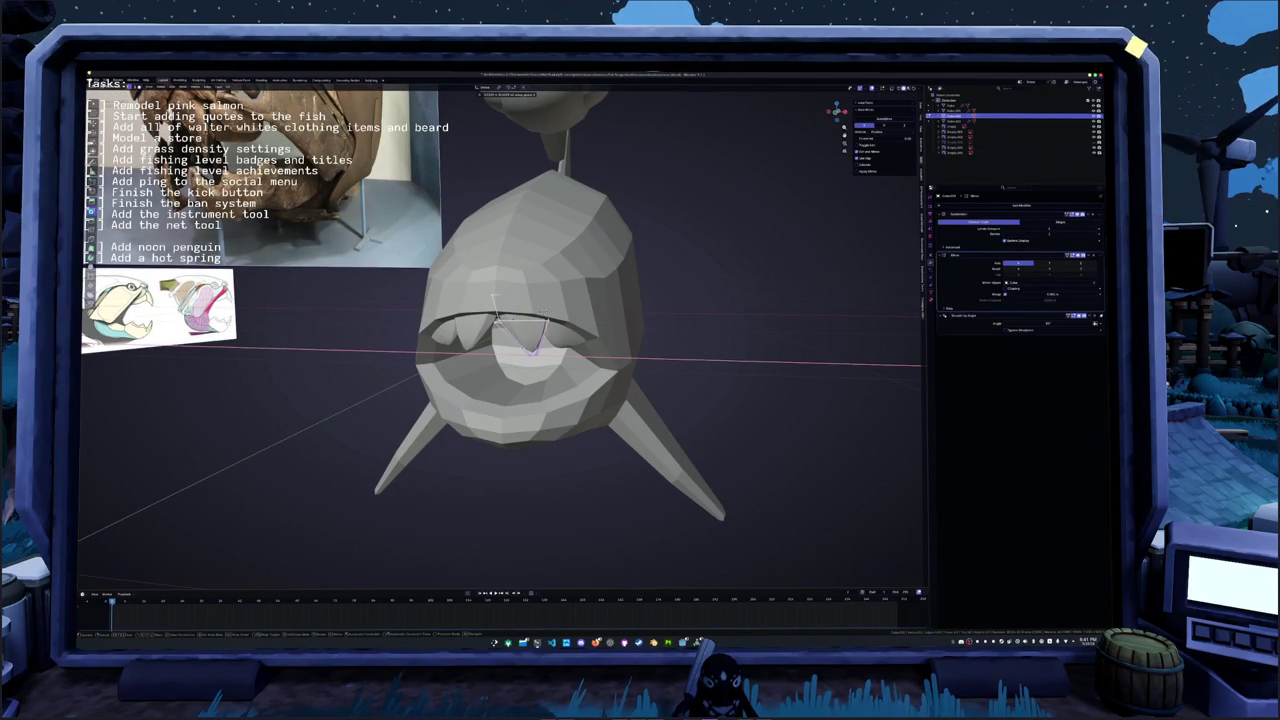
{"action": "key", "text": "Return"}
{"action": "middle_click_drag", "start_coordinate": [533, 347], "coordinate": [792, 333]}
{"action": "key", "text": "s"}
{"action": "key", "text": "y"}
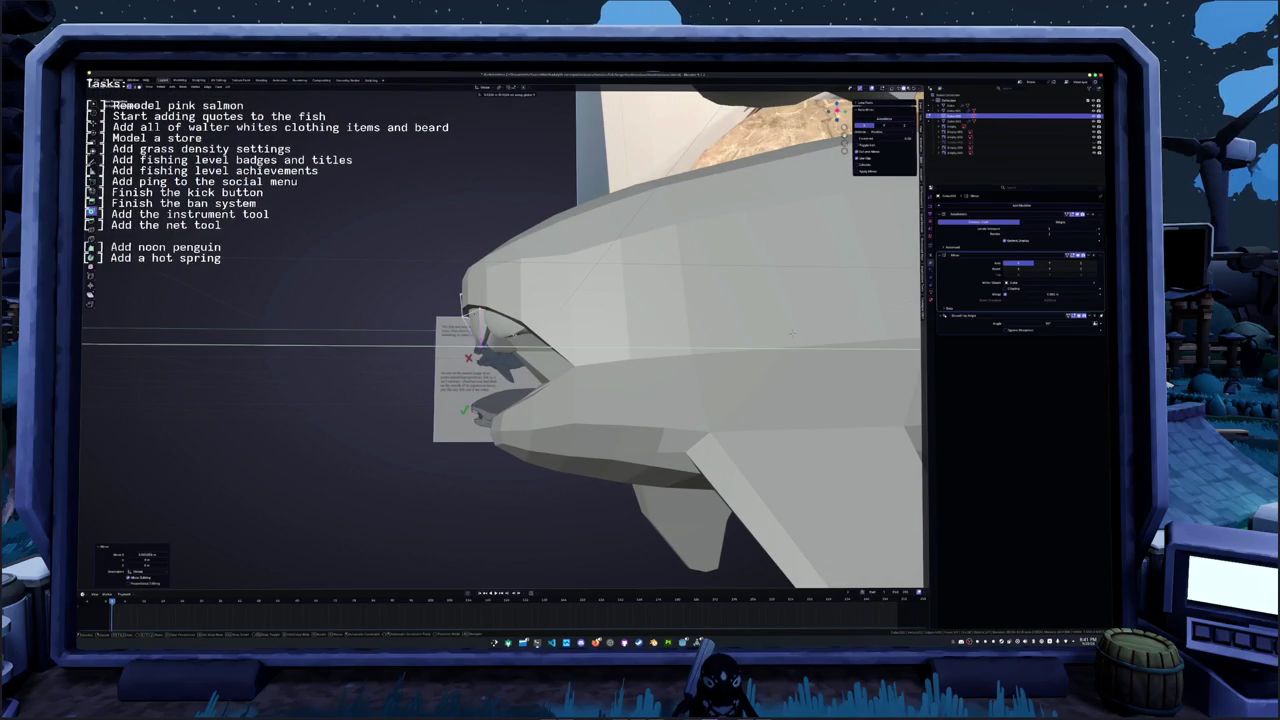
{"action": "key", "text": "Return"}
- Briefly inspect the eye part's mesh, then enter Edit Mode on the fish body
{"action": "mouse_move", "coordinate": [792, 333]}
{"action": "middle_mouse_down"}
{"action": "mouse_move", "coordinate": [684, 339]}
{"action": "mouse_move", "coordinate": [562, 323]}
{"action": "middle_mouse_up"}
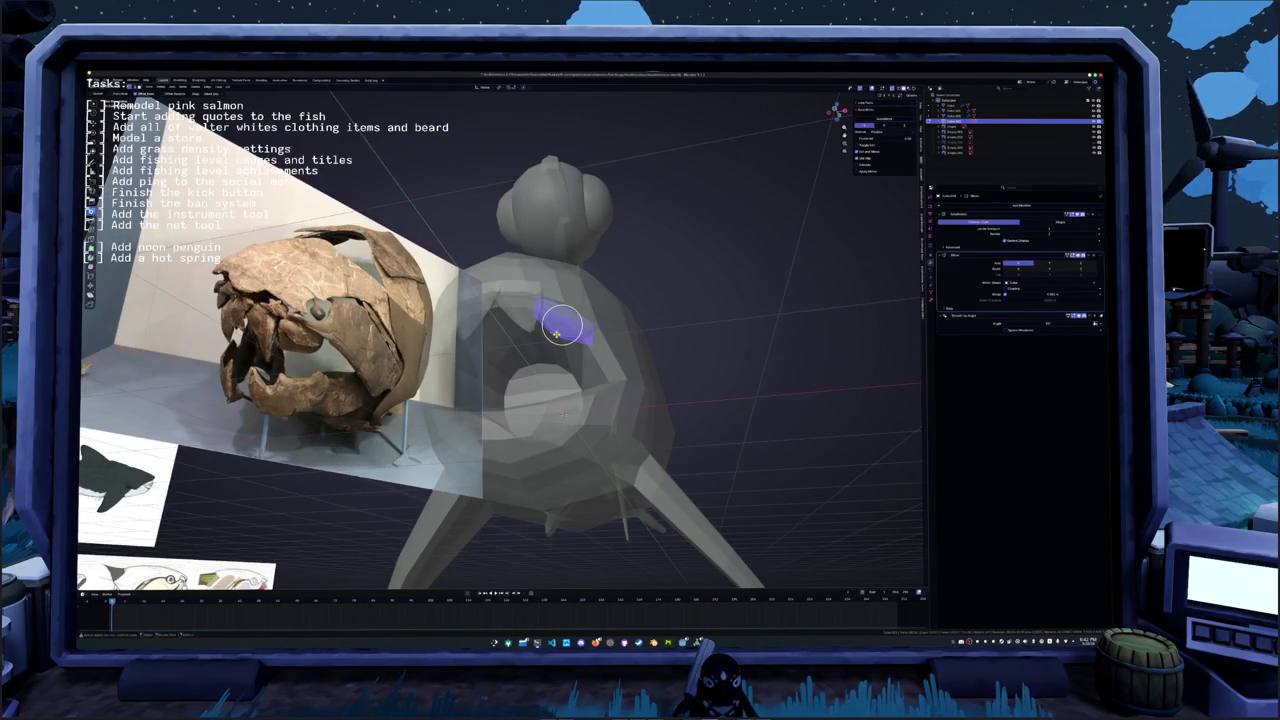
{"action": "scroll", "coordinate": [500, 340], "scroll_direction": "up", "scroll_amount": 4}
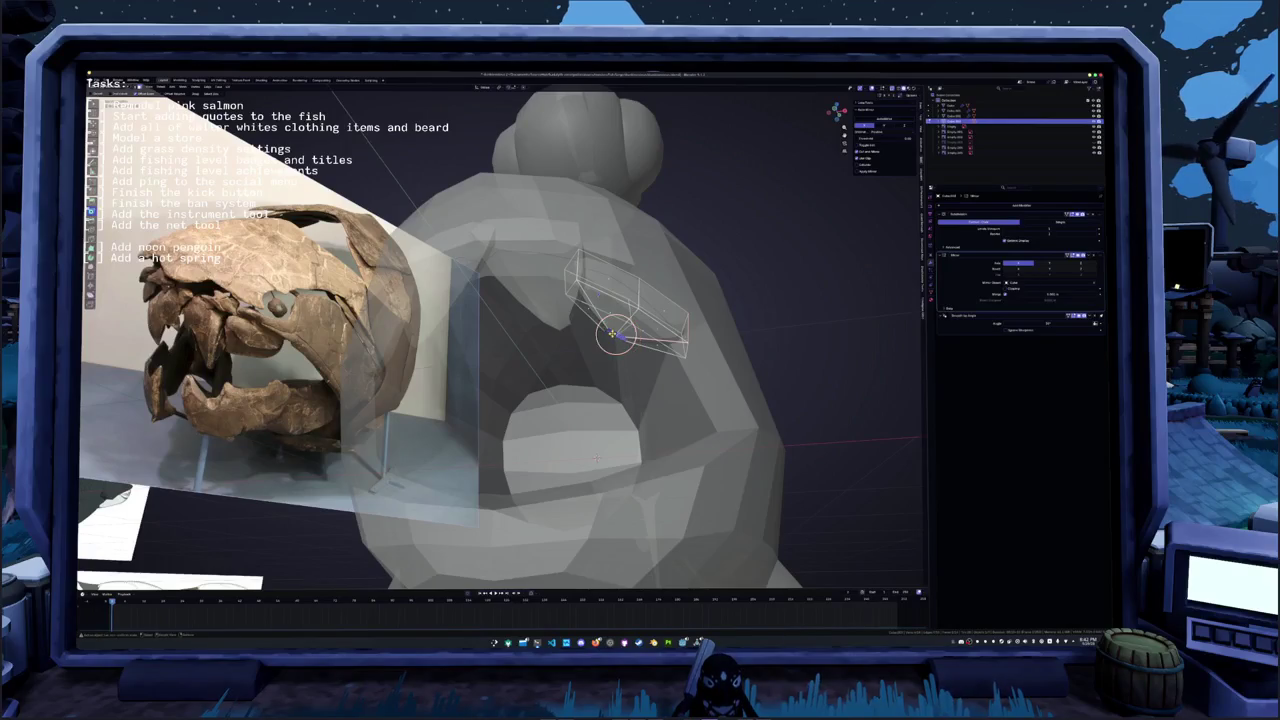
{"action": "key", "text": "Tab"}
{"action": "middle_click_drag", "start_coordinate": [595, 459], "coordinate": [700, 380]}
{"action": "scroll", "coordinate": [736, 341], "scroll_direction": "up", "scroll_amount": 4}
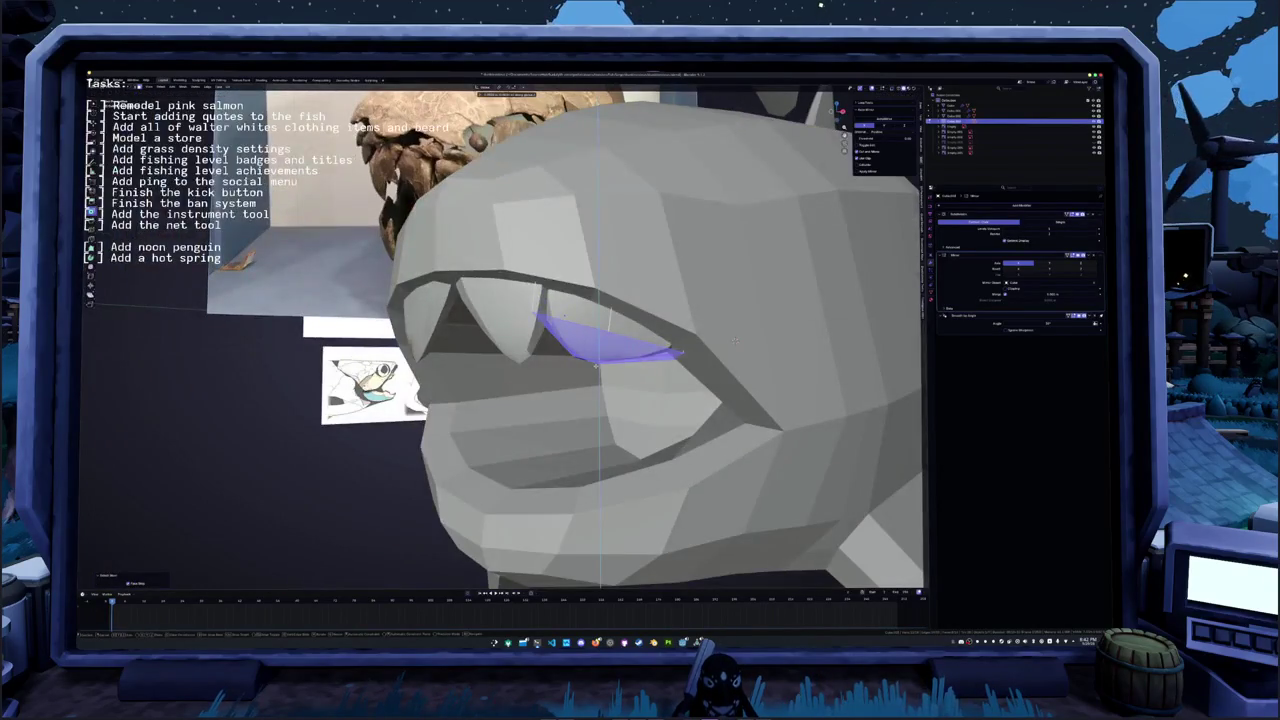
{"action": "key", "text": "Tab"}
{"action": "scroll", "coordinate": [735, 341], "scroll_direction": "down", "scroll_amount": 3}
{"action": "scroll", "coordinate": [735, 341], "scroll_direction": "down", "scroll_amount": 3}
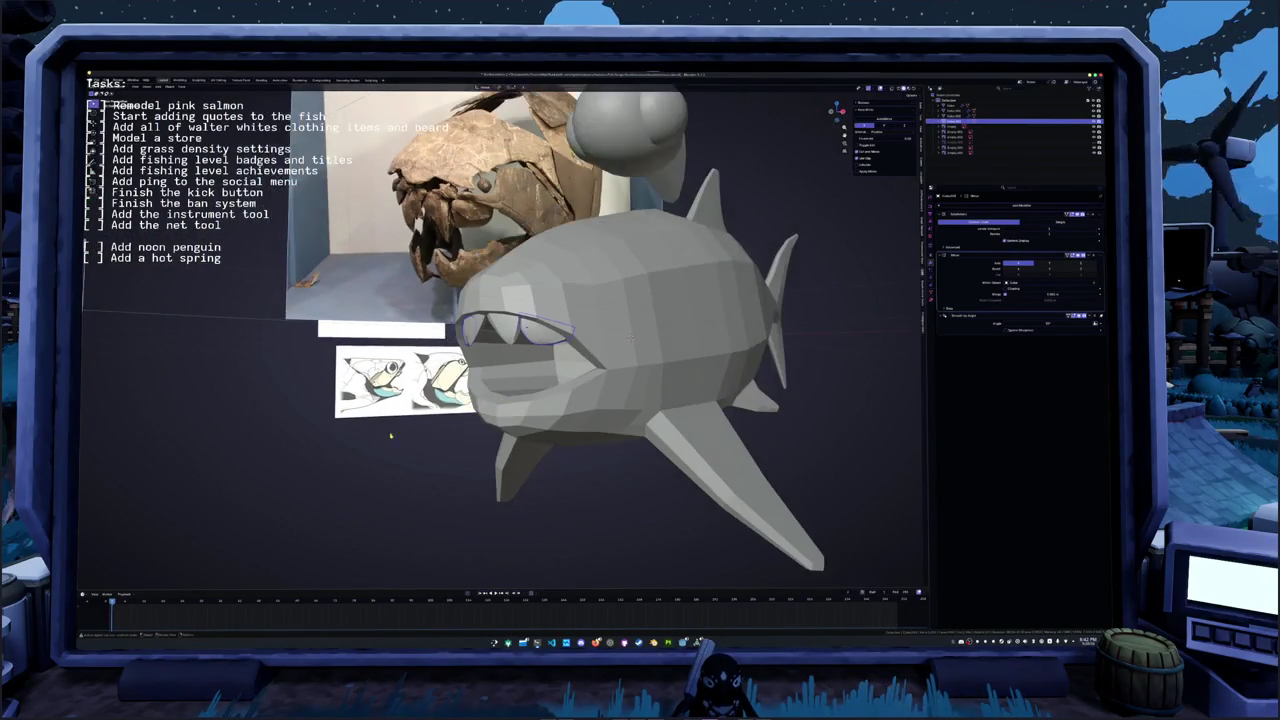
{"action": "left_click", "coordinate": [632, 337]}
{"action": "key", "text": "Tab"}
{"action": "mouse_move", "coordinate": [632, 337]}
{"action": "middle_mouse_down"}
{"action": "mouse_move", "coordinate": [657, 312]}
{"action": "mouse_move", "coordinate": [530, 268]}
{"action": "mouse_move", "coordinate": [470, 300]}
{"action": "middle_mouse_up"}
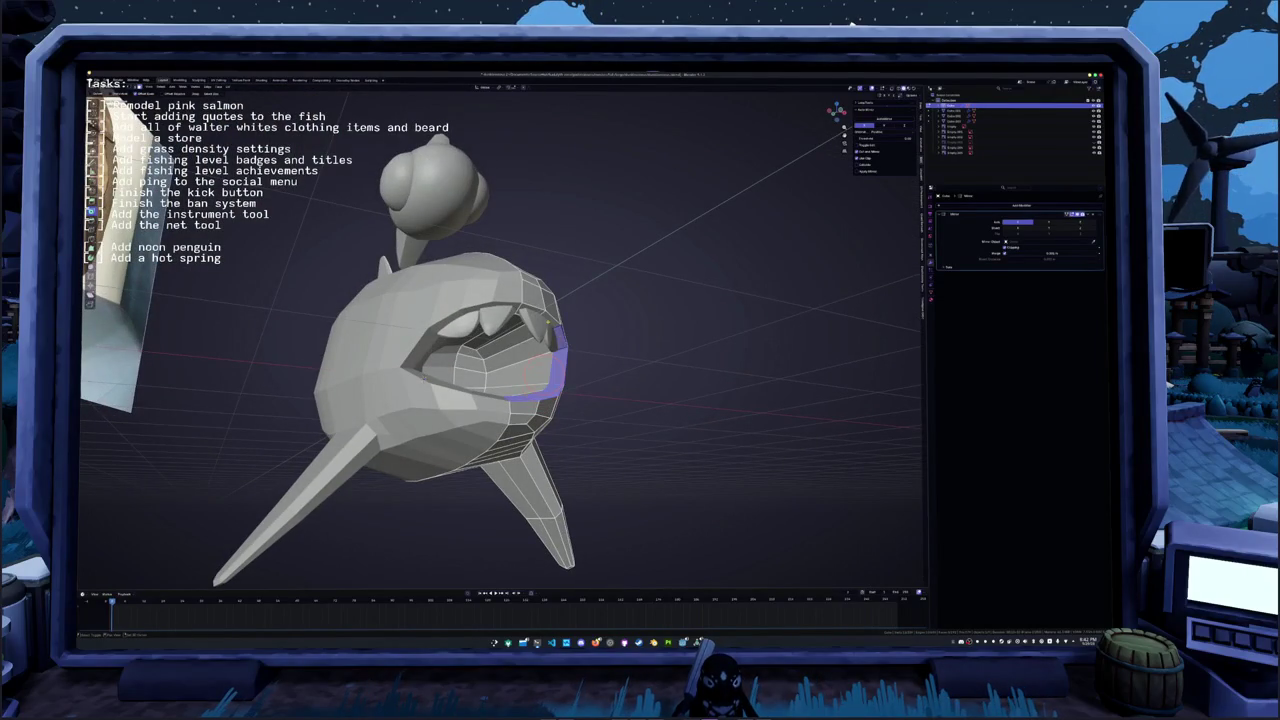
- Apply an edge operation to the mouth rim from the context menu, cancelling a stray extrusion
{"action": "right_click", "coordinate": [596, 400]}
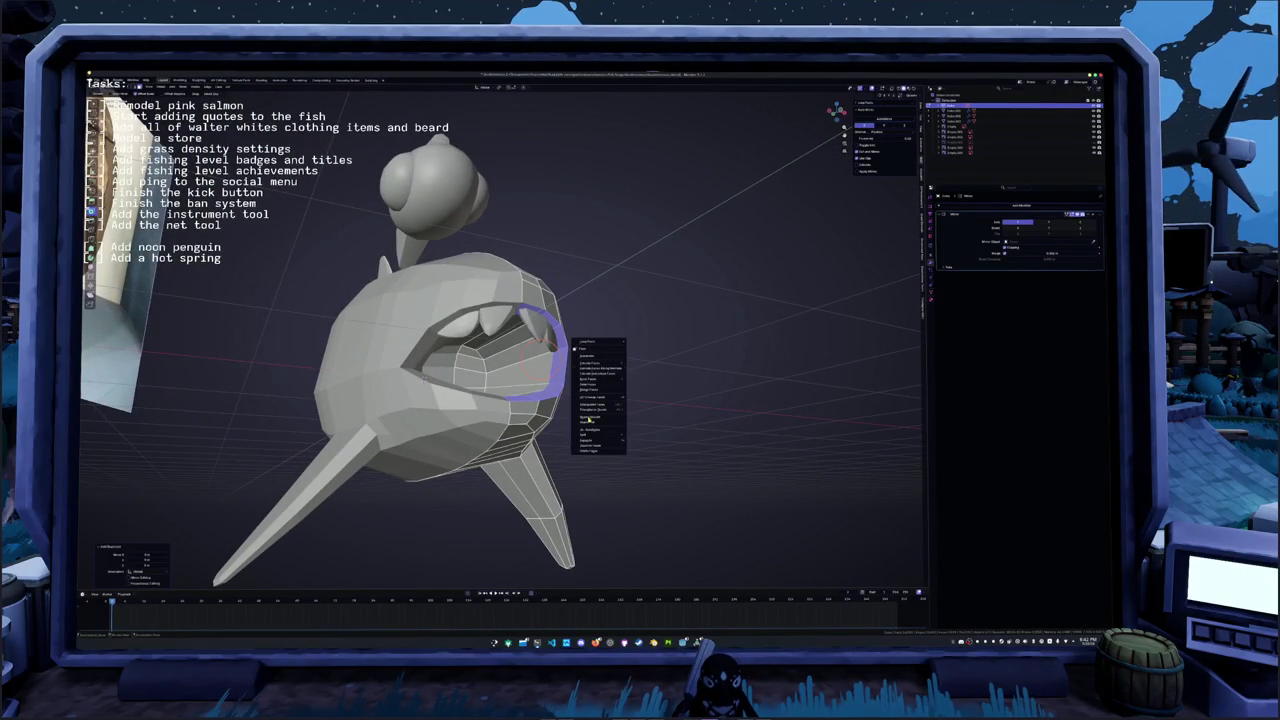
{"action": "left_click", "coordinate": [640, 441]}
{"action": "key", "text": "Tab"}
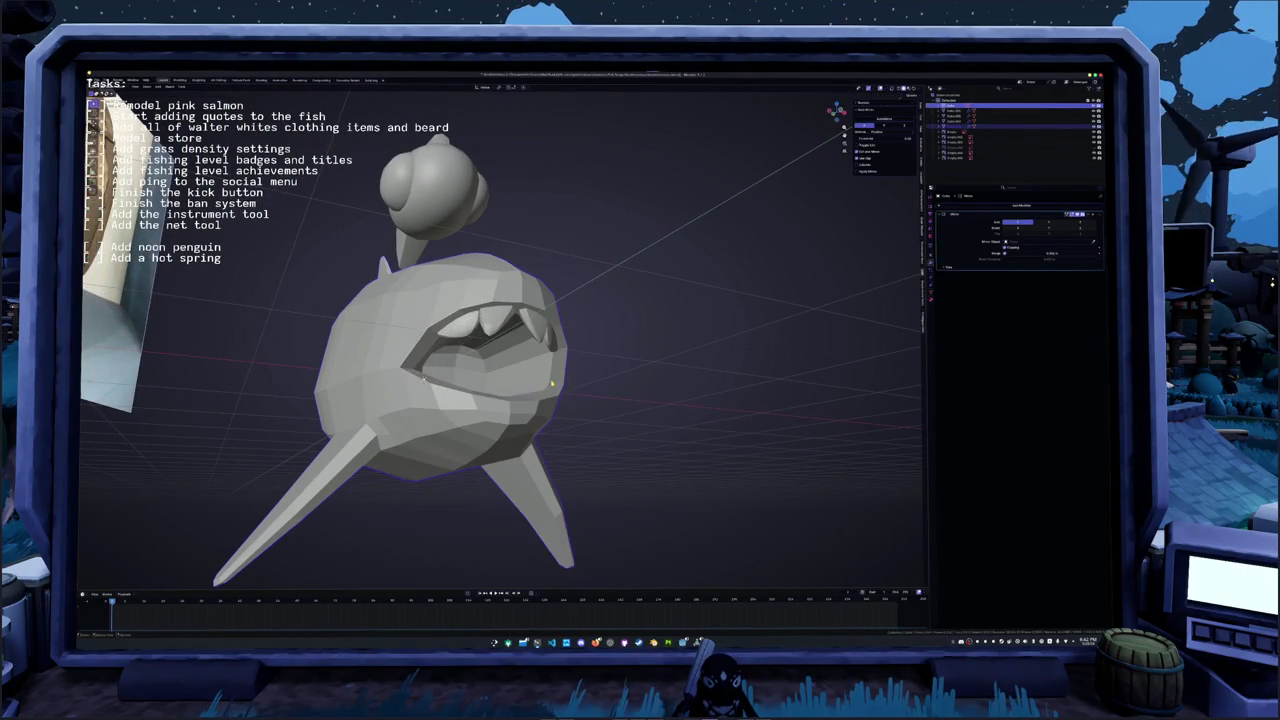
{"action": "middle_click_drag", "start_coordinate": [586, 429], "coordinate": [560, 400]}
{"action": "scroll", "coordinate": [460, 340], "scroll_direction": "up", "scroll_amount": 2}
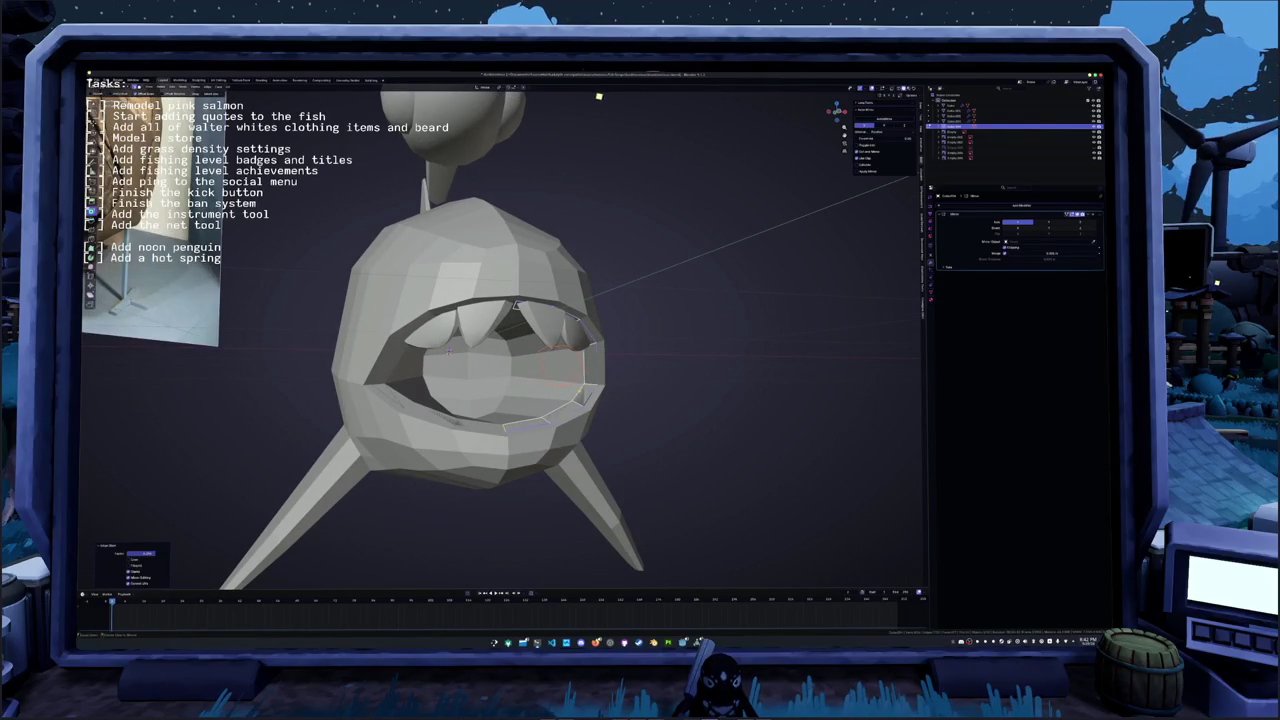
{"action": "key", "text": "e"}
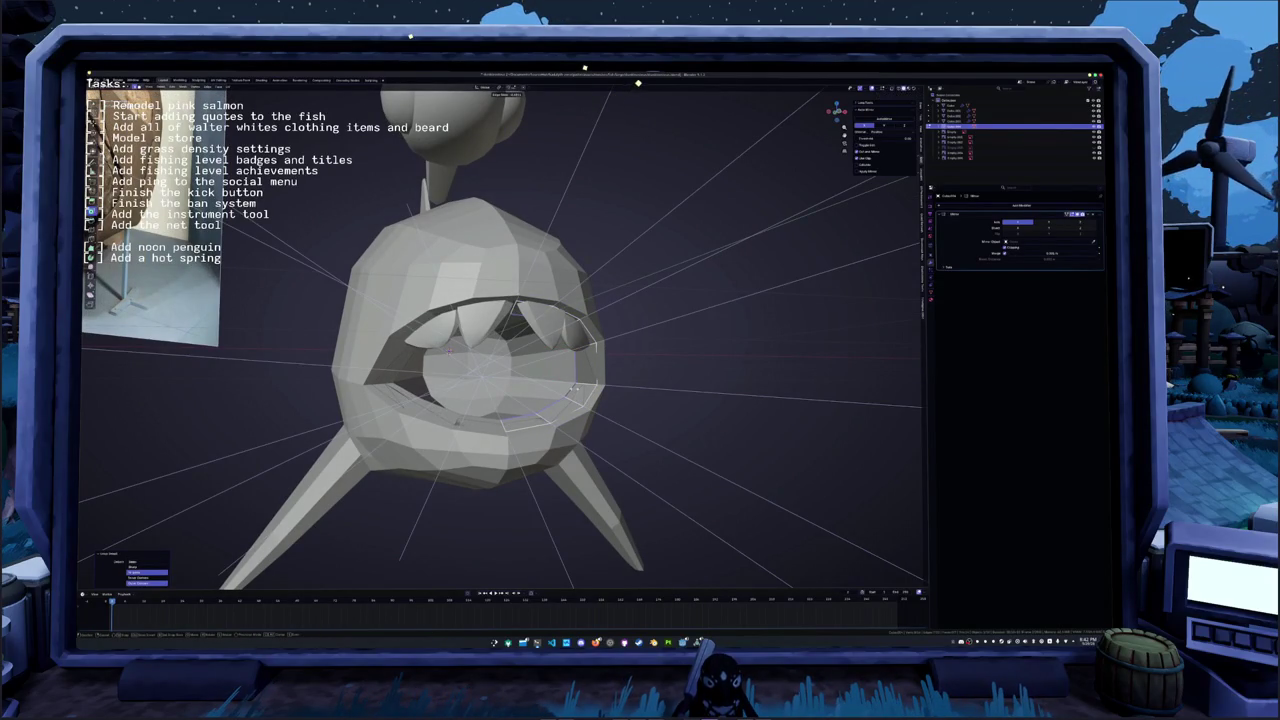
{"action": "key", "text": "Escape"}
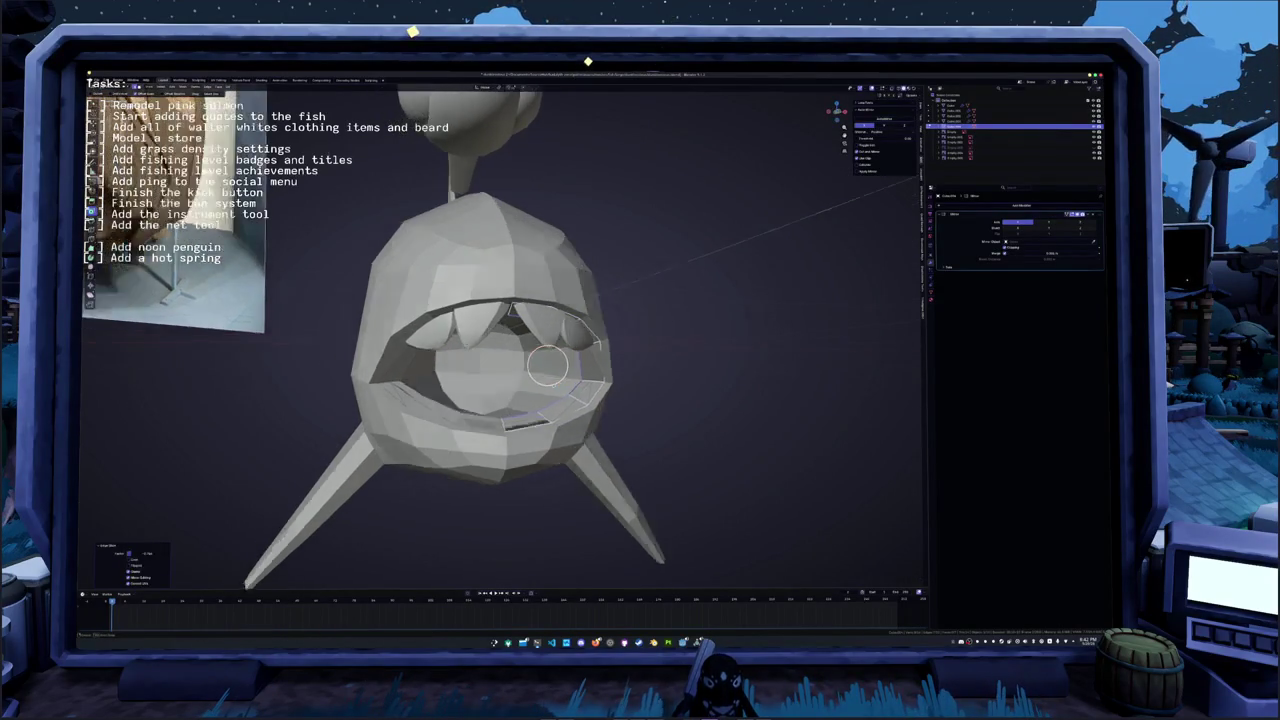
{"action": "middle_click_drag", "start_coordinate": [500, 350], "coordinate": [420, 340]}
{"action": "middle_click_drag", "start_coordinate": [600, 360], "coordinate": [720, 368]}
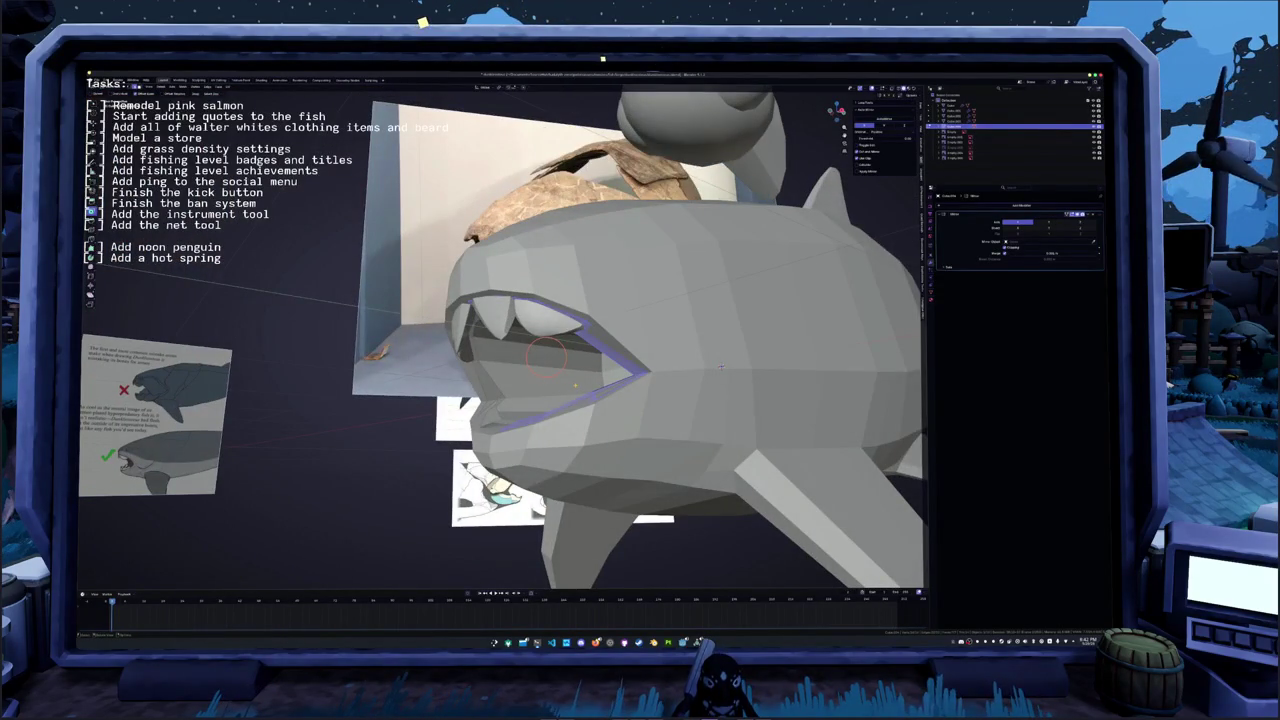
- Extrude the mouth rim and scale it and its edges inward
{"action": "key", "text": "e"}
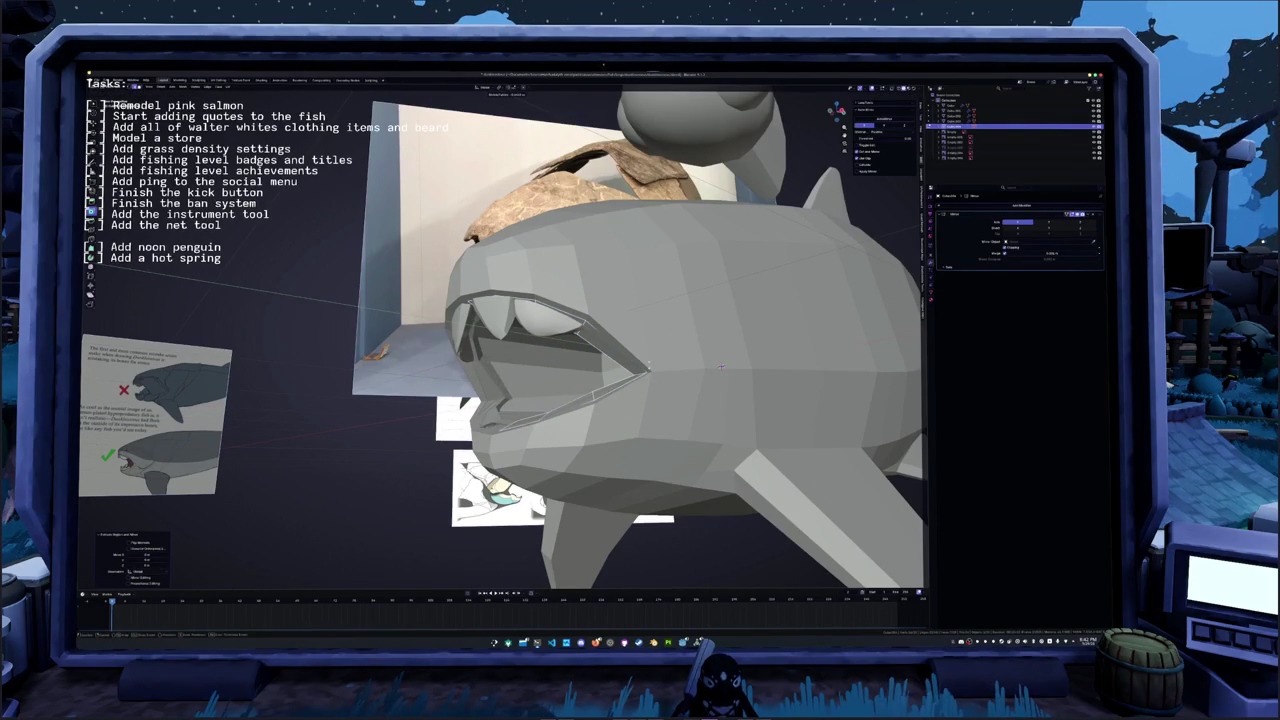
{"action": "key", "text": "s"}
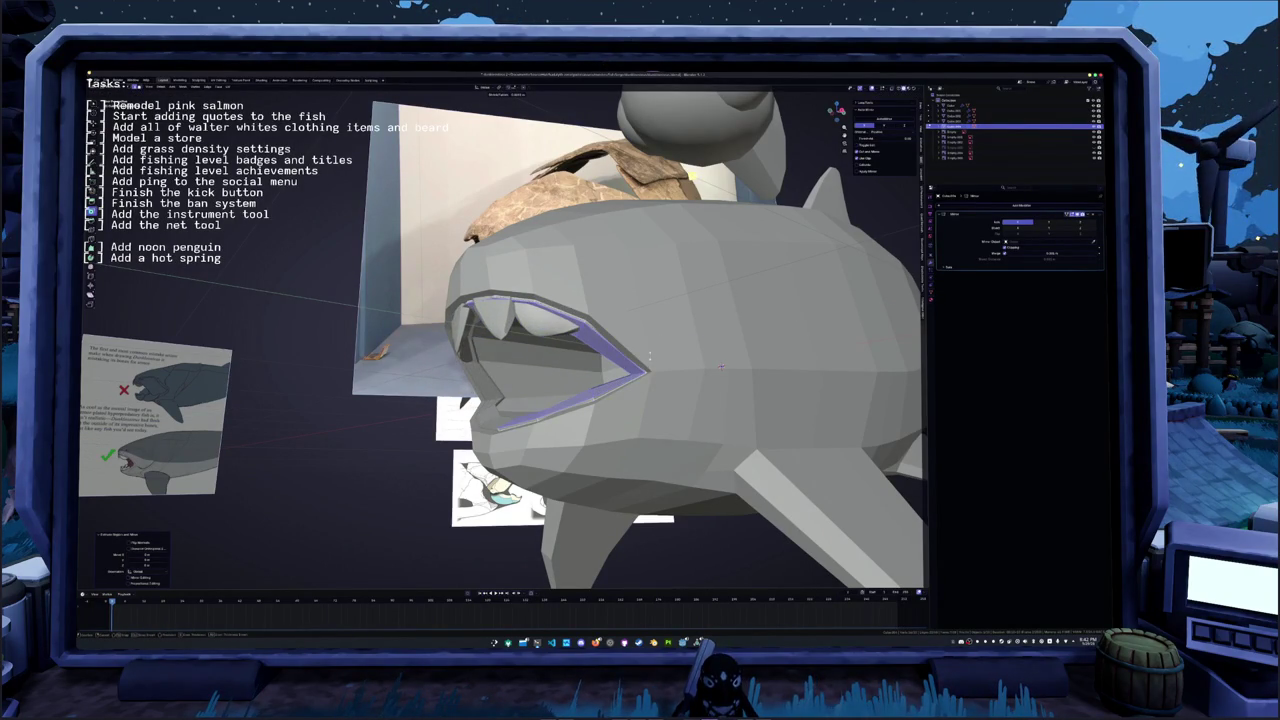
{"action": "left_click", "coordinate": [543, 355]}
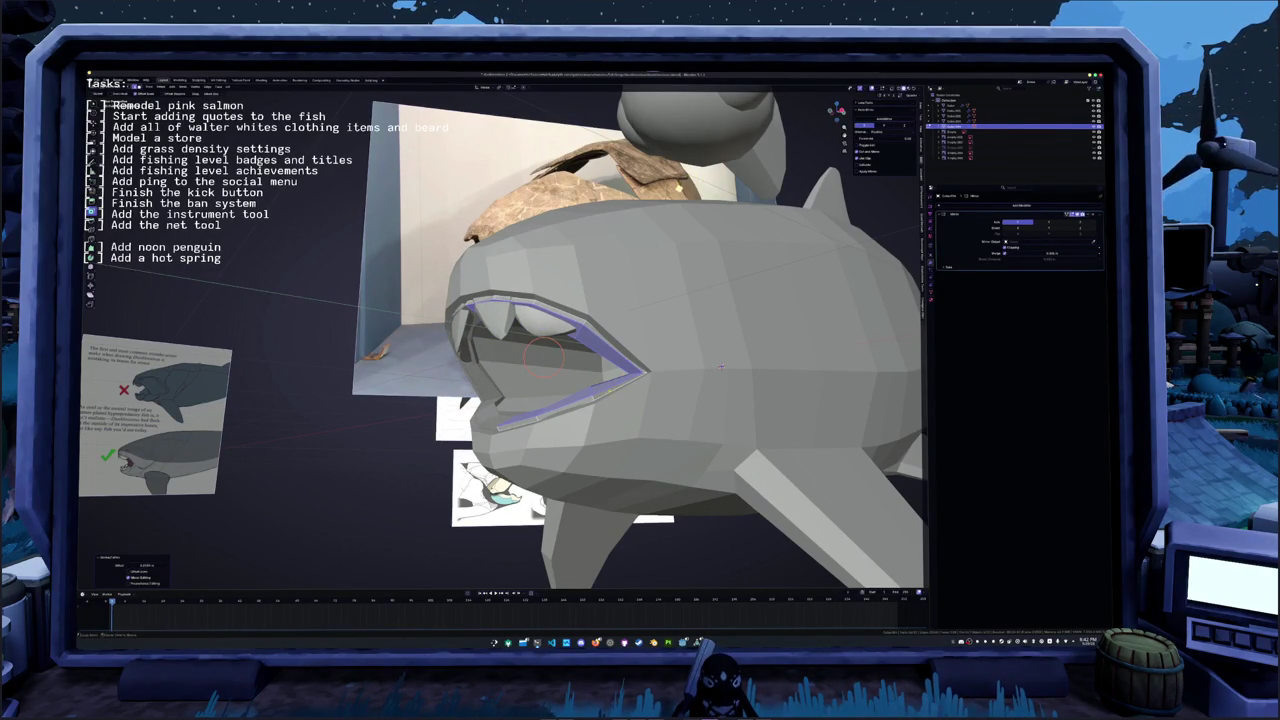
{"action": "key", "text": "2"}
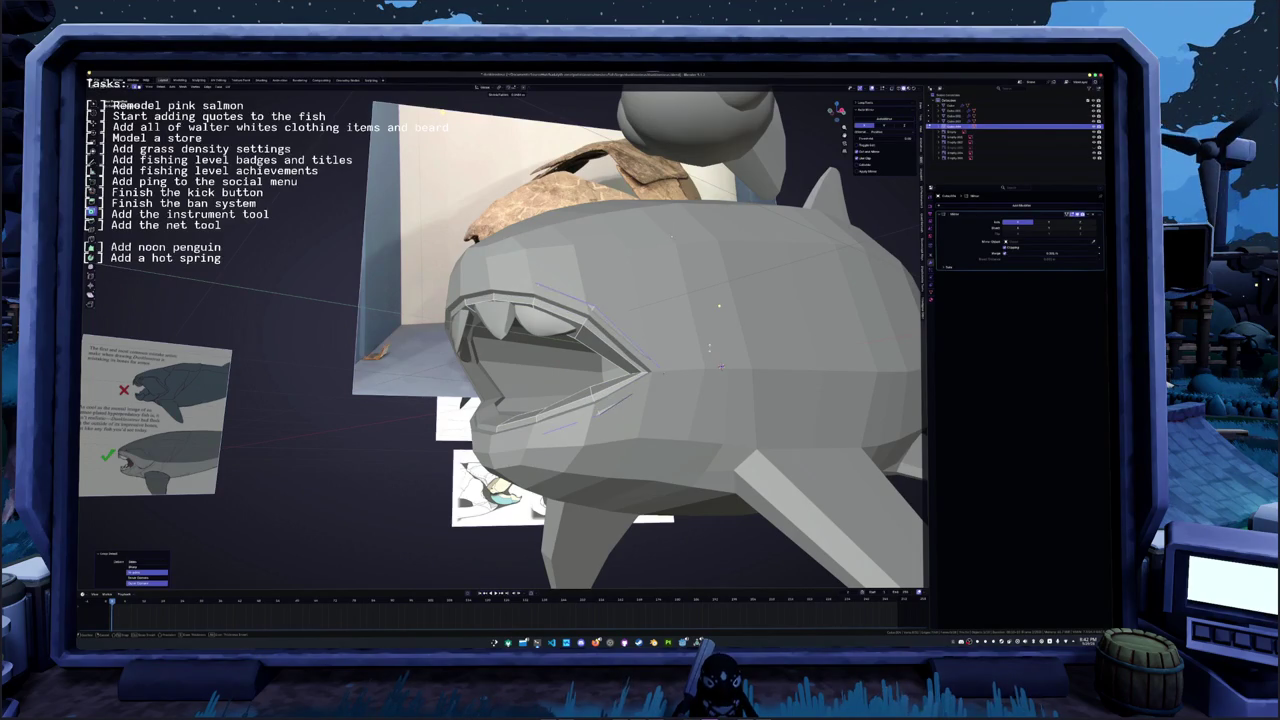
{"action": "mouse_move", "coordinate": [710, 347]}
{"action": "middle_mouse_down"}
{"action": "mouse_move", "coordinate": [788, 324]}
{"action": "mouse_move", "coordinate": [864, 331]}
{"action": "middle_mouse_up"}
{"action": "key", "text": "s"}
{"action": "left_click", "coordinate": [788, 324]}
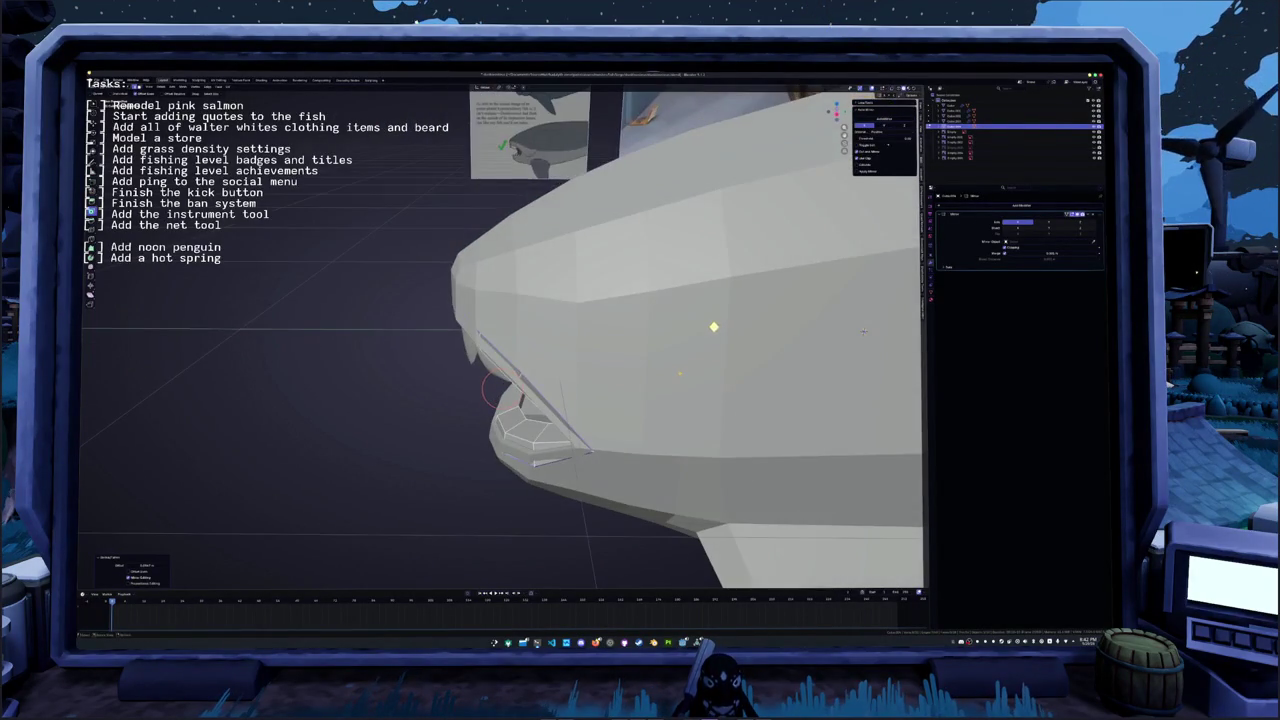
- Move the mouth edges along Y to recess them behind the outer jaw
{"action": "key", "text": "alt+z"}
{"action": "key", "text": "g"}
{"action": "key", "text": "y"}
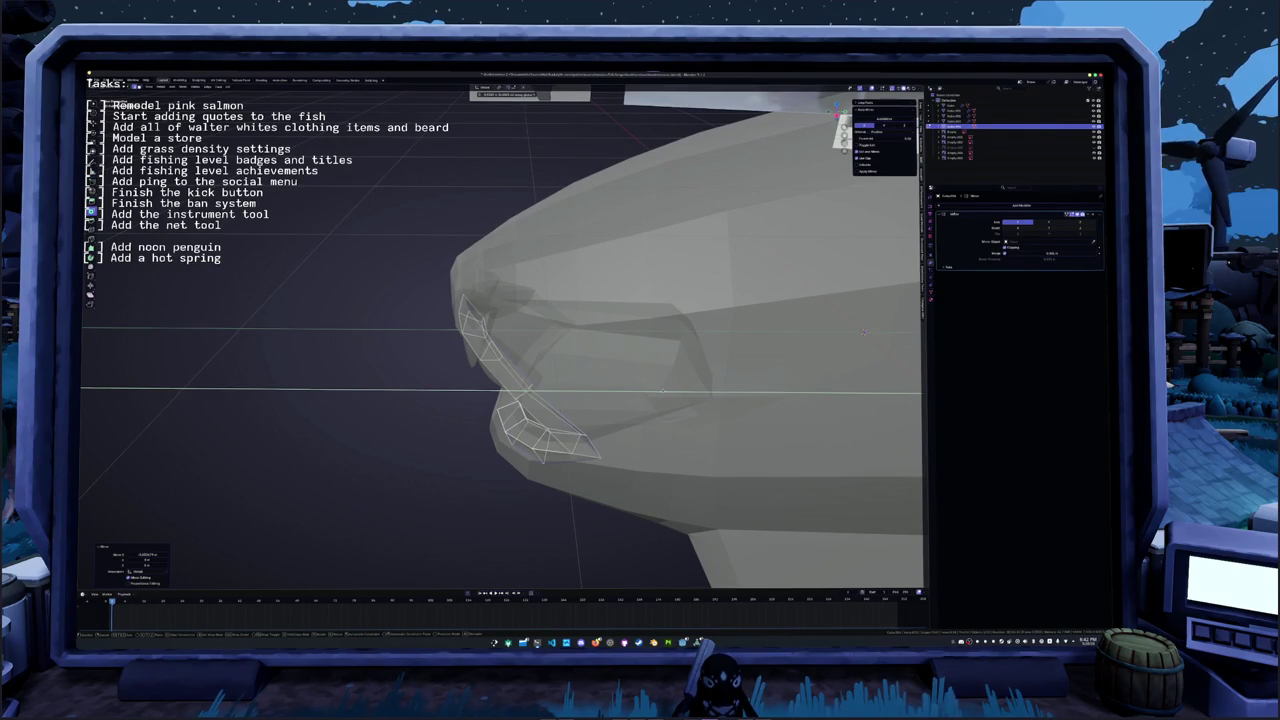
{"action": "left_click", "coordinate": [864, 331]}
{"action": "middle_click_drag", "start_coordinate": [864, 331], "coordinate": [503, 393]}
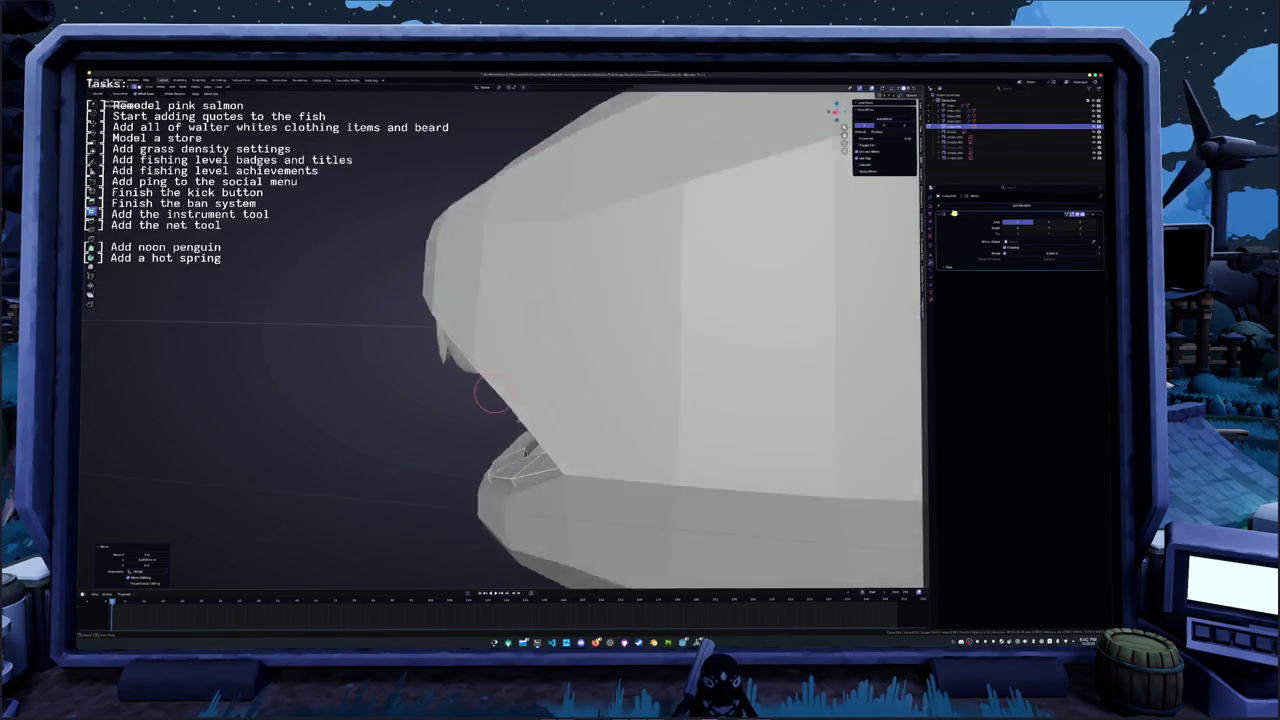
{"action": "scroll", "coordinate": [503, 393], "scroll_direction": "up", "scroll_amount": 5}
{"action": "mouse_move", "coordinate": [503, 393]}
{"action": "middle_mouse_down"}
{"action": "mouse_move", "coordinate": [490, 285]}
{"action": "mouse_move", "coordinate": [477, 329]}
{"action": "middle_mouse_up"}
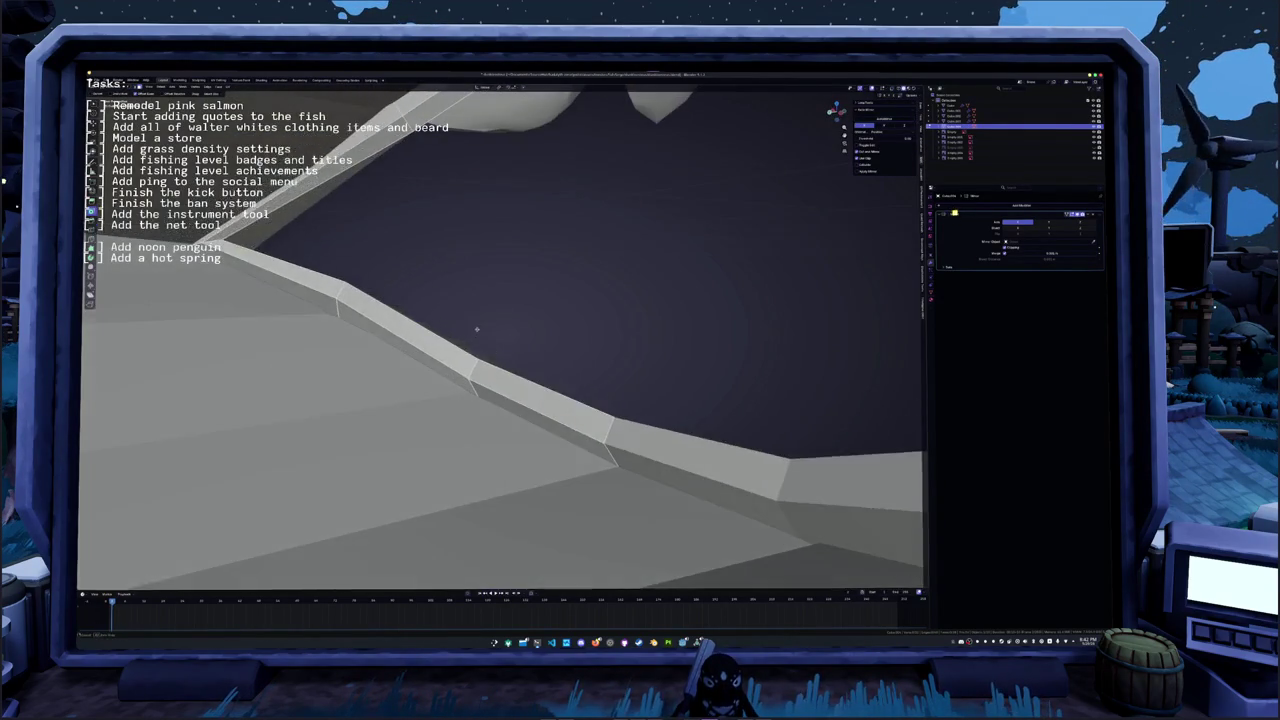
- Scale the selected mouth vertices outward and select a face on the mouth rim
{"action": "key", "text": "alt+z"}
{"action": "mouse_move", "coordinate": [571, 194]}
{"action": "middle_mouse_down"}
{"action": "mouse_move", "coordinate": [590, 253]}
{"action": "mouse_move", "coordinate": [572, 222]}
{"action": "middle_mouse_up"}
{"action": "key", "text": "s"}
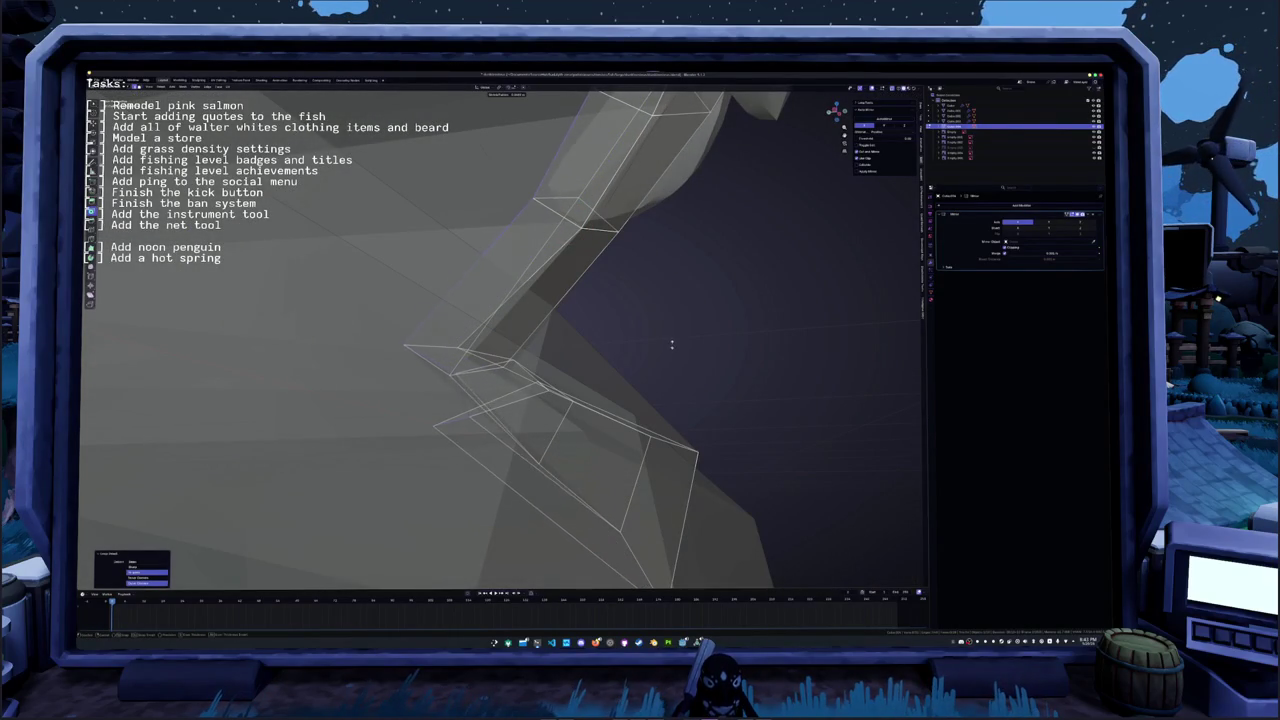
{"action": "left_click", "coordinate": [672, 344]}
{"action": "middle_click_drag", "start_coordinate": [672, 344], "coordinate": [596, 376]}
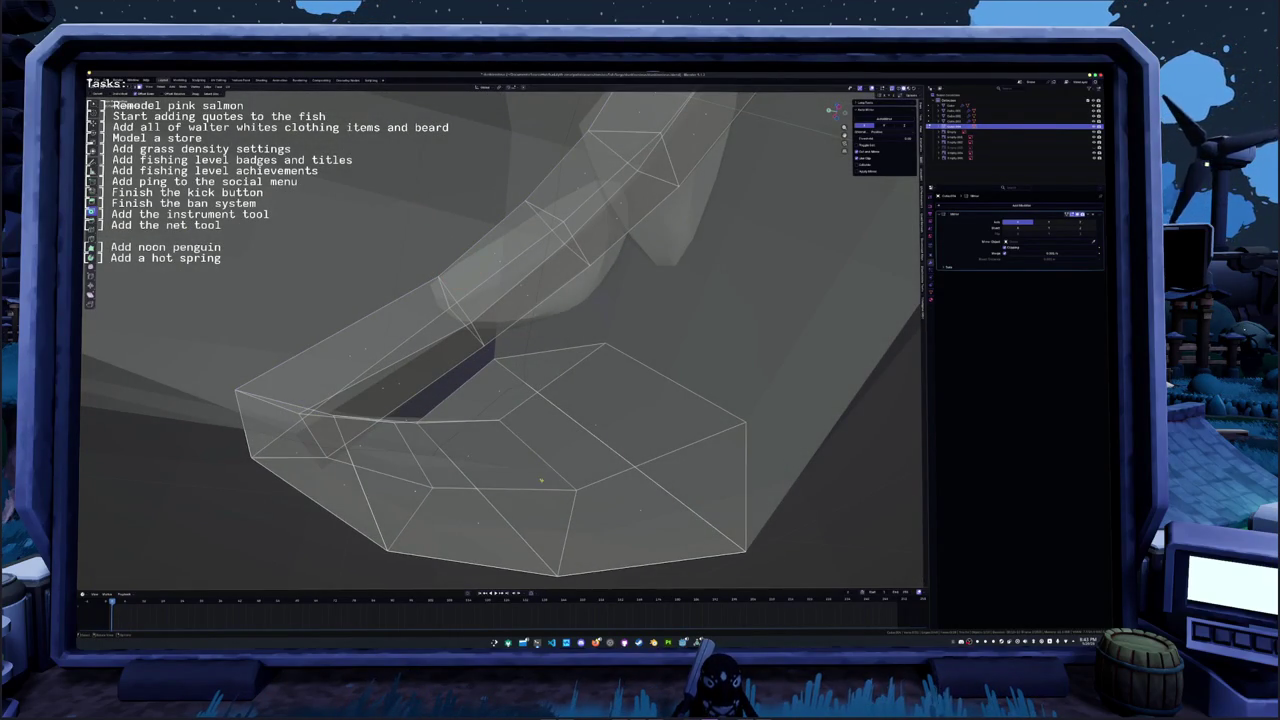
{"action": "left_click", "coordinate": [541, 481]}
{"action": "mouse_move", "coordinate": [541, 481]}
{"action": "middle_mouse_down"}
{"action": "mouse_move", "coordinate": [516, 434]}
{"action": "mouse_move", "coordinate": [429, 371]}
{"action": "mouse_move", "coordinate": [395, 371]}
{"action": "mouse_move", "coordinate": [514, 441]}
{"action": "mouse_move", "coordinate": [436, 368]}
{"action": "mouse_move", "coordinate": [427, 460]}
{"action": "middle_mouse_up"}
{"action": "scroll", "coordinate": [516, 434], "scroll_direction": "down", "scroll_amount": 2}
{"action": "key", "text": "alt+z"}
- Select the loop of rim faces, extending along the top edge, and check against the references
{"action": "left_click", "coordinate": [488, 436], "text": "alt"}
{"action": "left_click", "coordinate": [587, 208], "text": "ctrl"}
{"action": "key", "text": "shift+g"}
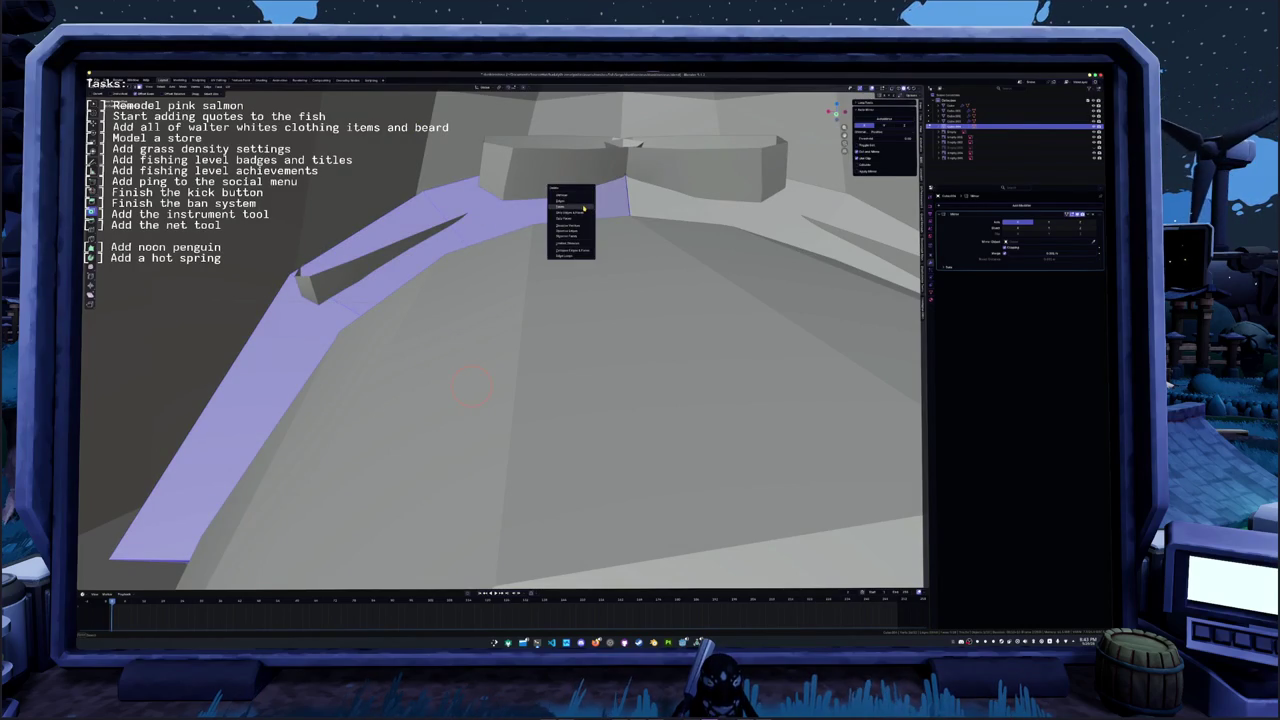
{"action": "left_click", "coordinate": [583, 208]}
{"action": "mouse_move", "coordinate": [583, 208]}
{"action": "middle_mouse_down"}
{"action": "mouse_move", "coordinate": [561, 441]}
{"action": "mouse_move", "coordinate": [366, 352]}
{"action": "mouse_move", "coordinate": [581, 367]}
{"action": "mouse_move", "coordinate": [603, 419]}
{"action": "middle_mouse_up"}
{"action": "key", "text": "alt+z"}
{"action": "key", "text": "alt+z"}
- Select the edge loop running across the lower mouth corner
{"action": "middle_click_drag", "start_coordinate": [432, 268], "coordinate": [562, 263]}
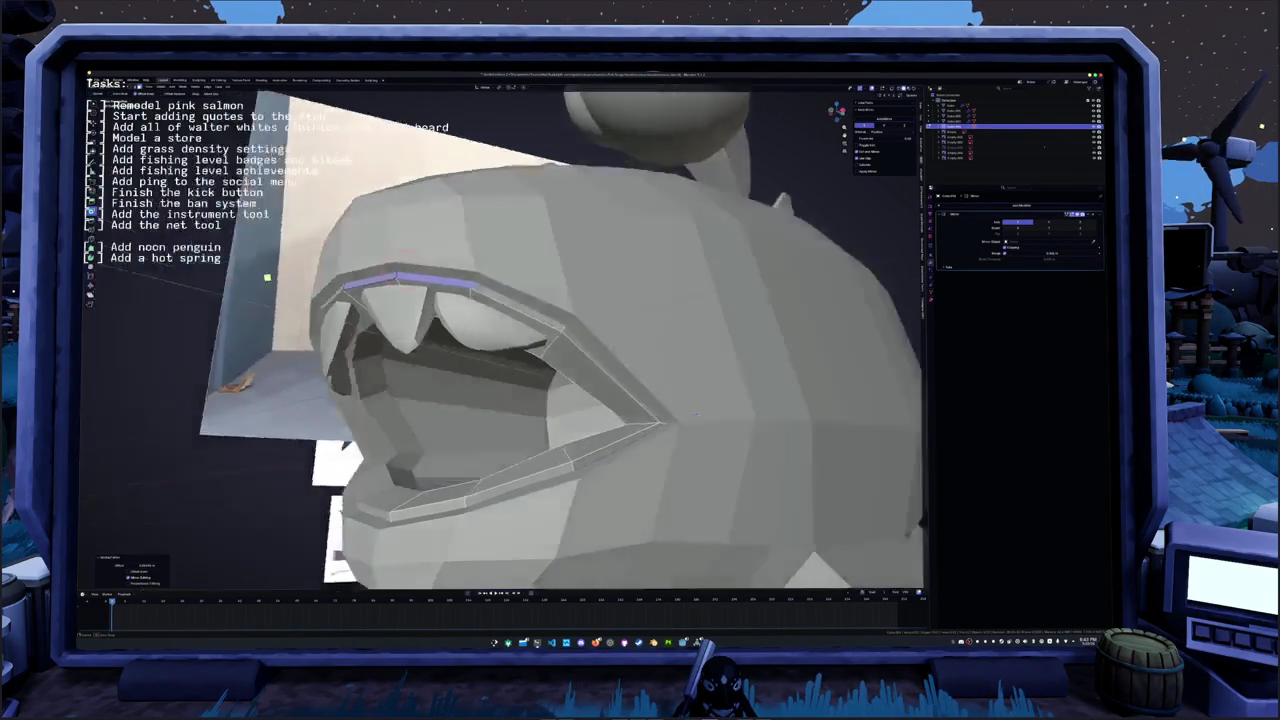
{"action": "mouse_move", "coordinate": [562, 263]}
{"action": "middle_mouse_down"}
{"action": "mouse_move", "coordinate": [346, 382]}
{"action": "mouse_move", "coordinate": [320, 423]}
{"action": "middle_mouse_up"}
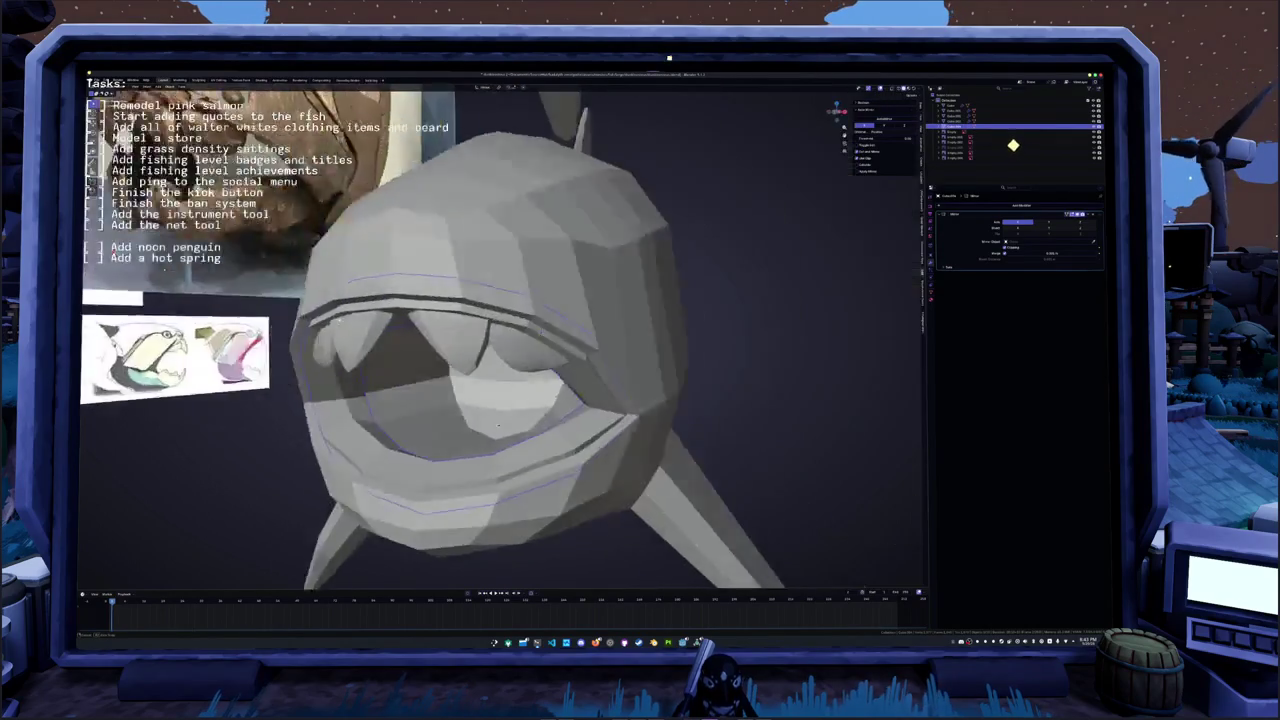
{"action": "middle_click_drag", "start_coordinate": [798, 330], "coordinate": [168, 347]}
{"action": "left_click", "coordinate": [590, 297], "text": "alt"}
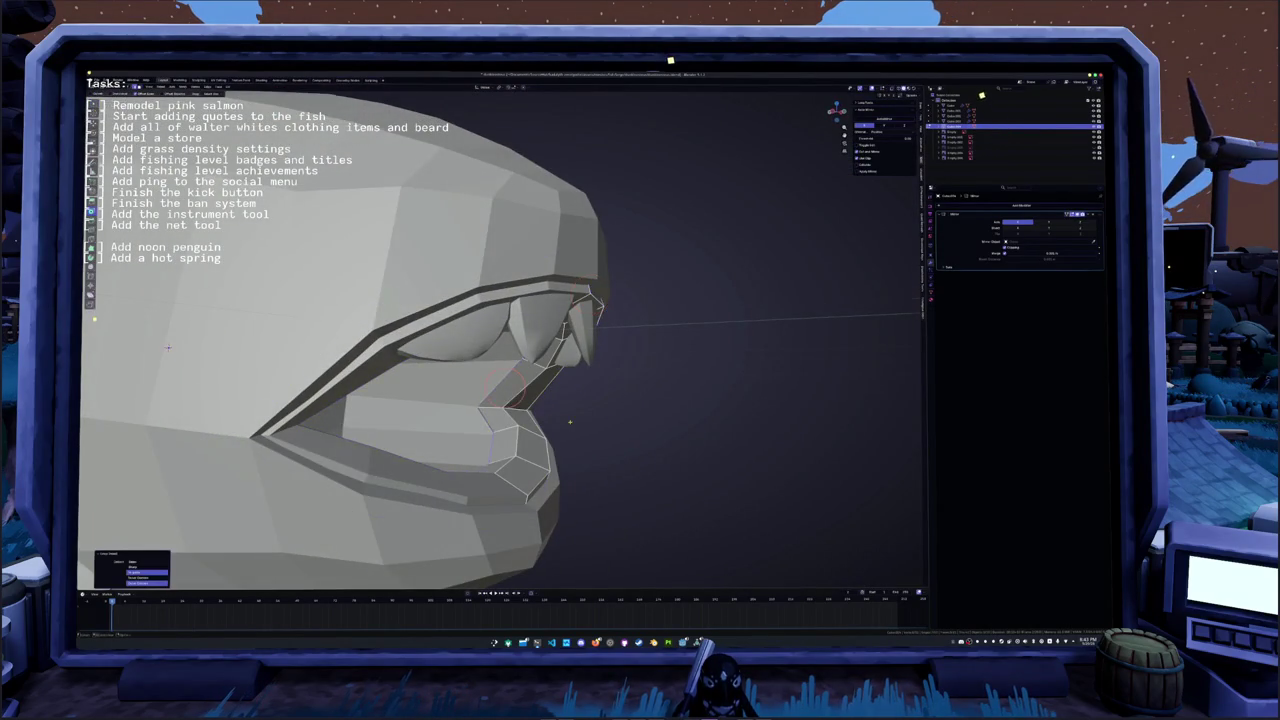
{"action": "middle_click_drag", "start_coordinate": [590, 297], "coordinate": [596, 402]}
{"action": "left_click", "coordinate": [586, 424], "text": "alt"}
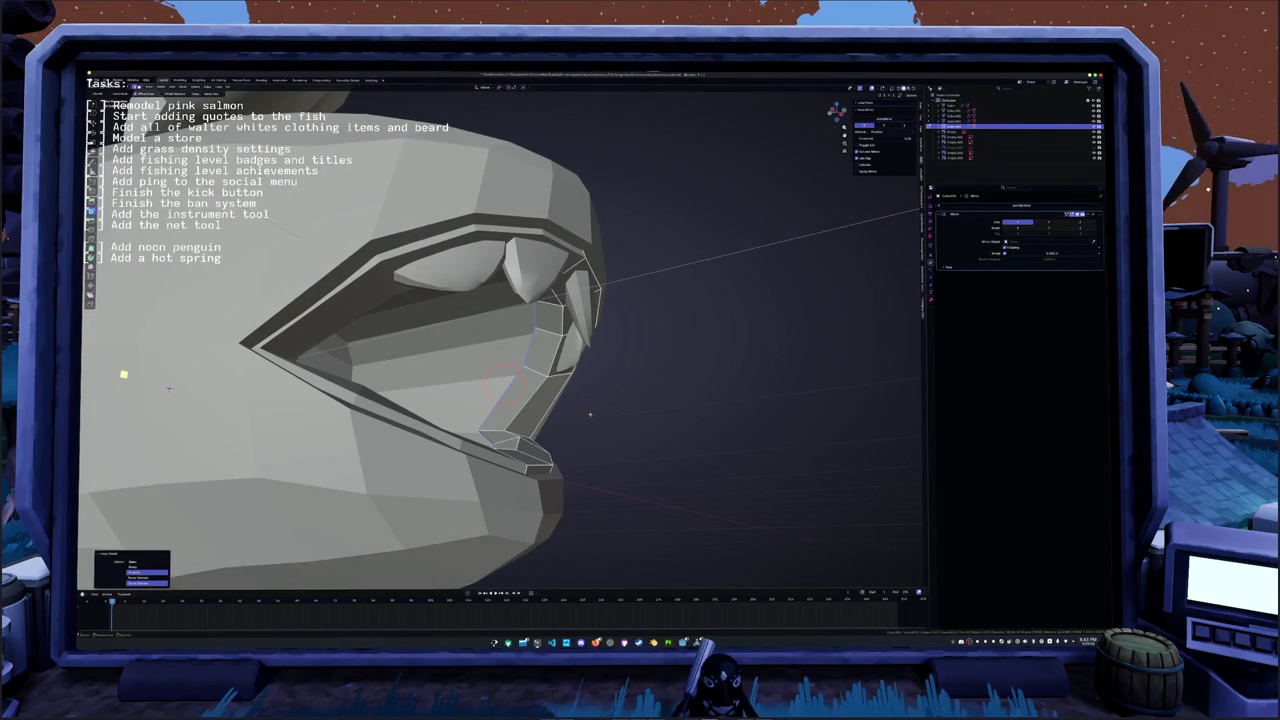
- Edge-slide the selected loop along the jaw to reshape the jaw line
{"action": "key", "text": "g"}
{"action": "key", "text": "g"}
{"action": "left_click", "coordinate": [585, 417]}
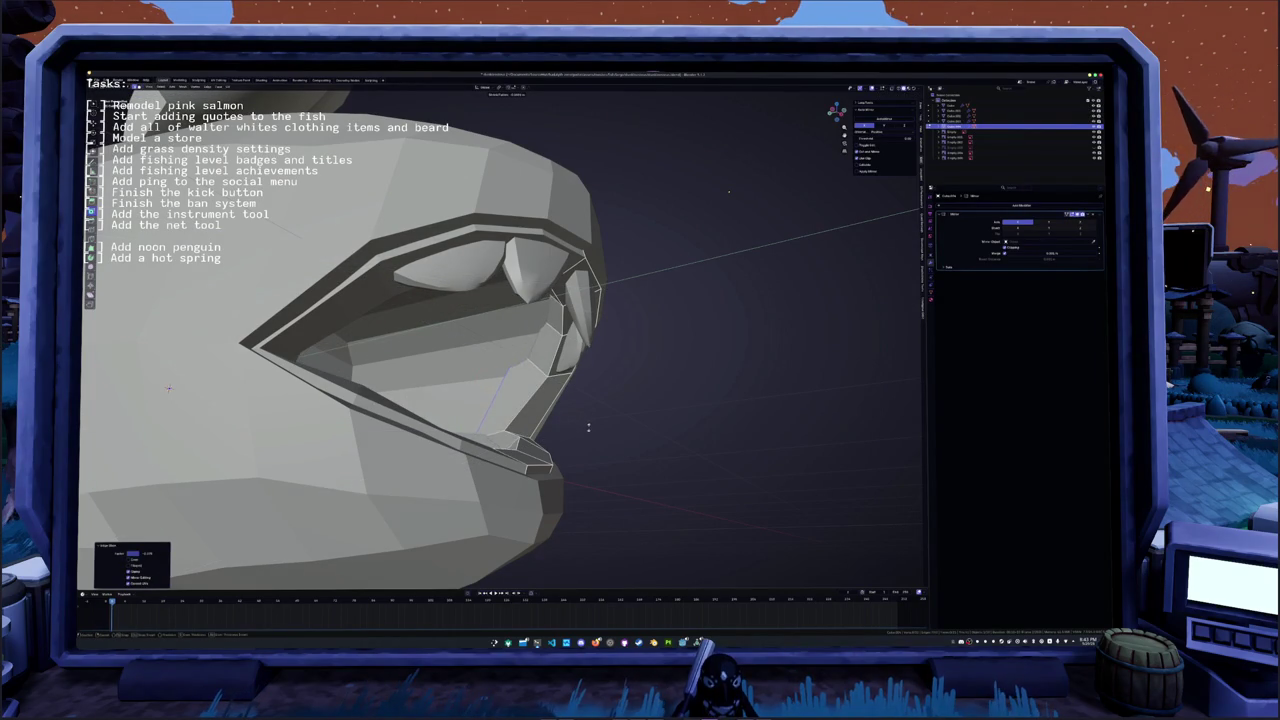
{"action": "middle_click_drag", "start_coordinate": [590, 418], "coordinate": [845, 333]}
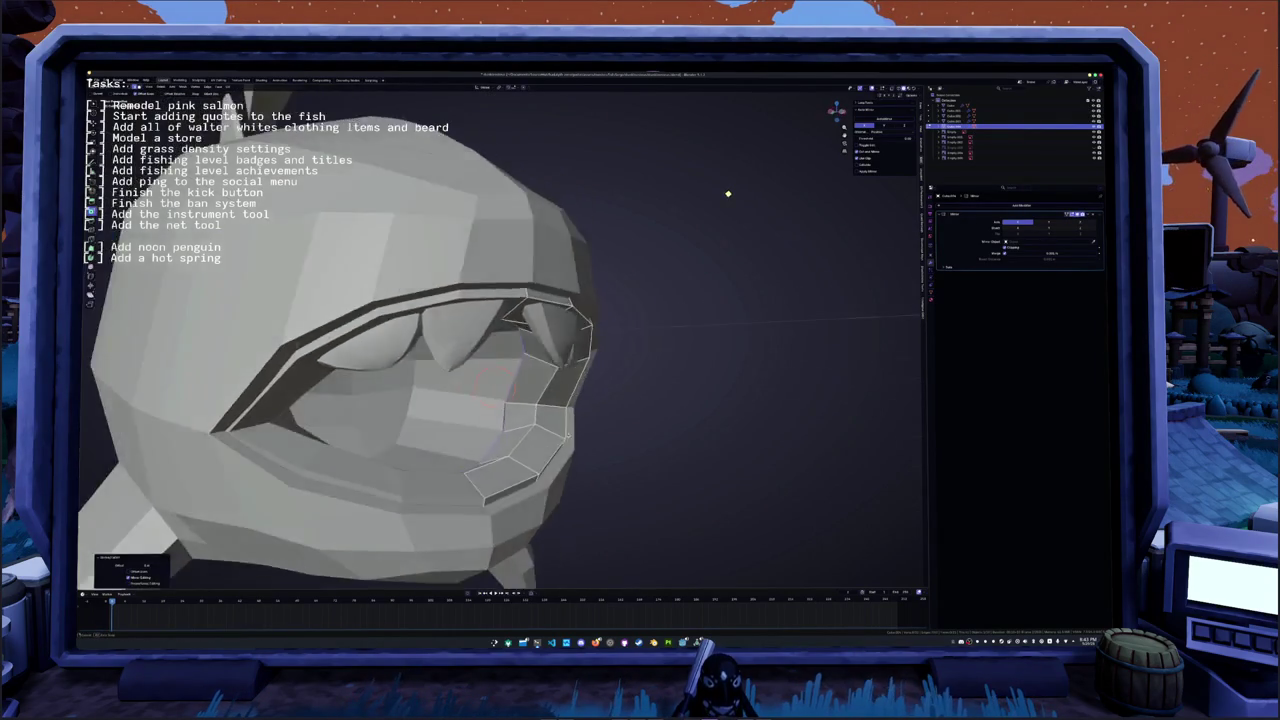
{"action": "scroll", "coordinate": [730, 195], "scroll_direction": "up", "scroll_amount": 2}
{"action": "scroll", "coordinate": [730, 195], "scroll_direction": "up", "scroll_amount": 4}
{"action": "scroll", "coordinate": [730, 195], "scroll_direction": "up", "scroll_amount": 3}
{"action": "scroll", "coordinate": [735, 196], "scroll_direction": "up", "scroll_amount": 3}
{"action": "middle_click_drag", "start_coordinate": [432, 430], "coordinate": [540, 404]}
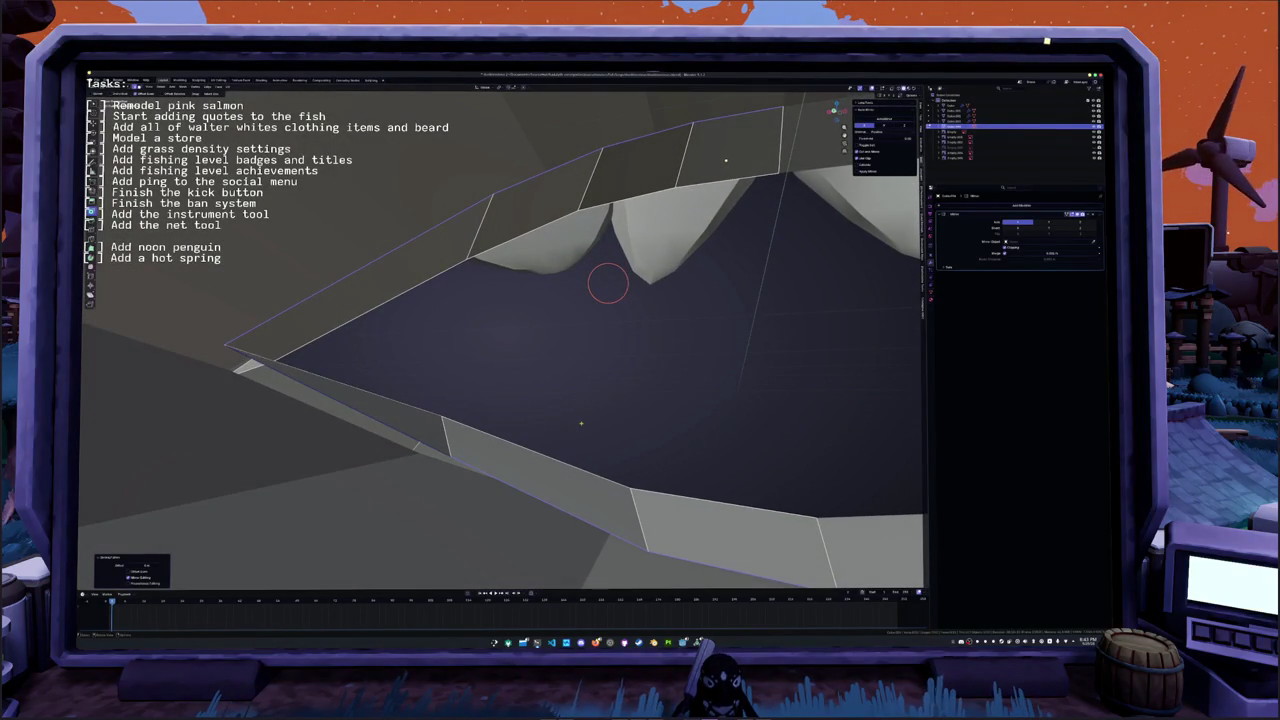
- In Edit Mode, raise the mouth-corner vertex straight up along Z
{"action": "key", "text": "Tab"}
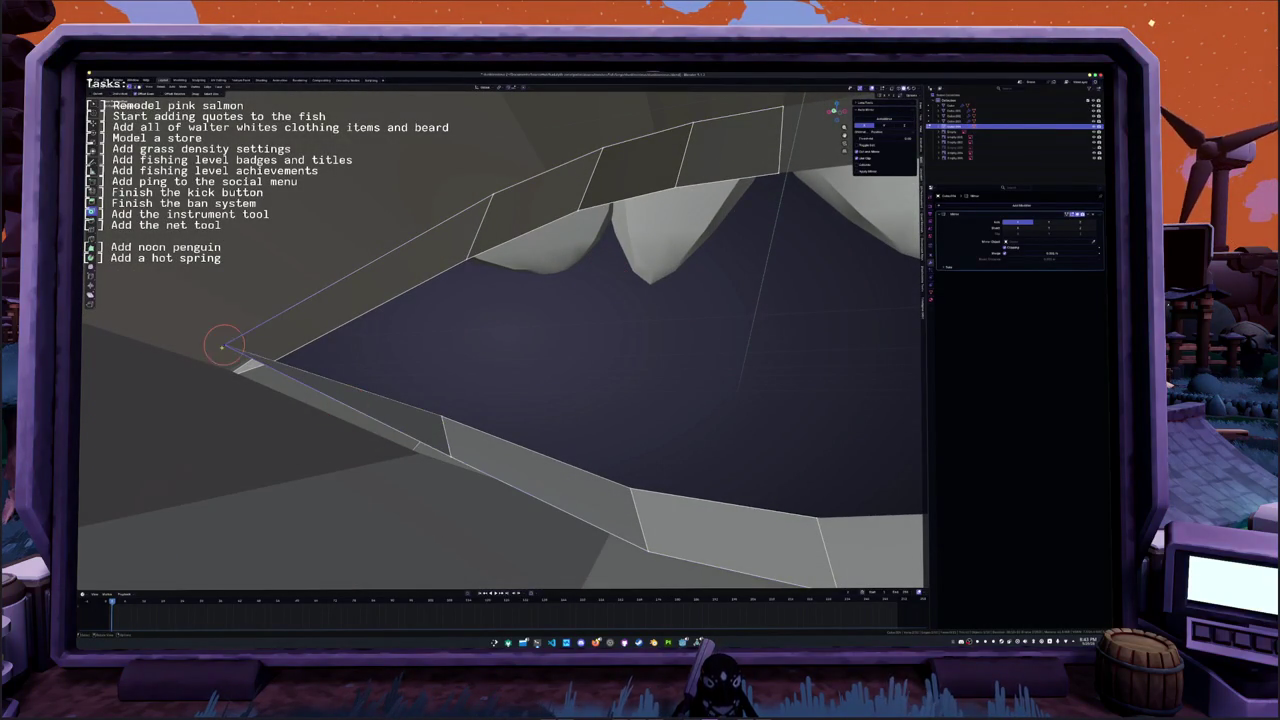
{"action": "key", "text": "g"}
{"action": "key", "text": "z"}
{"action": "left_click", "coordinate": [731, 213]}
{"action": "middle_click_drag", "start_coordinate": [731, 213], "coordinate": [722, 219]}
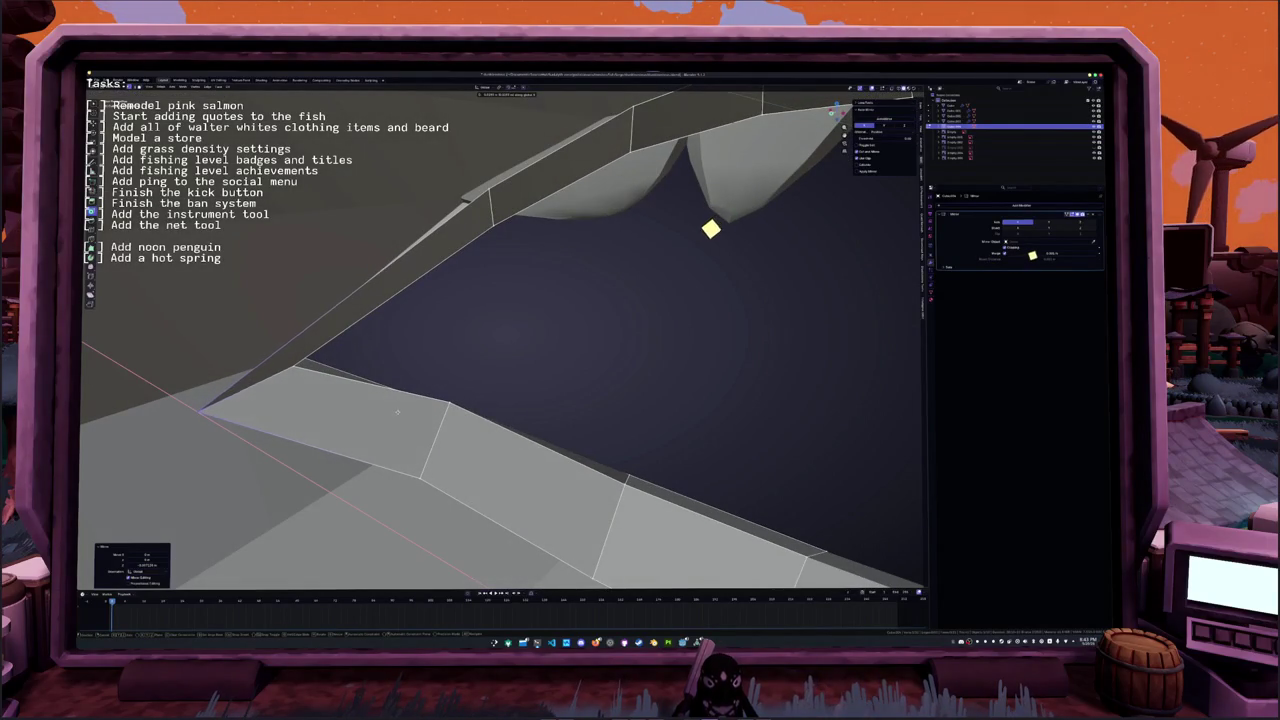
{"action": "mouse_move", "coordinate": [704, 234]}
{"action": "middle_mouse_down"}
{"action": "mouse_move", "coordinate": [697, 288]}
{"action": "mouse_move", "coordinate": [718, 341]}
{"action": "mouse_move", "coordinate": [785, 300]}
{"action": "middle_mouse_up"}
{"action": "middle_click_drag", "start_coordinate": [371, 418], "coordinate": [380, 425]}
- Add a loop cut along the jaw rim and keep only the new thin face strip selected
{"action": "left_click", "coordinate": [690, 298]}
{"action": "scroll", "coordinate": [690, 298], "scroll_direction": "up", "scroll_amount": 3}
{"action": "key", "text": "alt+z"}
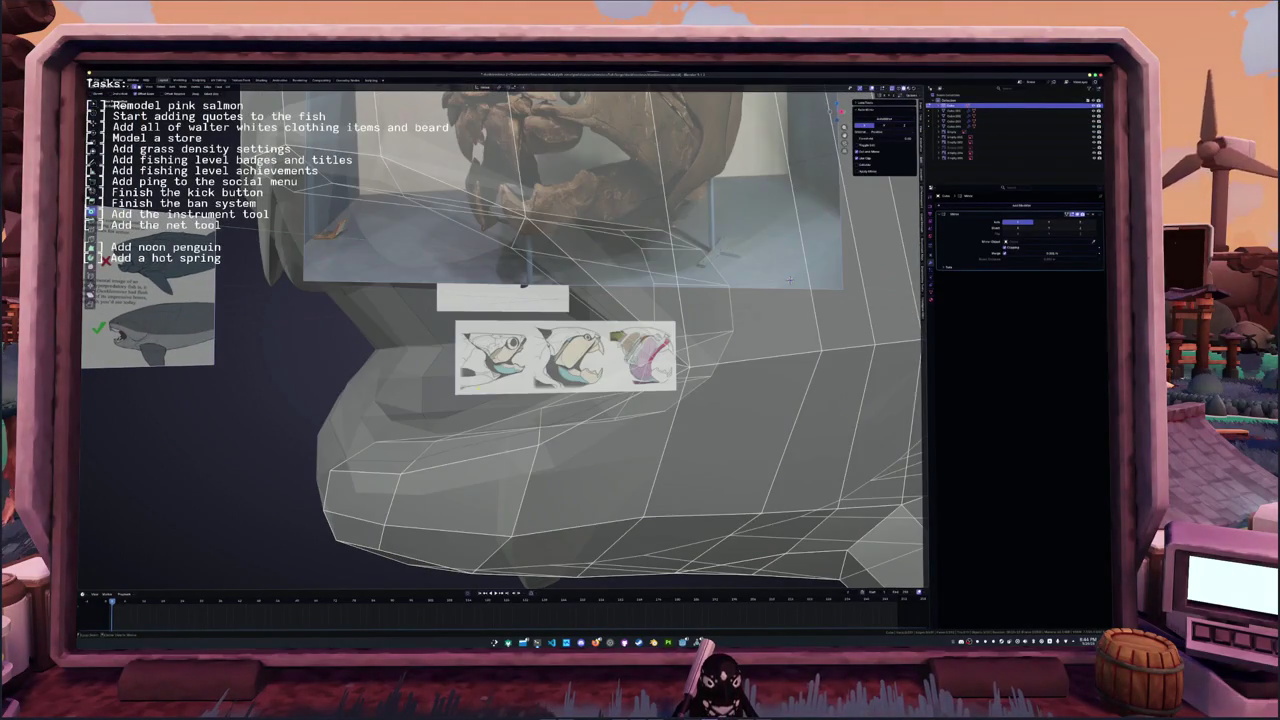
{"action": "key", "text": "alt+z"}
{"action": "middle_click_drag", "start_coordinate": [590, 458], "coordinate": [563, 452]}
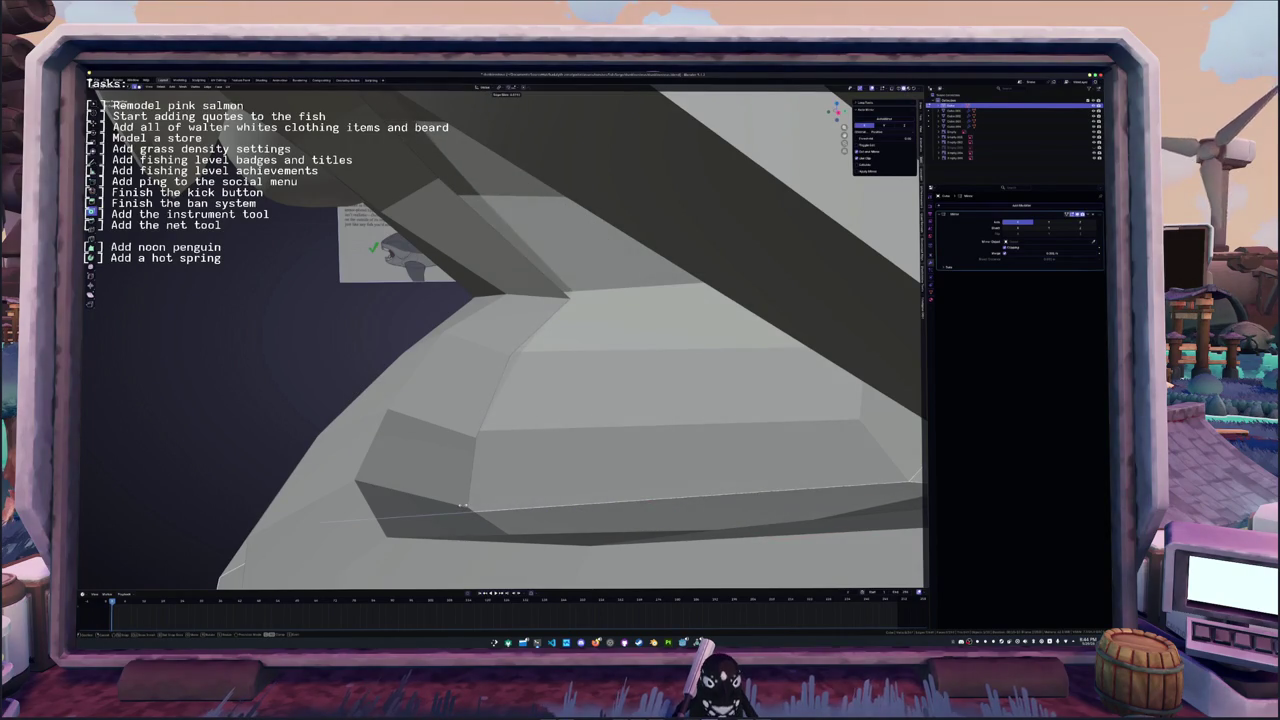
{"action": "left_click", "coordinate": [463, 506]}
{"action": "mouse_move", "coordinate": [463, 506]}
{"action": "middle_mouse_down"}
{"action": "mouse_move", "coordinate": [520, 302]}
{"action": "mouse_move", "coordinate": [691, 240]}
{"action": "mouse_move", "coordinate": [700, 149]}
{"action": "mouse_move", "coordinate": [695, 484]}
{"action": "middle_mouse_up"}
{"action": "left_click", "coordinate": [695, 484], "text": "alt"}
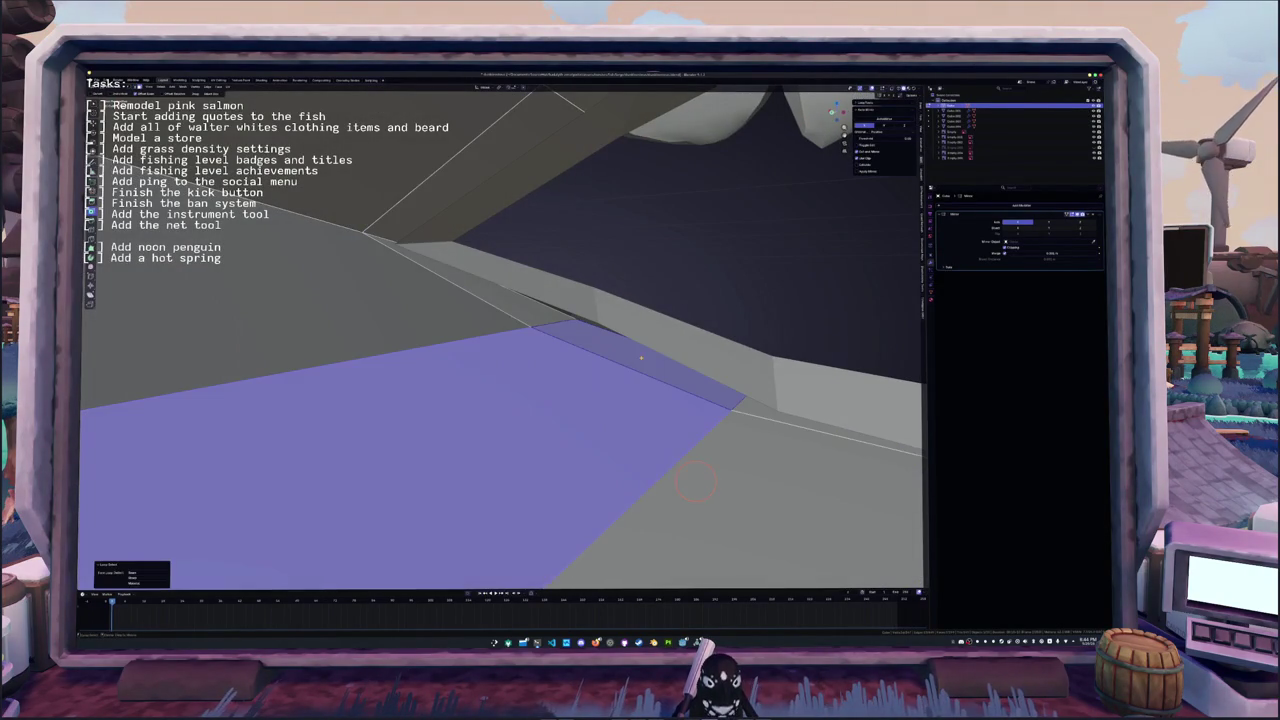
{"action": "left_click", "coordinate": [645, 360], "text": "alt"}
{"action": "mouse_move", "coordinate": [645, 360]}
{"action": "middle_mouse_down"}
{"action": "mouse_move", "coordinate": [560, 340]}
{"action": "mouse_move", "coordinate": [571, 294]}
{"action": "mouse_move", "coordinate": [425, 396]}
{"action": "mouse_move", "coordinate": [323, 426]}
{"action": "middle_mouse_up"}
{"action": "middle_click_drag", "start_coordinate": [394, 360], "coordinate": [430, 330]}
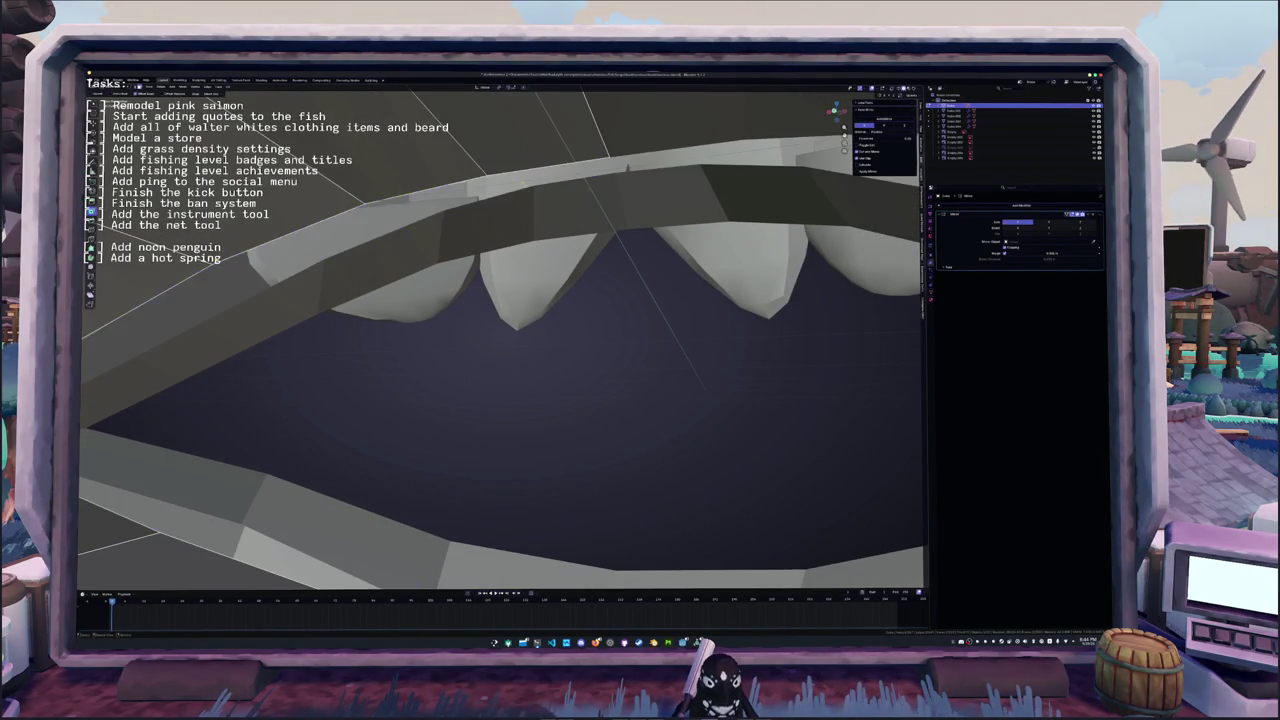
- Edit the jaw plate mesh and undo the narrow inner band on the upper plate
{"action": "left_click", "coordinate": [416, 350]}
{"action": "key", "text": "Tab"}
{"action": "key", "text": "Tab"}
{"action": "left_click", "coordinate": [531, 153]}
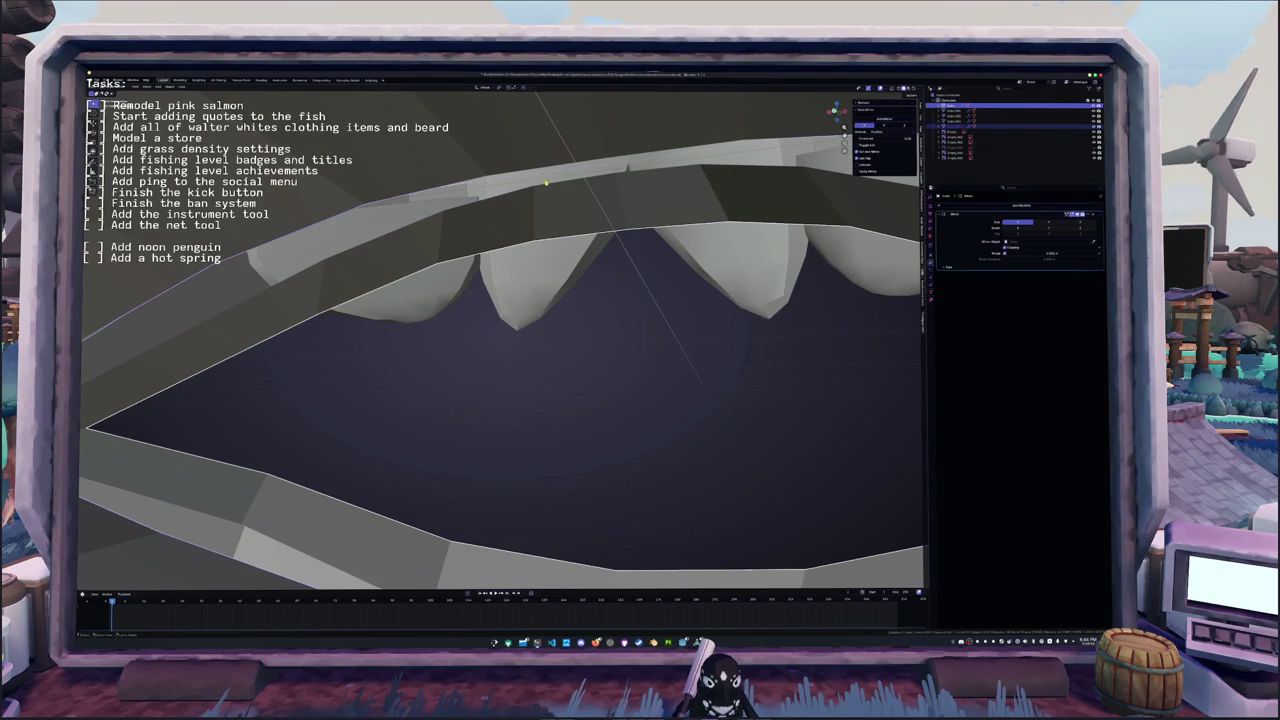
{"action": "key", "text": "Tab"}
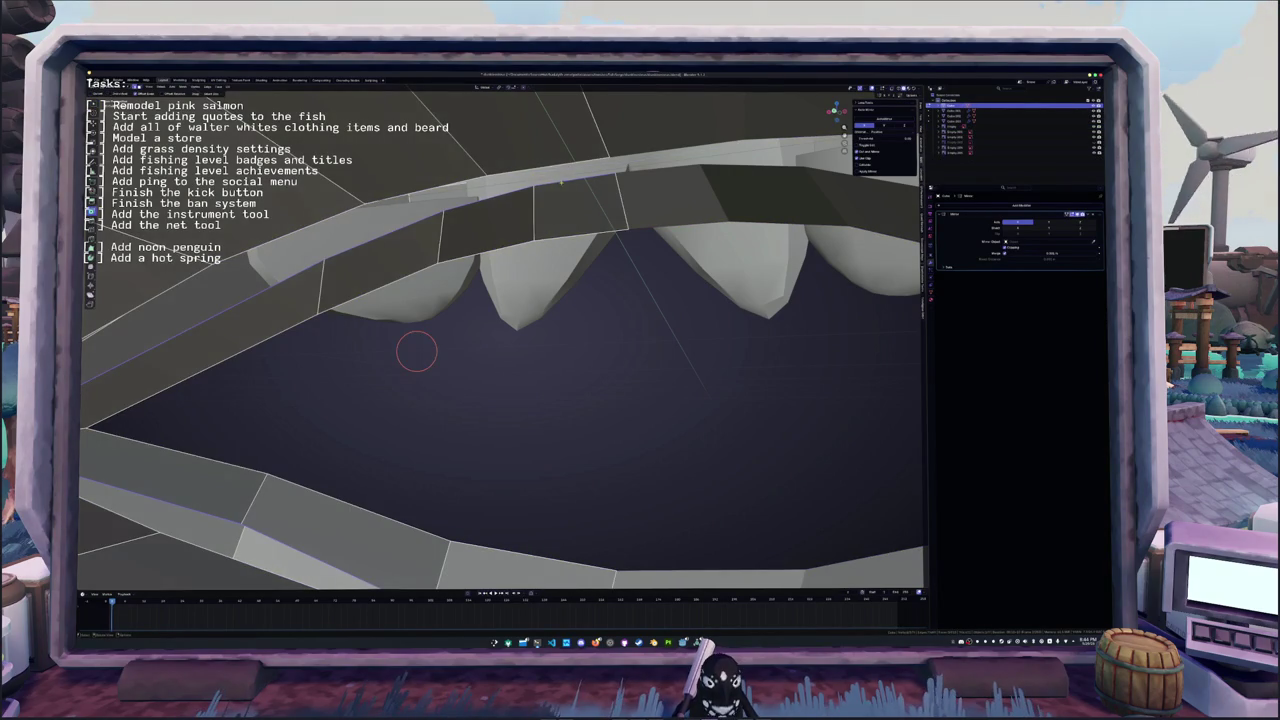
{"action": "left_click", "coordinate": [561, 172]}
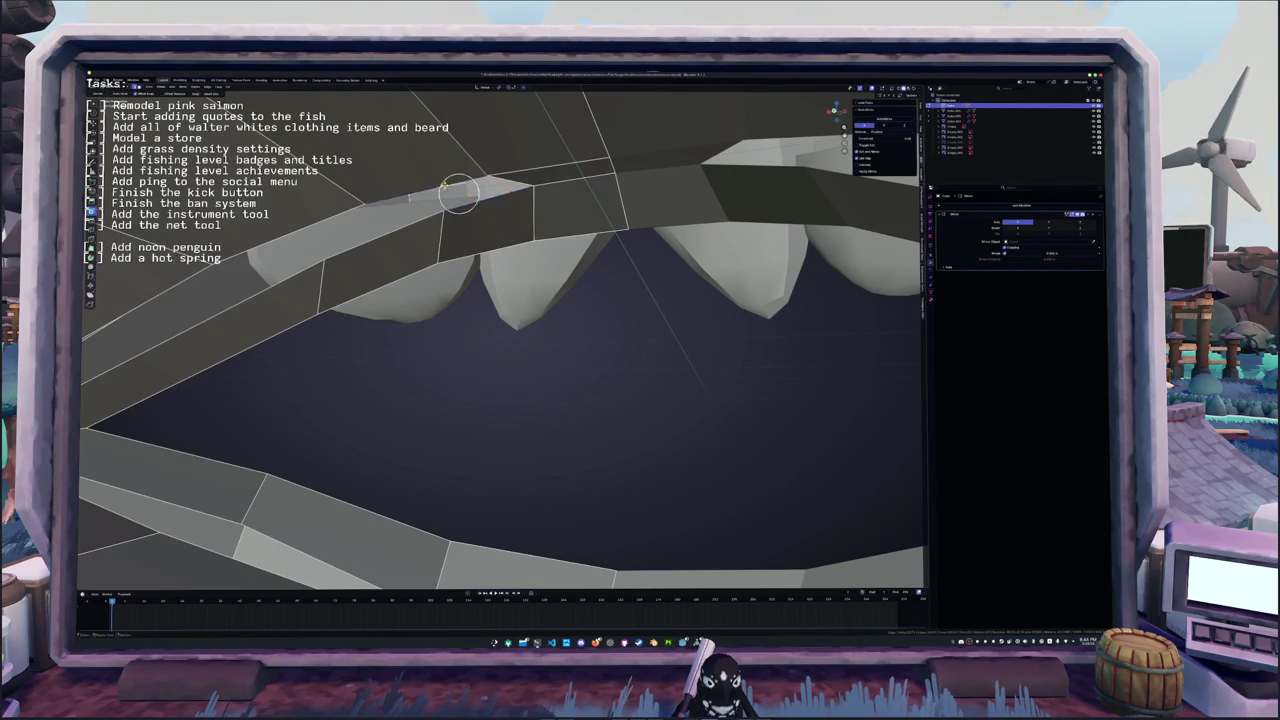
{"action": "middle_click_drag", "start_coordinate": [457, 193], "coordinate": [580, 143]}
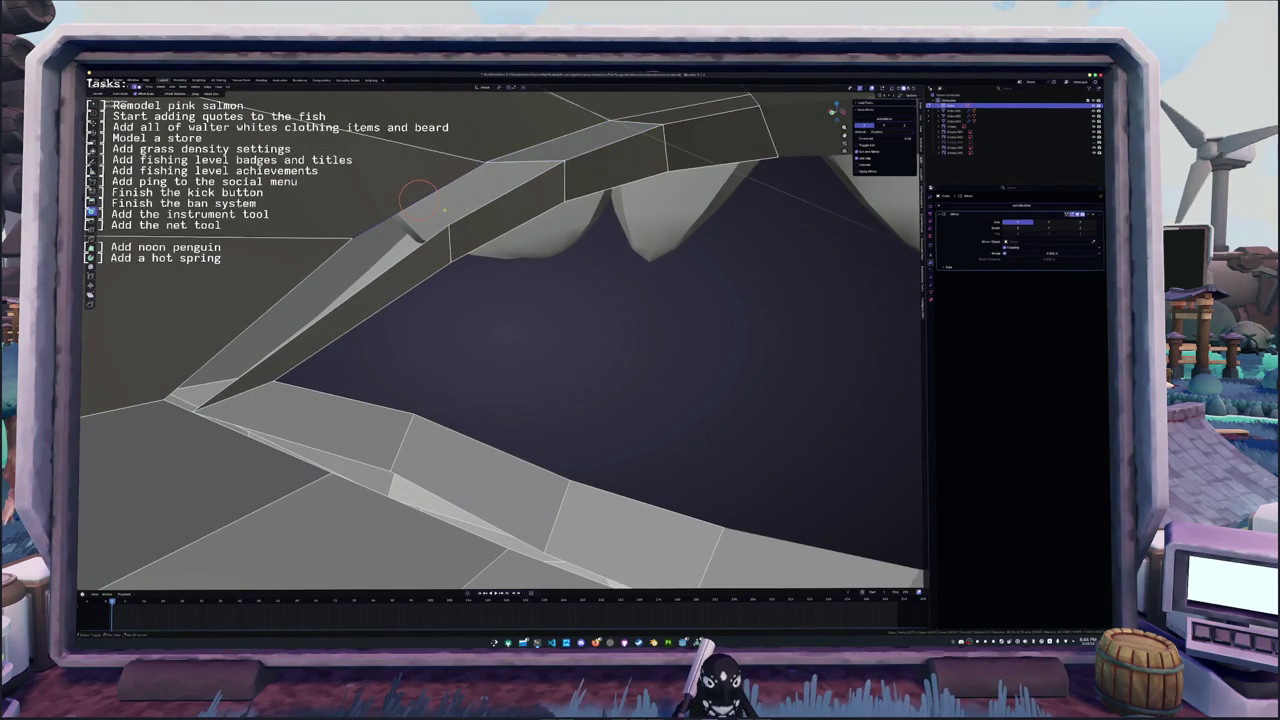
{"action": "left_click", "coordinate": [468, 202]}
{"action": "key", "text": "alt+a"}
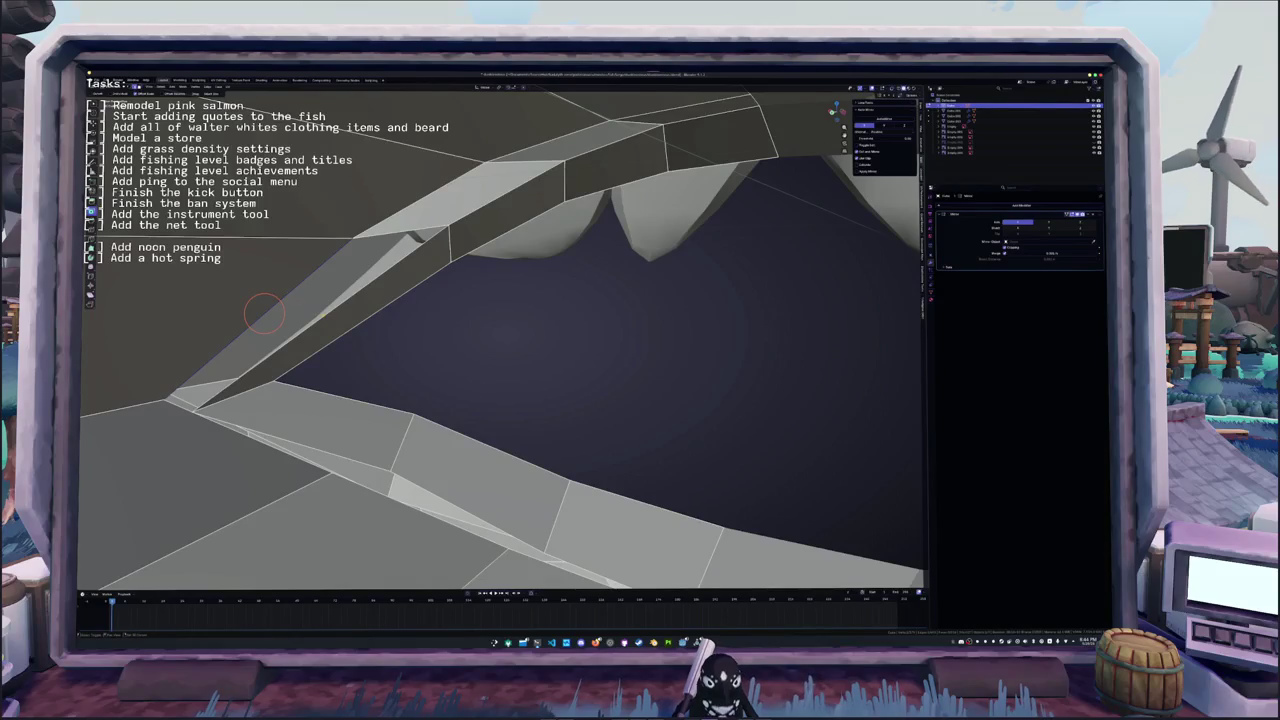
{"action": "middle_click_drag", "start_coordinate": [318, 329], "coordinate": [401, 256]}
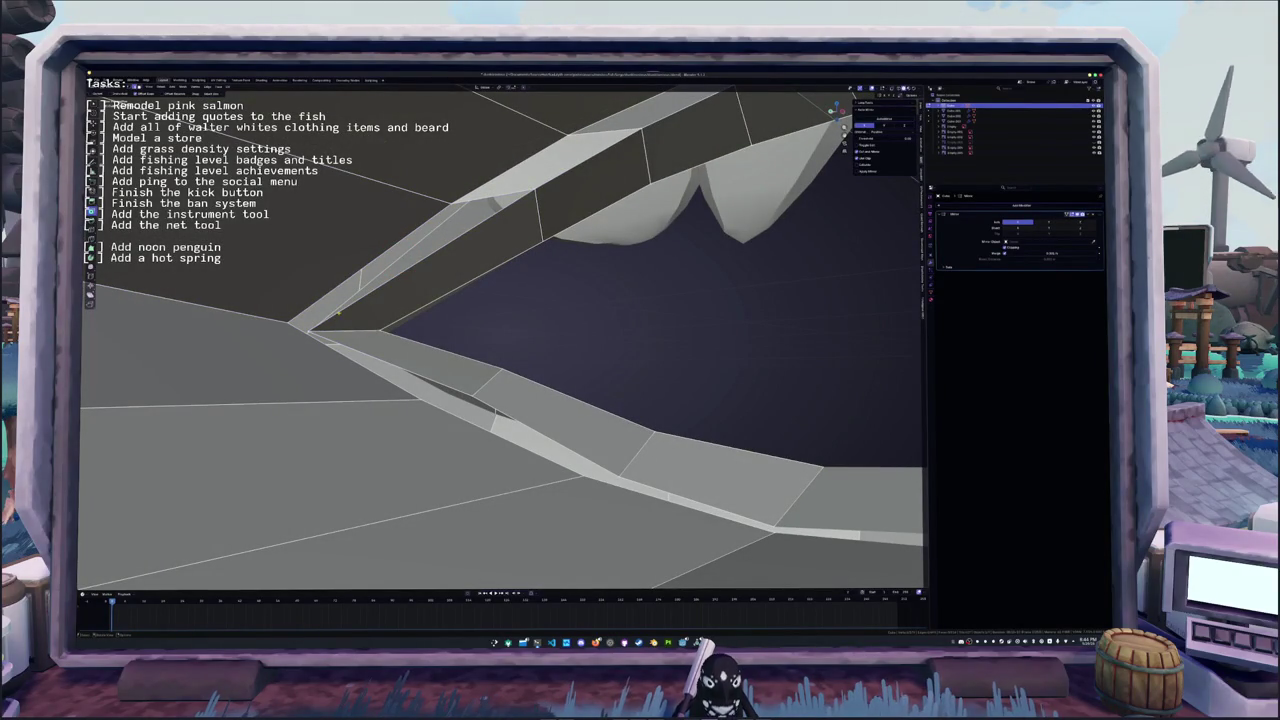
{"action": "key", "text": "ctrl+z"}
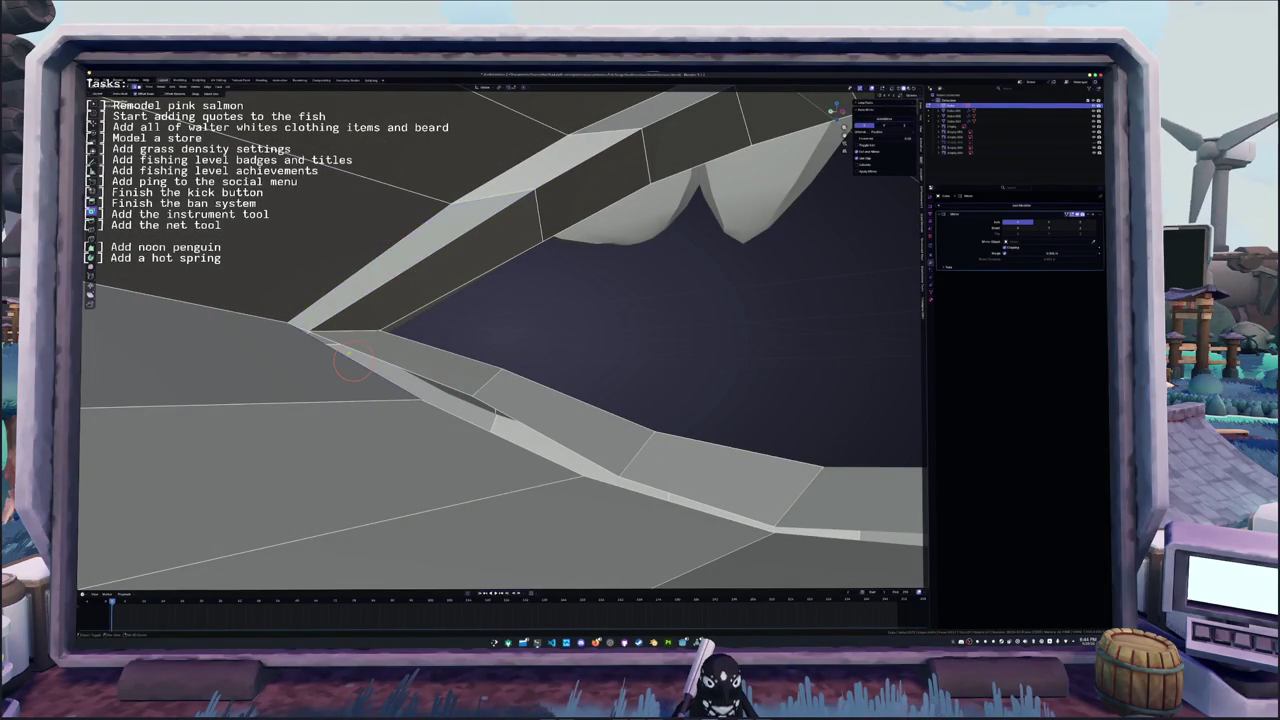
- Move the lower jaw plate's tip up to the upper plate and vertex-slide it into place
{"action": "left_click_drag", "start_coordinate": [352, 361], "coordinate": [370, 365]}
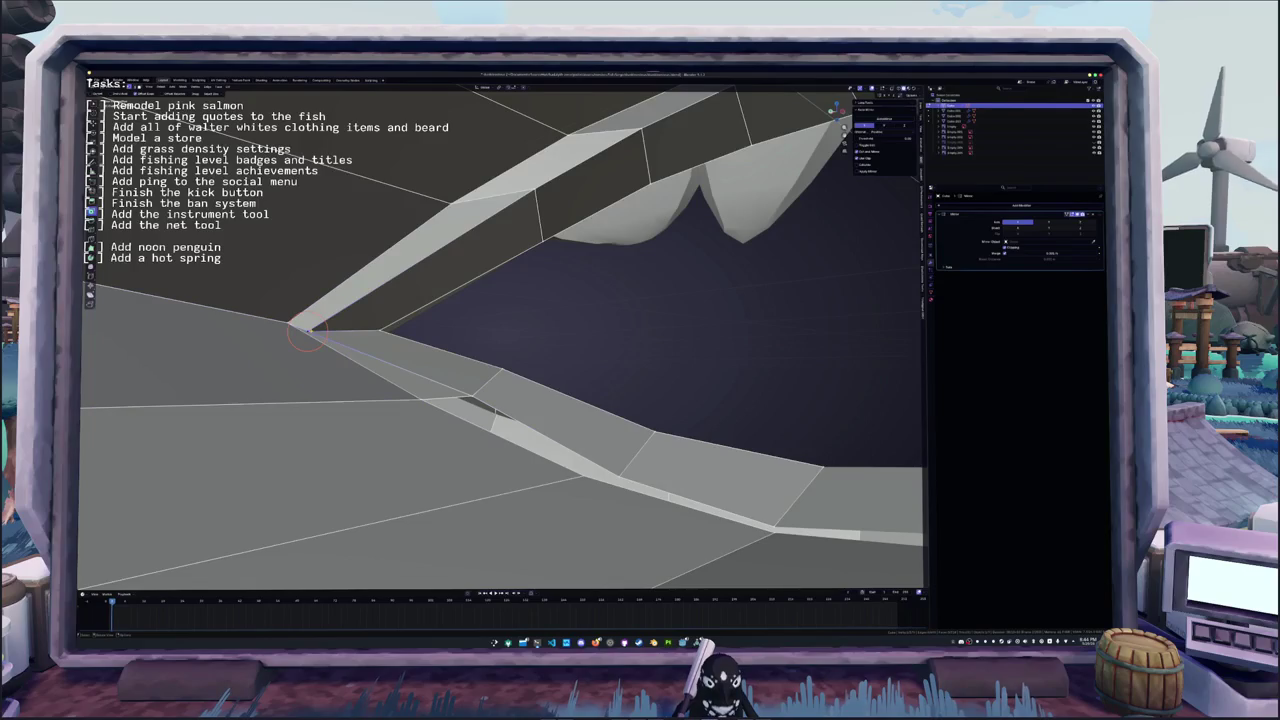
{"action": "key", "text": "g"}
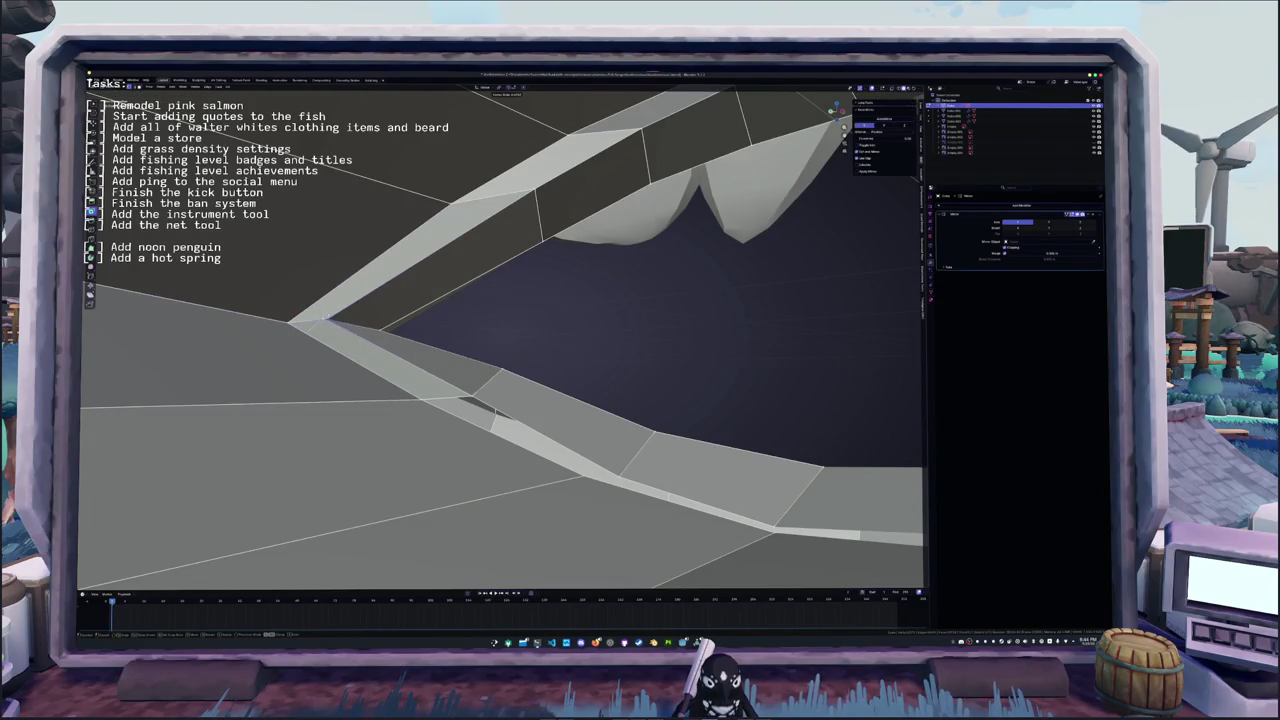
{"action": "left_click", "coordinate": [290, 322]}
{"action": "middle_click_drag", "start_coordinate": [290, 322], "coordinate": [400, 326]}
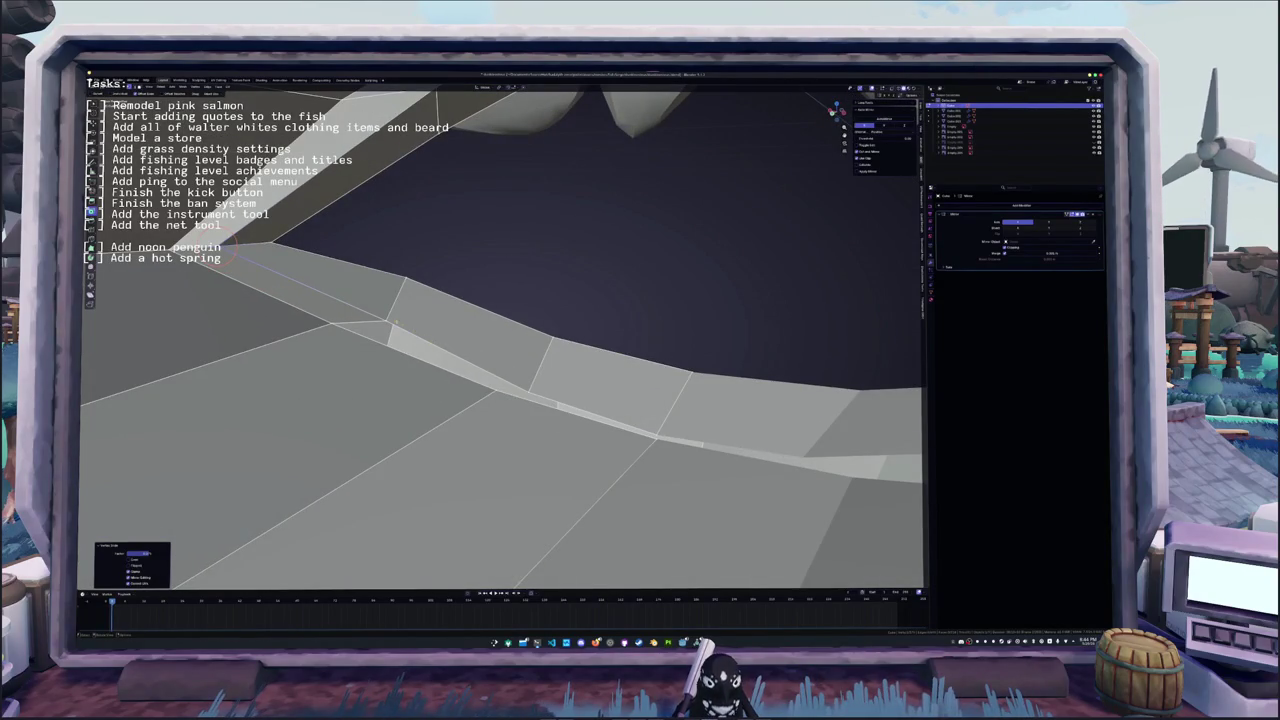
{"action": "key", "text": "shift+v"}
{"action": "left_click", "coordinate": [357, 312]}
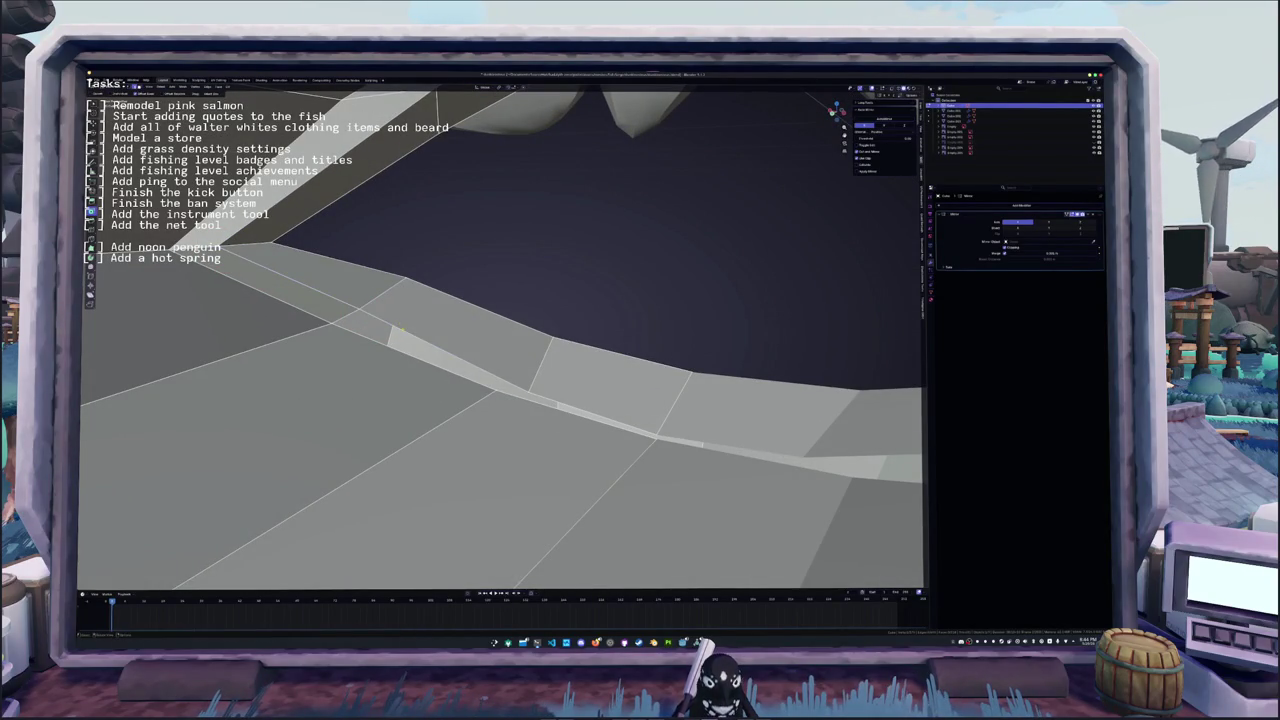
- Select the jaw seam edge loop and edge-slide it toward the lower left
{"action": "left_click", "coordinate": [401, 352]}
{"action": "middle_click_drag", "start_coordinate": [401, 352], "coordinate": [466, 373]}
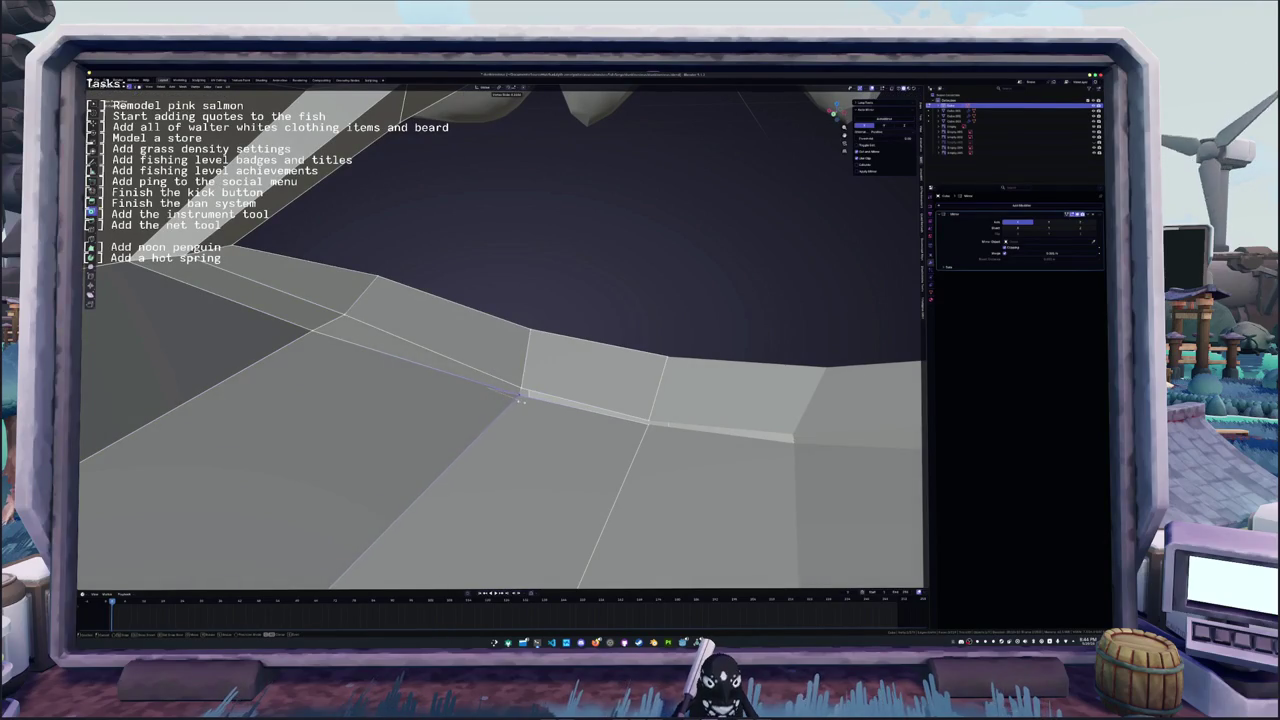
{"action": "left_click", "coordinate": [543, 403]}
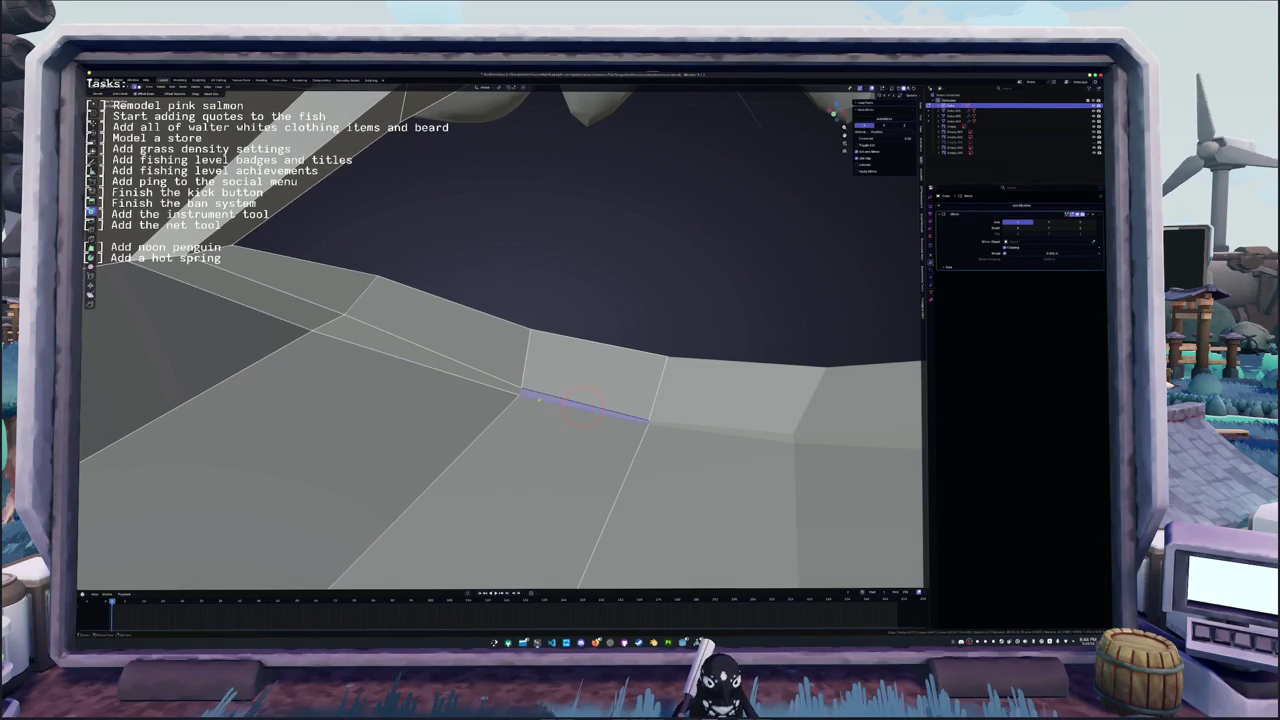
{"action": "left_click", "coordinate": [585, 408], "text": "alt"}
{"action": "key", "text": "g"}
{"action": "key", "text": "g"}
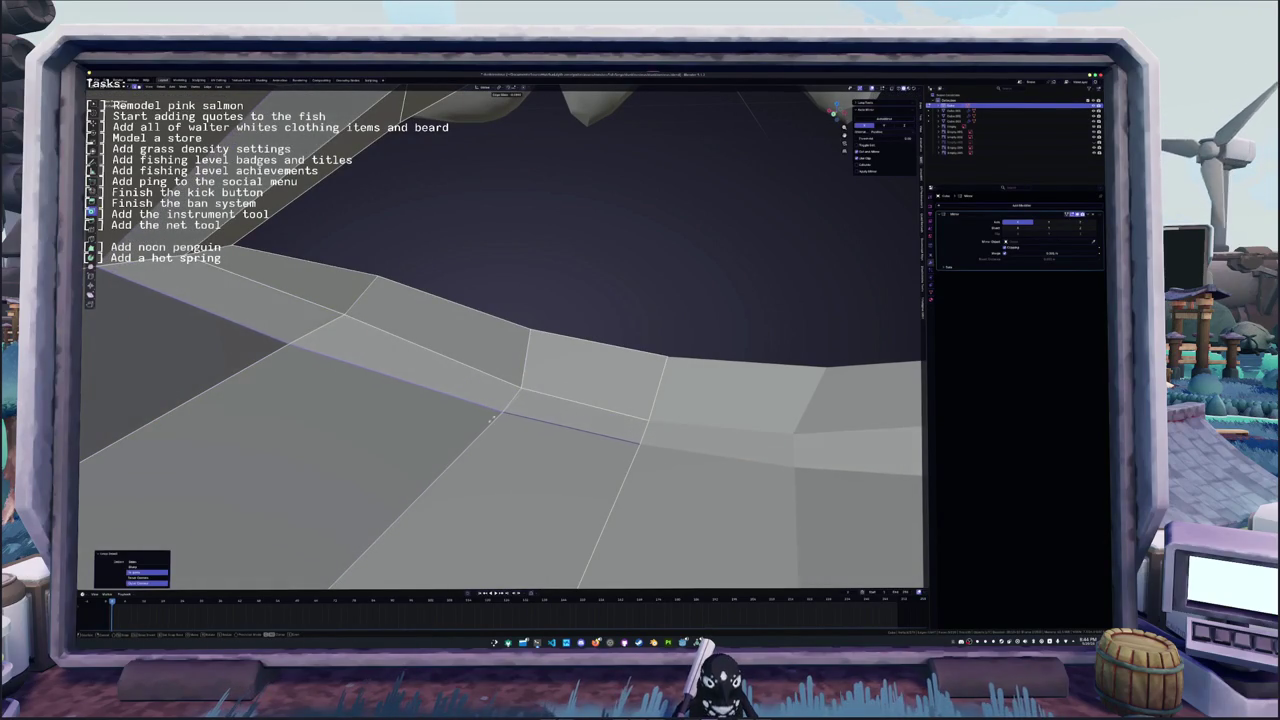
{"action": "left_click", "coordinate": [492, 419]}
{"action": "middle_click_drag", "start_coordinate": [443, 177], "coordinate": [568, 225]}
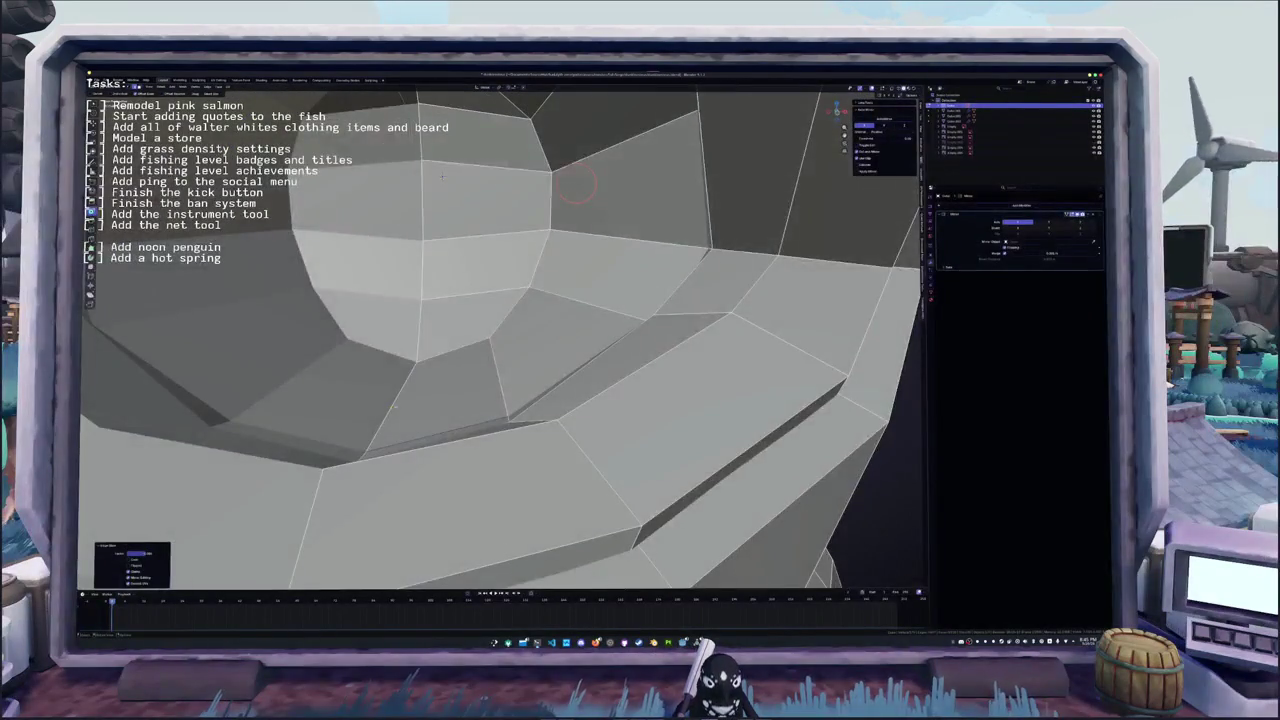
- Select the lower-jaw edge loop and toggle X-ray to compare the jaw plates with the references
{"action": "scroll", "coordinate": [568, 225], "scroll_direction": "down", "scroll_amount": 3}
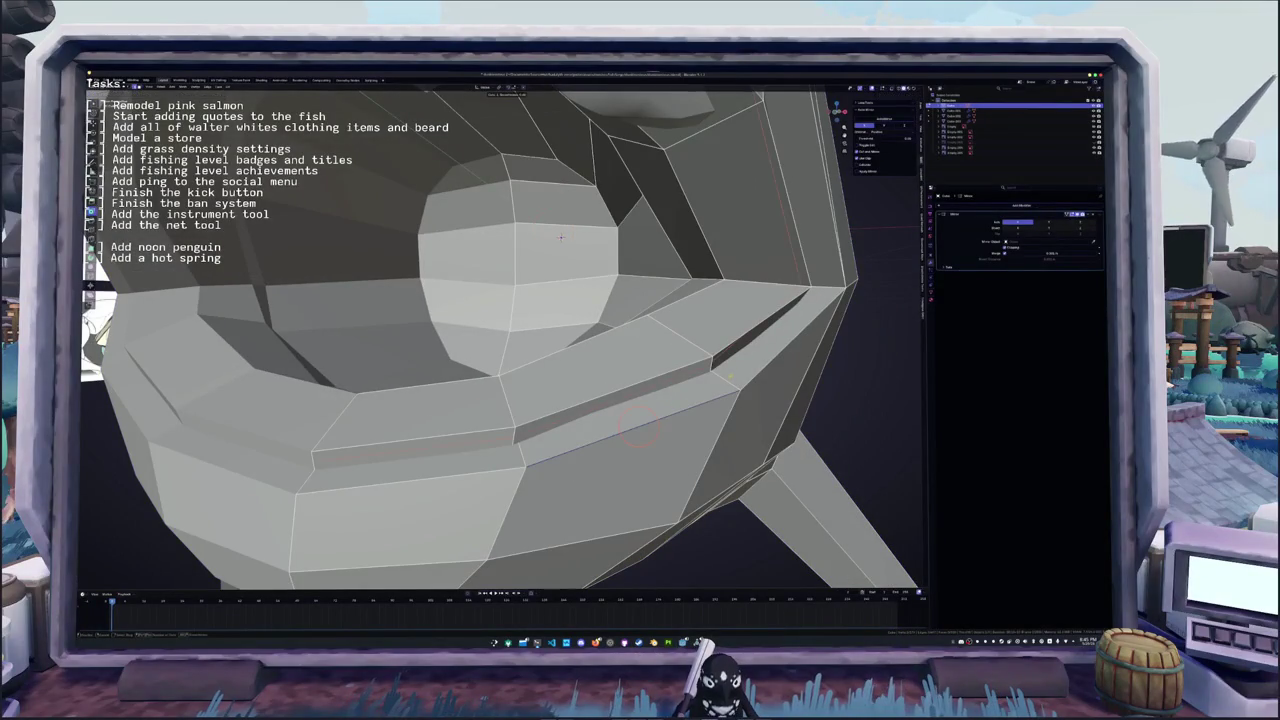
{"action": "left_click", "coordinate": [742, 378], "text": "alt"}
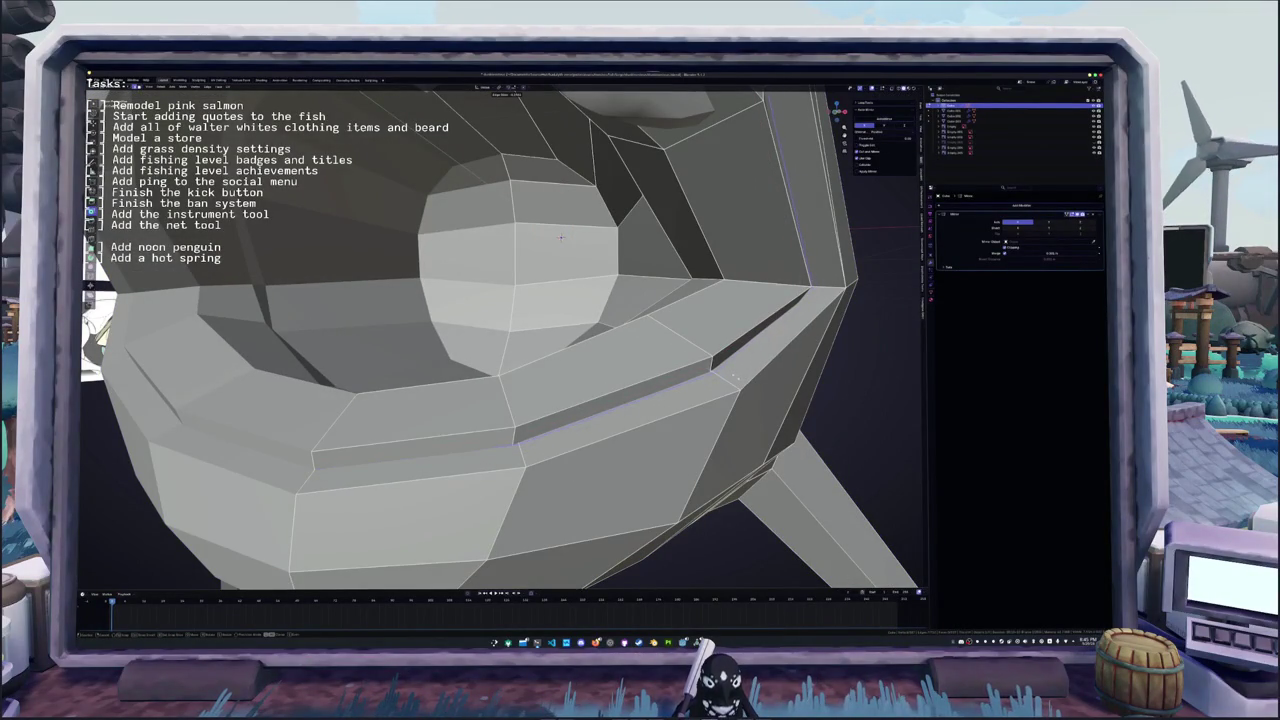
{"action": "middle_click_drag", "start_coordinate": [561, 236], "coordinate": [696, 274]}
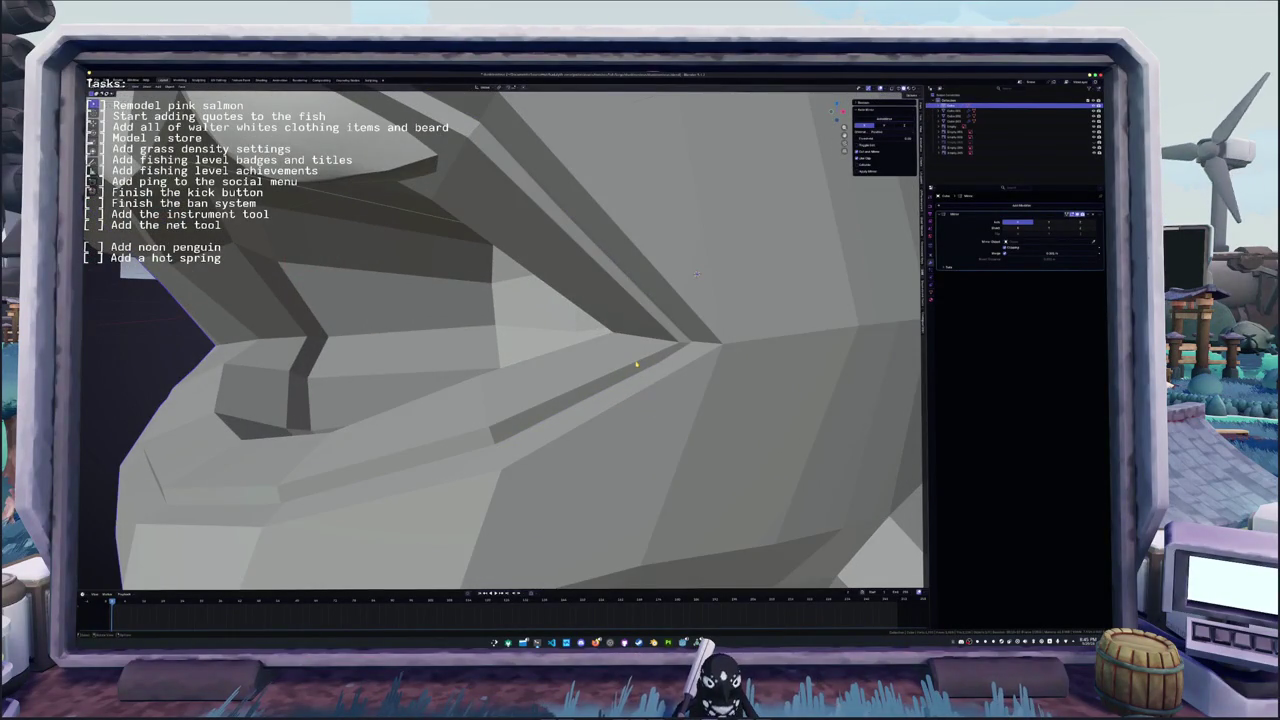
{"action": "key", "text": "Tab"}
{"action": "middle_click_drag", "start_coordinate": [696, 273], "coordinate": [735, 275]}
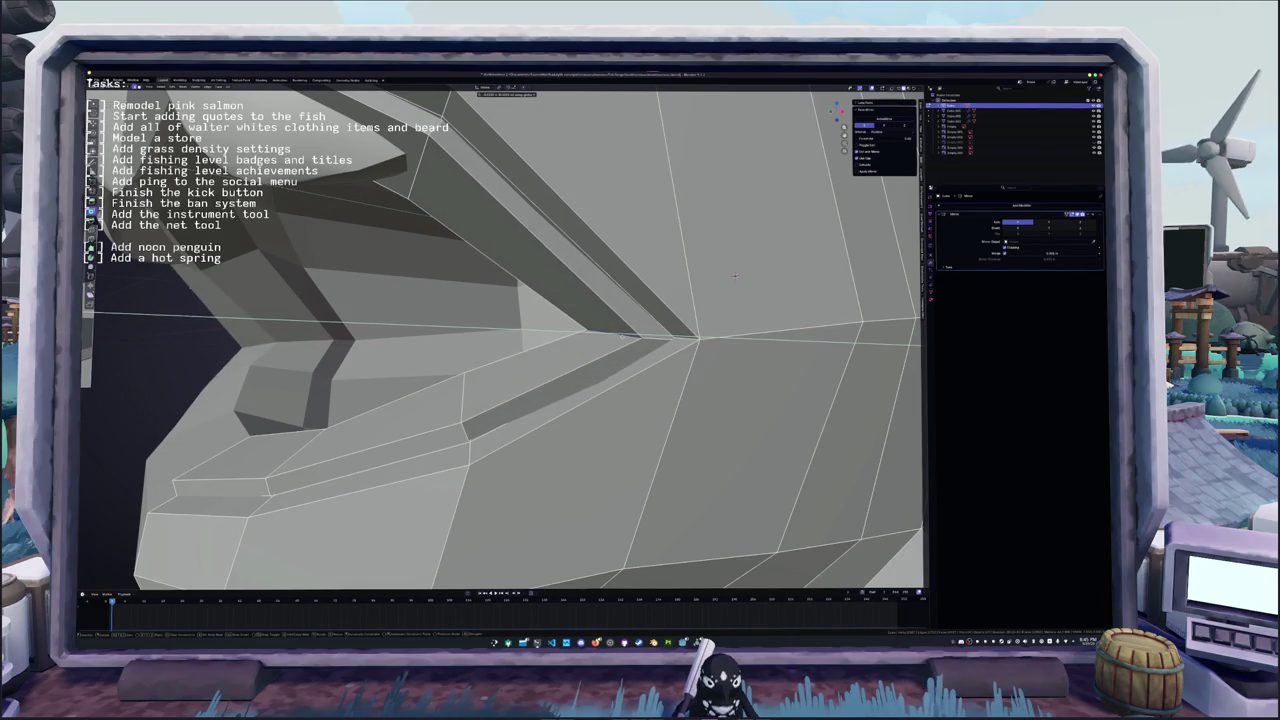
{"action": "key", "text": "alt+z"}
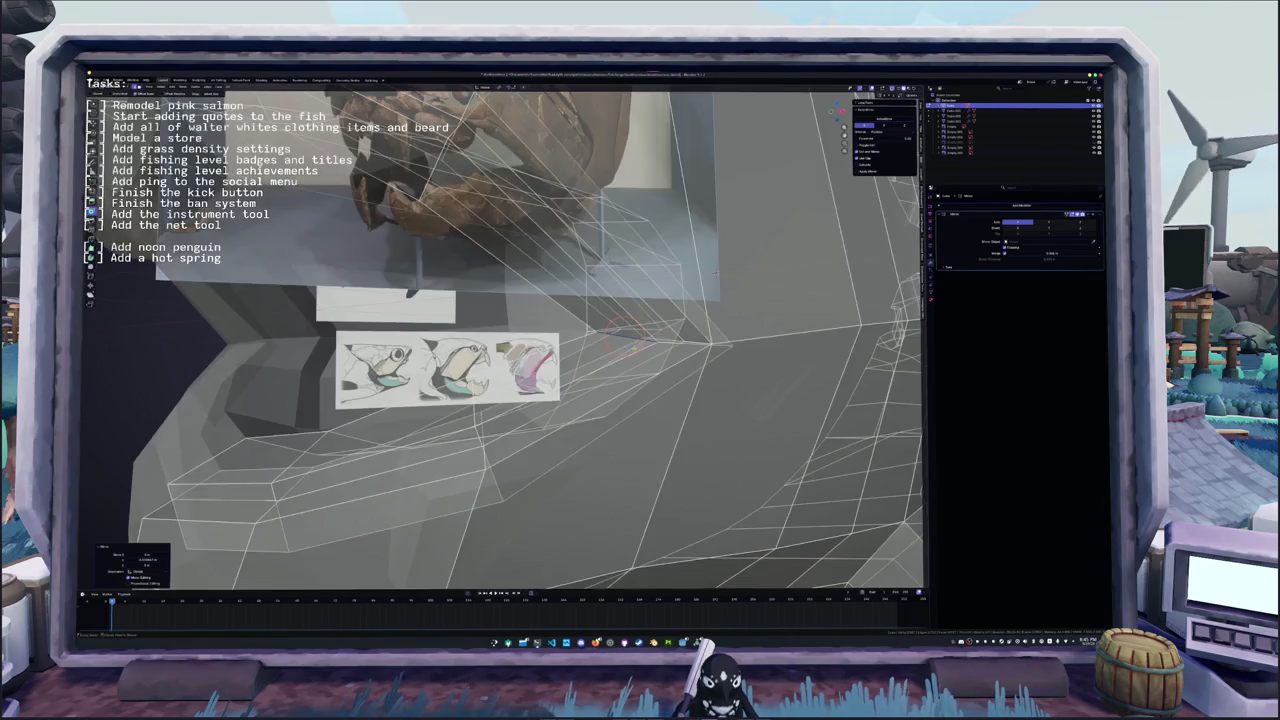
{"action": "key", "text": "alt+z"}
{"action": "mouse_move", "coordinate": [715, 272]}
{"action": "middle_mouse_down"}
{"action": "mouse_move", "coordinate": [737, 249]}
{"action": "mouse_move", "coordinate": [883, 246]}
{"action": "mouse_move", "coordinate": [623, 377]}
{"action": "middle_mouse_up"}
{"action": "key", "text": "alt+z"}
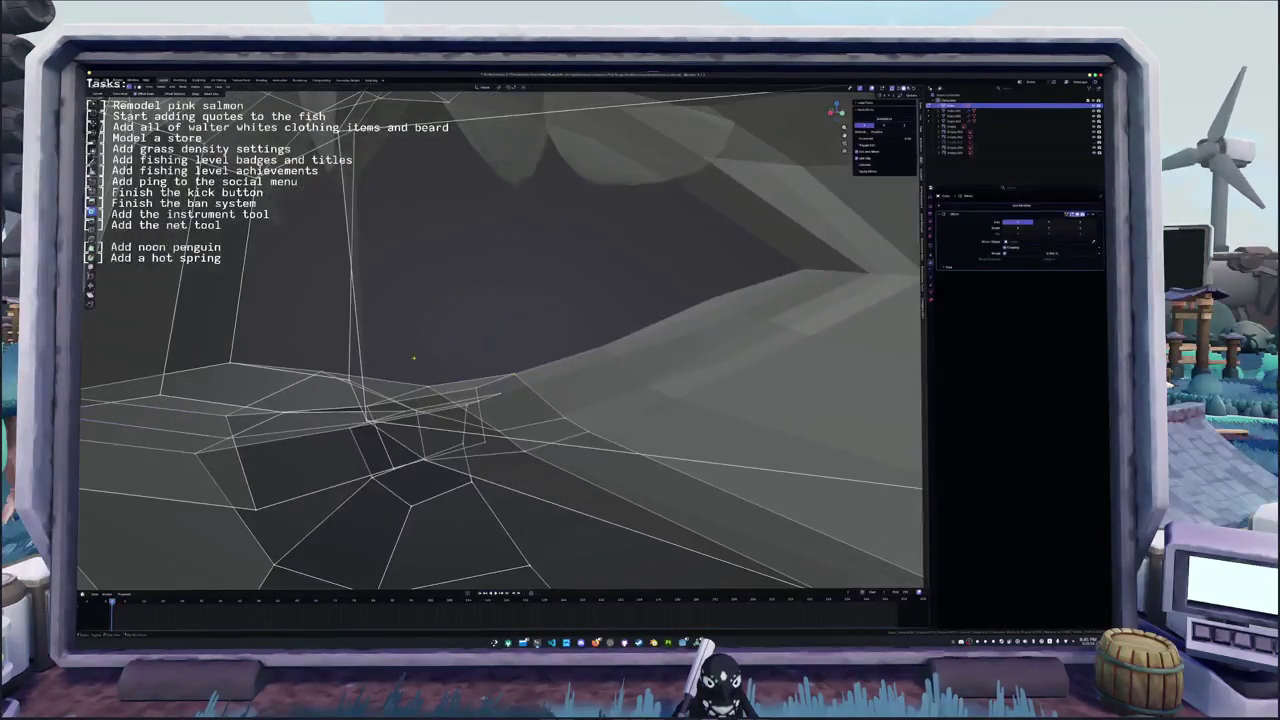
{"action": "key", "text": "alt+z"}
- In side view, box-select and hide the fish body and tail pieces, leaving the head
{"action": "scroll", "coordinate": [623, 377], "scroll_direction": "down", "scroll_amount": 6}
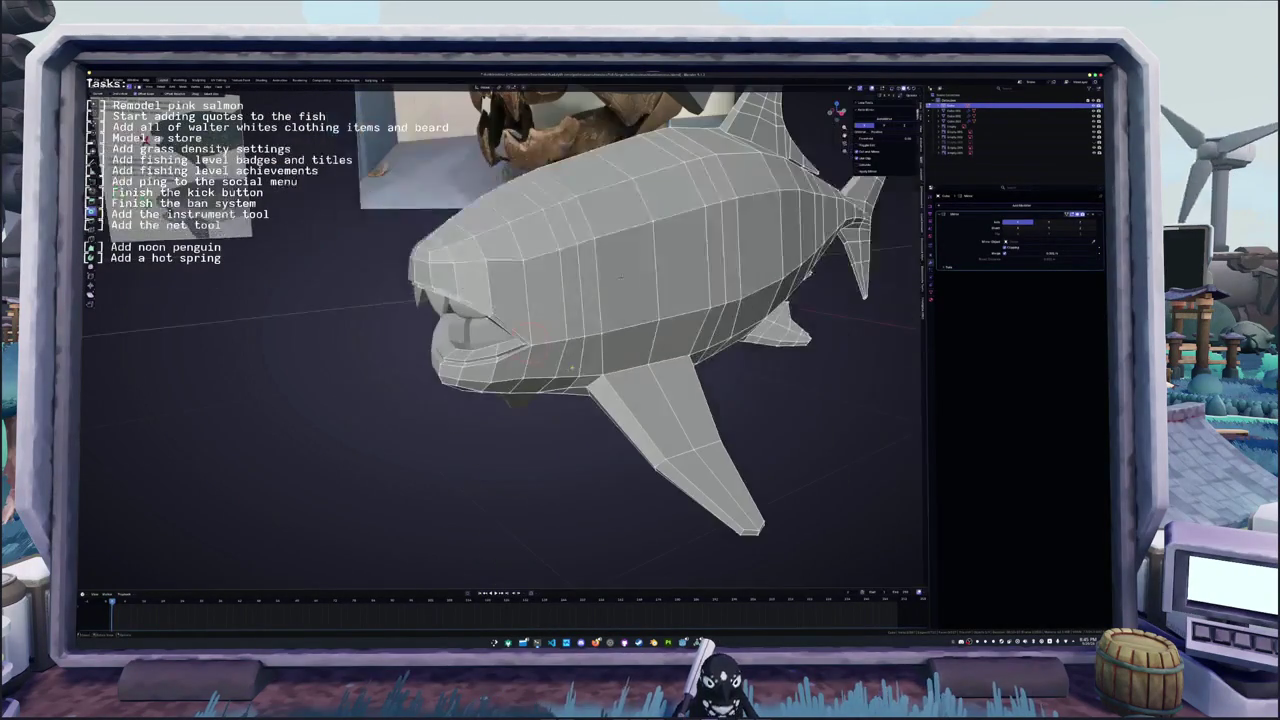
{"action": "key", "text": "KP_3"}
{"action": "scroll", "coordinate": [592, 322], "scroll_direction": "down", "scroll_amount": 3}
{"action": "mouse_move", "coordinate": [894, 475]}
{"action": "left_mouse_down"}
{"action": "mouse_move", "coordinate": [544, 416]}
{"action": "mouse_move", "coordinate": [522, 190]}
{"action": "left_mouse_up"}
{"action": "scroll", "coordinate": [600, 330], "scroll_direction": "down", "scroll_amount": 1}
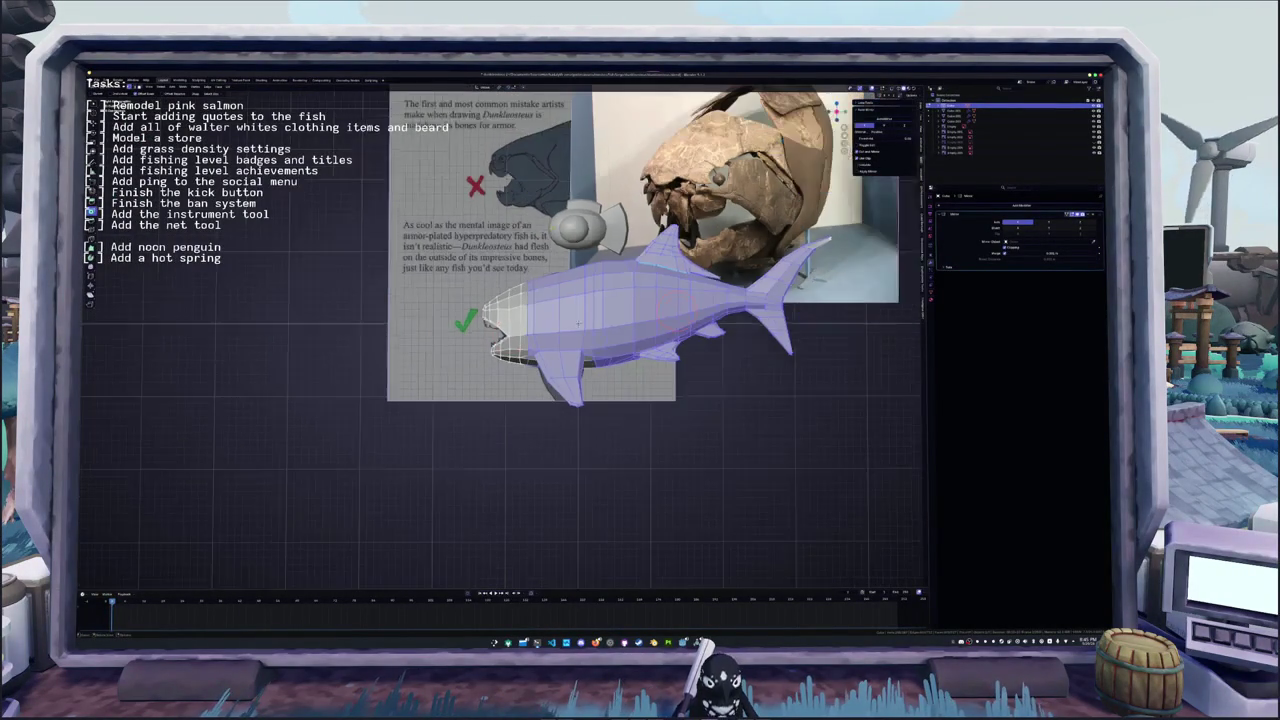
{"action": "key", "text": "h"}
{"action": "left_click_drag", "start_coordinate": [650, 349], "coordinate": [725, 412]}
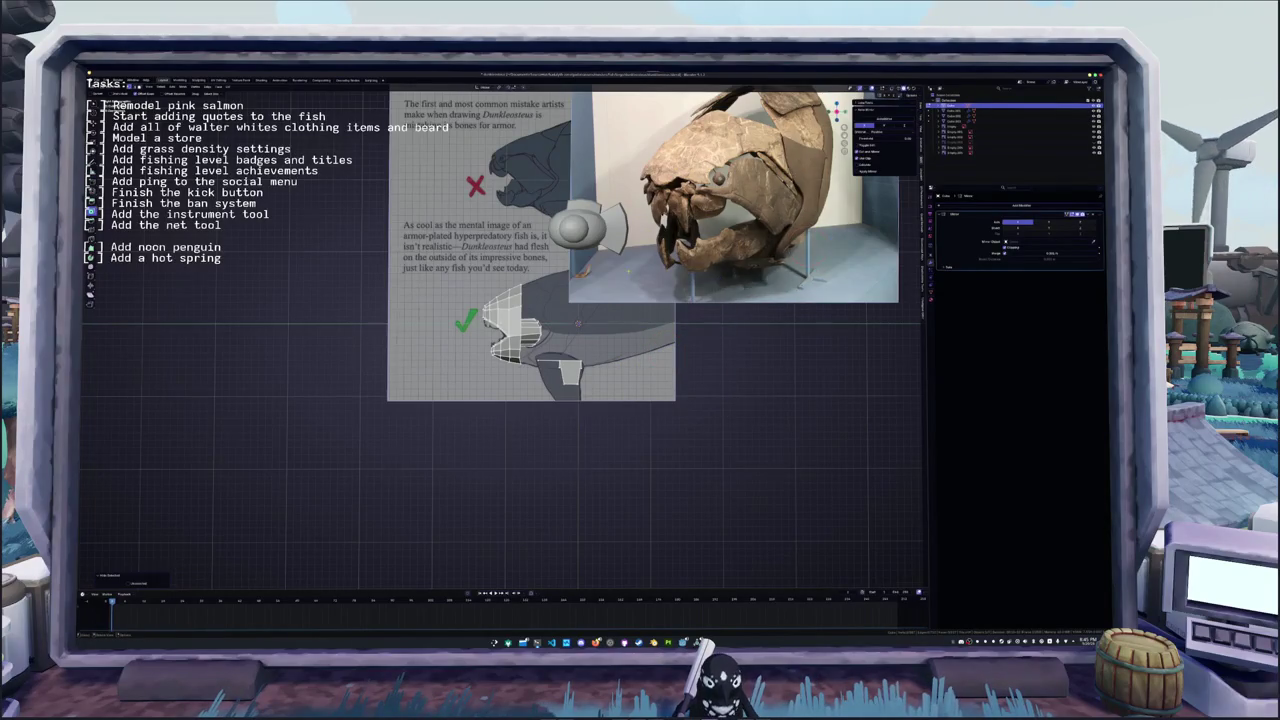
{"action": "scroll", "coordinate": [508, 332], "scroll_direction": "up", "scroll_amount": 2}
{"action": "scroll", "coordinate": [521, 344], "scroll_direction": "up", "scroll_amount": 3}
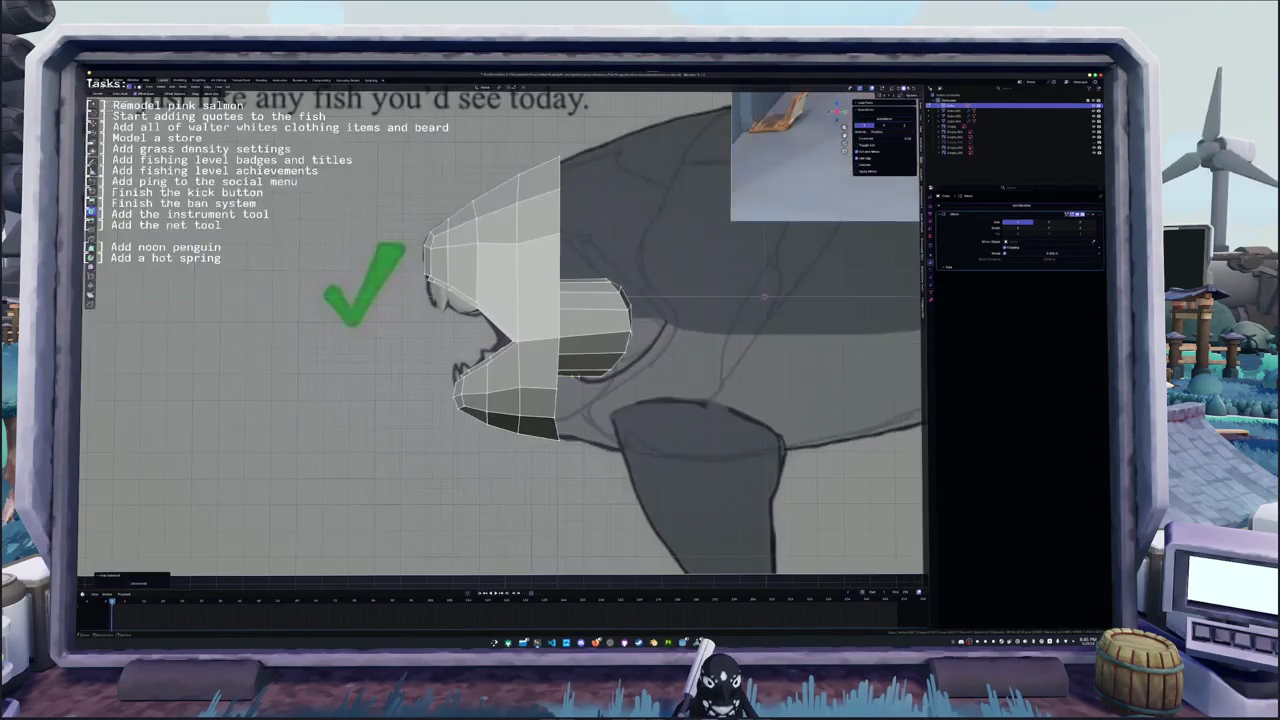
{"action": "mouse_move", "coordinate": [764, 296]}
{"action": "middle_mouse_down"}
{"action": "mouse_move", "coordinate": [786, 315]}
{"action": "mouse_move", "coordinate": [841, 258]}
{"action": "mouse_move", "coordinate": [835, 290]}
{"action": "middle_mouse_up"}
{"action": "scroll", "coordinate": [786, 315], "scroll_direction": "up", "scroll_amount": 5}
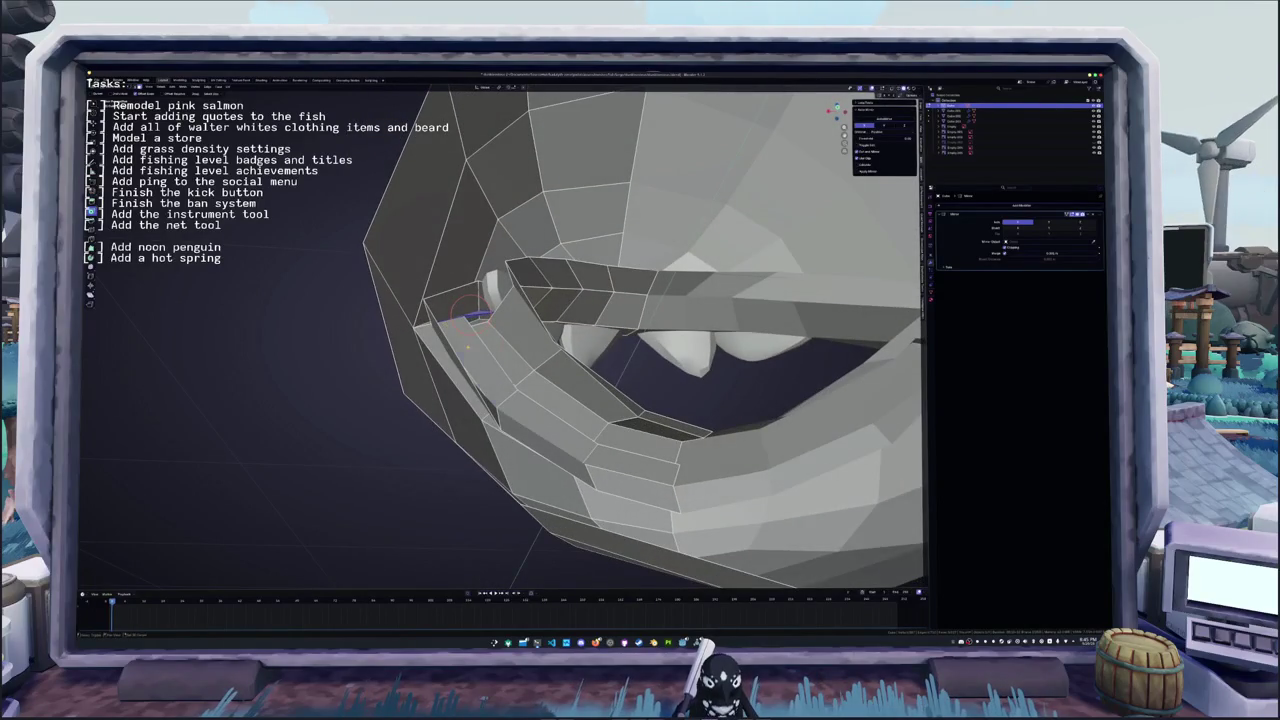
- Extend the selection along the lower lip while framing the mouth
{"action": "mouse_move", "coordinate": [470, 312]}
{"action": "middle_mouse_down"}
{"action": "mouse_move", "coordinate": [500, 330]}
{"action": "mouse_move", "coordinate": [494, 346]}
{"action": "mouse_move", "coordinate": [683, 274]}
{"action": "mouse_move", "coordinate": [681, 293]}
{"action": "mouse_move", "coordinate": [680, 250]}
{"action": "middle_mouse_up"}
{"action": "left_click", "coordinate": [543, 391], "text": "ctrl"}
{"action": "scroll", "coordinate": [515, 338], "scroll_direction": "down", "scroll_amount": 2}
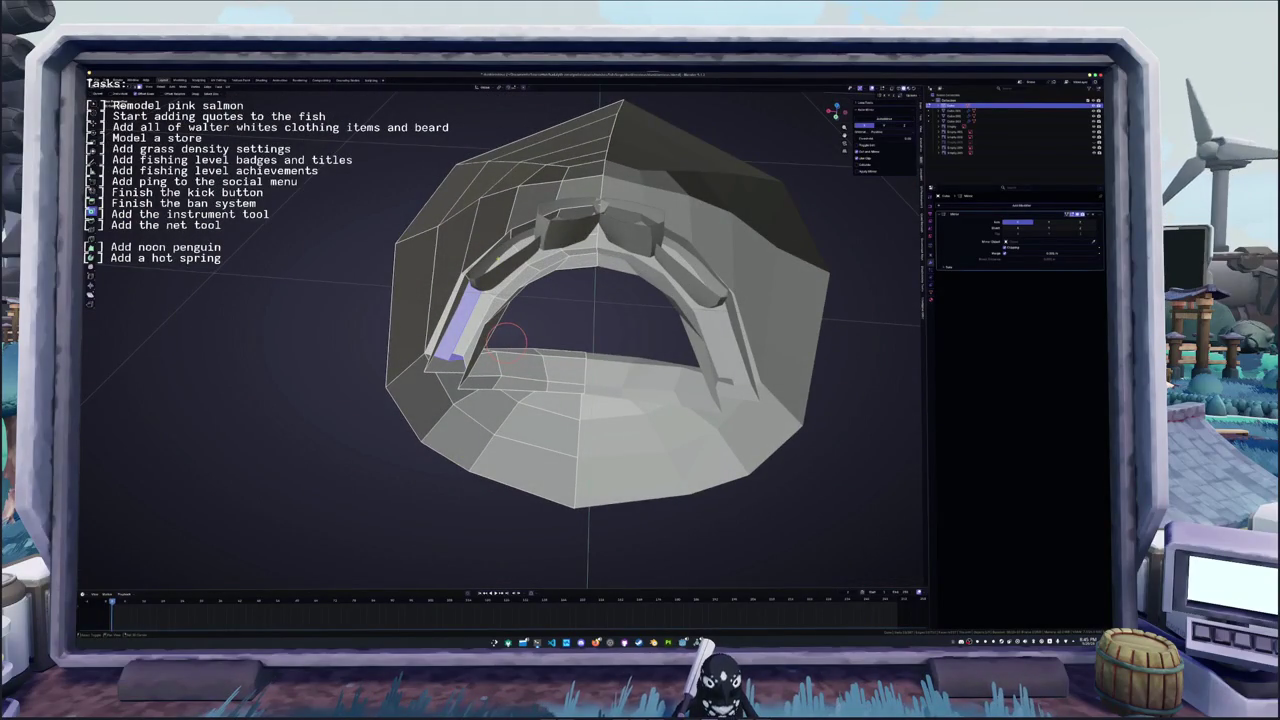
{"action": "middle_click_drag", "start_coordinate": [507, 338], "coordinate": [489, 375]}
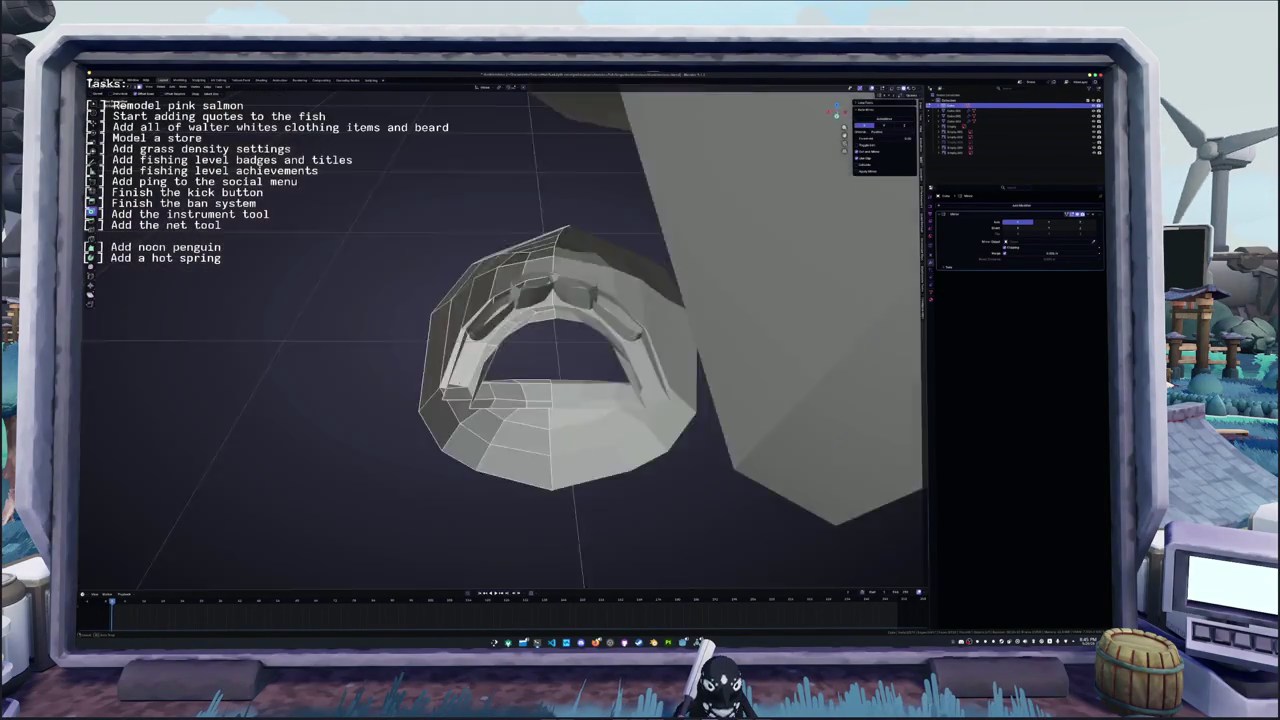
{"action": "middle_click_drag", "start_coordinate": [536, 311], "coordinate": [474, 370]}
{"action": "scroll", "coordinate": [520, 330], "scroll_direction": "up", "scroll_amount": 3}
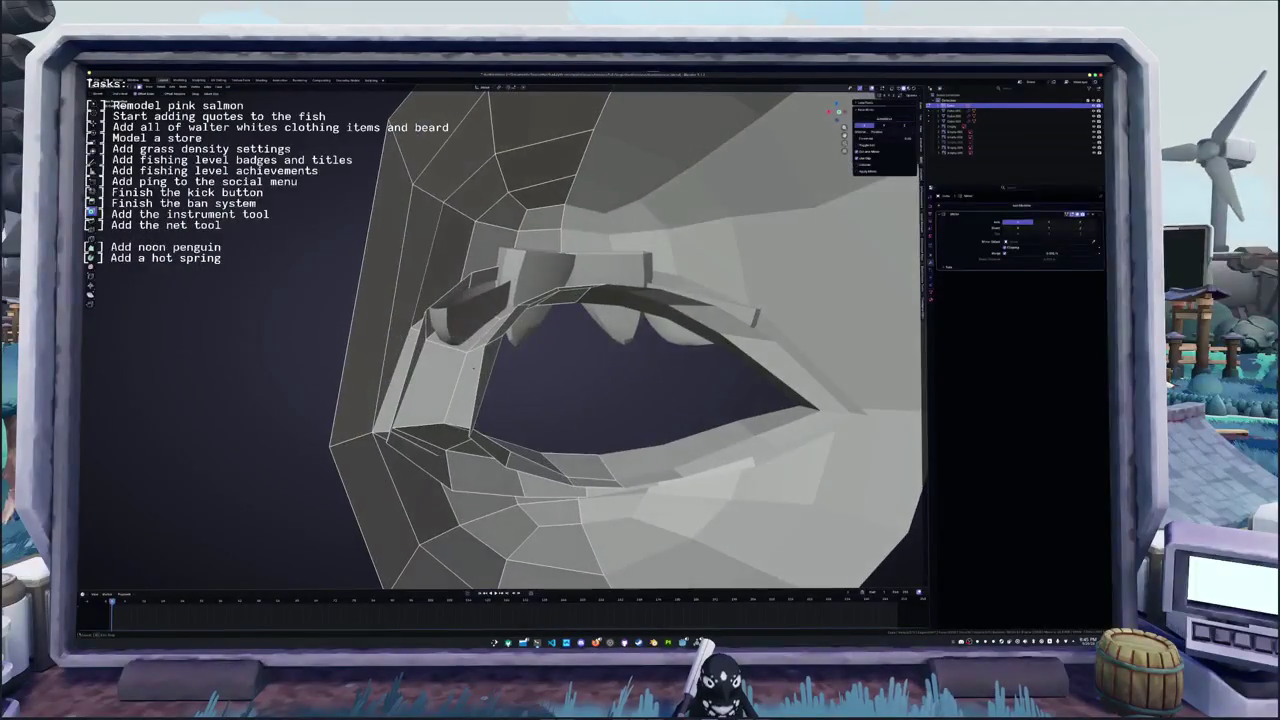
- Edge-slide the lip edge loop from front view, then check it in X-ray
{"action": "left_click", "coordinate": [422, 322], "text": "alt"}
{"action": "key", "text": "KP_1"}
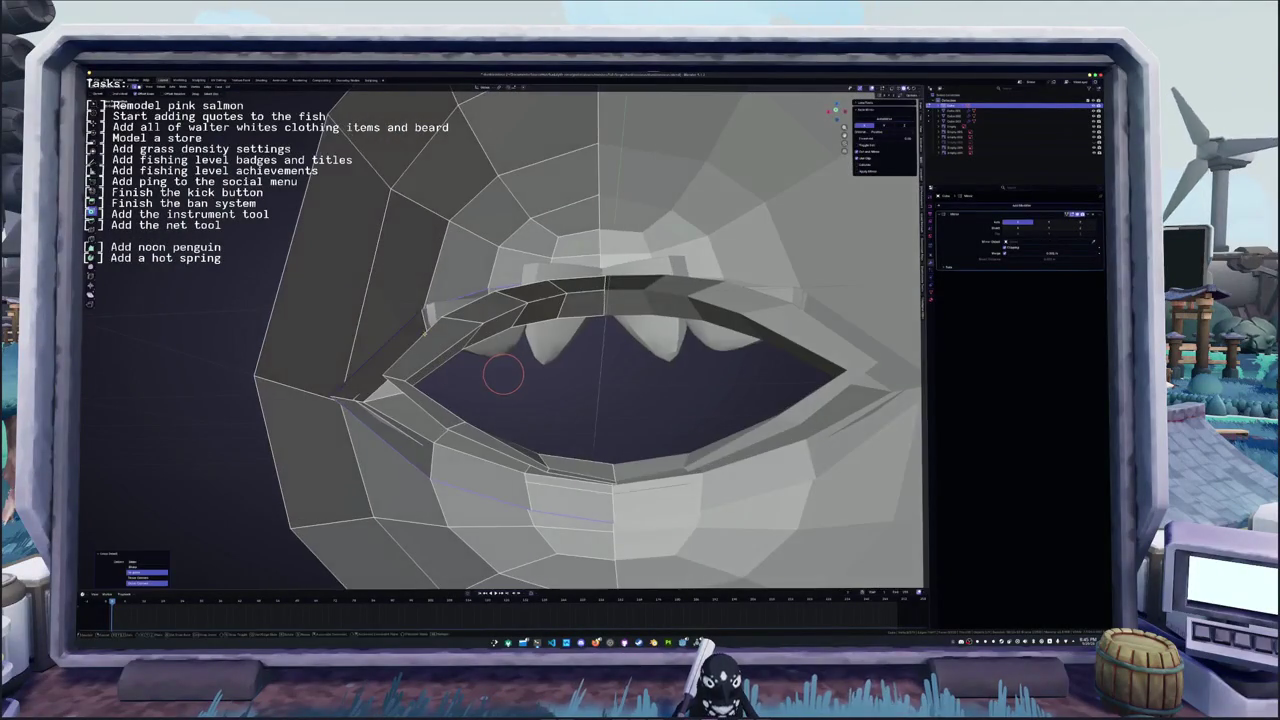
{"action": "key", "text": "g"}
{"action": "key", "text": "g"}
{"action": "left_click", "coordinate": [504, 378]}
{"action": "mouse_move", "coordinate": [504, 378]}
{"action": "middle_mouse_down"}
{"action": "mouse_move", "coordinate": [660, 370]}
{"action": "mouse_move", "coordinate": [600, 390]}
{"action": "mouse_move", "coordinate": [782, 420]}
{"action": "middle_mouse_up"}
{"action": "scroll", "coordinate": [600, 390], "scroll_direction": "up", "scroll_amount": 5}
{"action": "key", "text": "alt+z"}
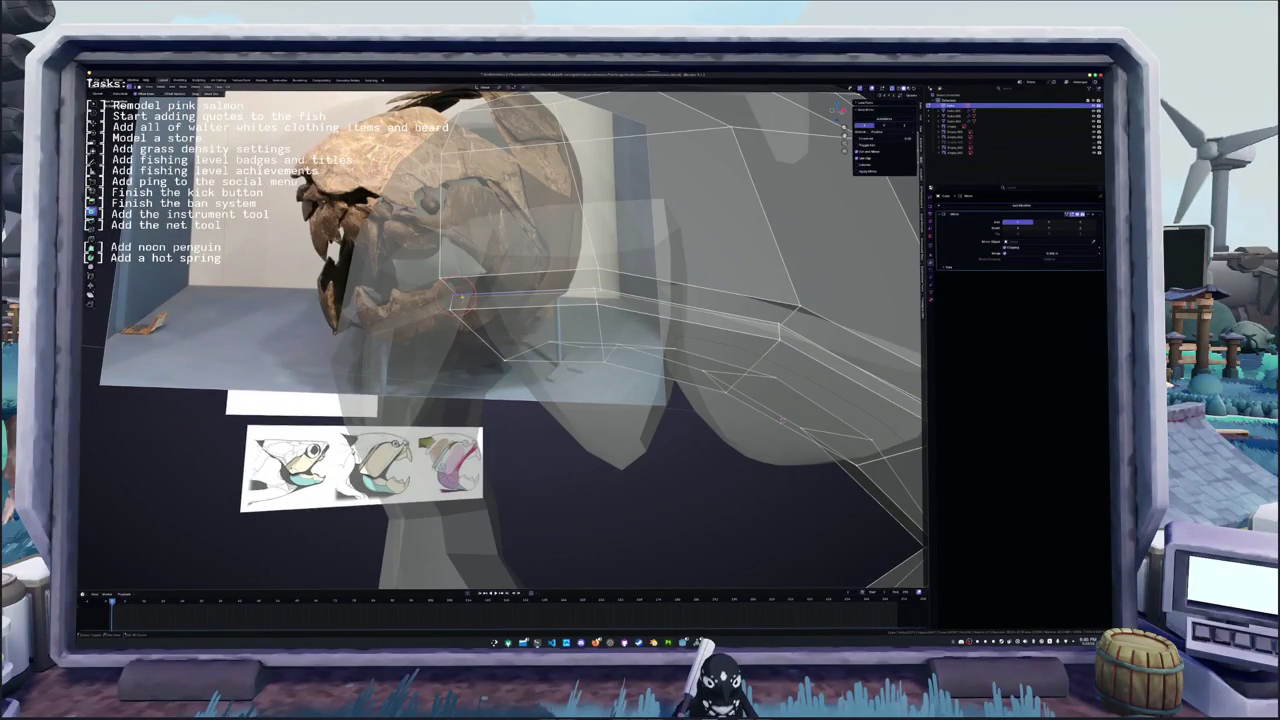
- Merge the first stray lip vertex pairs at center
{"action": "left_click", "coordinate": [463, 297]}
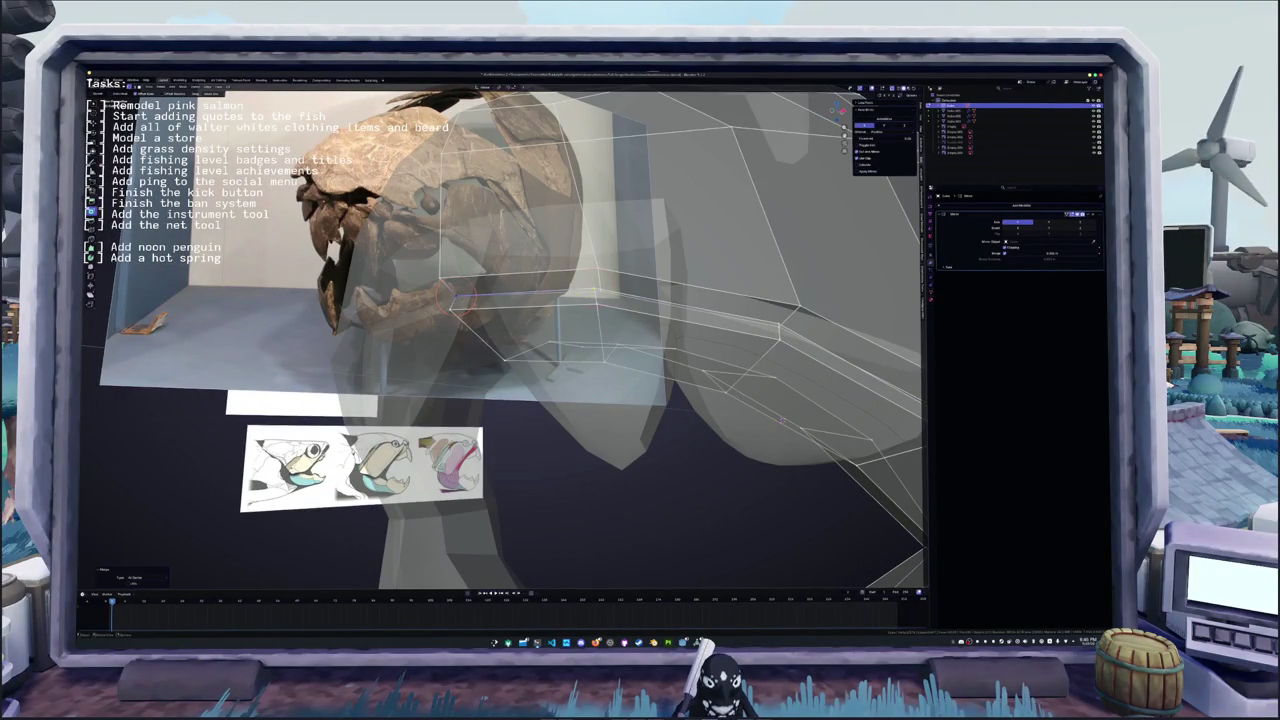
{"action": "key", "text": "m"}
{"action": "left_click", "coordinate": [592, 292]}
{"action": "mouse_move", "coordinate": [592, 292]}
{"action": "middle_mouse_down"}
{"action": "mouse_move", "coordinate": [660, 320]}
{"action": "mouse_move", "coordinate": [582, 306]}
{"action": "middle_mouse_up"}
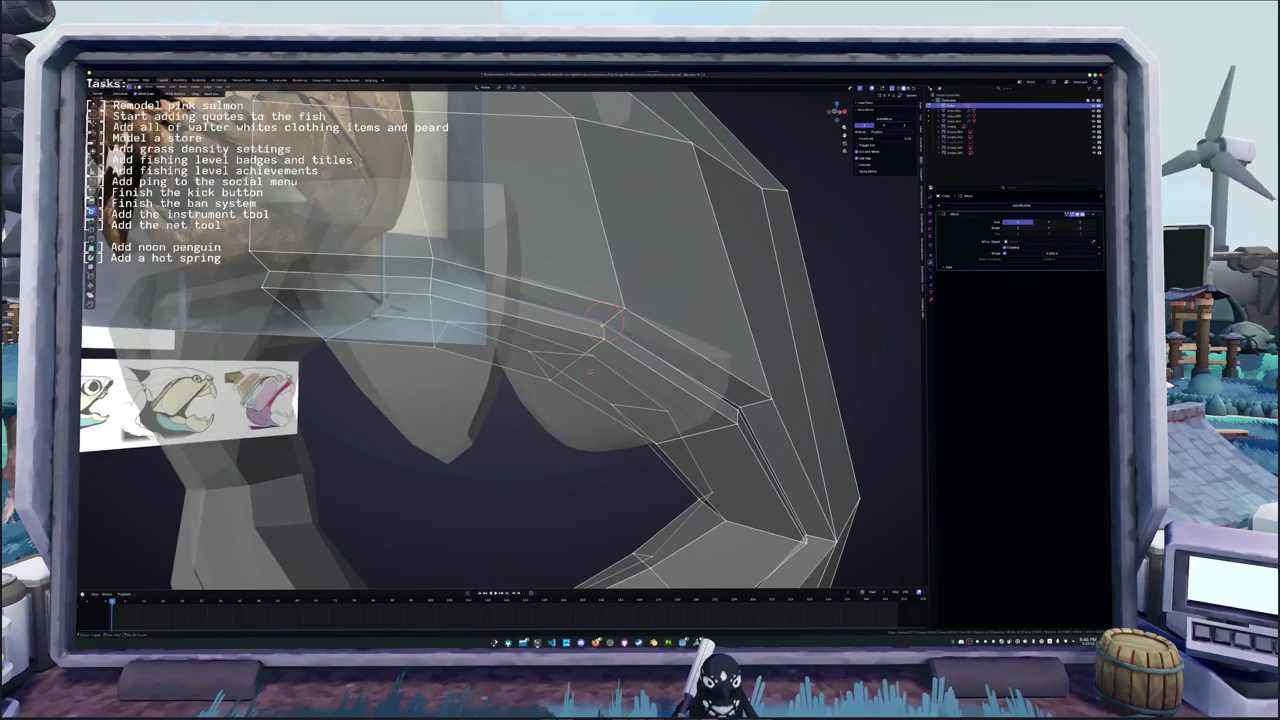
{"action": "middle_click_drag", "start_coordinate": [600, 325], "coordinate": [566, 352]}
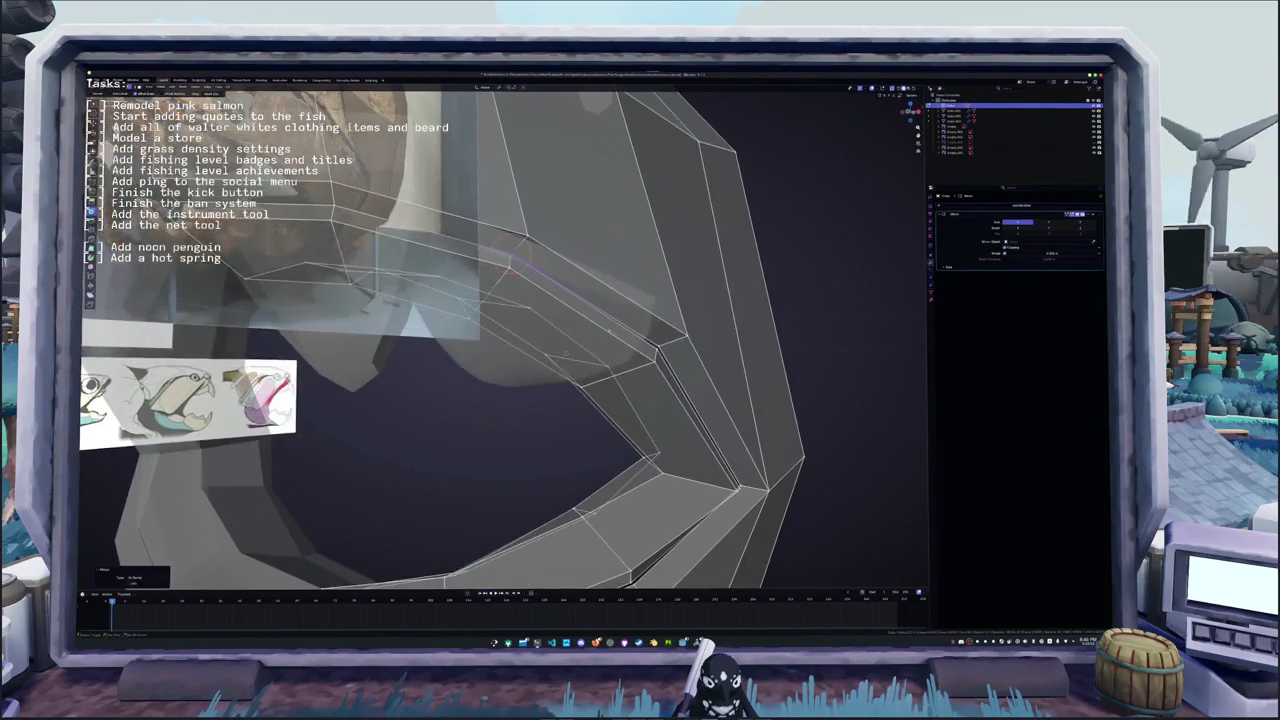
{"action": "left_click", "coordinate": [660, 345]}
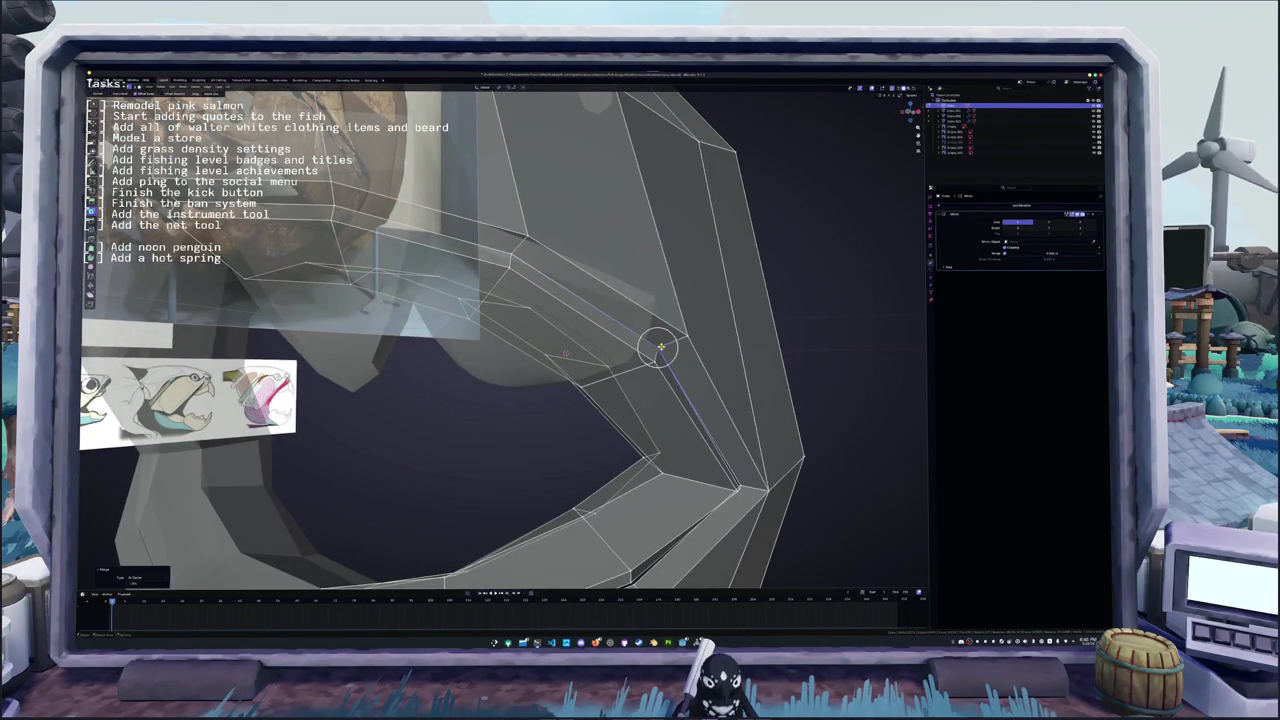
{"action": "middle_click_drag", "start_coordinate": [654, 343], "coordinate": [700, 390]}
- Merge the remaining loose lip vertex pairs at center to close the rim
{"action": "key", "text": "m"}
{"action": "left_click", "coordinate": [700, 400]}
{"action": "middle_click_drag", "start_coordinate": [700, 400], "coordinate": [740, 345]}
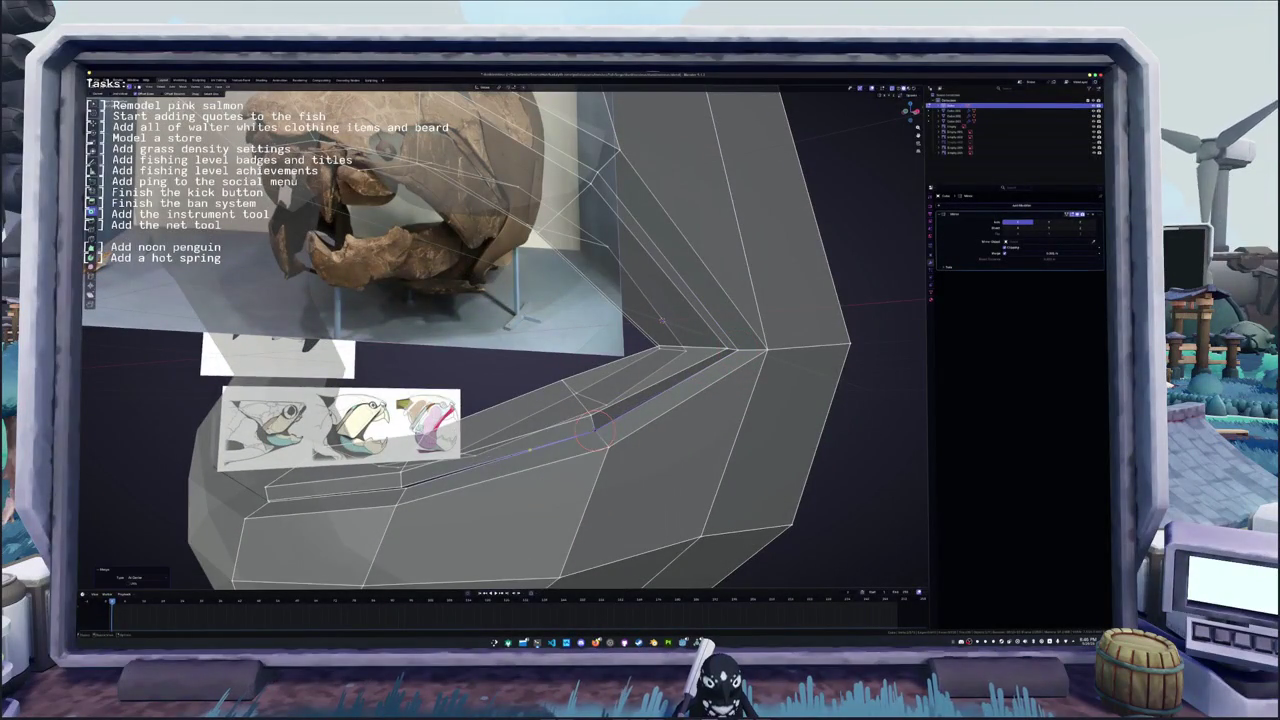
{"action": "middle_click_drag", "start_coordinate": [592, 430], "coordinate": [780, 350]}
{"action": "key", "text": "m"}
{"action": "left_click", "coordinate": [581, 420]}
{"action": "middle_click_drag", "start_coordinate": [581, 420], "coordinate": [648, 401]}
{"action": "key", "text": "m"}
{"action": "left_click", "coordinate": [492, 424]}
{"action": "middle_click_drag", "start_coordinate": [492, 424], "coordinate": [584, 398]}
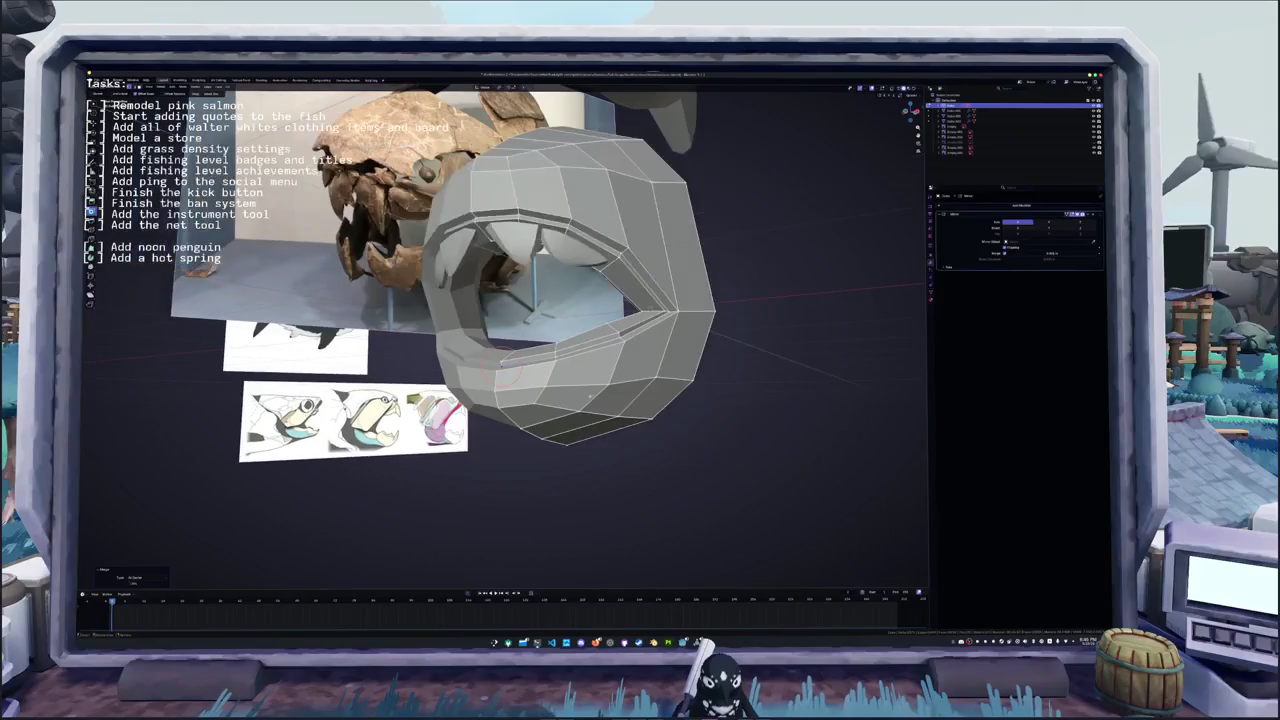
- Select the lip edge loop, leave Edit Mode and bring the whole fish back into view
{"action": "key", "text": "slash"}
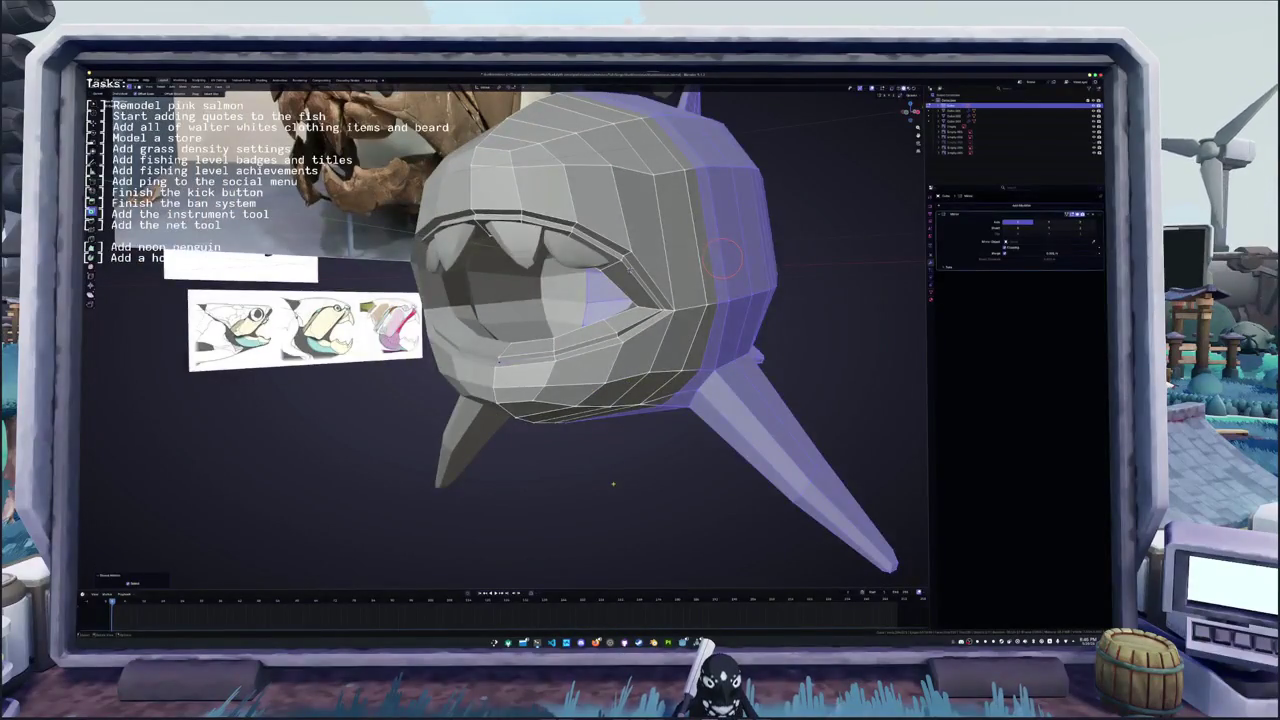
{"action": "middle_click_drag", "start_coordinate": [725, 258], "coordinate": [700, 300]}
{"action": "scroll", "coordinate": [700, 300], "scroll_direction": "up", "scroll_amount": 4}
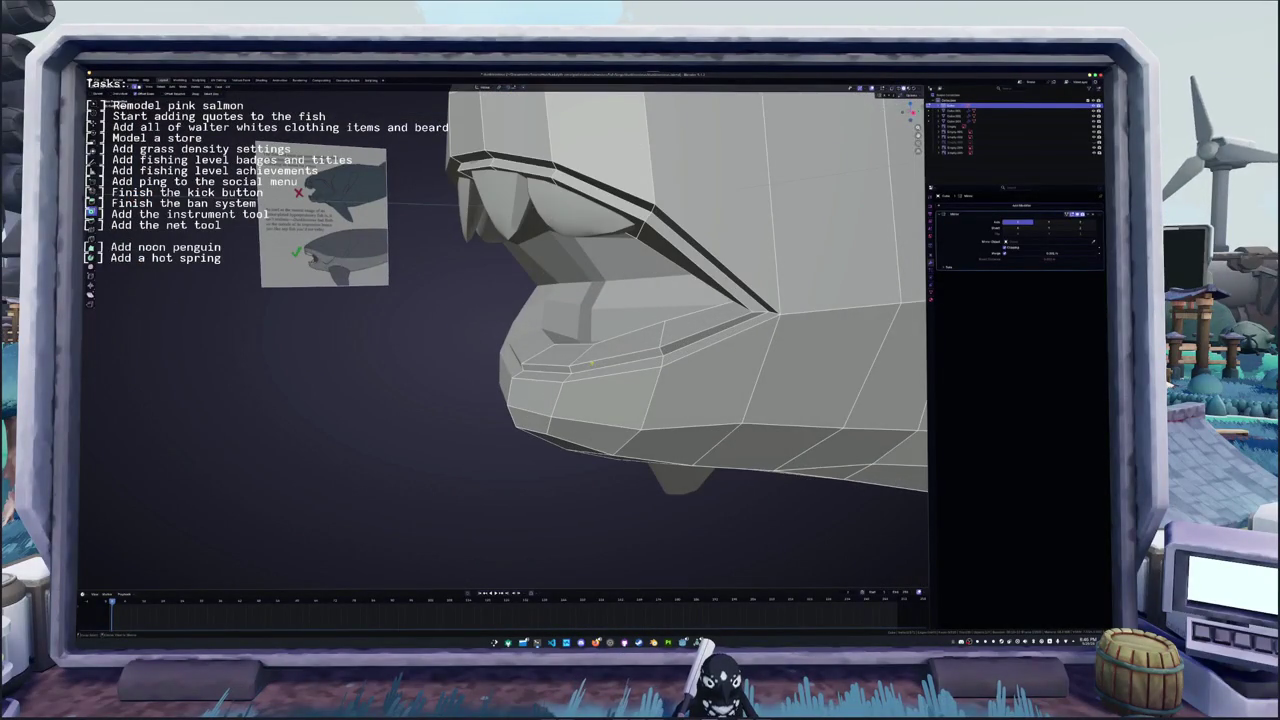
{"action": "left_click", "coordinate": [591, 364], "text": "alt"}
{"action": "middle_click_drag", "start_coordinate": [591, 364], "coordinate": [586, 367]}
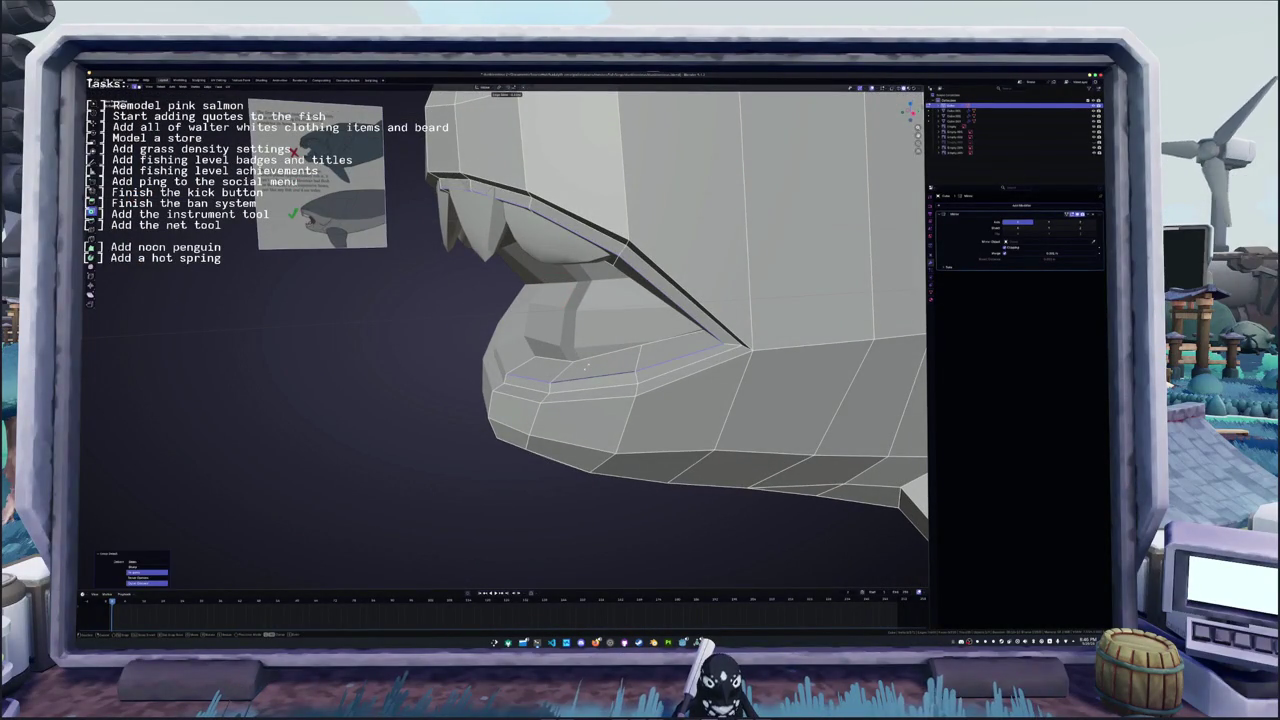
{"action": "key", "text": "Tab"}
{"action": "key", "text": "slash"}
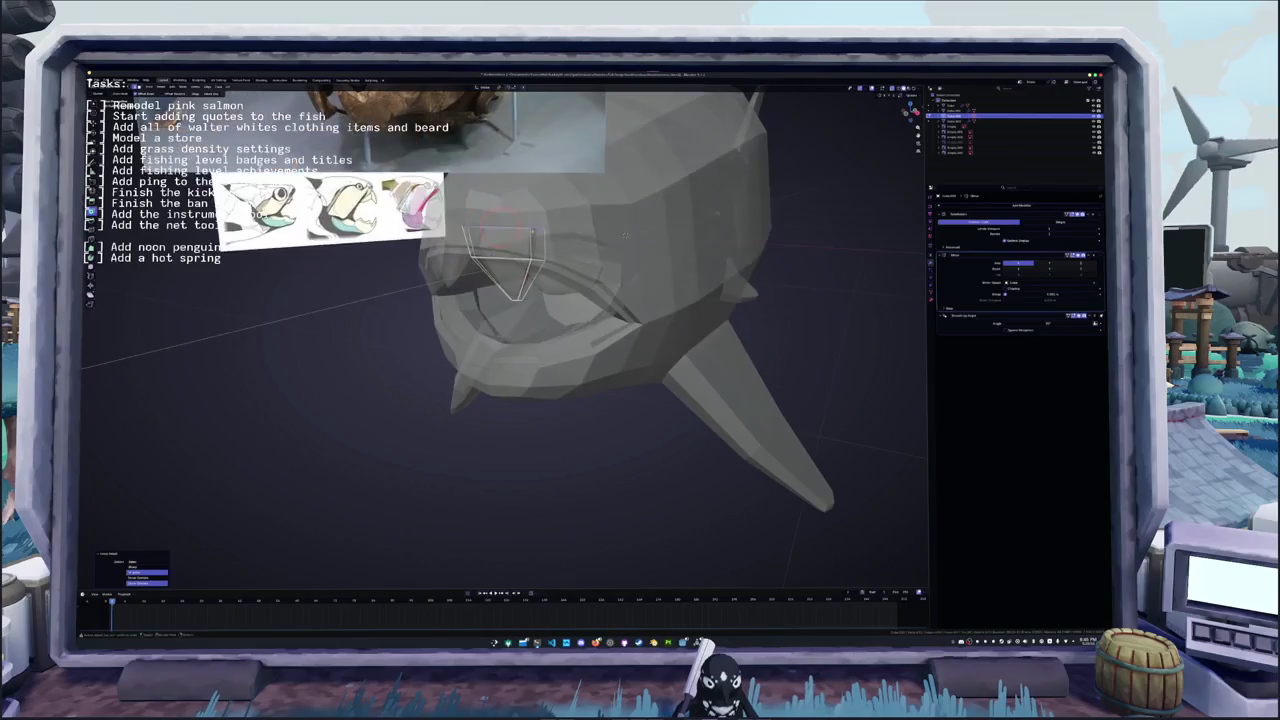
- Reshape the triangle tooth, then duplicate it along the X axis to form a row along the jaw
{"action": "key", "text": "Tab"}
{"action": "key", "text": "a"}
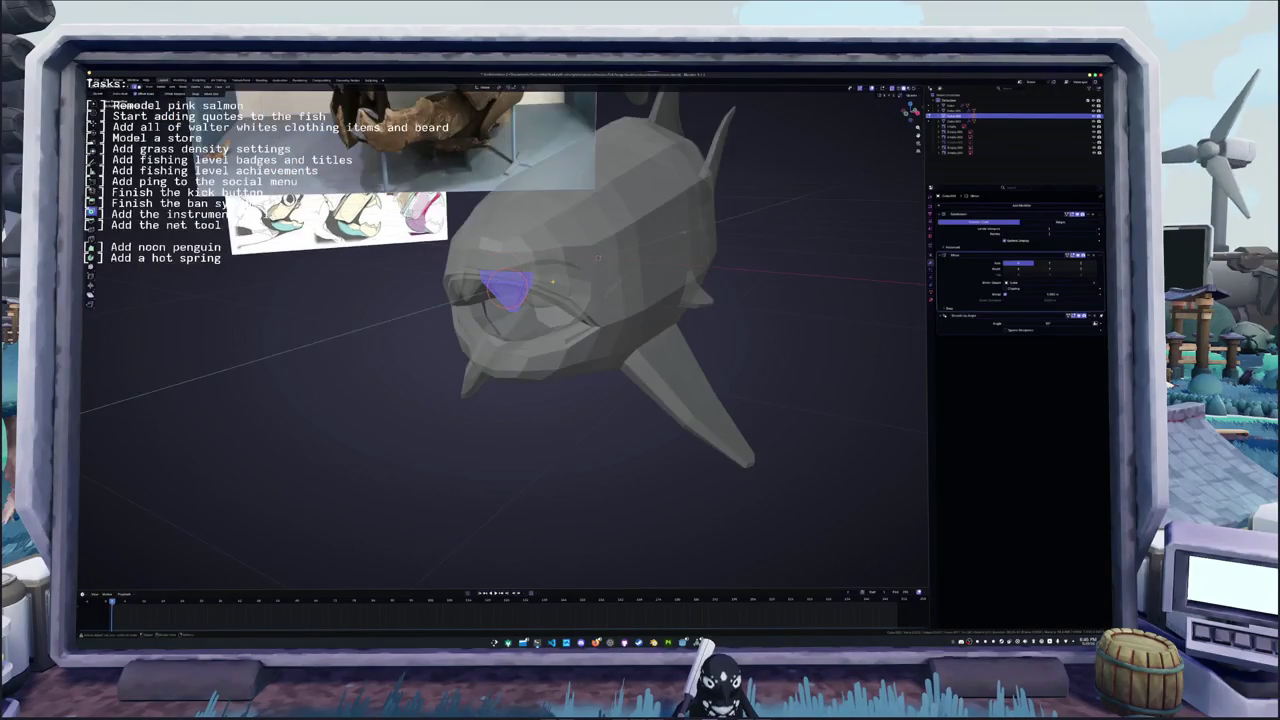
{"action": "middle_click_drag", "start_coordinate": [624, 235], "coordinate": [660, 268]}
{"action": "key", "text": "e"}
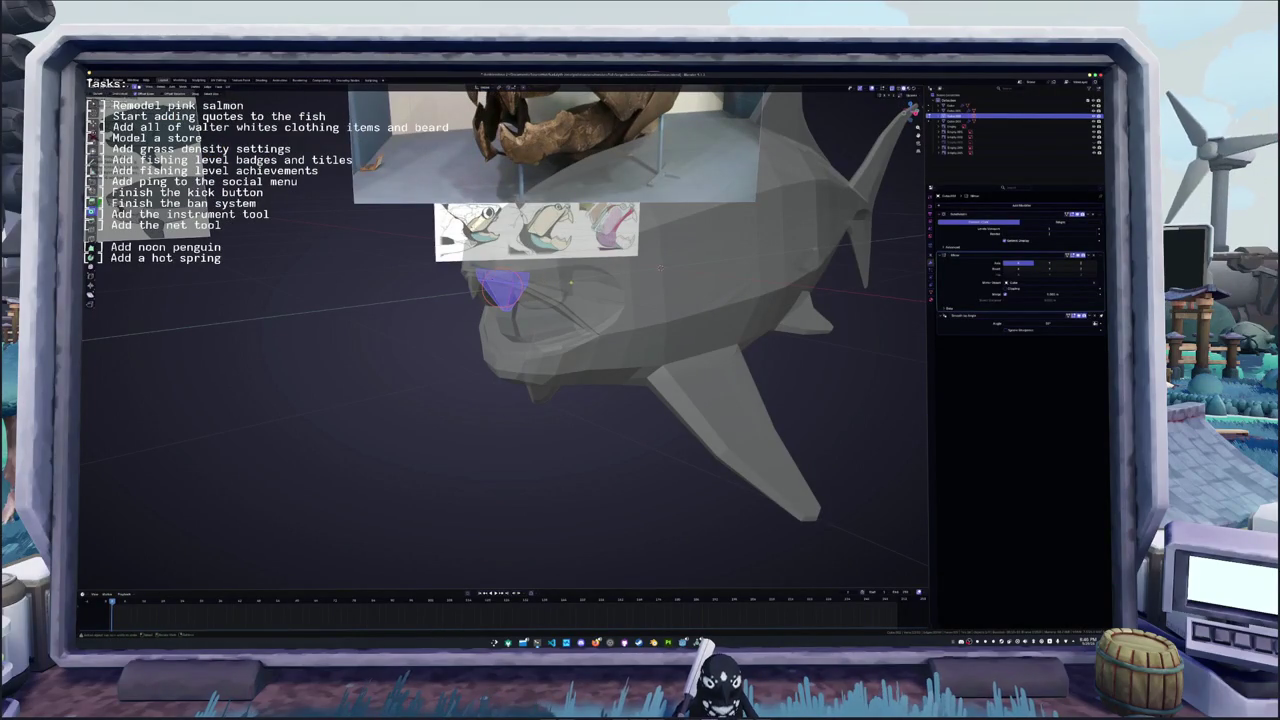
{"action": "key", "text": "Tab"}
{"action": "key", "text": "shift+d"}
{"action": "key", "text": "x"}
{"action": "key", "text": "Return"}
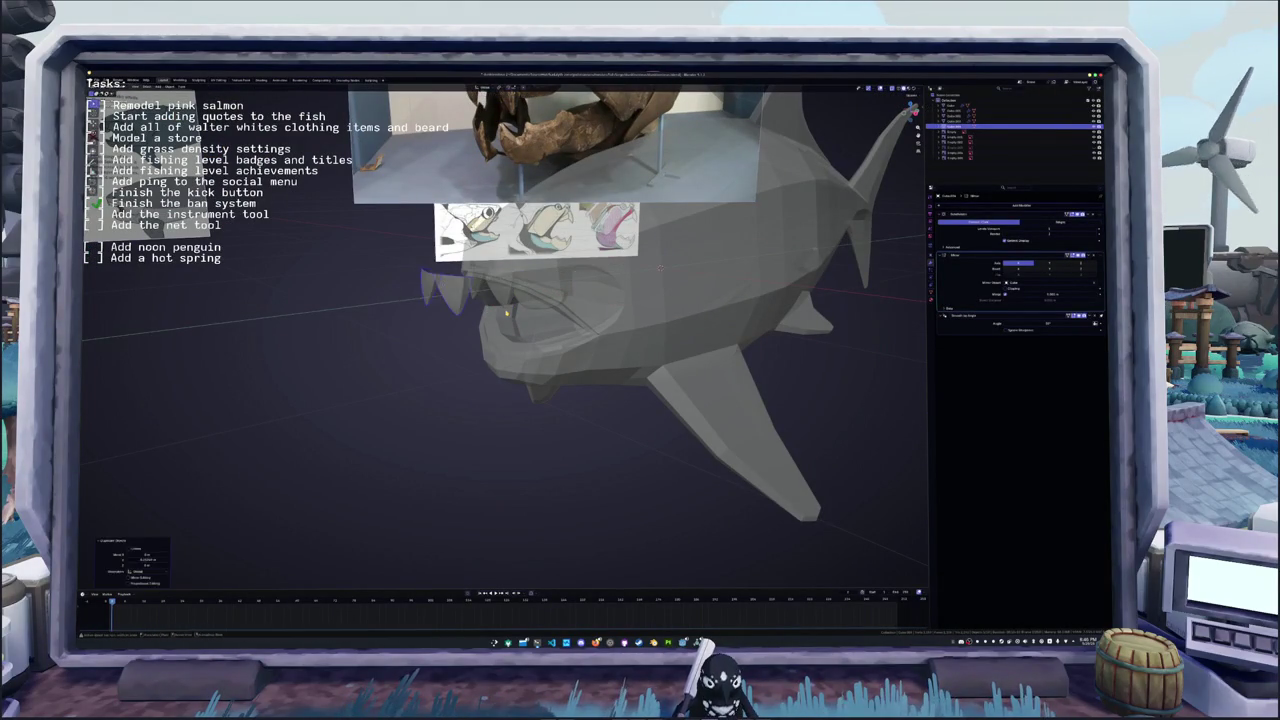
- Select the row of teeth and inspect it up close in Edit Mode, toggling X-ray
{"action": "mouse_move", "coordinate": [660, 267]}
{"action": "middle_mouse_down"}
{"action": "mouse_move", "coordinate": [566, 320]}
{"action": "mouse_move", "coordinate": [584, 323]}
{"action": "middle_mouse_up"}
{"action": "key", "text": "g"}
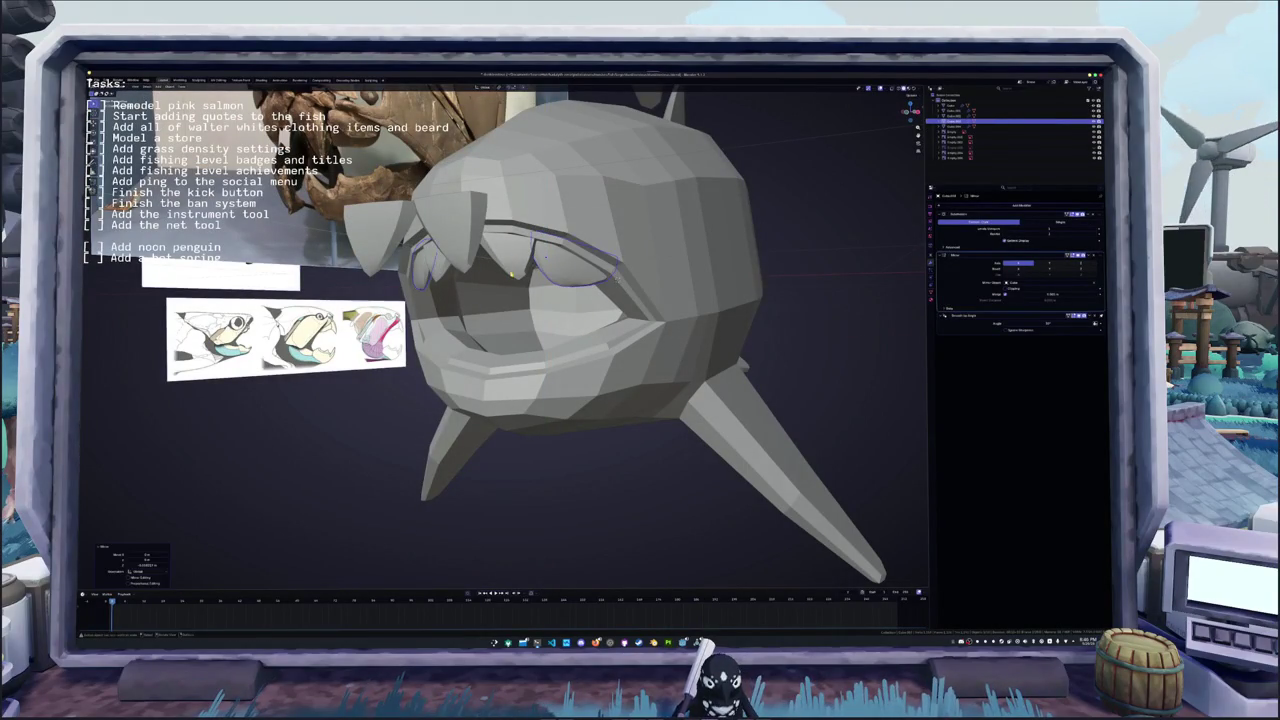
{"action": "middle_click_drag", "start_coordinate": [585, 330], "coordinate": [519, 283]}
{"action": "left_click", "coordinate": [519, 283]}
{"action": "key", "text": "Tab"}
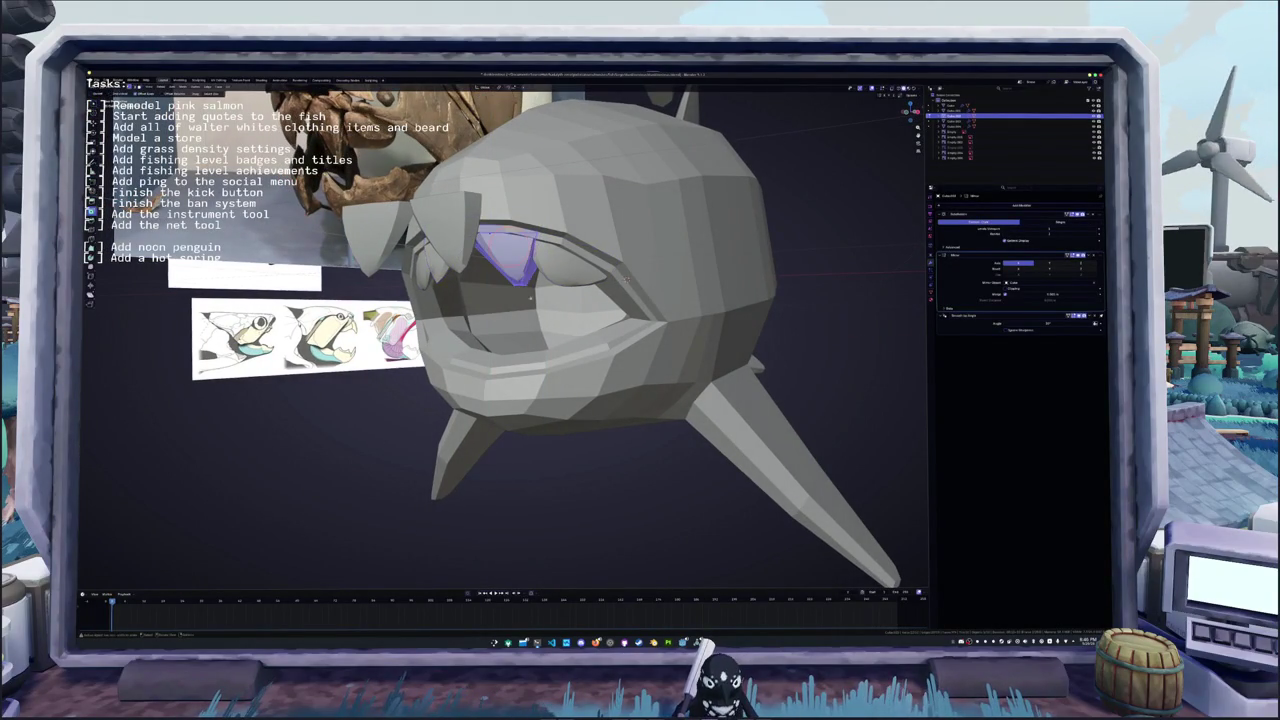
{"action": "key", "text": "alt+z"}
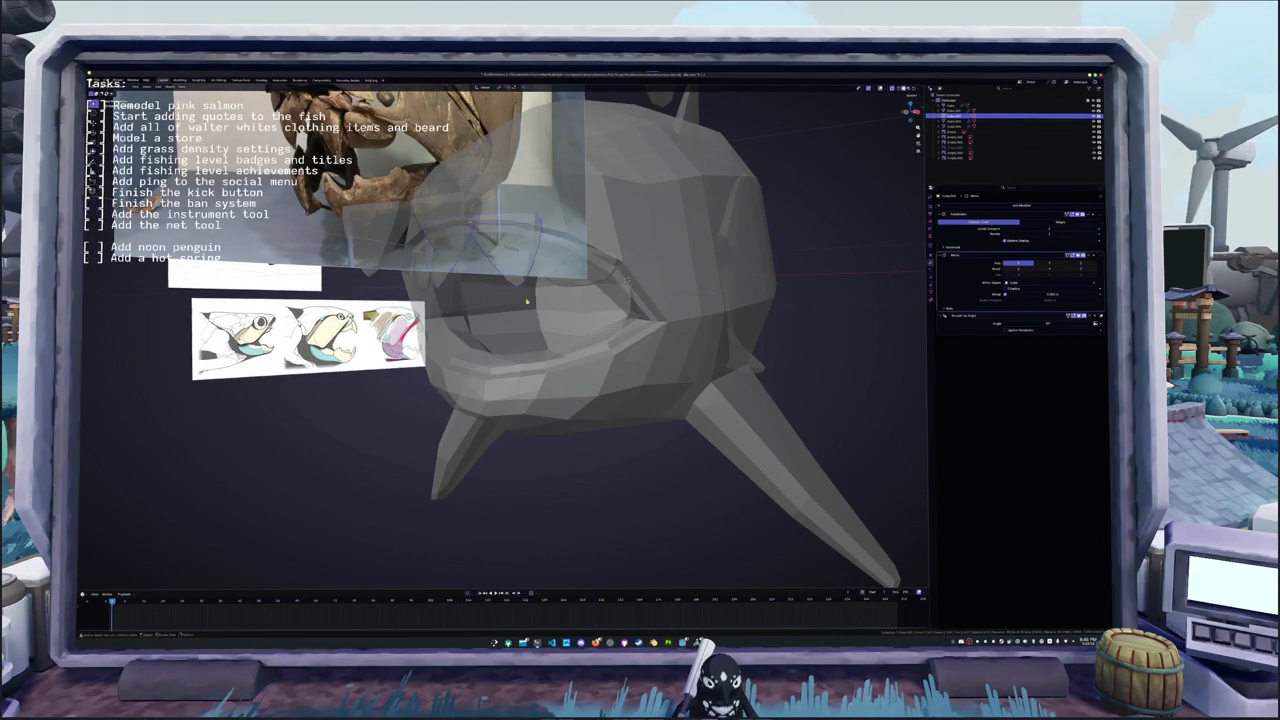
{"action": "key", "text": "alt+z"}
{"action": "middle_click_drag", "start_coordinate": [626, 281], "coordinate": [700, 270]}
{"action": "scroll", "coordinate": [785, 258], "scroll_direction": "up", "scroll_amount": 5}
{"action": "mouse_move", "coordinate": [785, 258]}
{"action": "middle_mouse_down"}
{"action": "mouse_move", "coordinate": [668, 256]}
{"action": "mouse_move", "coordinate": [645, 422]}
{"action": "mouse_move", "coordinate": [660, 435]}
{"action": "mouse_move", "coordinate": [740, 296]}
{"action": "middle_mouse_up"}
- Check the teeth from the right side view in X-ray and select the teeth object
{"action": "key", "text": "Tab"}
{"action": "key", "text": "Tab"}
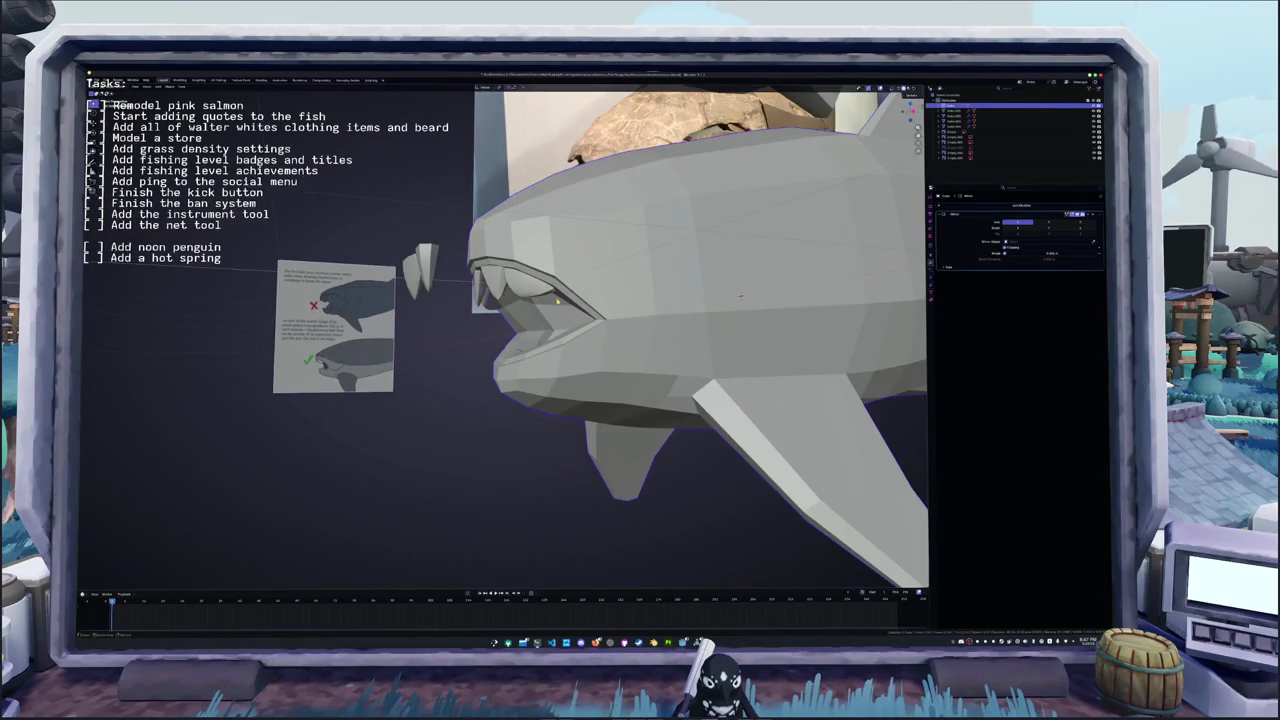
{"action": "key", "text": "KP_3"}
{"action": "key", "text": "alt+z"}
{"action": "mouse_move", "coordinate": [812, 281]}
{"action": "middle_mouse_down", "text": "shift"}
{"action": "mouse_move", "coordinate": [859, 308]}
{"action": "mouse_move", "coordinate": [603, 310]}
{"action": "middle_mouse_up", "text": "shift"}
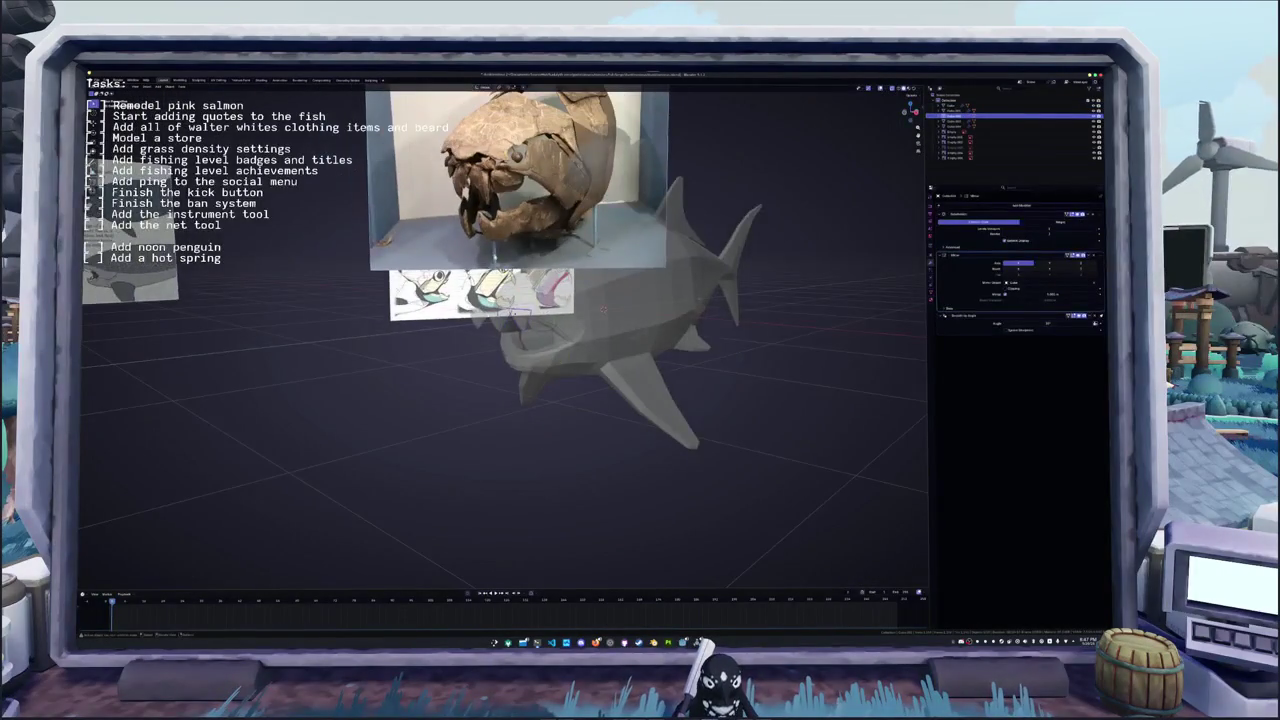
{"action": "left_click", "coordinate": [603, 309]}
{"action": "key", "text": "alt+z"}
{"action": "middle_click_drag", "start_coordinate": [603, 309], "coordinate": [470, 372]}
- Rotate the teeth object around the X axis to tilt the front fangs into place
{"action": "key", "text": "r"}
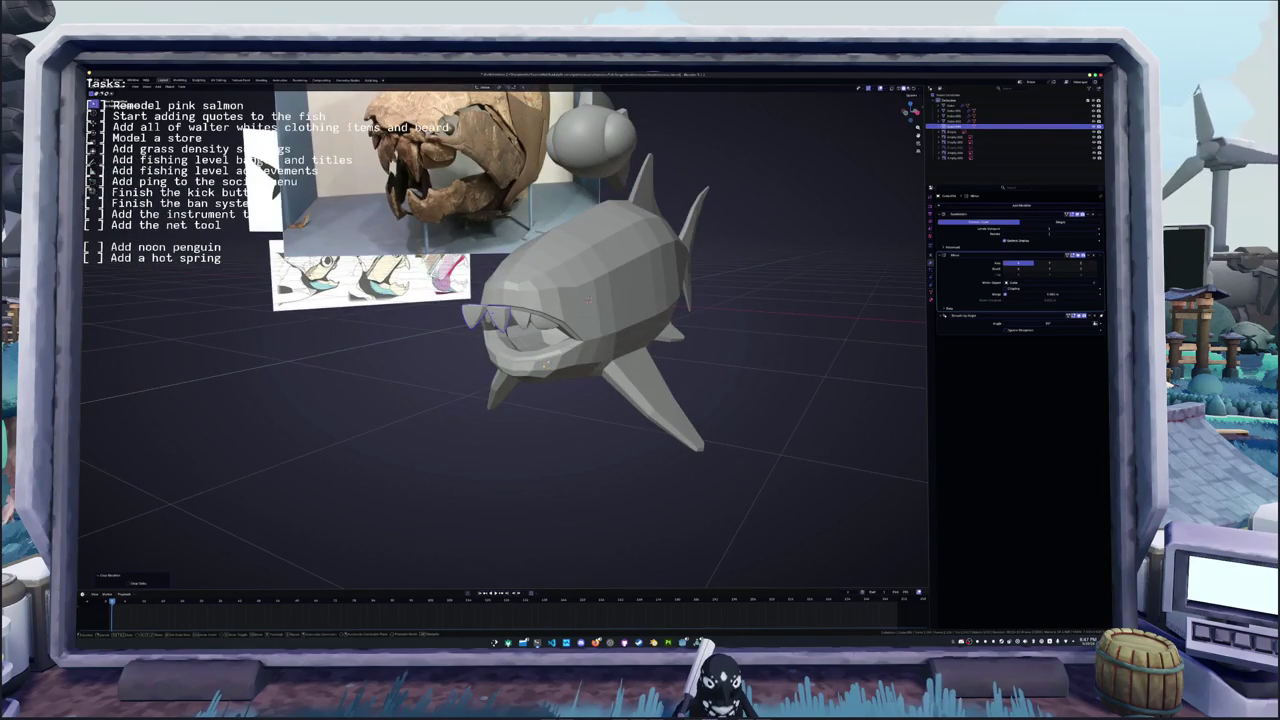
{"action": "key", "text": "Return"}
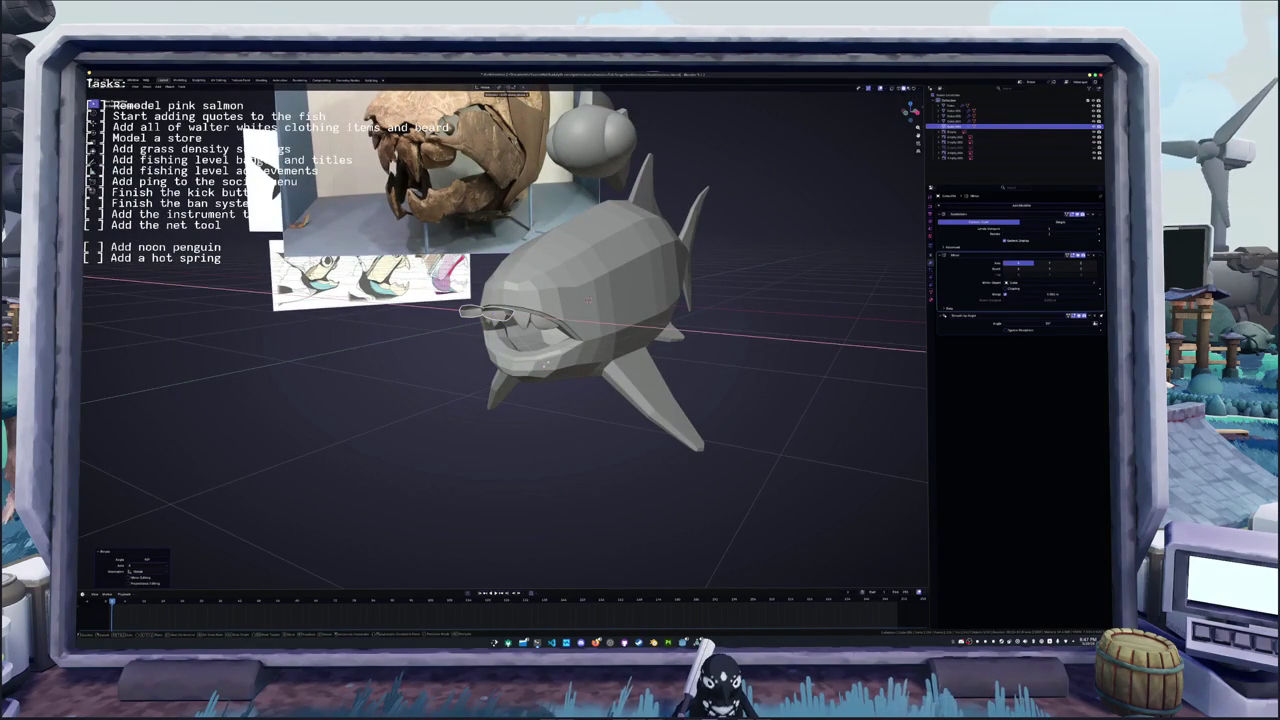
{"action": "key", "text": "r"}
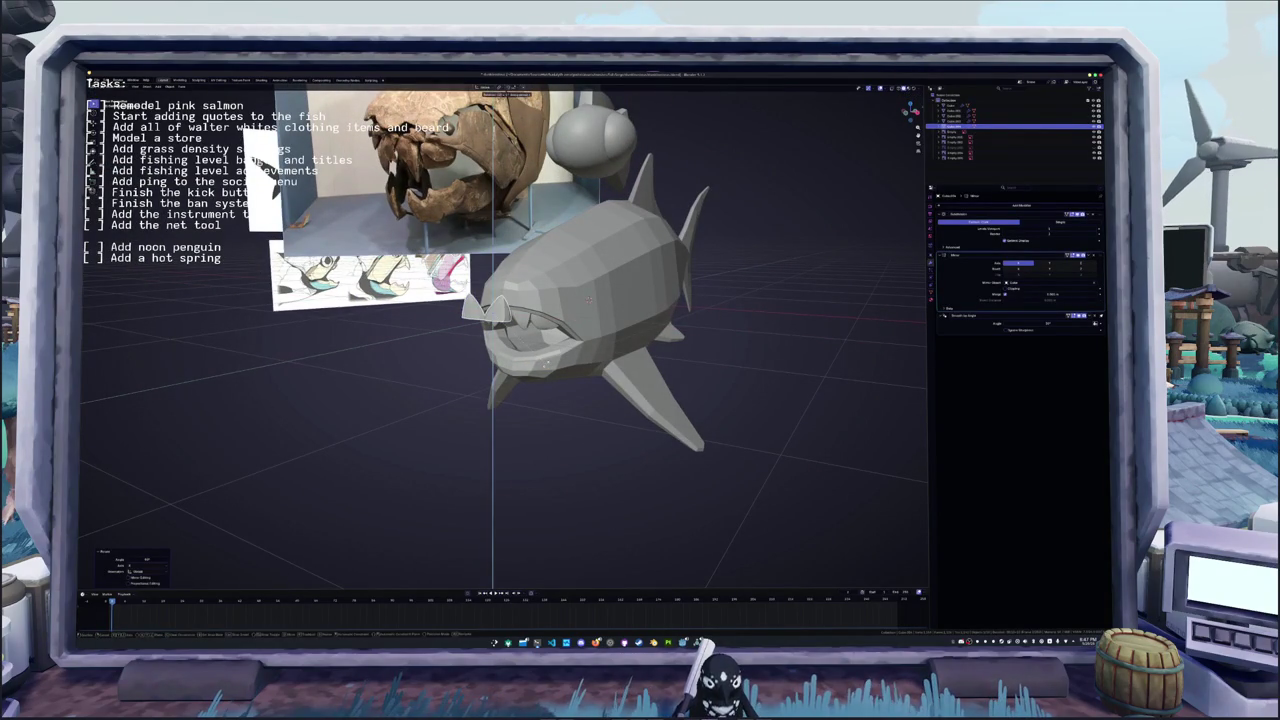
{"action": "key", "text": "x"}
{"action": "key", "text": "Return"}
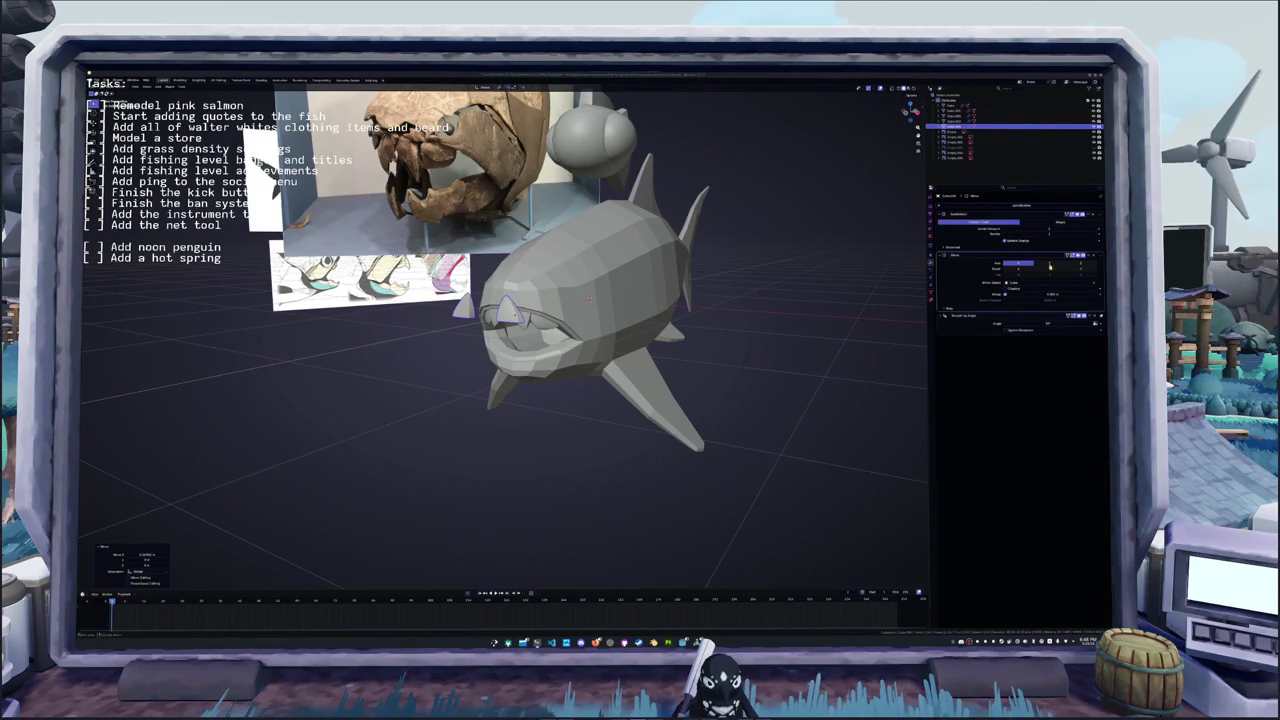
- Place the 3D cursor on the front of the fish's head and add a new mesh piece there
{"action": "left_click", "coordinate": [625, 370]}
{"action": "left_click", "coordinate": [510, 311]}
{"action": "mouse_move", "coordinate": [590, 300]}
{"action": "middle_mouse_down"}
{"action": "mouse_move", "coordinate": [515, 300]}
{"action": "mouse_move", "coordinate": [536, 298]}
{"action": "middle_mouse_up"}
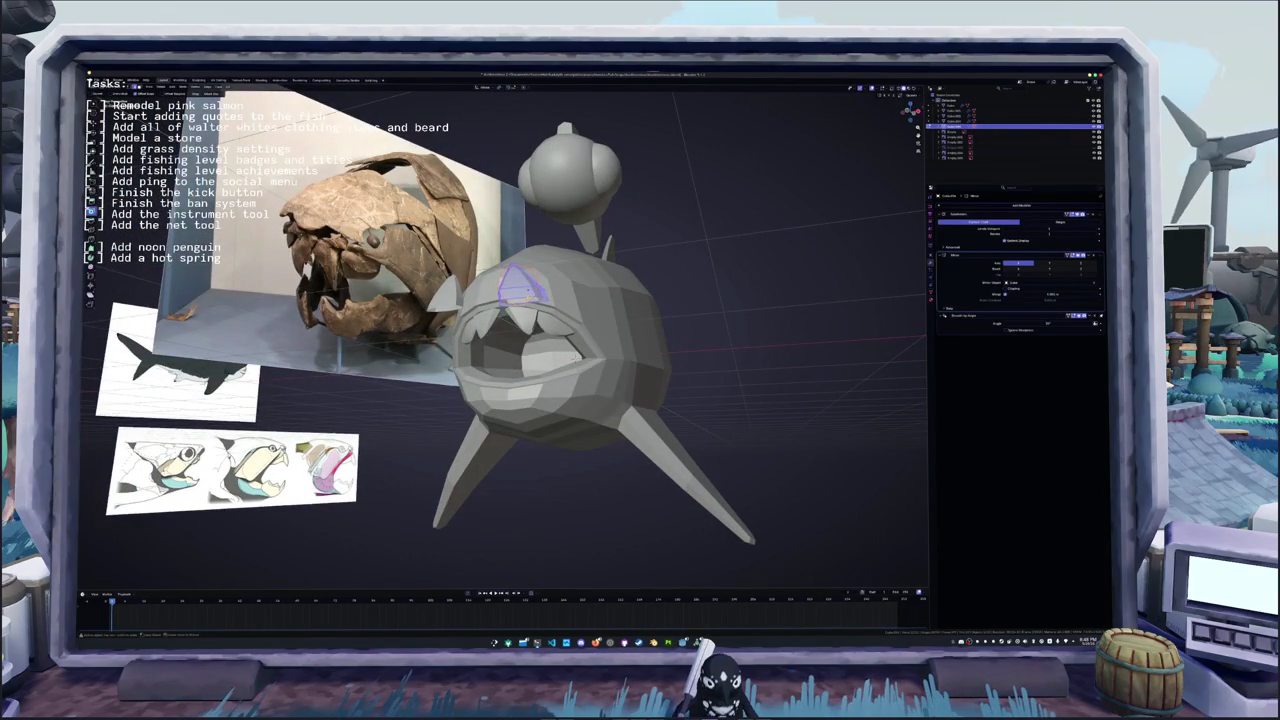
{"action": "right_click", "coordinate": [520, 297], "text": "shift"}
{"action": "left_click", "coordinate": [540, 311]}
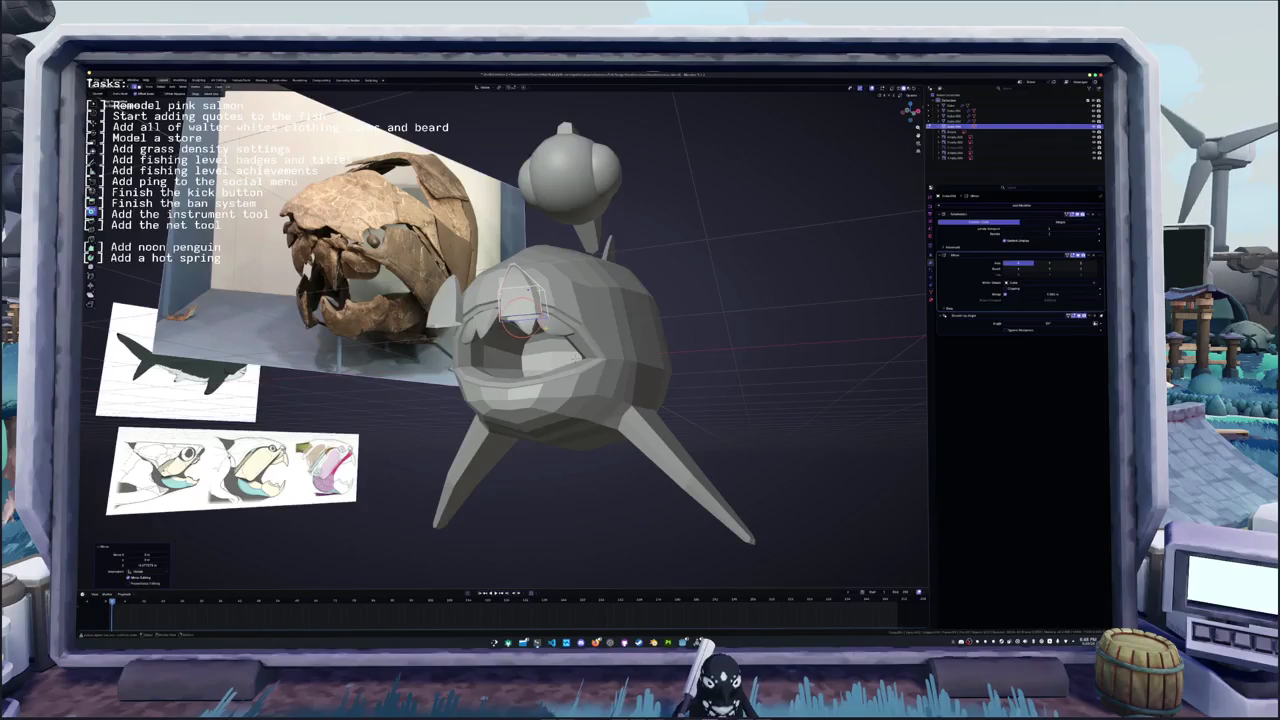
{"action": "middle_click_drag", "start_coordinate": [540, 311], "coordinate": [560, 320]}
{"action": "key", "text": "g"}
{"action": "key", "text": "e"}
{"action": "key", "text": "Return"}
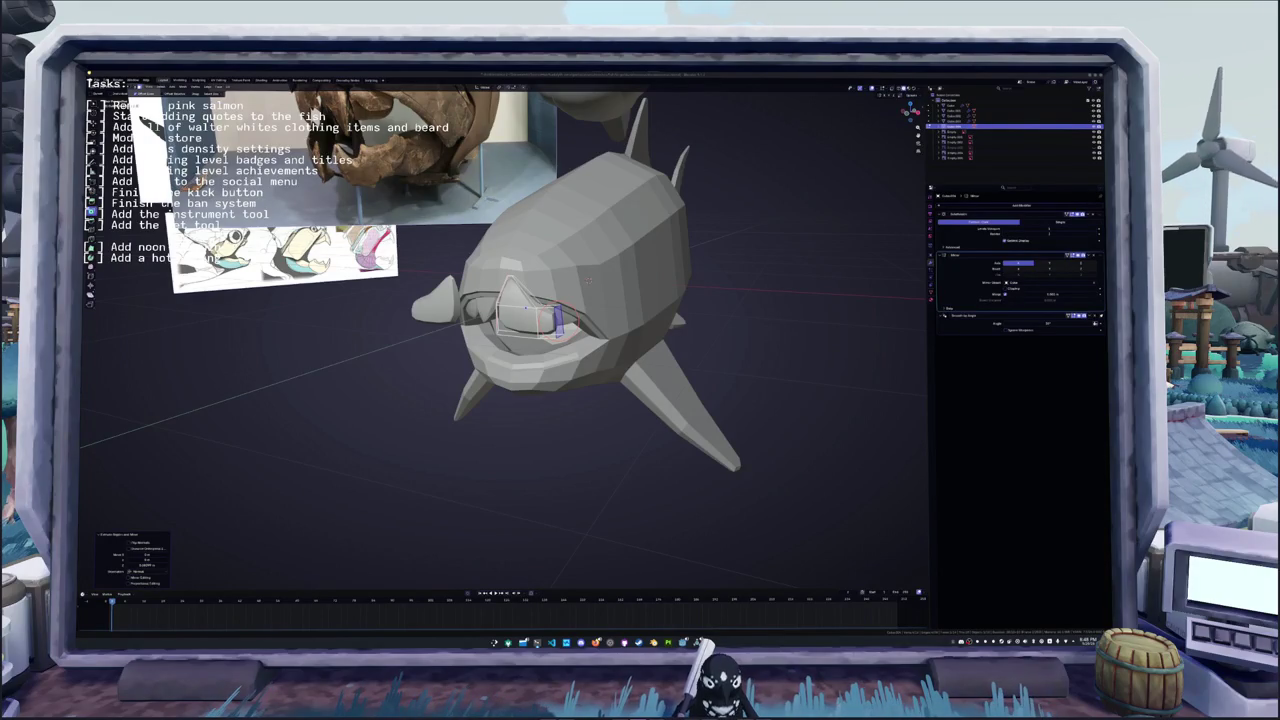
- Mirror the new piece along the X axis
{"action": "left_click", "coordinate": [732, 424]}
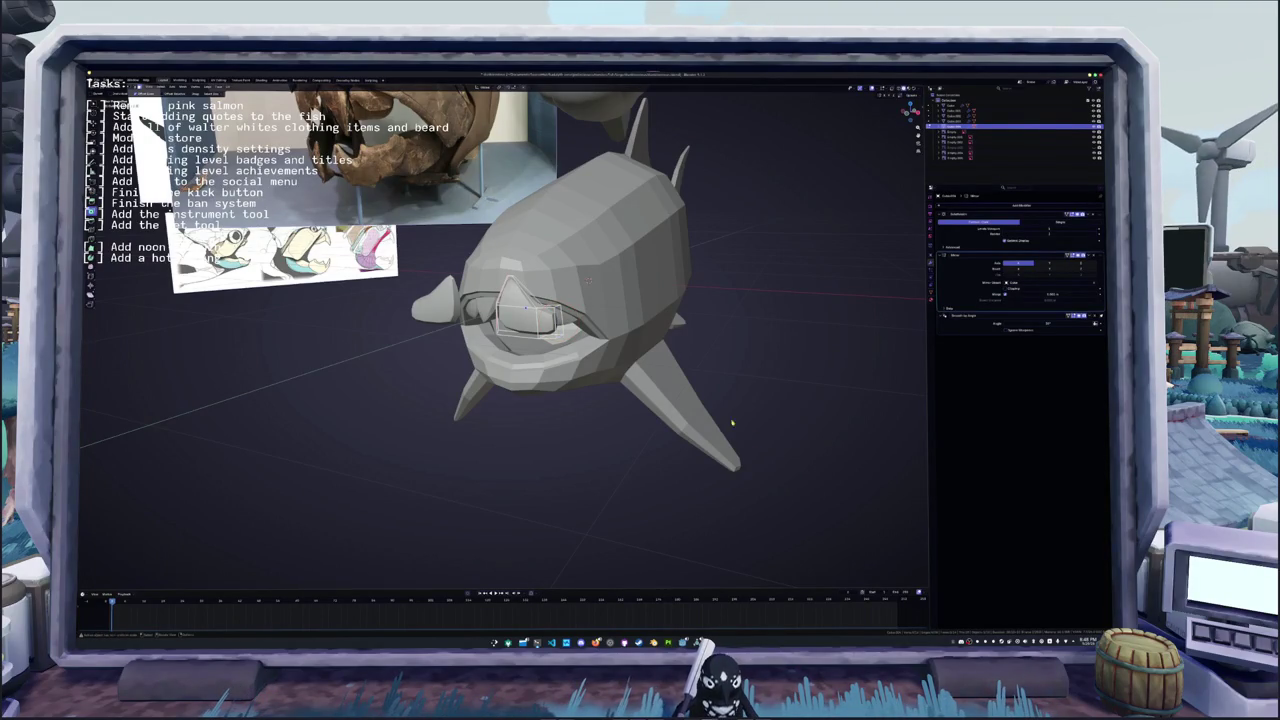
{"action": "middle_click_drag", "start_coordinate": [588, 279], "coordinate": [750, 282]}
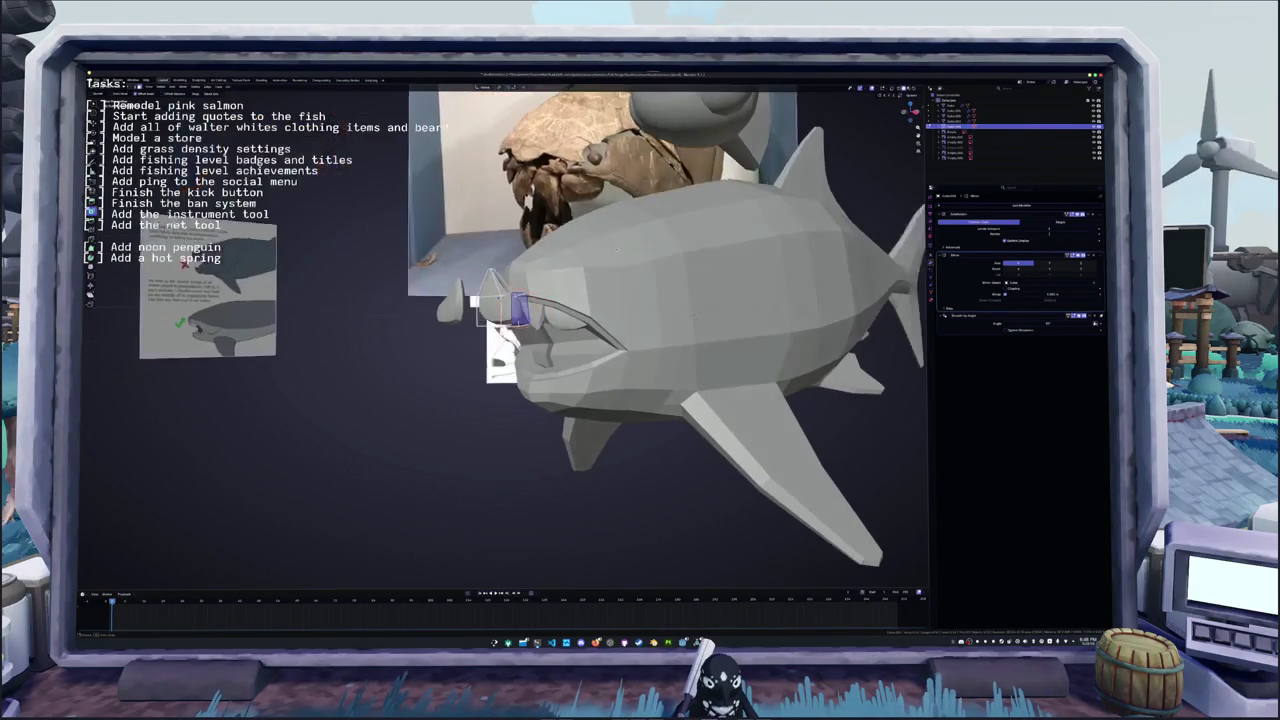
{"action": "scroll", "coordinate": [750, 282], "scroll_direction": "up", "scroll_amount": 3}
{"action": "key", "text": "ctrl+m"}
{"action": "key", "text": "x"}
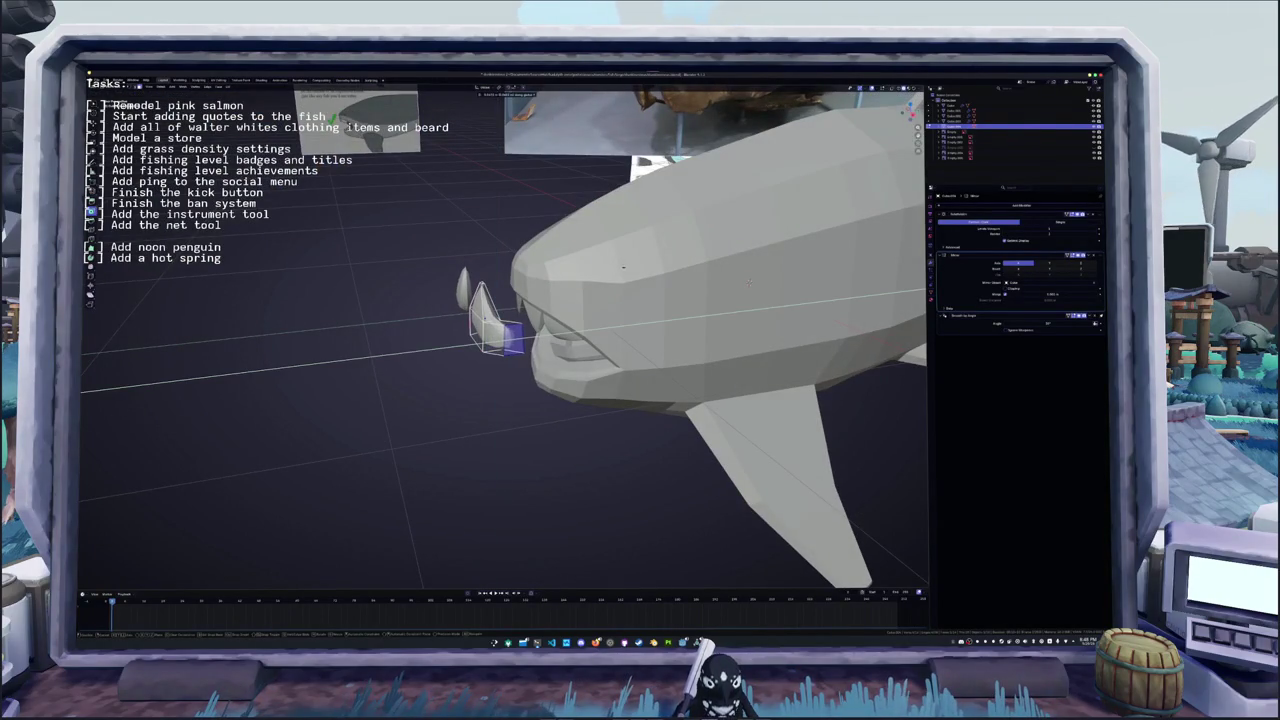
{"action": "key", "text": "Return"}
- Move the mirrored piece along Z into position at the front of the mouth
{"action": "mouse_move", "coordinate": [748, 281]}
{"action": "middle_mouse_down"}
{"action": "mouse_move", "coordinate": [606, 269]}
{"action": "mouse_move", "coordinate": [680, 290]}
{"action": "mouse_move", "coordinate": [650, 255]}
{"action": "mouse_move", "coordinate": [655, 287]}
{"action": "mouse_move", "coordinate": [640, 250]}
{"action": "mouse_move", "coordinate": [576, 224]}
{"action": "middle_mouse_up"}
{"action": "scroll", "coordinate": [606, 269], "scroll_direction": "down", "scroll_amount": 3}
{"action": "key", "text": "g"}
{"action": "key", "text": "z"}
{"action": "left_click", "coordinate": [621, 297]}
{"action": "key", "text": "KP_1"}
- In front view, scale the mouth piece into a flatter, longer box
{"action": "scroll", "coordinate": [622, 388], "scroll_direction": "up", "scroll_amount": 1}
{"action": "scroll", "coordinate": [622, 388], "scroll_direction": "up", "scroll_amount": 2}
{"action": "scroll", "coordinate": [622, 388], "scroll_direction": "up", "scroll_amount": 2}
{"action": "key", "text": "s"}
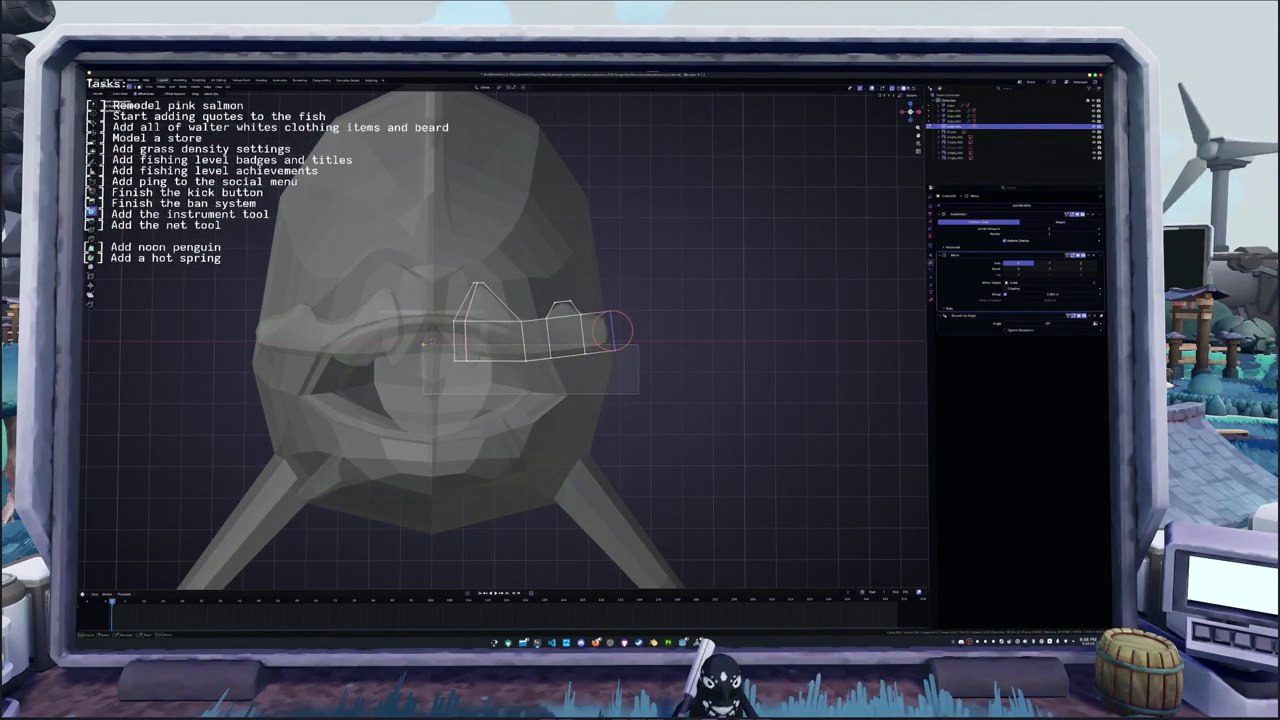
{"action": "left_click", "coordinate": [548, 355]}
- Lower the bottom edges and notch the upper-right edge along Z, then exit to the game's escape menu
{"action": "key", "text": "g"}
{"action": "key", "text": "z"}
{"action": "left_click", "coordinate": [548, 363]}
{"action": "left_click", "coordinate": [595, 313]}
{"action": "key", "text": "g"}
{"action": "key", "text": "z"}
{"action": "left_click", "coordinate": [545, 318]}
{"action": "left_click", "coordinate": [543, 320]}
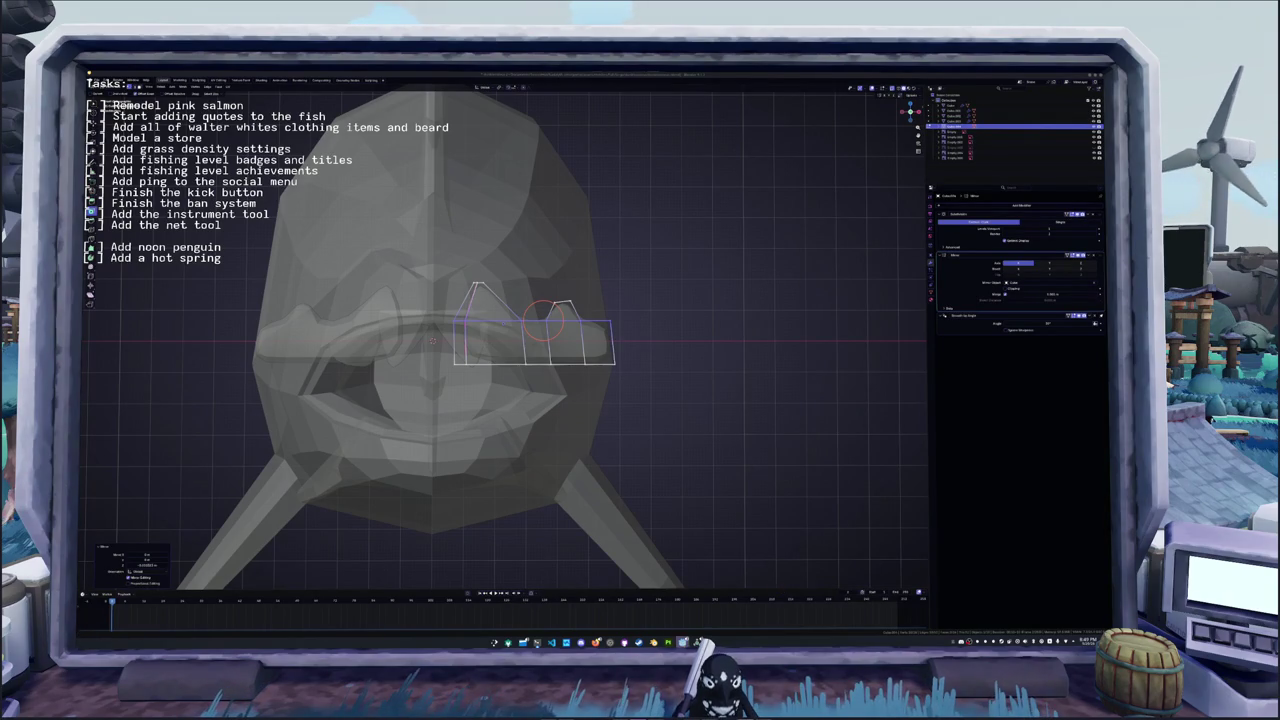
{"action": "key", "text": "alt+Tab"}
{"action": "key", "text": "Escape"}
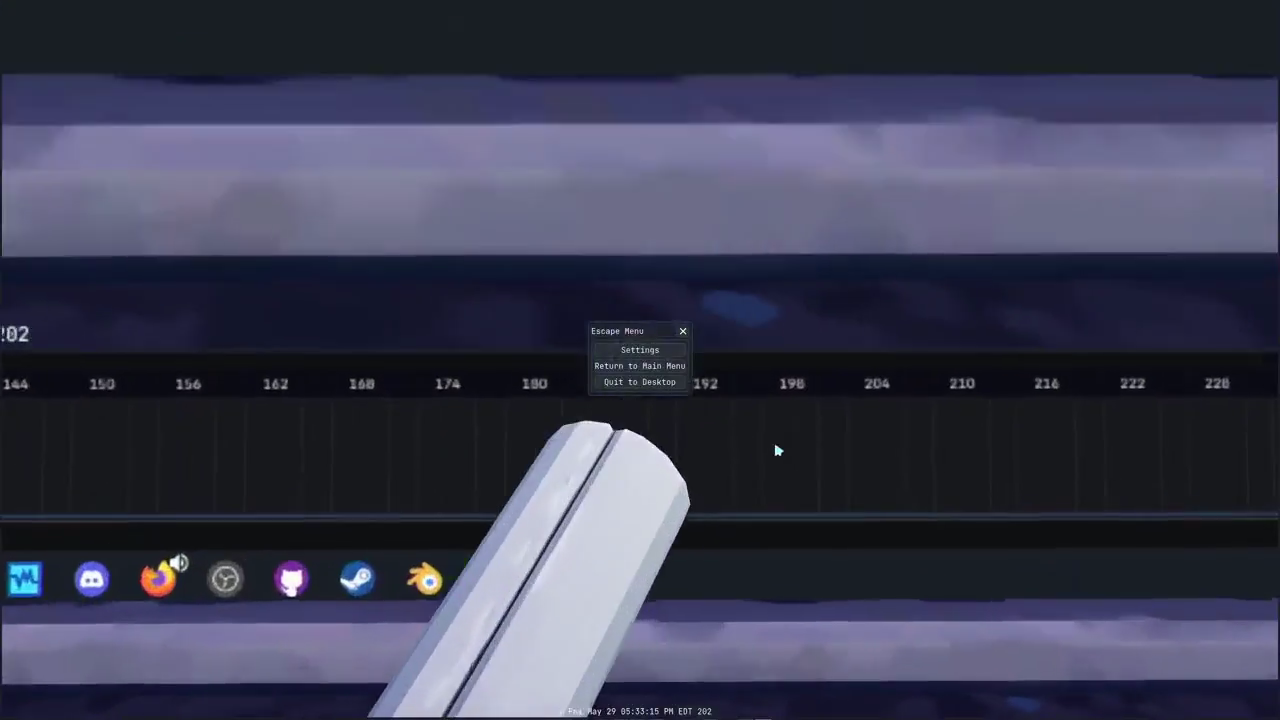
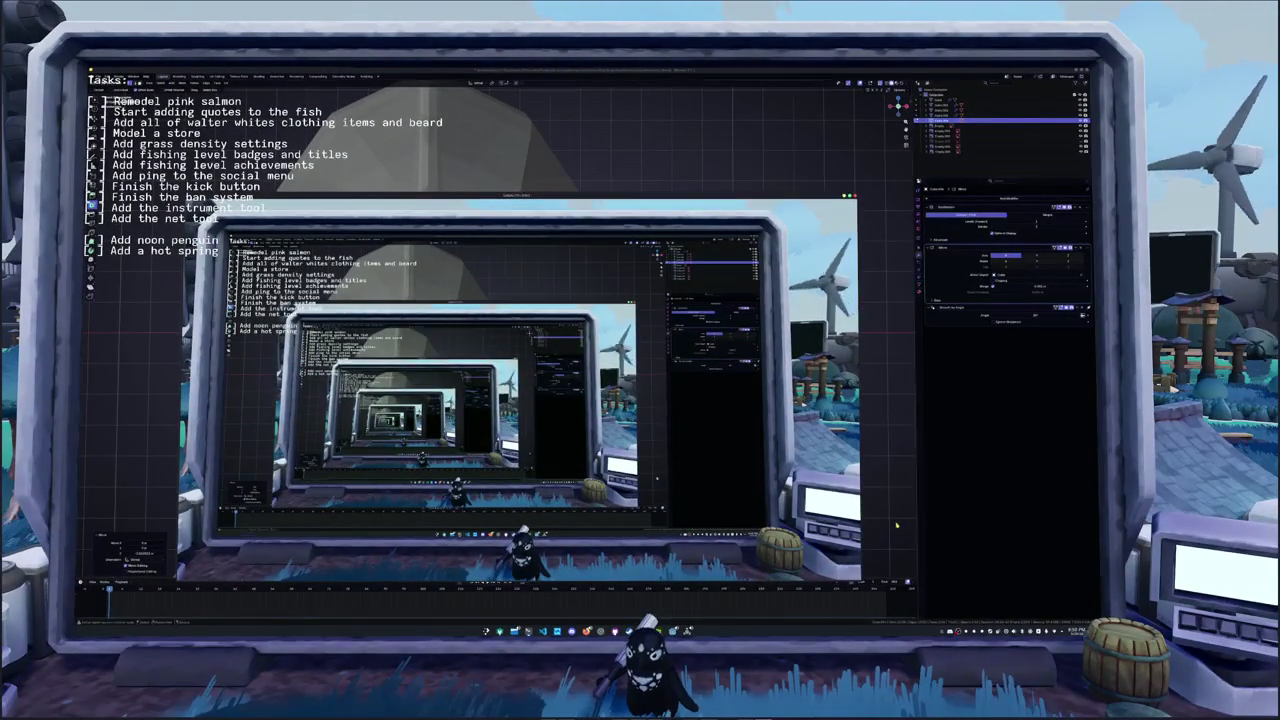
- With X-ray on, slide the tooth's inner face left and narrow the second point's top edge
{"action": "scroll", "coordinate": [663, 382], "scroll_direction": "up", "scroll_amount": 1}
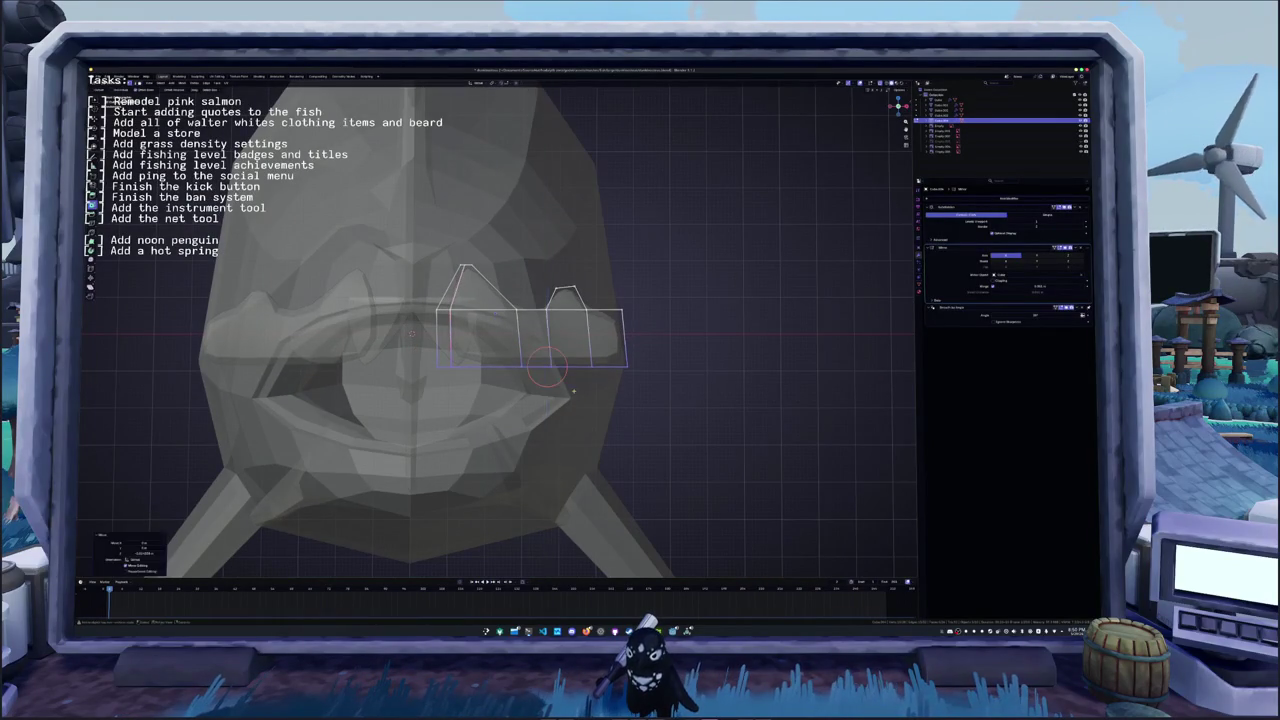
{"action": "scroll", "coordinate": [578, 385], "scroll_direction": "down", "scroll_amount": 3}
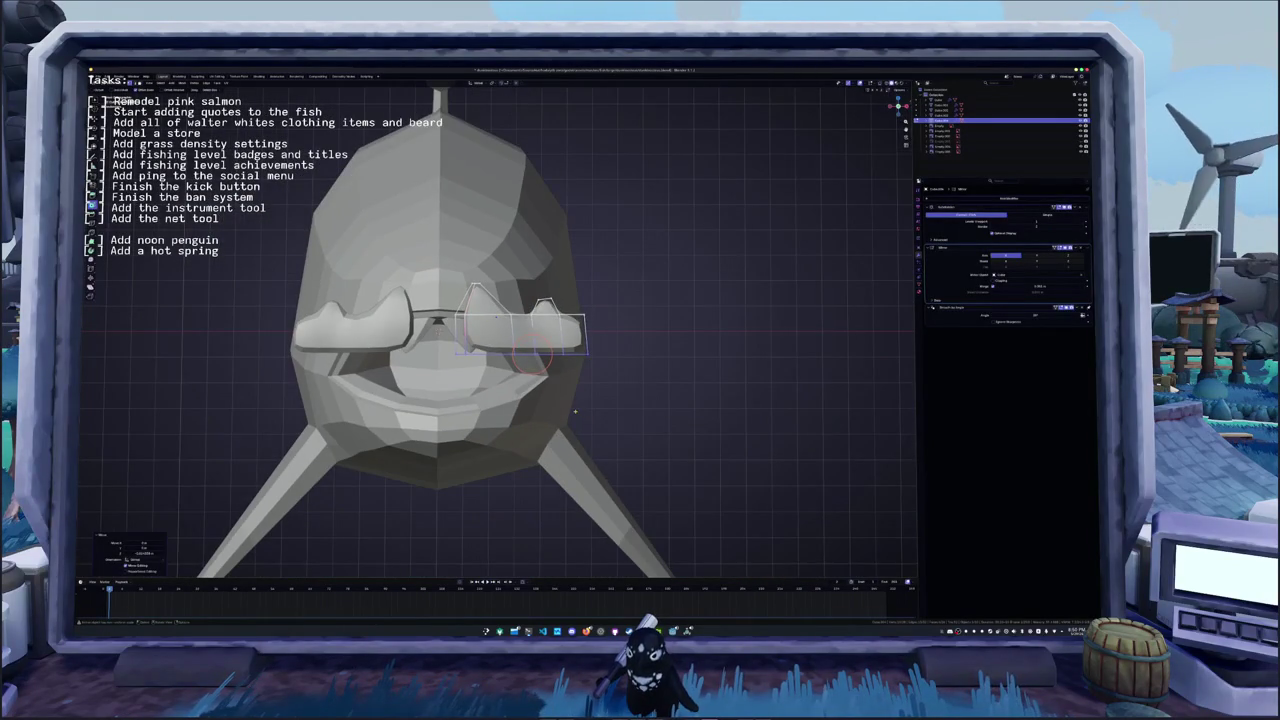
{"action": "scroll", "coordinate": [575, 411], "scroll_direction": "down", "scroll_amount": 4}
{"action": "scroll", "coordinate": [575, 411], "scroll_direction": "up", "scroll_amount": 8}
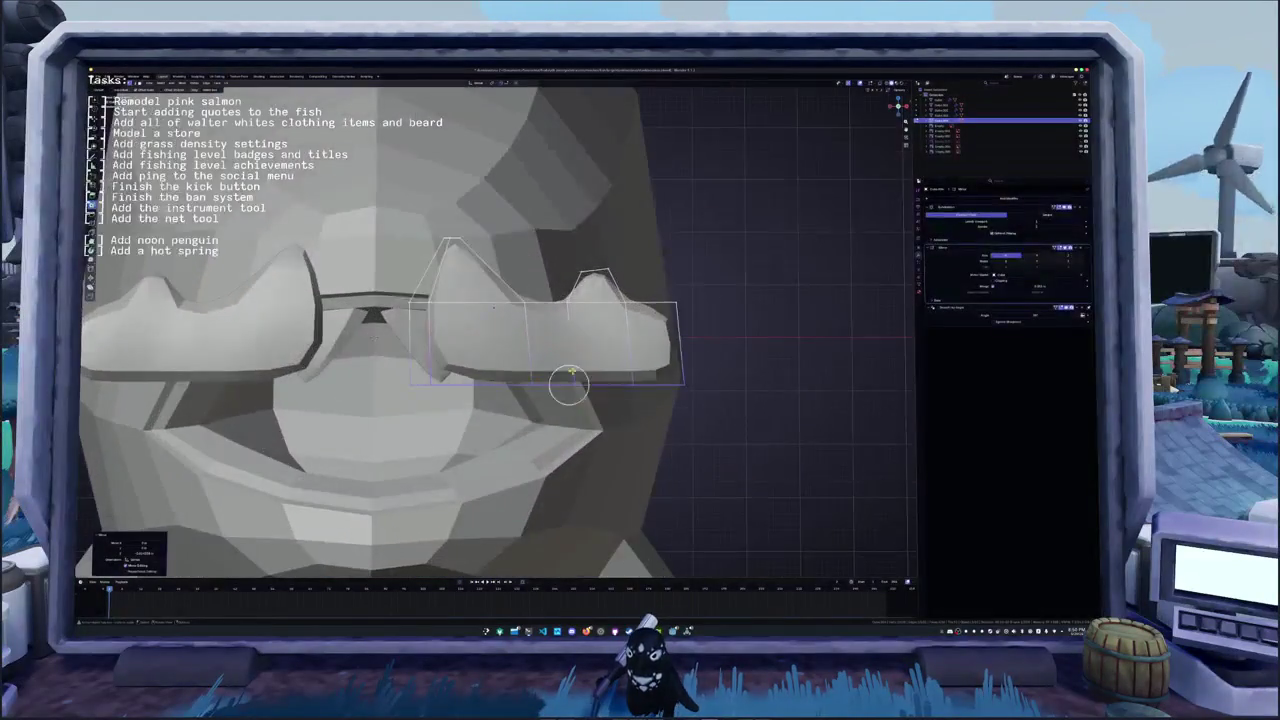
{"action": "key", "text": "alt+z"}
{"action": "left_click_drag", "start_coordinate": [555, 263], "coordinate": [552, 258]}
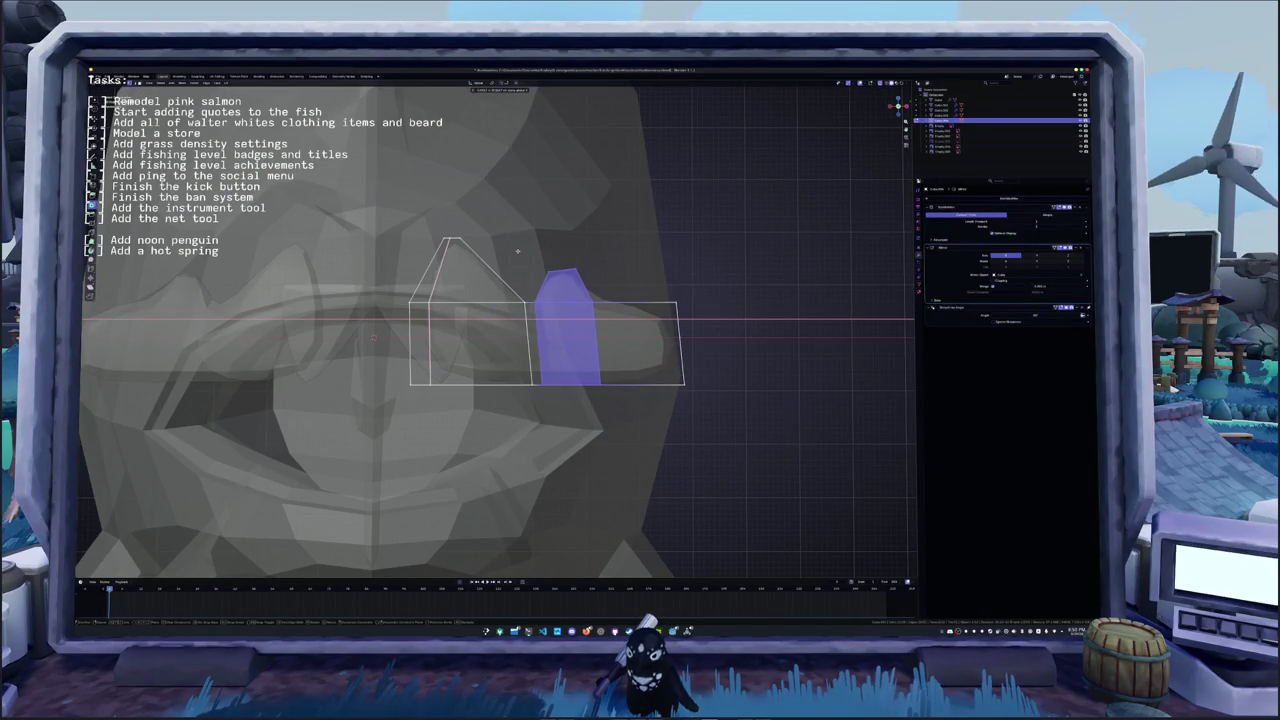
{"action": "left_click", "coordinate": [519, 251]}
{"action": "left_click", "coordinate": [563, 265]}
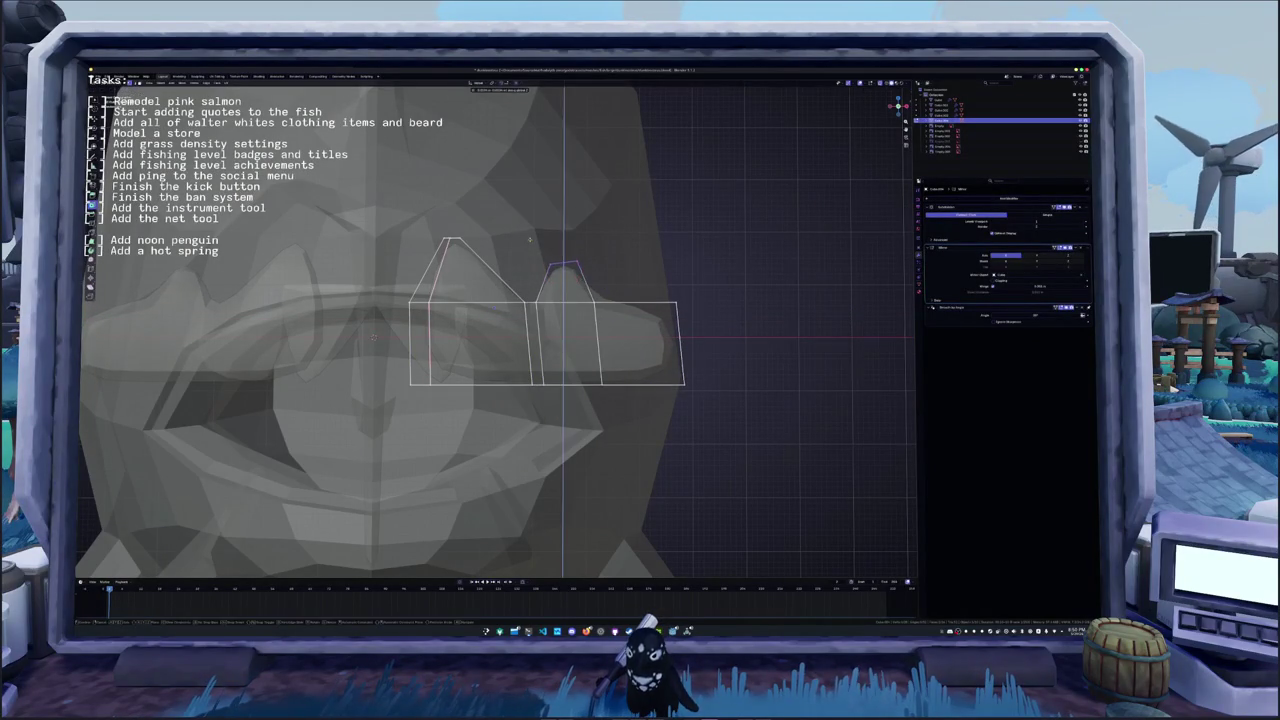
{"action": "key", "text": "s"}
{"action": "left_click", "coordinate": [622, 257]}
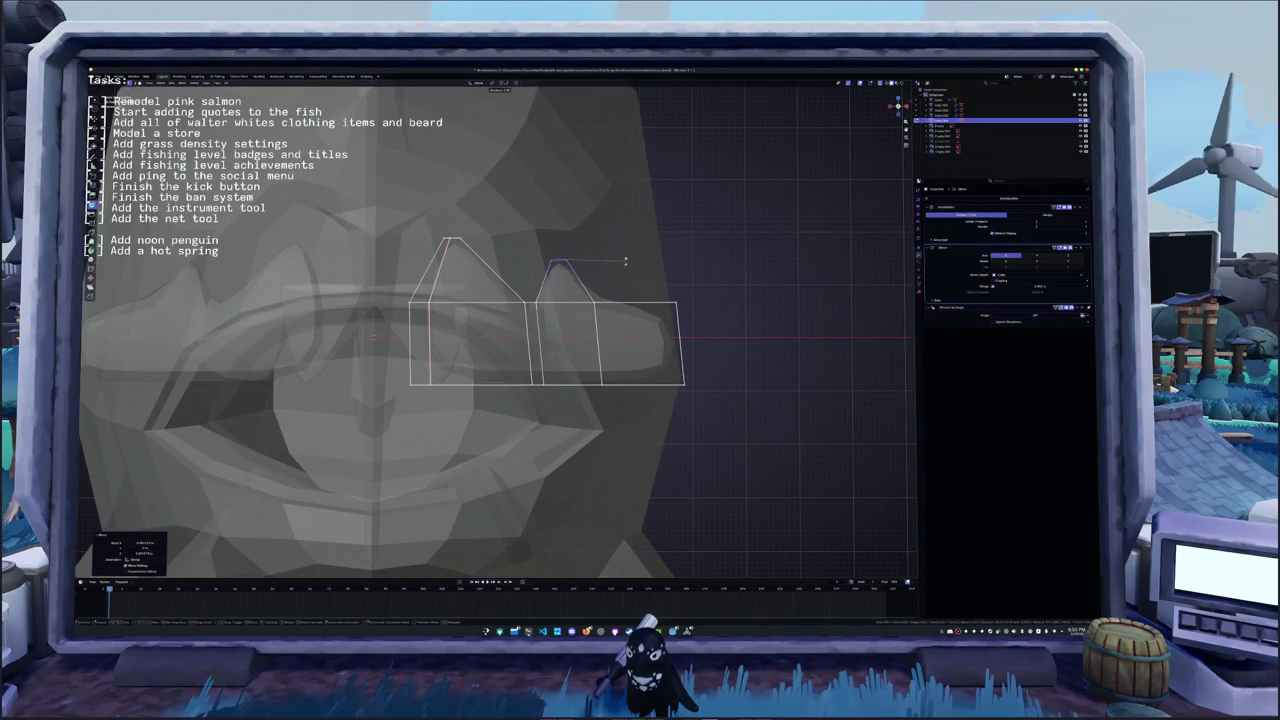
- Flare the outer end by raising the top-right corner and lowering the bottom-right vertex
{"action": "key", "text": "g"}
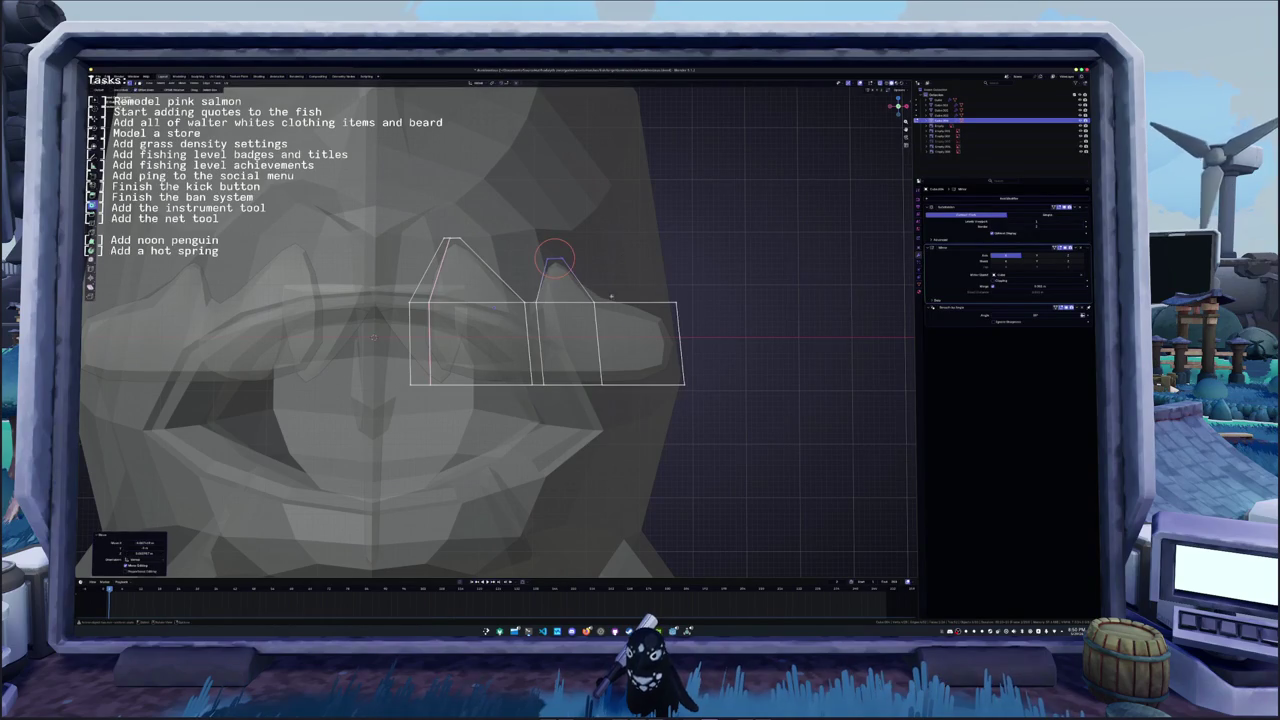
{"action": "key", "text": "Escape"}
{"action": "left_click", "coordinate": [677, 304]}
{"action": "key", "text": "g"}
{"action": "key", "text": "z"}
{"action": "left_click", "coordinate": [657, 264]}
{"action": "left_click", "coordinate": [683, 385]}
{"action": "key", "text": "g"}
{"action": "left_click", "coordinate": [655, 358]}
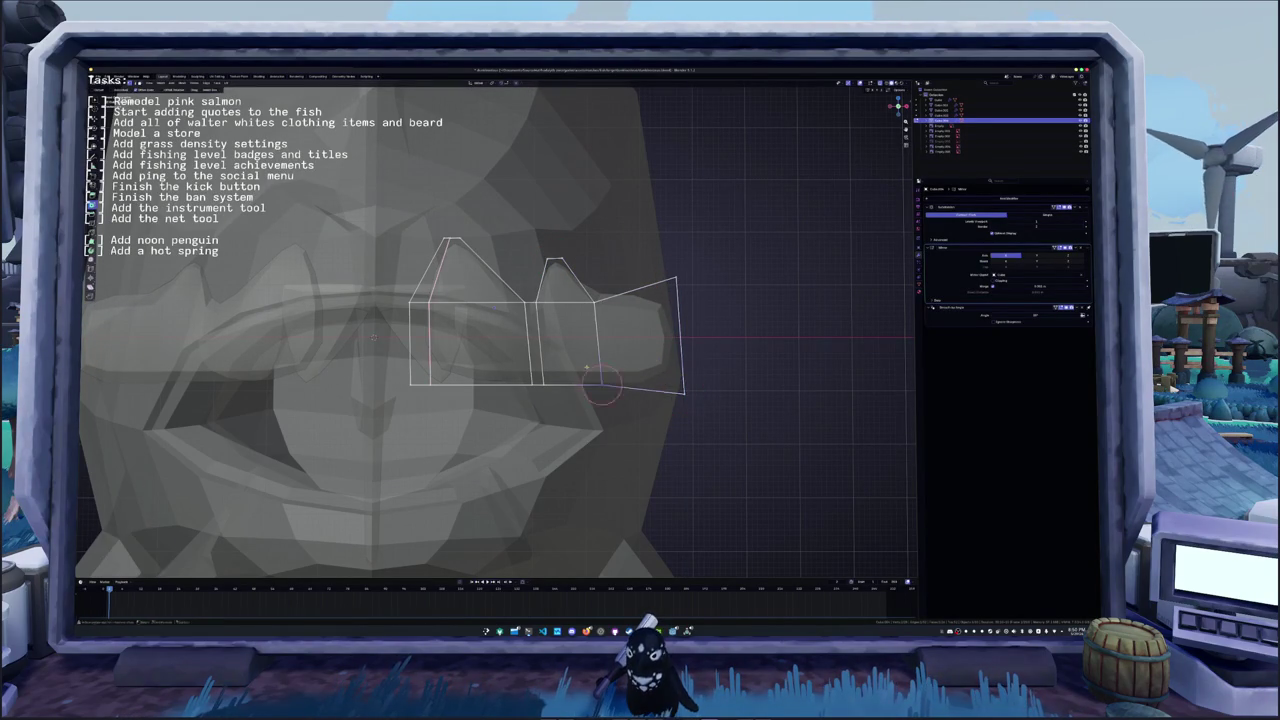
- Adjust the heights of the middle edge's lower vertex and the bottom-left corner vertex
{"action": "left_click", "coordinate": [540, 384]}
{"action": "key", "text": "g"}
{"action": "key", "text": "z"}
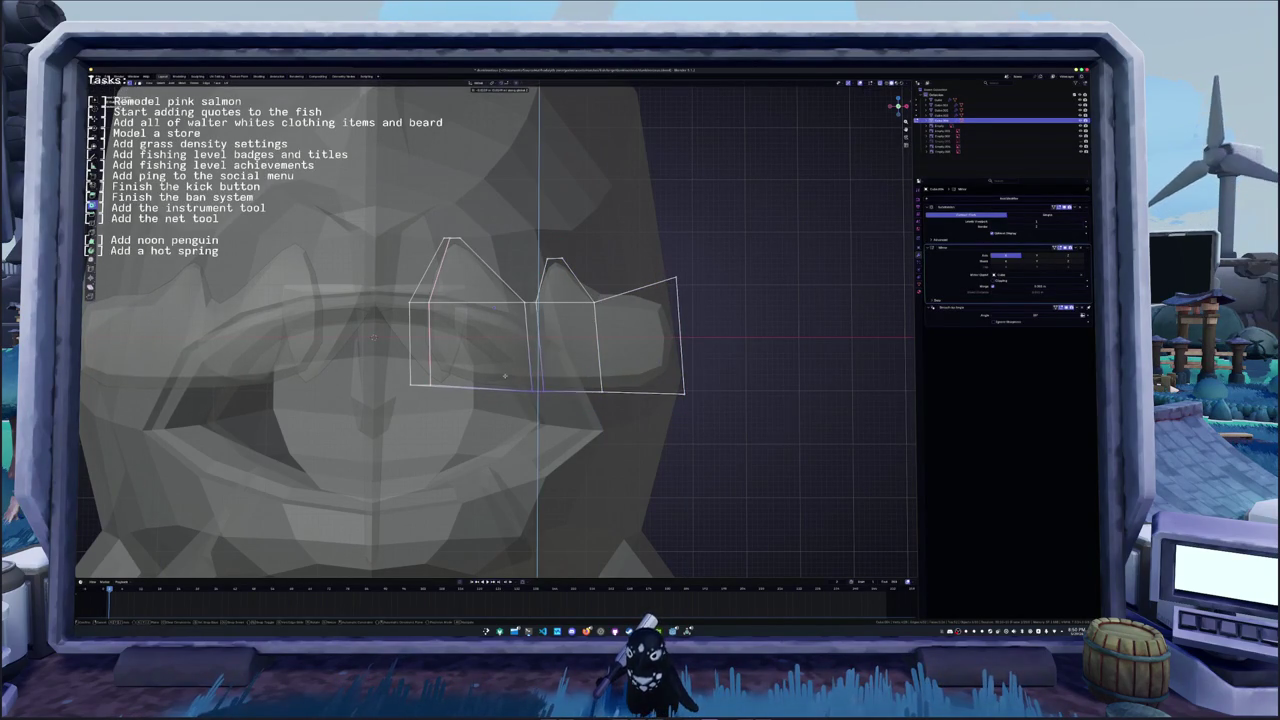
{"action": "left_click", "coordinate": [505, 371]}
{"action": "left_click", "coordinate": [428, 385]}
{"action": "key", "text": "g"}
{"action": "left_click", "coordinate": [402, 372]}
{"action": "scroll", "coordinate": [402, 372], "scroll_direction": "down", "scroll_amount": 5}
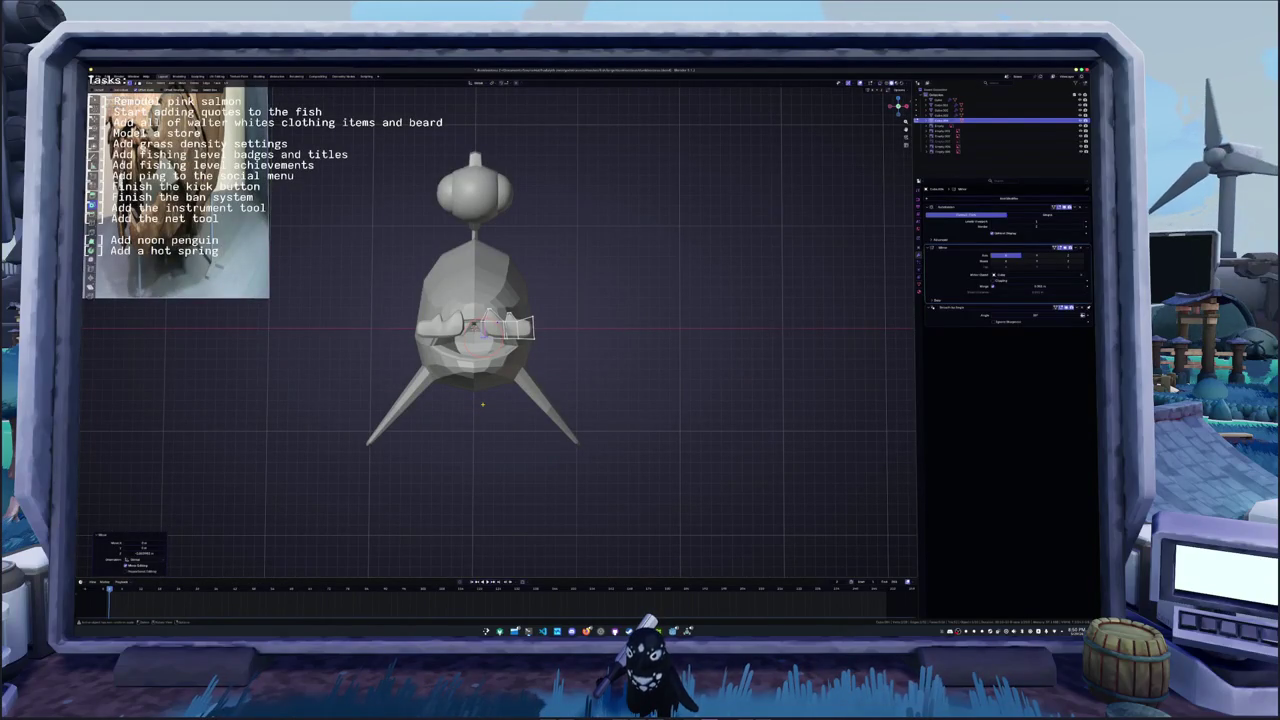
{"action": "scroll", "coordinate": [470, 340], "scroll_direction": "up", "scroll_amount": 1}
{"action": "scroll", "coordinate": [470, 340], "scroll_direction": "up", "scroll_amount": 2}
{"action": "scroll", "coordinate": [470, 340], "scroll_direction": "up", "scroll_amount": 1}
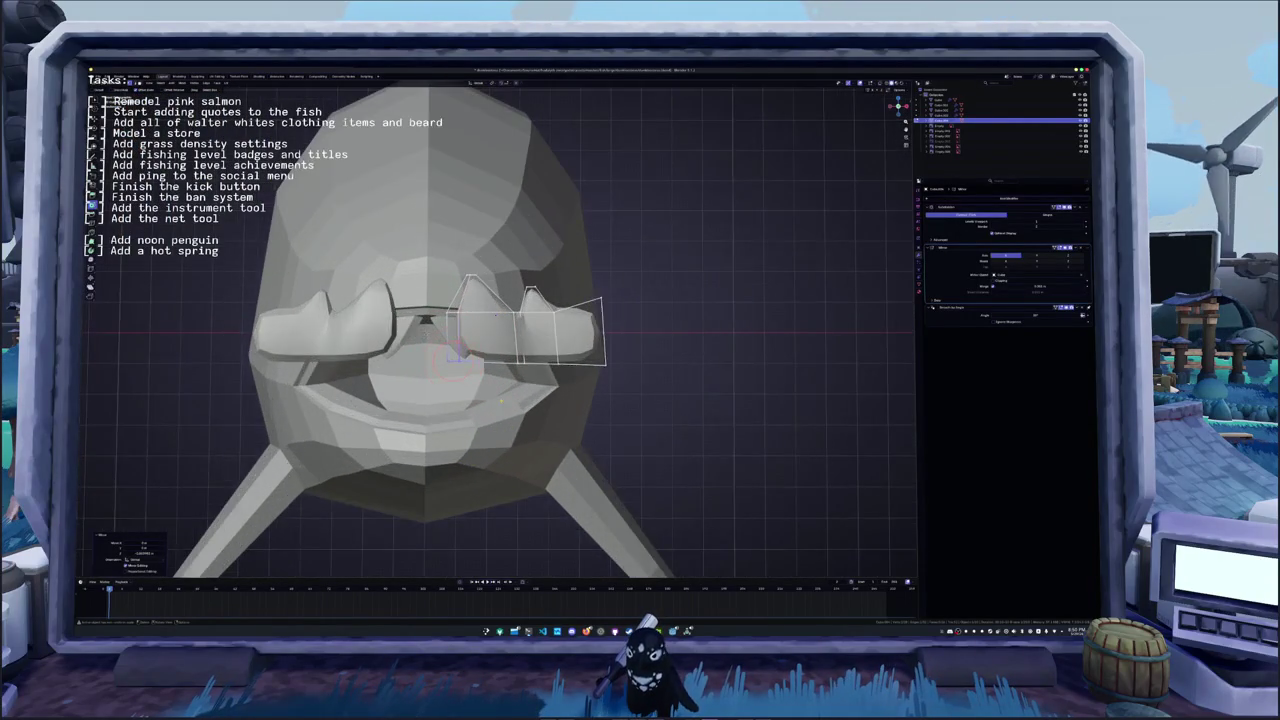
- In top view, stretch the tooth piece's end faces along the Y axis in two passes
{"action": "scroll", "coordinate": [470, 340], "scroll_direction": "up", "scroll_amount": 2}
{"action": "key", "text": "KP_7"}
{"action": "key", "text": "alt+z"}
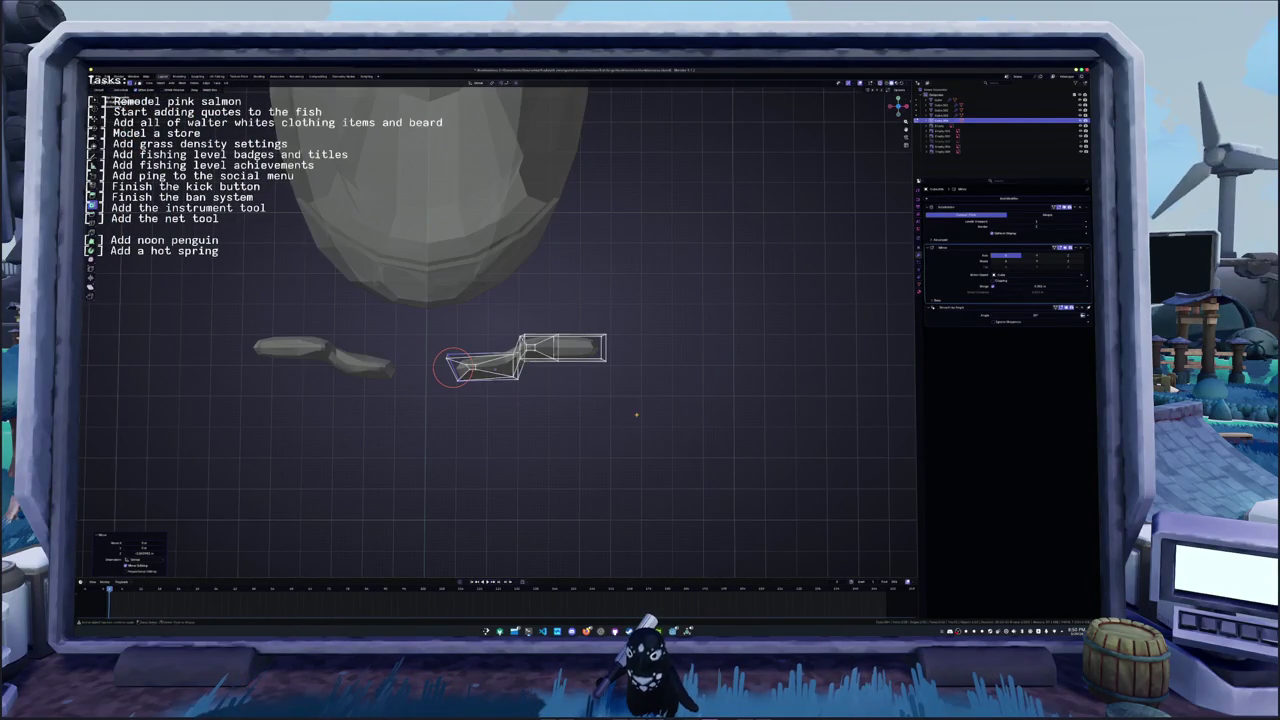
{"action": "left_click_drag", "start_coordinate": [639, 413], "coordinate": [519, 309]}
{"action": "key", "text": "s"}
{"action": "key", "text": "y"}
{"action": "left_click", "coordinate": [522, 323]}
{"action": "left_click", "coordinate": [634, 407]}
{"action": "left_click_drag", "start_coordinate": [644, 417], "coordinate": [519, 337]}
{"action": "key", "text": "s"}
{"action": "key", "text": "y"}
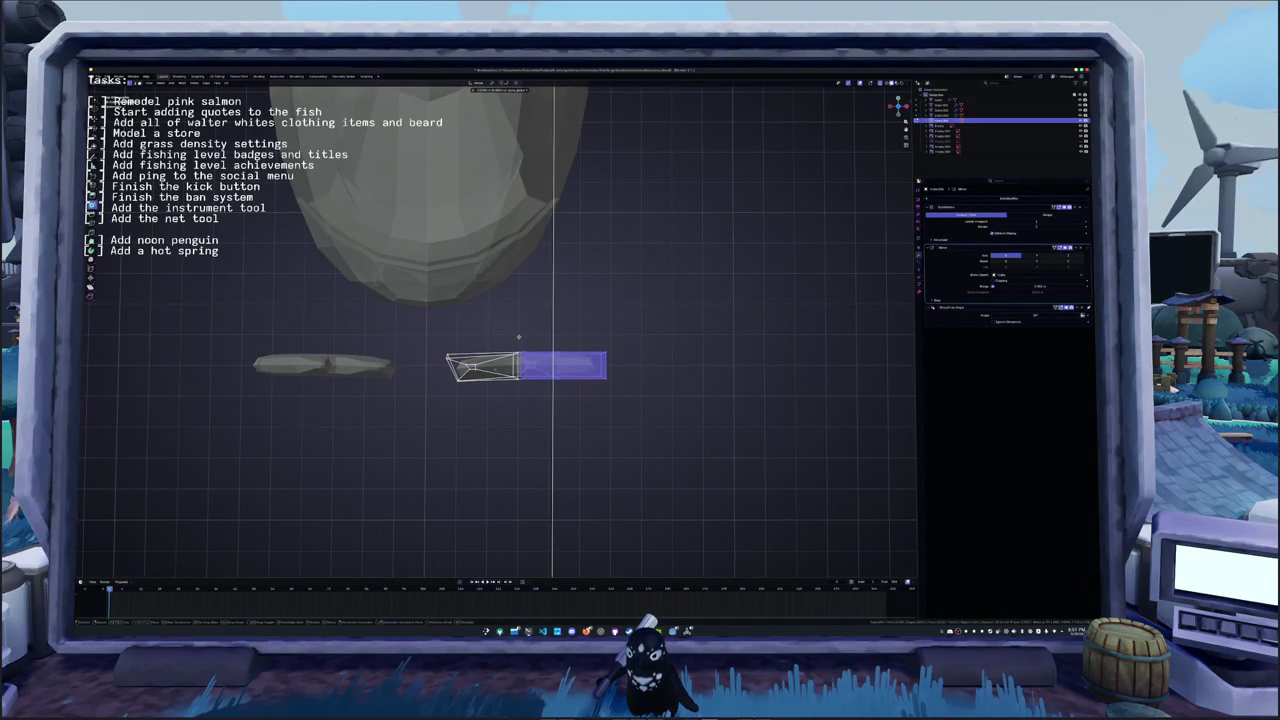
{"action": "left_click", "coordinate": [518, 337]}
- Bend the piece into an arc by rotating its end section and right half
{"action": "left_click", "coordinate": [637, 406]}
{"action": "left_click", "coordinate": [603, 360]}
{"action": "key", "text": "r"}
{"action": "middle_click_drag", "start_coordinate": [595, 317], "coordinate": [567, 334]}
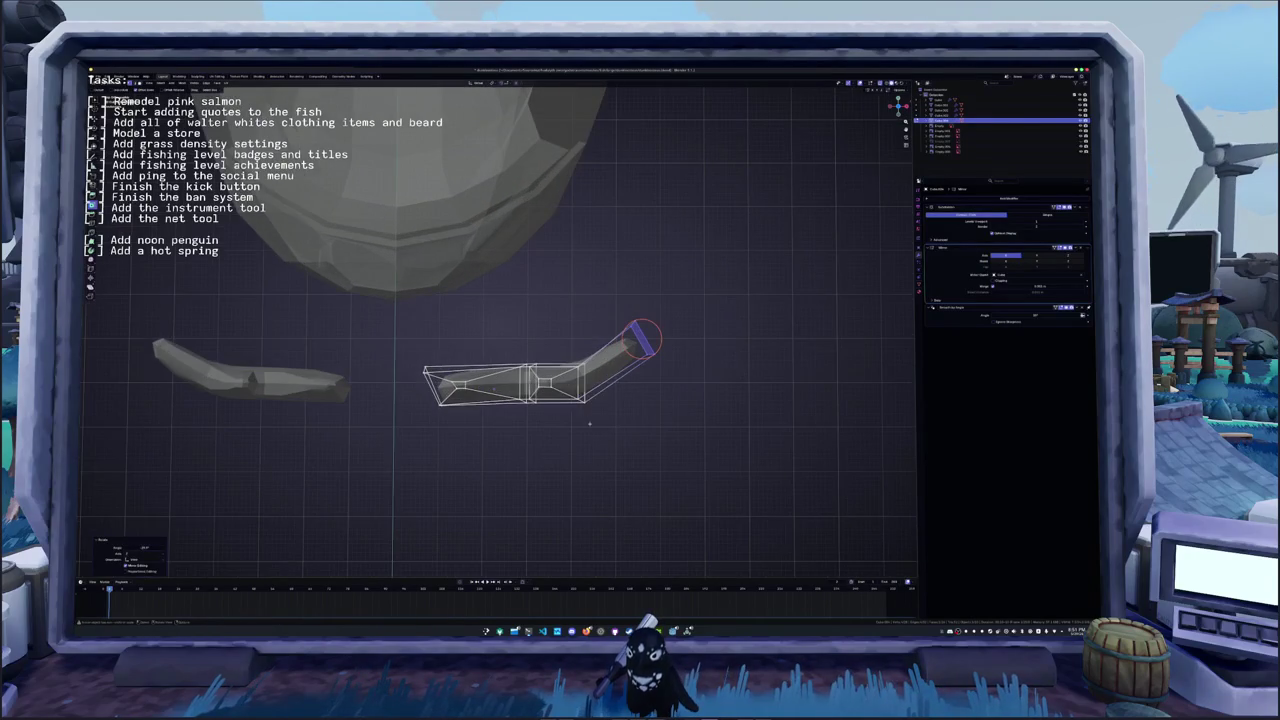
{"action": "left_click", "coordinate": [567, 334]}
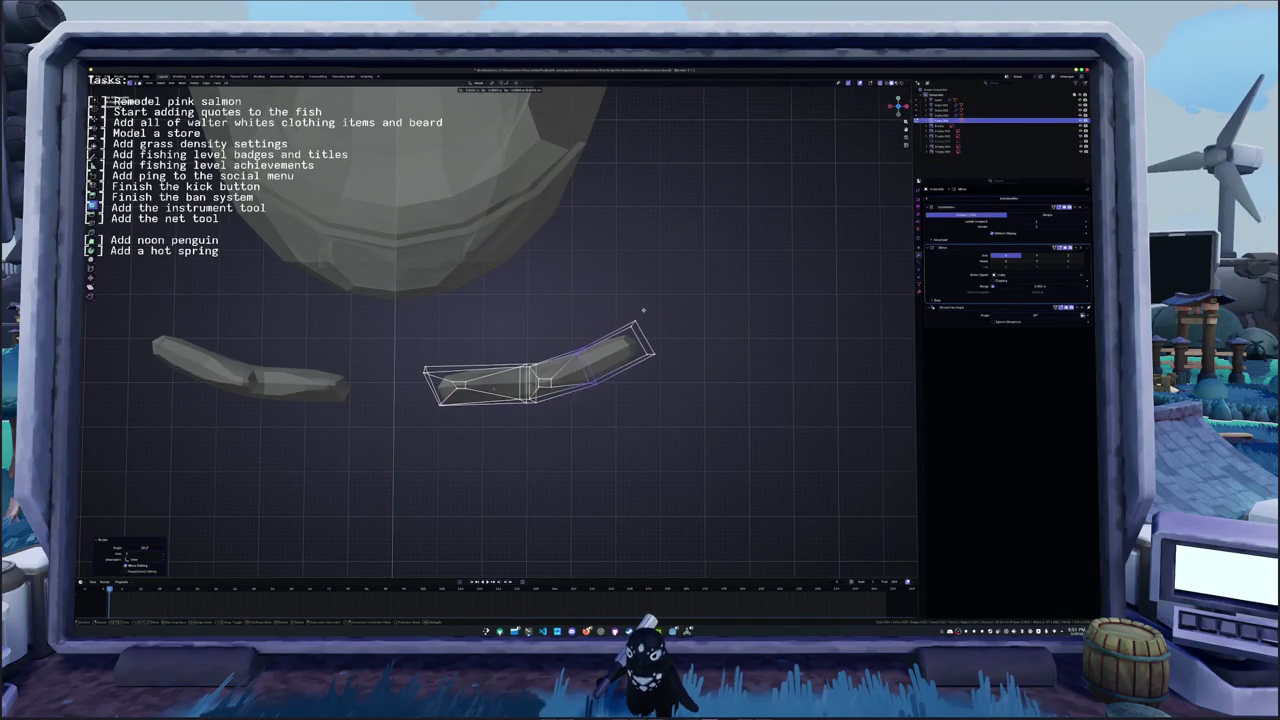
{"action": "middle_click_drag", "start_coordinate": [588, 368], "coordinate": [604, 376]}
{"action": "mouse_move", "coordinate": [604, 376]}
{"action": "left_mouse_down"}
{"action": "mouse_move", "coordinate": [548, 390]}
{"action": "mouse_move", "coordinate": [517, 354]}
{"action": "left_mouse_up"}
{"action": "key", "text": "ctrl+l"}
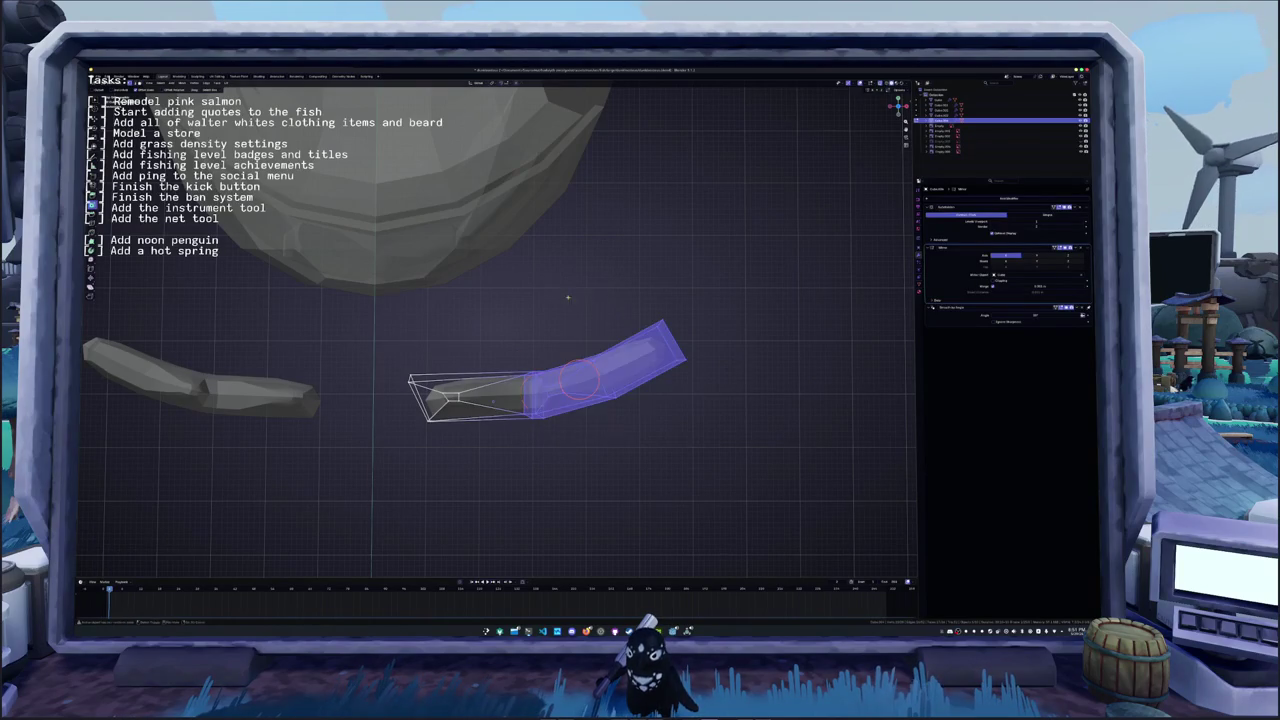
{"action": "key", "text": "r"}
{"action": "left_click", "coordinate": [598, 287]}
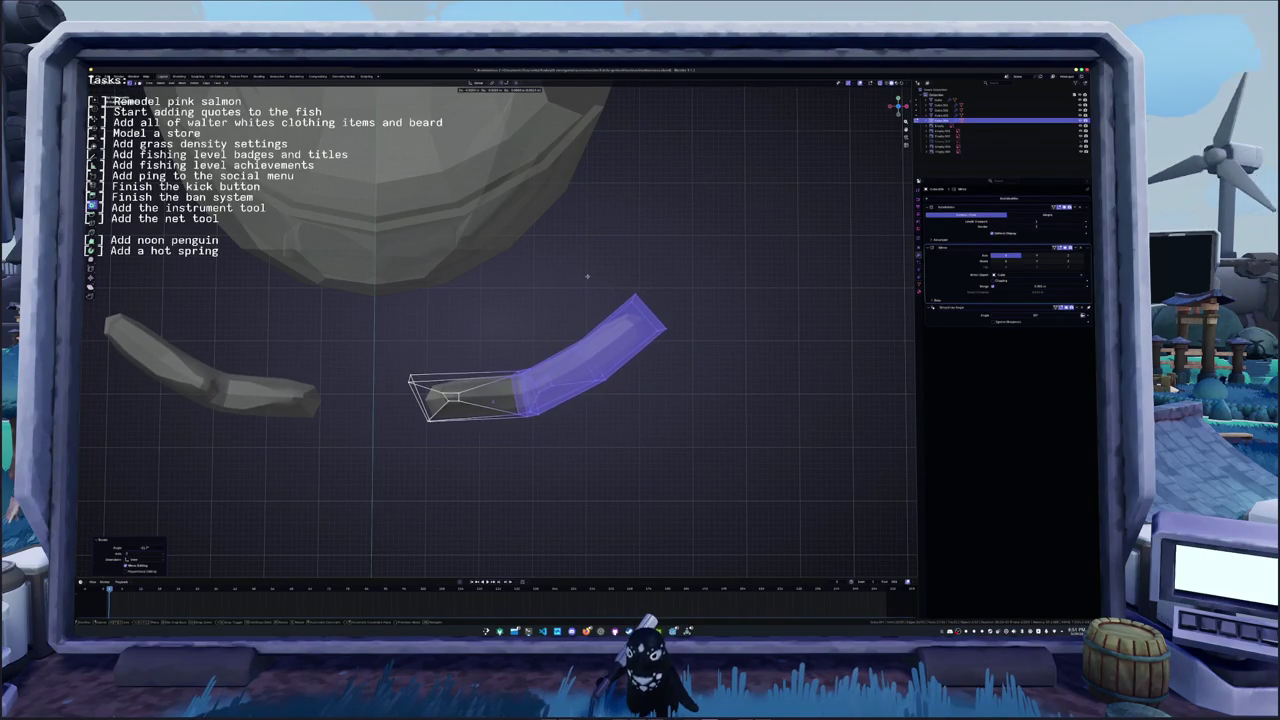
- Rotate the left end, then move both tooth pieces down onto the fish's head
{"action": "left_click_drag", "start_coordinate": [441, 446], "coordinate": [376, 345]}
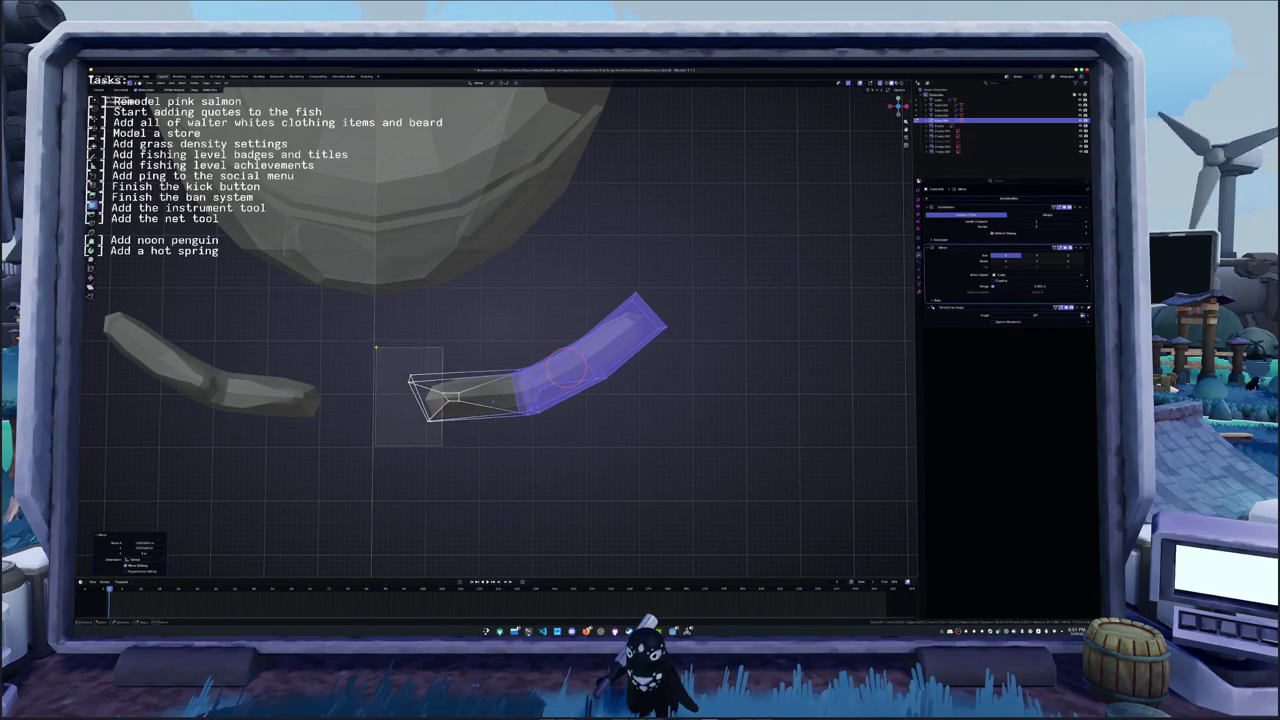
{"action": "key", "text": "r"}
{"action": "left_click", "coordinate": [404, 341]}
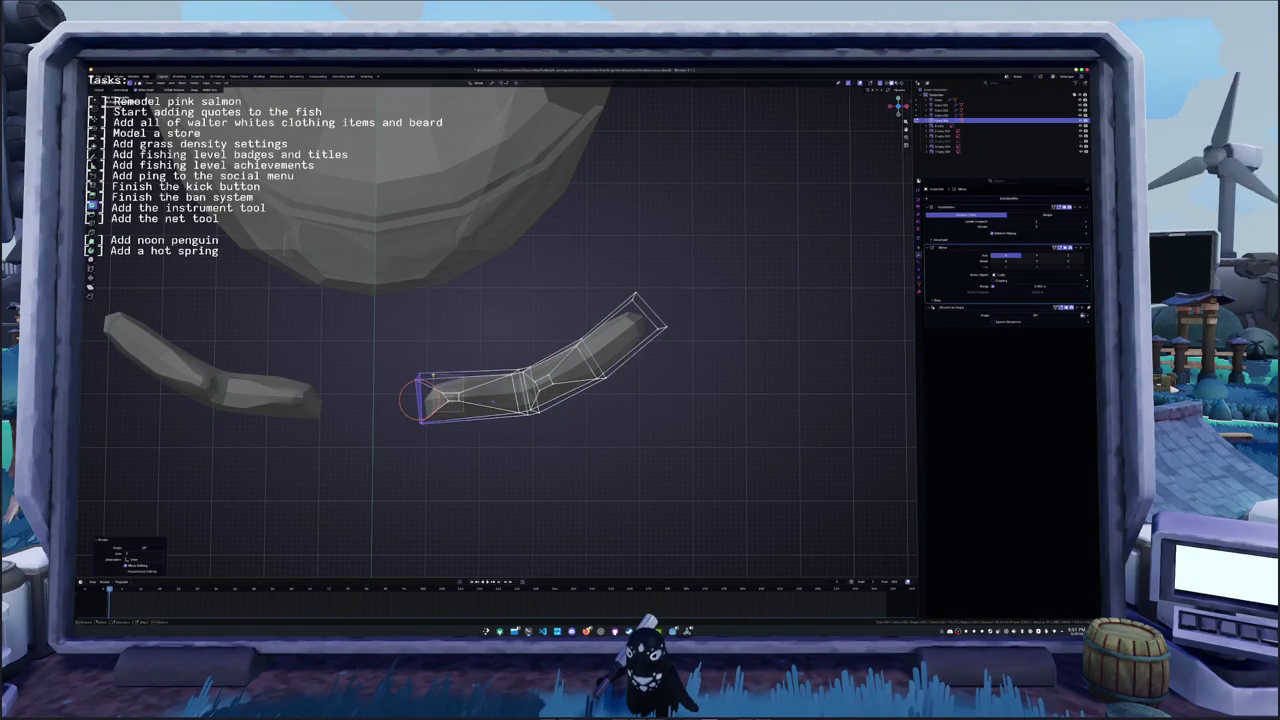
{"action": "left_click", "coordinate": [450, 396]}
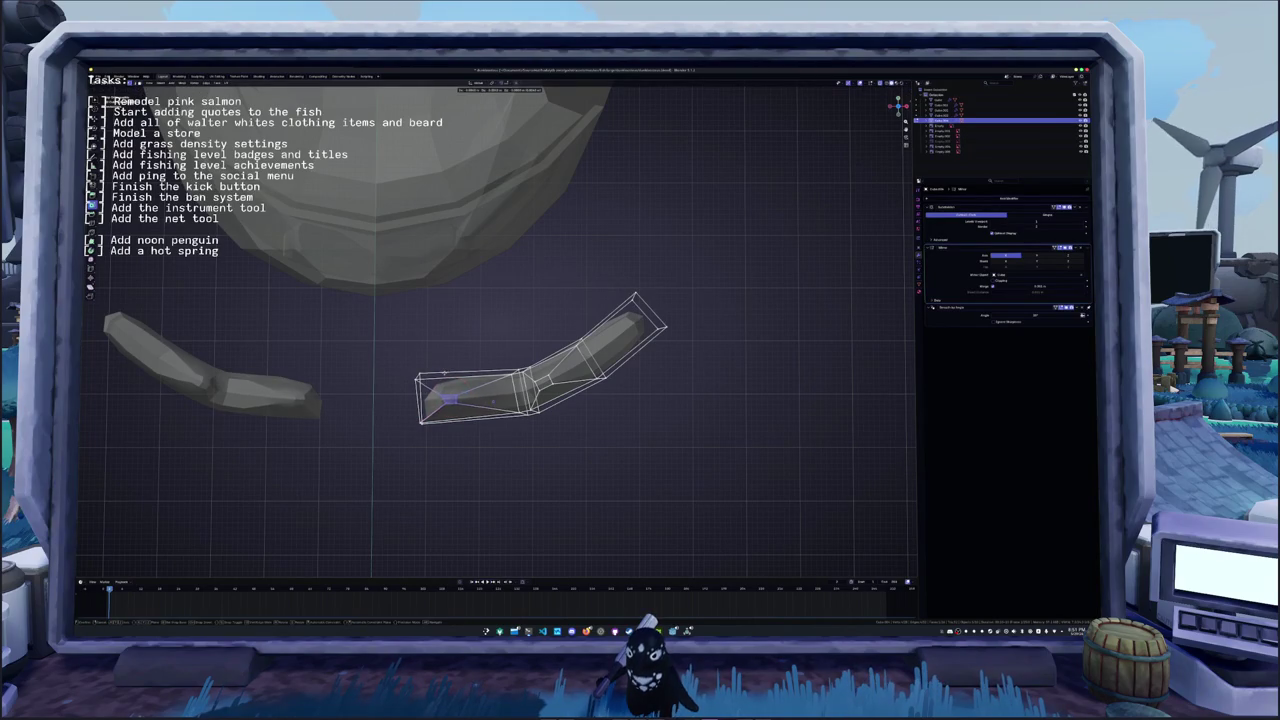
{"action": "key", "text": "Tab"}
{"action": "key", "text": "KP_1"}
{"action": "key", "text": "g"}
{"action": "left_click", "coordinate": [510, 328]}
{"action": "key", "text": "KP_1"}
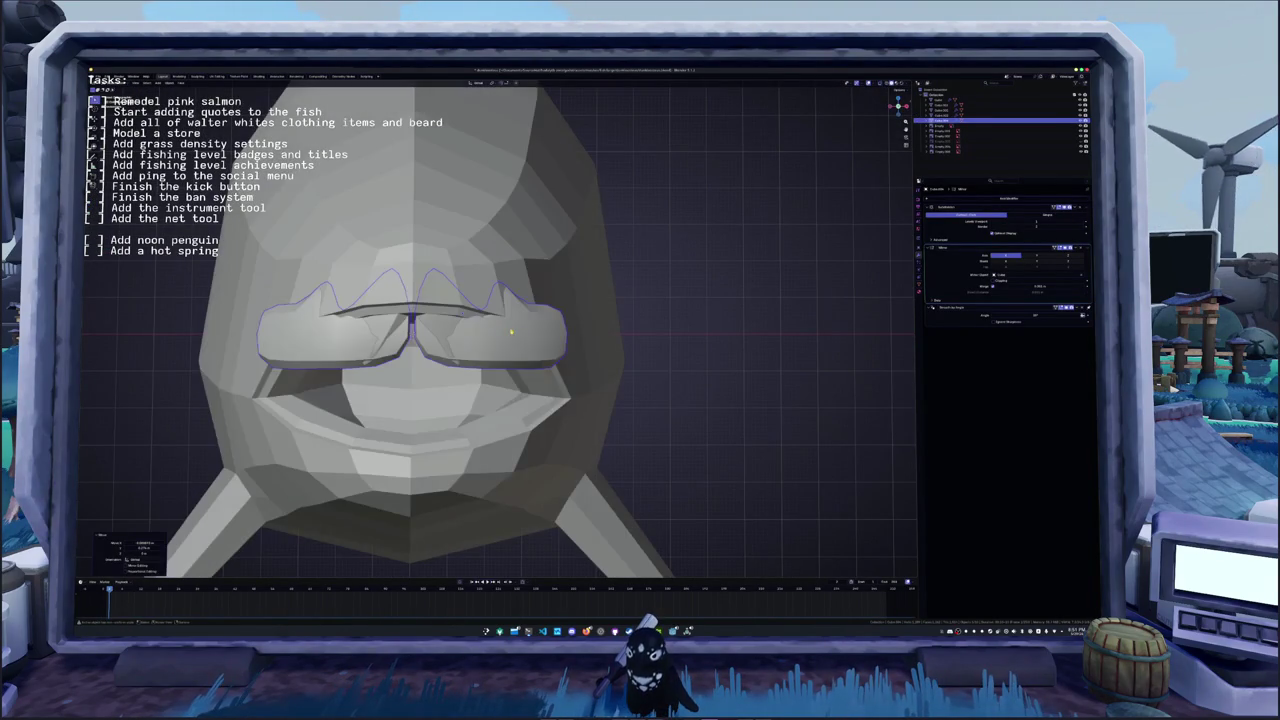
- Move the teeth down to the mouth and rotate them toward an upright pose
{"action": "key", "text": "g"}
{"action": "mouse_move", "coordinate": [504, 414]}
{"action": "middle_mouse_down"}
{"action": "mouse_move", "coordinate": [480, 330]}
{"action": "mouse_move", "coordinate": [587, 366]}
{"action": "middle_mouse_up"}
{"action": "key", "text": "r"}
{"action": "left_click", "coordinate": [480, 330]}
{"action": "mouse_move", "coordinate": [743, 237]}
{"action": "middle_mouse_down"}
{"action": "mouse_move", "coordinate": [796, 298]}
{"action": "mouse_move", "coordinate": [644, 370]}
{"action": "mouse_move", "coordinate": [696, 366]}
{"action": "mouse_move", "coordinate": [626, 377]}
{"action": "mouse_move", "coordinate": [640, 388]}
{"action": "mouse_move", "coordinate": [868, 335]}
{"action": "middle_mouse_up"}
{"action": "key", "text": "r"}
{"action": "key", "text": "x"}
{"action": "key", "text": "z"}
{"action": "left_click", "coordinate": [684, 361]}
- Refine the teeth orientation with alternating Z-axis and X-axis rotations
{"action": "key", "text": "r"}
{"action": "key", "text": "z"}
{"action": "left_click", "coordinate": [642, 396]}
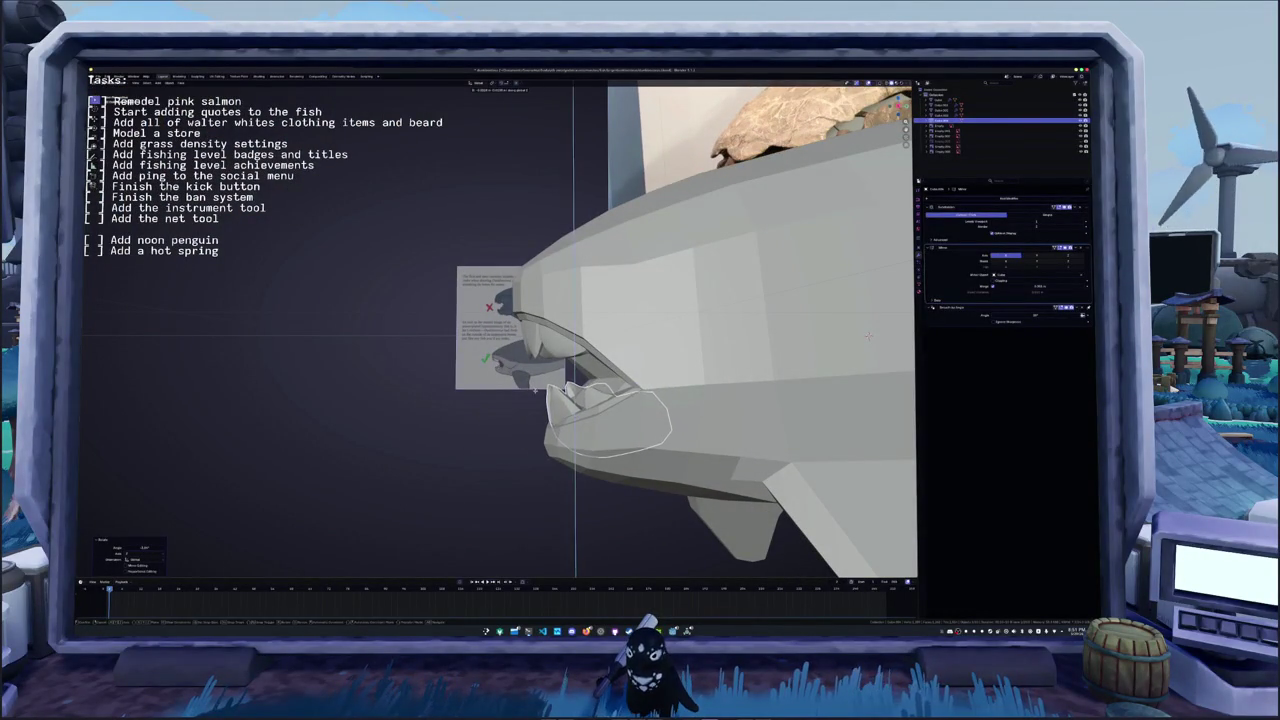
{"action": "key", "text": "r"}
{"action": "key", "text": "x"}
{"action": "left_click", "coordinate": [868, 335]}
{"action": "mouse_move", "coordinate": [868, 335]}
{"action": "middle_mouse_down"}
{"action": "mouse_move", "coordinate": [688, 384]}
{"action": "mouse_move", "coordinate": [612, 385]}
{"action": "mouse_move", "coordinate": [603, 402]}
{"action": "middle_mouse_up"}
{"action": "key", "text": "r"}
{"action": "key", "text": "z"}
{"action": "left_click", "coordinate": [690, 396]}
{"action": "key", "text": "r"}
{"action": "key", "text": "x"}
{"action": "left_click", "coordinate": [633, 384]}
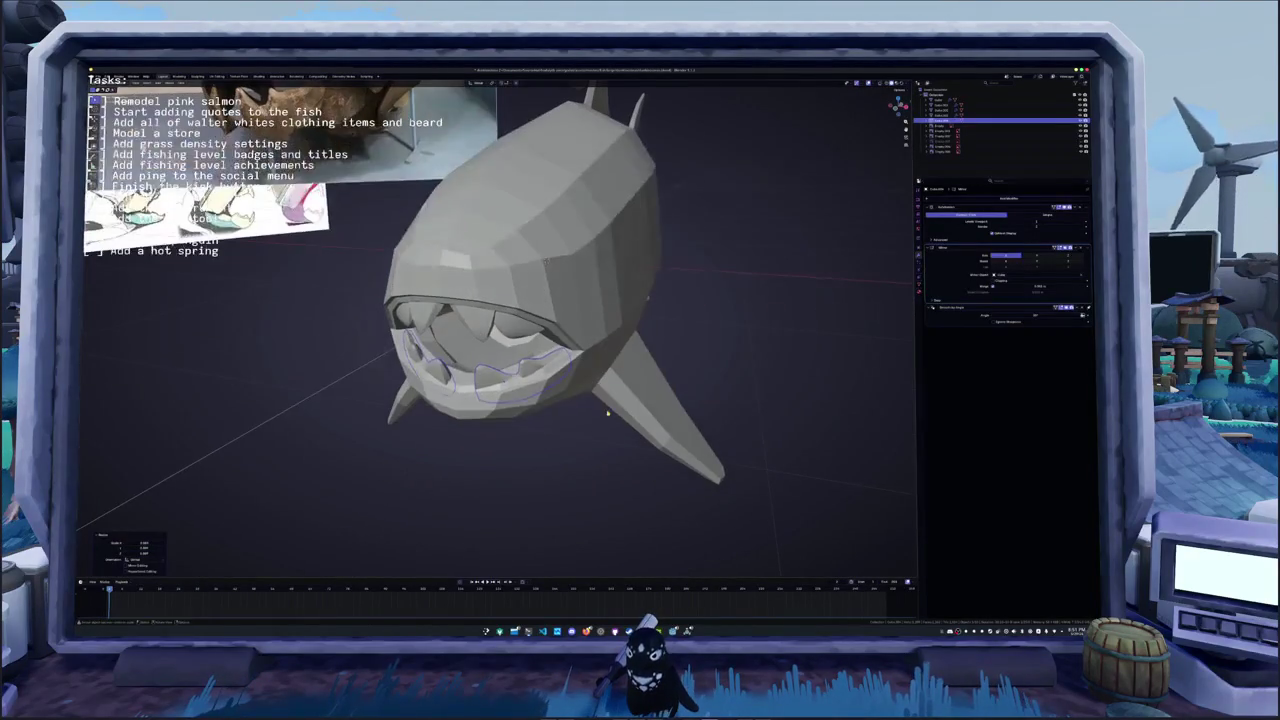
- Give the teeth a final Z-axis rotation and scale them to fit the lower jaw
{"action": "key", "text": "r"}
{"action": "key", "text": "y"}
{"action": "key", "text": "z"}
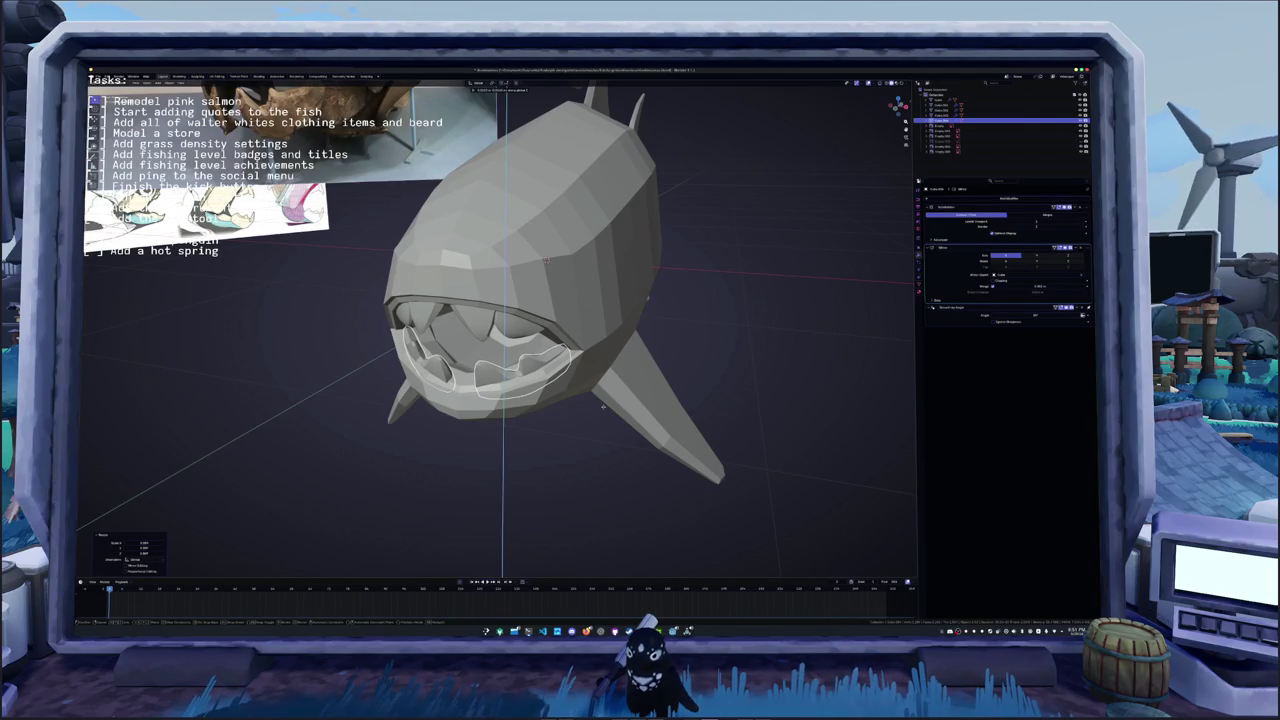
{"action": "left_click", "coordinate": [603, 410]}
{"action": "middle_click_drag", "start_coordinate": [603, 410], "coordinate": [638, 414]}
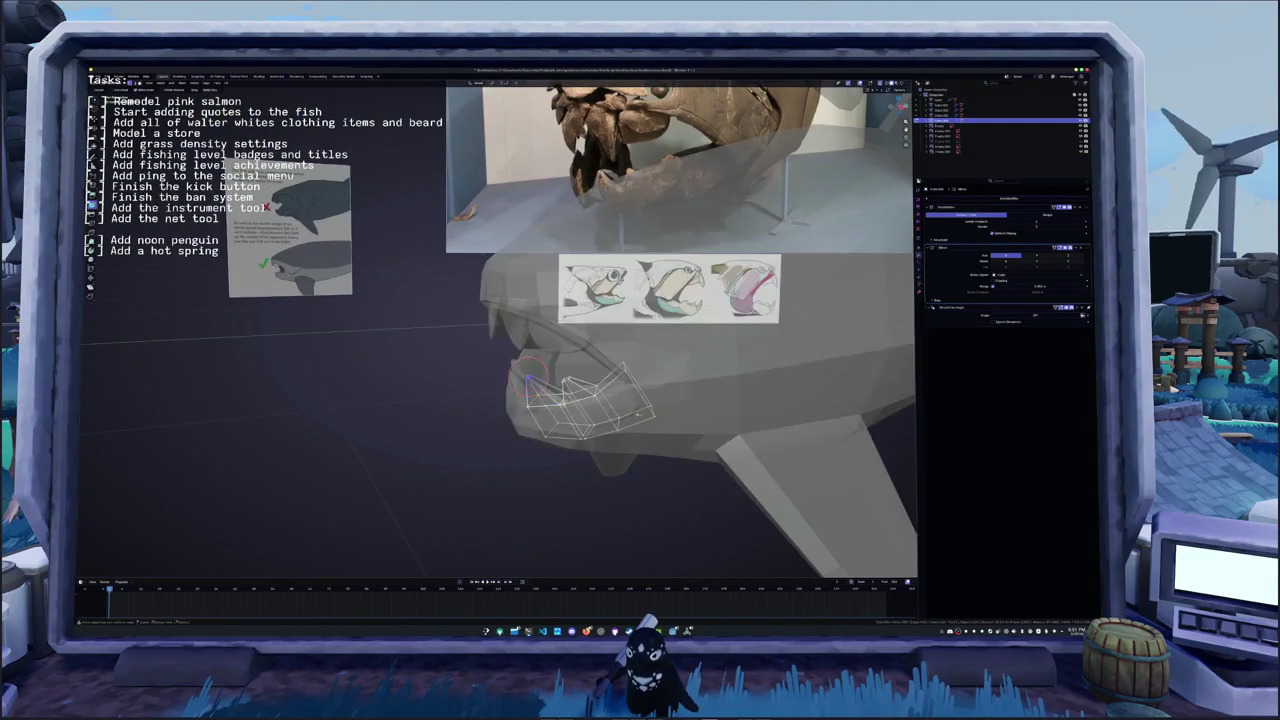
{"action": "key", "text": "s"}
{"action": "left_click", "coordinate": [664, 383]}
{"action": "mouse_move", "coordinate": [664, 383]}
{"action": "middle_mouse_down"}
{"action": "mouse_move", "coordinate": [624, 352]}
{"action": "mouse_move", "coordinate": [704, 385]}
{"action": "mouse_move", "coordinate": [300, 228]}
{"action": "mouse_move", "coordinate": [349, 220]}
{"action": "middle_mouse_up"}
{"action": "scroll", "coordinate": [300, 228], "scroll_direction": "up", "scroll_amount": 3}
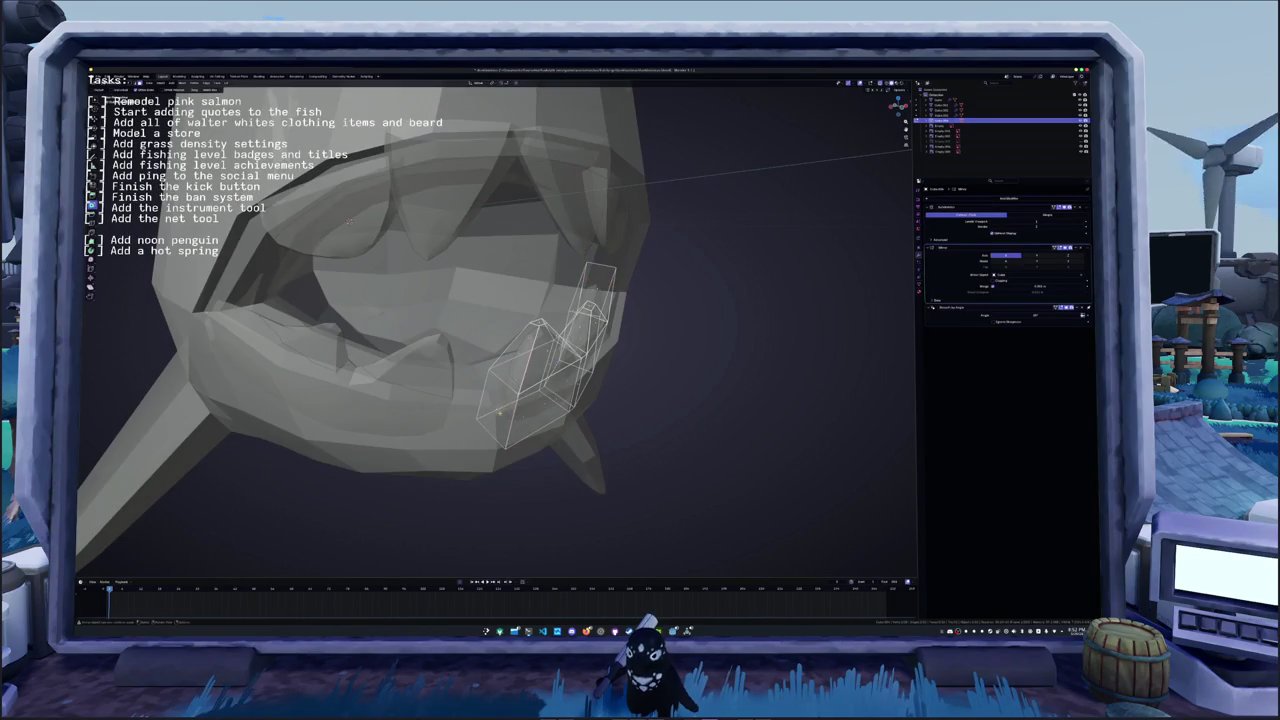
- Reposition individual lower-tooth faces and an edge inside the mouth
{"action": "middle_click_drag", "start_coordinate": [497, 405], "coordinate": [526, 372]}
{"action": "key", "text": "alt+z"}
{"action": "key", "text": "g"}
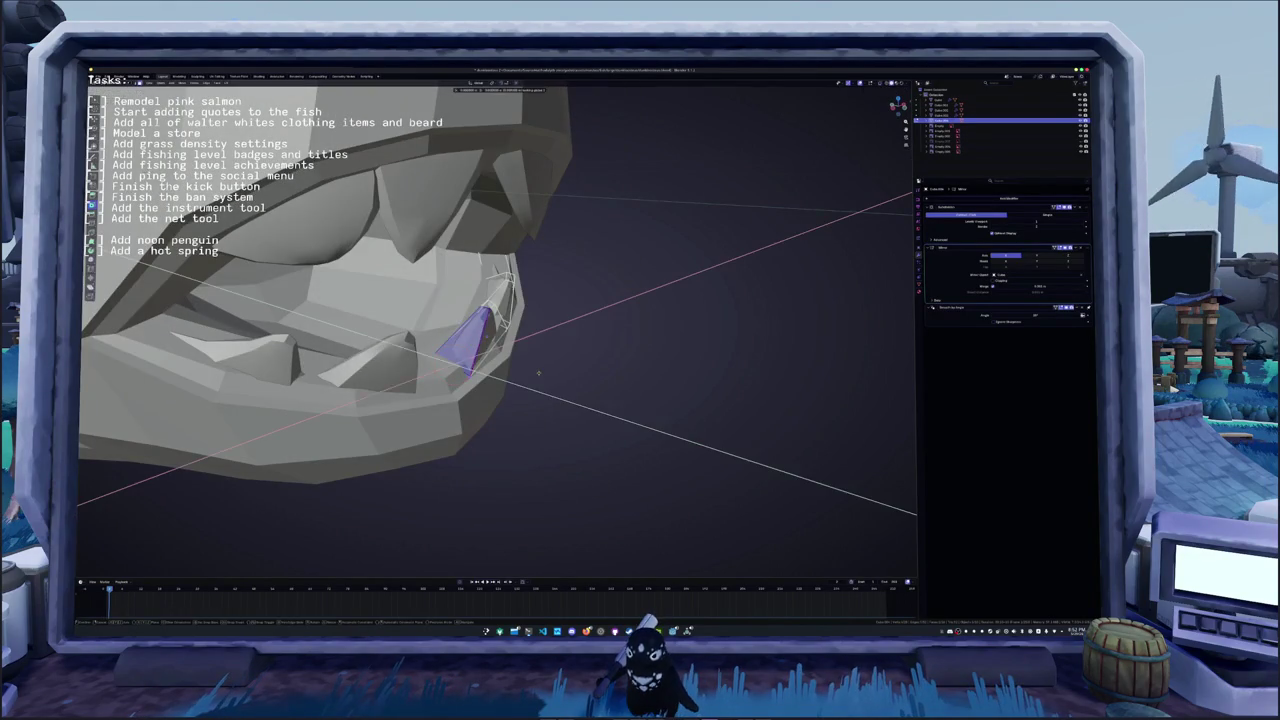
{"action": "left_click", "coordinate": [526, 372]}
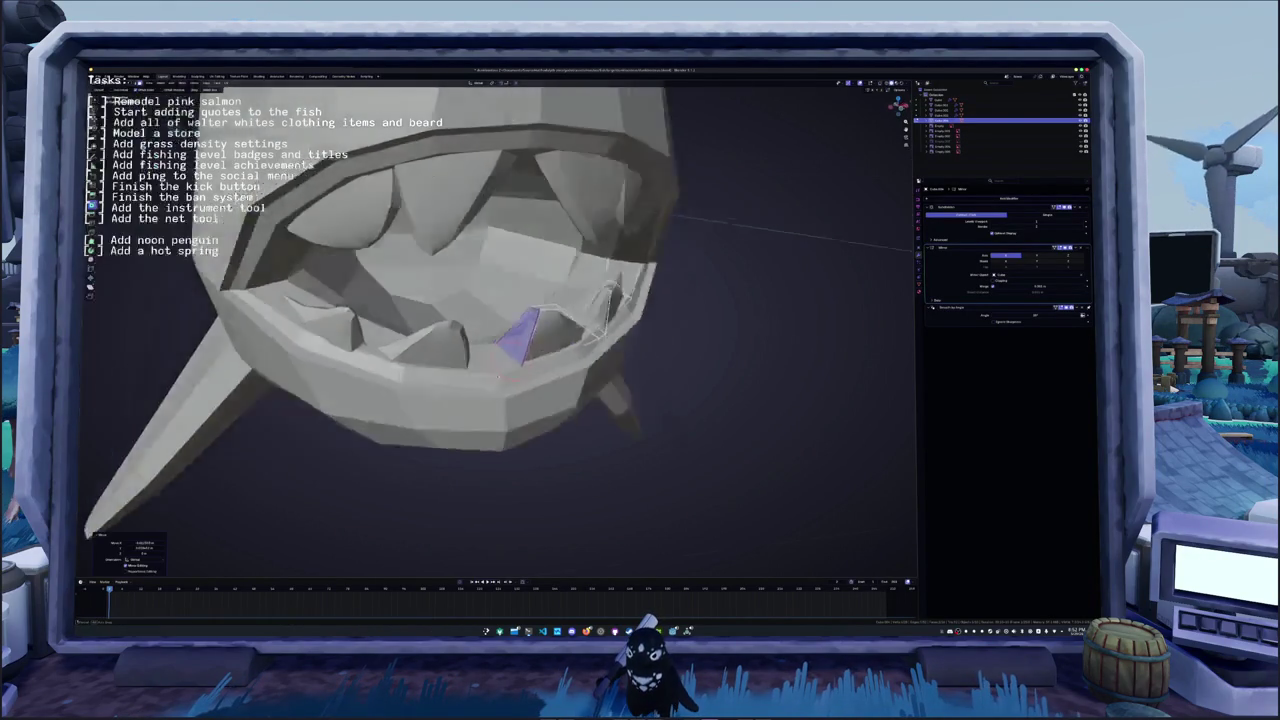
{"action": "middle_click_drag", "start_coordinate": [526, 372], "coordinate": [523, 355]}
{"action": "key", "text": "g"}
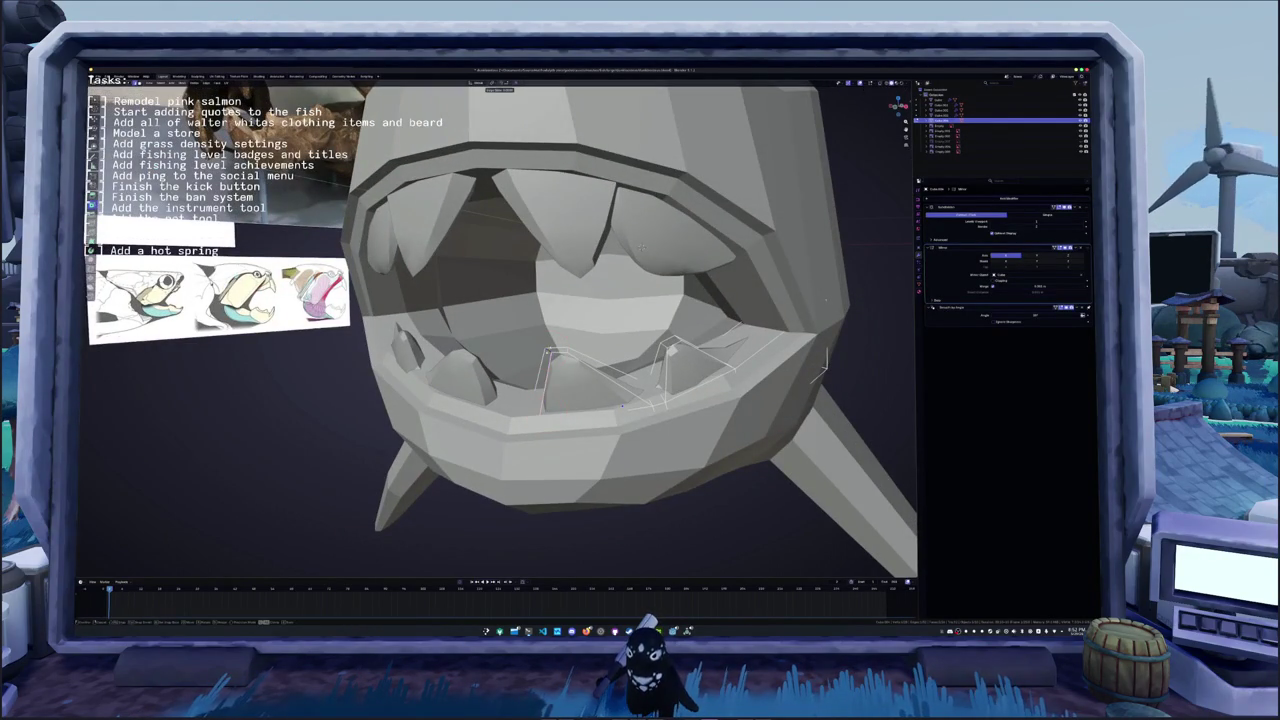
{"action": "left_click", "coordinate": [641, 246]}
{"action": "scroll", "coordinate": [641, 246], "scroll_direction": "up", "scroll_amount": 3}
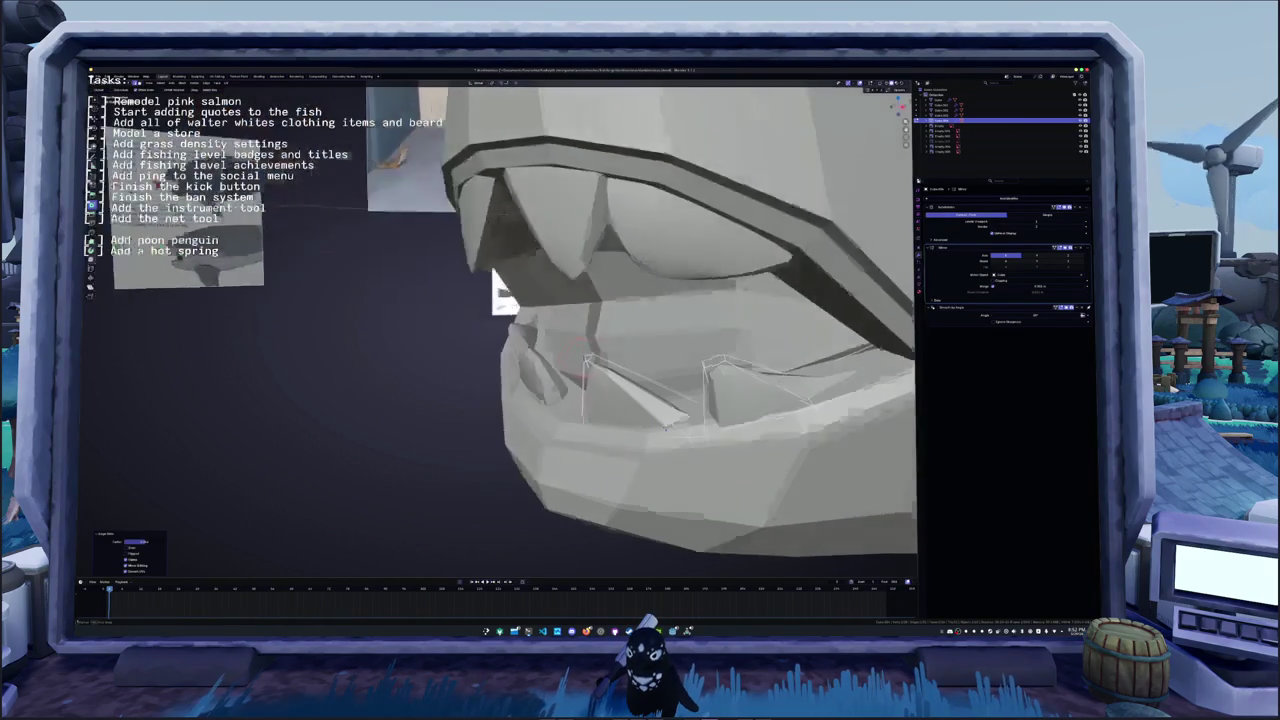
{"action": "middle_click_drag", "start_coordinate": [641, 246], "coordinate": [500, 286]}
{"action": "key", "text": "g"}
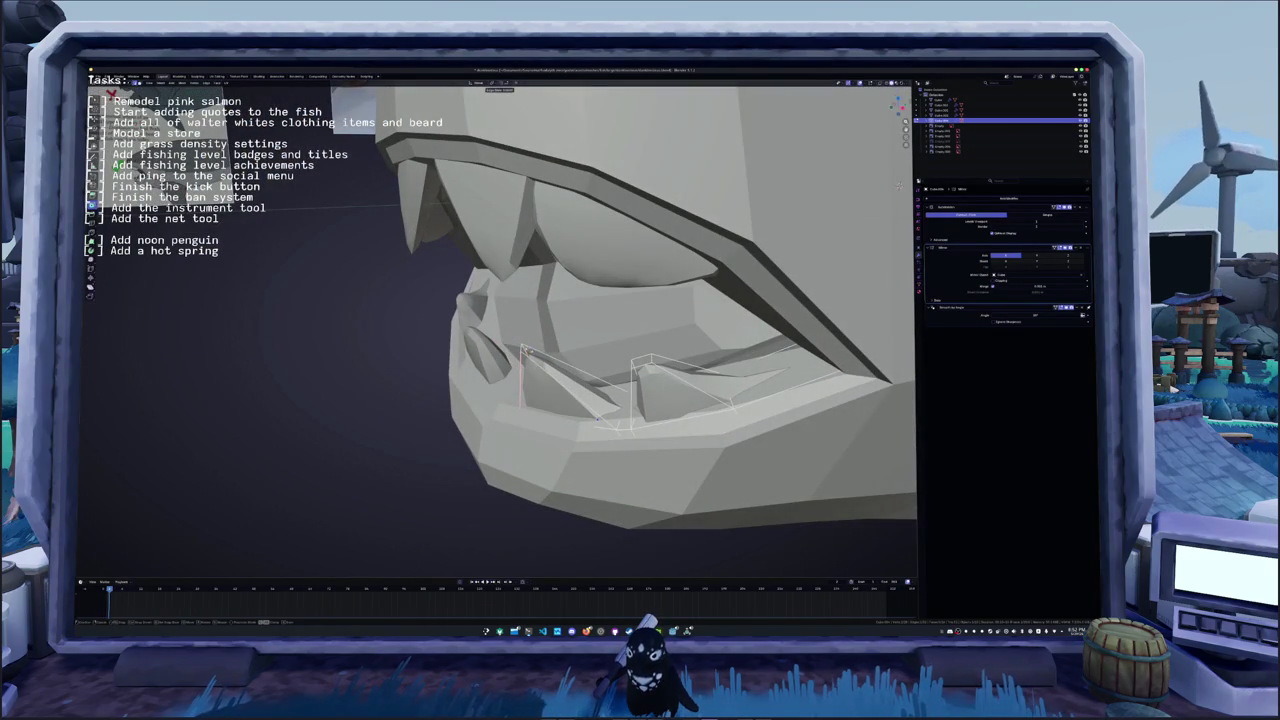
{"action": "mouse_move", "coordinate": [897, 183]}
{"action": "middle_mouse_down"}
{"action": "mouse_move", "coordinate": [793, 245]}
{"action": "mouse_move", "coordinate": [845, 316]}
{"action": "mouse_move", "coordinate": [719, 316]}
{"action": "mouse_move", "coordinate": [443, 155]}
{"action": "middle_mouse_up"}
{"action": "key", "text": "shift+z"}
{"action": "left_click", "coordinate": [793, 245]}
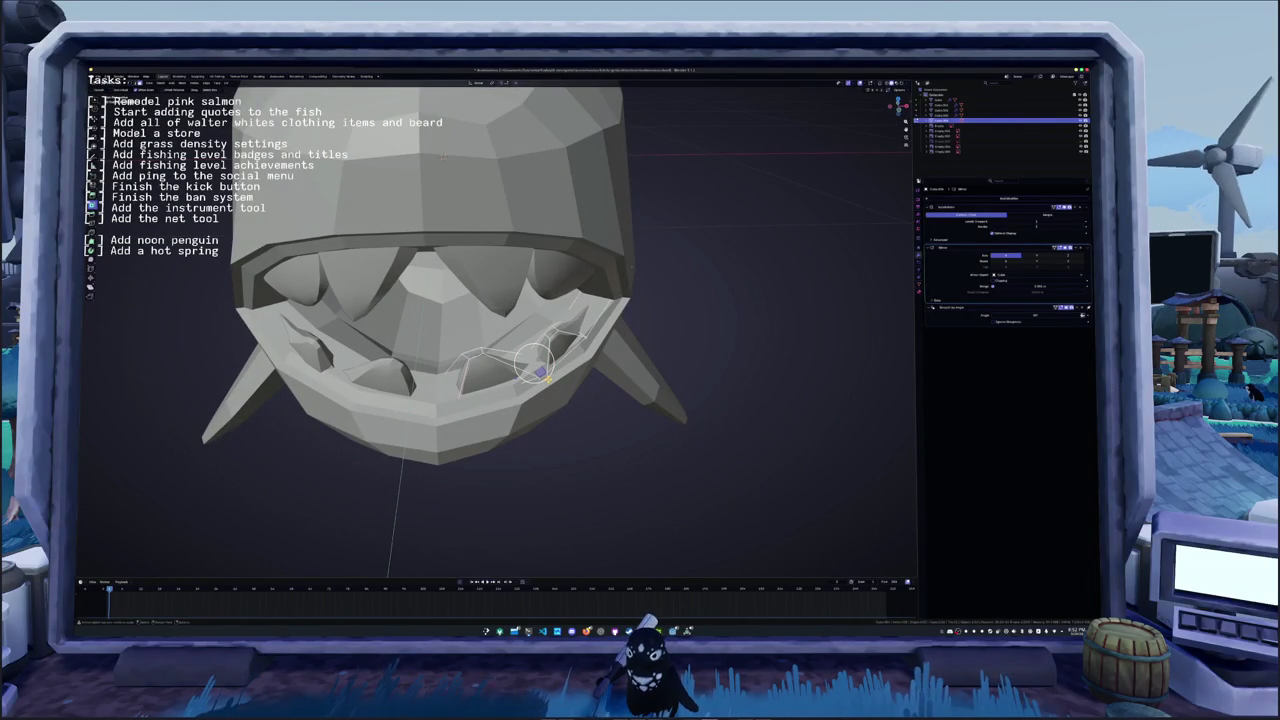
- Select the whole linked lower-teeth piece and inspect it with X-ray on
{"action": "key", "text": "ctrl+l"}
{"action": "mouse_move", "coordinate": [438, 156]}
{"action": "middle_mouse_down"}
{"action": "mouse_move", "coordinate": [670, 352]}
{"action": "mouse_move", "coordinate": [680, 322]}
{"action": "mouse_move", "coordinate": [760, 398]}
{"action": "mouse_move", "coordinate": [730, 212]}
{"action": "mouse_move", "coordinate": [538, 206]}
{"action": "middle_mouse_up"}
{"action": "key", "text": "alt+z"}
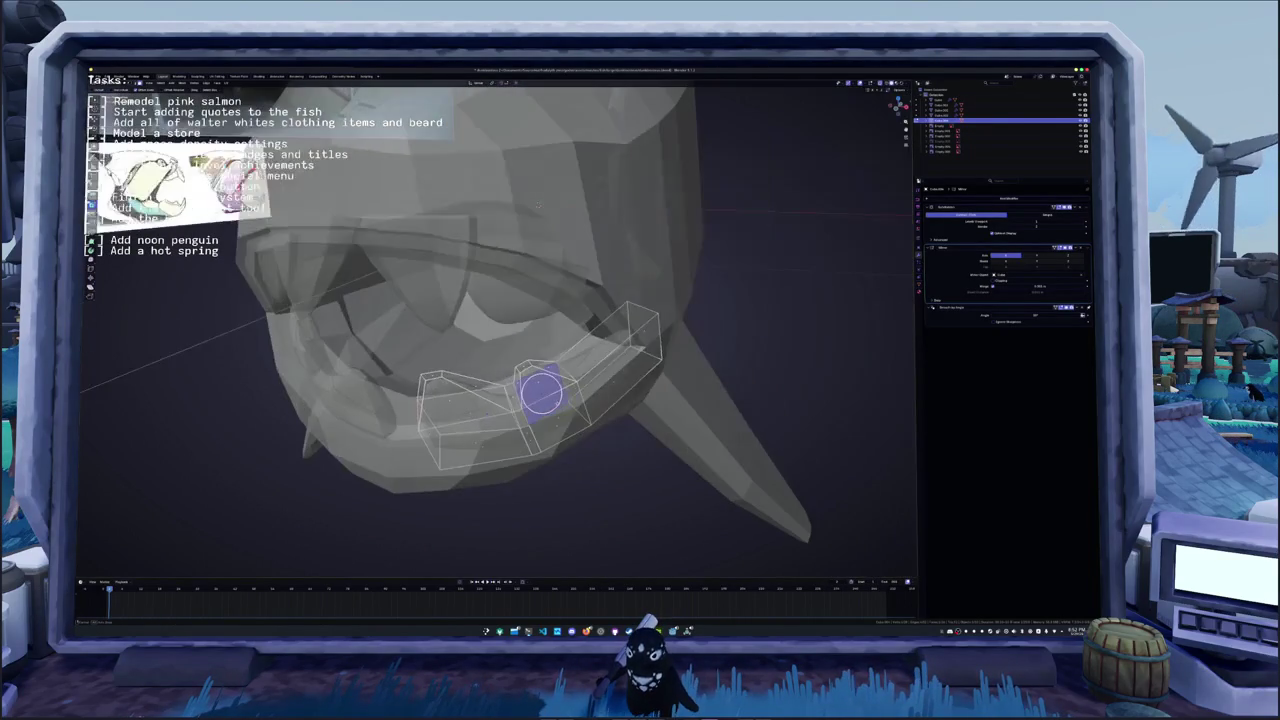
{"action": "key", "text": "alt+z"}
{"action": "mouse_move", "coordinate": [553, 394]}
{"action": "middle_mouse_down"}
{"action": "mouse_move", "coordinate": [582, 392]}
{"action": "mouse_move", "coordinate": [540, 395]}
{"action": "mouse_move", "coordinate": [620, 400]}
{"action": "middle_mouse_up"}
{"action": "key", "text": "s"}
{"action": "key", "text": "alt+z"}
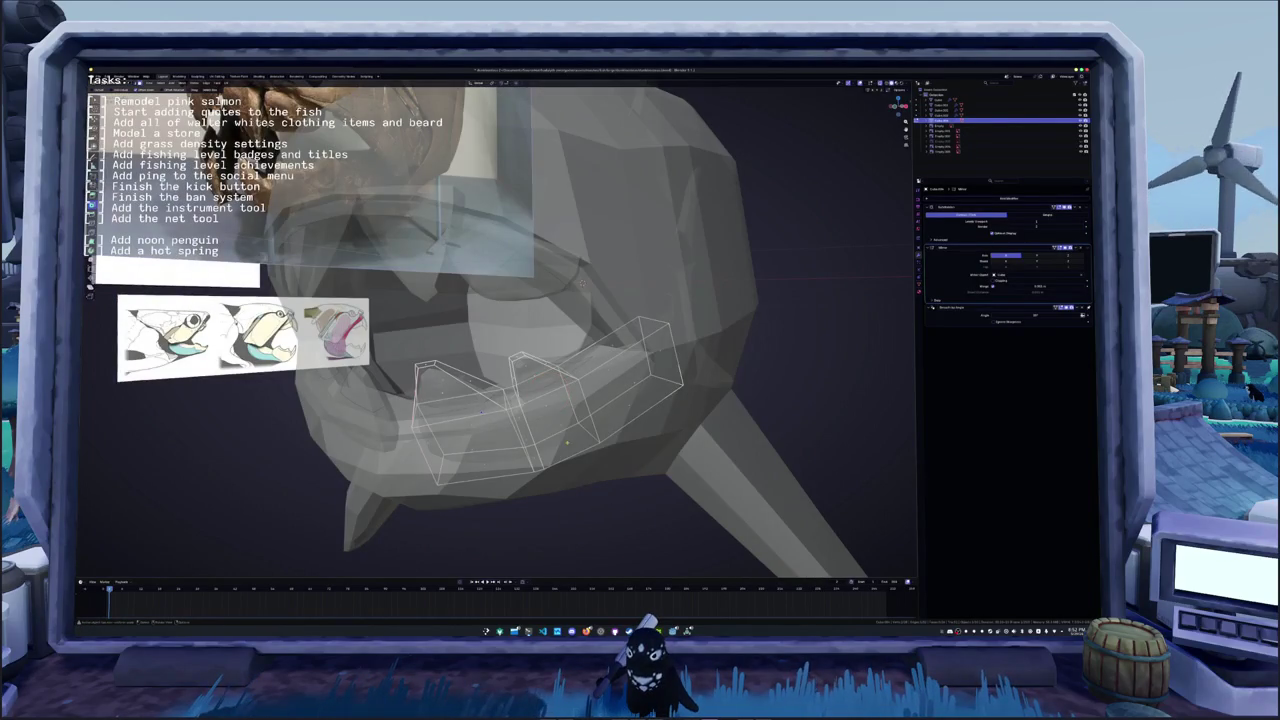
- Delete three unwanted strips of faces from the lower tooth mesh along the jaw
{"action": "left_click_drag", "start_coordinate": [563, 445], "coordinate": [600, 422]}
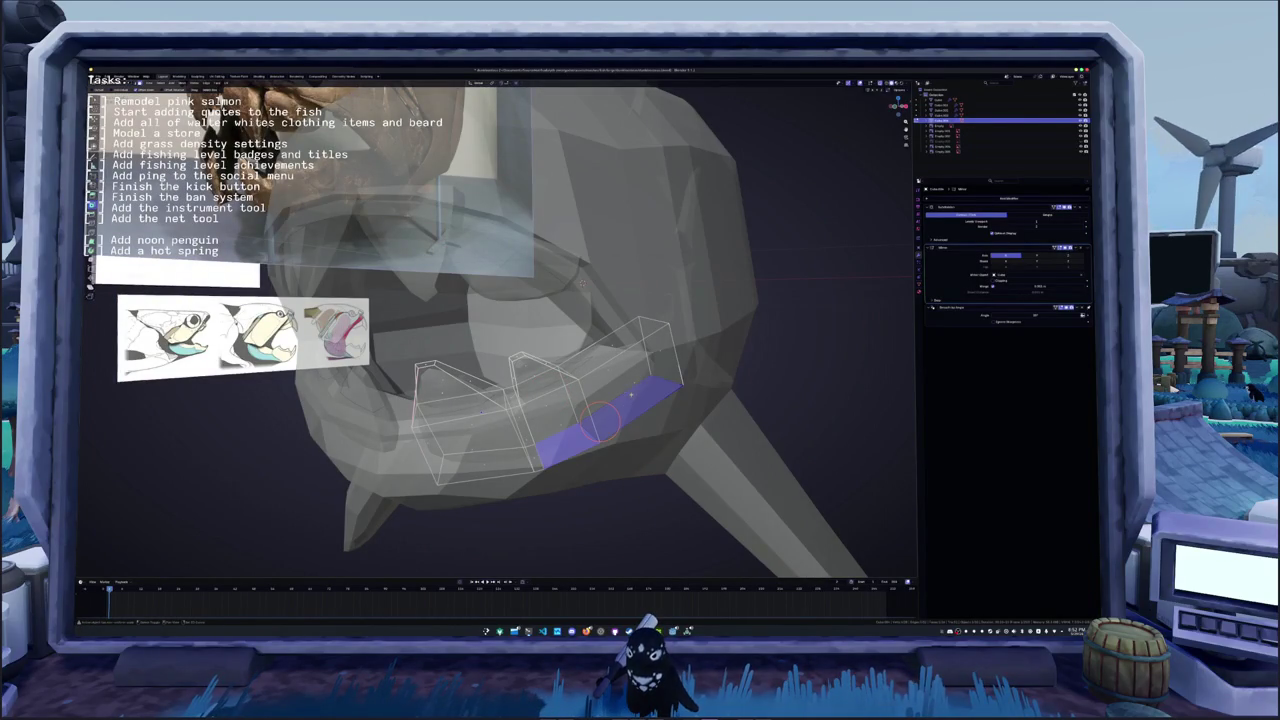
{"action": "key", "text": "x"}
{"action": "left_click", "coordinate": [466, 458]}
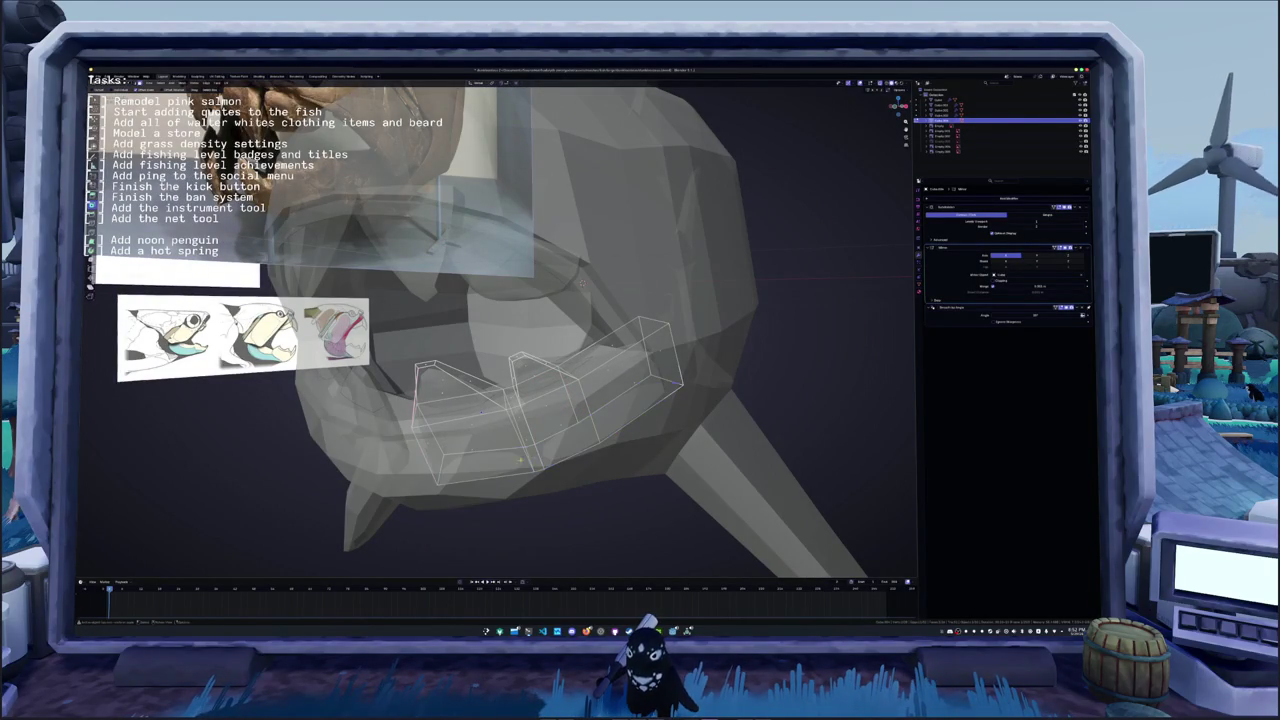
{"action": "key", "text": "x"}
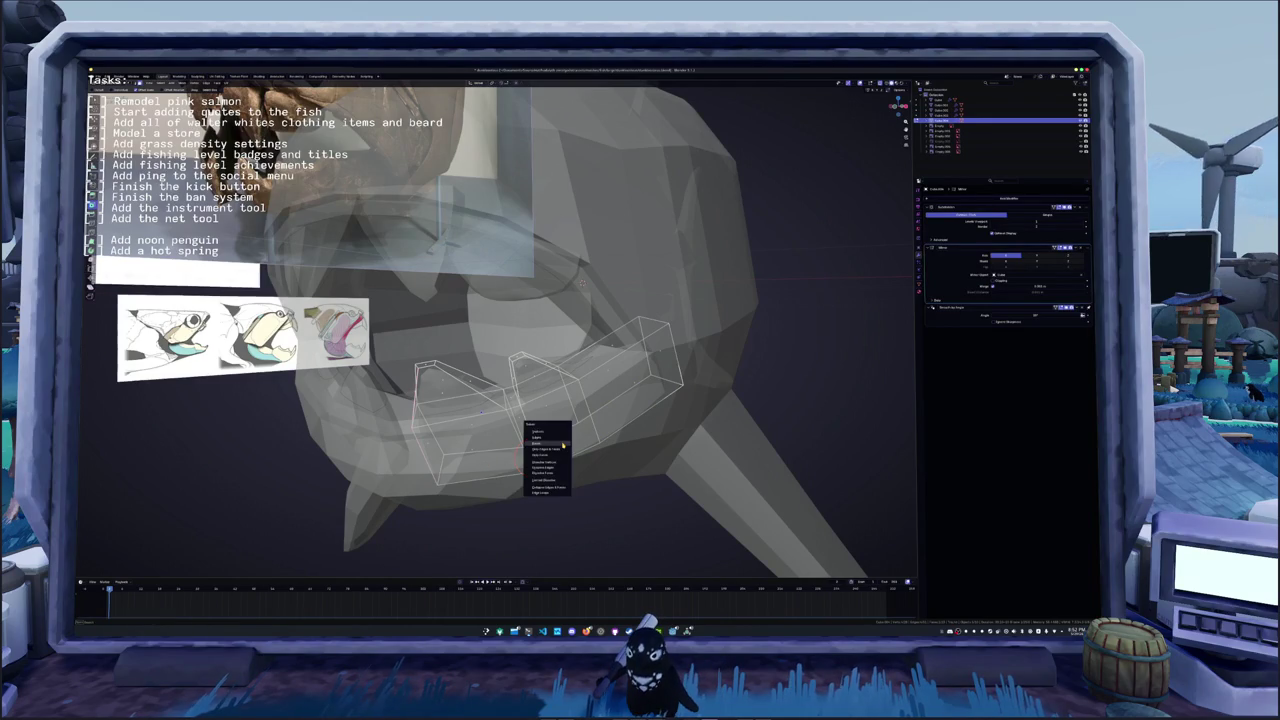
{"action": "left_click", "coordinate": [563, 444]}
{"action": "mouse_move", "coordinate": [563, 444]}
{"action": "middle_mouse_down"}
{"action": "mouse_move", "coordinate": [609, 447]}
{"action": "mouse_move", "coordinate": [589, 441]}
{"action": "mouse_move", "coordinate": [638, 385]}
{"action": "middle_mouse_up"}
{"action": "key", "text": "x"}
{"action": "left_click", "coordinate": [637, 383]}
{"action": "key", "text": "alt+z"}
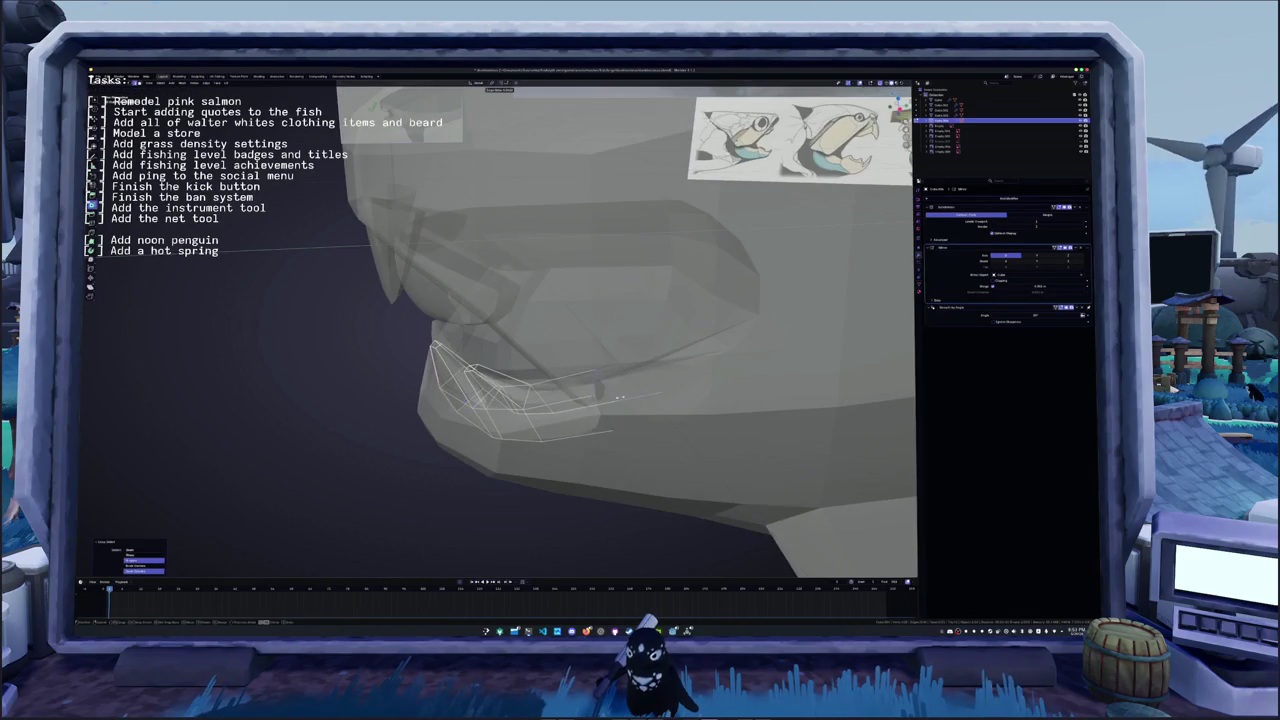
- Mirror the selected tooth along X, then rotate and resize it inside the mouth
{"action": "mouse_move", "coordinate": [608, 403]}
{"action": "middle_mouse_down"}
{"action": "mouse_move", "coordinate": [640, 370]}
{"action": "mouse_move", "coordinate": [623, 483]}
{"action": "mouse_move", "coordinate": [632, 402]}
{"action": "mouse_move", "coordinate": [603, 383]}
{"action": "mouse_move", "coordinate": [500, 366]}
{"action": "mouse_move", "coordinate": [533, 362]}
{"action": "mouse_move", "coordinate": [453, 362]}
{"action": "mouse_move", "coordinate": [489, 335]}
{"action": "middle_mouse_up"}
{"action": "key", "text": "ctrl+m"}
{"action": "key", "text": "x"}
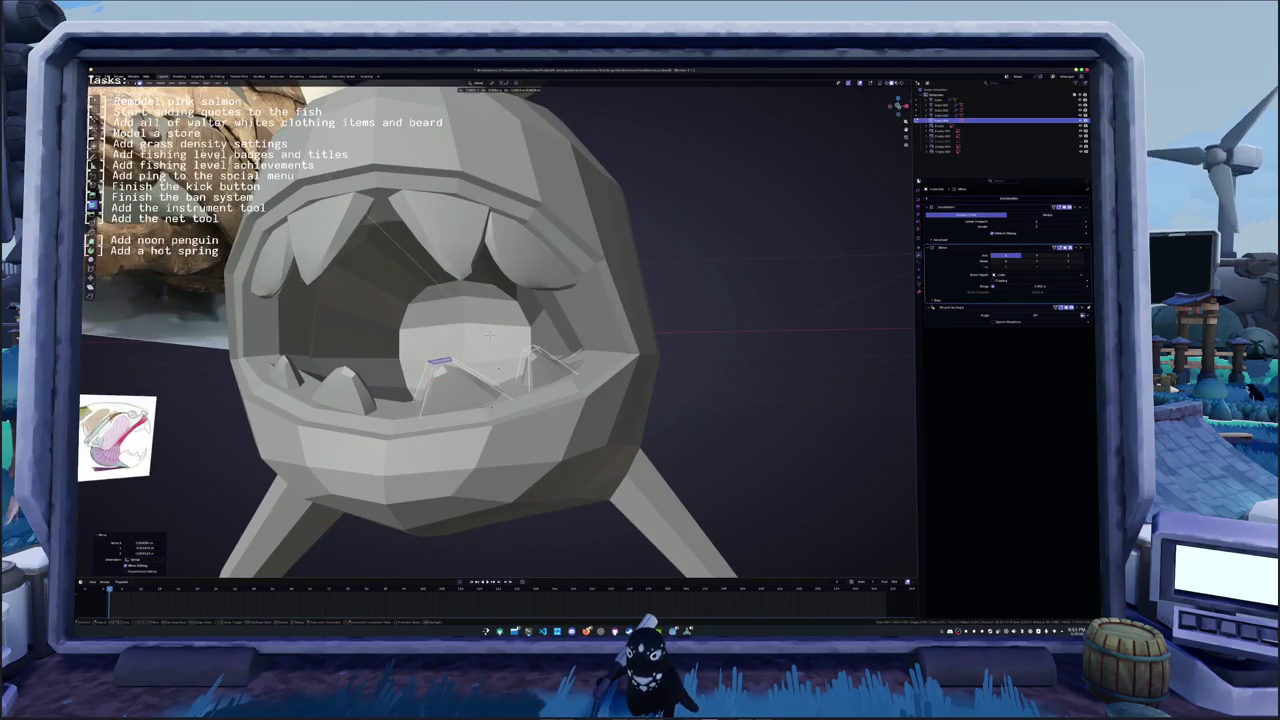
{"action": "key", "text": "r"}
{"action": "left_click", "coordinate": [548, 370]}
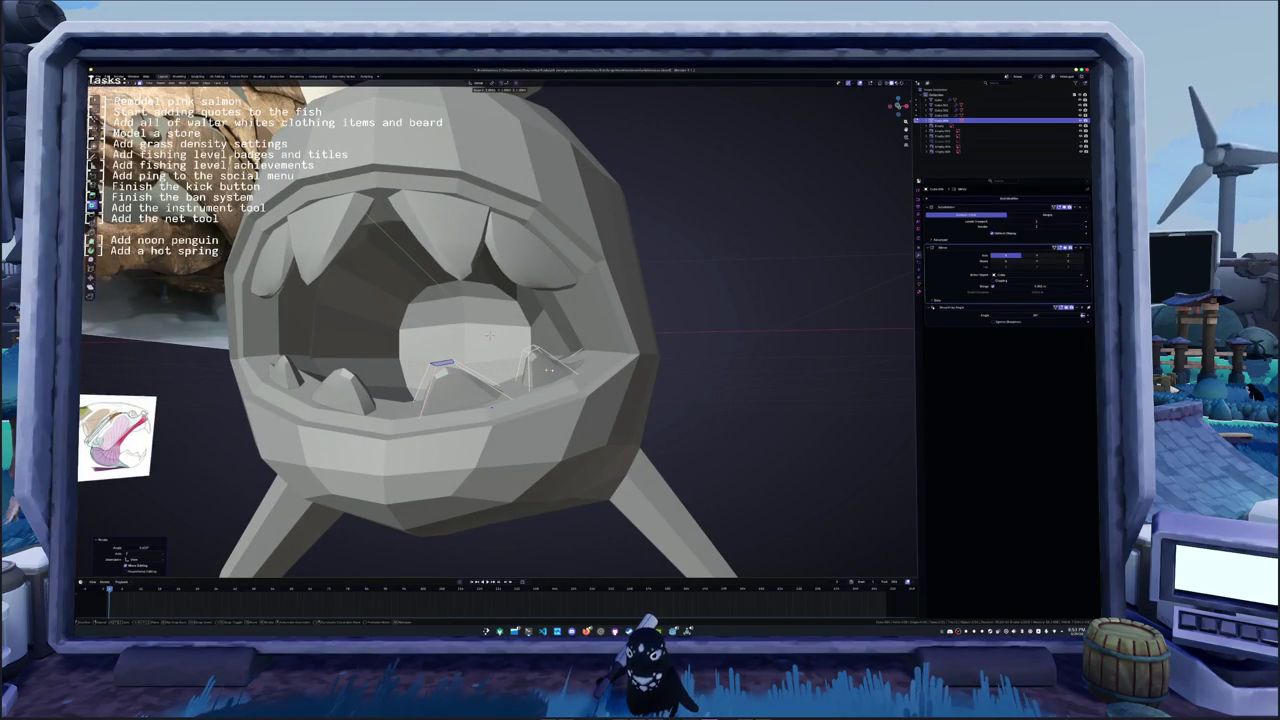
{"action": "key", "text": "r"}
{"action": "left_click", "coordinate": [485, 384]}
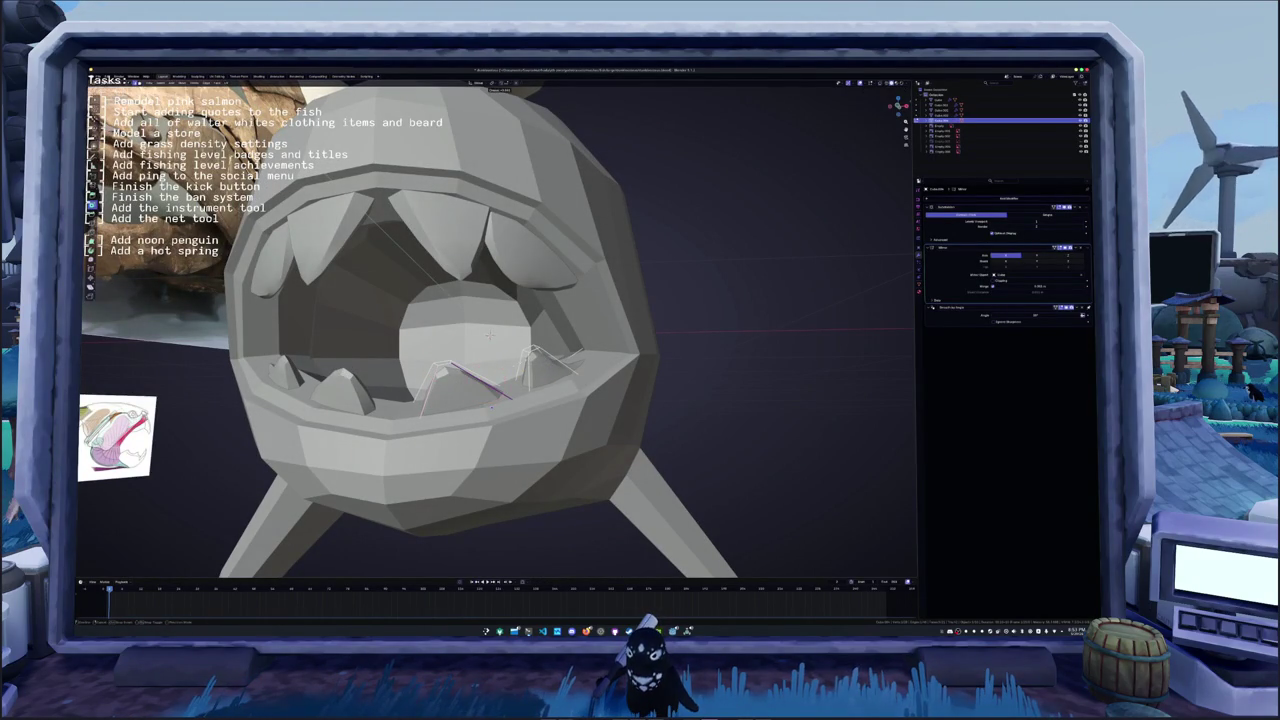
{"action": "scroll", "coordinate": [491, 406], "scroll_direction": "up", "scroll_amount": 3}
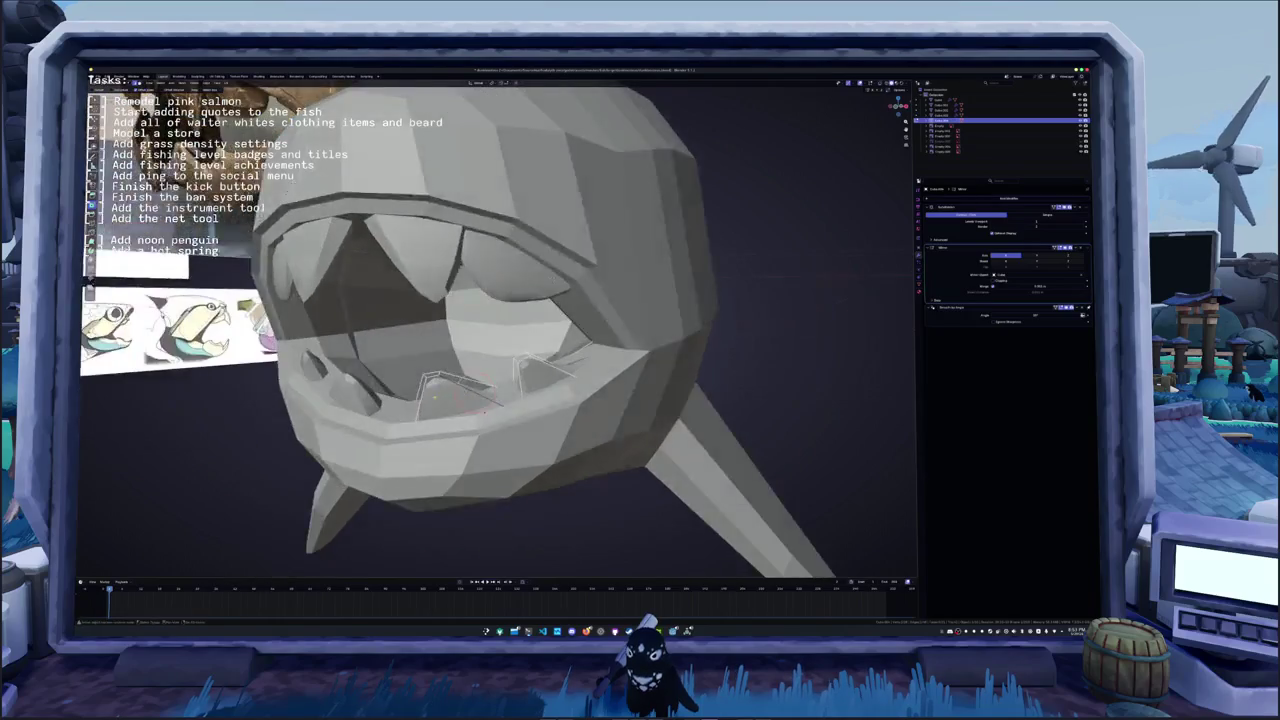
{"action": "middle_click_drag", "start_coordinate": [491, 406], "coordinate": [546, 436]}
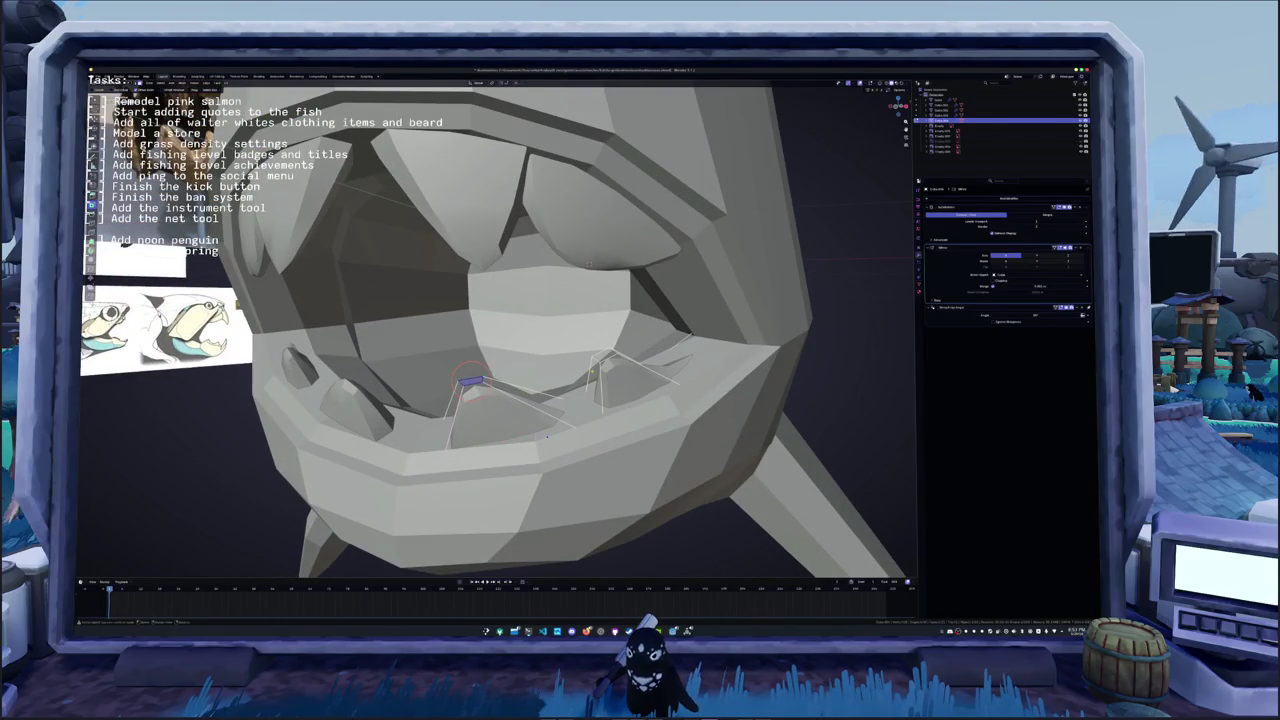
{"action": "key", "text": "g"}
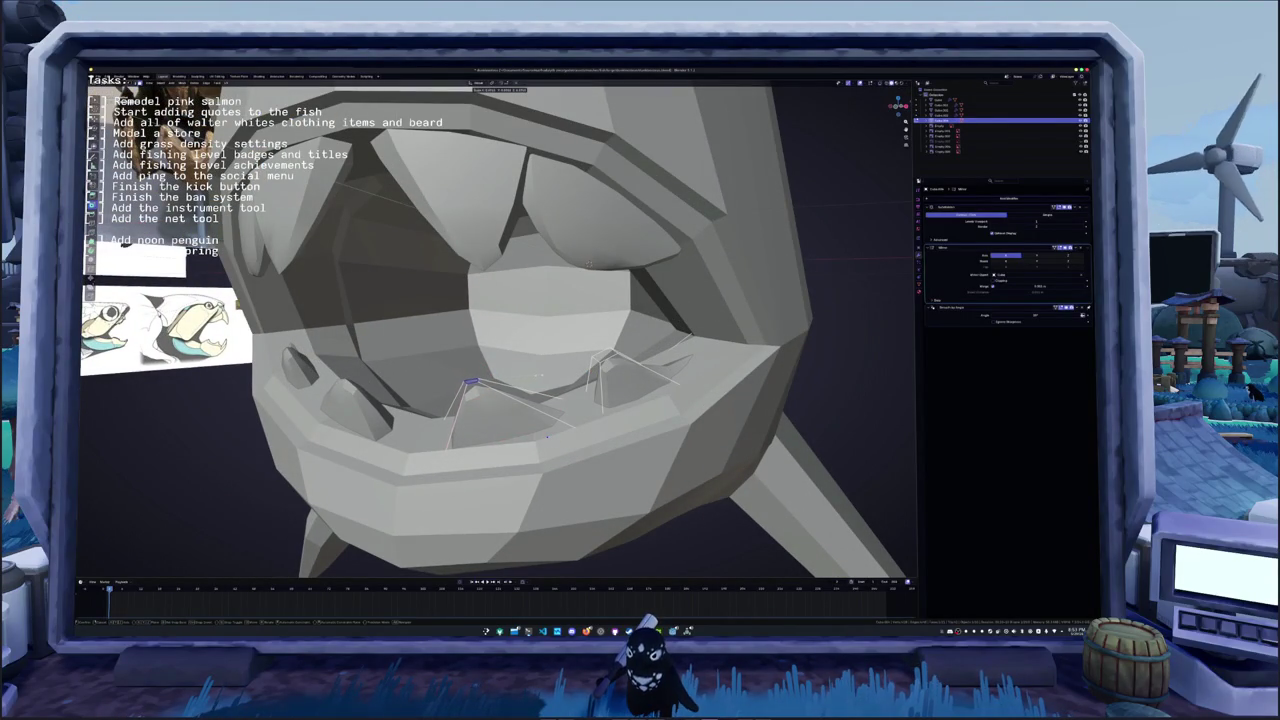
{"action": "left_click", "coordinate": [470, 384]}
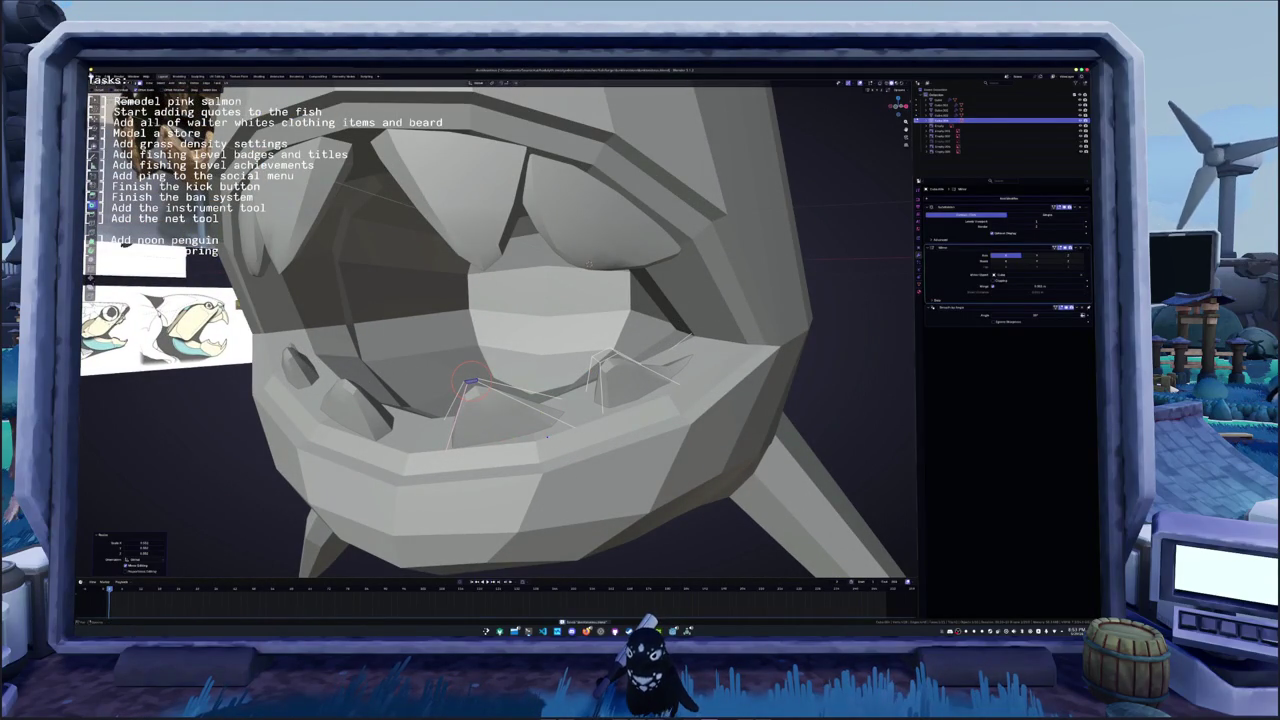
{"action": "key", "text": "ctrl+shift+s"}
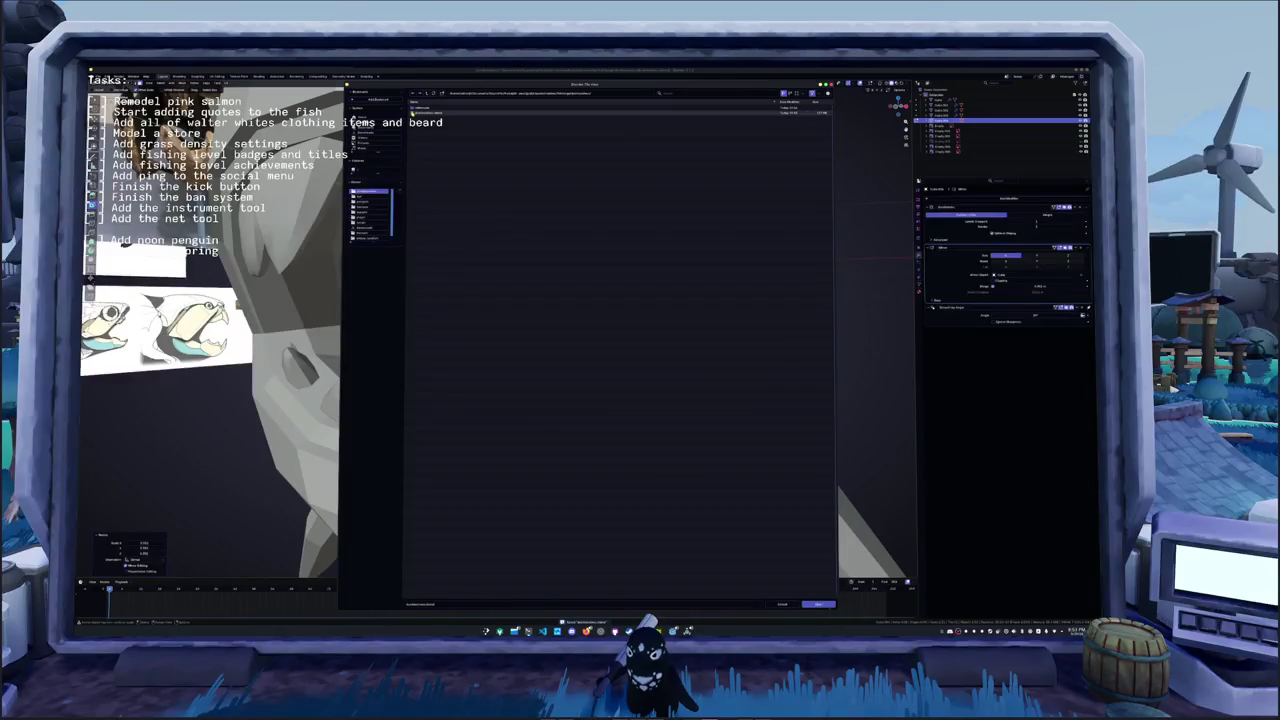
- Go up two folders and open the other .blend file with the dog-like character
{"action": "left_click", "coordinate": [426, 93]}
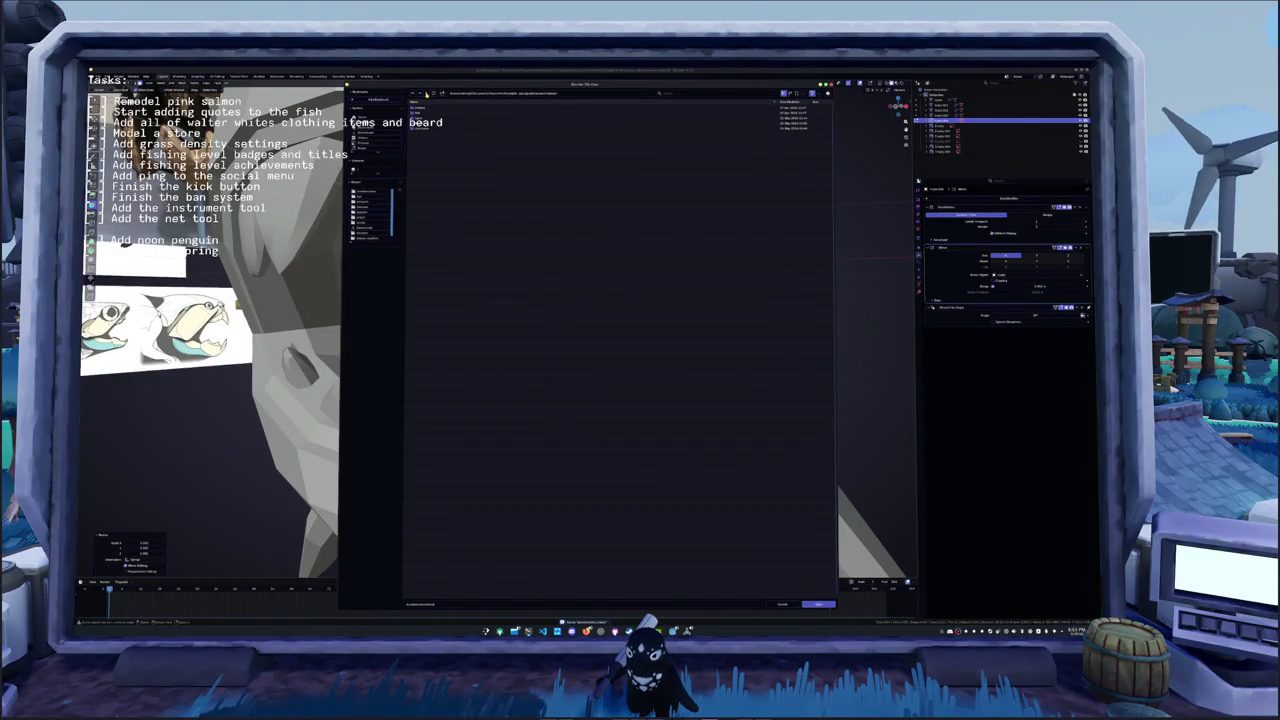
{"action": "left_click", "coordinate": [426, 93]}
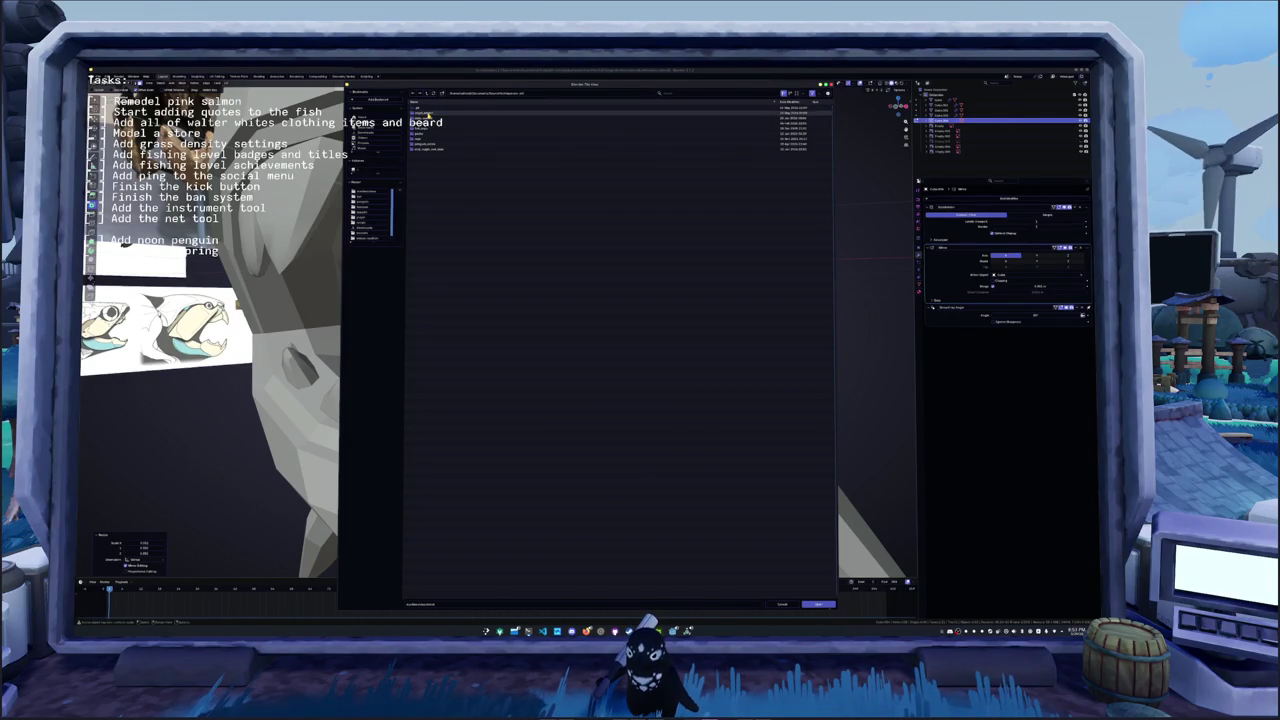
{"action": "double_click", "coordinate": [430, 132]}
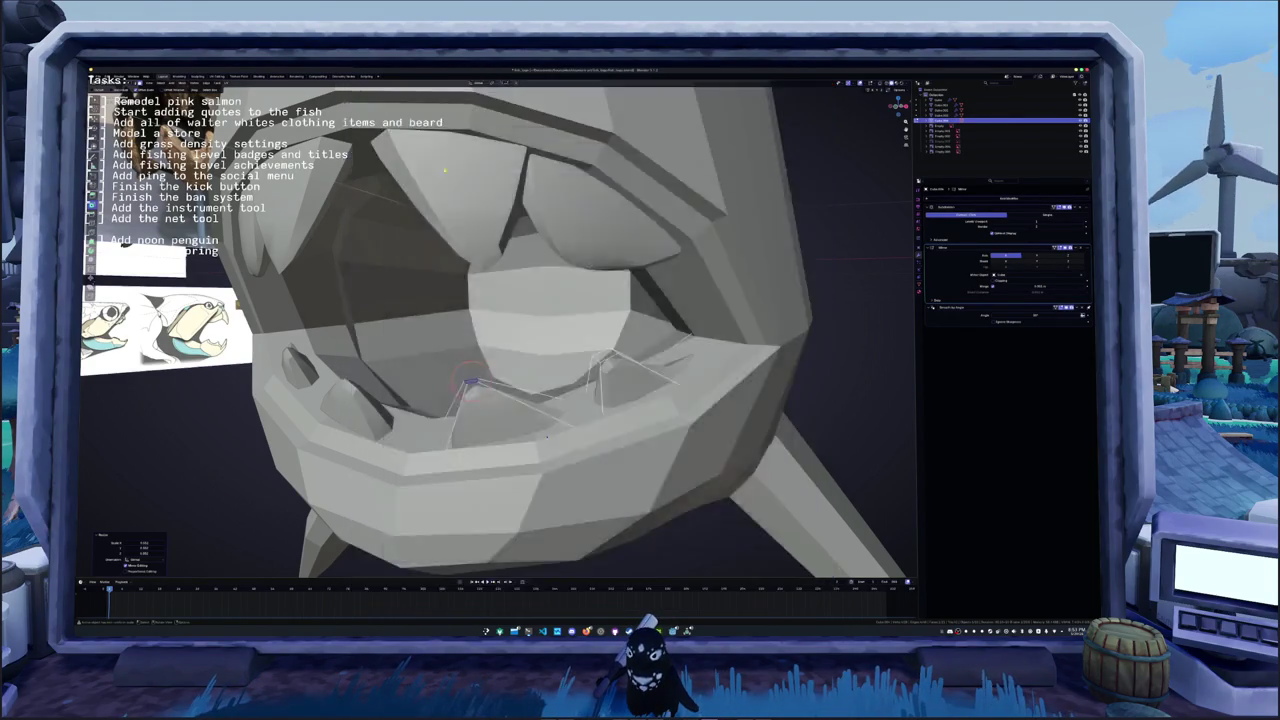
{"action": "middle_click_drag", "start_coordinate": [607, 185], "coordinate": [700, 205]}
{"action": "scroll", "coordinate": [700, 205], "scroll_direction": "down", "scroll_amount": 2}
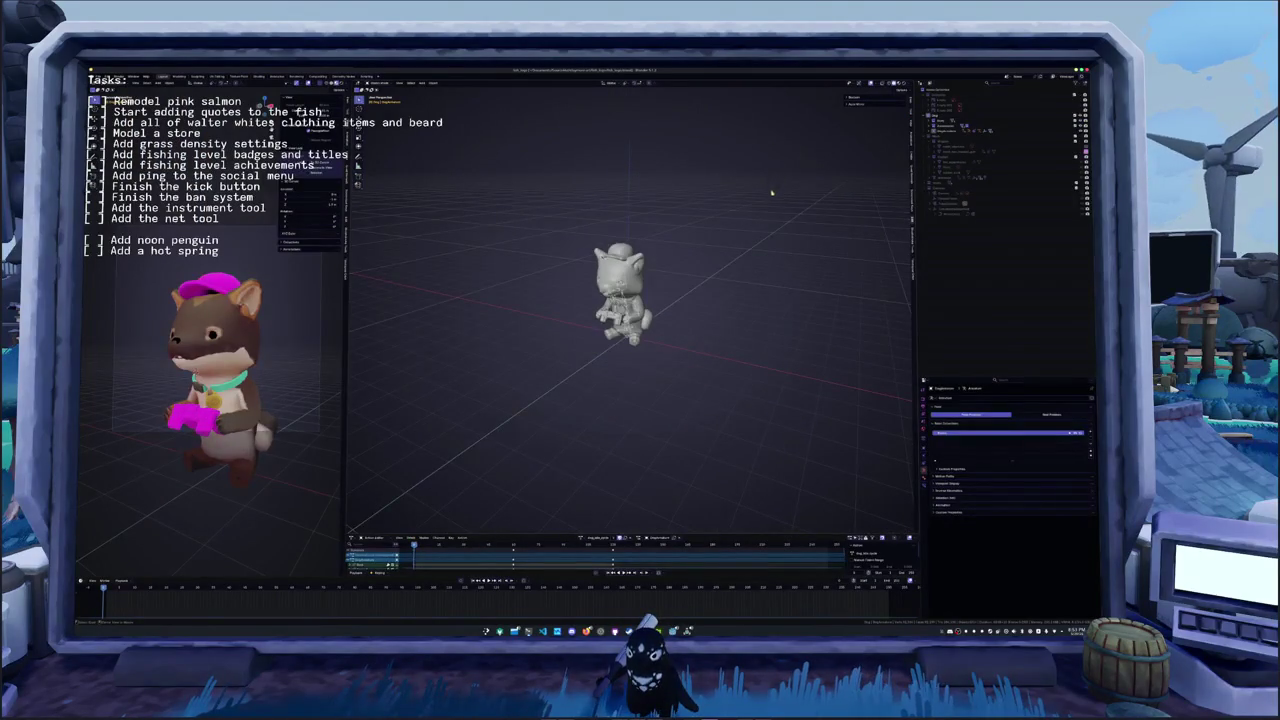
- Unhide all objects with Alt+H and select the mech in the Outliner
{"action": "key", "text": "alt+h"}
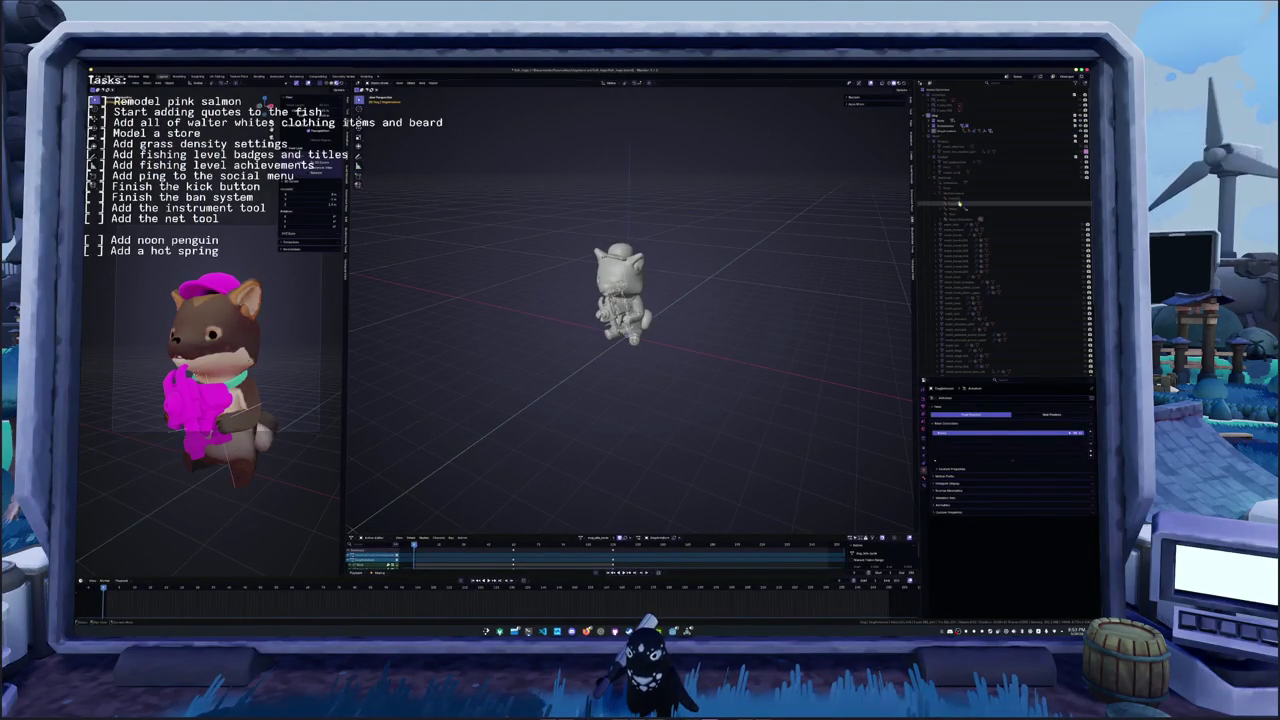
{"action": "left_click", "coordinate": [963, 140]}
{"action": "left_click", "coordinate": [963, 141]}
{"action": "scroll", "coordinate": [620, 300], "scroll_direction": "down", "scroll_amount": 3}
{"action": "left_click", "coordinate": [603, 355]}
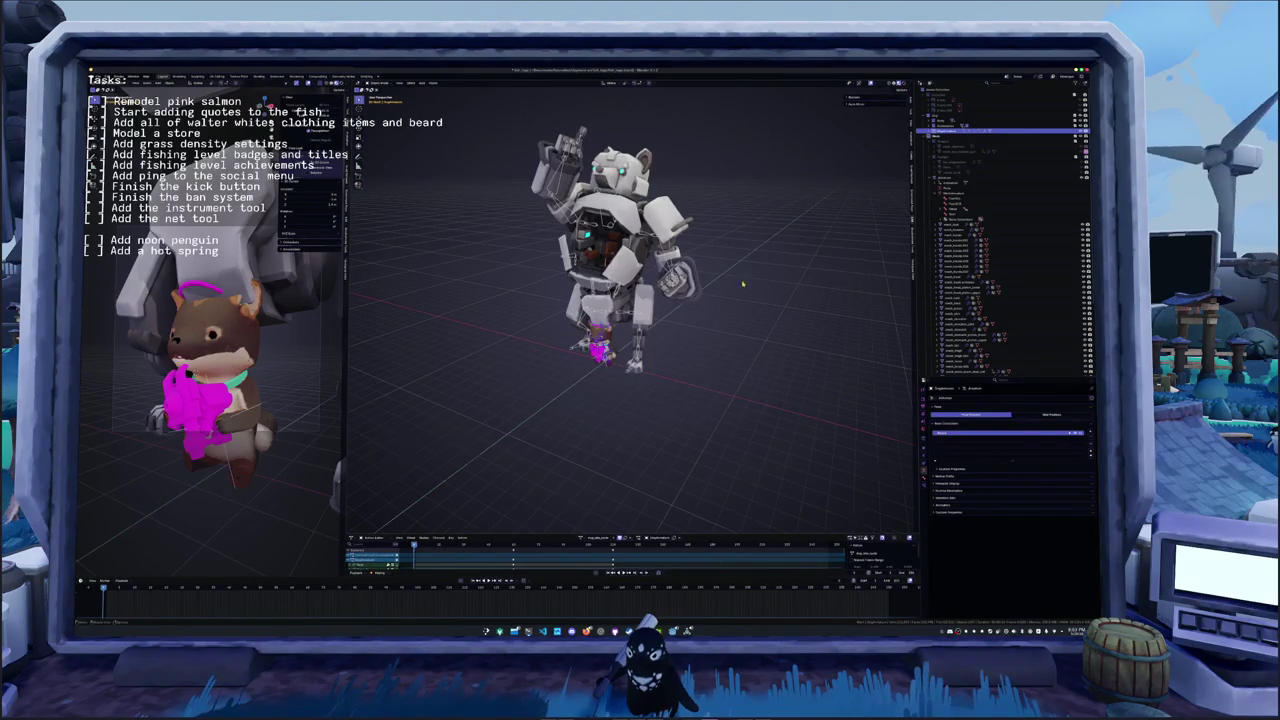
{"action": "scroll", "coordinate": [630, 300], "scroll_direction": "up", "scroll_amount": 3}
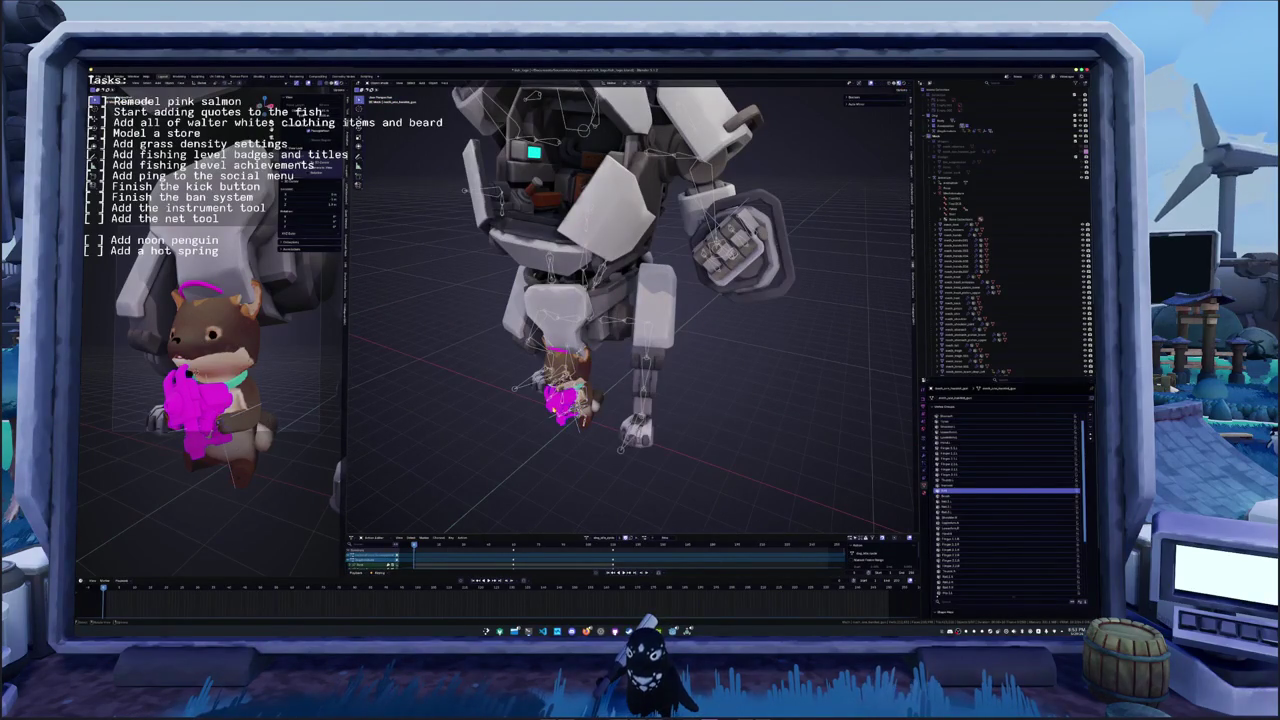
- Load the pilot action from the Action Editor so the character sits in the cockpit
{"action": "left_click", "coordinate": [1010, 474]}
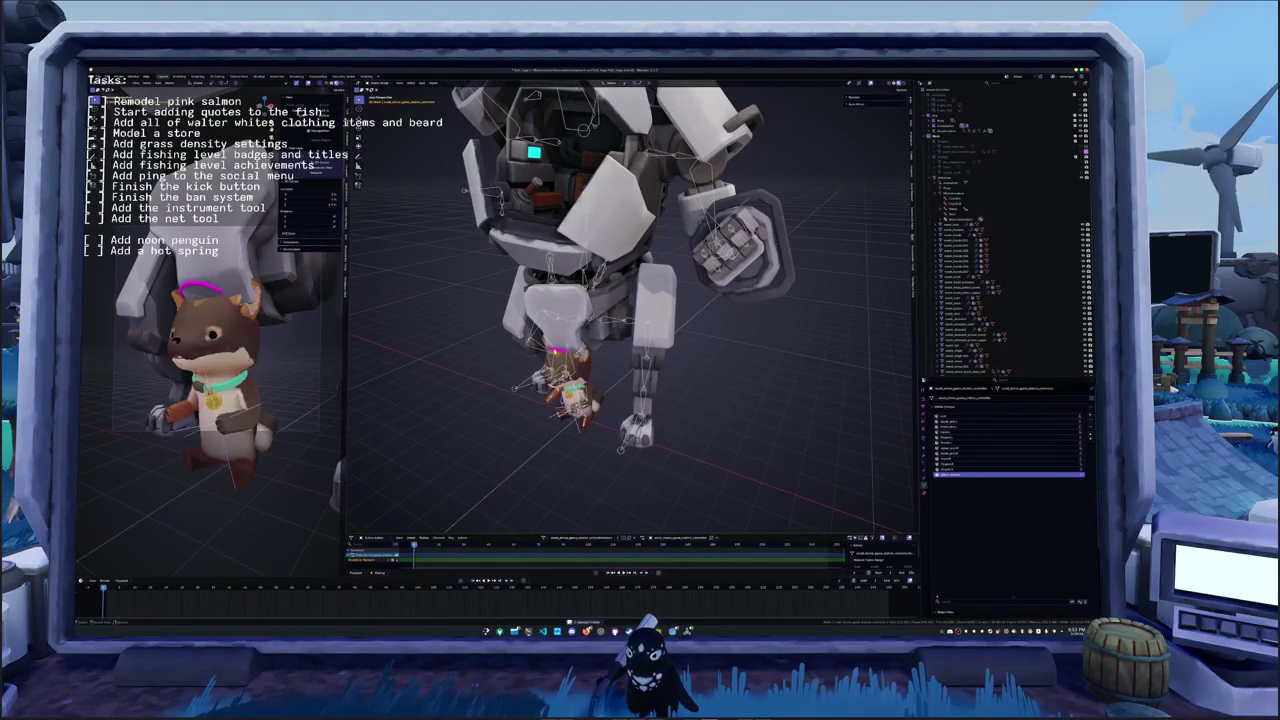
{"action": "key", "text": "Delete"}
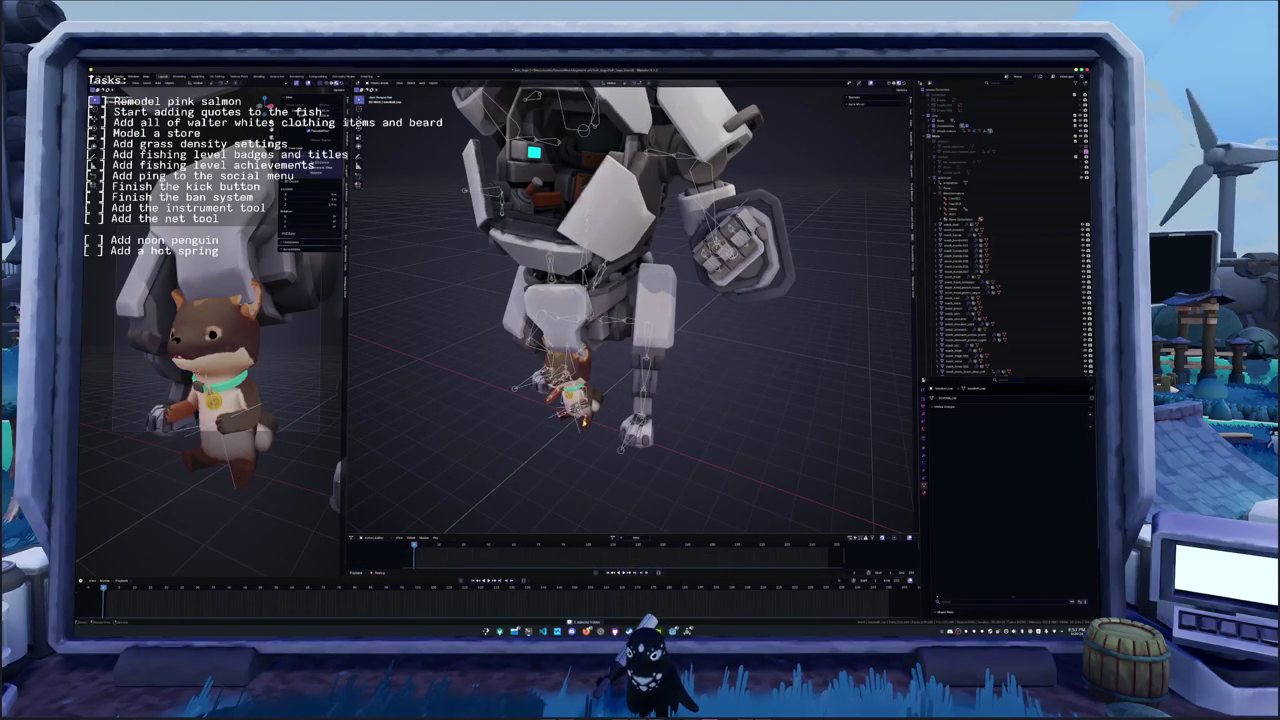
{"action": "key", "text": "ctrl+z"}
{"action": "left_click", "coordinate": [582, 537]}
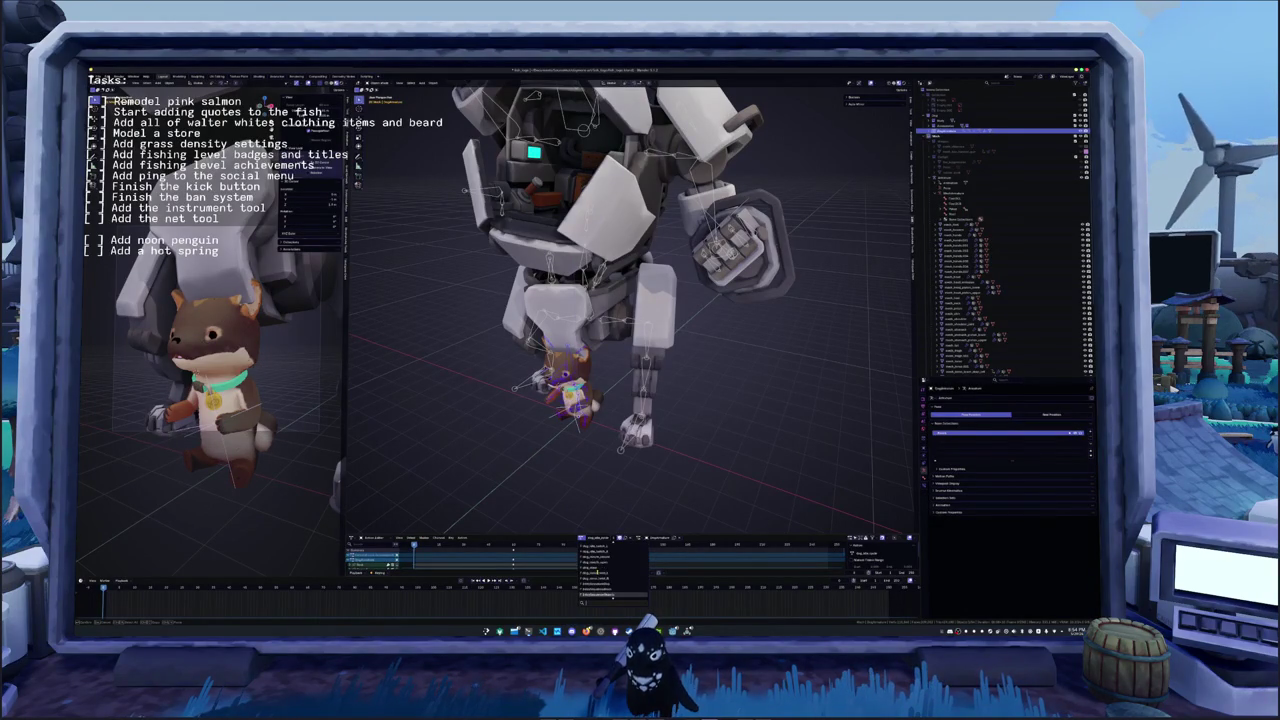
{"action": "left_click", "coordinate": [600, 583]}
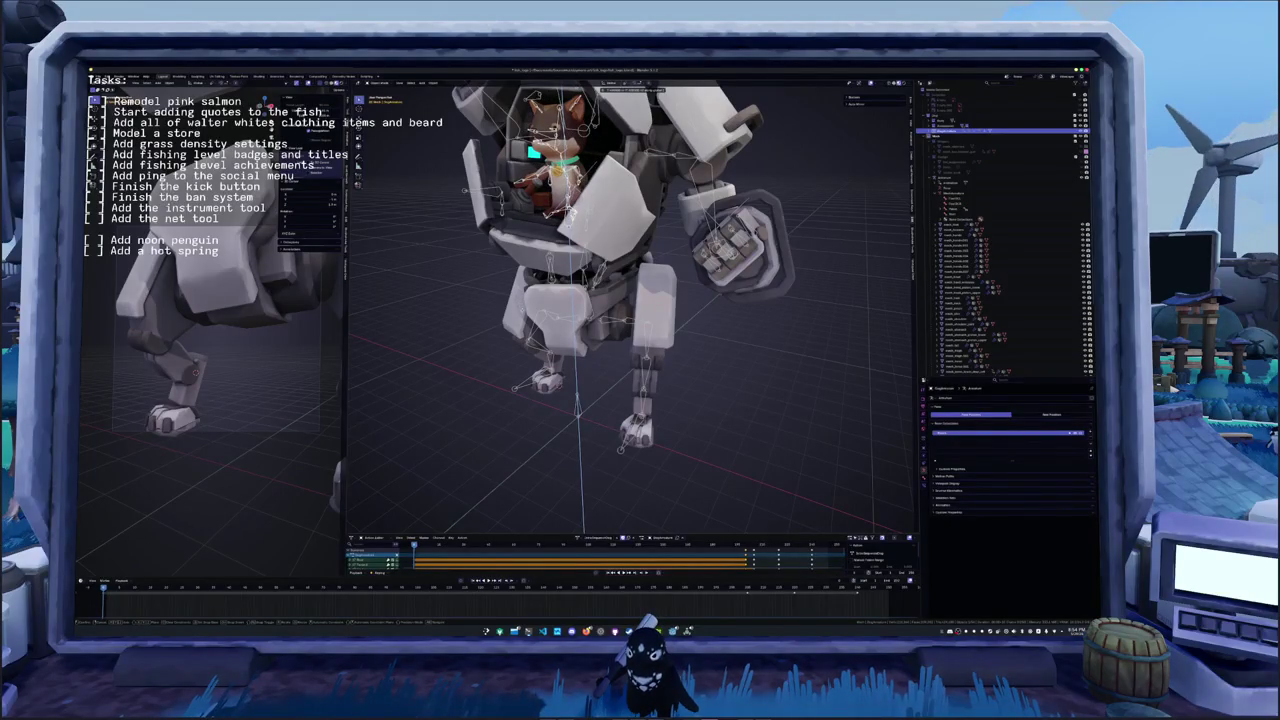
- Orbit to a front view of the cockpit while toggling the armature between object and pose mode
{"action": "mouse_move", "coordinate": [630, 300]}
{"action": "middle_mouse_down"}
{"action": "mouse_move", "coordinate": [720, 275]}
{"action": "mouse_move", "coordinate": [720, 330]}
{"action": "middle_mouse_up"}
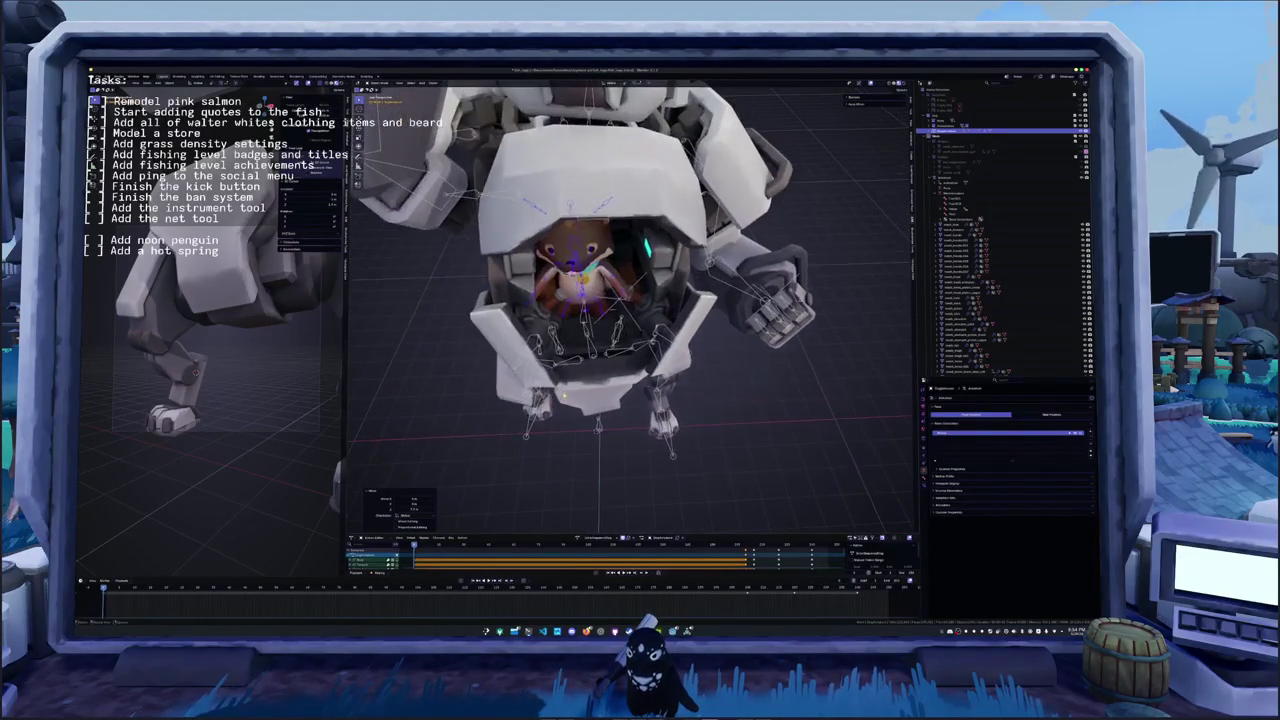
{"action": "key", "text": "ctrl+Tab"}
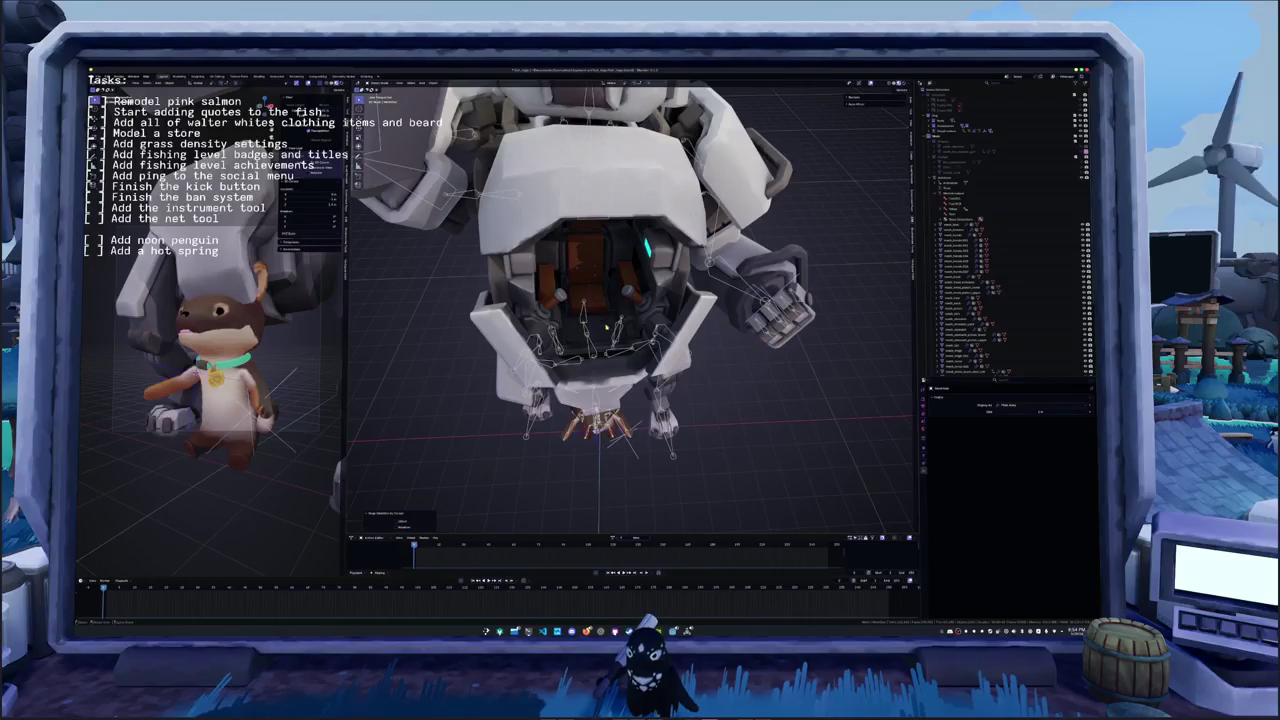
{"action": "middle_click_drag", "start_coordinate": [720, 330], "coordinate": [720, 290]}
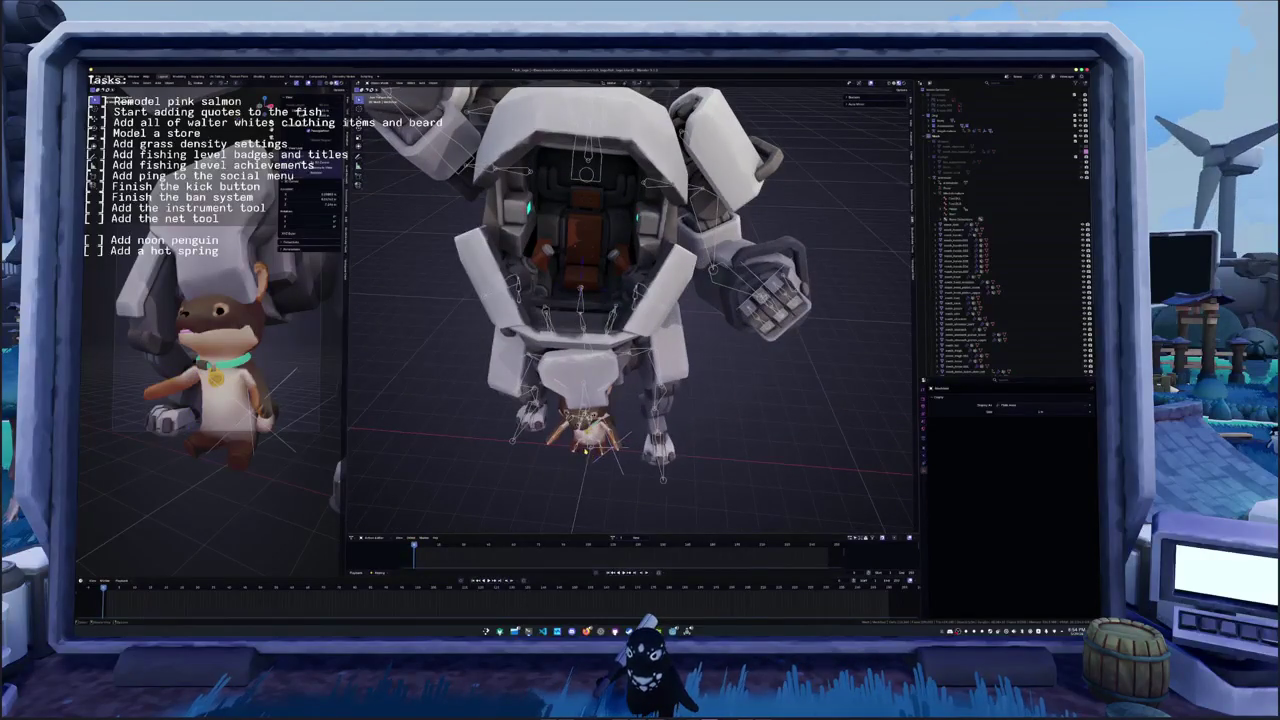
{"action": "key", "text": "ctrl+Tab"}
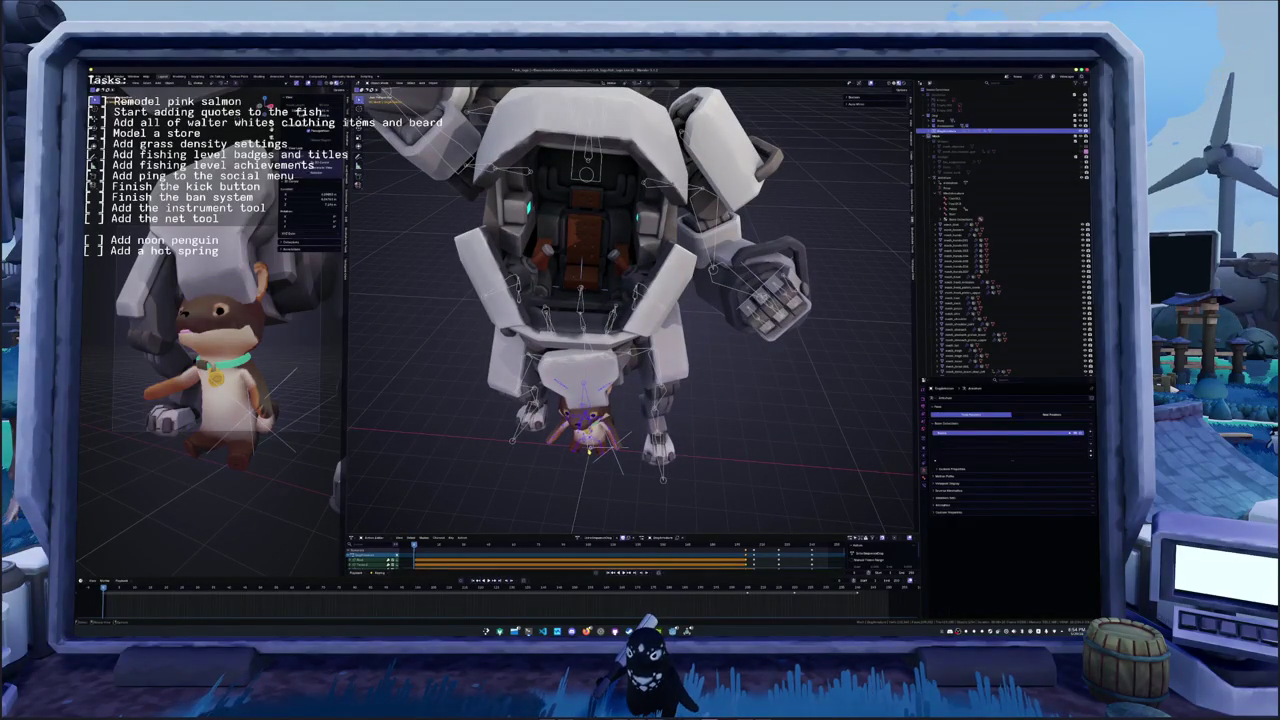
{"action": "middle_click_drag", "start_coordinate": [640, 330], "coordinate": [660, 270]}
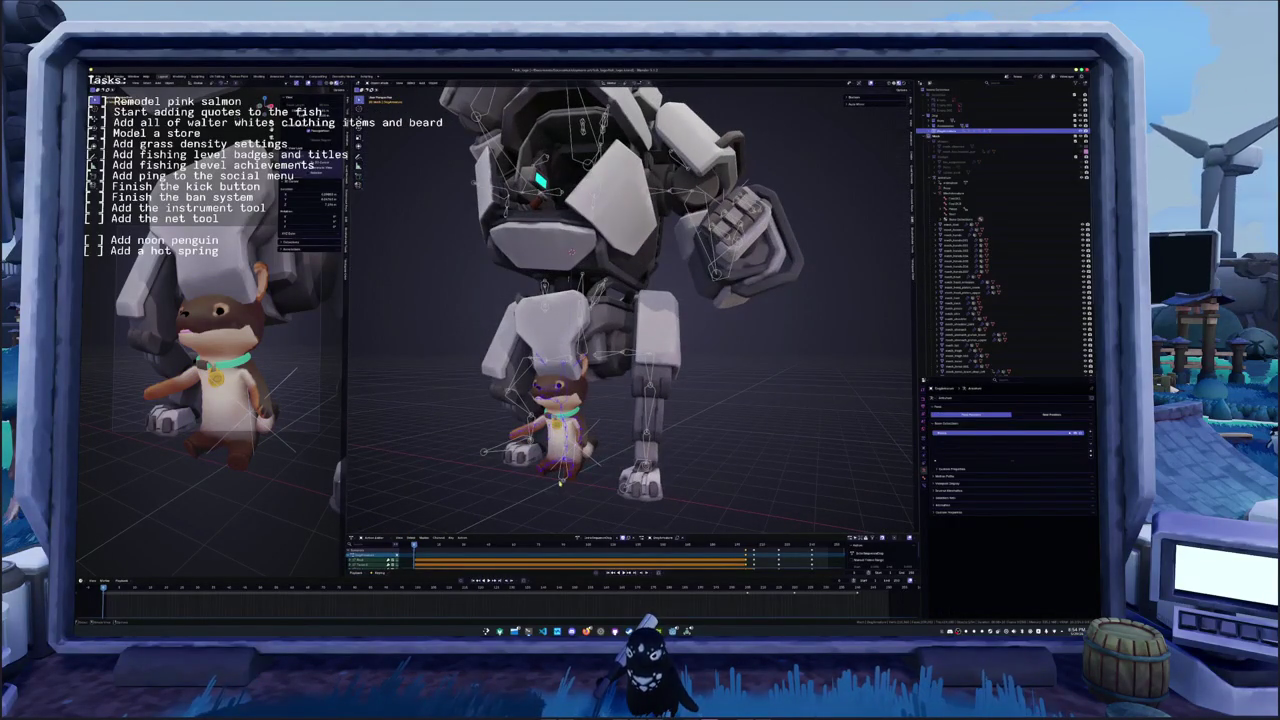
{"action": "key", "text": "ctrl+z"}
{"action": "middle_click_drag", "start_coordinate": [448, 366], "coordinate": [530, 360]}
{"action": "middle_click_drag", "start_coordinate": [569, 304], "coordinate": [569, 324]}
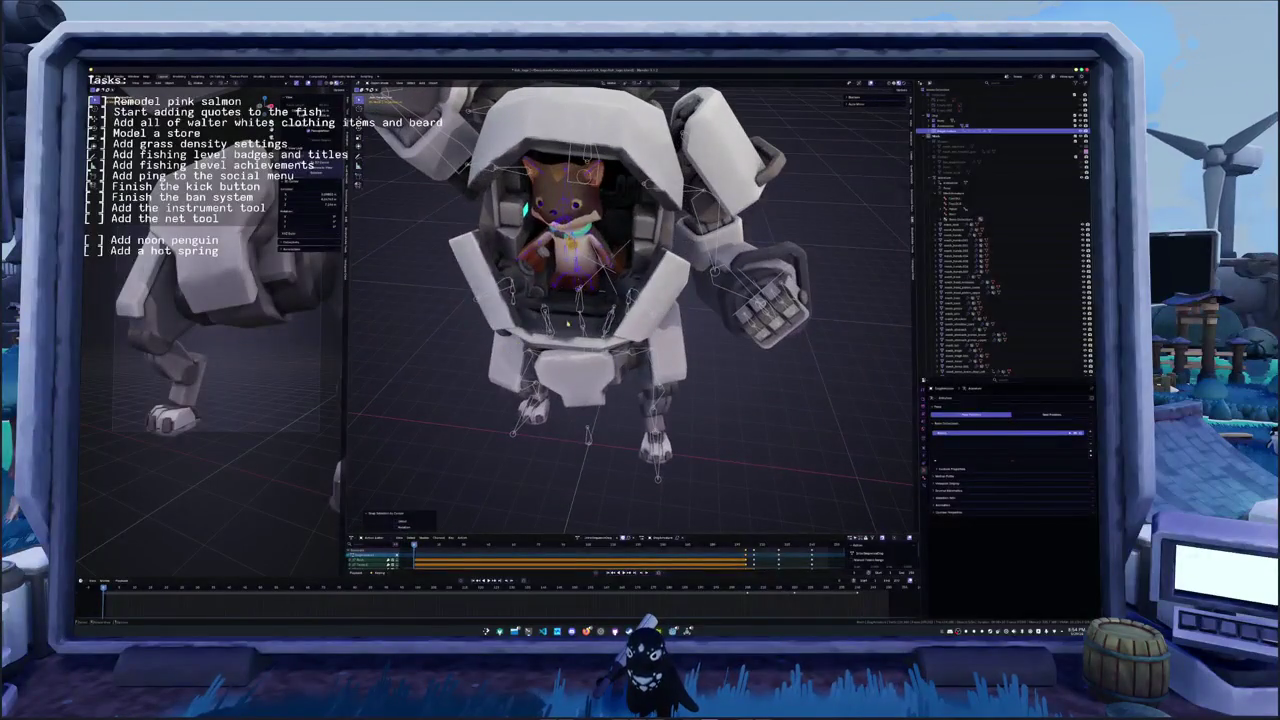
{"action": "key", "text": "ctrl+z"}
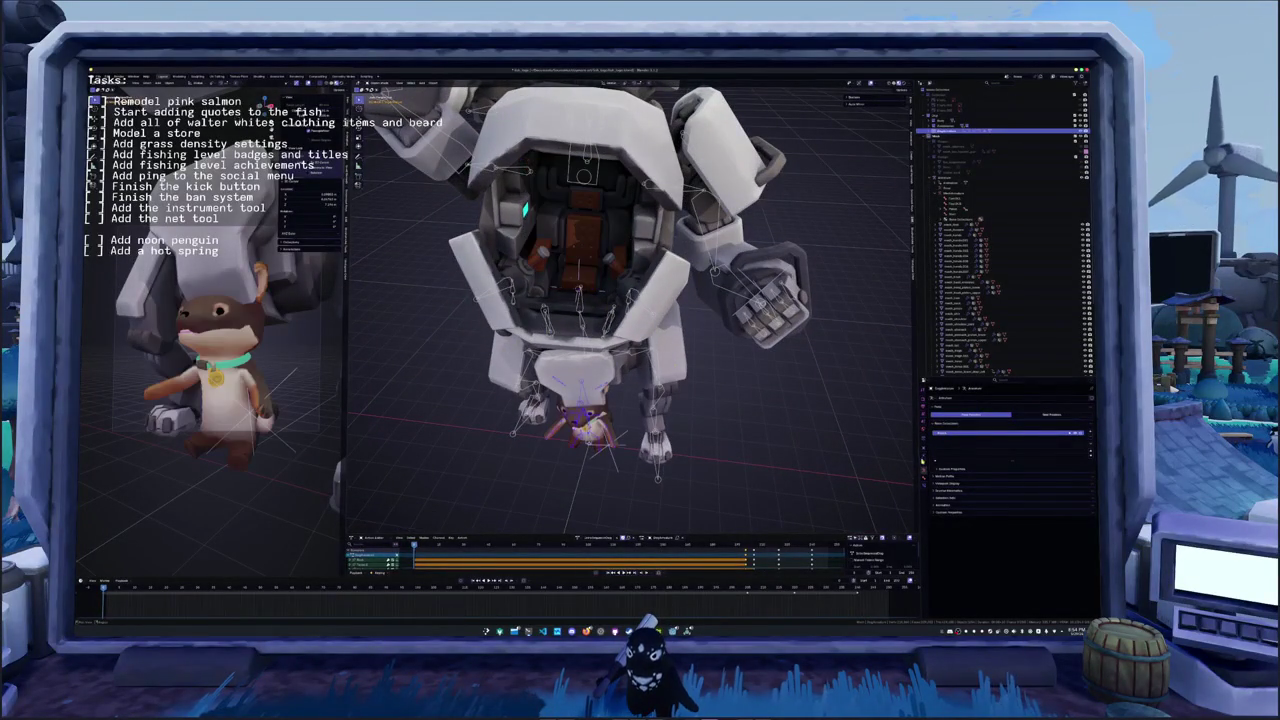
- Re-enable the otter's Child Of constraint and jump to the frame where the chest closes
{"action": "left_click", "coordinate": [1071, 410]}
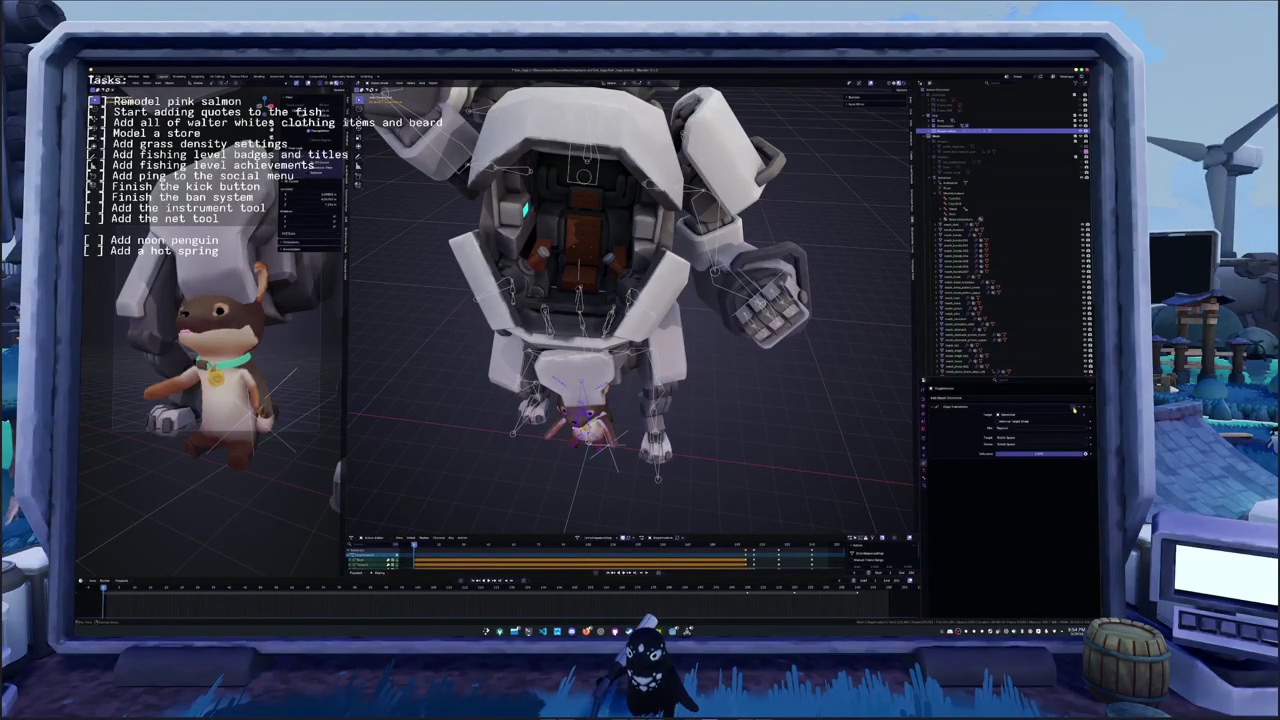
{"action": "left_click", "coordinate": [1071, 410]}
{"action": "mouse_move", "coordinate": [600, 430]}
{"action": "middle_mouse_down"}
{"action": "mouse_move", "coordinate": [656, 432]}
{"action": "mouse_move", "coordinate": [690, 512]}
{"action": "middle_mouse_up"}
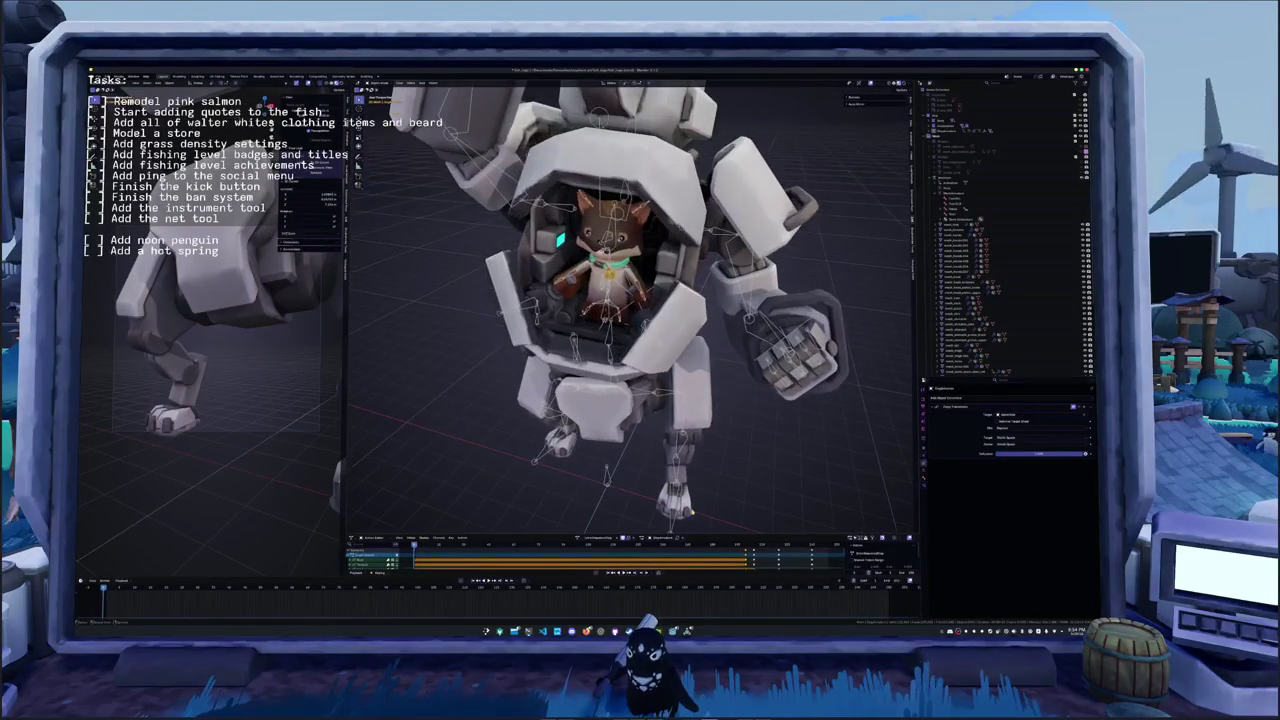
{"action": "left_click", "coordinate": [446, 584]}
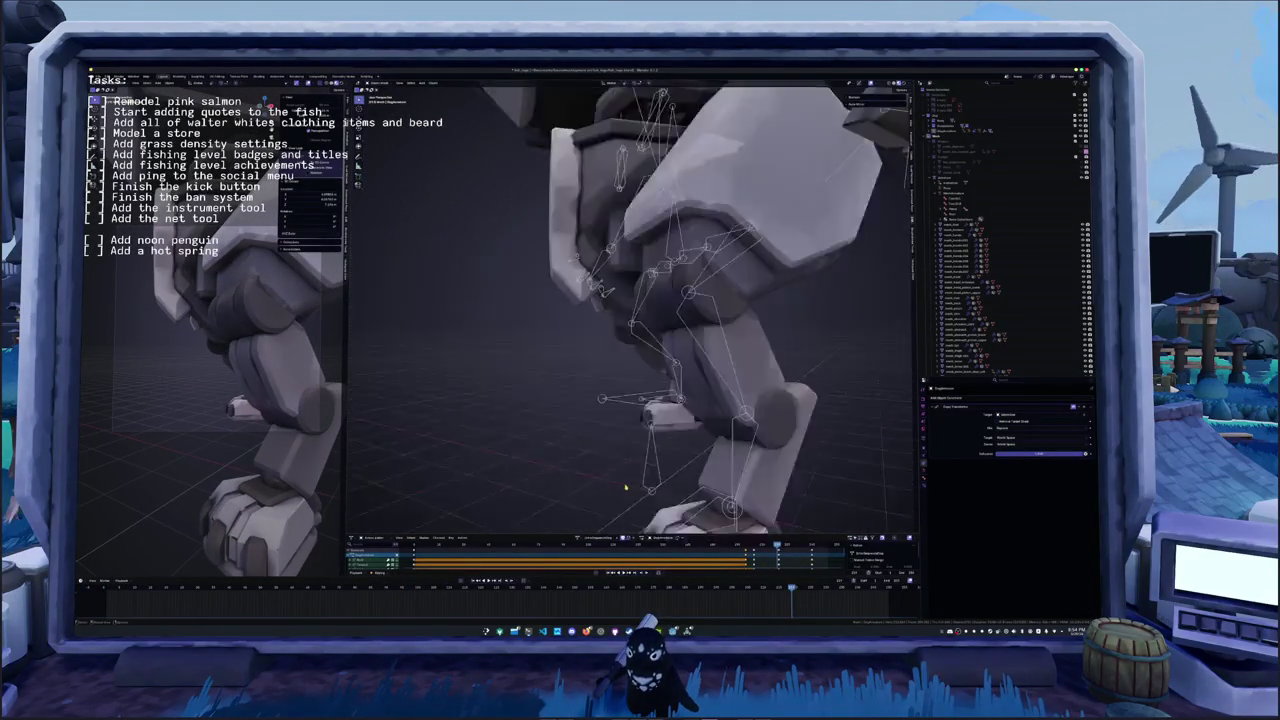
- Look through the scene camera, keyframe the current frame, and play the mech animation
{"action": "key", "text": "KP_1"}
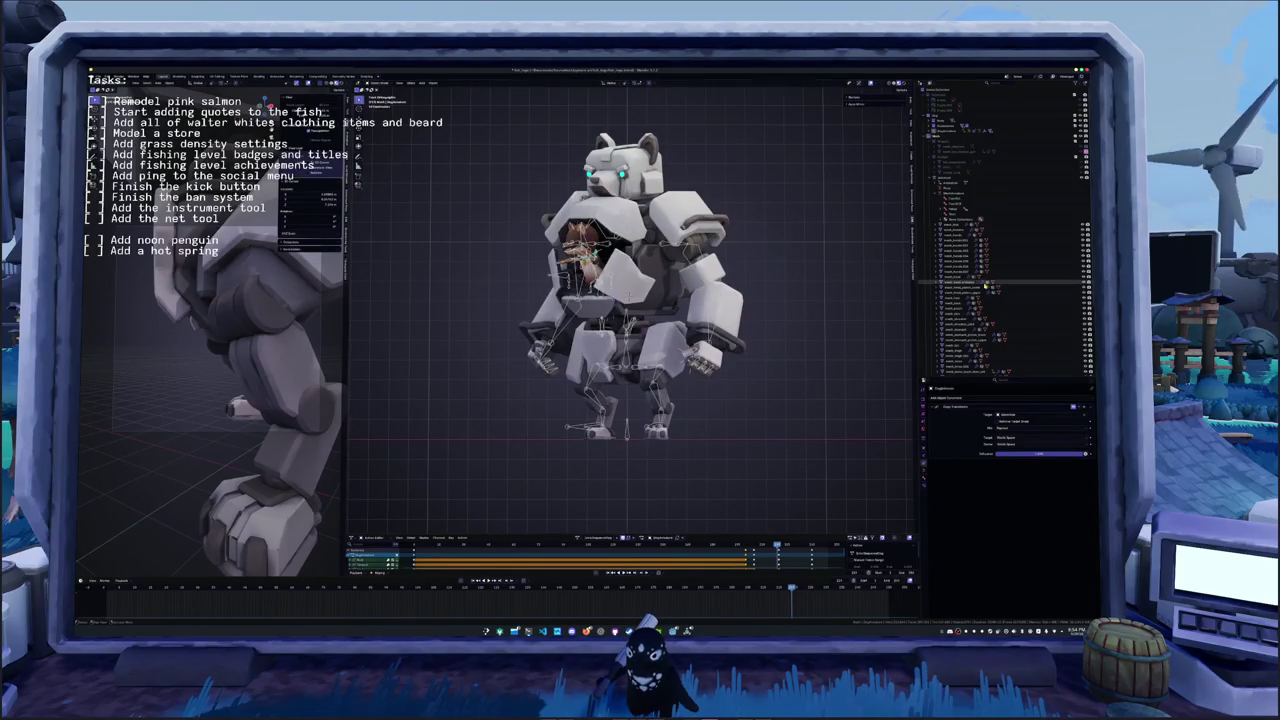
{"action": "scroll", "coordinate": [975, 286], "scroll_direction": "down", "scroll_amount": 5}
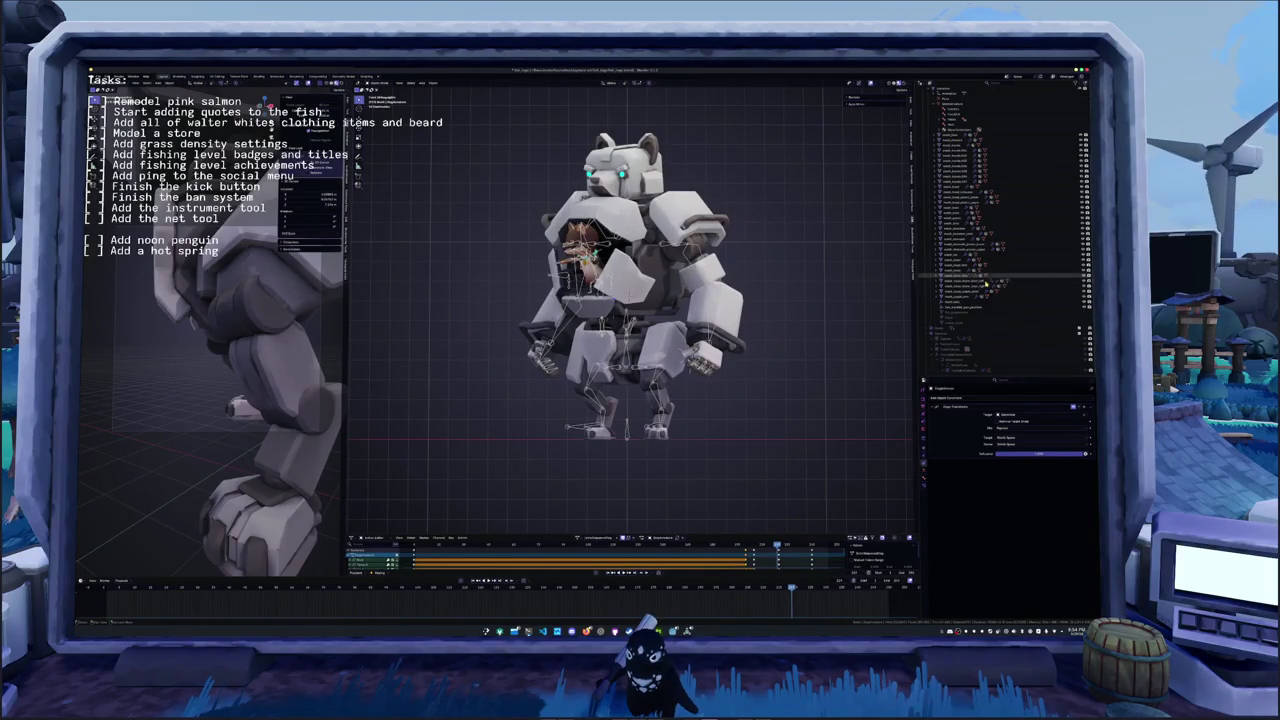
{"action": "left_click", "coordinate": [969, 340]}
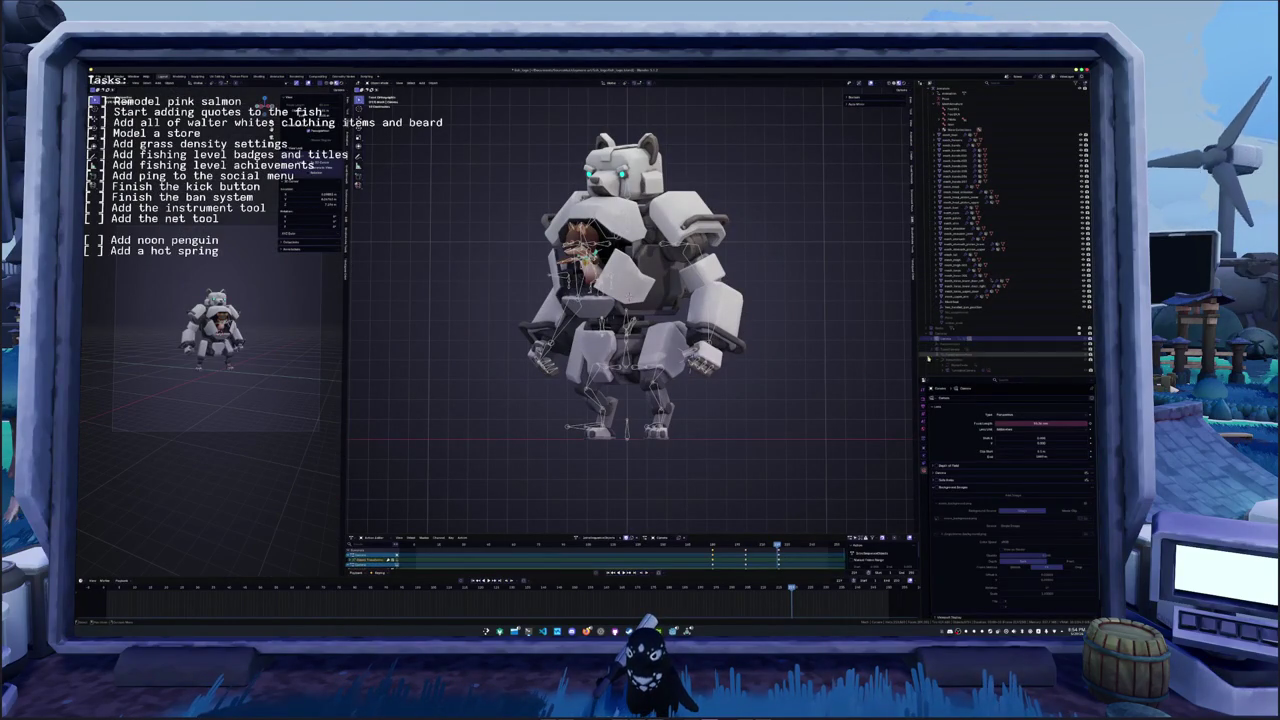
{"action": "key", "text": "KP_0"}
{"action": "scroll", "coordinate": [840, 366], "scroll_direction": "up", "scroll_amount": 5}
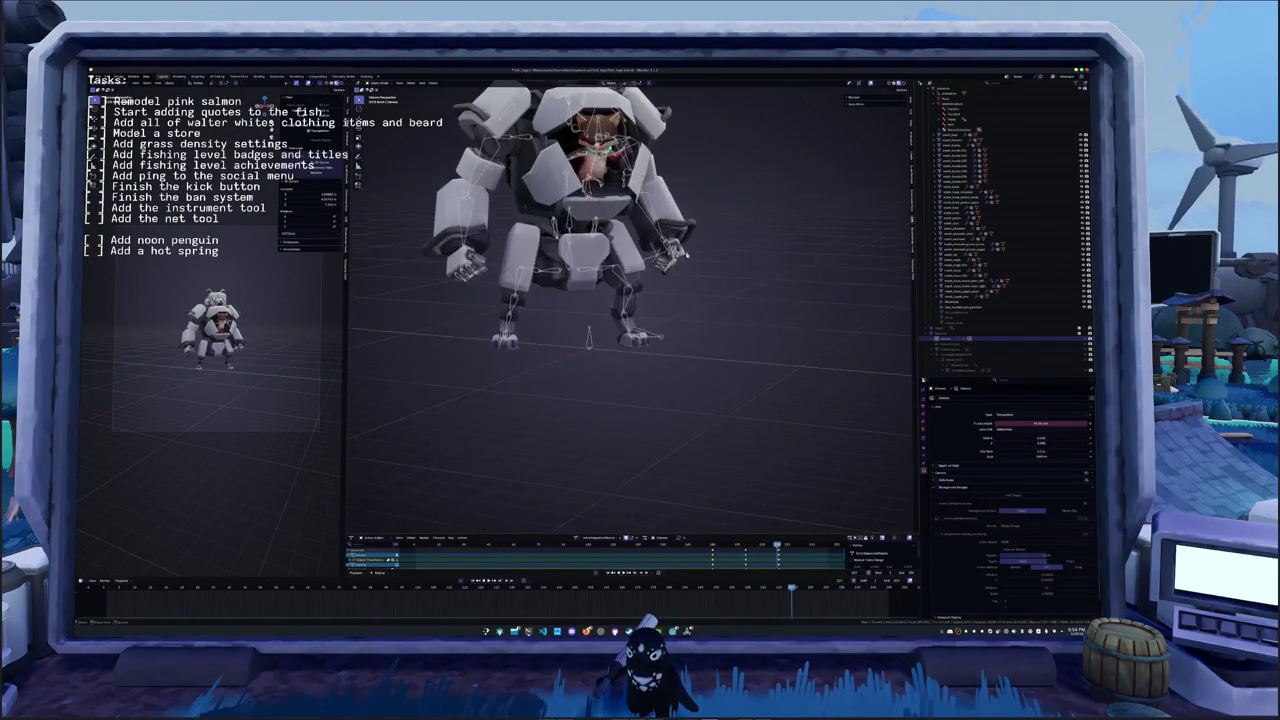
{"action": "middle_click_drag", "start_coordinate": [840, 366], "coordinate": [664, 424]}
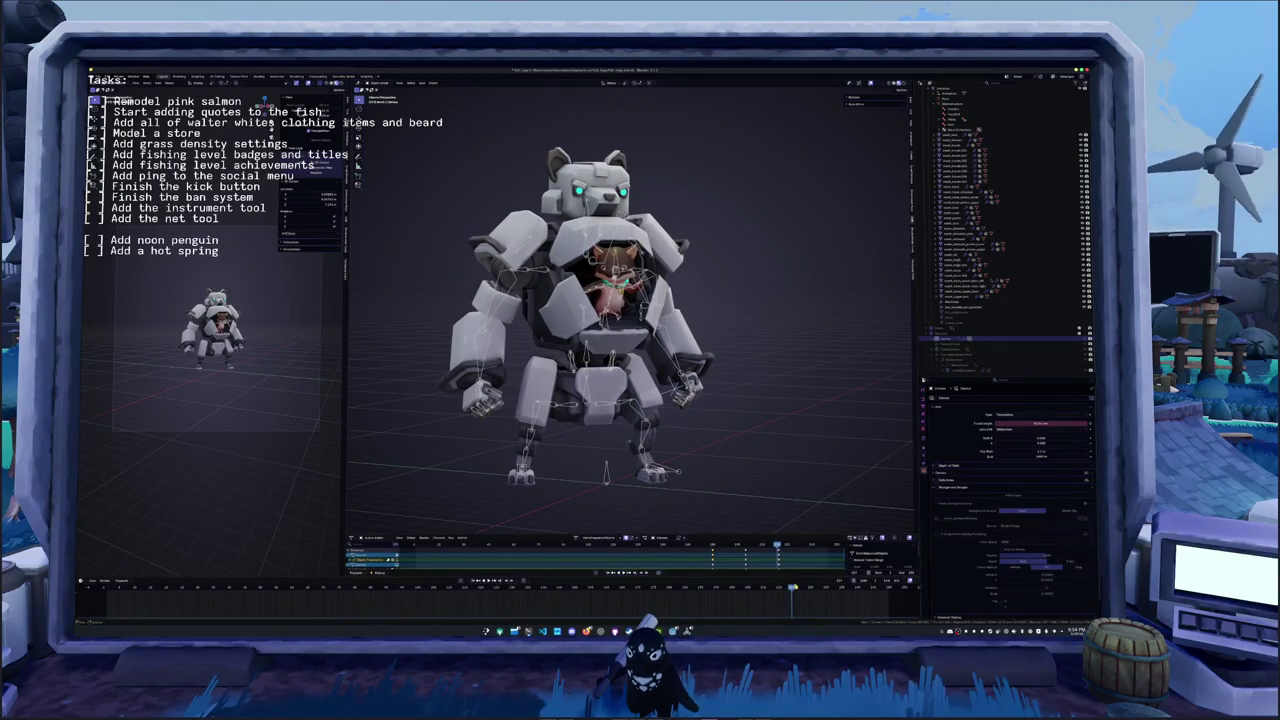
{"action": "key", "text": "i"}
{"action": "key", "text": "space"}
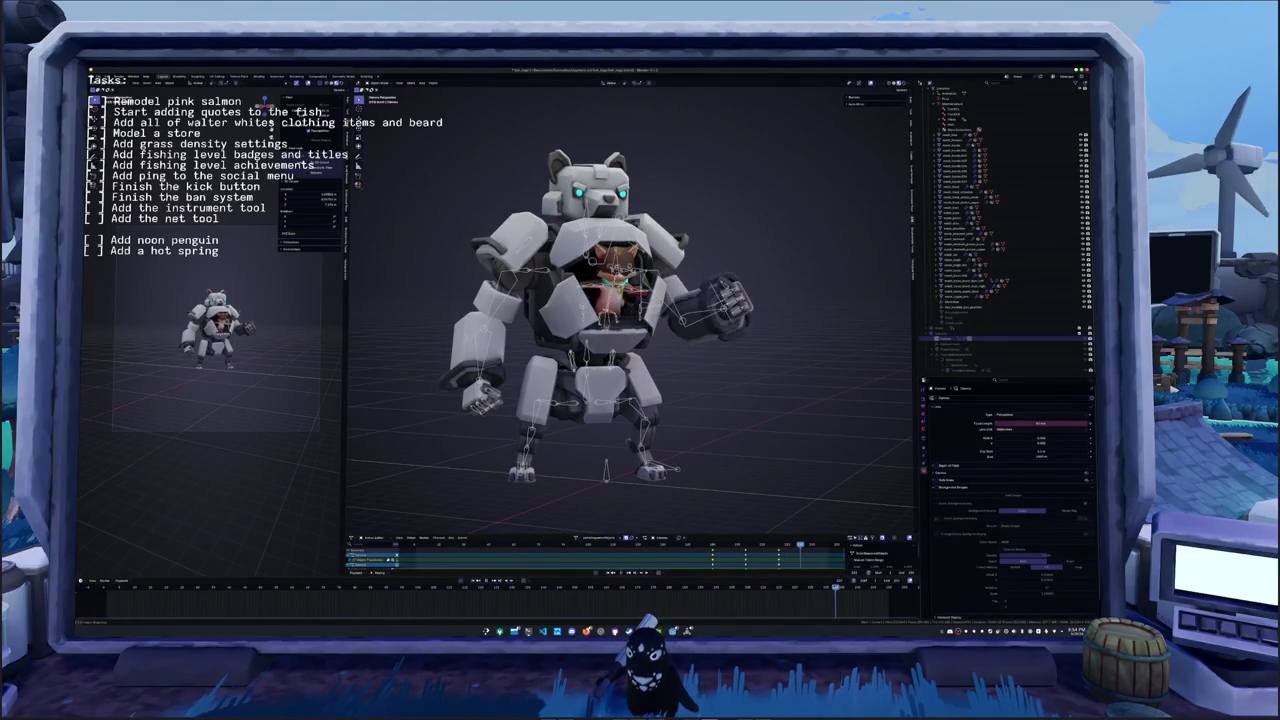
{"action": "key", "text": "Escape"}
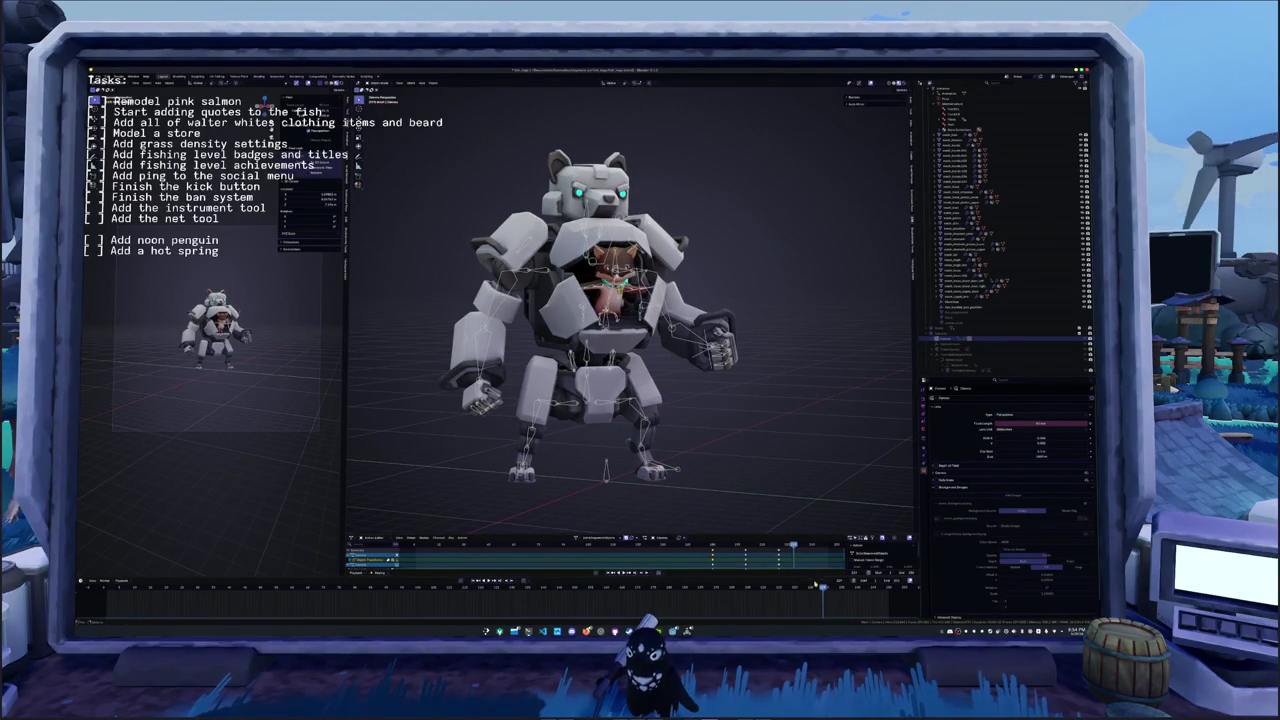
- Lengthen the camera's focal length to zoom in on the pilot in the cockpit
{"action": "left_click_drag", "start_coordinate": [823, 591], "coordinate": [795, 591]}
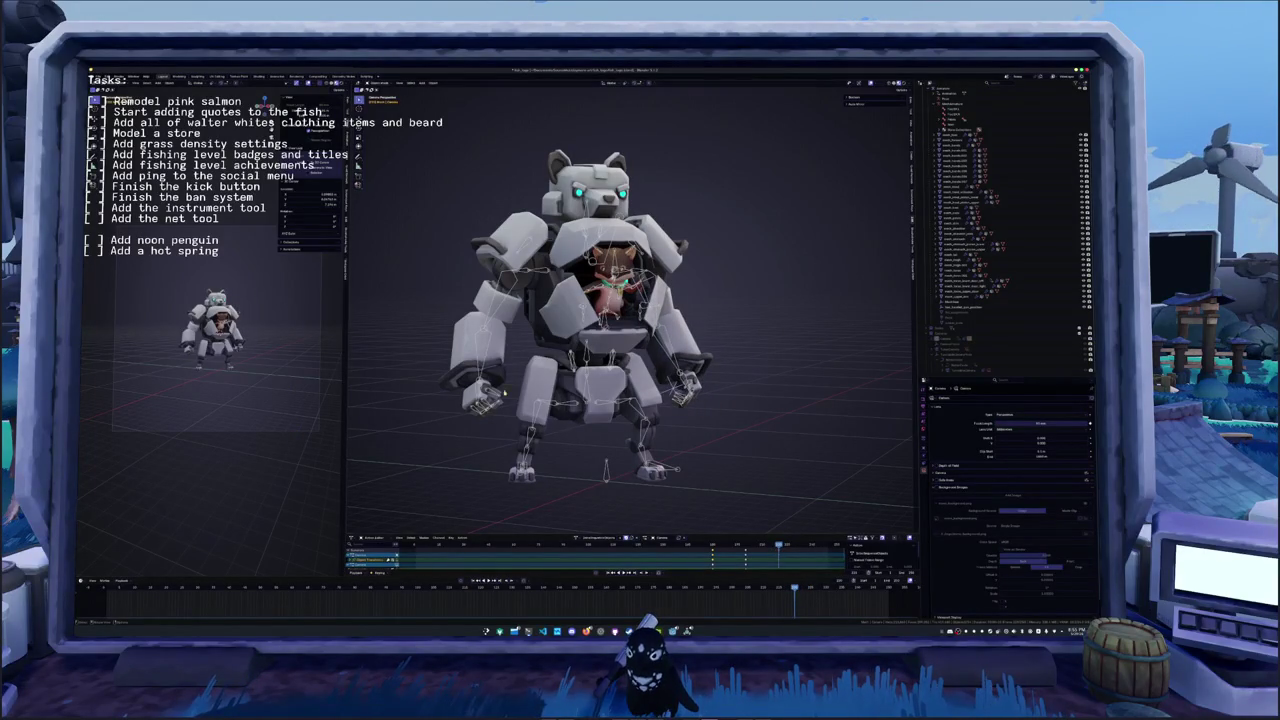
{"action": "scroll", "coordinate": [960, 522], "scroll_direction": "down", "scroll_amount": 2}
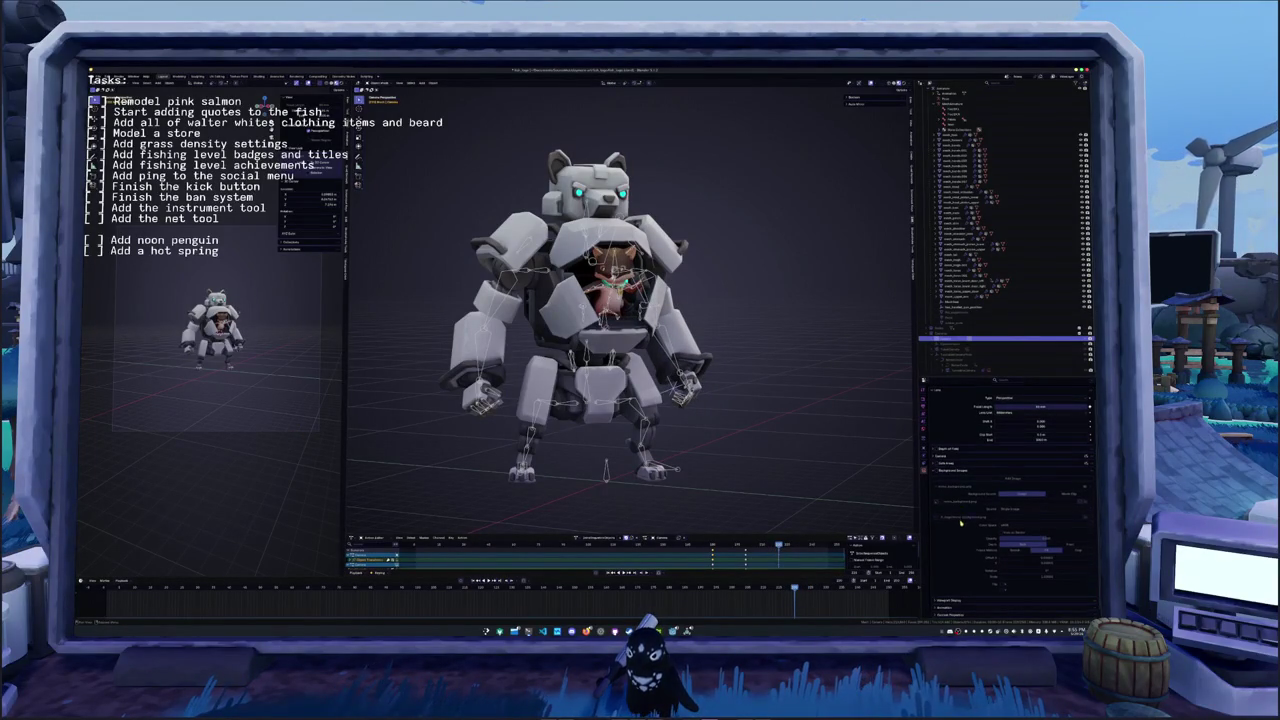
{"action": "scroll", "coordinate": [1005, 480], "scroll_direction": "up", "scroll_amount": 1}
{"action": "left_click_drag", "start_coordinate": [1040, 424], "coordinate": [1088, 424]}
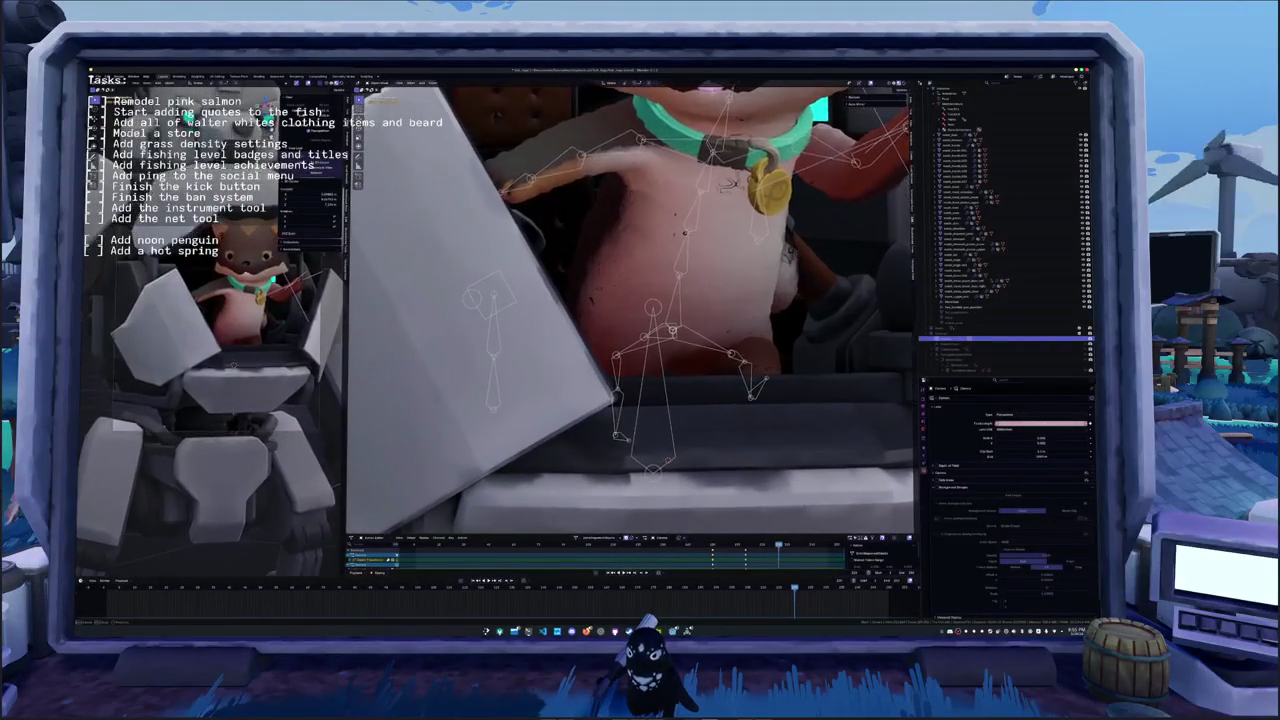
{"action": "left_click_drag", "start_coordinate": [1040, 424], "coordinate": [1066, 424]}
- Orbit around the pilot and bring up the Shading workspace's material nodes
{"action": "key", "text": "KP_0"}
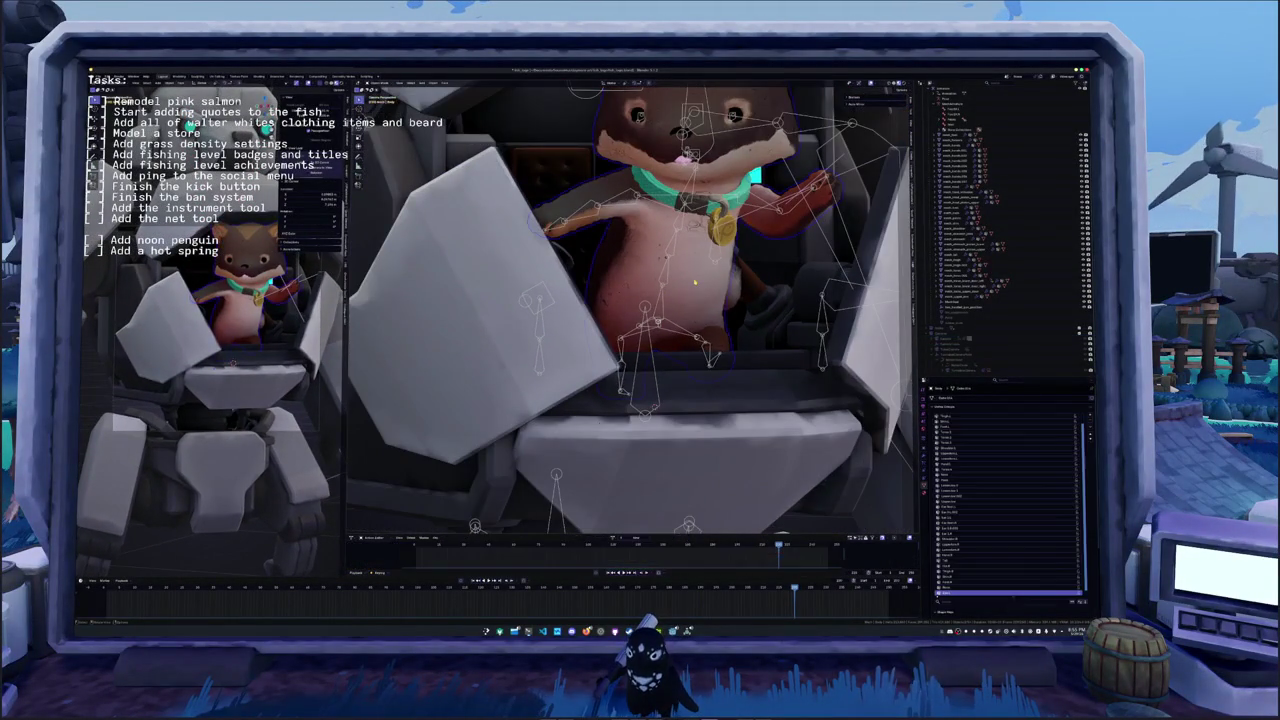
{"action": "middle_click_drag", "start_coordinate": [620, 330], "coordinate": [663, 353]}
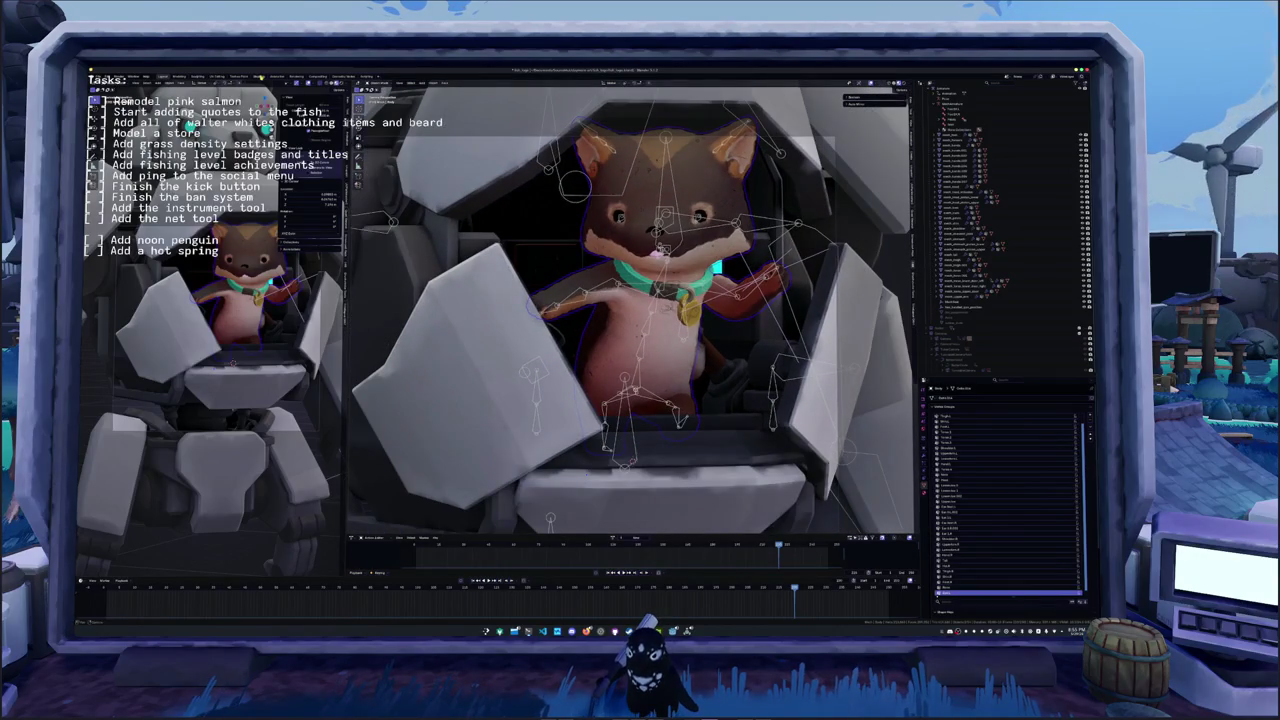
{"action": "left_click", "coordinate": [260, 77]}
{"action": "middle_click_drag", "start_coordinate": [455, 486], "coordinate": [542, 402]}
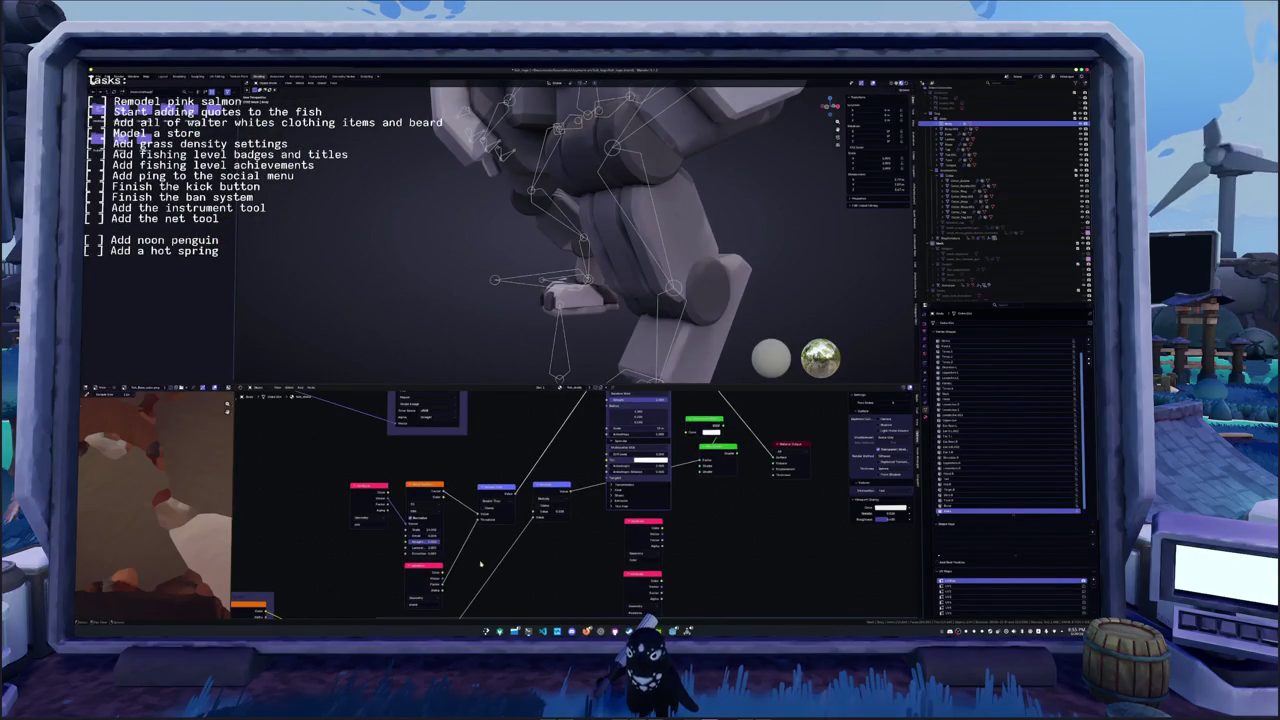
- Select the image texture node and zoom in close on the pilot's head and collar
{"action": "middle_click_drag", "start_coordinate": [487, 566], "coordinate": [527, 478]}
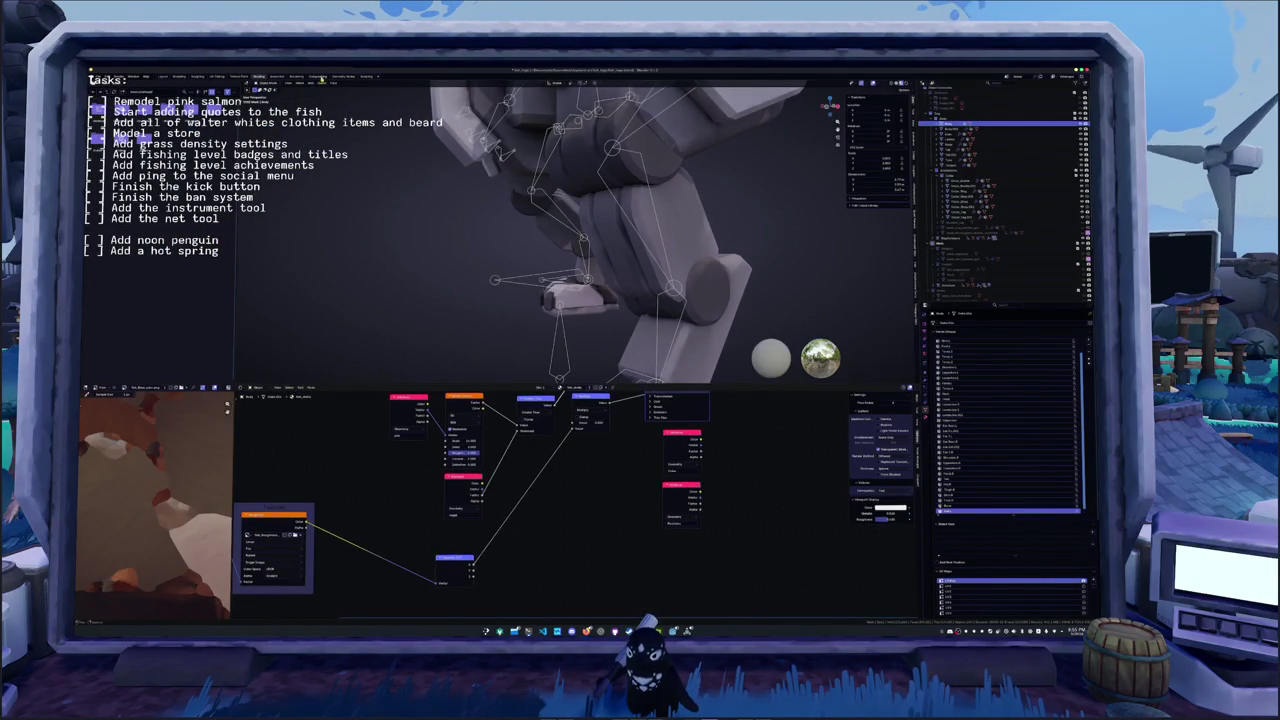
{"action": "left_click", "coordinate": [469, 452]}
{"action": "key", "text": "KP_Decimal"}
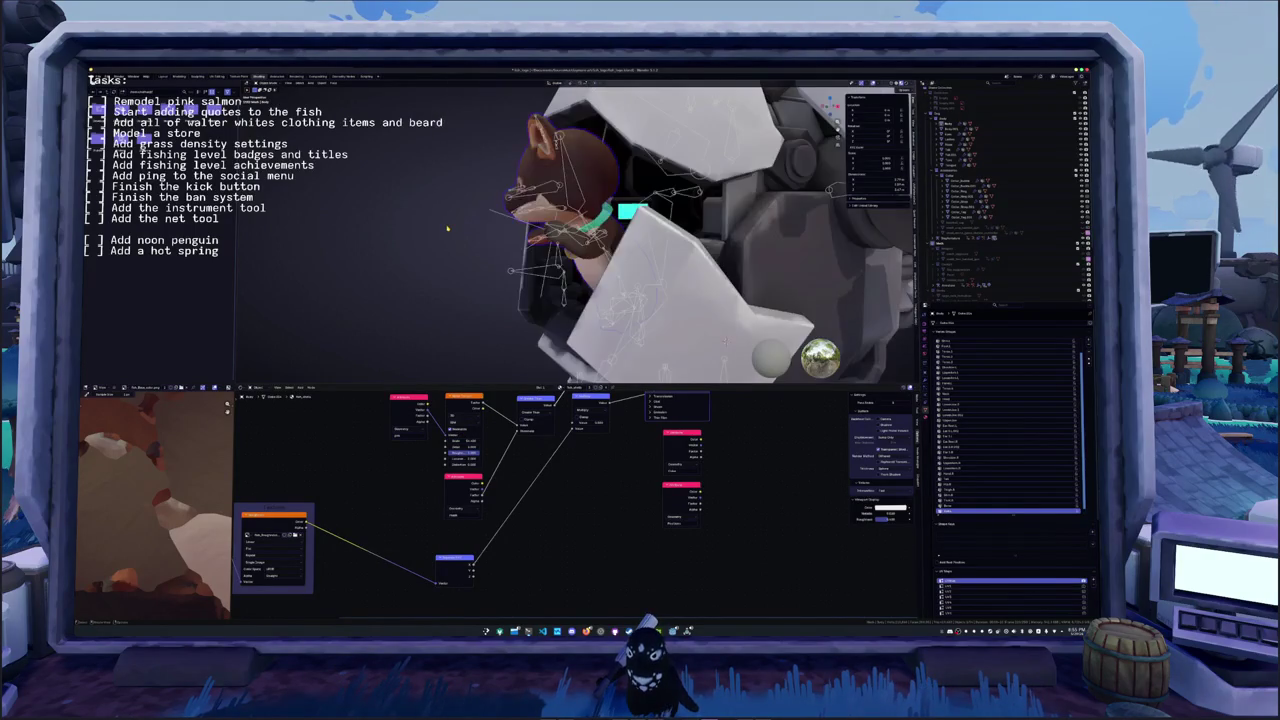
{"action": "mouse_move", "coordinate": [447, 228]}
{"action": "middle_mouse_down"}
{"action": "mouse_move", "coordinate": [461, 299]}
{"action": "mouse_move", "coordinate": [455, 280]}
{"action": "middle_mouse_up"}
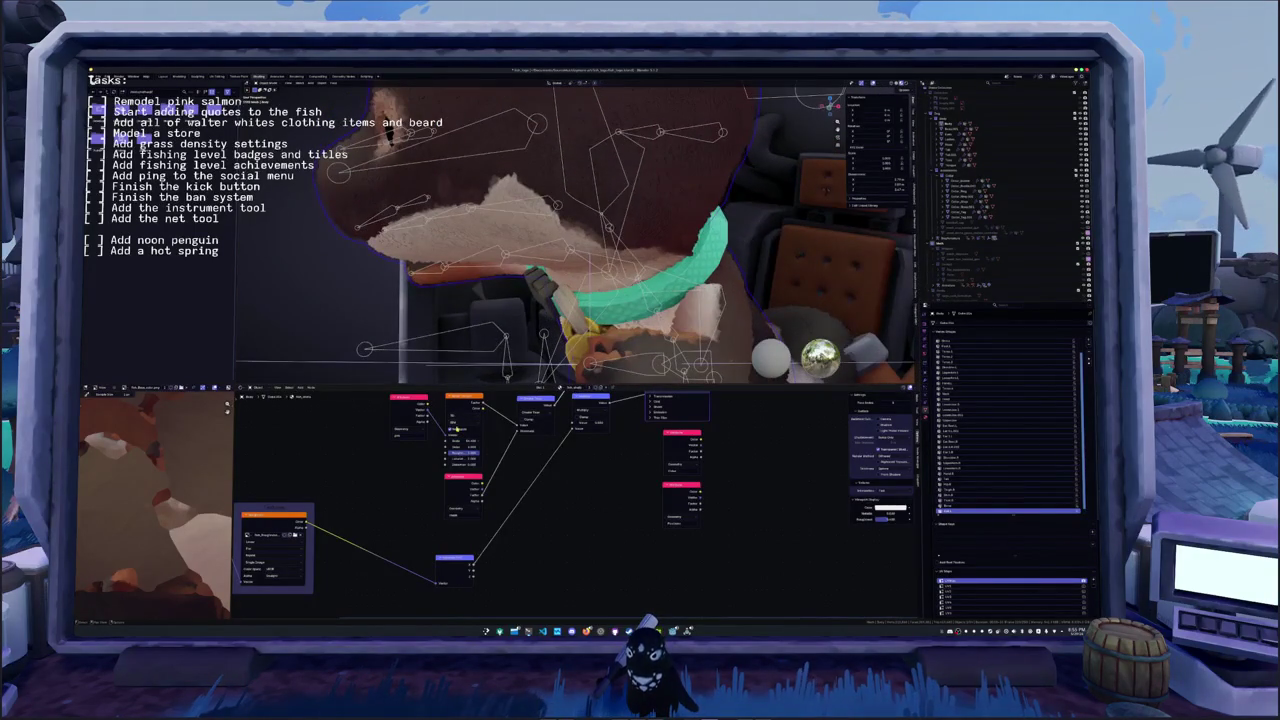
{"action": "scroll", "coordinate": [466, 441], "scroll_direction": "up", "scroll_amount": 2}
{"action": "scroll", "coordinate": [500, 450], "scroll_direction": "up", "scroll_amount": 1}
{"action": "scroll", "coordinate": [540, 465], "scroll_direction": "up", "scroll_amount": 1}
{"action": "scroll", "coordinate": [573, 476], "scroll_direction": "up", "scroll_amount": 1}
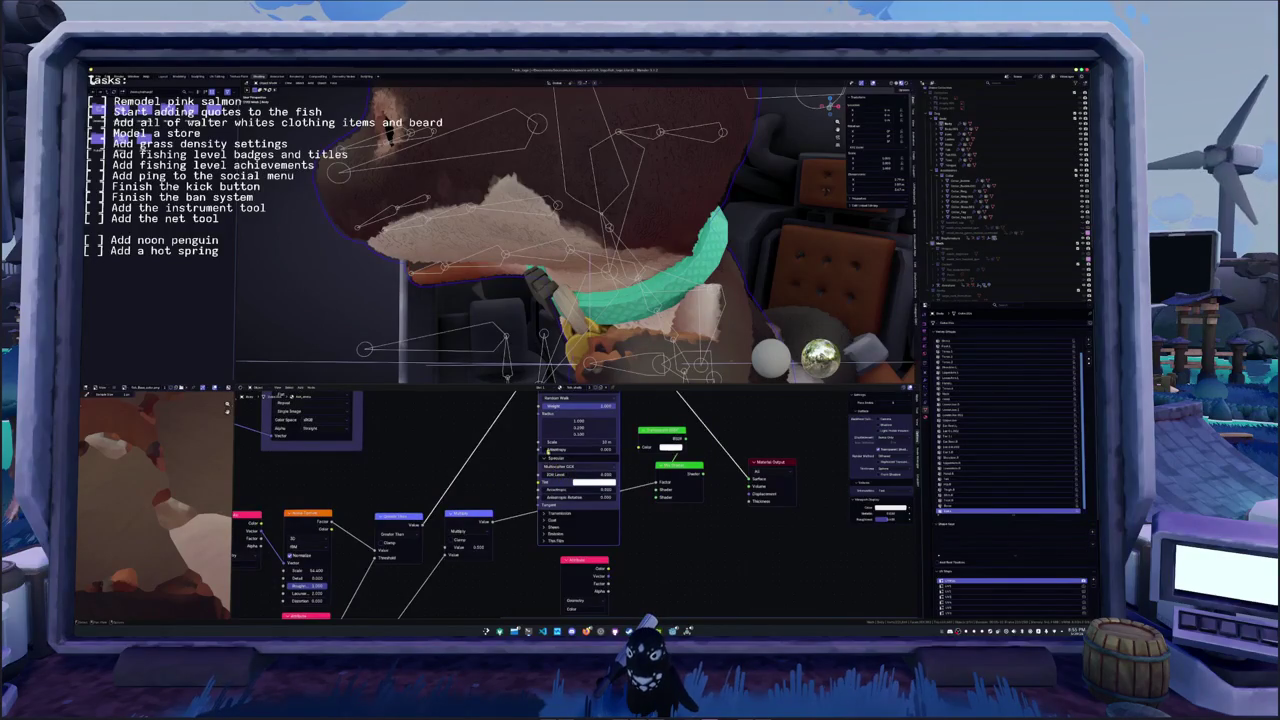
{"action": "scroll", "coordinate": [520, 460], "scroll_direction": "up", "scroll_amount": 2}
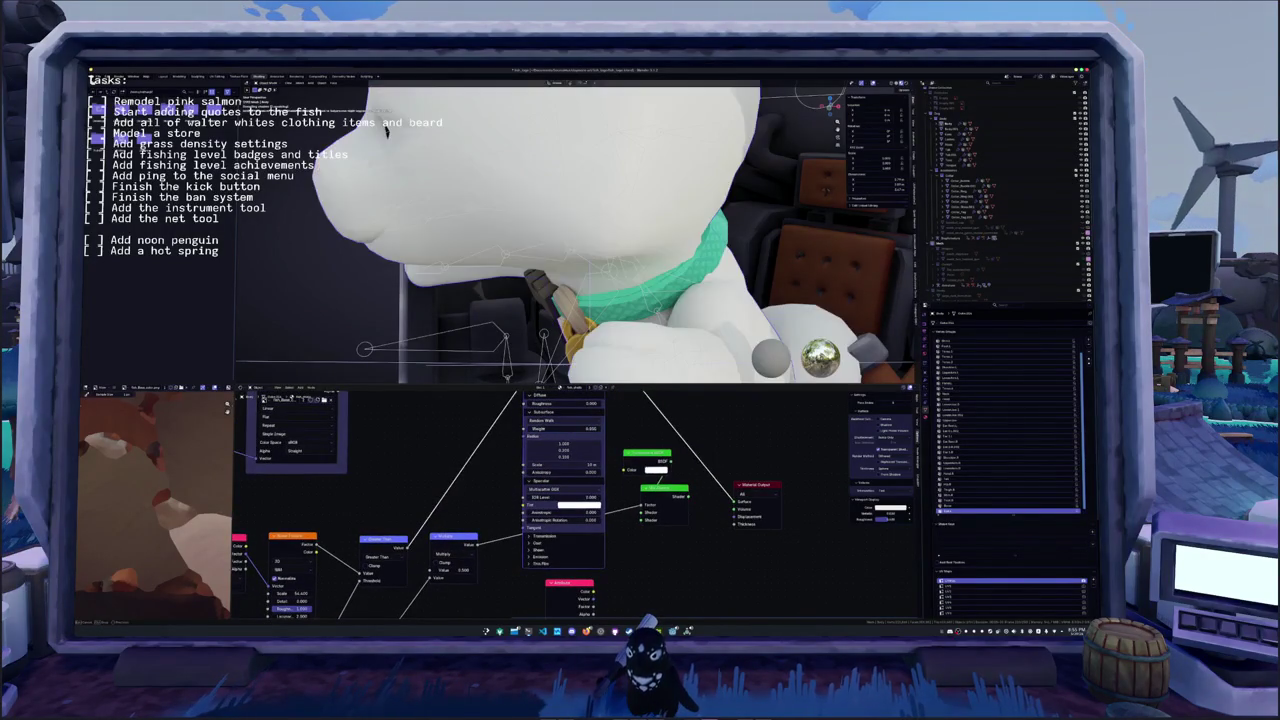
- Switch to the Compositing workspace and pan to its node tree
{"action": "middle_click_drag", "start_coordinate": [502, 464], "coordinate": [436, 489]}
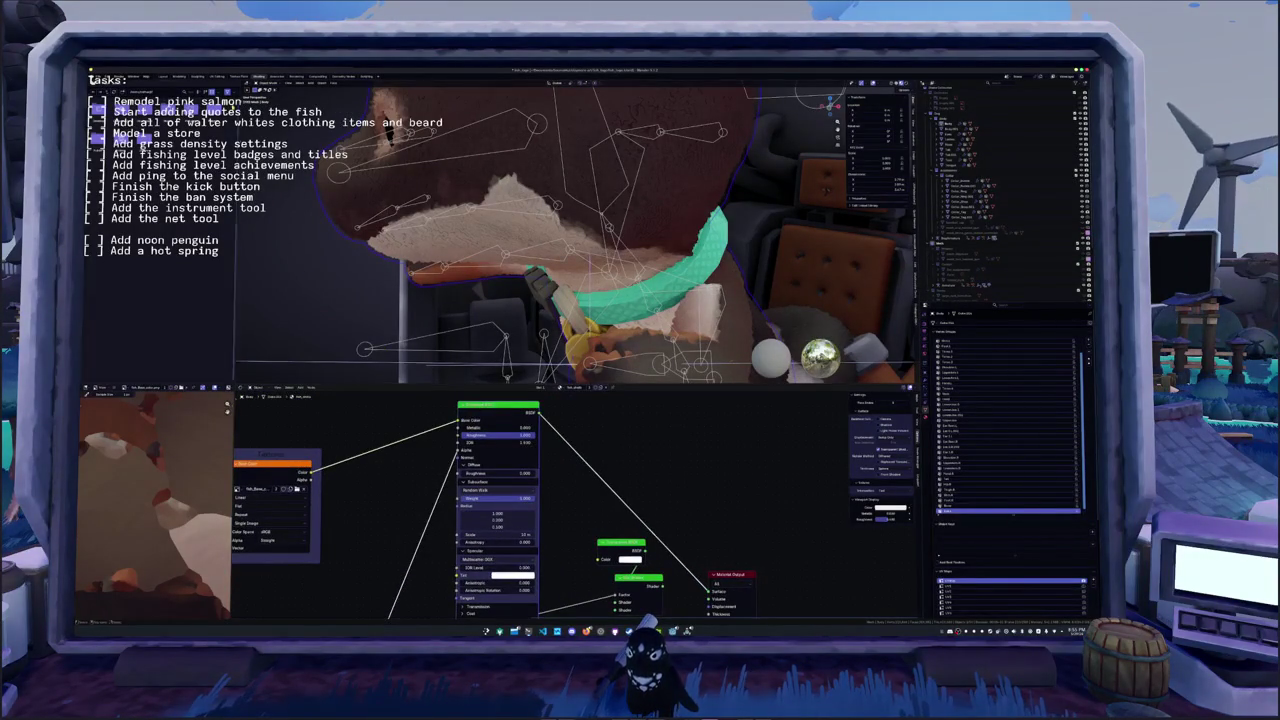
{"action": "left_click", "coordinate": [316, 76]}
{"action": "middle_click_drag", "start_coordinate": [364, 265], "coordinate": [265, 308]}
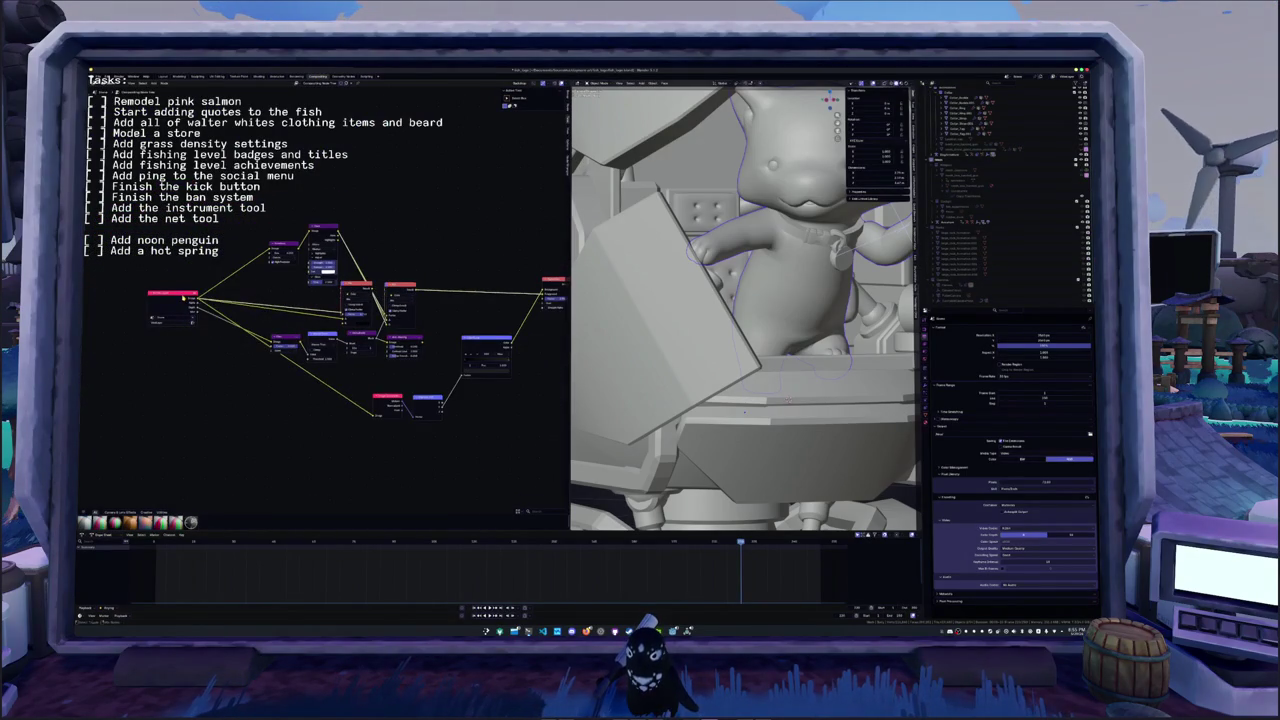
- Move the compositor nodes aside, delete the grey and red nodes, and go back to Shading
{"action": "left_click_drag", "start_coordinate": [400, 287], "coordinate": [488, 243]}
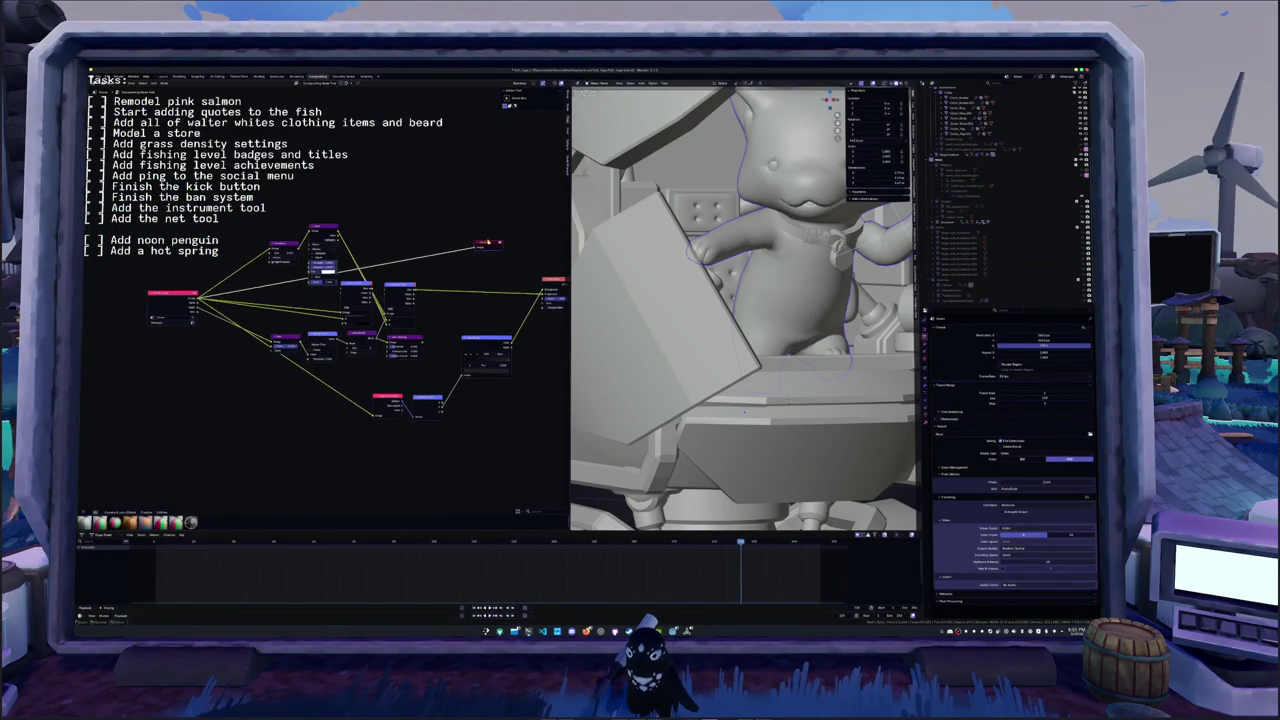
{"action": "key", "text": "KP_0"}
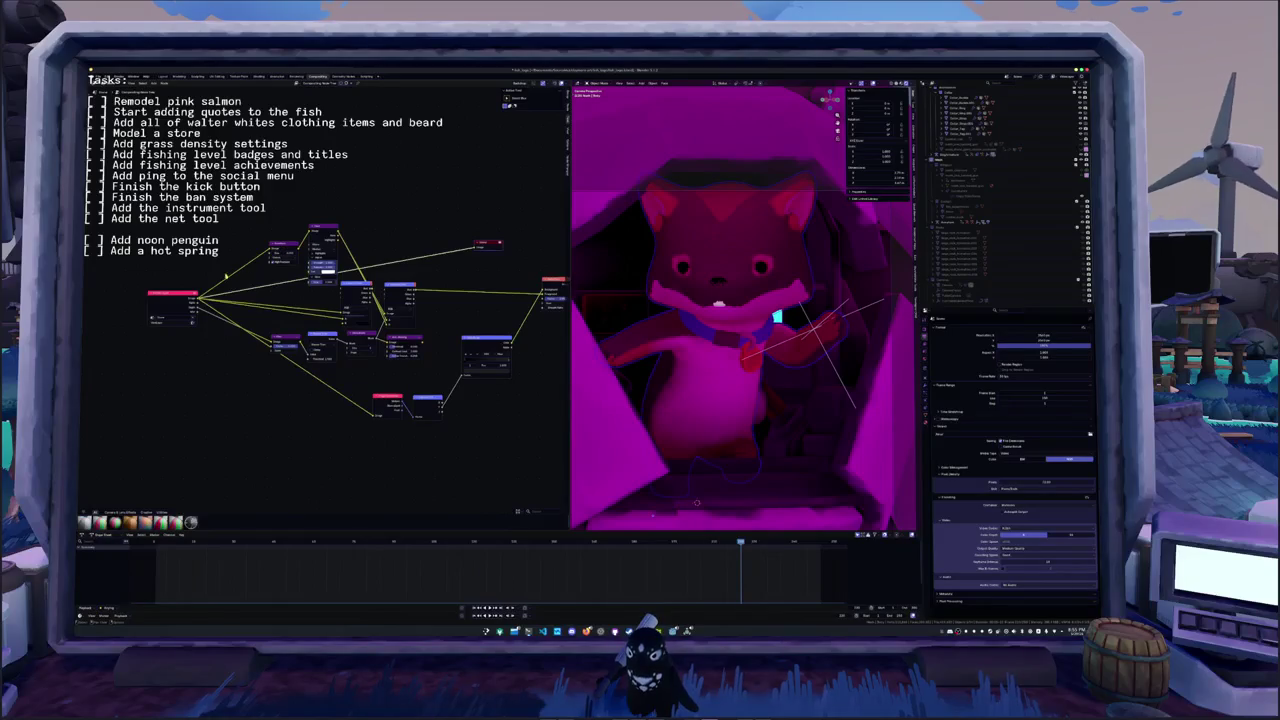
{"action": "left_click_drag", "start_coordinate": [180, 295], "coordinate": [201, 265]}
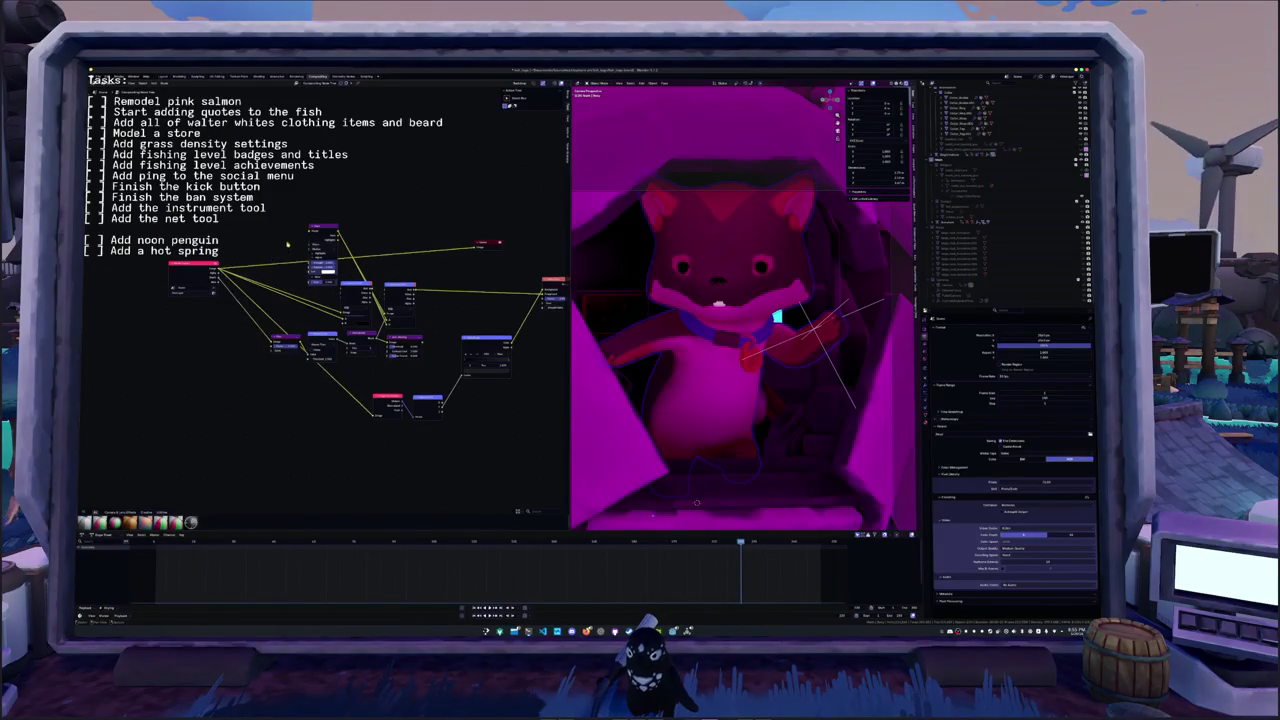
{"action": "key", "text": "x"}
{"action": "left_click", "coordinate": [395, 289]}
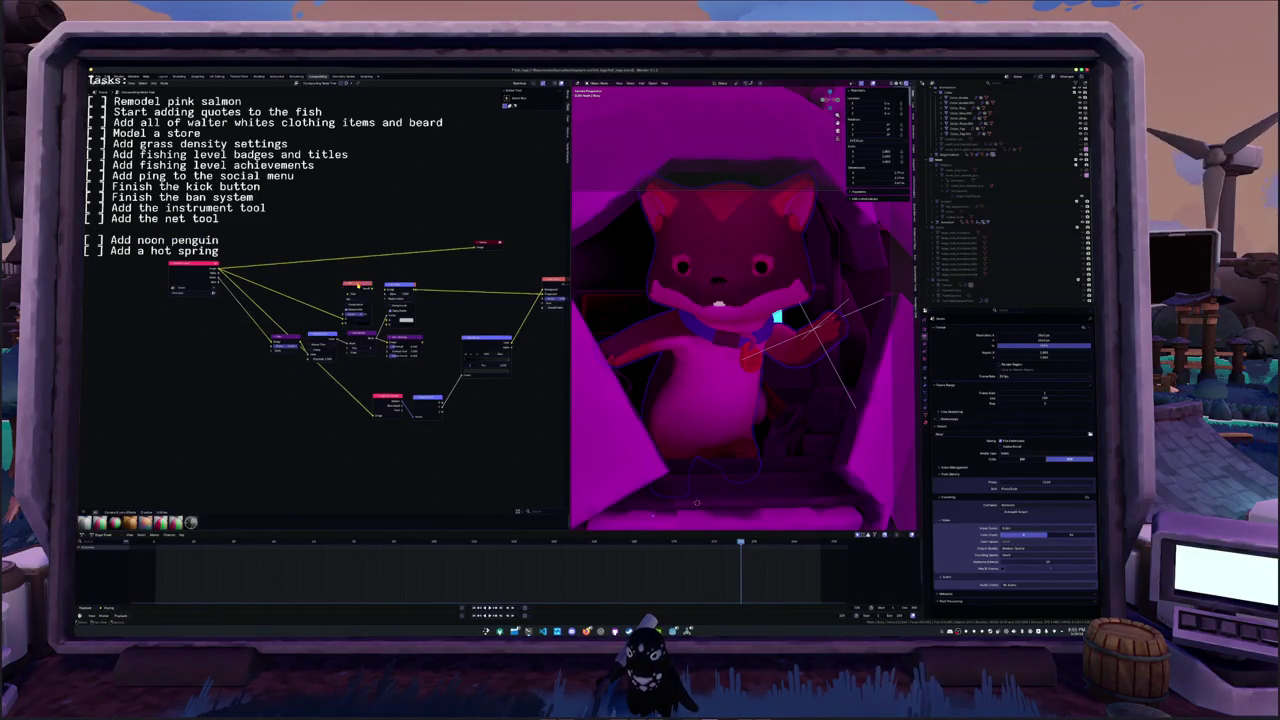
{"action": "key", "text": "ctrl+z"}
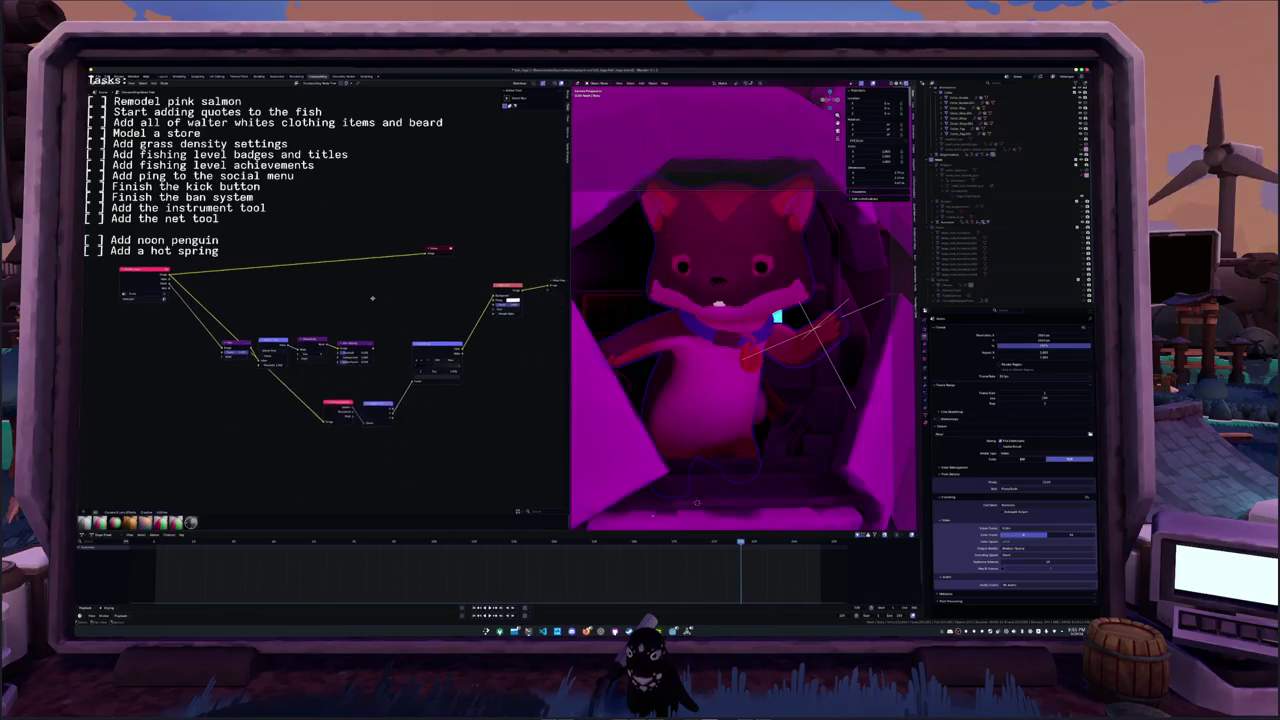
{"action": "left_click_drag", "start_coordinate": [432, 250], "coordinate": [458, 297]}
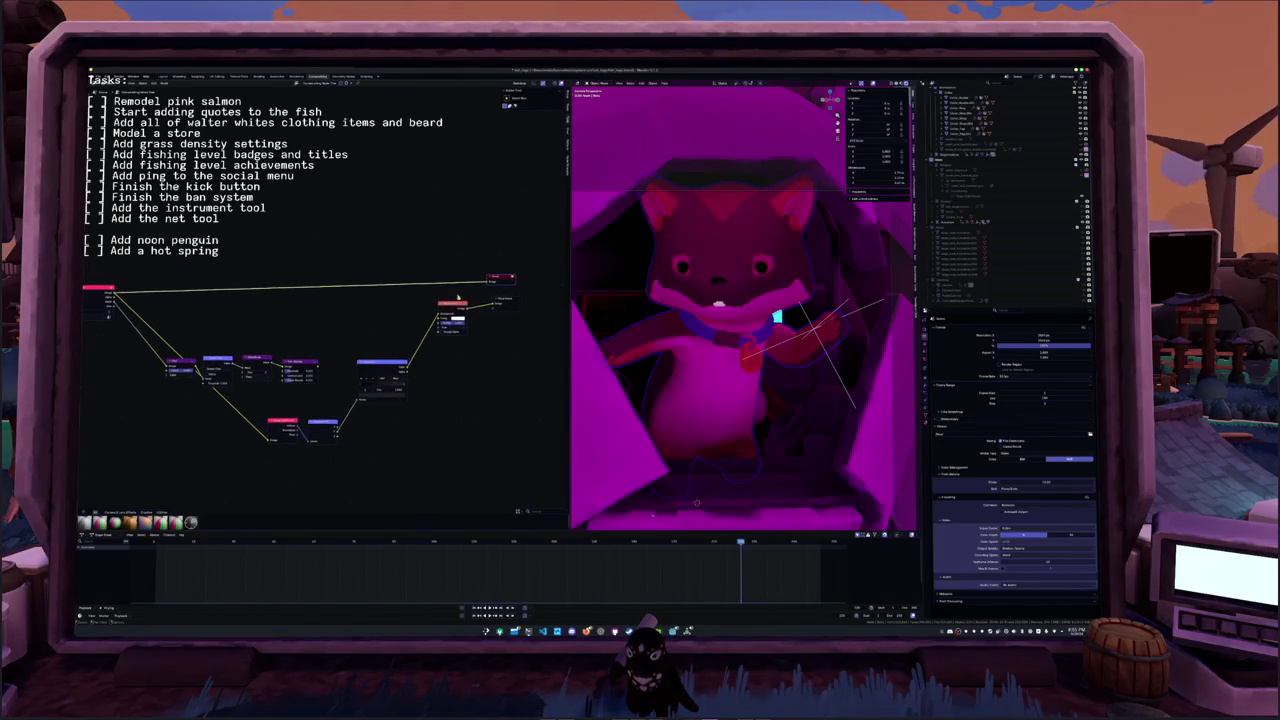
{"action": "key", "text": "Delete"}
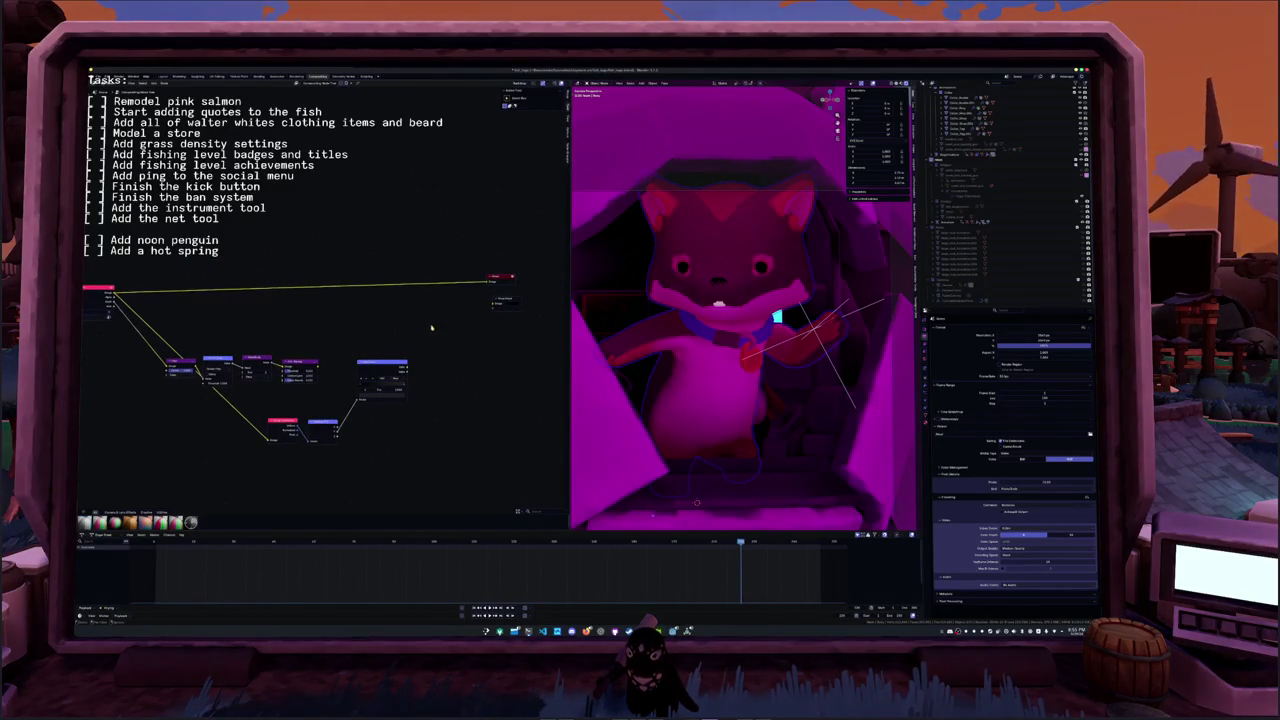
{"action": "left_click", "coordinate": [258, 76]}
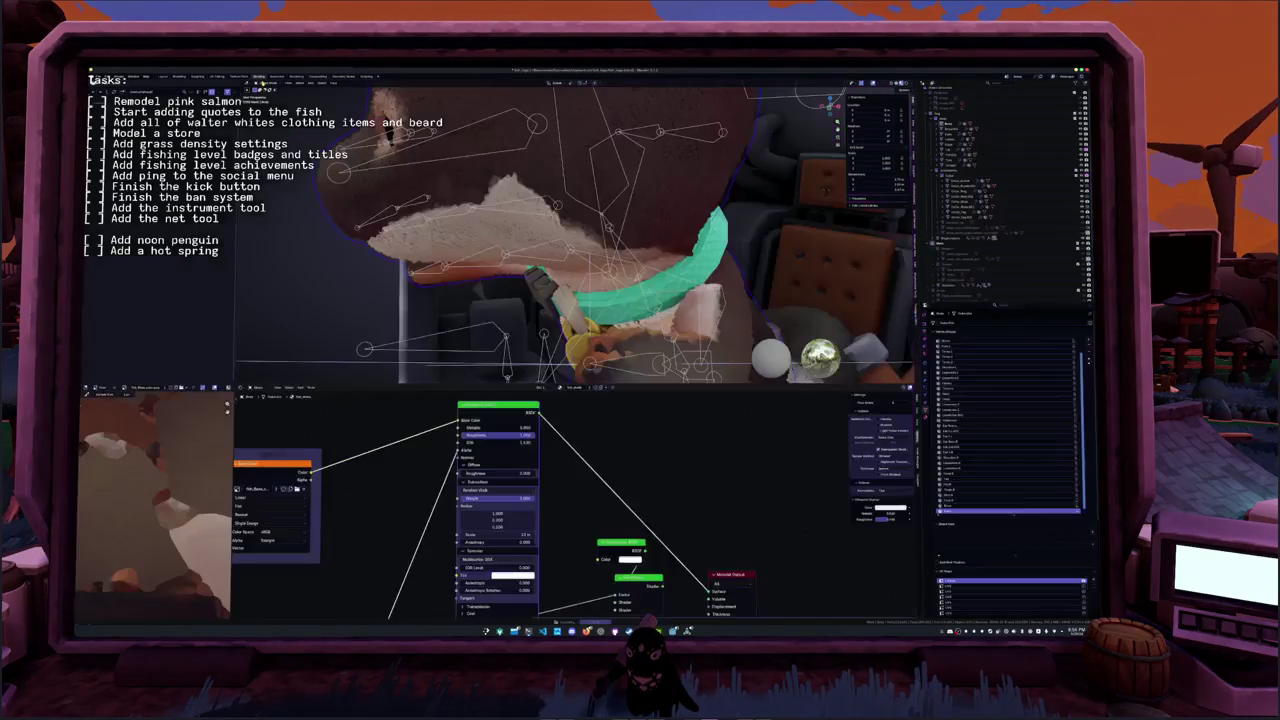
- Switch the shader editor to World and unlink the environment image from the Background Color
{"action": "left_click", "coordinate": [253, 388]}
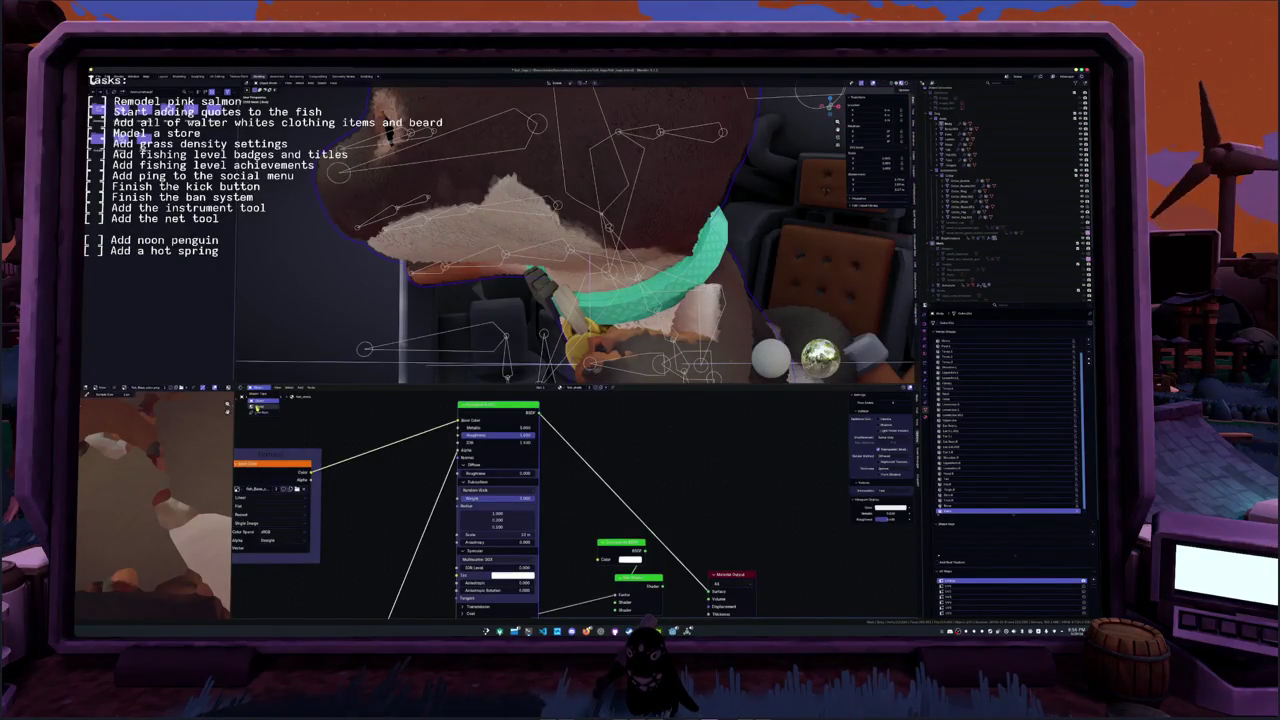
{"action": "left_click", "coordinate": [274, 416]}
{"action": "middle_click_drag", "start_coordinate": [489, 472], "coordinate": [462, 454]}
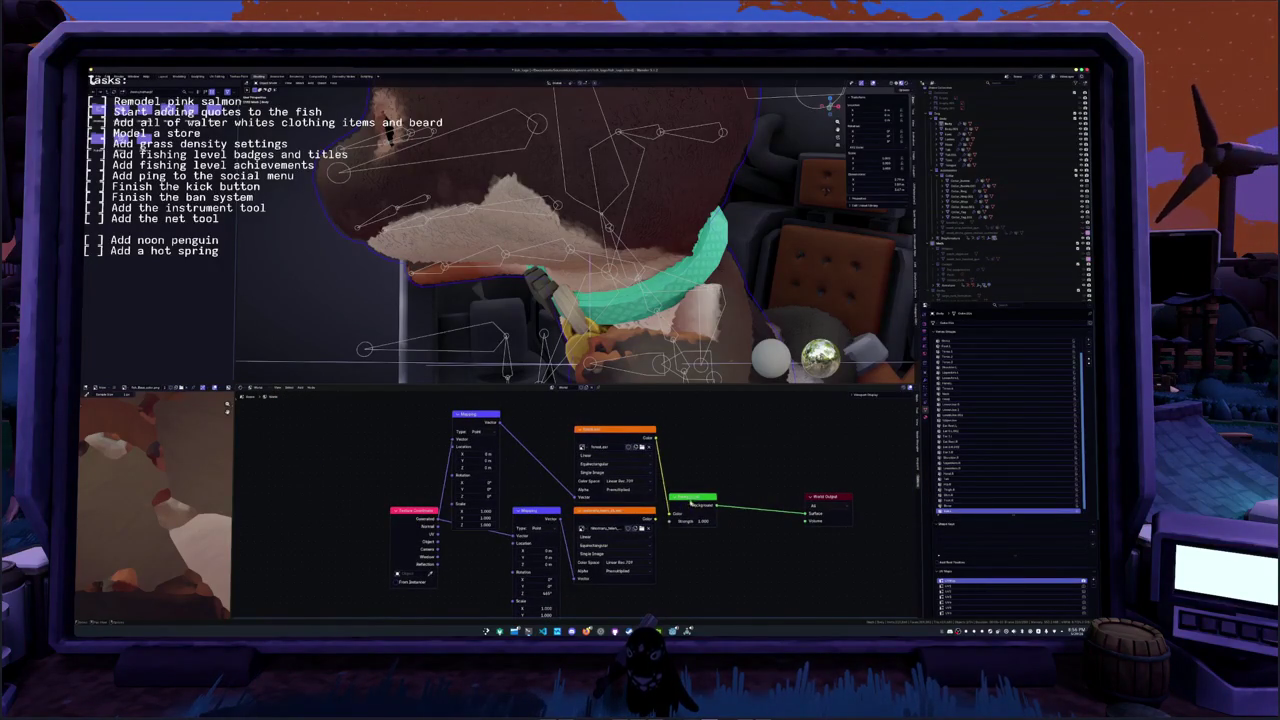
{"action": "key", "text": "shift+a"}
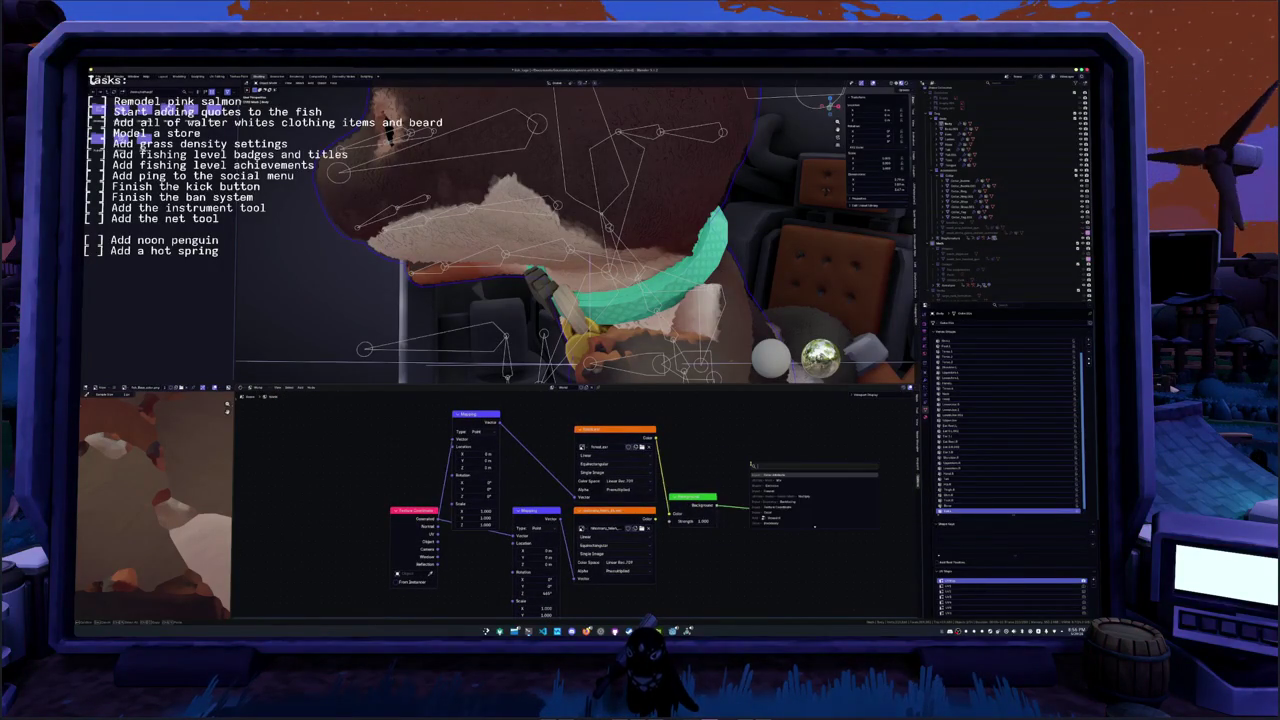
{"action": "type", "text": "w"}
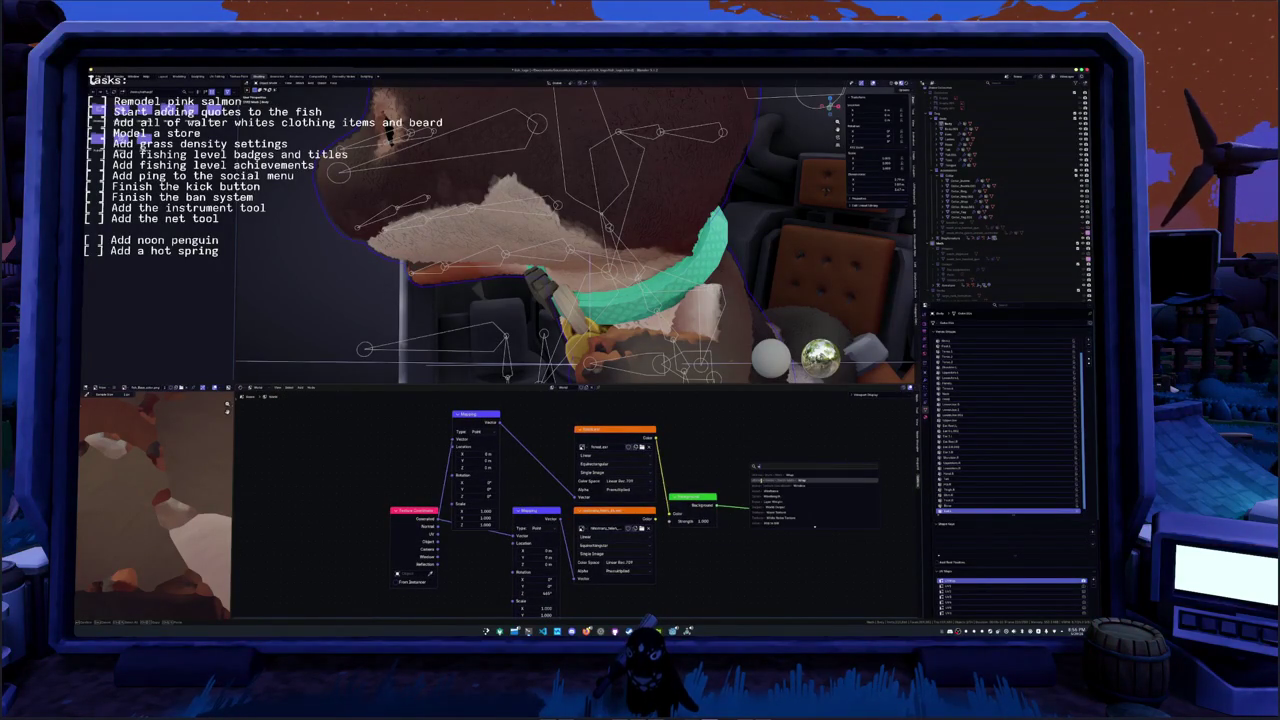
{"action": "key", "text": "Escape"}
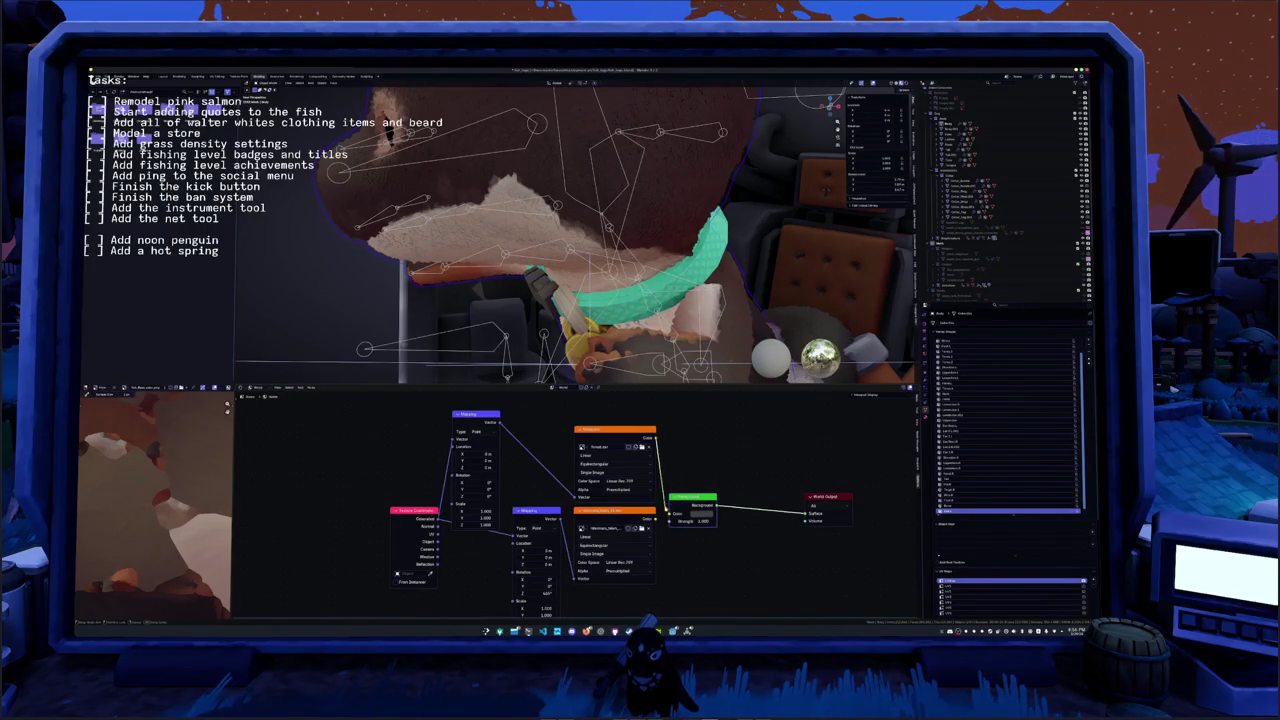
{"action": "left_click_drag", "start_coordinate": [676, 502], "coordinate": [726, 503]}
{"action": "key", "text": "KP_0"}
- Return to the Shading workspace and set the shader editor back to Object nodes
{"action": "left_click", "coordinate": [318, 77]}
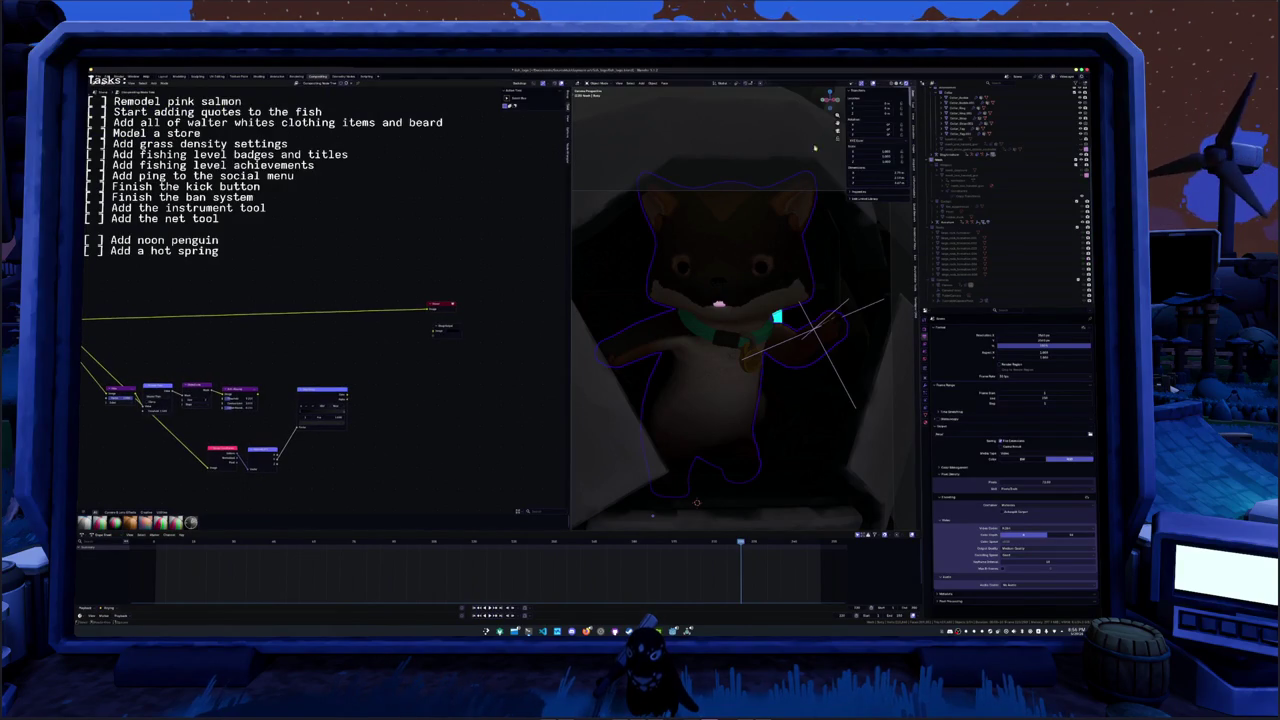
{"action": "left_click", "coordinate": [275, 77]}
{"action": "left_click", "coordinate": [258, 77]}
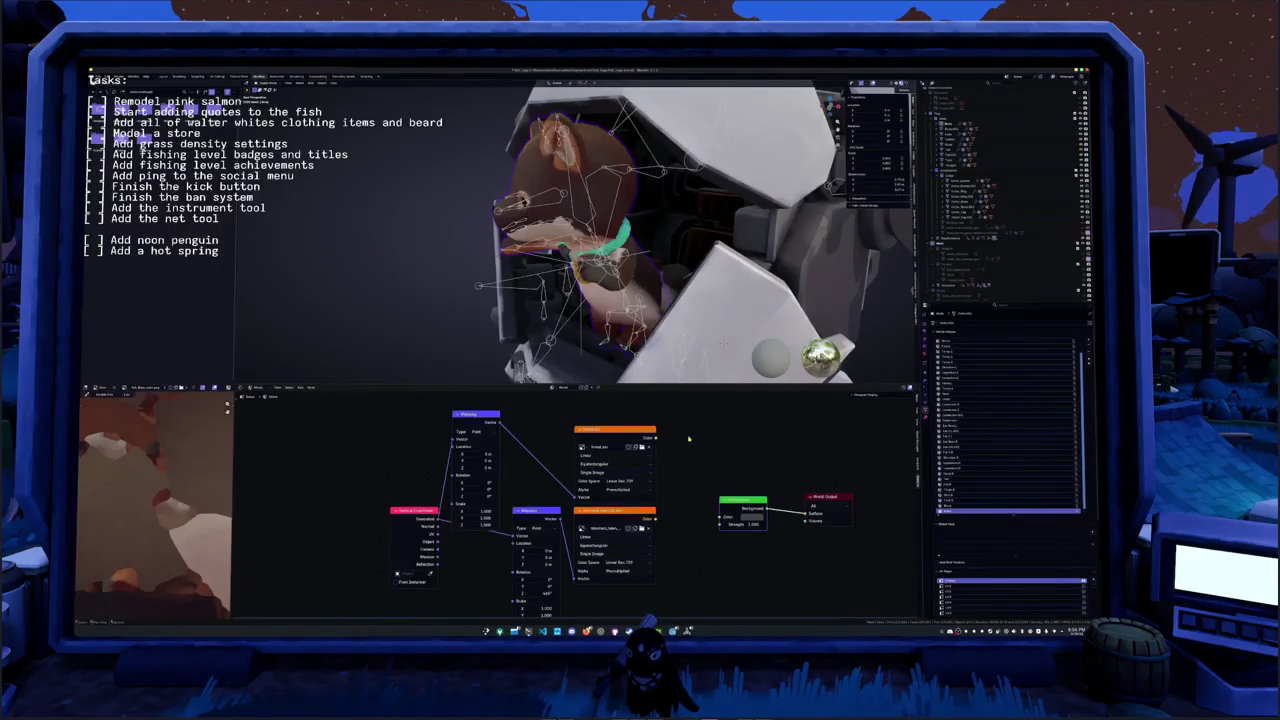
{"action": "left_click", "coordinate": [258, 388]}
{"action": "left_click", "coordinate": [259, 401]}
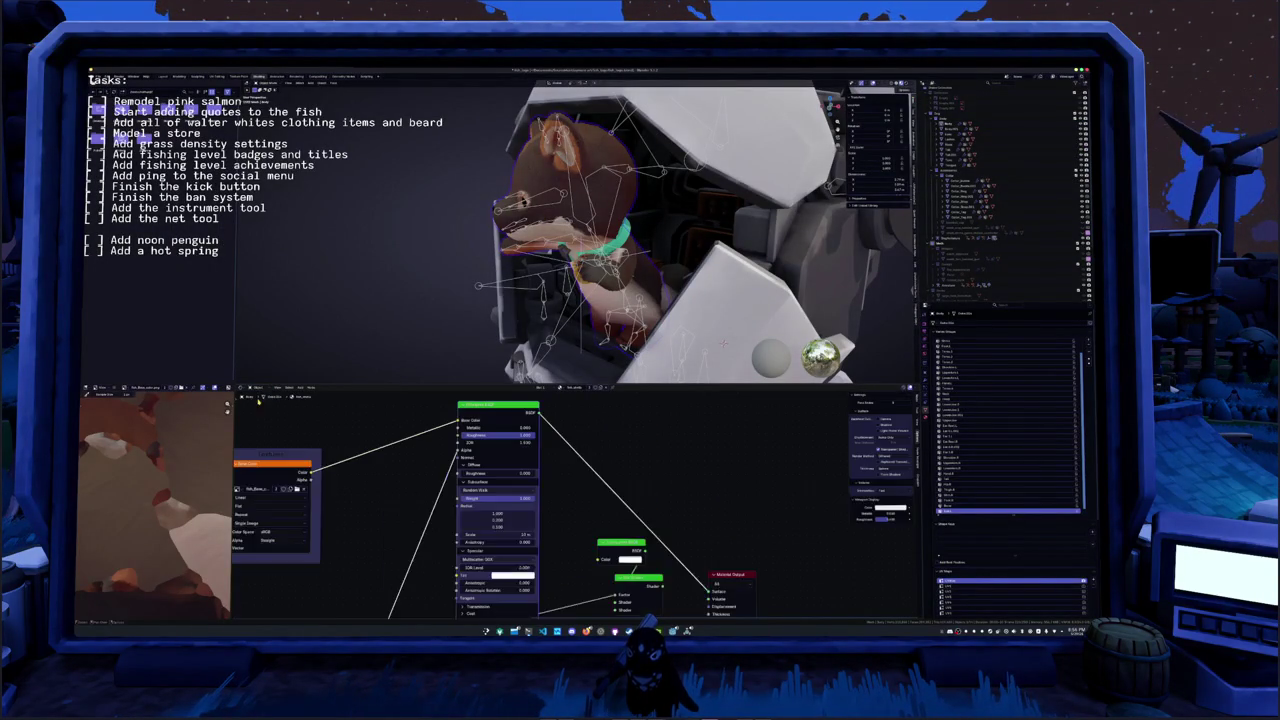
- Pan the material nodes into view and connect the orange texture's output to the green shader
{"action": "scroll", "coordinate": [576, 510], "scroll_direction": "down", "scroll_amount": 2}
{"action": "middle_click_drag", "start_coordinate": [576, 510], "coordinate": [558, 441]}
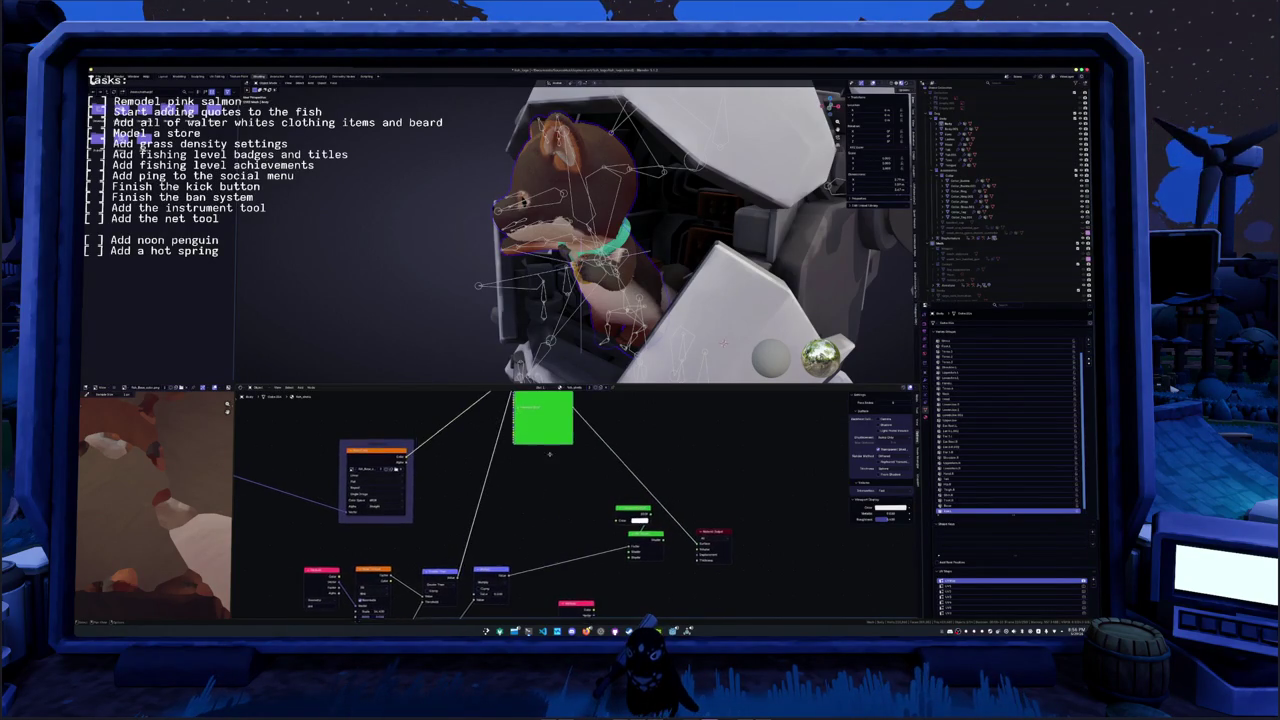
{"action": "middle_click_drag", "start_coordinate": [540, 480], "coordinate": [540, 512]}
{"action": "mouse_move", "coordinate": [516, 441]}
{"action": "middle_mouse_down"}
{"action": "mouse_move", "coordinate": [564, 473]}
{"action": "mouse_move", "coordinate": [549, 445]}
{"action": "middle_mouse_up"}
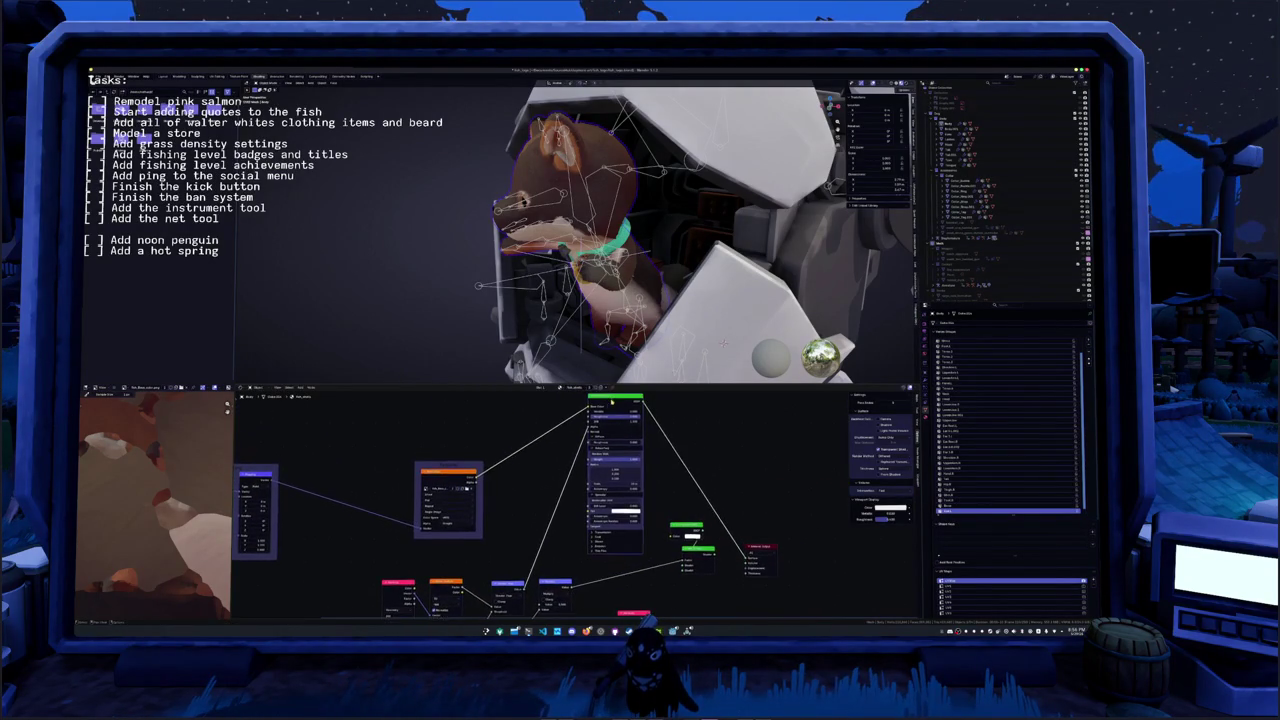
{"action": "left_click_drag", "start_coordinate": [676, 490], "coordinate": [674, 560]}
{"action": "left_click_drag", "start_coordinate": [467, 440], "coordinate": [700, 530]}
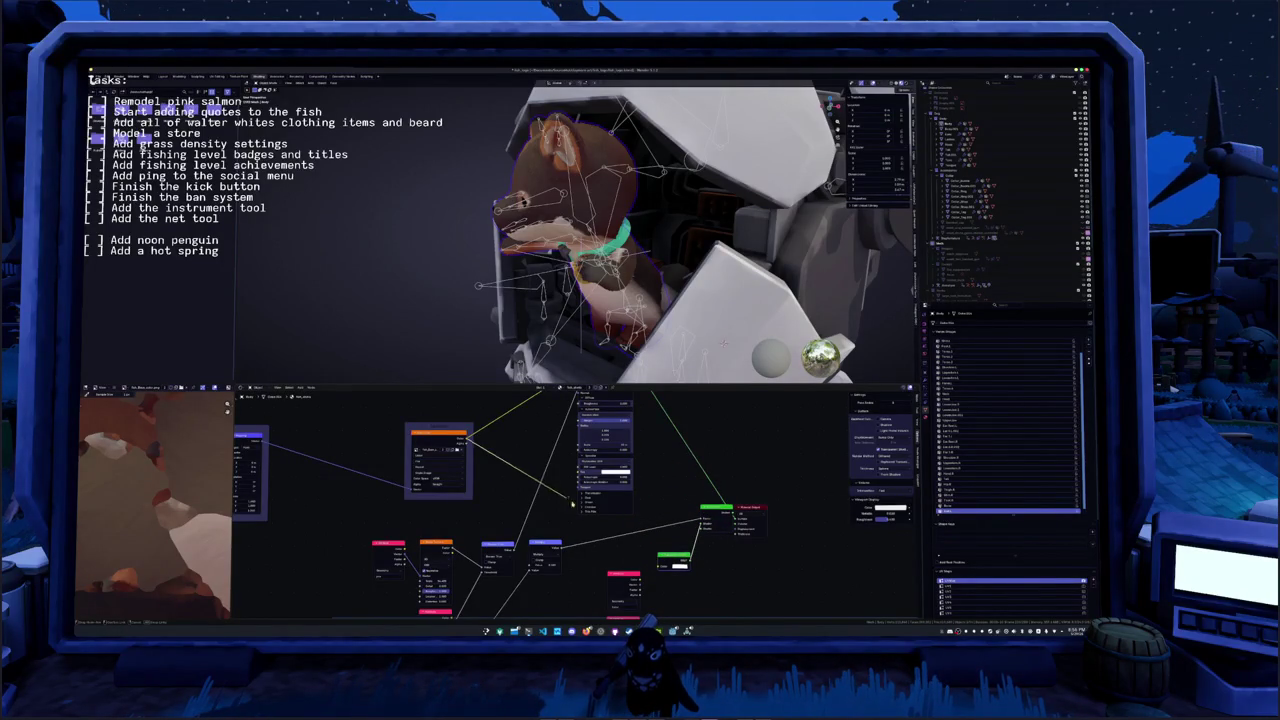
- Remove the old green-node link, rearrange the nodes, and reconnect the head texture
{"action": "middle_click_drag", "start_coordinate": [548, 372], "coordinate": [541, 330]}
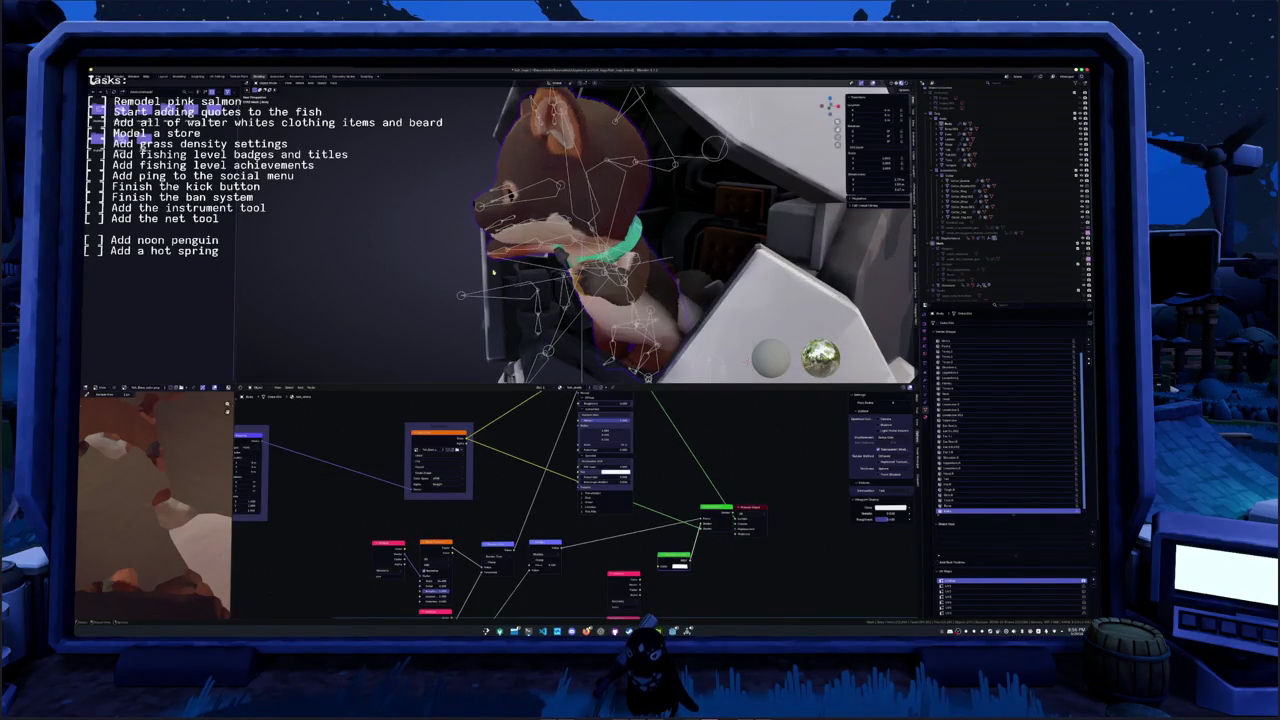
{"action": "middle_click_drag", "start_coordinate": [638, 481], "coordinate": [610, 502]}
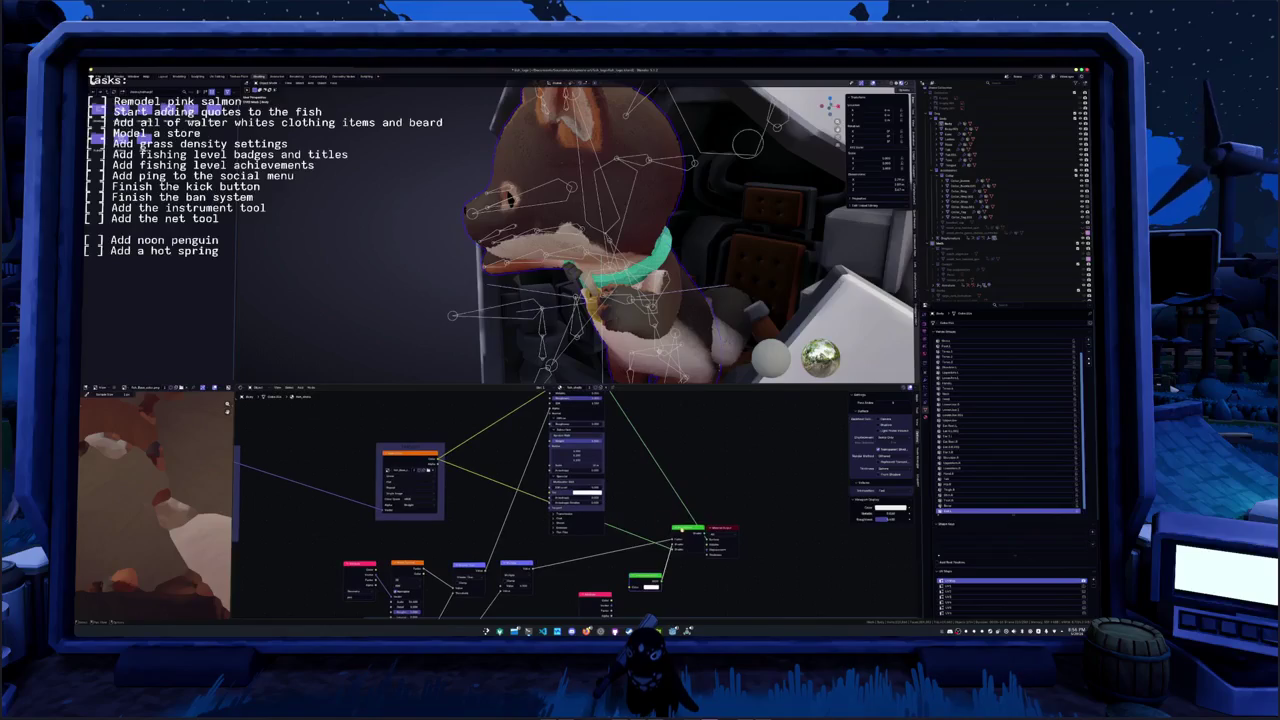
{"action": "left_click_drag", "start_coordinate": [664, 537], "coordinate": [682, 524]}
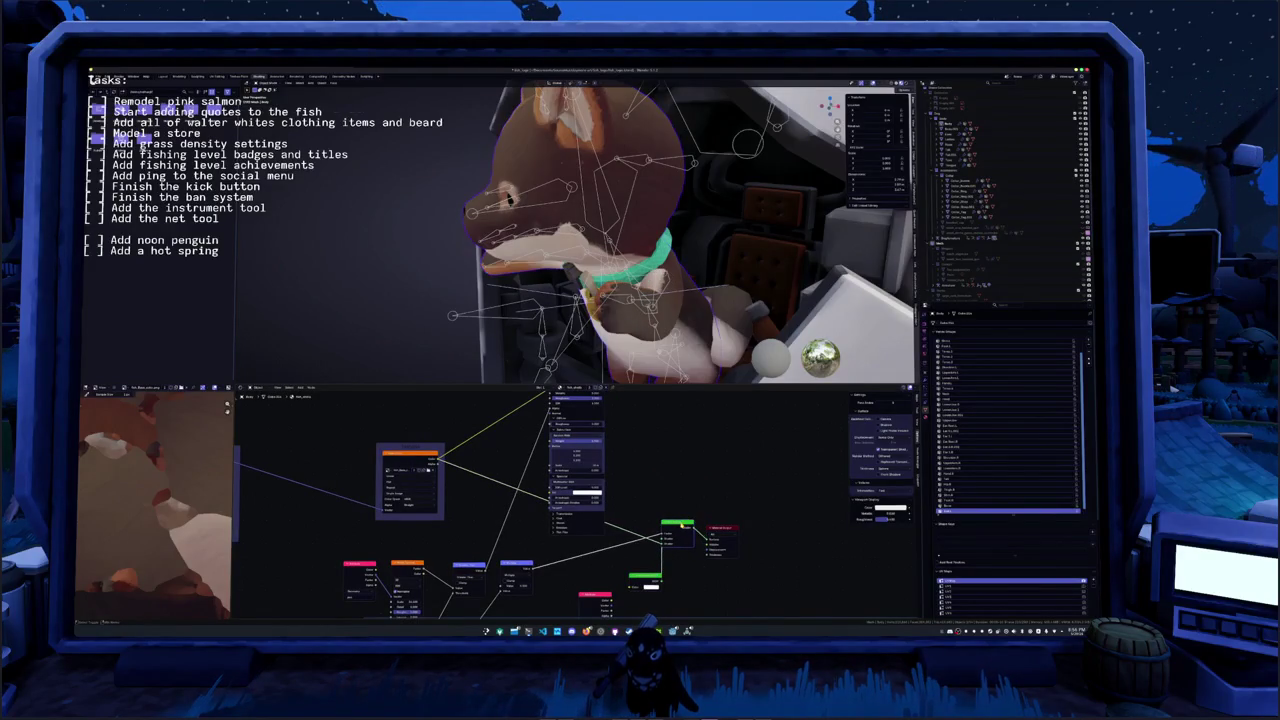
{"action": "scroll", "coordinate": [465, 295], "scroll_direction": "up", "scroll_amount": 3}
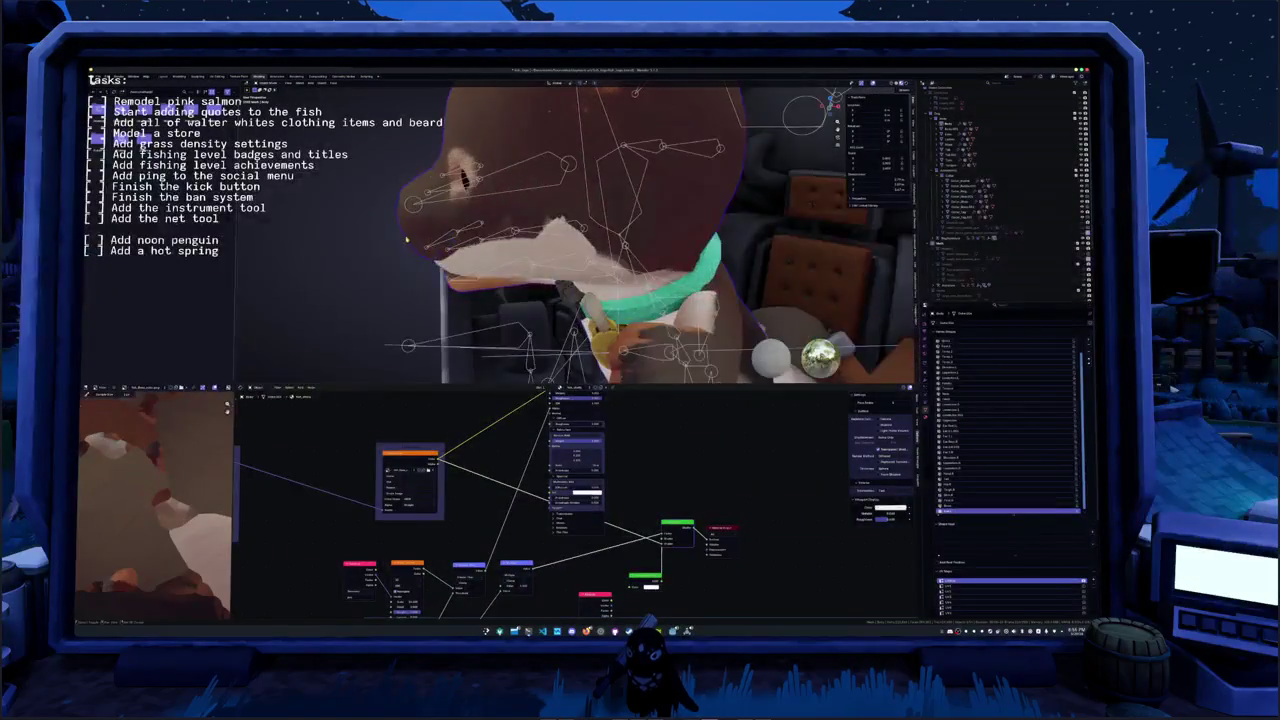
{"action": "scroll", "coordinate": [465, 295], "scroll_direction": "up", "scroll_amount": 3}
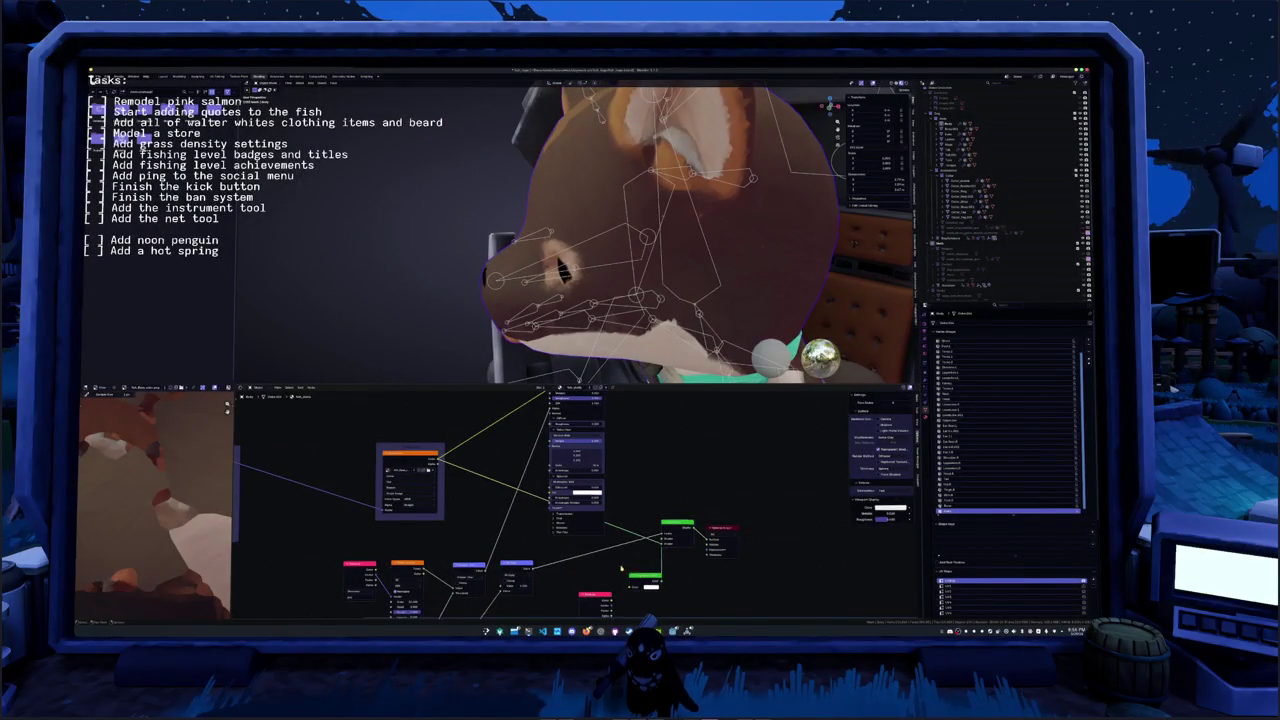
{"action": "left_click_drag", "start_coordinate": [640, 578], "coordinate": [622, 567]}
{"action": "mouse_move", "coordinate": [678, 521]}
{"action": "left_mouse_down"}
{"action": "mouse_move", "coordinate": [681, 543]}
{"action": "mouse_move", "coordinate": [468, 488]}
{"action": "mouse_move", "coordinate": [666, 566]}
{"action": "mouse_move", "coordinate": [608, 553]}
{"action": "left_mouse_up"}
{"action": "left_click_drag", "start_coordinate": [466, 476], "coordinate": [664, 567]}
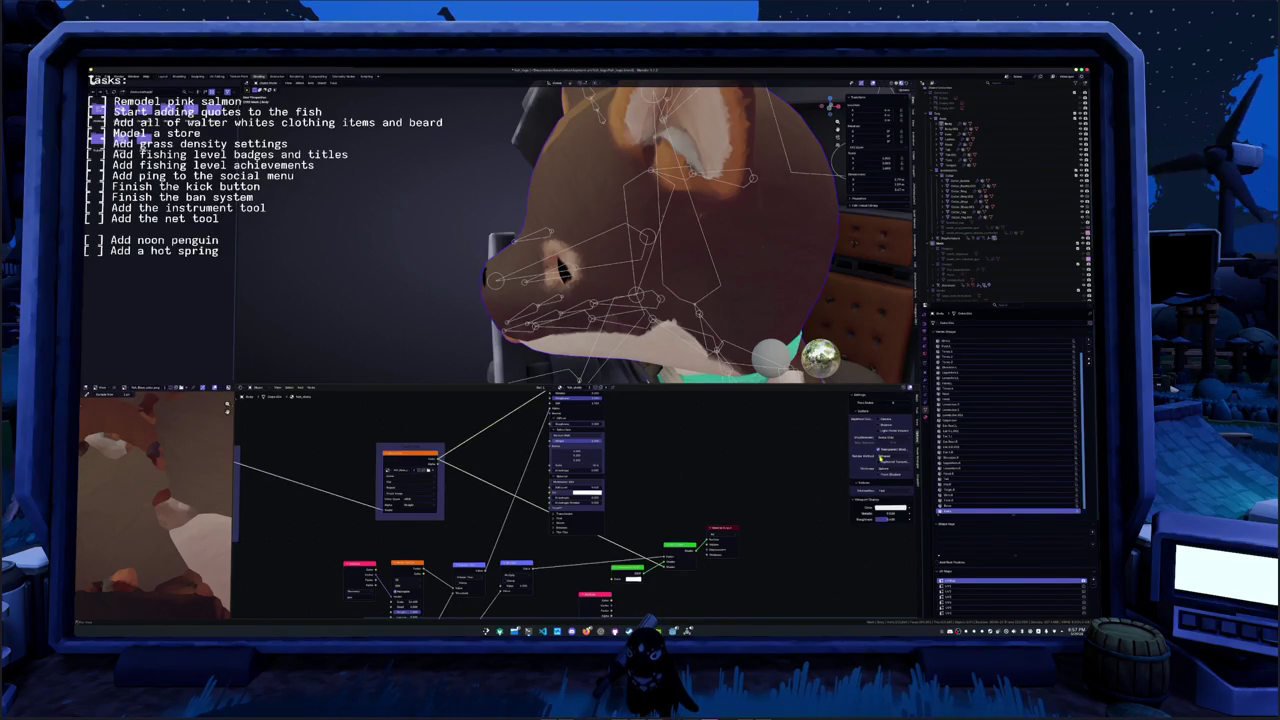
- Change the material's Render Method and zoom out to see the whole character and chair
{"action": "left_click", "coordinate": [883, 467]}
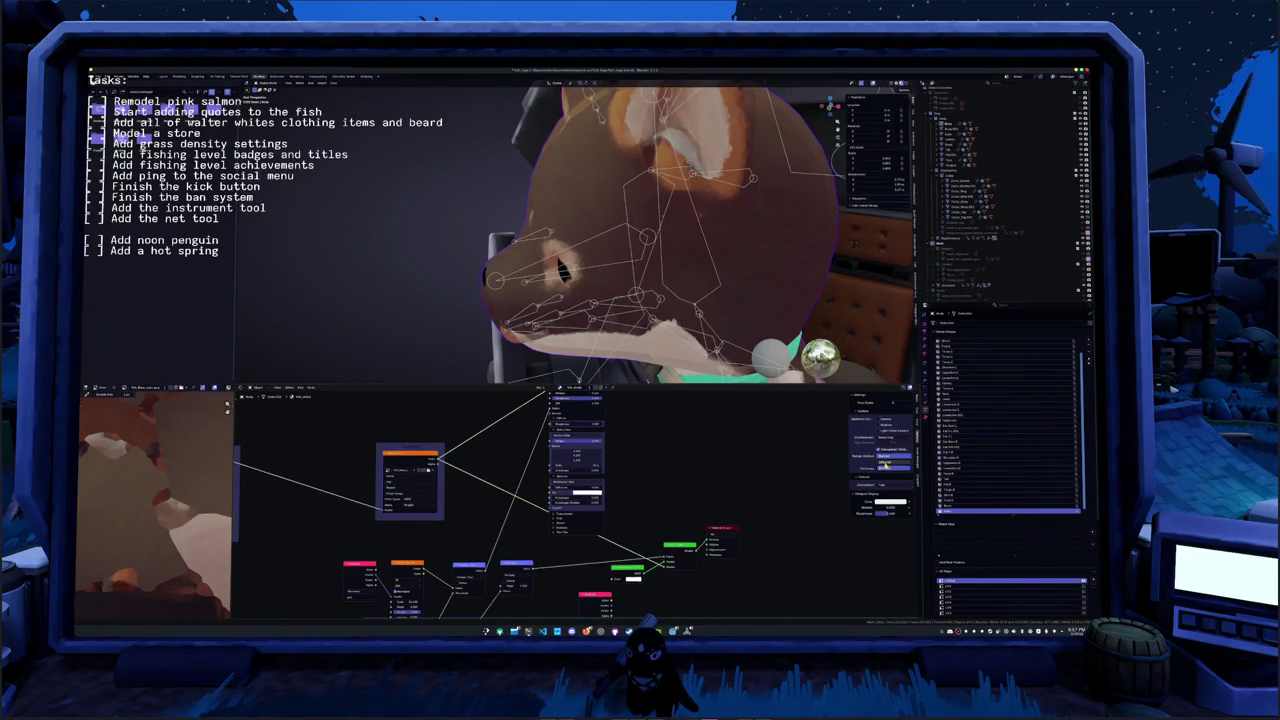
{"action": "left_click", "coordinate": [884, 465]}
{"action": "middle_click_drag", "start_coordinate": [547, 554], "coordinate": [607, 516]}
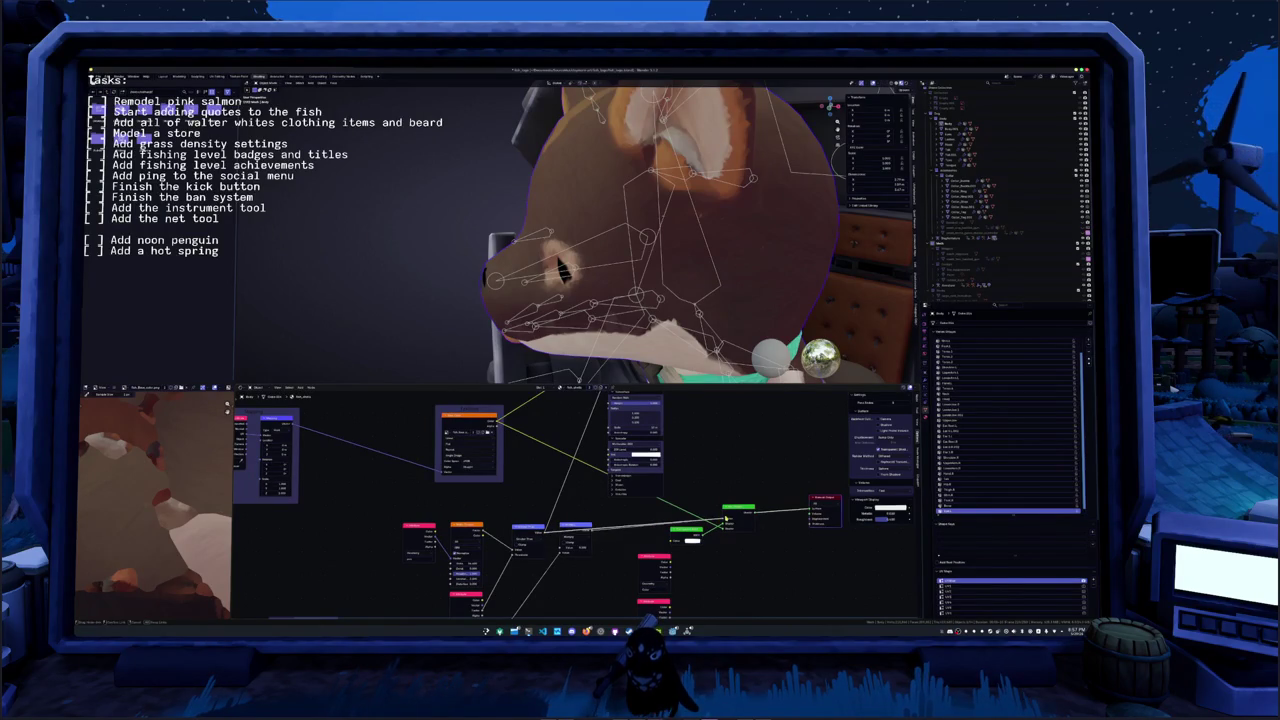
{"action": "middle_click_drag", "start_coordinate": [610, 260], "coordinate": [598, 273]}
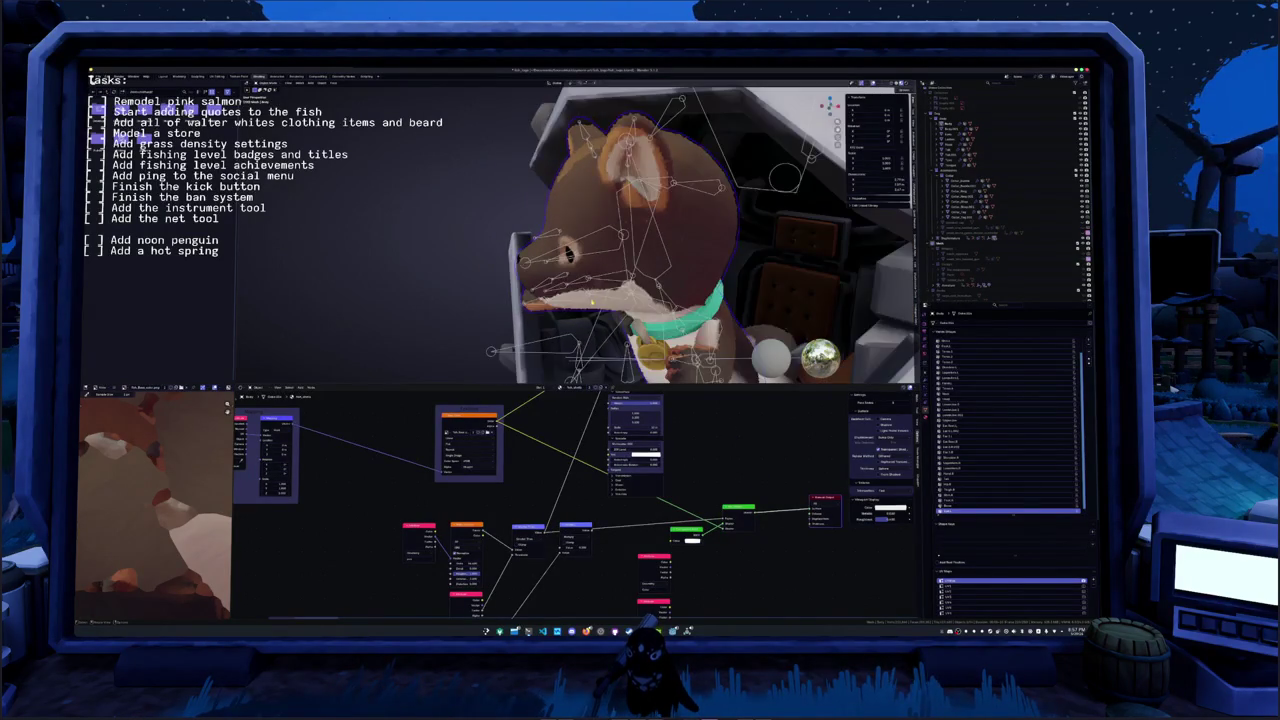
{"action": "scroll", "coordinate": [592, 301], "scroll_direction": "up", "scroll_amount": 5}
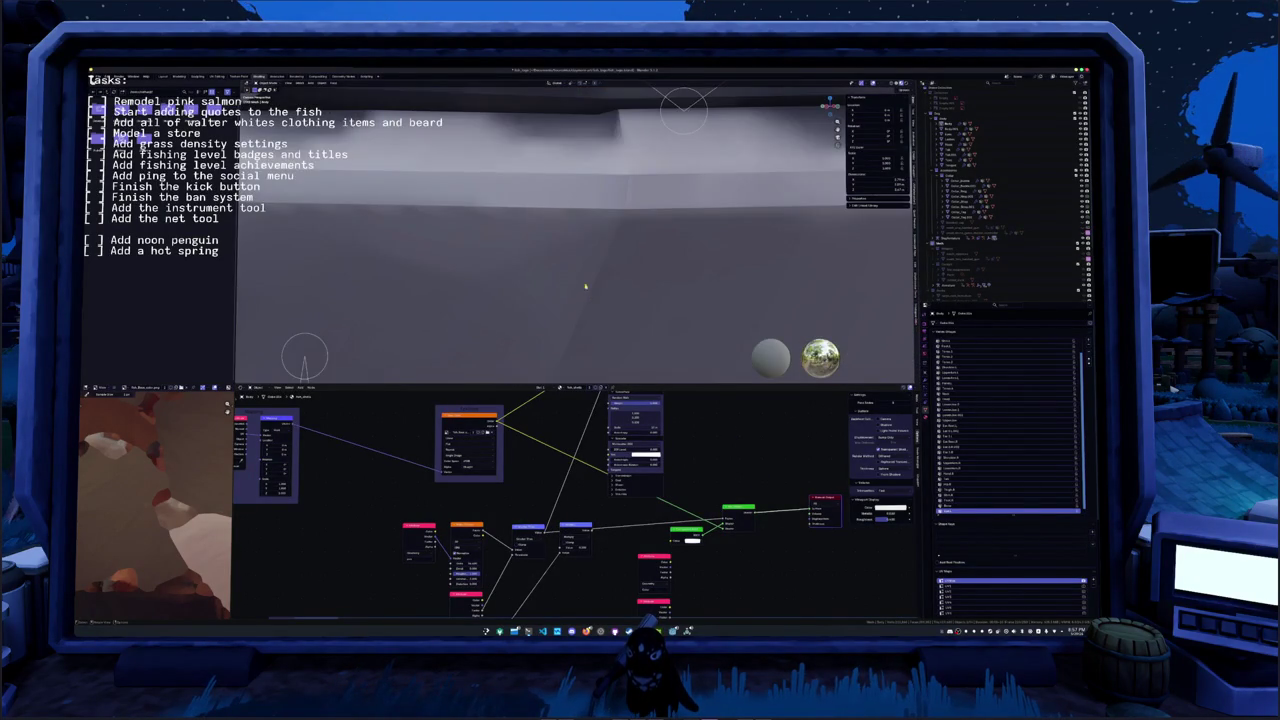
- Select the hamster mesh via its armature to show its material
{"action": "scroll", "coordinate": [588, 290], "scroll_direction": "down", "scroll_amount": 5}
{"action": "scroll", "coordinate": [744, 231], "scroll_direction": "up", "scroll_amount": 5}
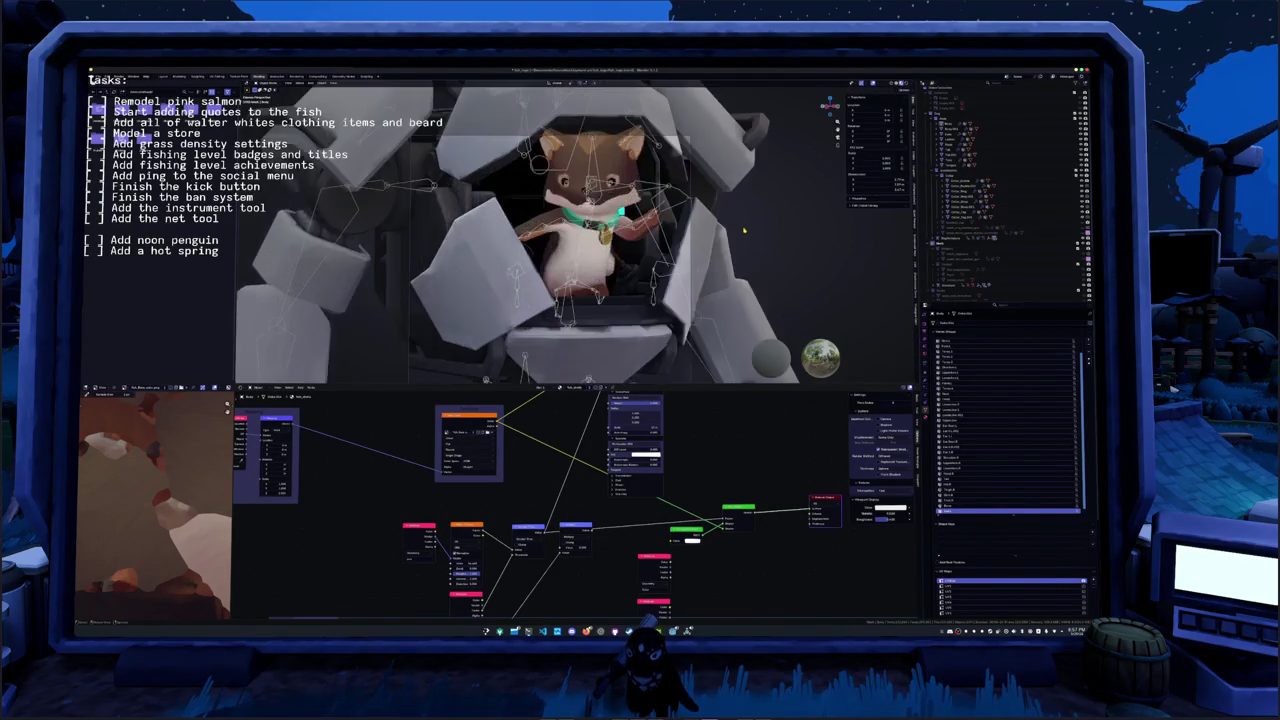
{"action": "left_click", "coordinate": [706, 252]}
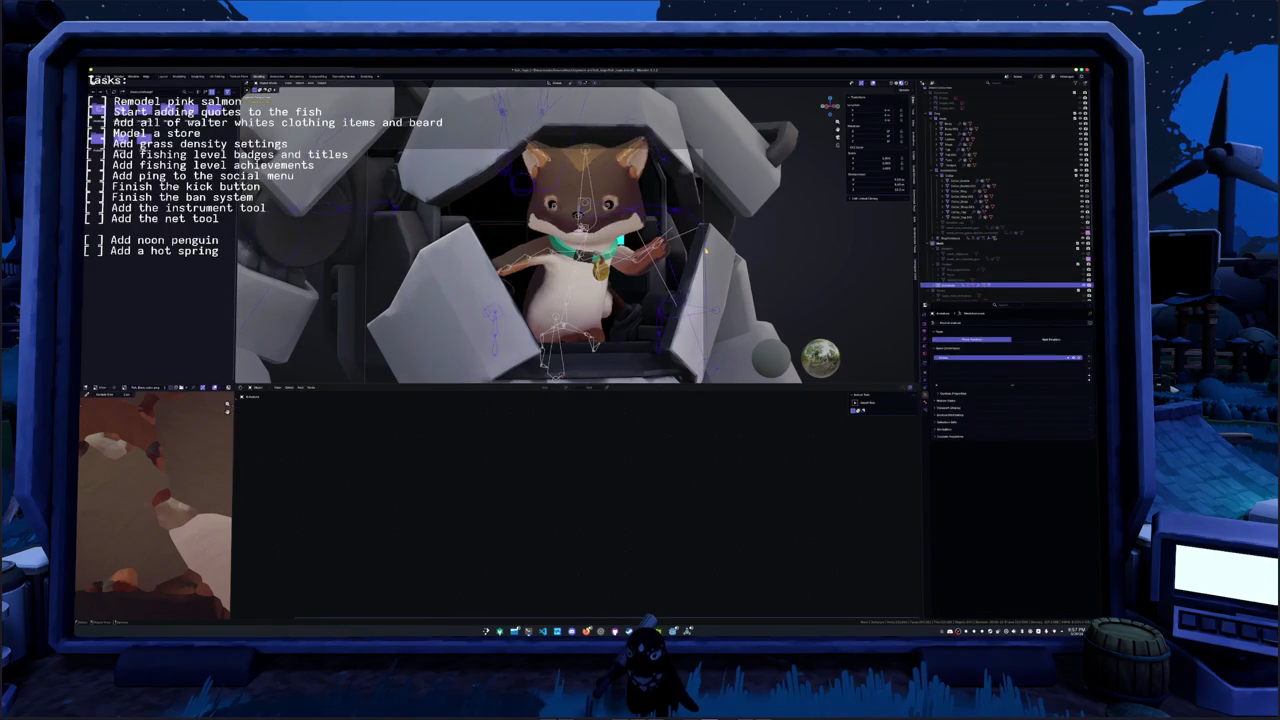
{"action": "left_click", "coordinate": [622, 197]}
- Set the Noise Texture Scale to 45, then open the Geometry Nodes workspace
{"action": "scroll", "coordinate": [498, 473], "scroll_direction": "up", "scroll_amount": 4}
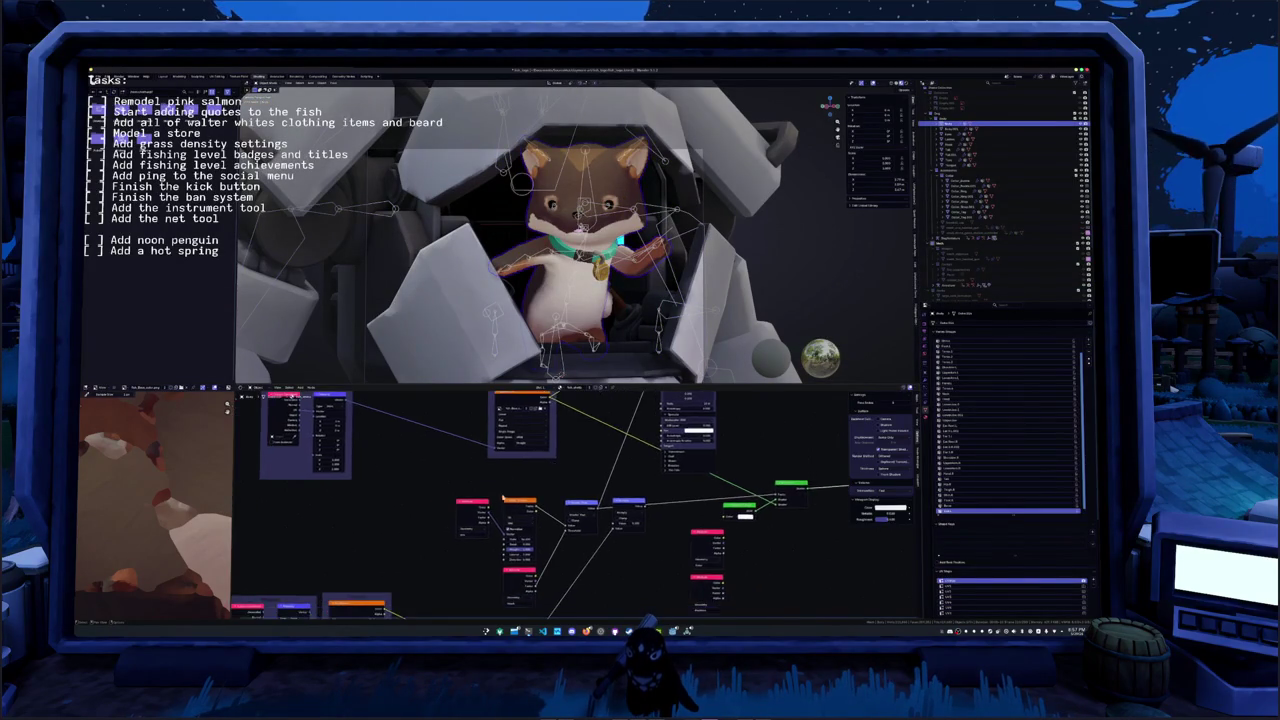
{"action": "left_click_drag", "start_coordinate": [517, 493], "coordinate": [500, 493]}
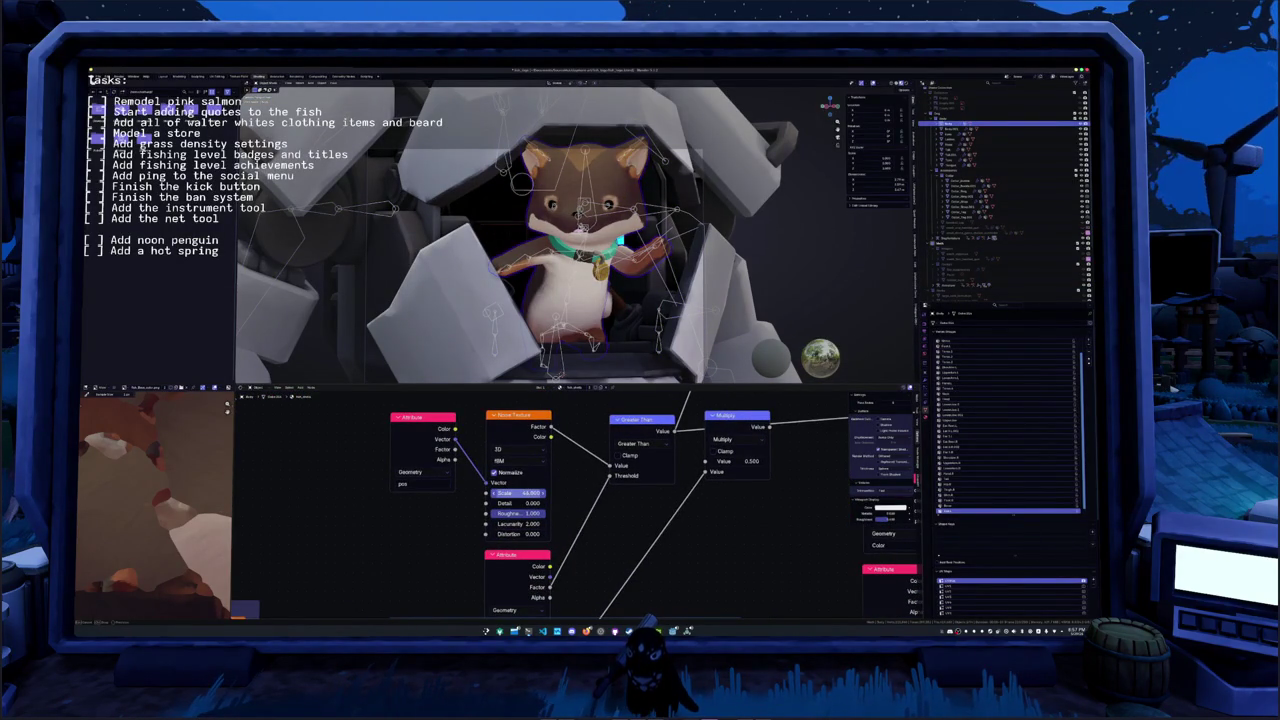
{"action": "left_click", "coordinate": [527, 493]}
{"action": "type", "text": "45"}
{"action": "key", "text": "Return"}
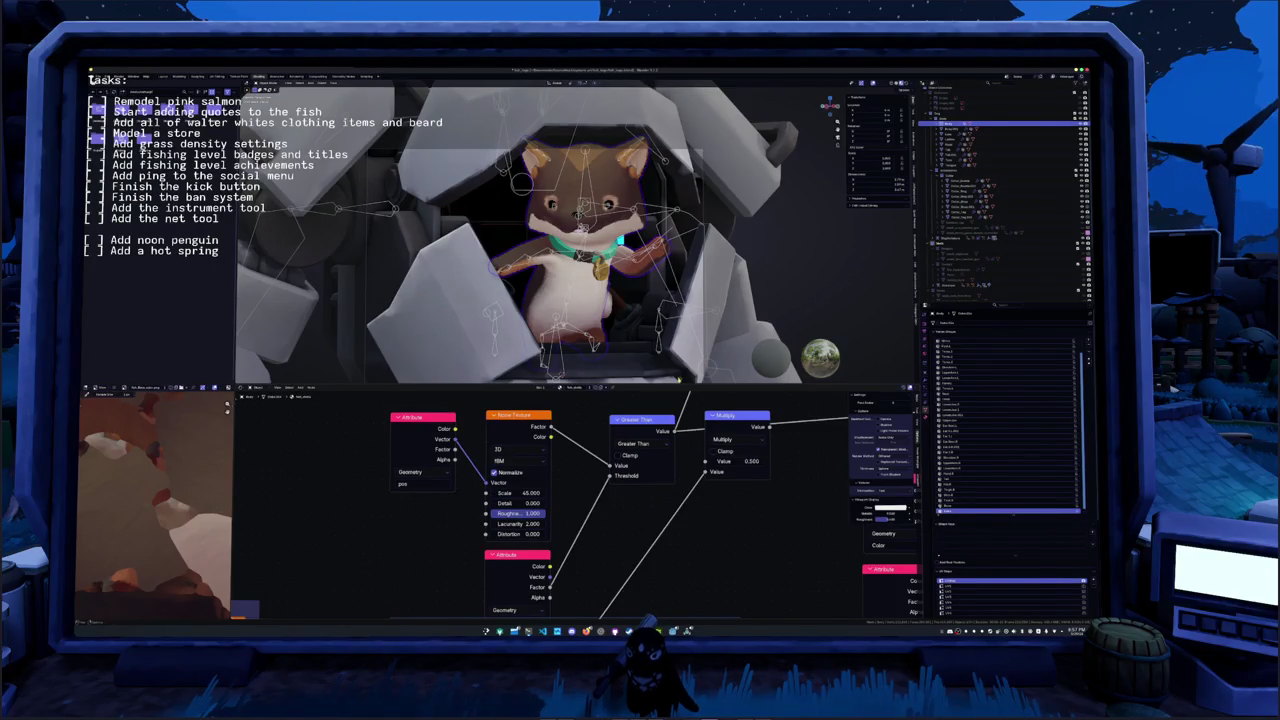
{"action": "left_click", "coordinate": [344, 76]}
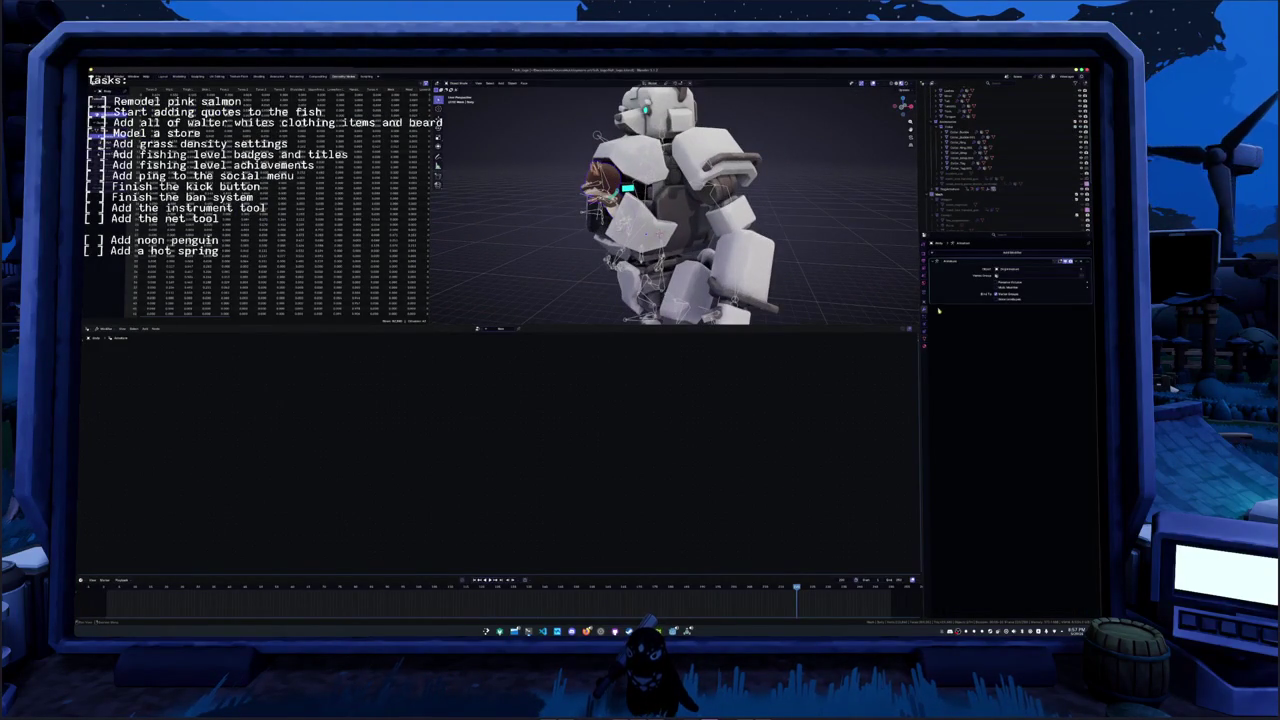
- Inspect the object constraints, the node group list, and the camera's keyframes
{"action": "left_click", "coordinate": [926, 336]}
{"action": "left_click", "coordinate": [926, 331]}
{"action": "left_click", "coordinate": [925, 325]}
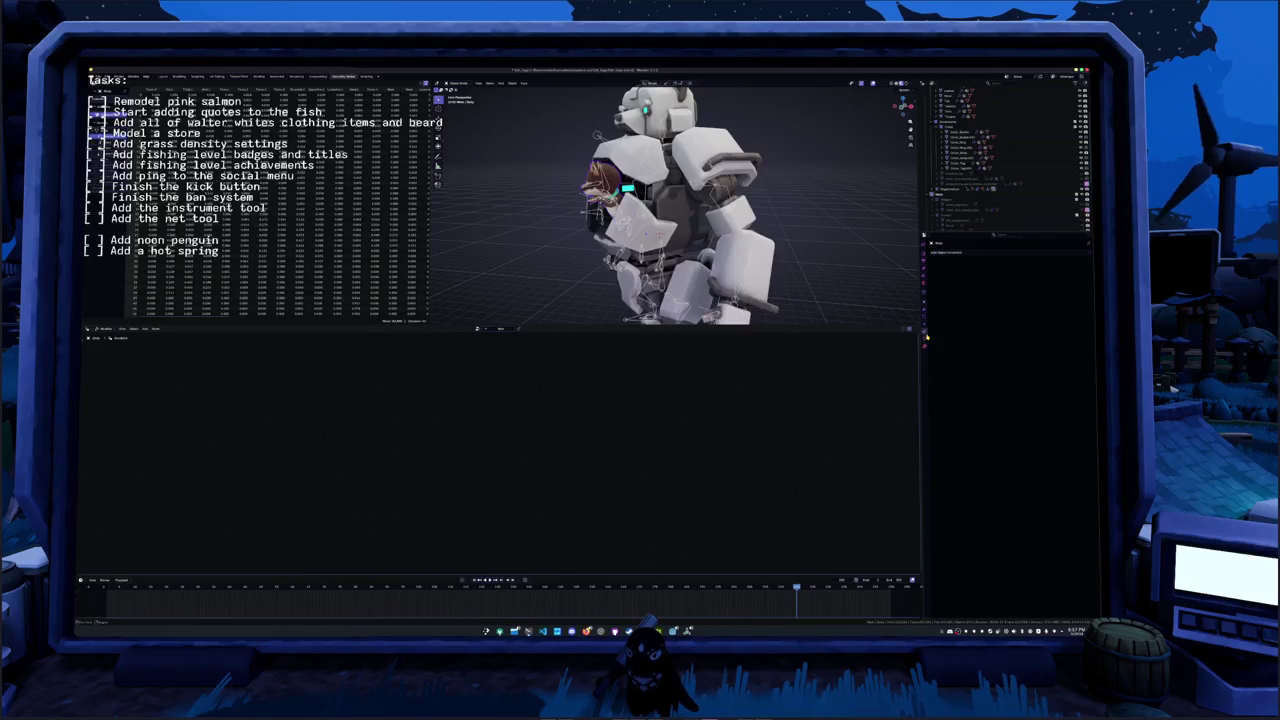
{"action": "left_click", "coordinate": [479, 328]}
{"action": "left_click", "coordinate": [483, 343]}
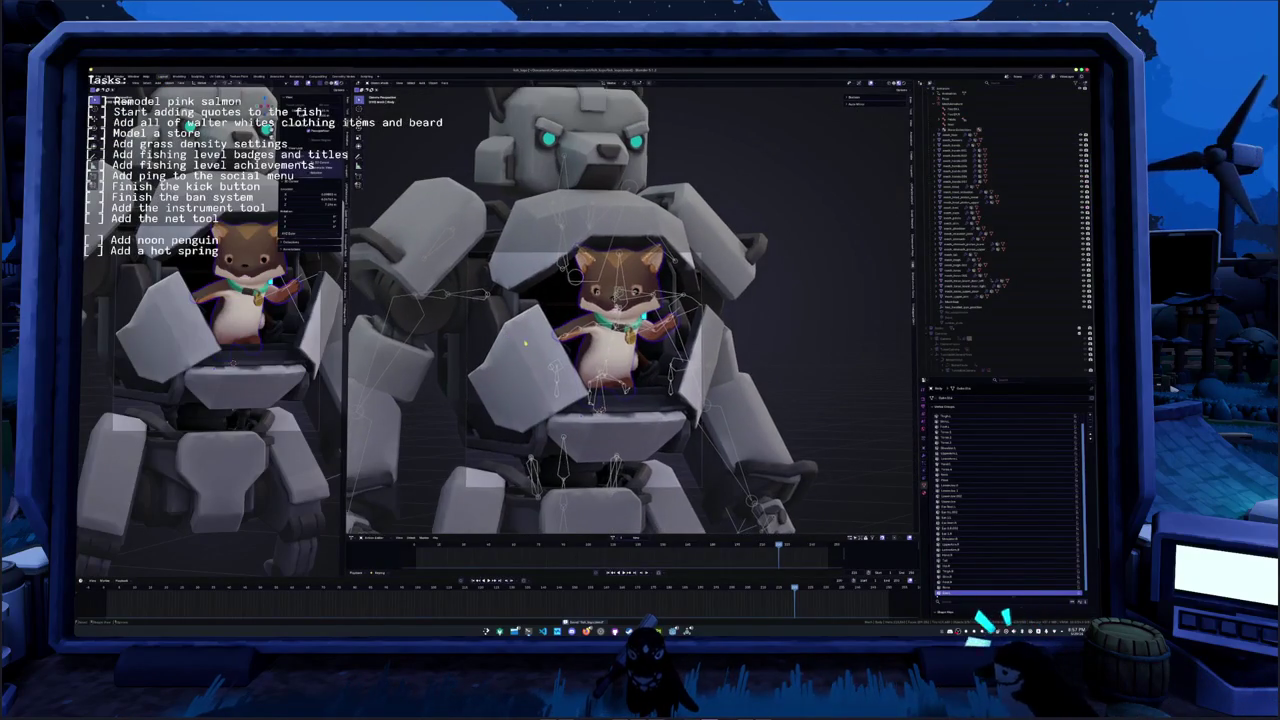
{"action": "left_click", "coordinate": [1005, 297]}
{"action": "key", "text": "KP_Decimal"}
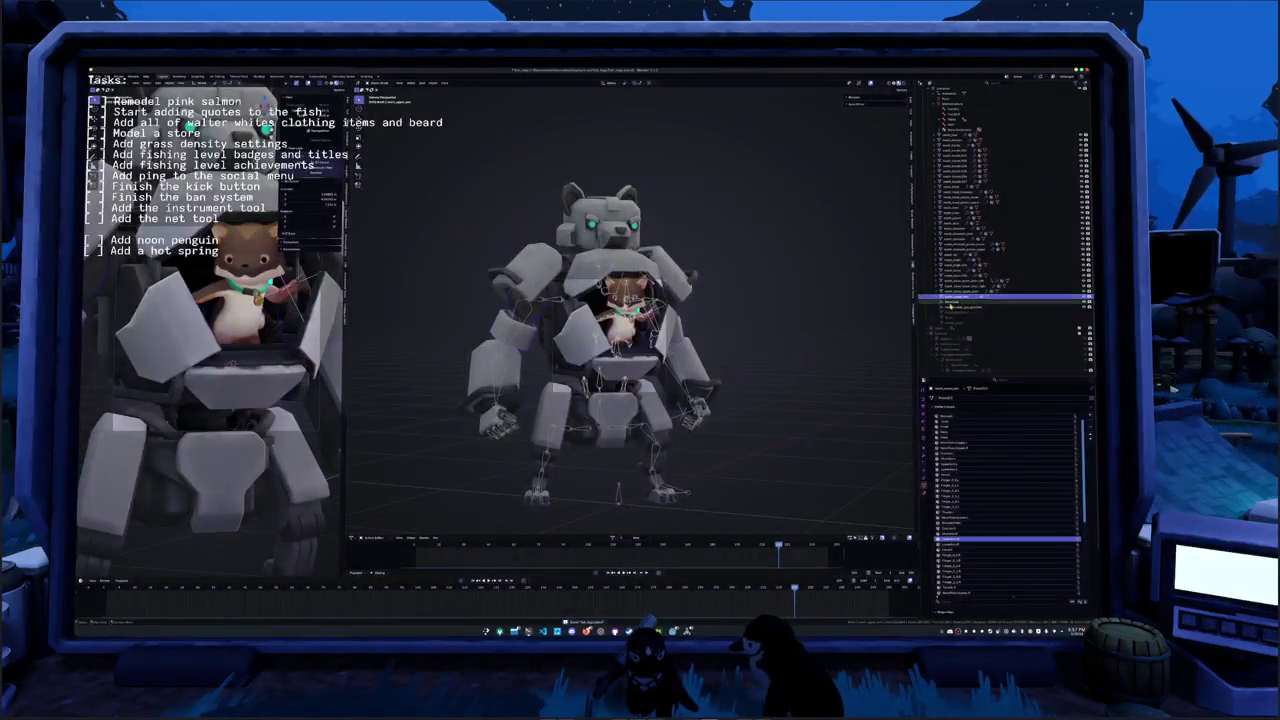
{"action": "left_click", "coordinate": [951, 345]}
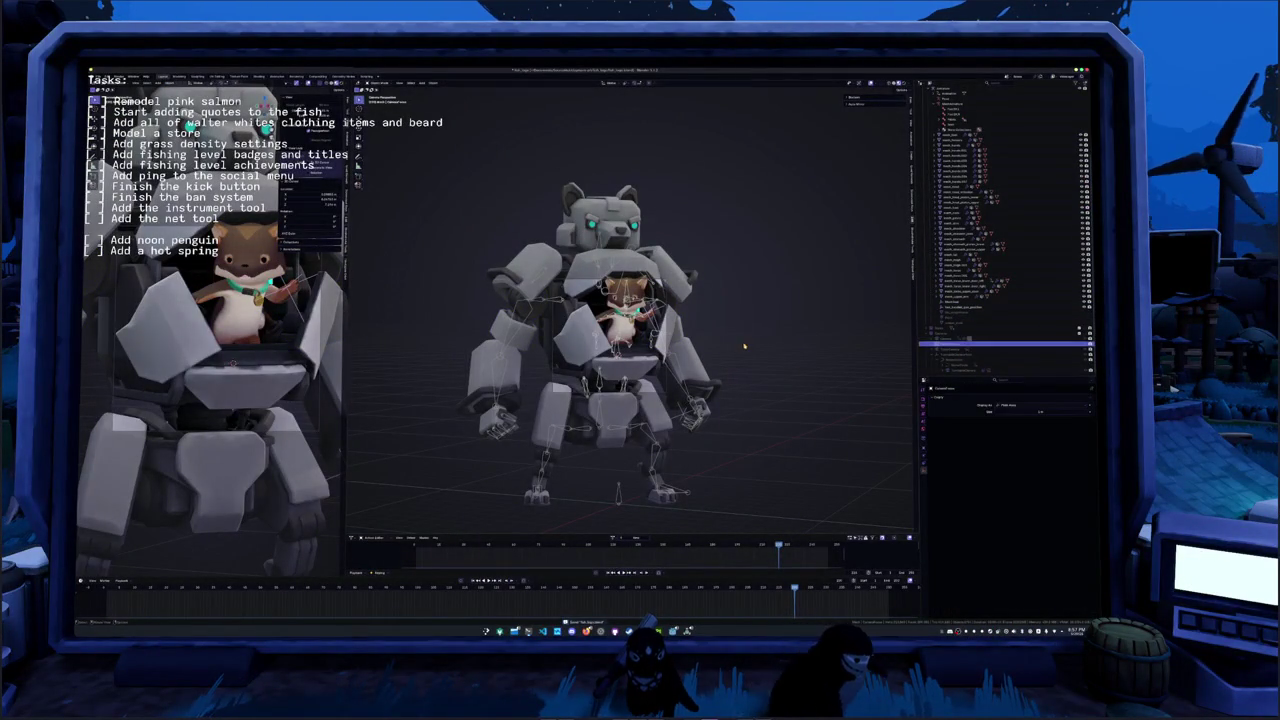
{"action": "left_click", "coordinate": [951, 340]}
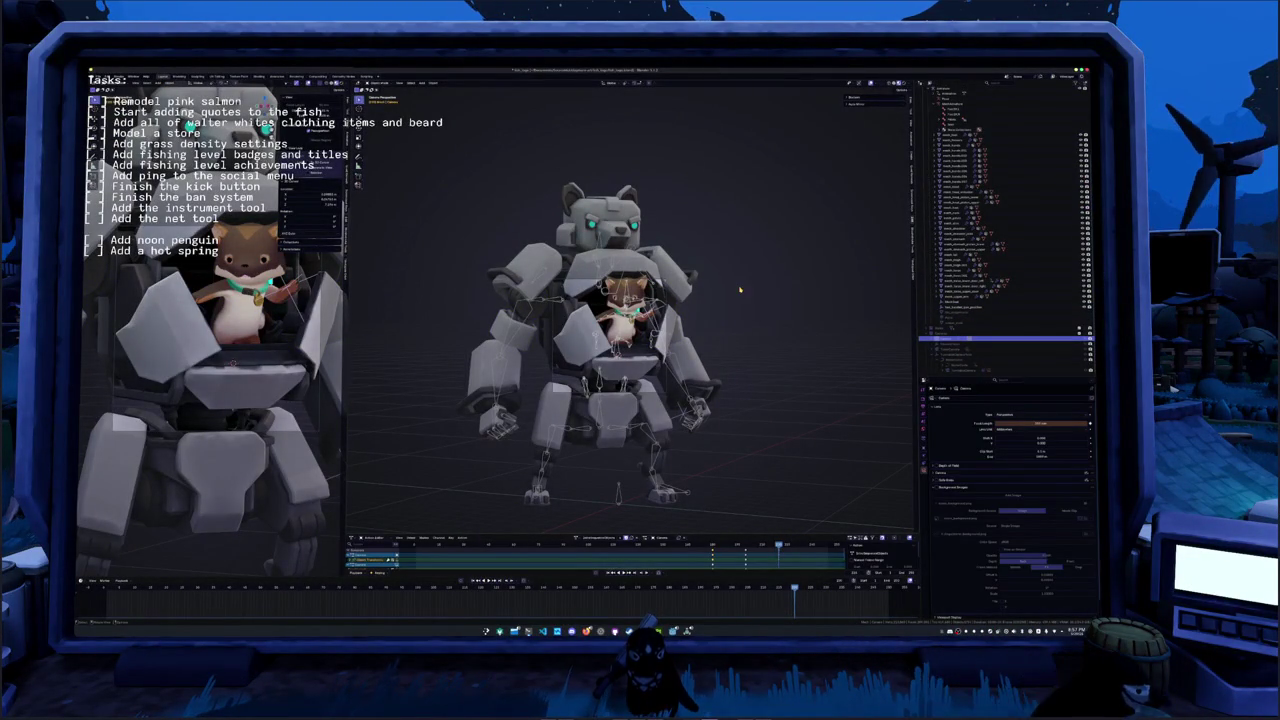
{"action": "right_click", "coordinate": [737, 286]}
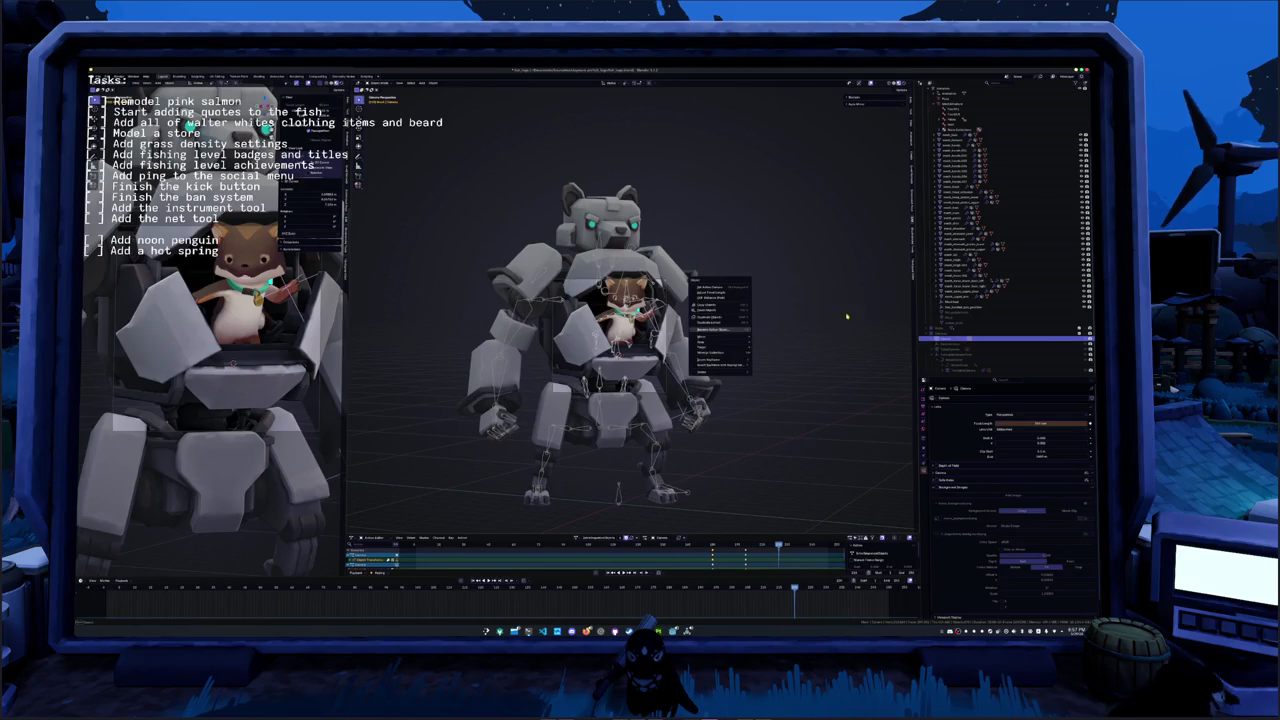
- Move the mech armature, scale it up, and raise it along Z within the shot
{"action": "left_click", "coordinate": [620, 491]}
{"action": "key", "text": "g"}
{"action": "left_click", "coordinate": [705, 390]}
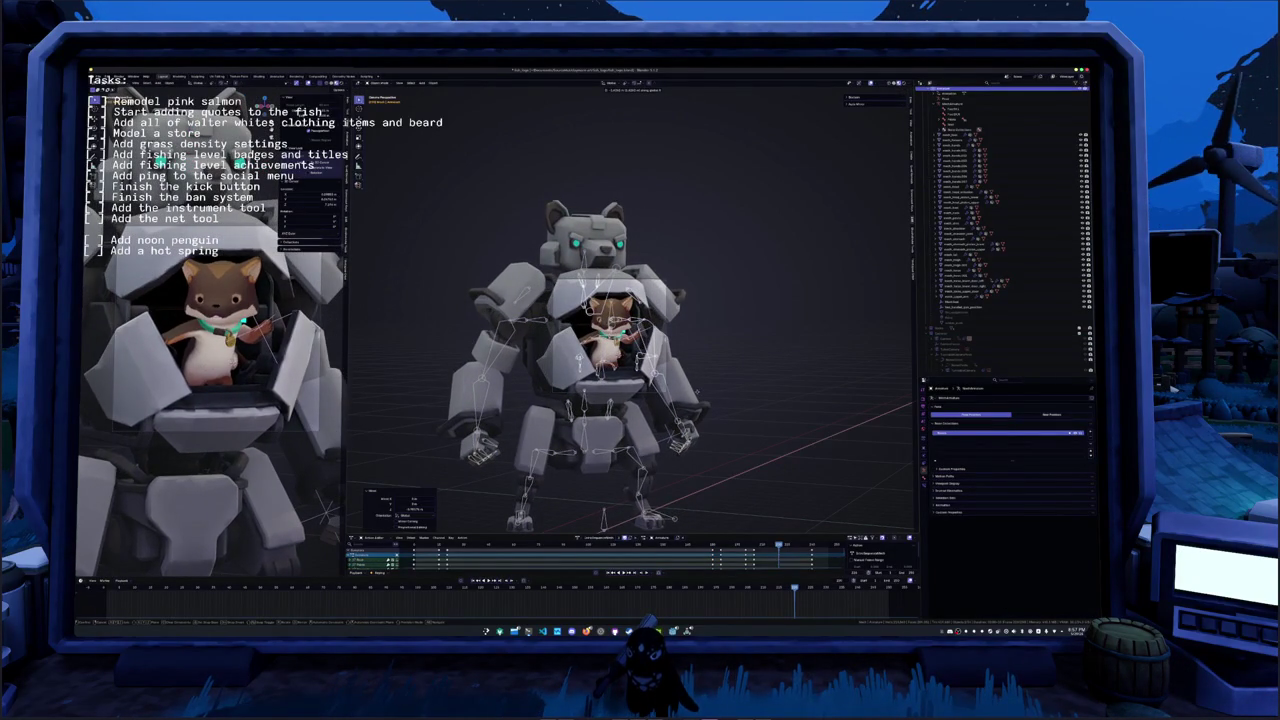
{"action": "key", "text": "s"}
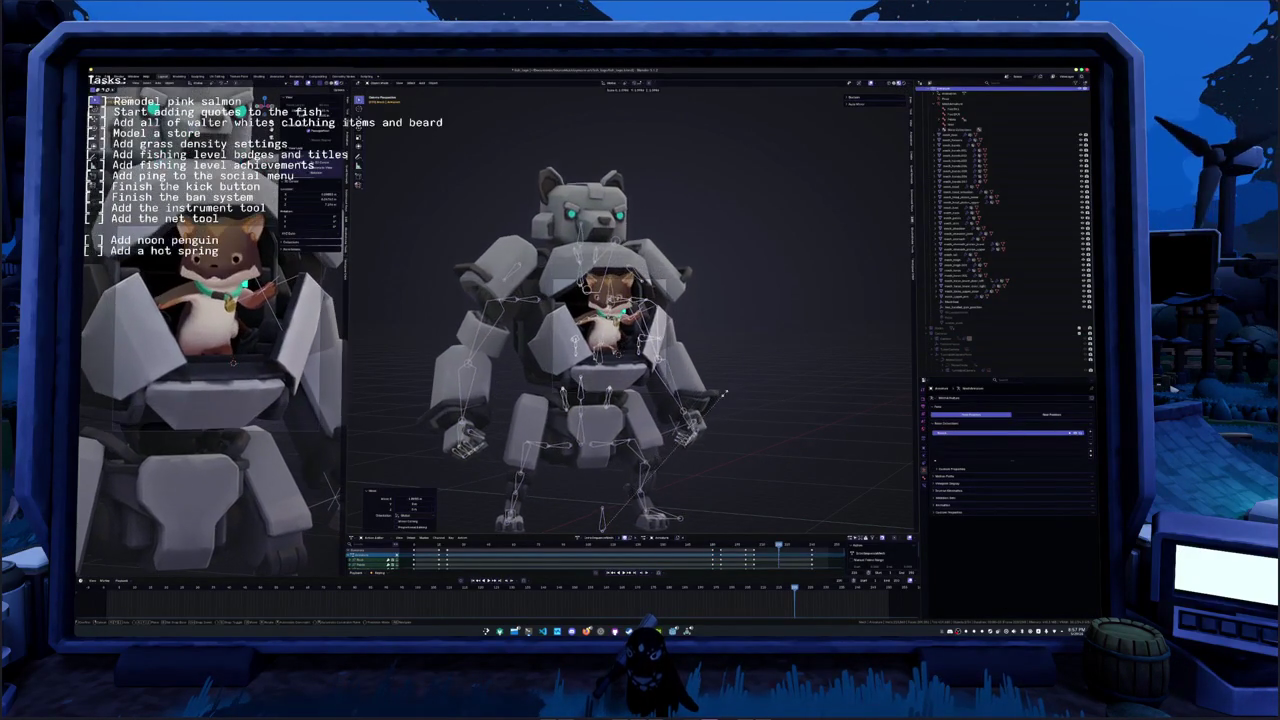
{"action": "left_click", "coordinate": [723, 404]}
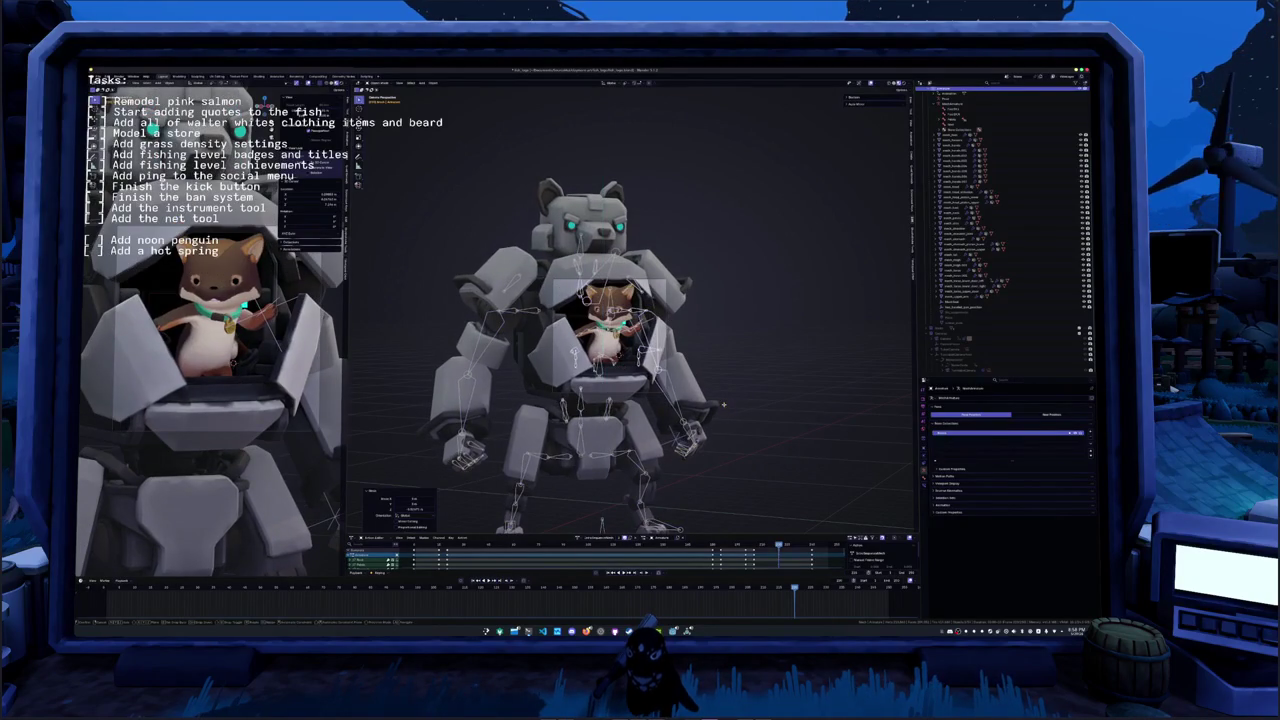
{"action": "key", "text": "ctrl+z"}
{"action": "key", "text": "g"}
{"action": "key", "text": "z"}
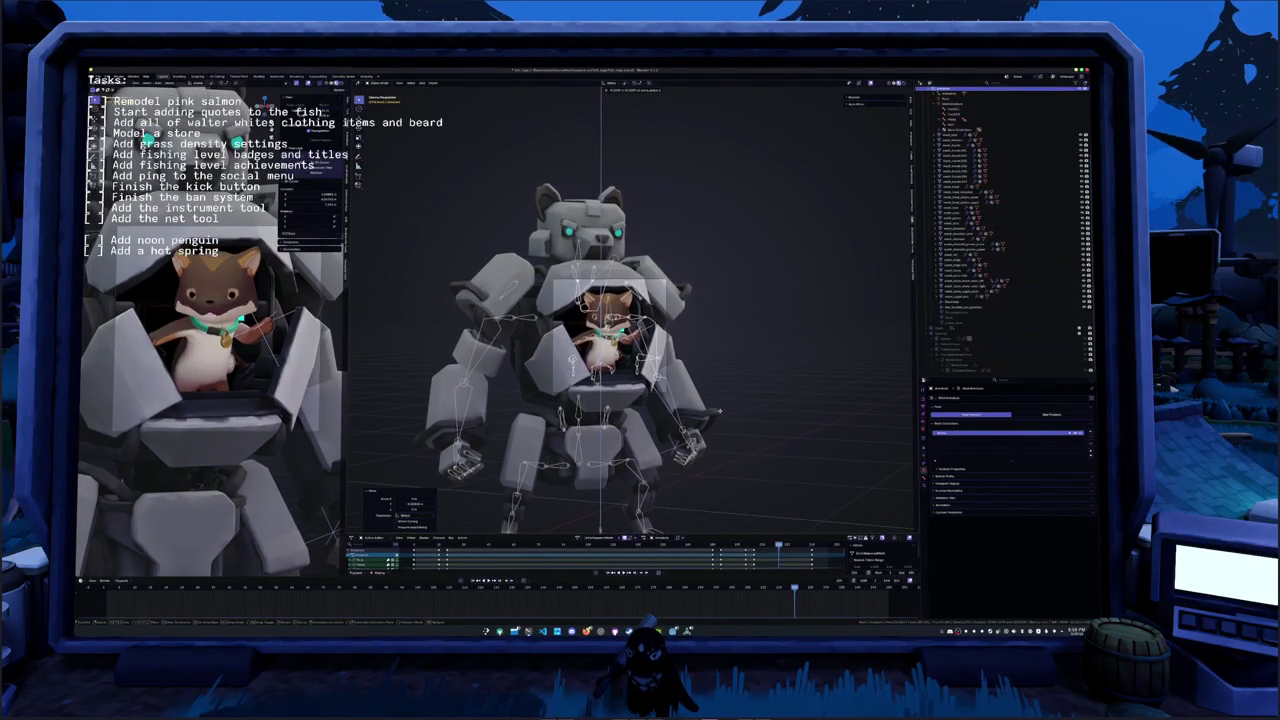
{"action": "left_click", "coordinate": [718, 410]}
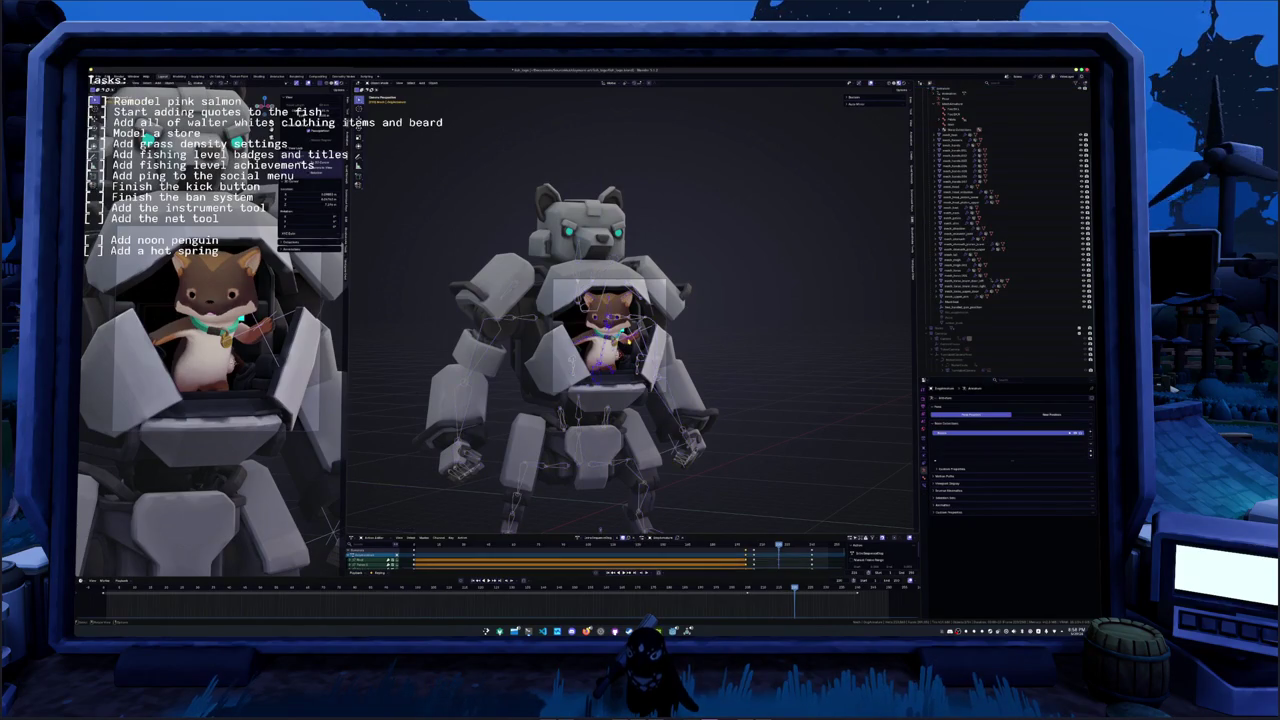
{"action": "scroll", "coordinate": [687, 408], "scroll_direction": "up", "scroll_amount": 3}
{"action": "scroll", "coordinate": [687, 408], "scroll_direction": "up", "scroll_amount": 1}
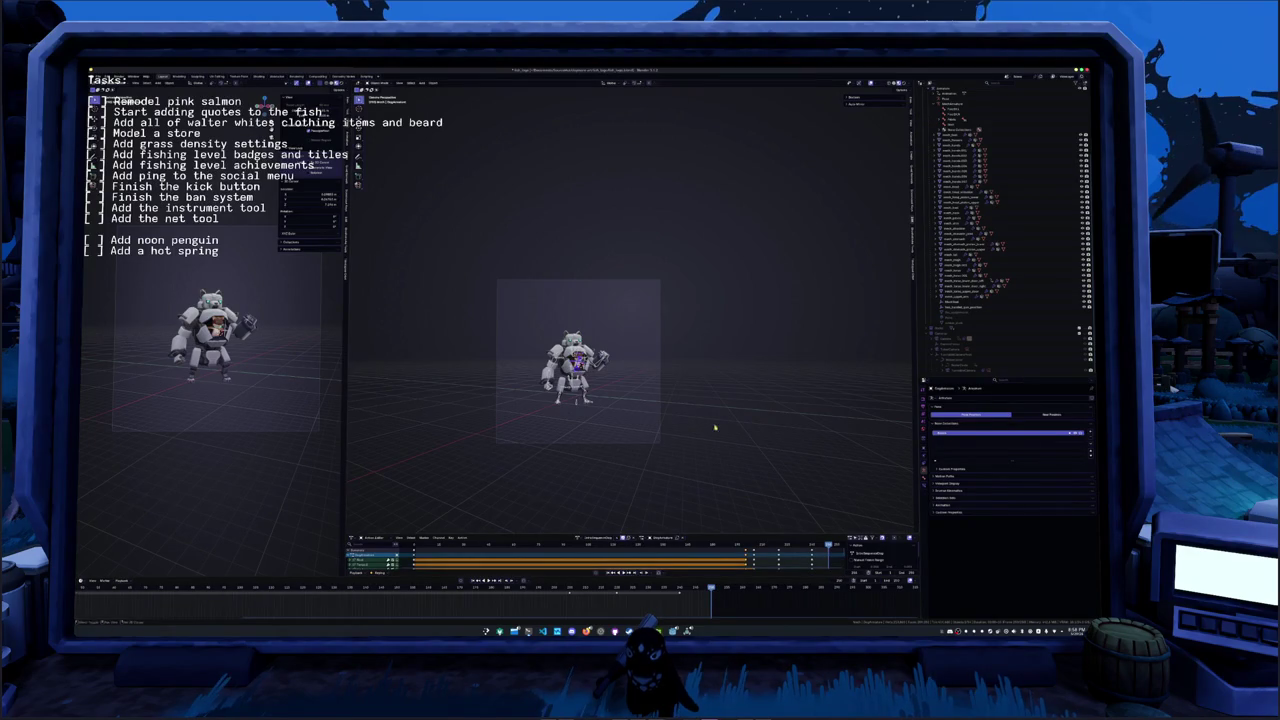
- Select the camera and increase its Focal Length for a tight close-up of the cat pilot
{"action": "scroll", "coordinate": [603, 433], "scroll_direction": "up", "scroll_amount": 5}
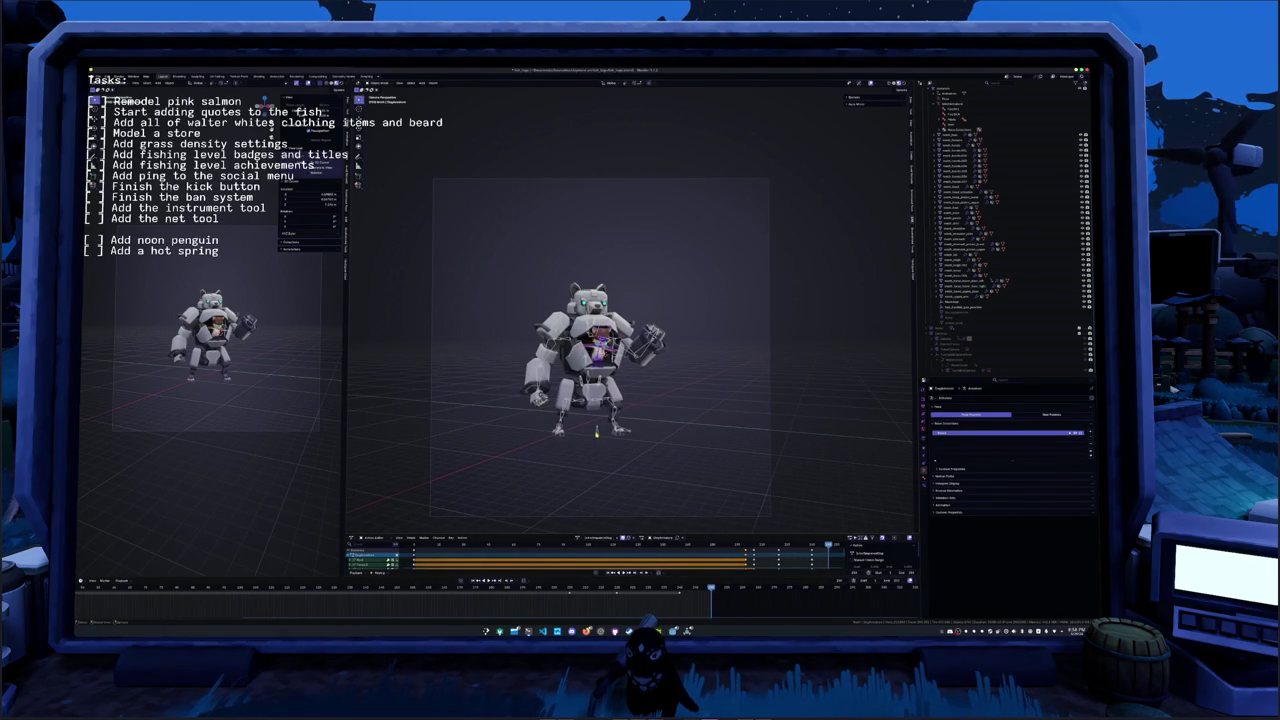
{"action": "key", "text": "ctrl+Tab"}
{"action": "left_click", "coordinate": [960, 340]}
{"action": "left_click_drag", "start_coordinate": [1040, 423], "coordinate": [1080, 423]}
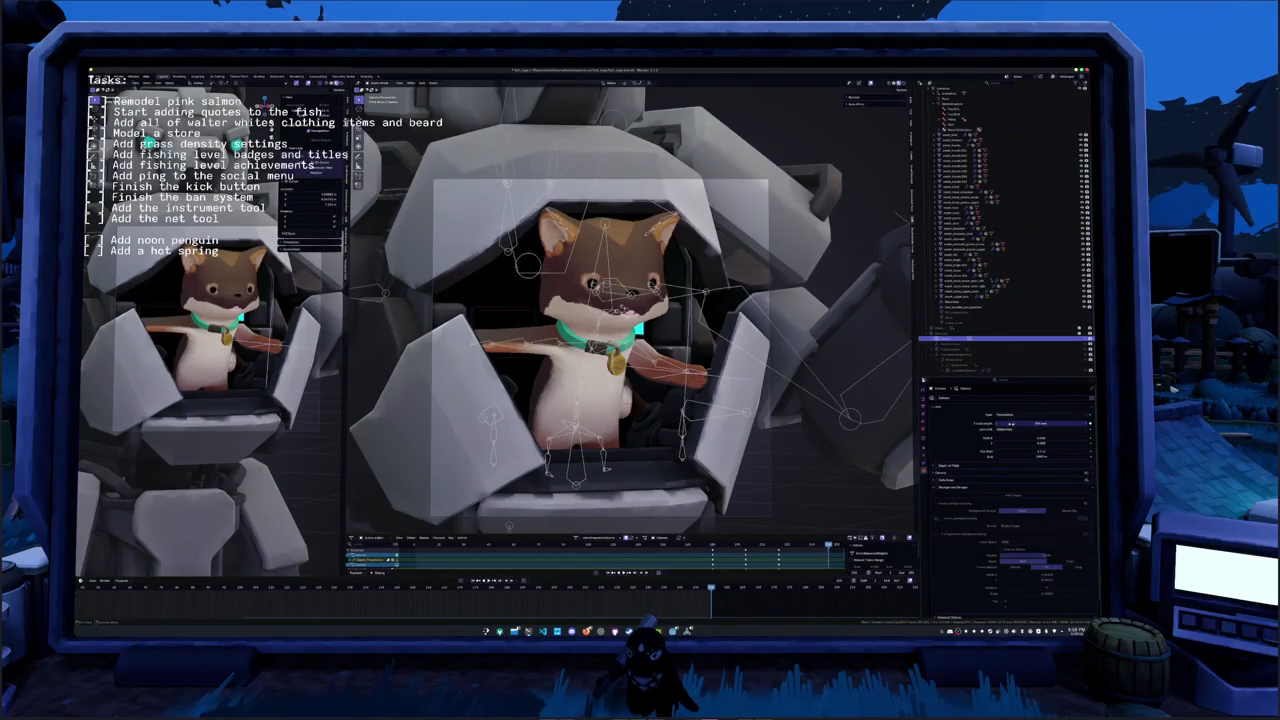
- Select the cat pilot's rig and turn its head bone around Z
{"action": "left_click", "coordinate": [642, 362]}
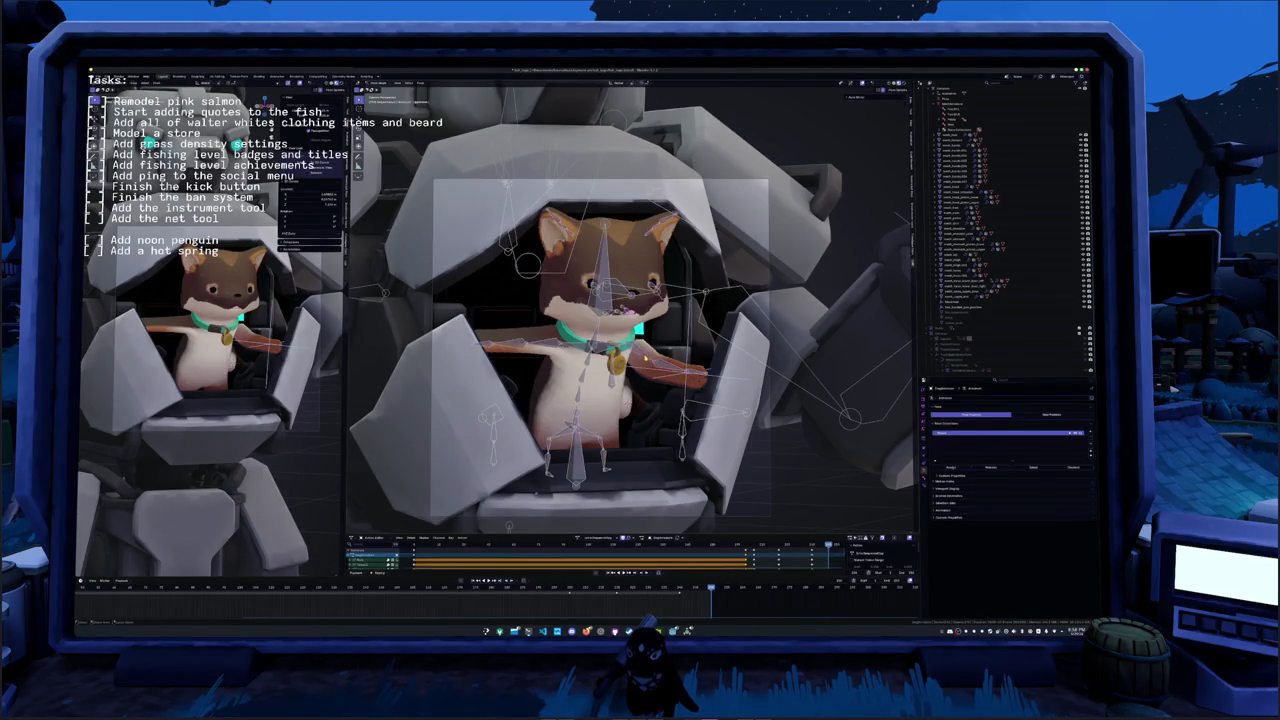
{"action": "key", "text": "r"}
{"action": "key", "text": "z"}
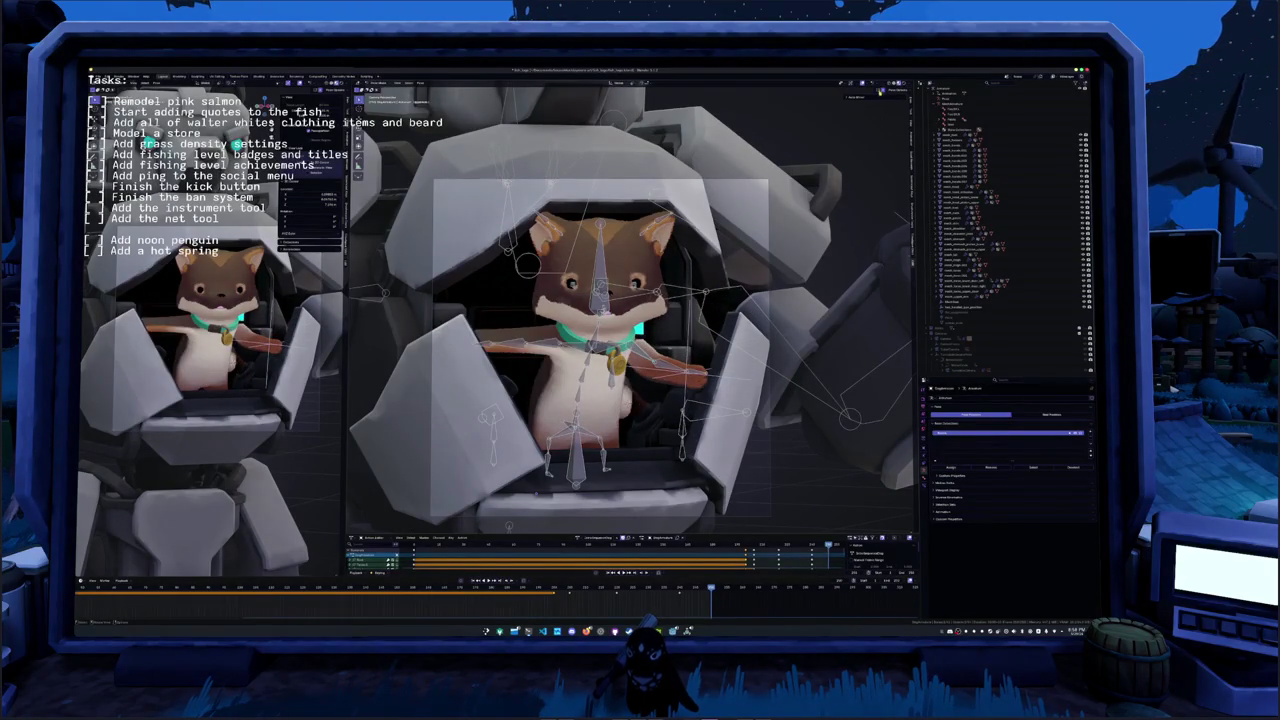
{"action": "left_click", "coordinate": [684, 332]}
- Reposition the cat's arm bone with an X-axis rotation after discarding an upward bend
{"action": "key", "text": "r"}
{"action": "left_click", "coordinate": [692, 318]}
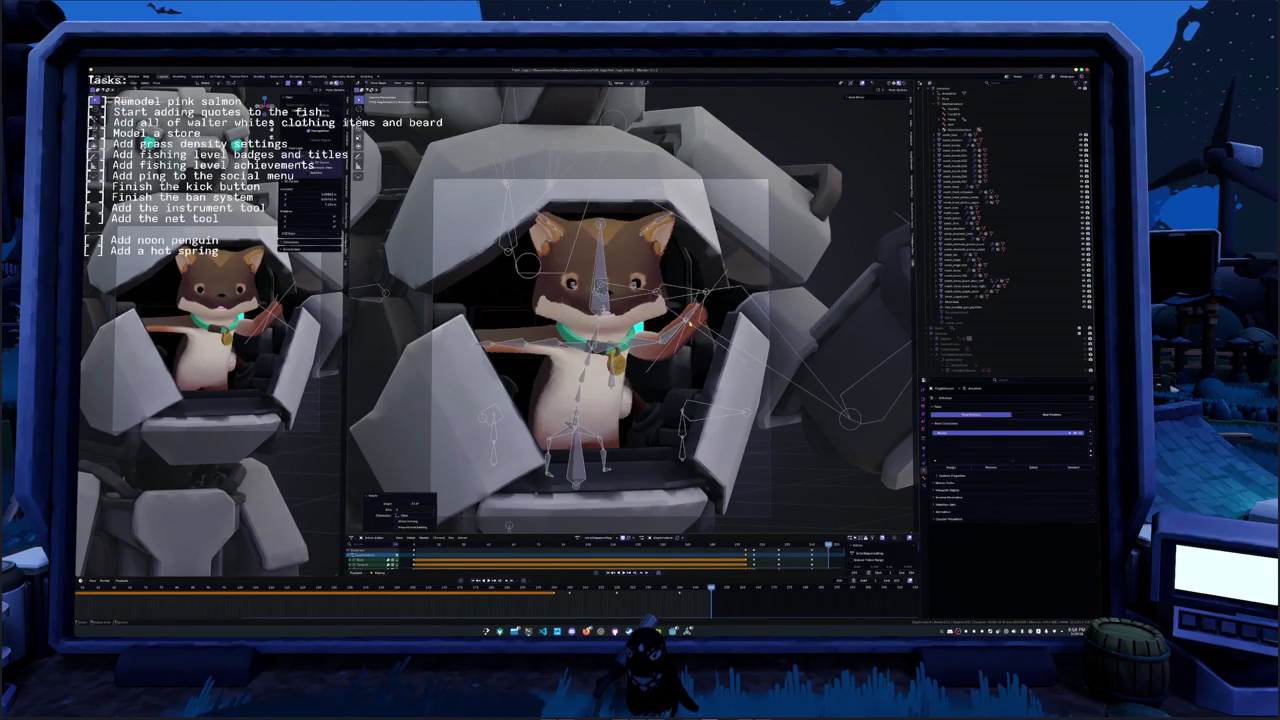
{"action": "key", "text": "r"}
{"action": "left_click", "coordinate": [648, 352]}
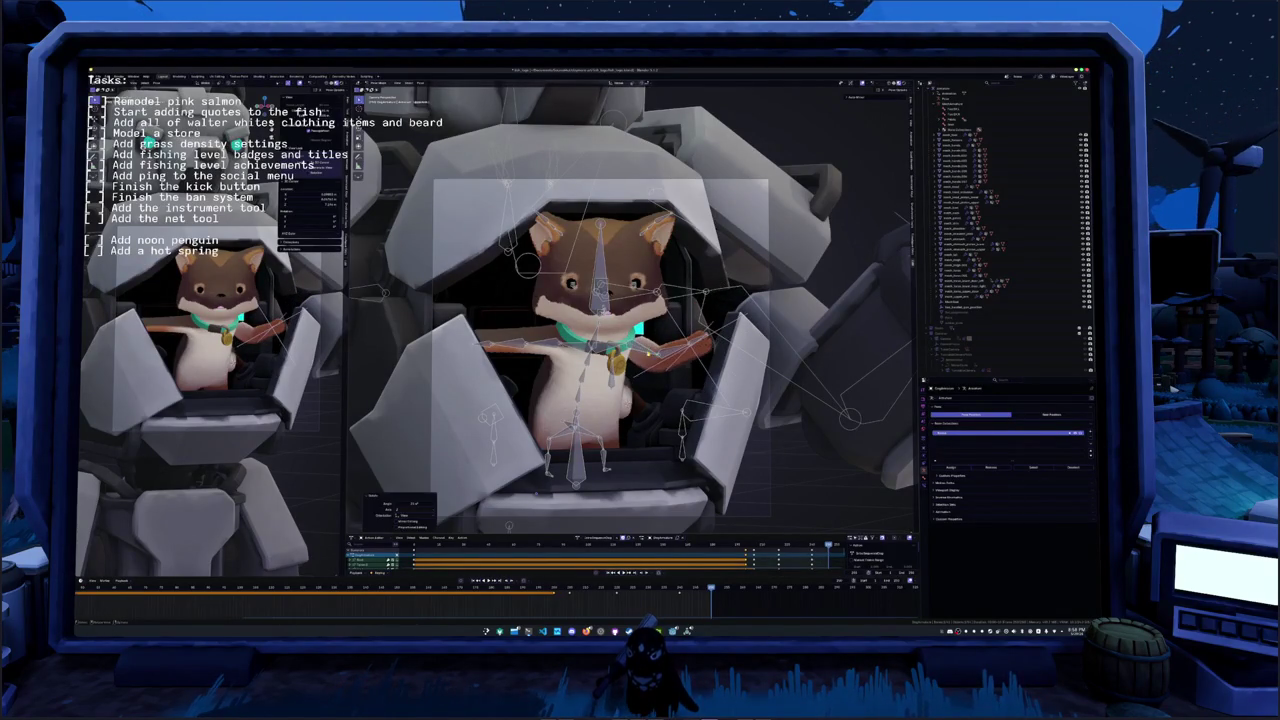
{"action": "key", "text": "r"}
{"action": "key", "text": "x"}
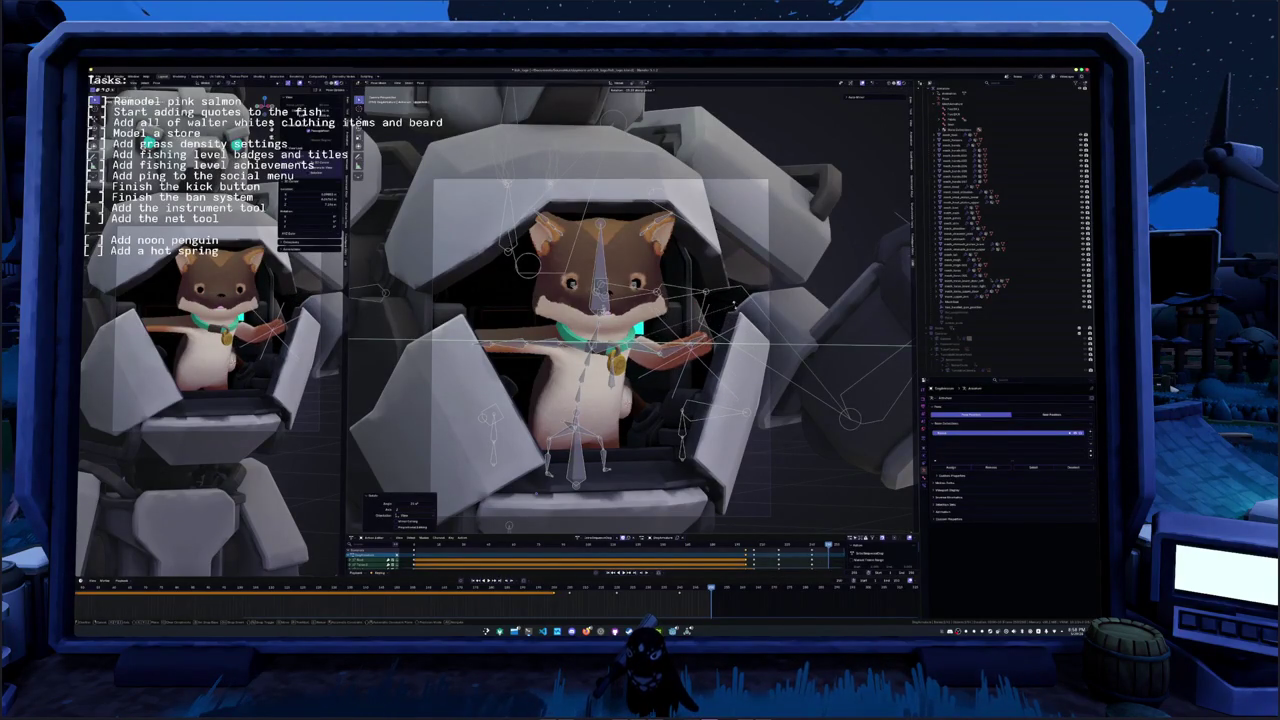
{"action": "key", "text": "x"}
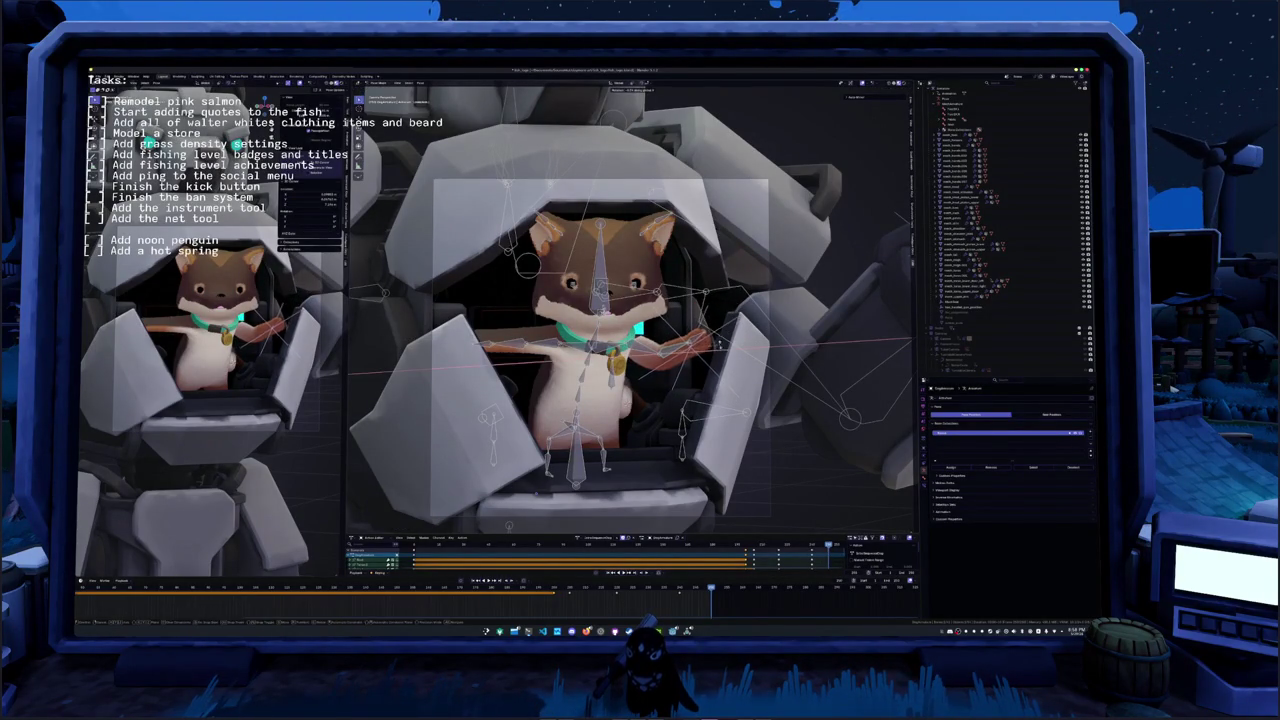
{"action": "left_click", "coordinate": [753, 327]}
- Select all the cat's bones and insert keyframes for the new pose
{"action": "middle_click_drag", "start_coordinate": [822, 285], "coordinate": [817, 290]}
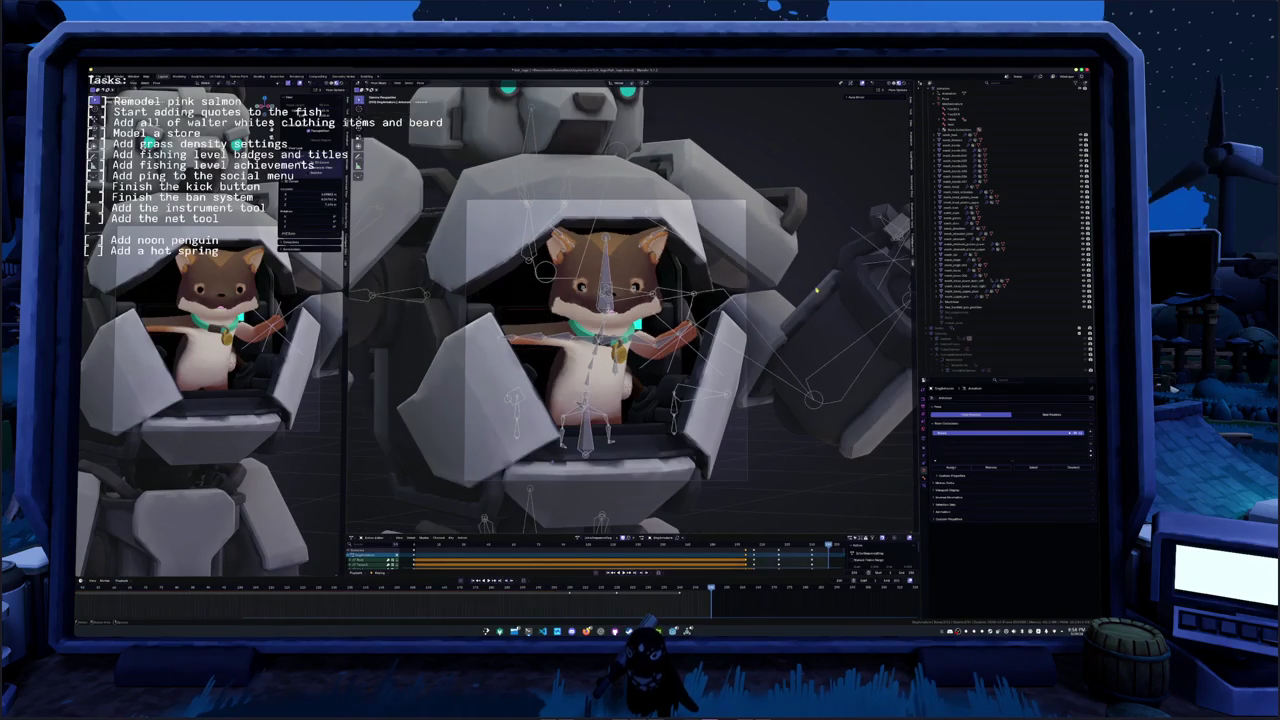
{"action": "key", "text": "l"}
{"action": "key", "text": "i"}
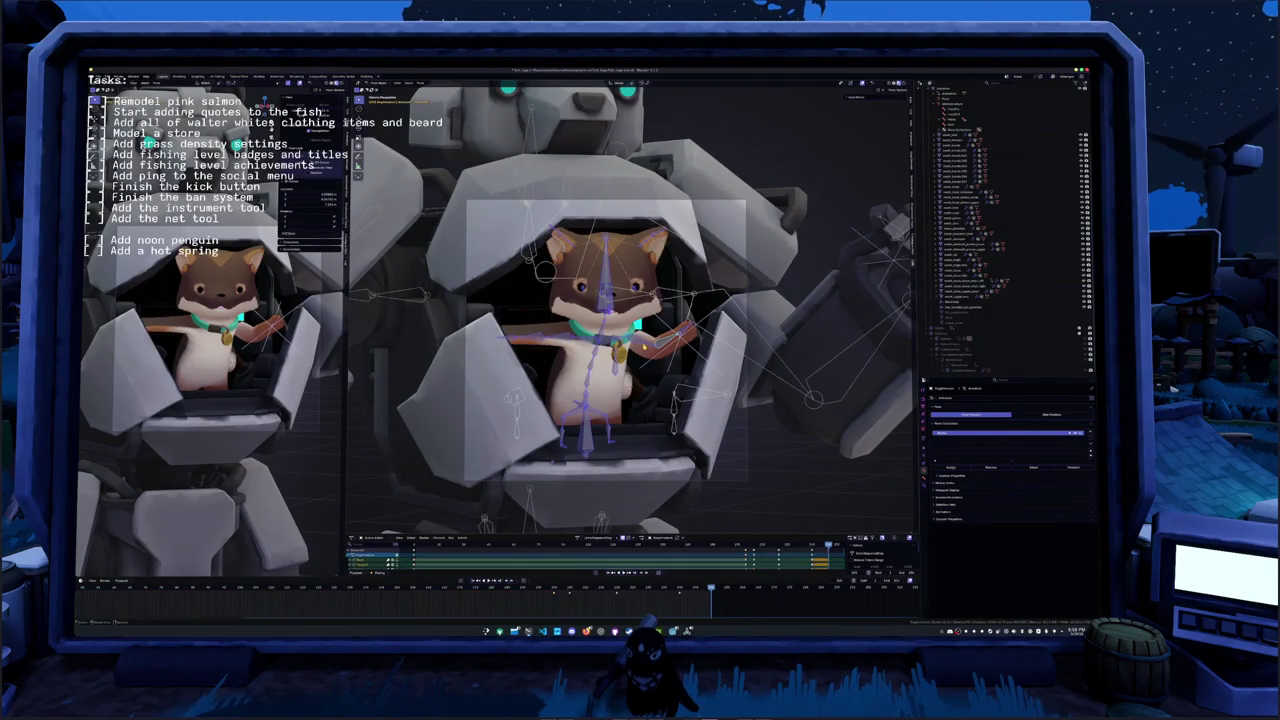
{"action": "key", "text": "ctrl+Page_Down"}
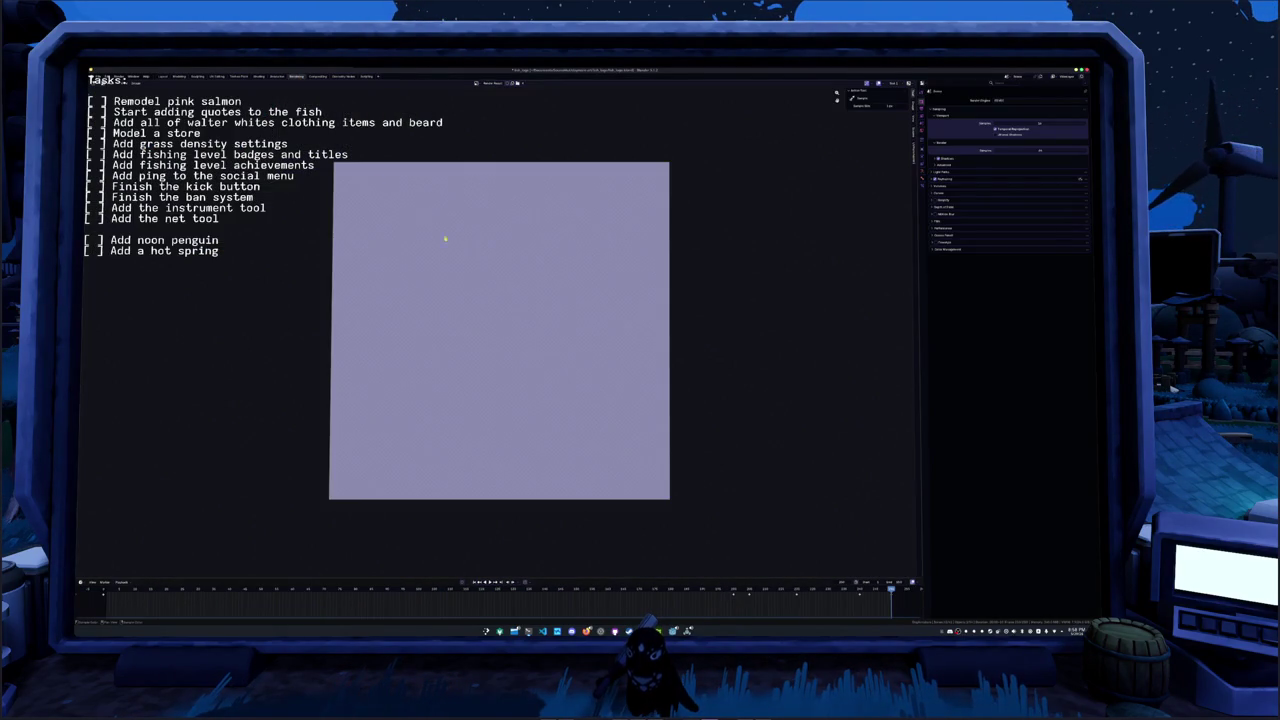
- Render the frame with F12 and link Render Layers Image to the compositor's Viewer node
{"action": "key", "text": "F12"}
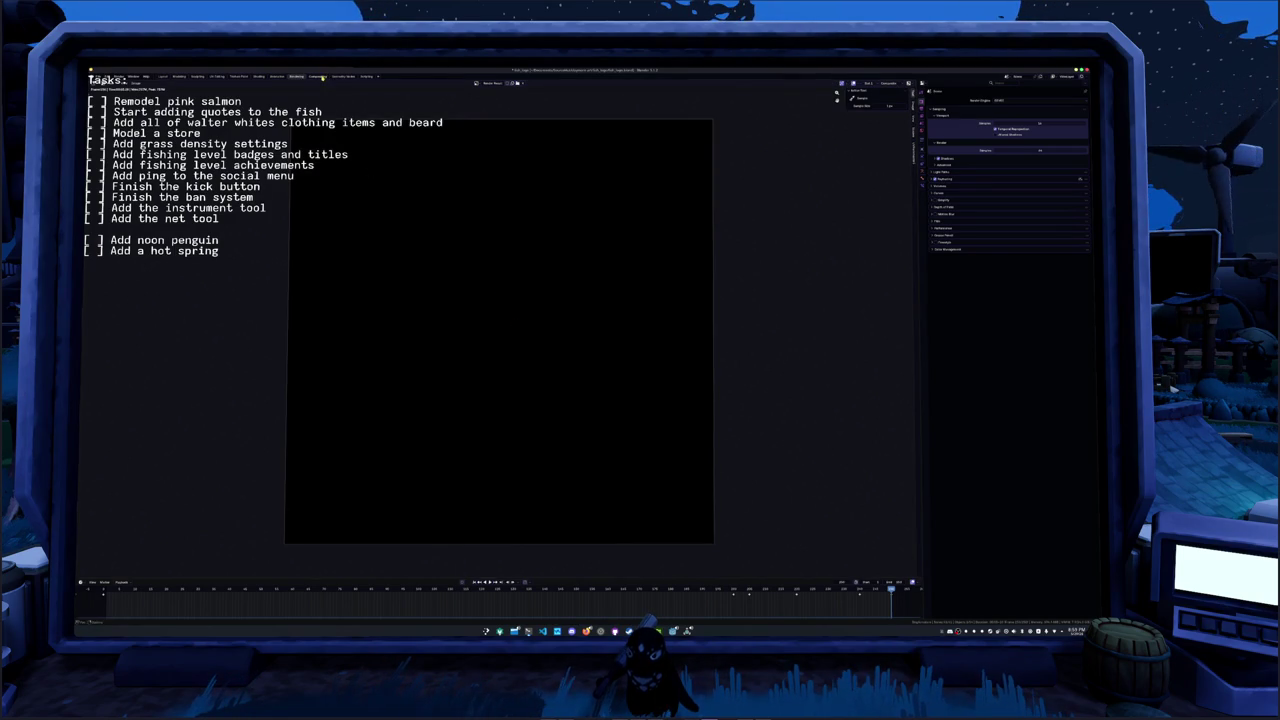
{"action": "left_click", "coordinate": [322, 77]}
{"action": "scroll", "coordinate": [457, 288], "scroll_direction": "up", "scroll_amount": 1}
{"action": "key", "text": "Home"}
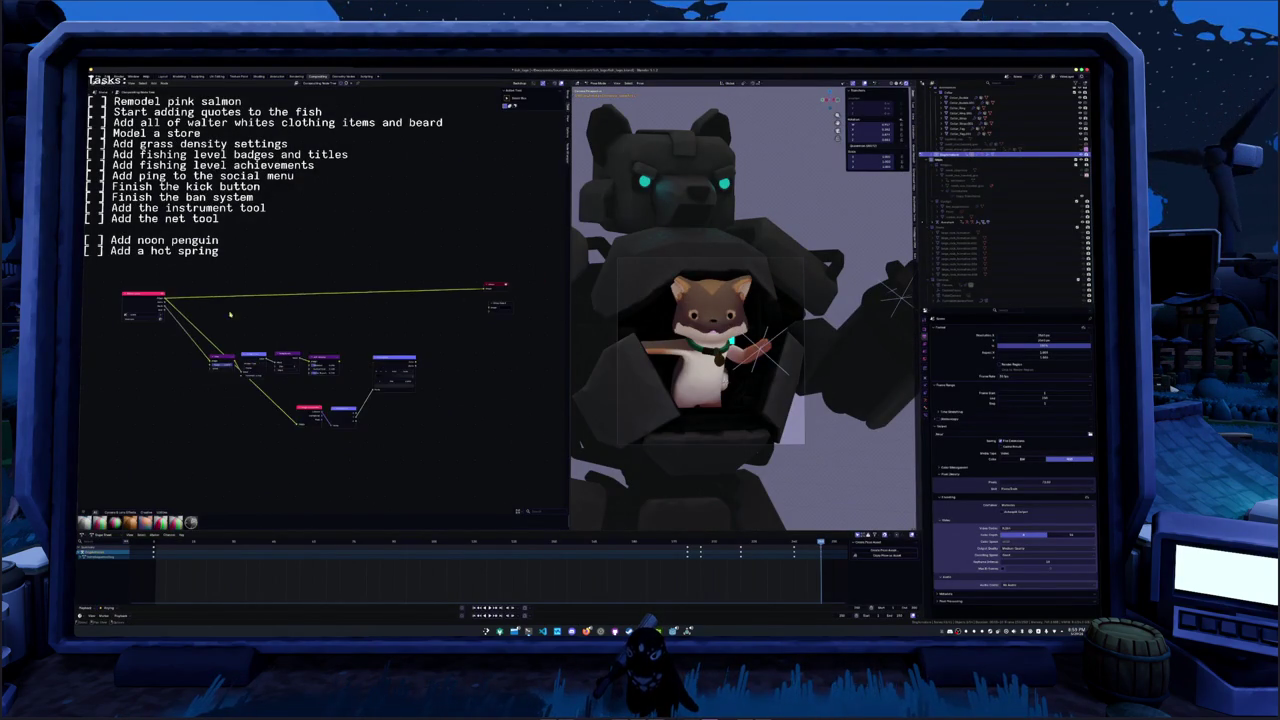
{"action": "left_click_drag", "start_coordinate": [166, 300], "coordinate": [490, 308]}
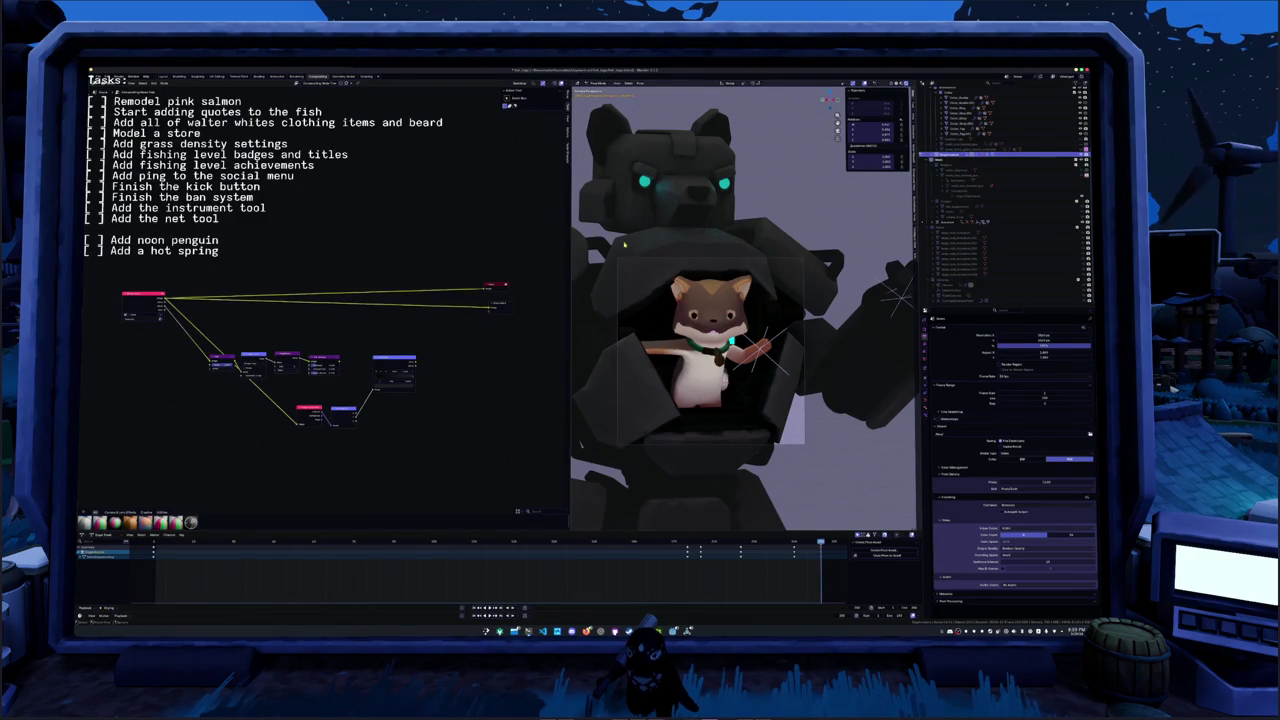
{"action": "left_click", "coordinate": [259, 77]}
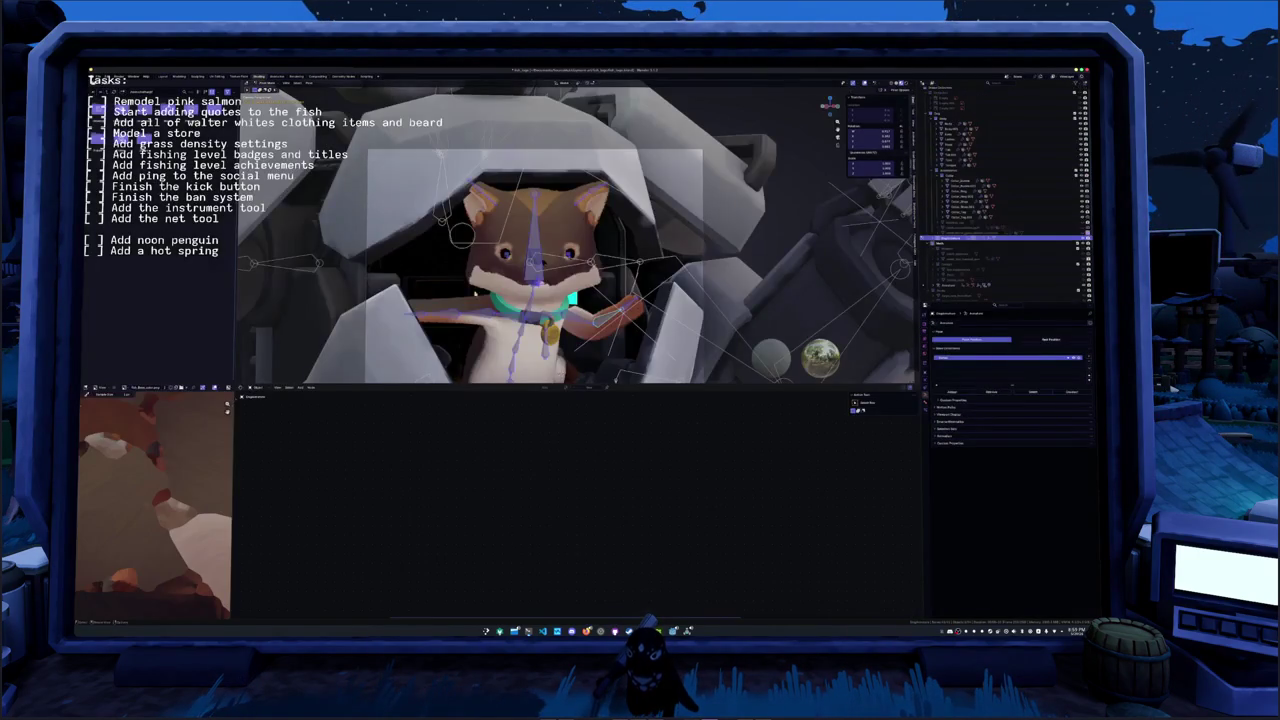
- Select the cat character's mesh and show the new character render in the image panel
{"action": "left_click", "coordinate": [407, 207]}
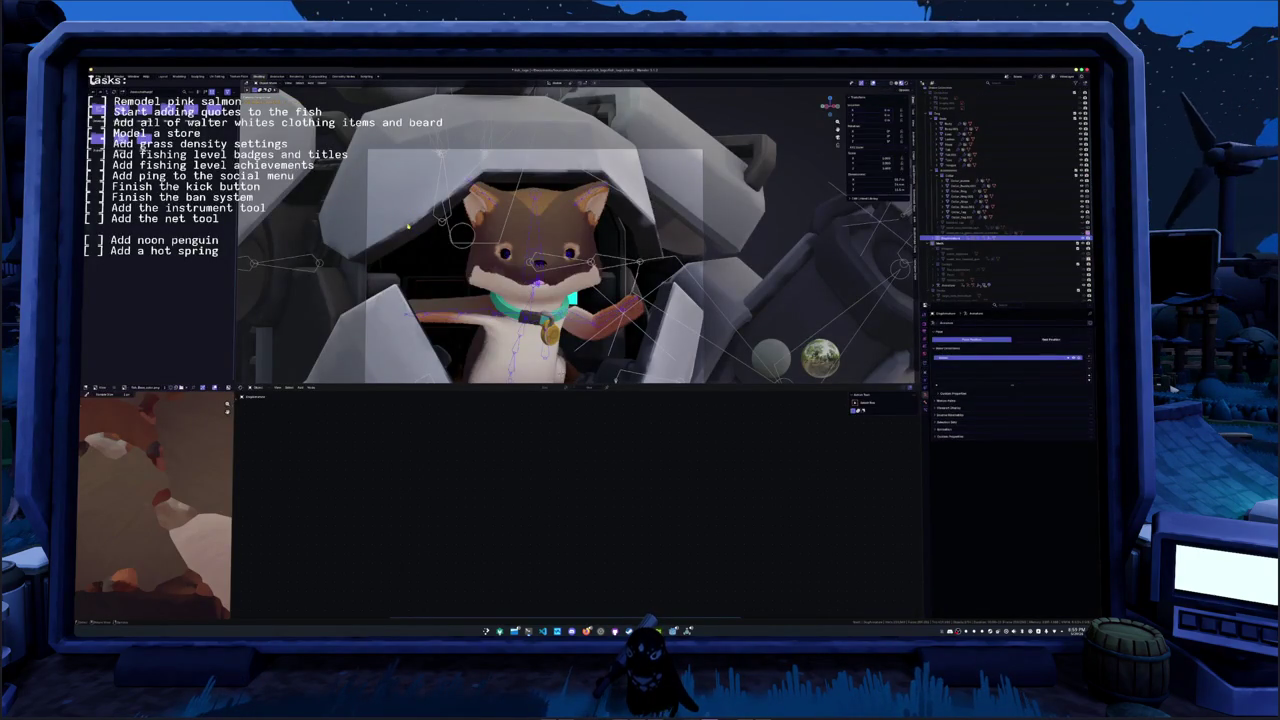
{"action": "left_click", "coordinate": [424, 328]}
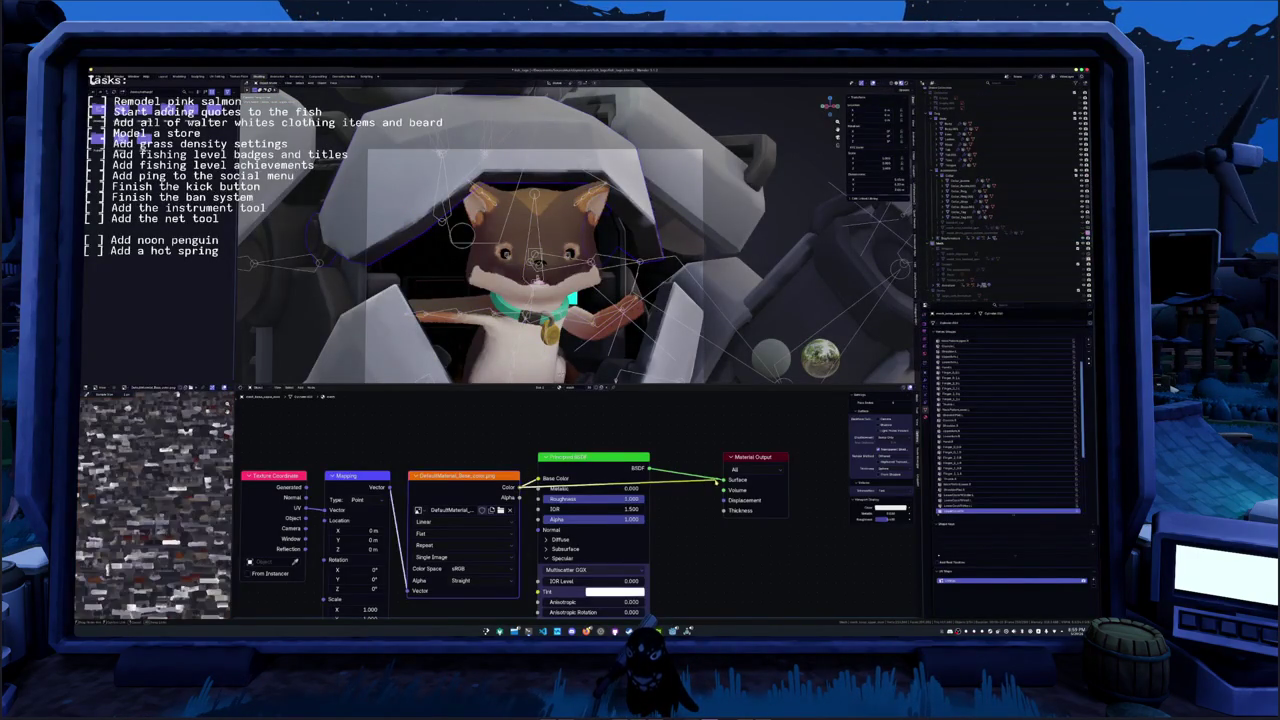
{"action": "scroll", "coordinate": [653, 337], "scroll_direction": "down", "scroll_amount": 2}
{"action": "scroll", "coordinate": [653, 337], "scroll_direction": "down", "scroll_amount": 3}
{"action": "scroll", "coordinate": [653, 336], "scroll_direction": "up", "scroll_amount": 1}
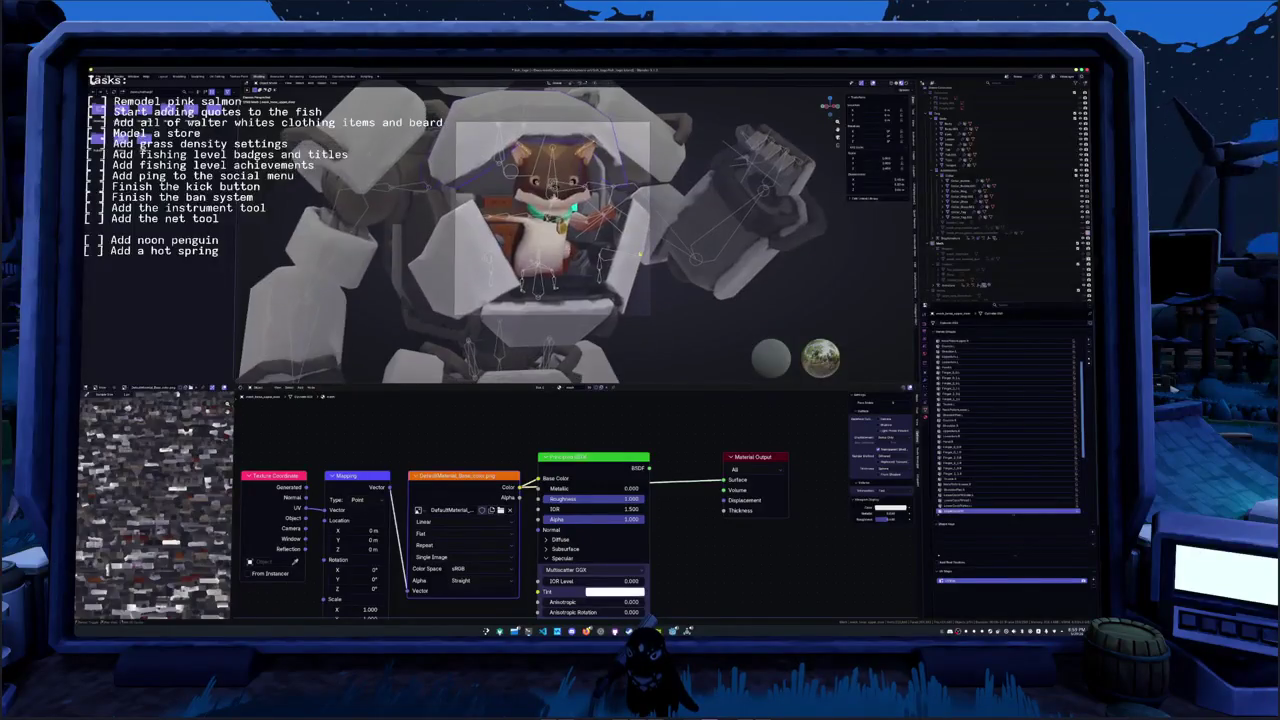
{"action": "scroll", "coordinate": [653, 330], "scroll_direction": "up", "scroll_amount": 1}
{"action": "scroll", "coordinate": [653, 322], "scroll_direction": "up", "scroll_amount": 2}
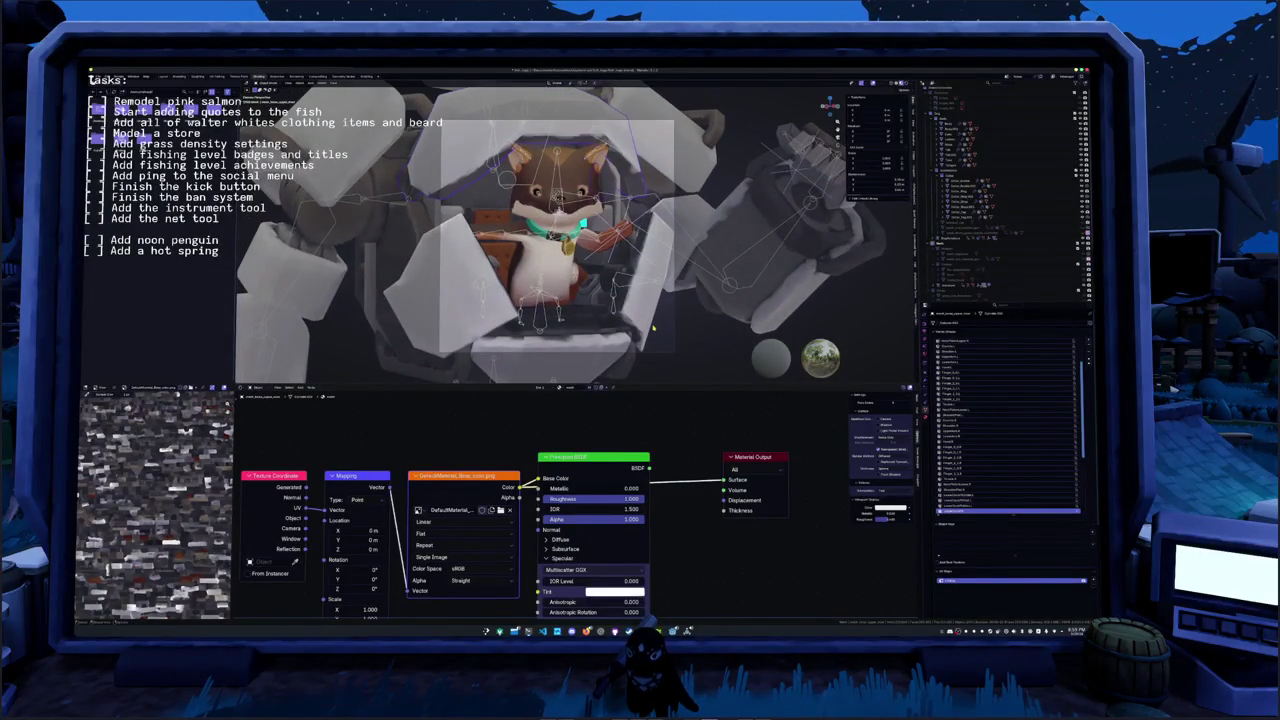
{"action": "scroll", "coordinate": [653, 327], "scroll_direction": "up", "scroll_amount": 1}
{"action": "scroll", "coordinate": [653, 327], "scroll_direction": "up", "scroll_amount": 1}
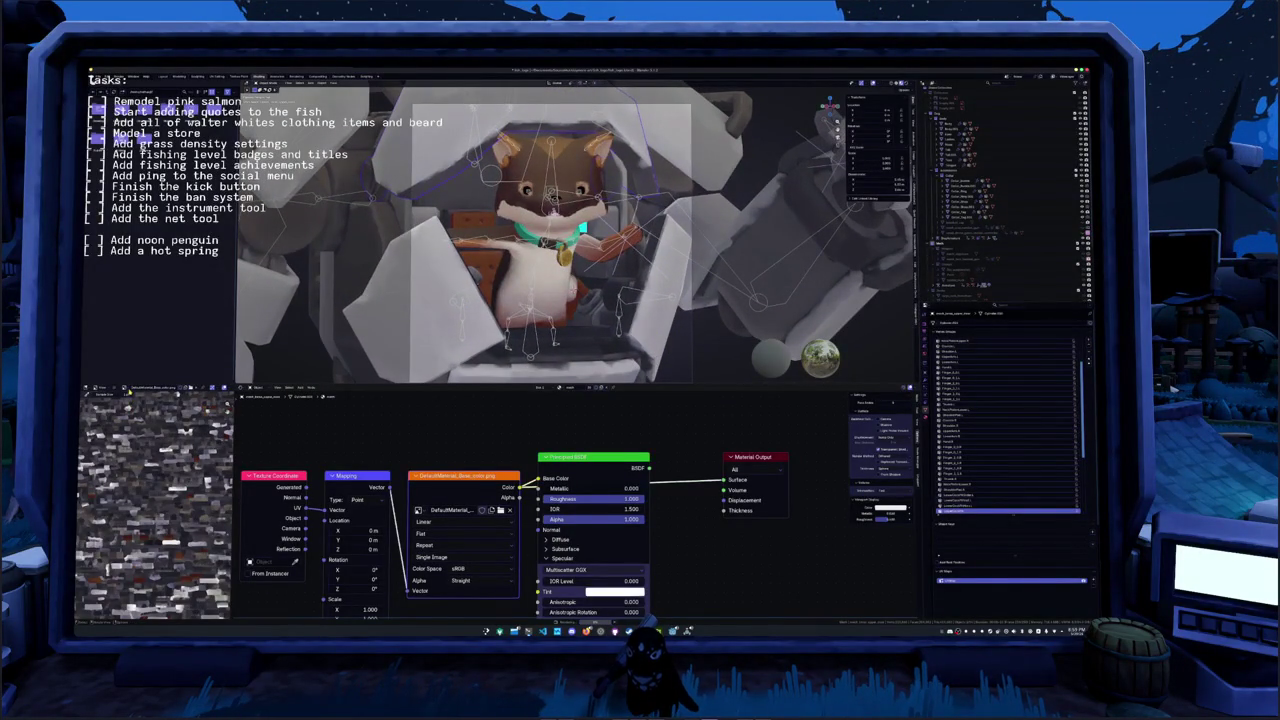
{"action": "left_click", "coordinate": [125, 388]}
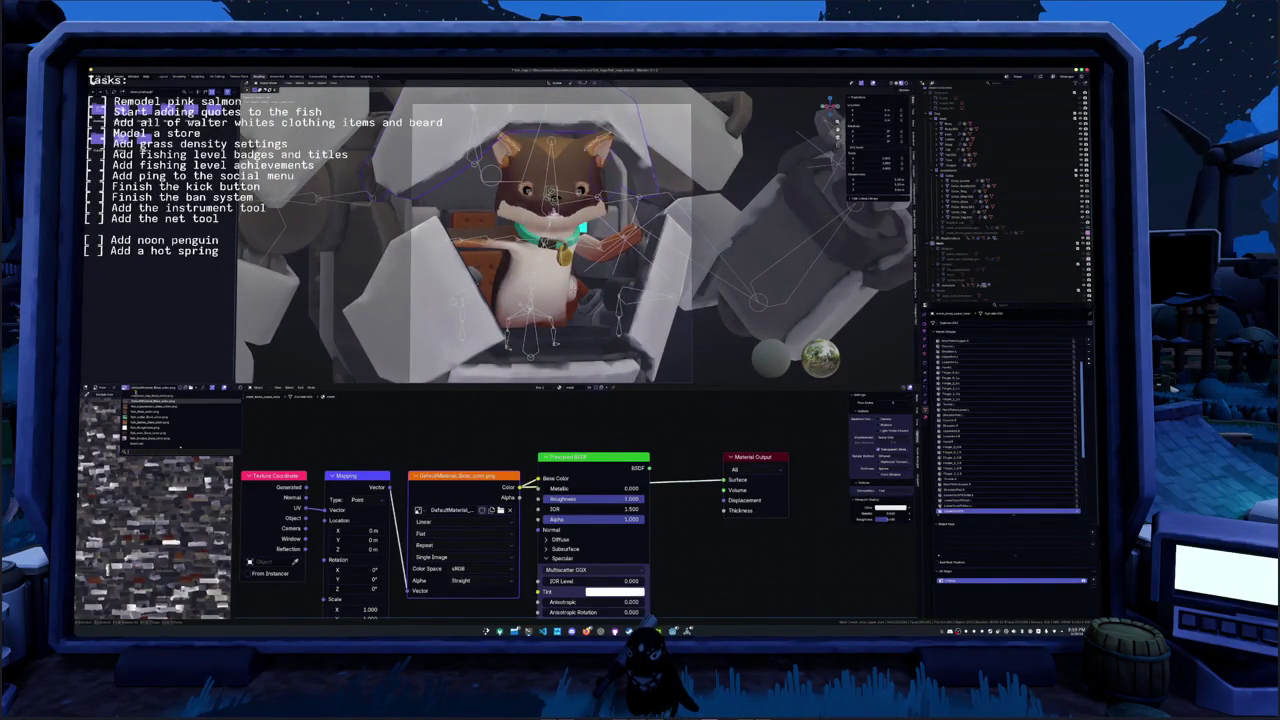
{"action": "scroll", "coordinate": [180, 425], "scroll_direction": "down", "scroll_amount": 3}
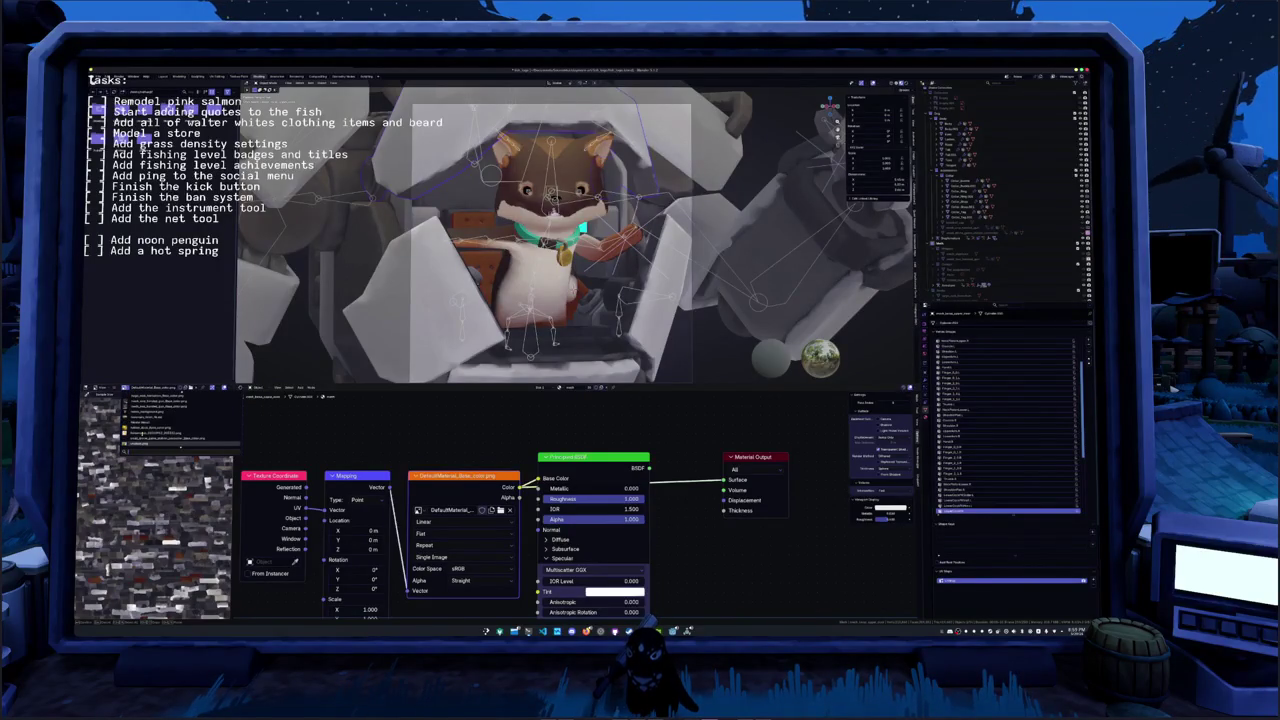
{"action": "left_click", "coordinate": [150, 418]}
{"action": "scroll", "coordinate": [145, 450], "scroll_direction": "down", "scroll_amount": 2}
{"action": "scroll", "coordinate": [145, 450], "scroll_direction": "down", "scroll_amount": 2}
{"action": "scroll", "coordinate": [145, 450], "scroll_direction": "up", "scroll_amount": 2}
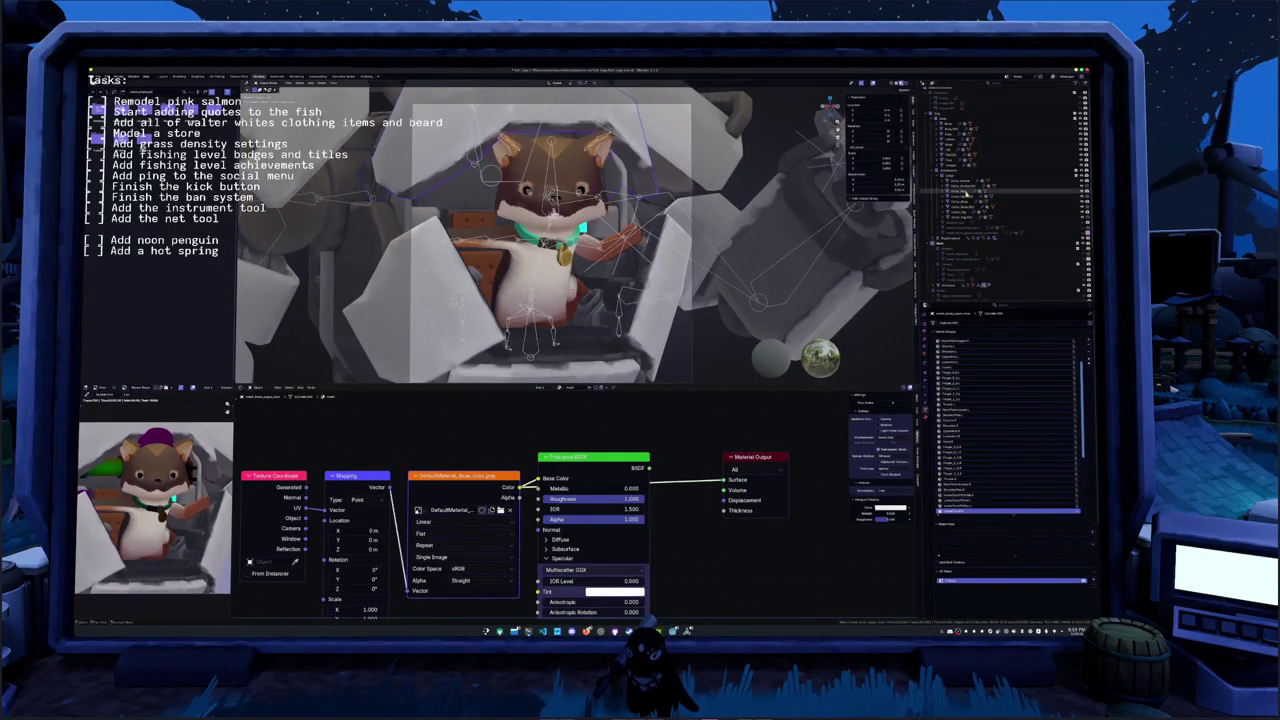
- Unhide the hat and pink item in the Outliner, then select the fire suppression object
{"action": "left_click", "coordinate": [940, 226]}
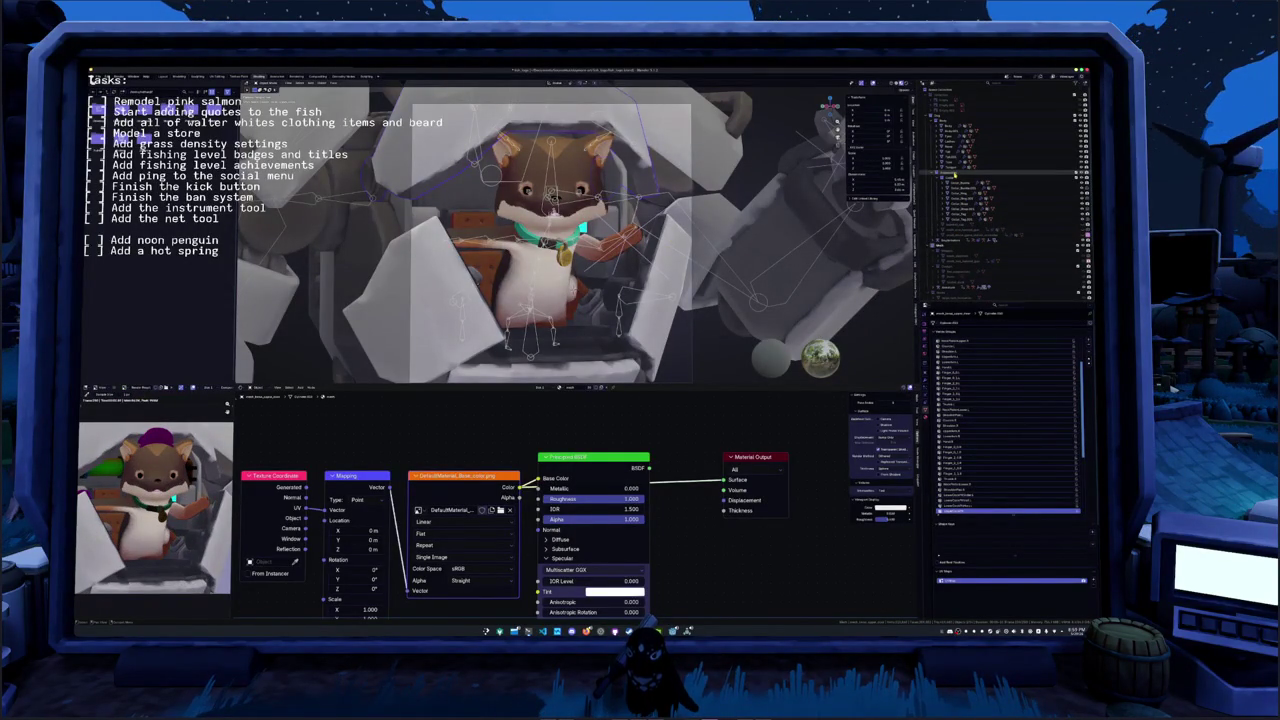
{"action": "left_click", "coordinate": [925, 117]}
{"action": "left_click", "coordinate": [926, 119]}
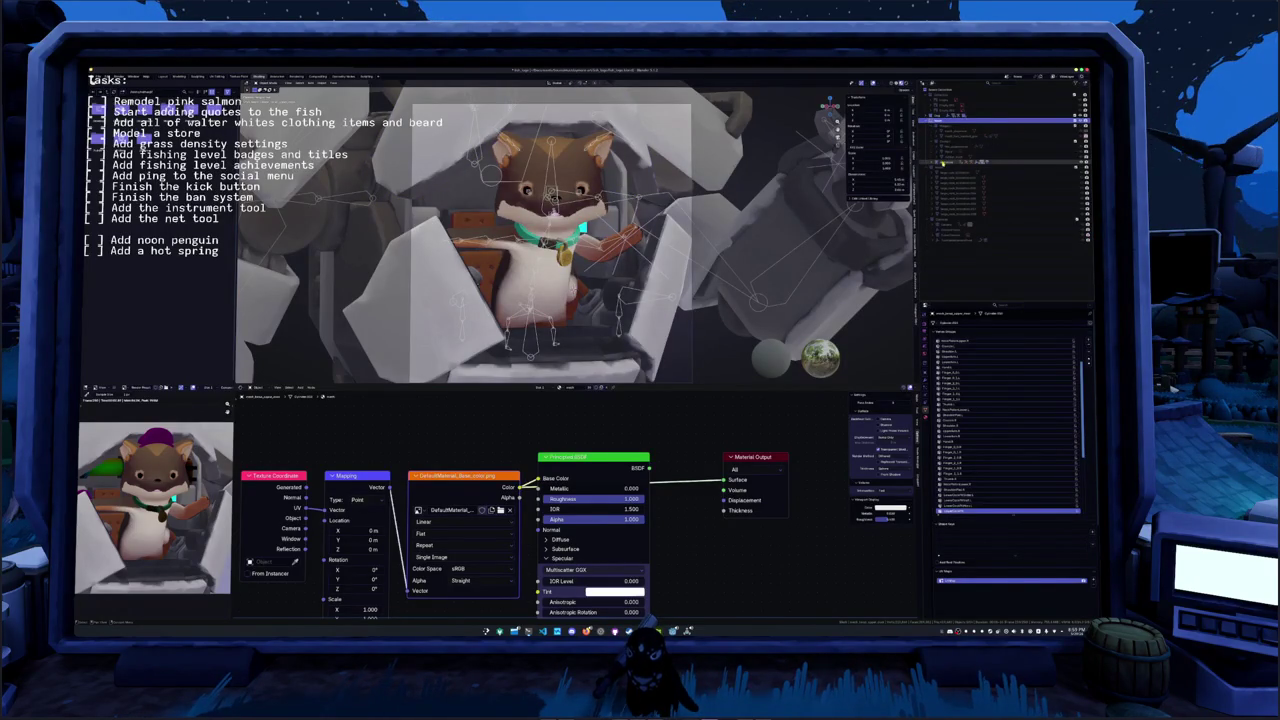
{"action": "left_click", "coordinate": [1081, 142]}
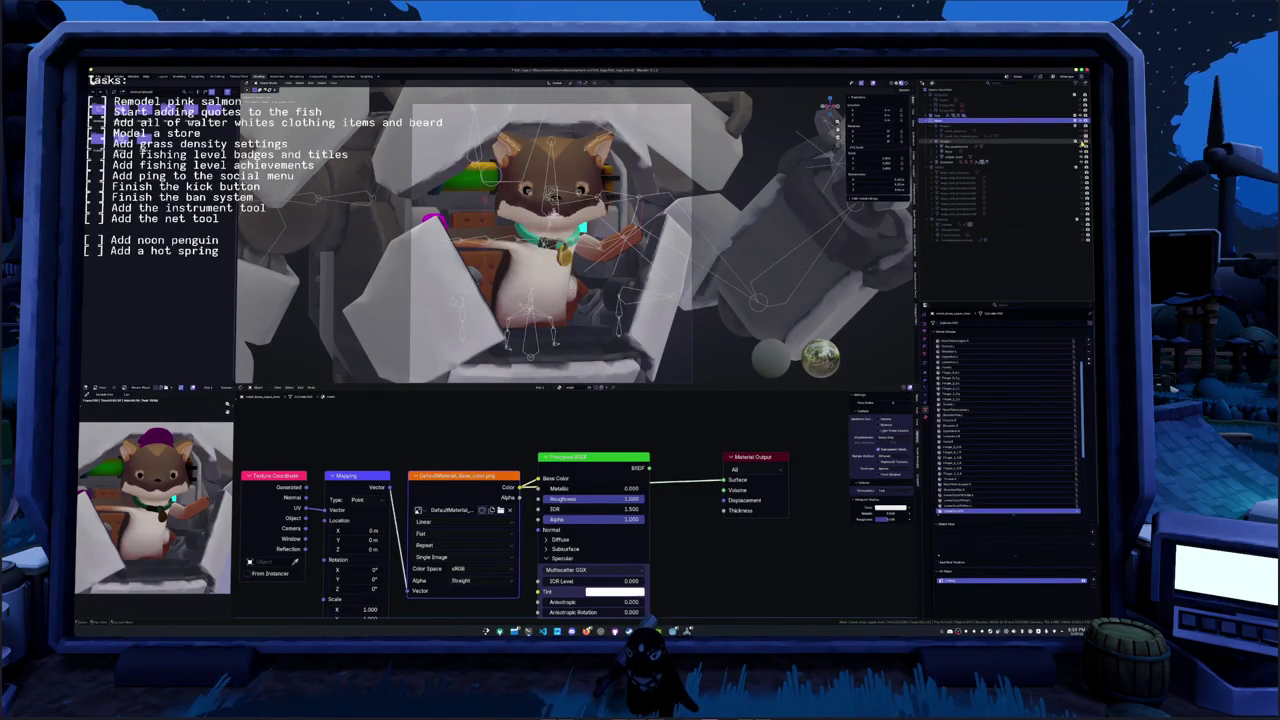
{"action": "left_click", "coordinate": [1040, 148]}
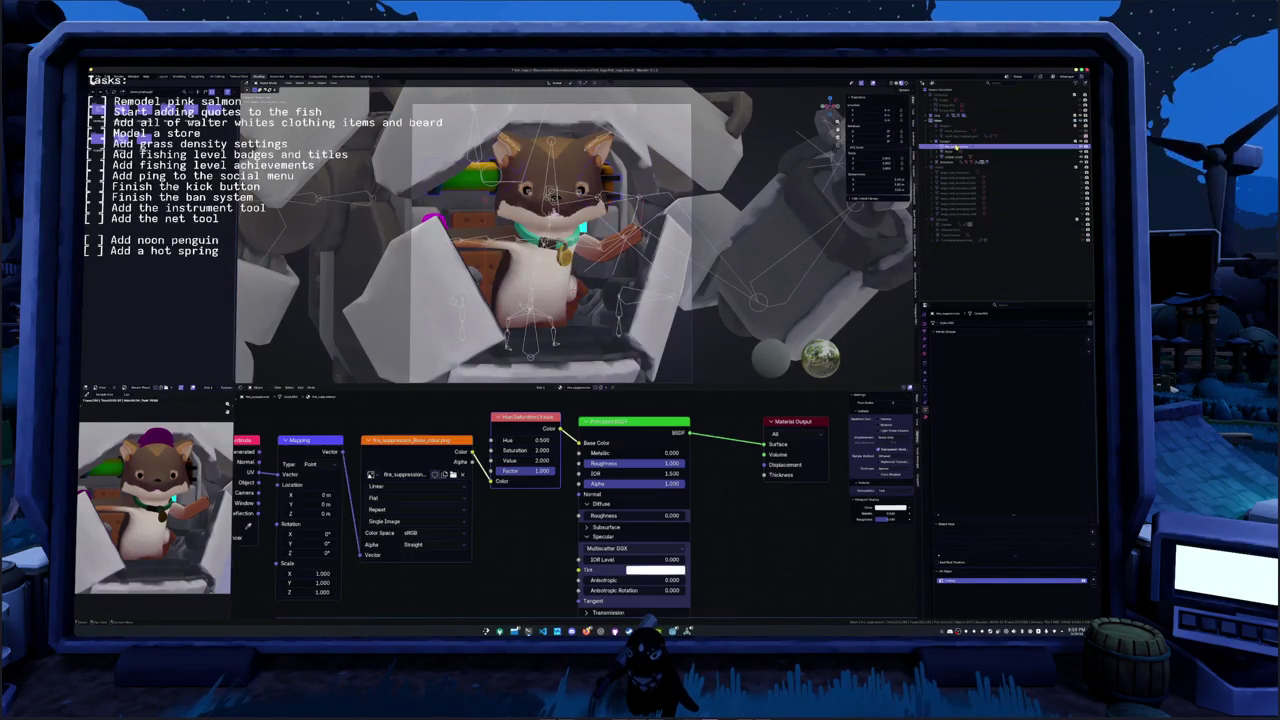
- Wire image texture colour into fire suppression's Base Color and Hue/Saturation into the rubber duck's Base Color
{"action": "mouse_move", "coordinate": [470, 452]}
{"action": "left_mouse_down"}
{"action": "mouse_move", "coordinate": [629, 449]}
{"action": "mouse_move", "coordinate": [582, 442]}
{"action": "left_mouse_up"}
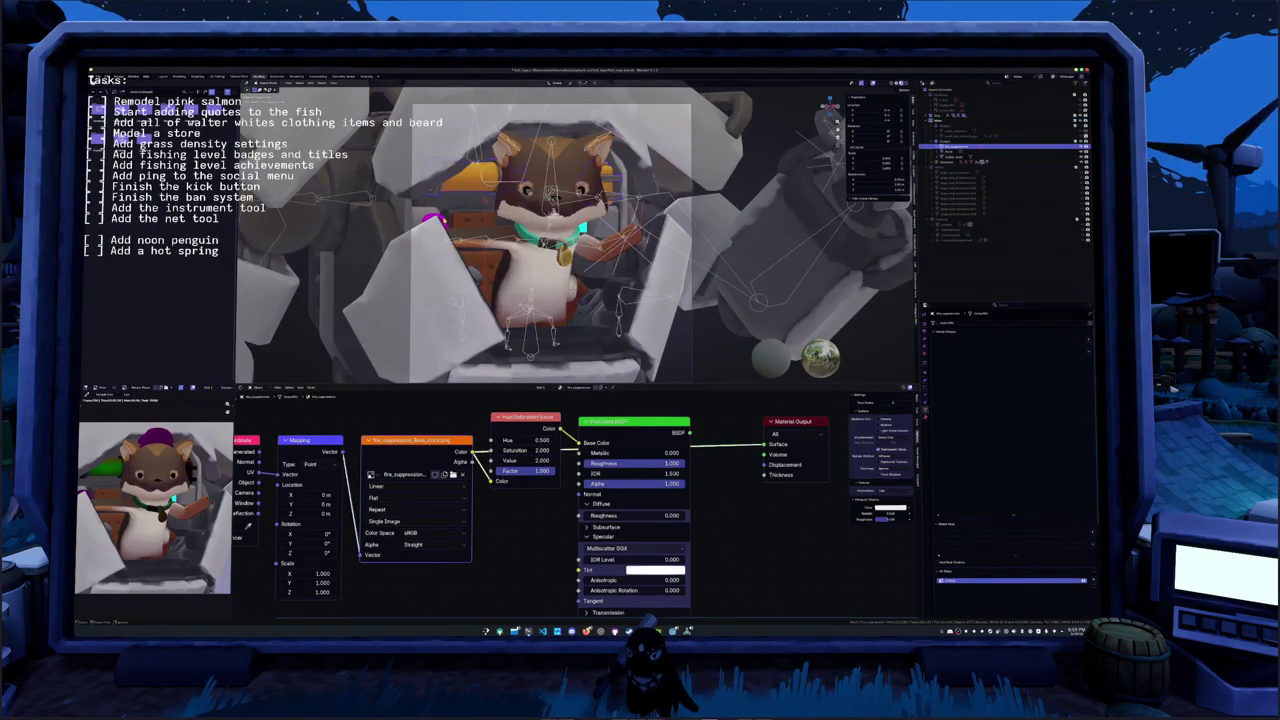
{"action": "left_click", "coordinate": [553, 197]}
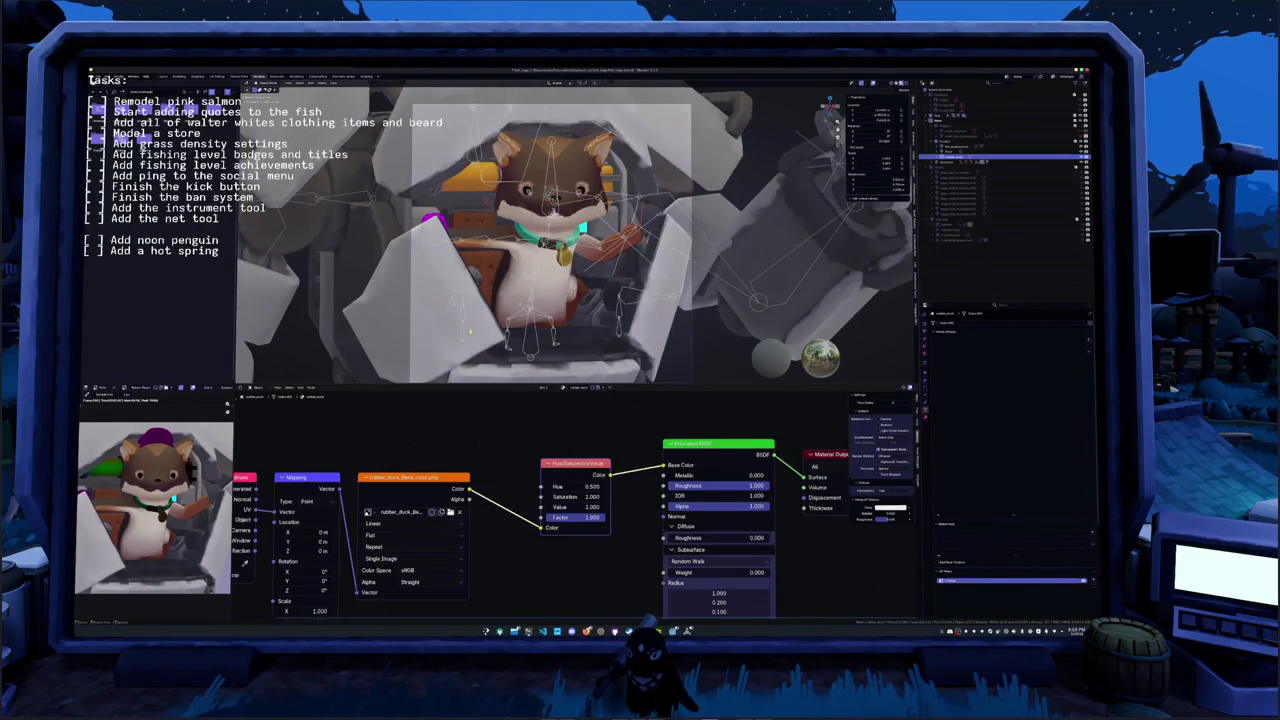
{"action": "scroll", "coordinate": [575, 235], "scroll_direction": "up", "scroll_amount": 4}
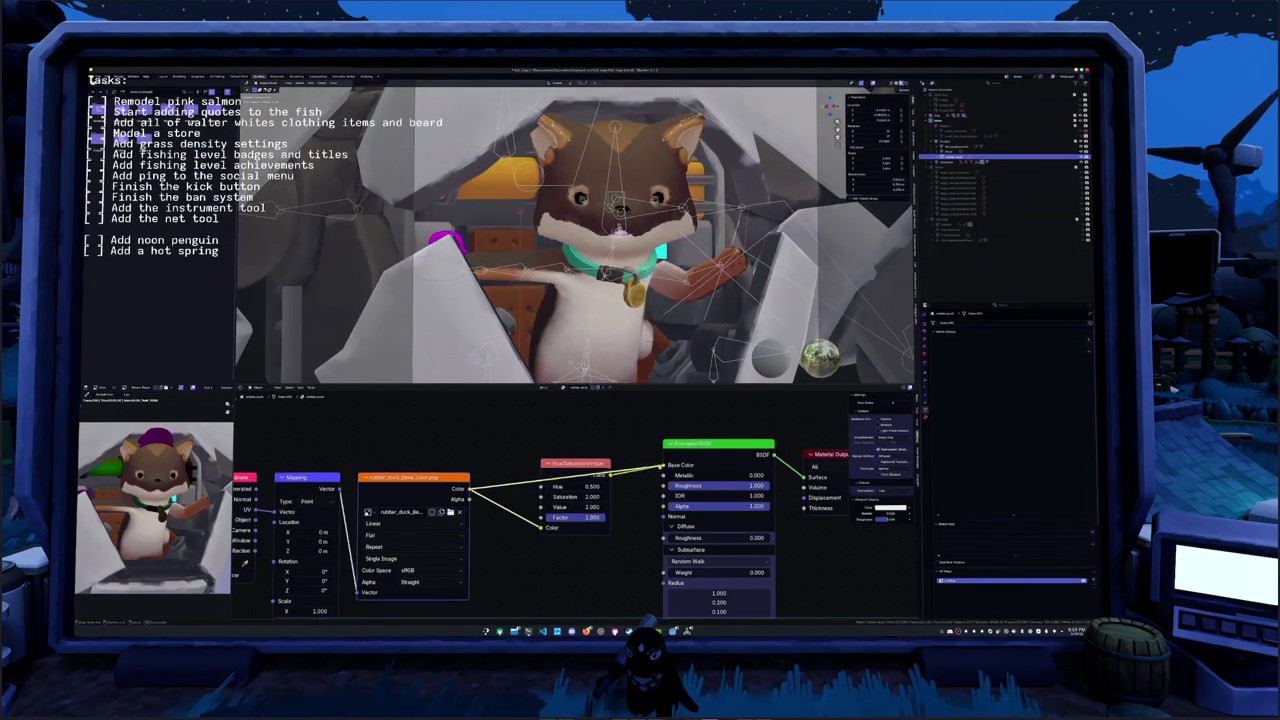
{"action": "left_click_drag", "start_coordinate": [663, 466], "coordinate": [663, 466]}
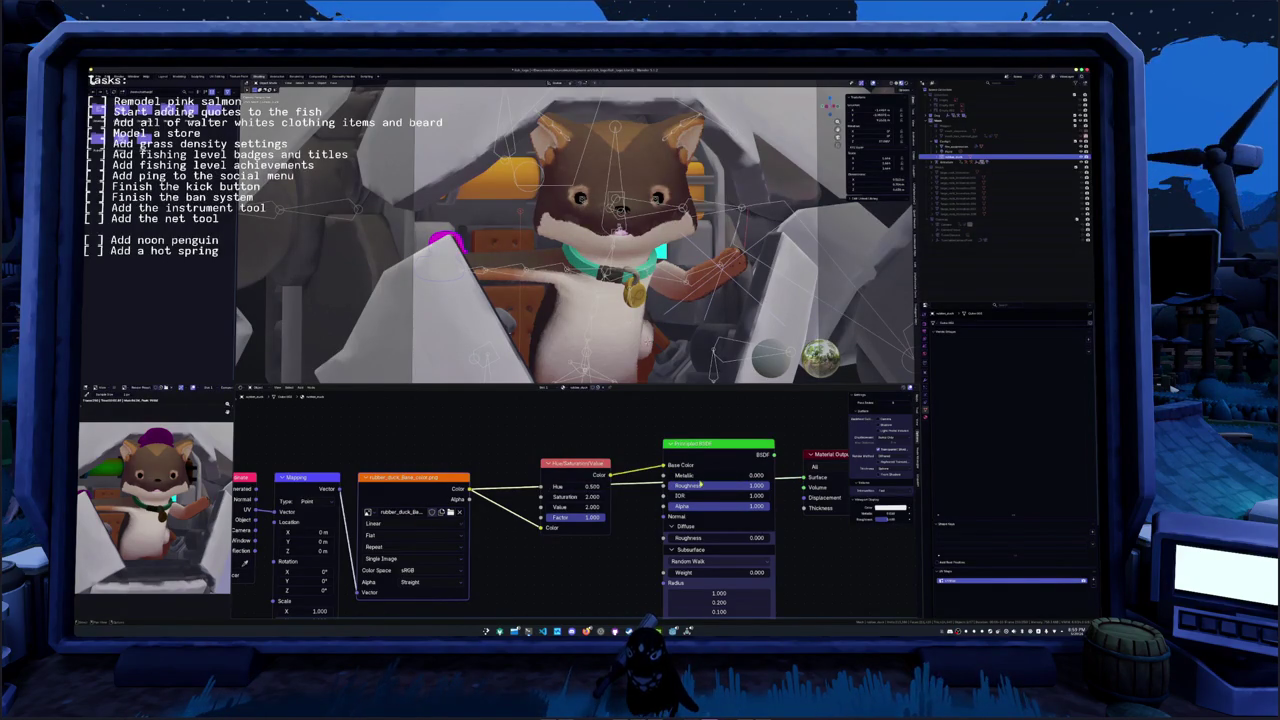
- Expand the Outliner hierarchy, inspect nested parts' materials, and select the character mesh
{"action": "left_click", "coordinate": [1083, 158]}
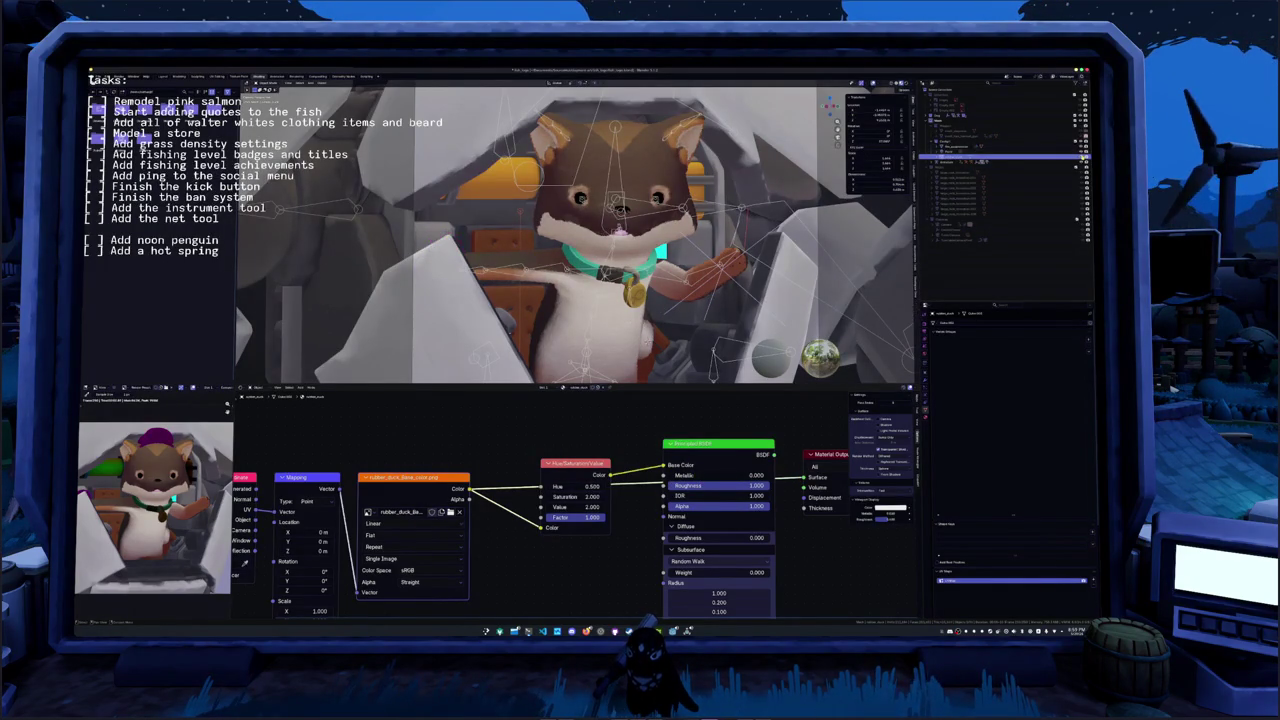
{"action": "left_click", "coordinate": [1011, 165]}
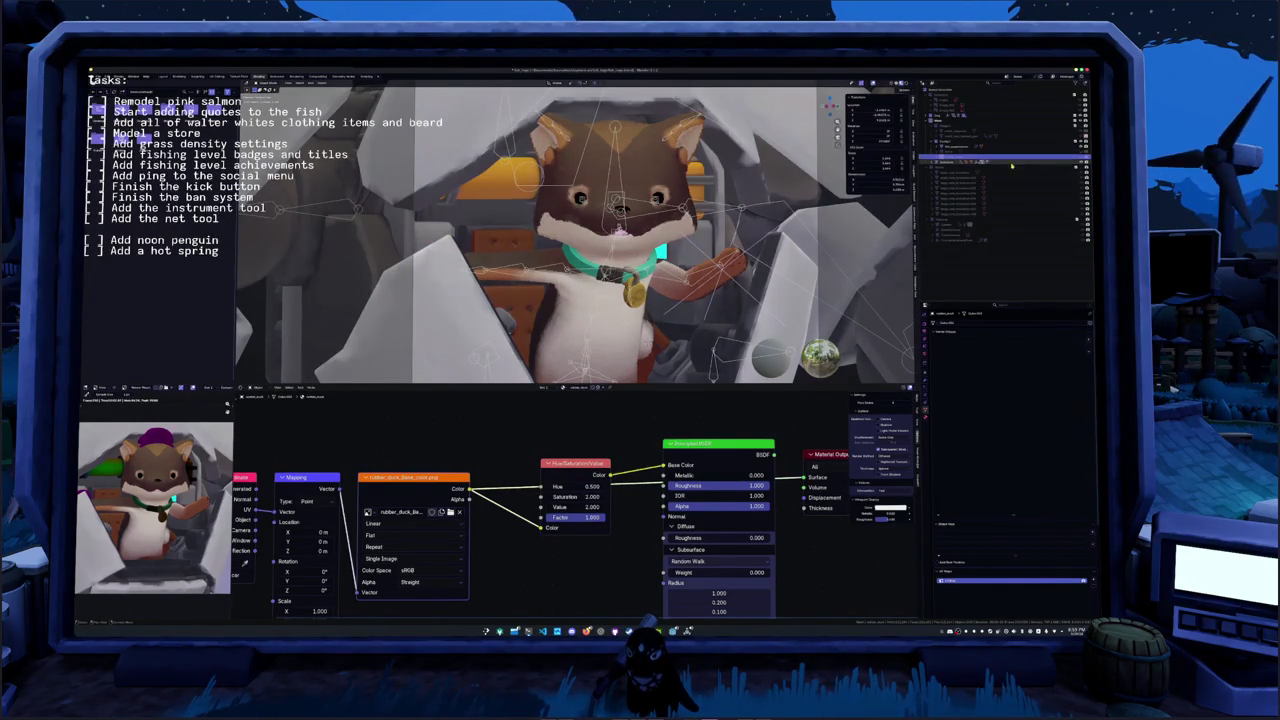
{"action": "left_click", "coordinate": [951, 165]}
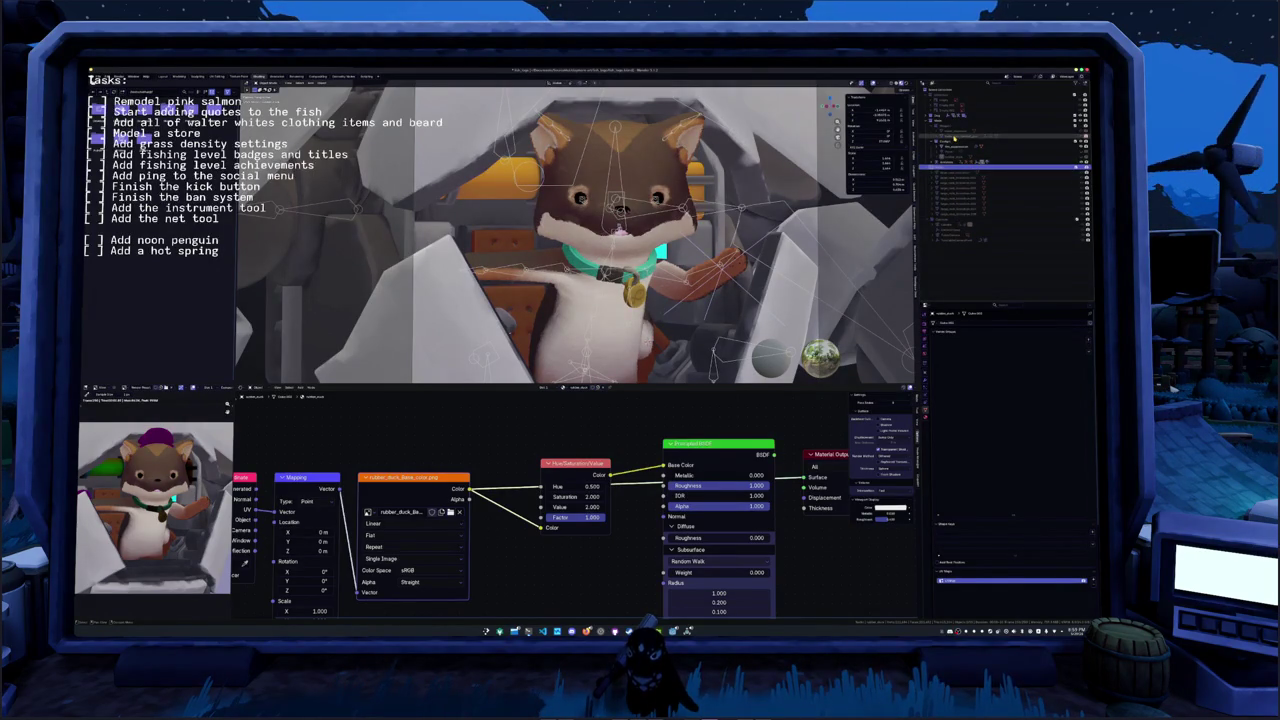
{"action": "left_click", "coordinate": [955, 138]}
{"action": "left_click", "coordinate": [948, 130]}
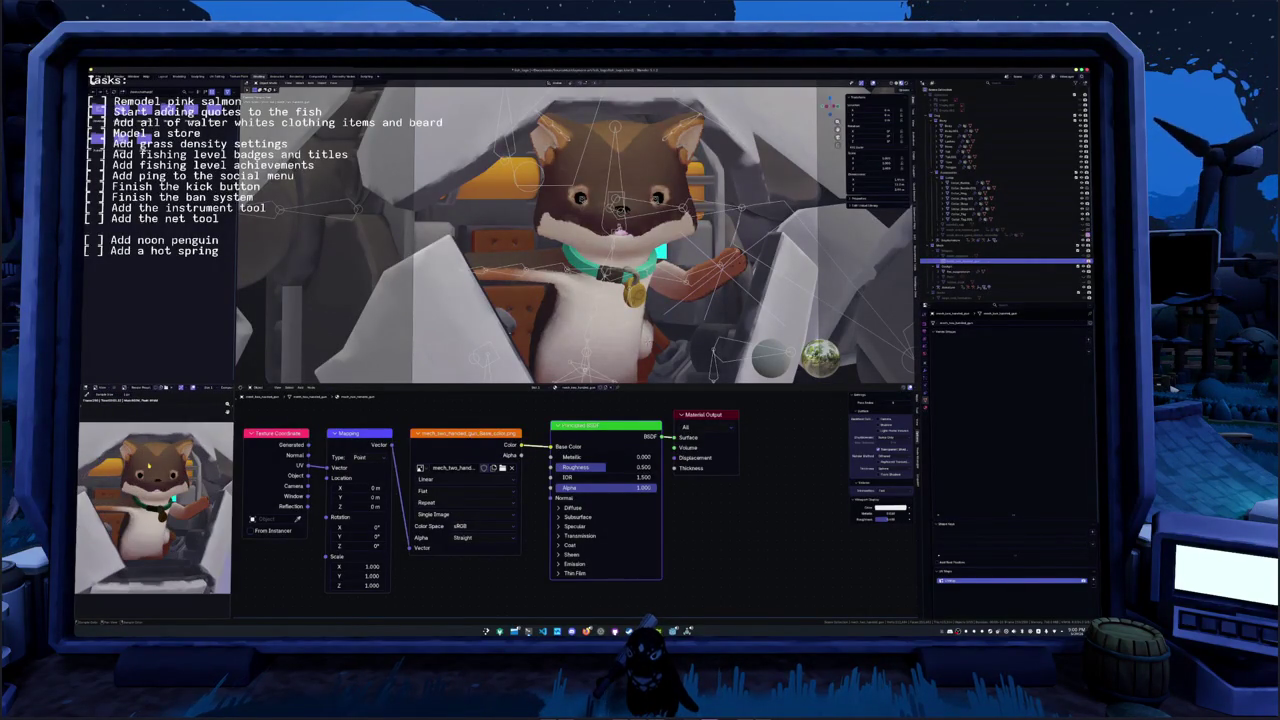
{"action": "left_click", "coordinate": [990, 126]}
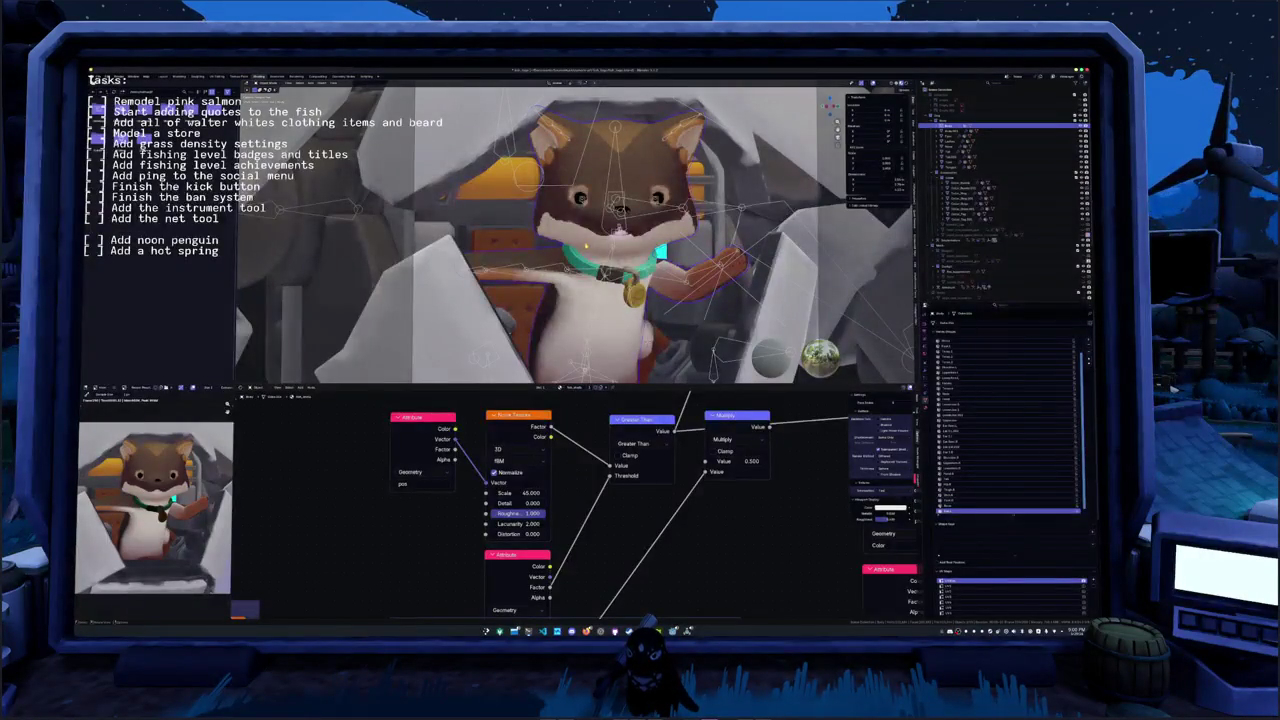
- Change the pilot material's Noise Texture Scale to 20 and view the scene through the camera
{"action": "middle_click_drag", "start_coordinate": [576, 469], "coordinate": [599, 497]}
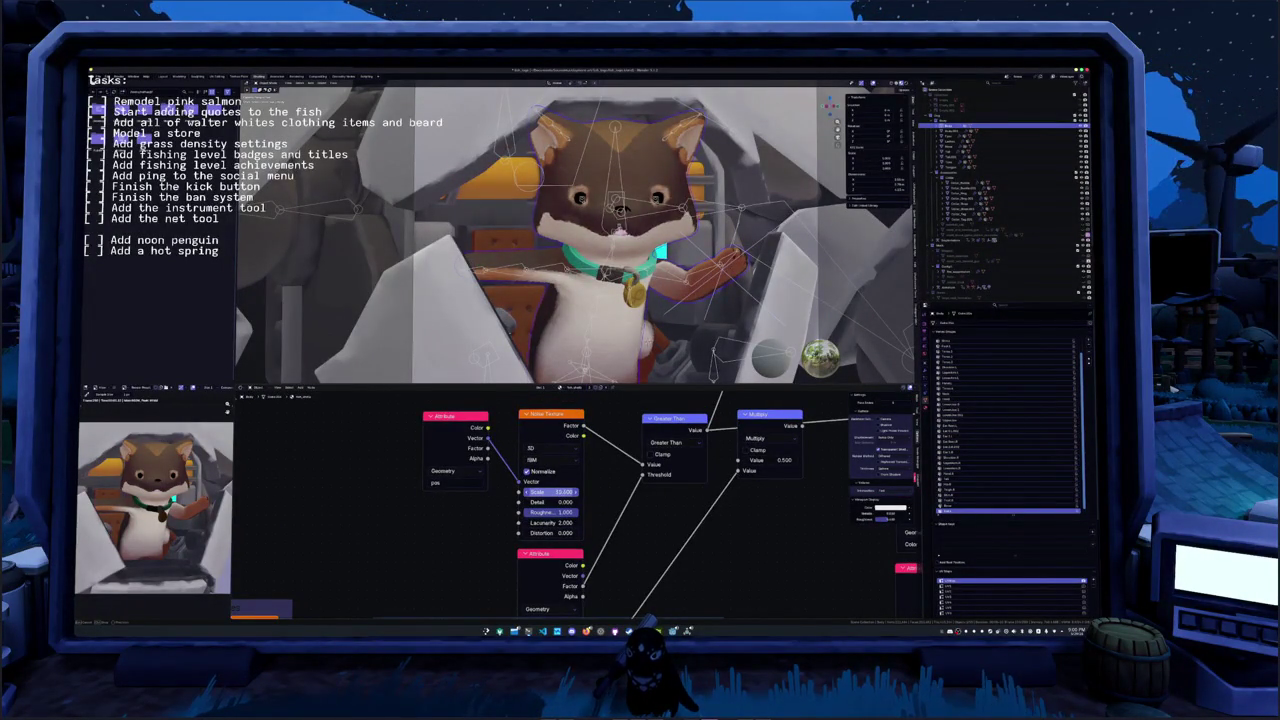
{"action": "double_click", "coordinate": [550, 492]}
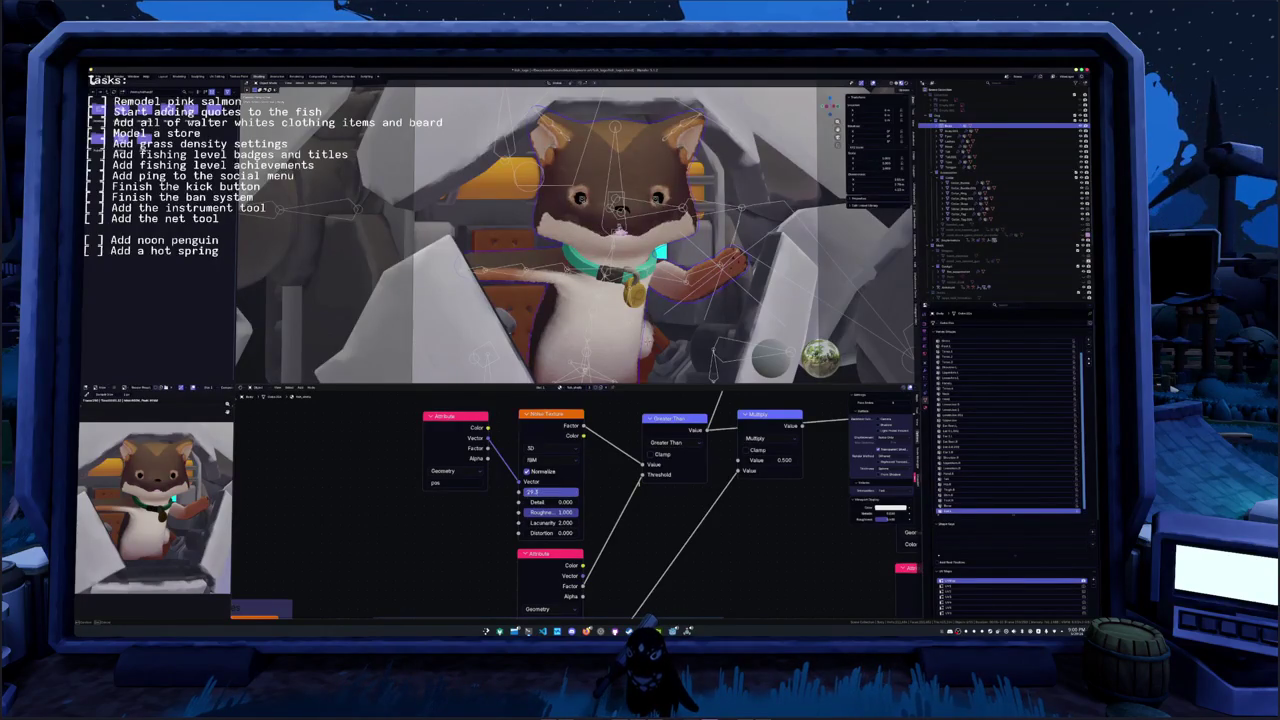
{"action": "type", "text": "20"}
{"action": "key", "text": "Return"}
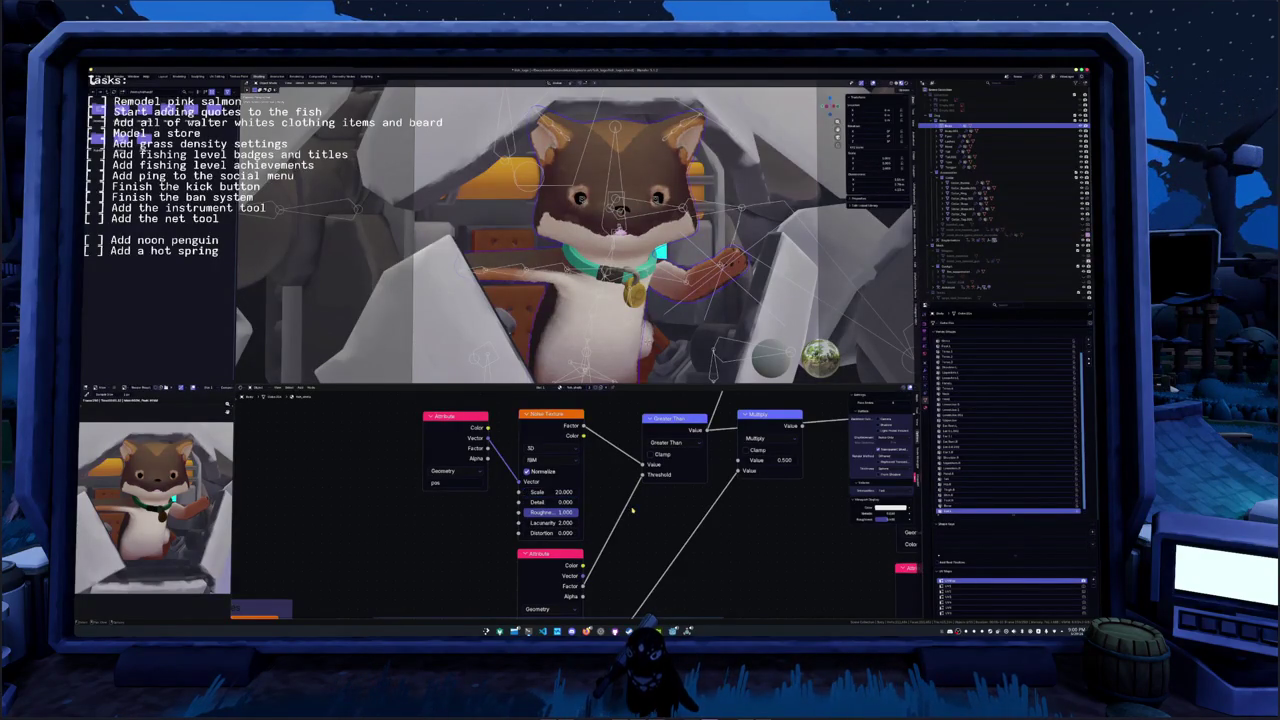
{"action": "key", "text": "KP_0"}
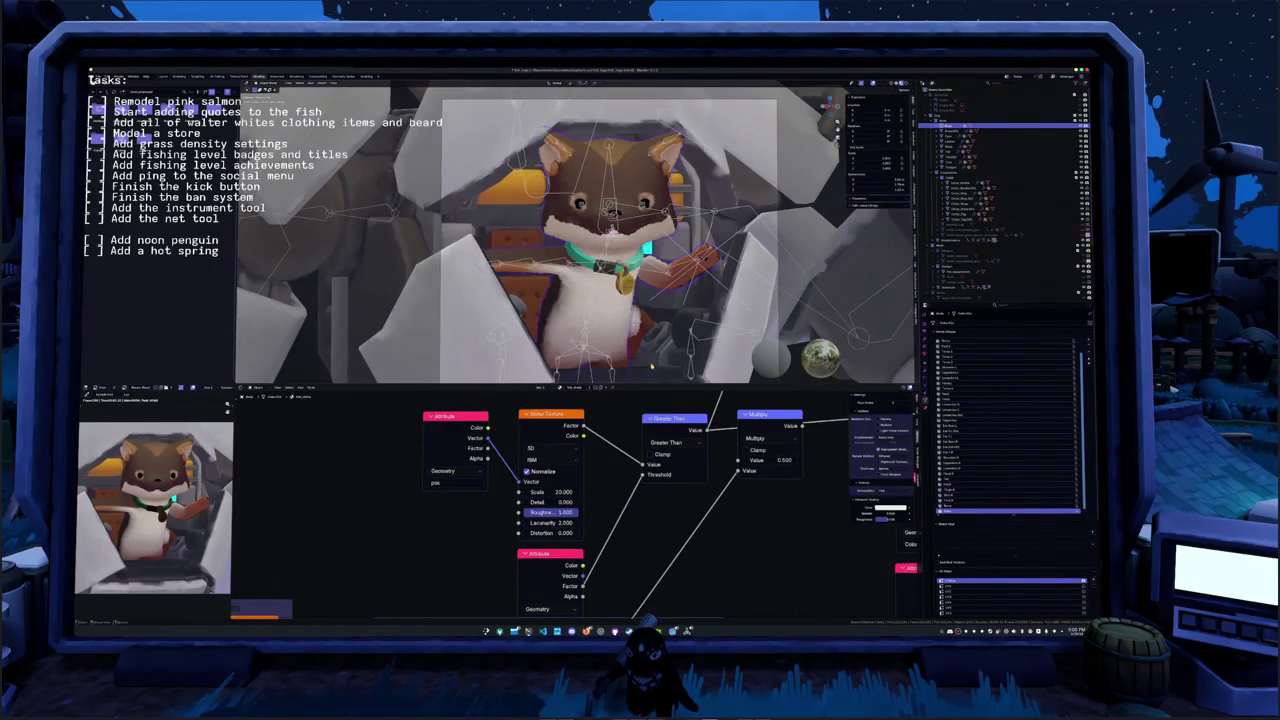
{"action": "left_click", "coordinate": [318, 77]}
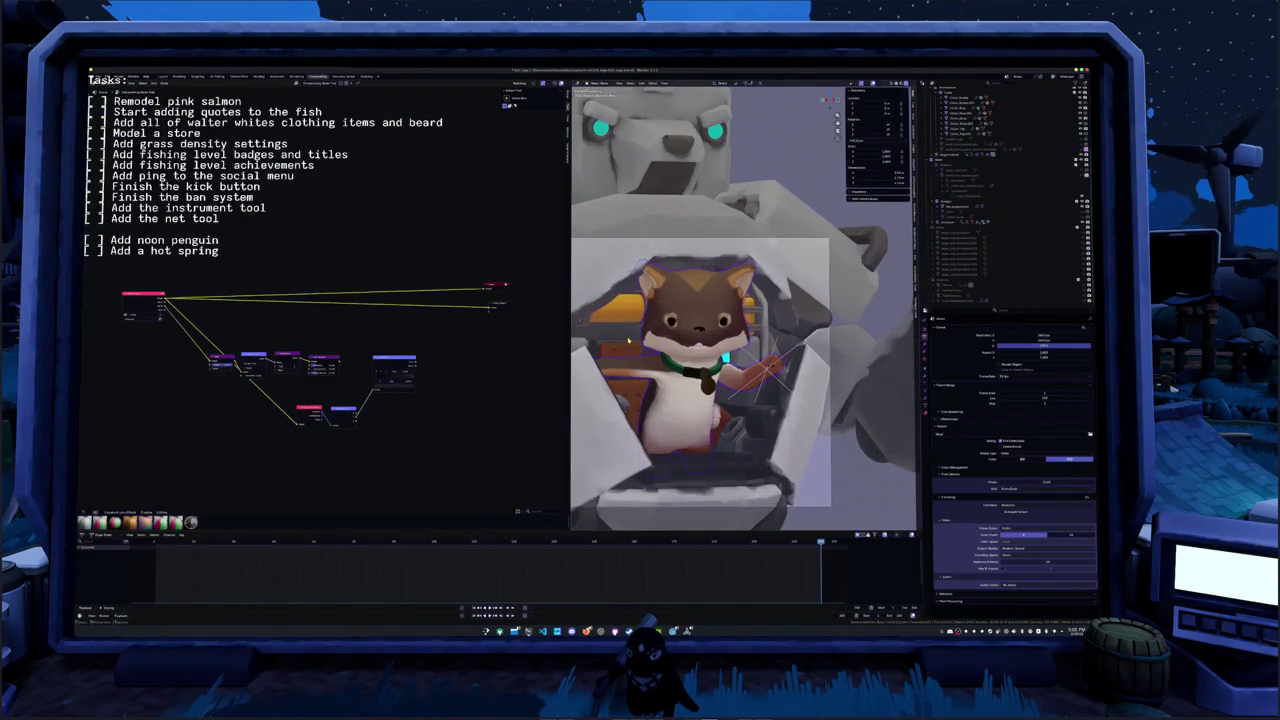
- Switch the compositor filter node to the mode that gives a line-art look
{"action": "scroll", "coordinate": [682, 310], "scroll_direction": "down", "scroll_amount": 1}
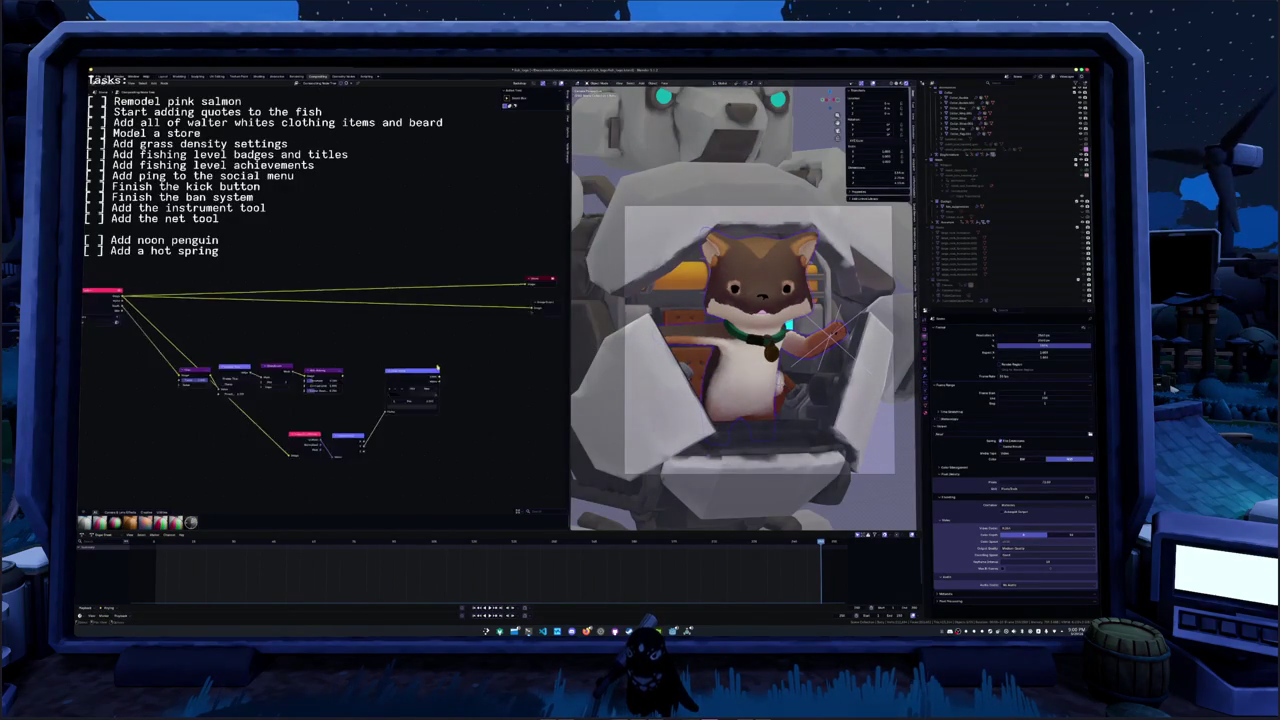
{"action": "scroll", "coordinate": [268, 408], "scroll_direction": "up", "scroll_amount": 3}
{"action": "middle_click_drag", "start_coordinate": [268, 408], "coordinate": [208, 389]}
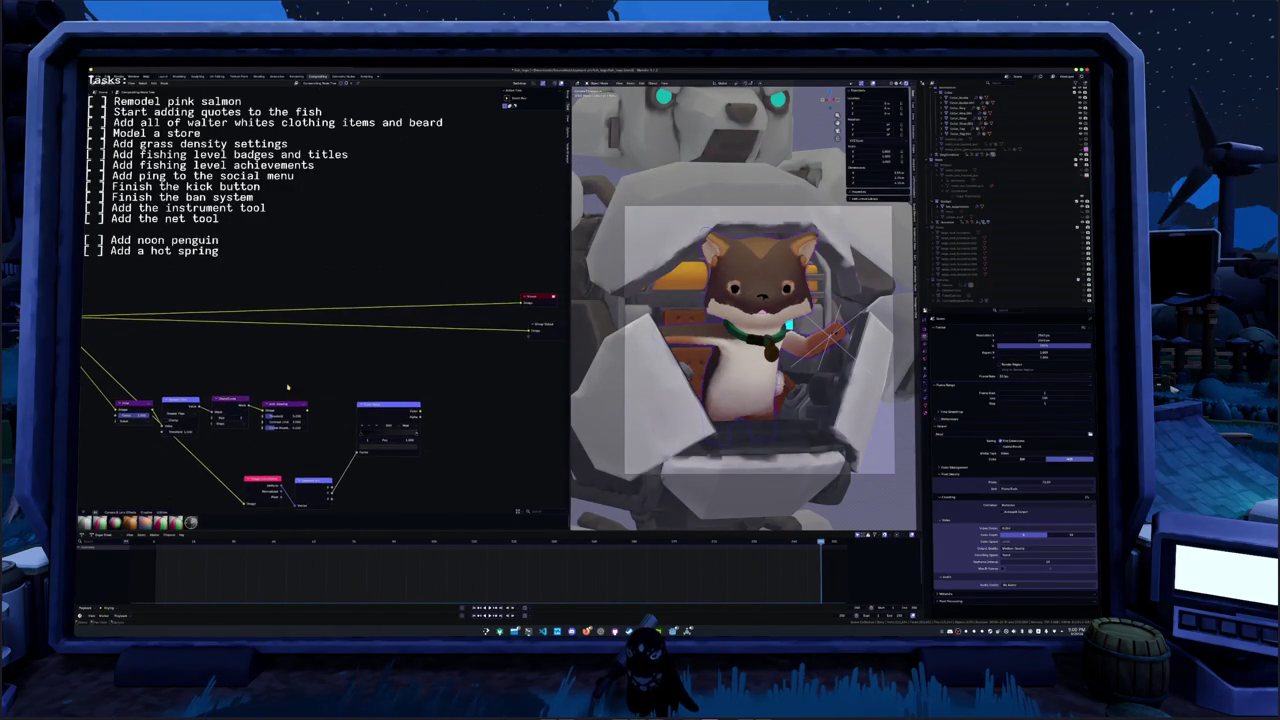
{"action": "left_click", "coordinate": [136, 414]}
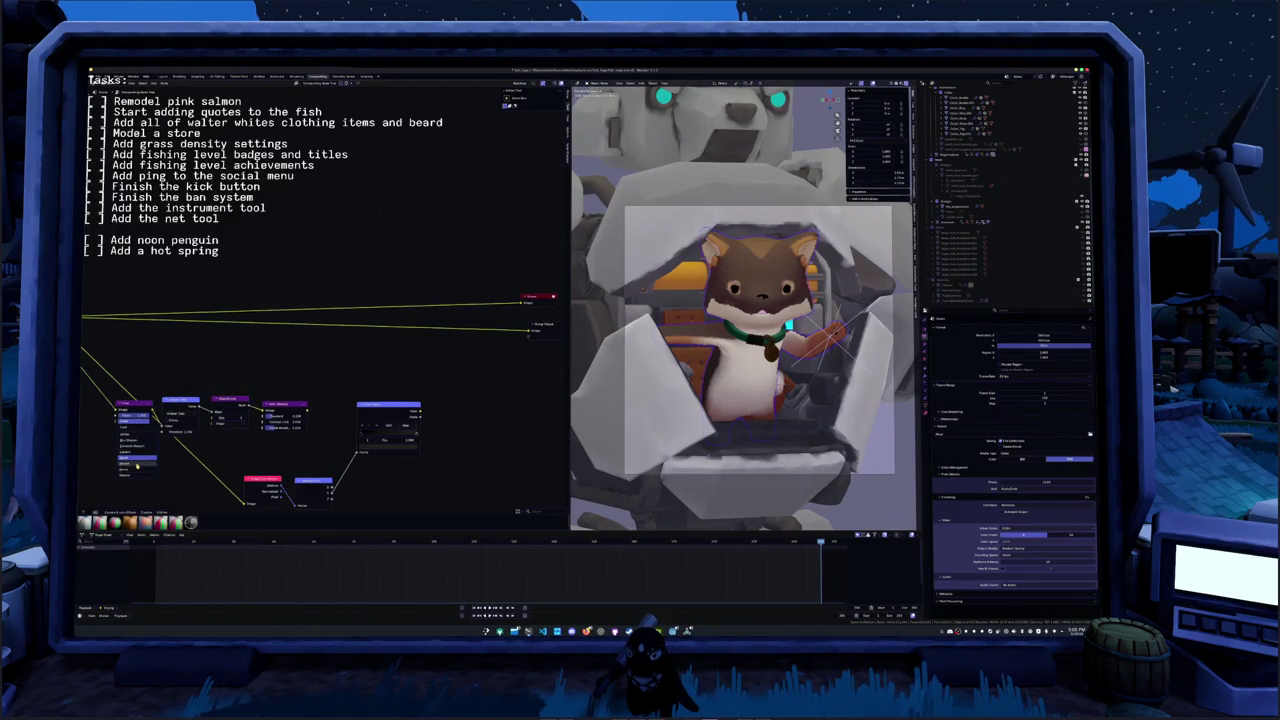
{"action": "left_click", "coordinate": [136, 458]}
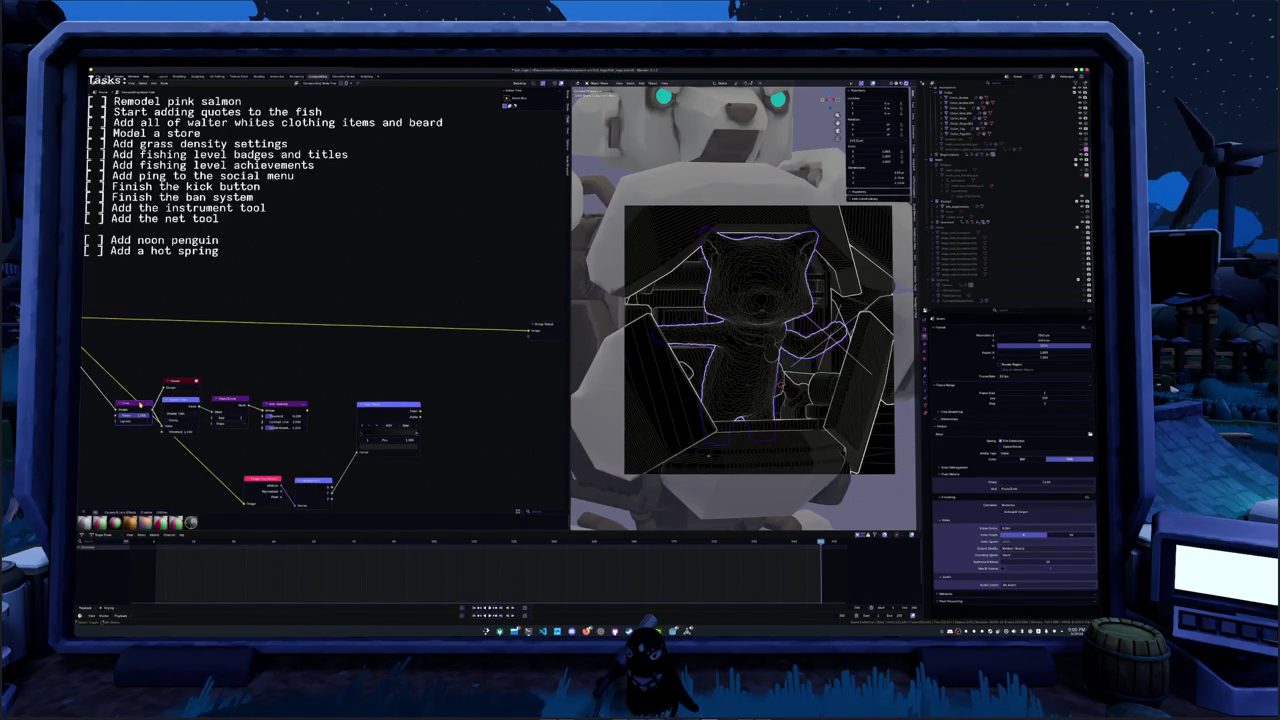
- Hook the Viewer node onto the link and insert a node found by searching 'se'
{"action": "mouse_move", "coordinate": [180, 382]}
{"action": "left_mouse_down"}
{"action": "mouse_move", "coordinate": [277, 384]}
{"action": "mouse_move", "coordinate": [120, 357]}
{"action": "left_mouse_up"}
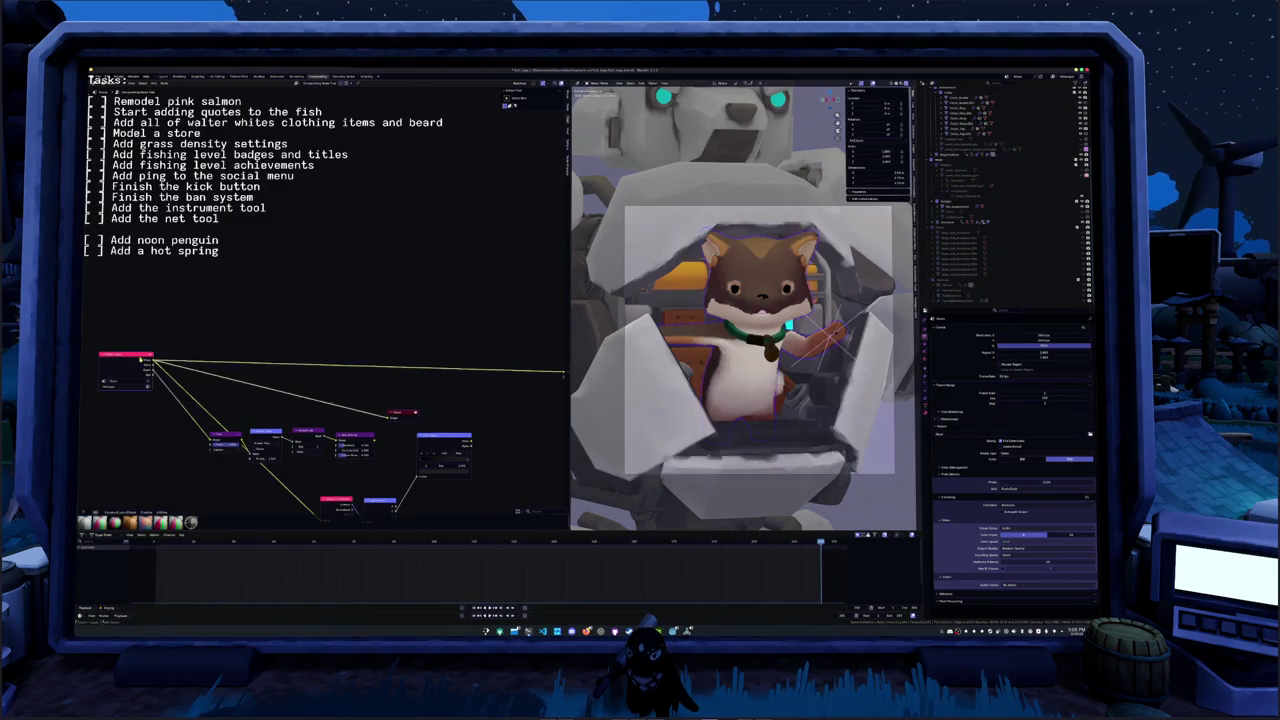
{"action": "key", "text": "shift+a"}
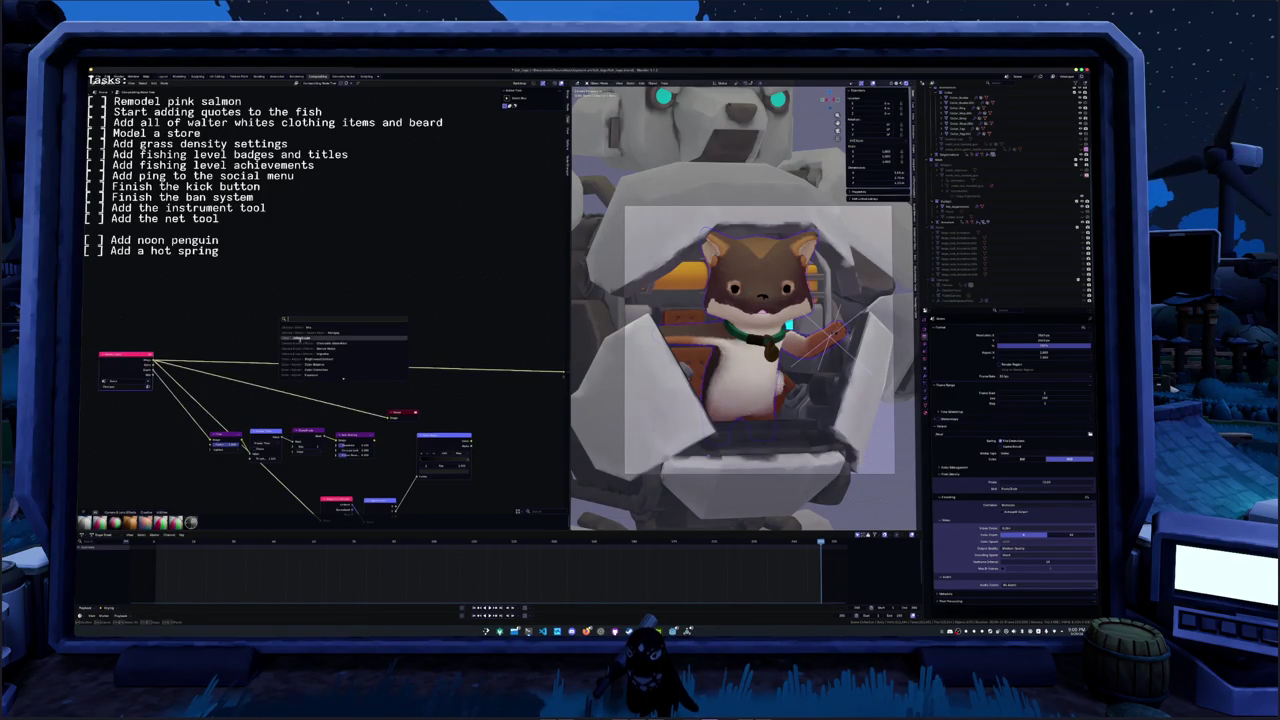
{"action": "type", "text": "se"}
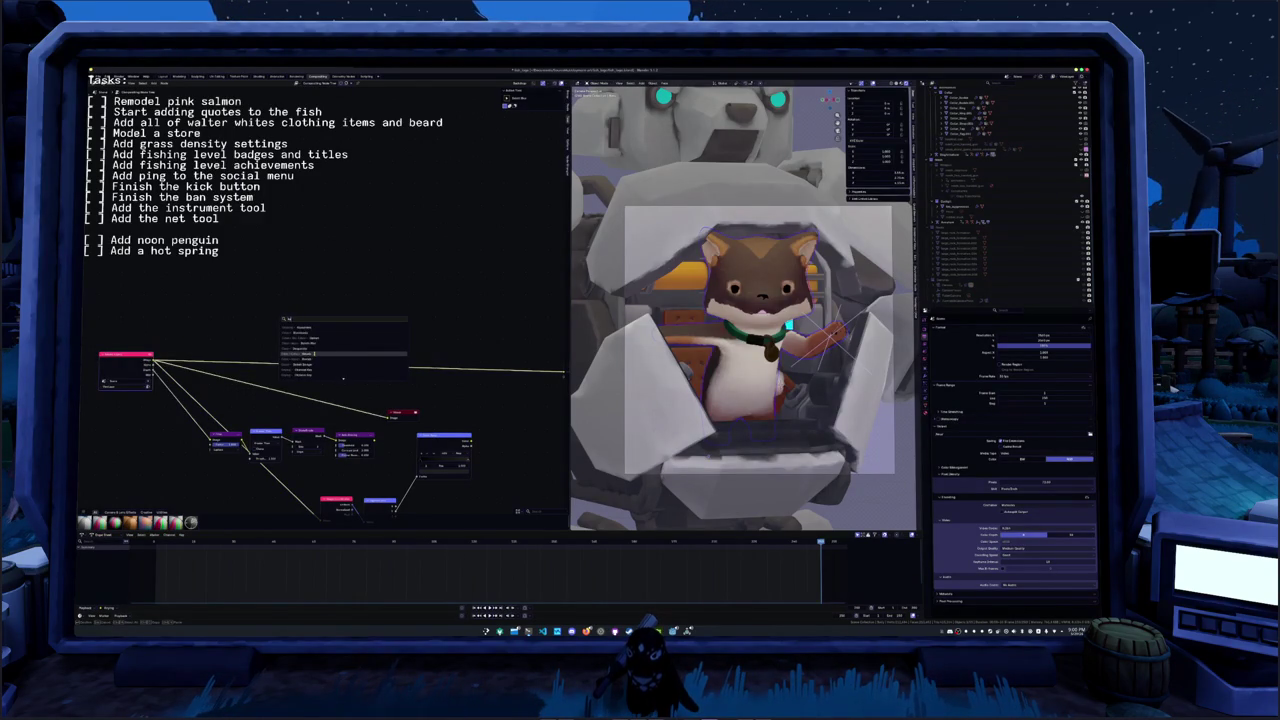
{"action": "left_click", "coordinate": [300, 354]}
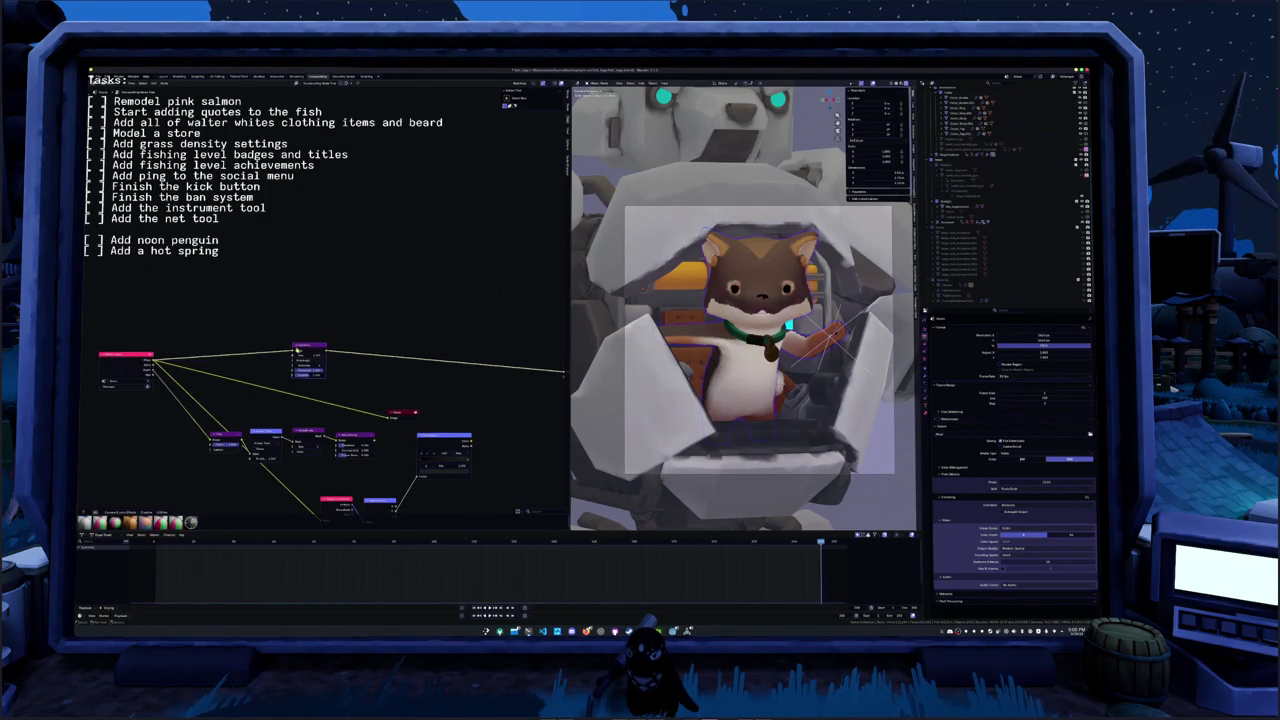
{"action": "left_click_drag", "start_coordinate": [400, 411], "coordinate": [533, 330]}
{"action": "mouse_move", "coordinate": [533, 329]}
{"action": "middle_mouse_down"}
{"action": "mouse_move", "coordinate": [476, 349]}
{"action": "mouse_move", "coordinate": [401, 317]}
{"action": "middle_mouse_up"}
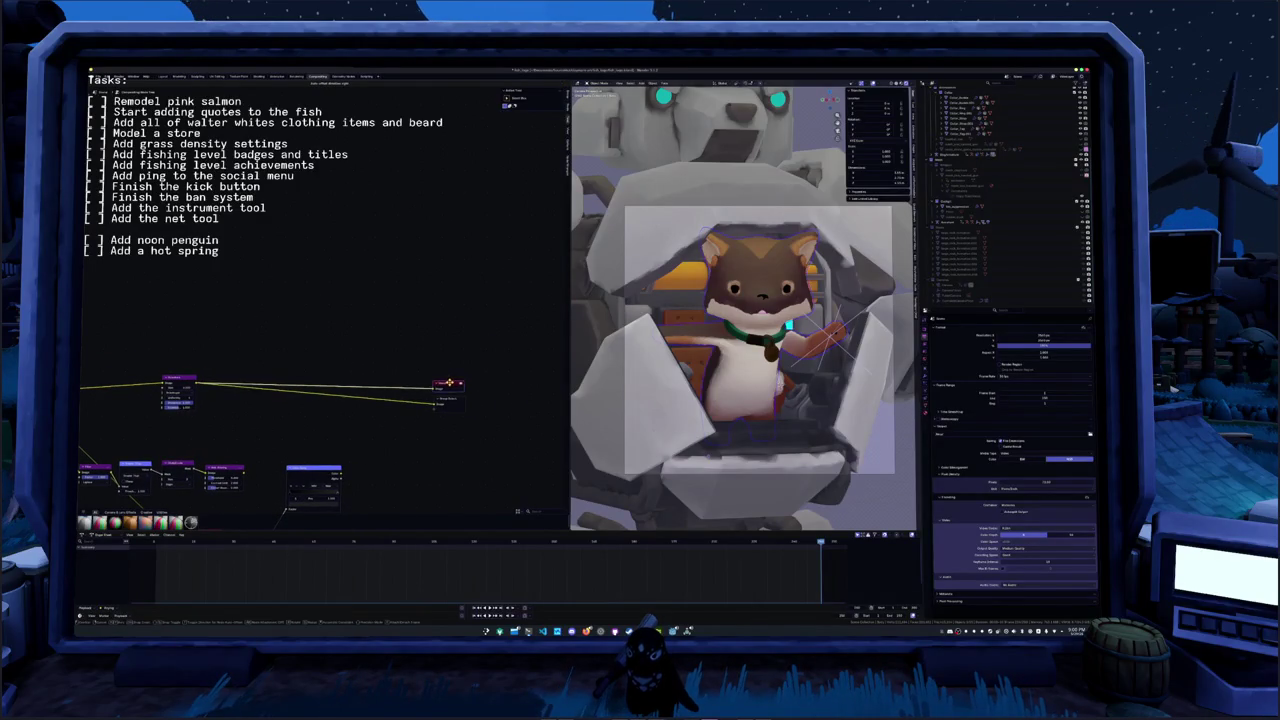
{"action": "scroll", "coordinate": [401, 317], "scroll_direction": "up", "scroll_amount": 2}
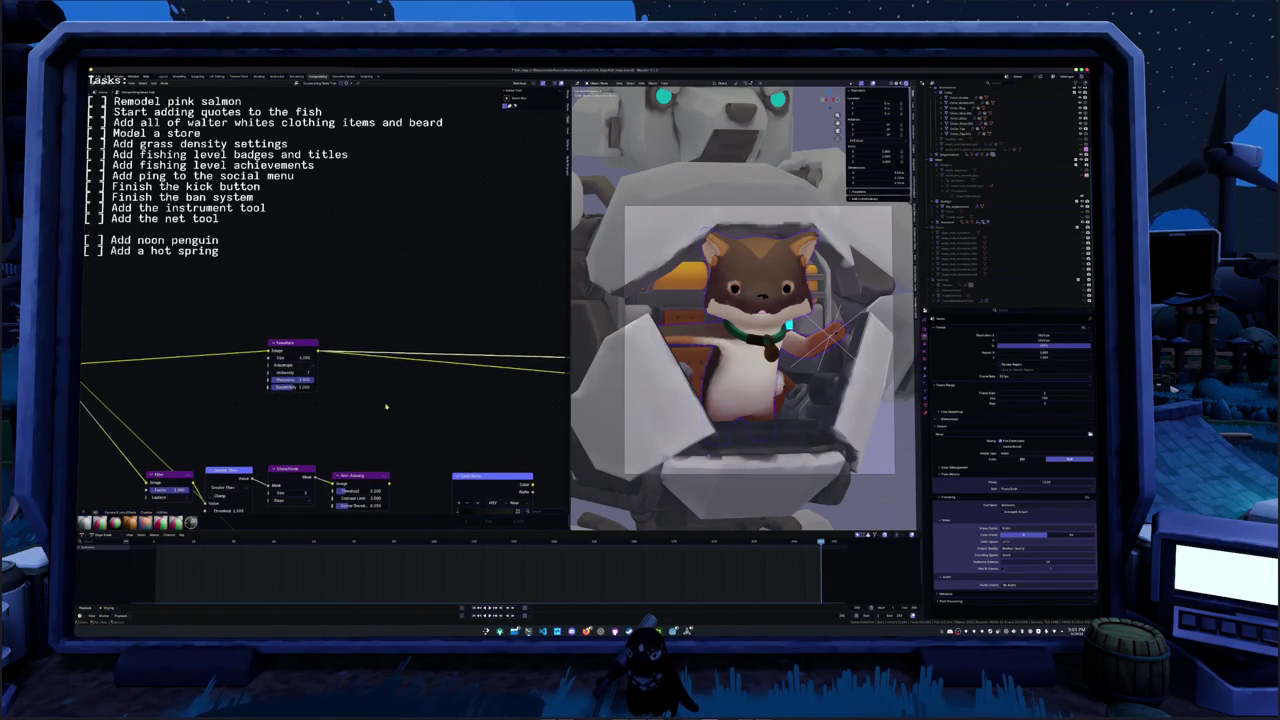
- Change the render output's horizontal resolution width
{"action": "left_click", "coordinate": [925, 346]}
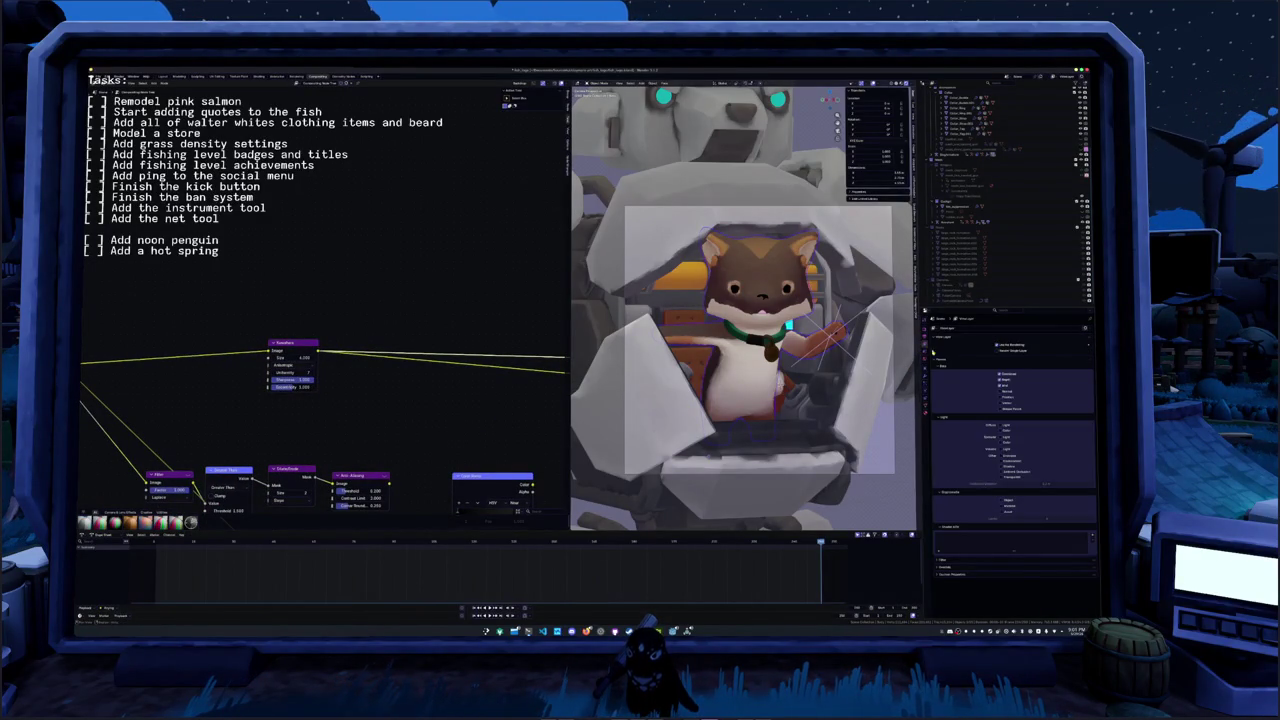
{"action": "left_click", "coordinate": [926, 339]}
{"action": "left_click", "coordinate": [1035, 336]}
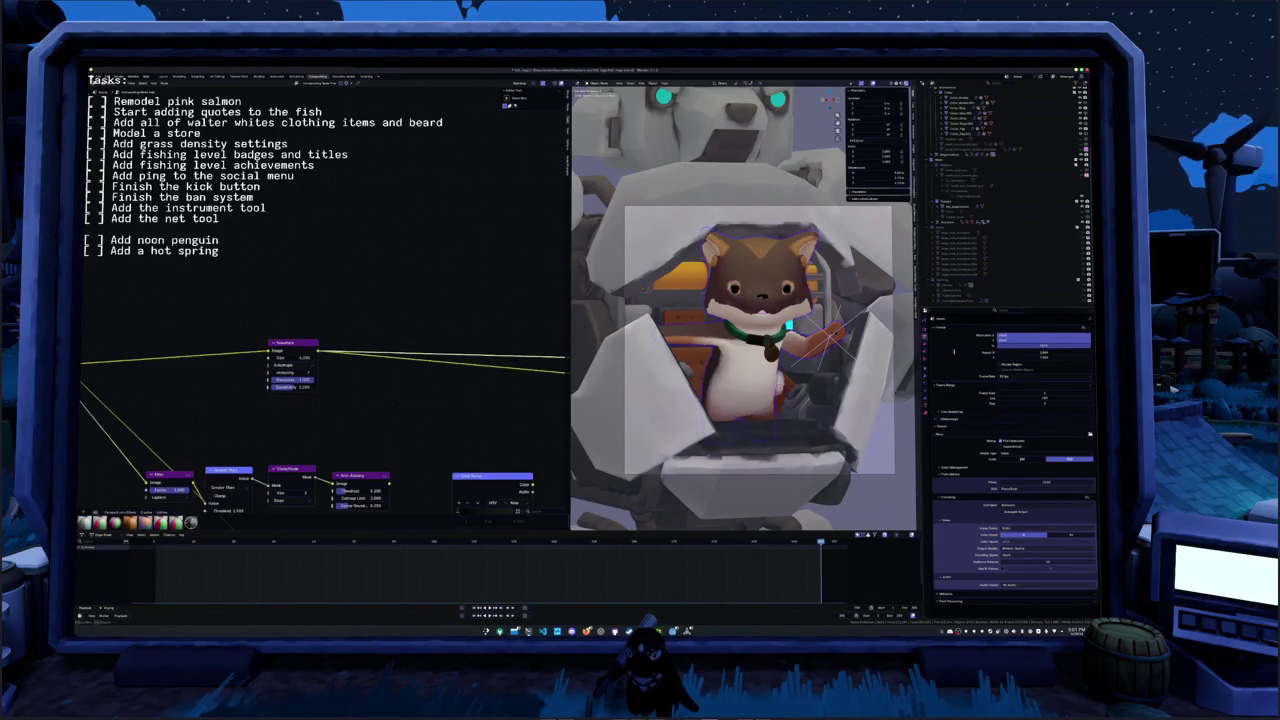
{"action": "key", "text": "Return"}
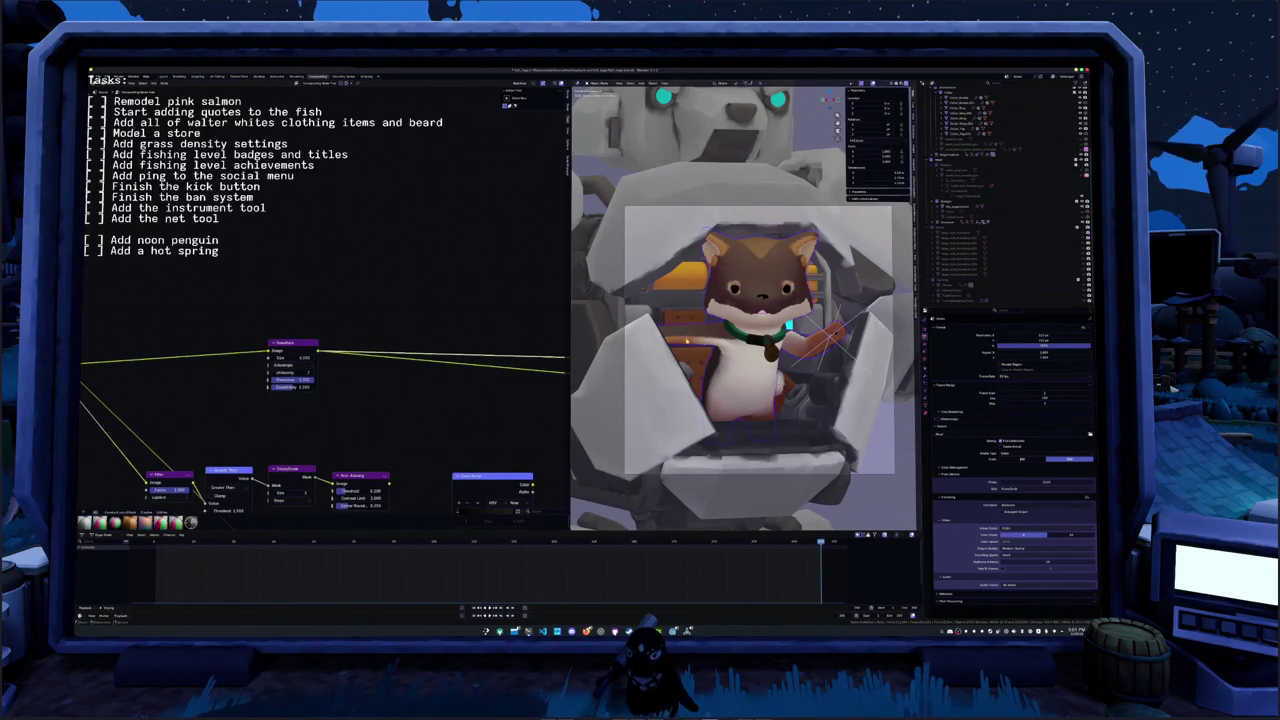
{"action": "scroll", "coordinate": [381, 300], "scroll_direction": "down", "scroll_amount": 1}
{"action": "left_click", "coordinate": [343, 76]}
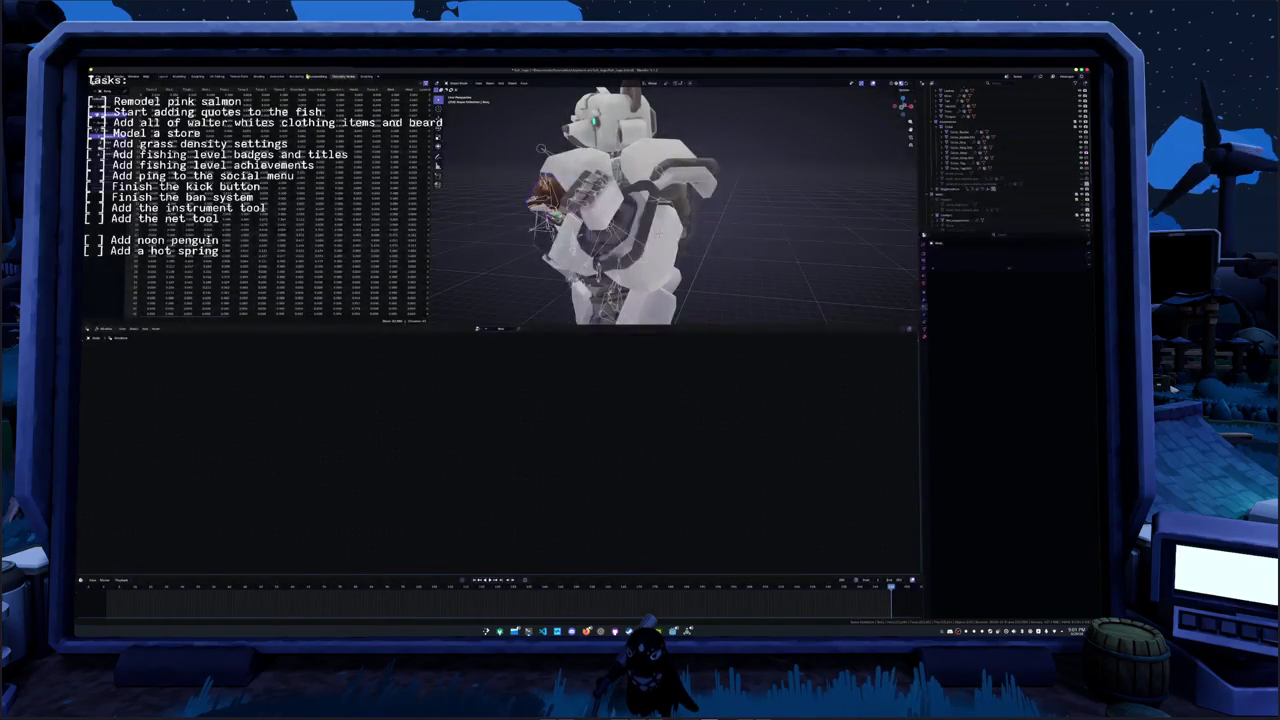
- Save the rendered cockpit image as a PNG in the renders folder
{"action": "left_click", "coordinate": [317, 77]}
{"action": "left_click", "coordinate": [296, 77]}
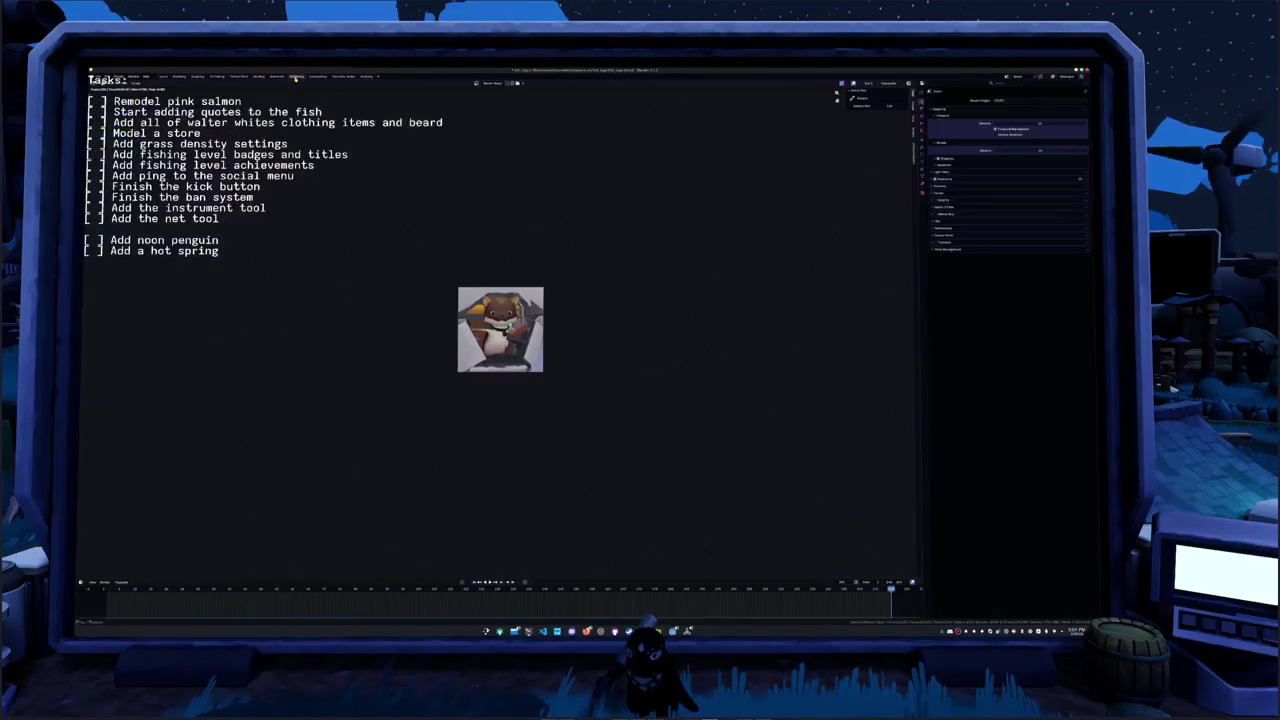
{"action": "scroll", "coordinate": [346, 291], "scroll_direction": "up", "scroll_amount": 4}
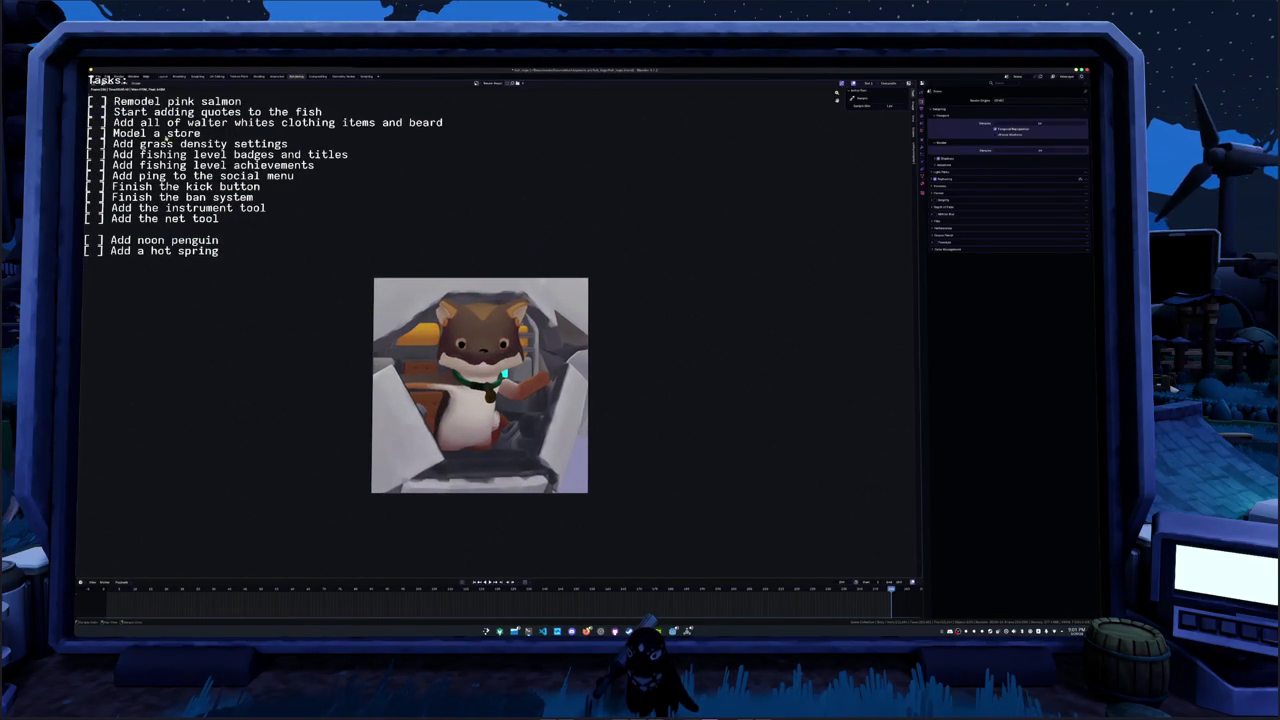
{"action": "key", "text": "shift+alt+s"}
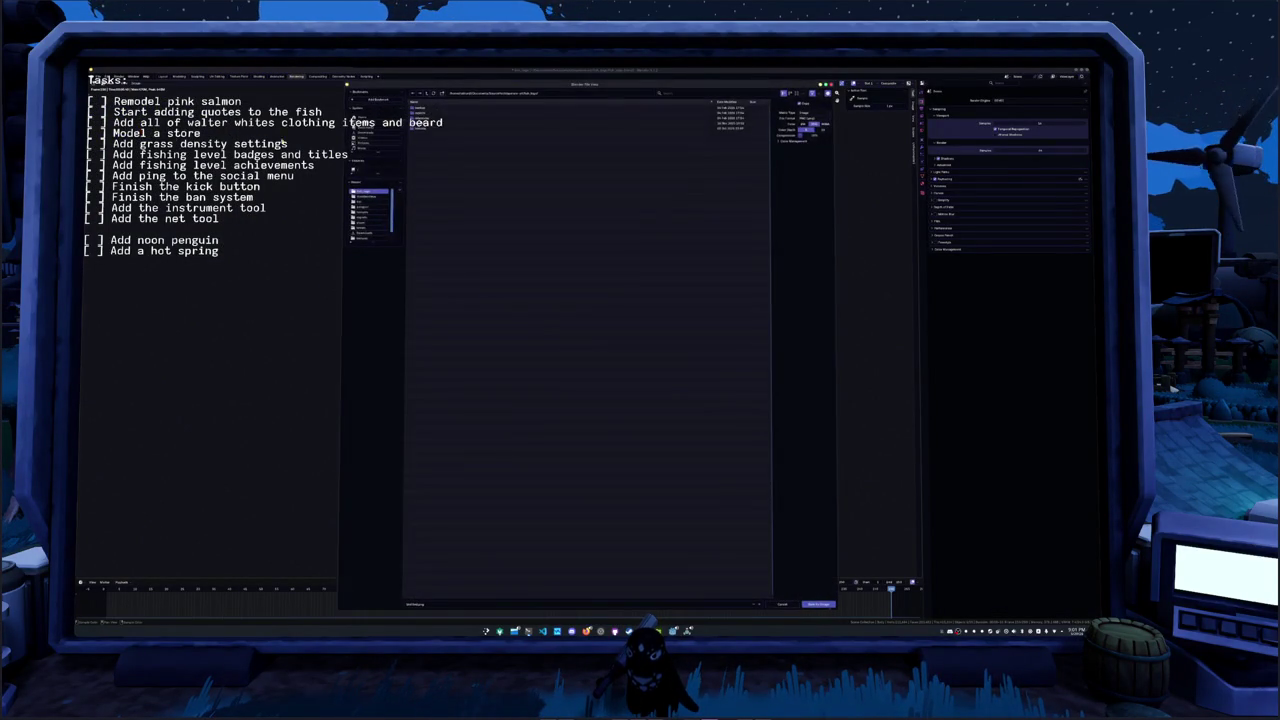
{"action": "double_click", "coordinate": [420, 127]}
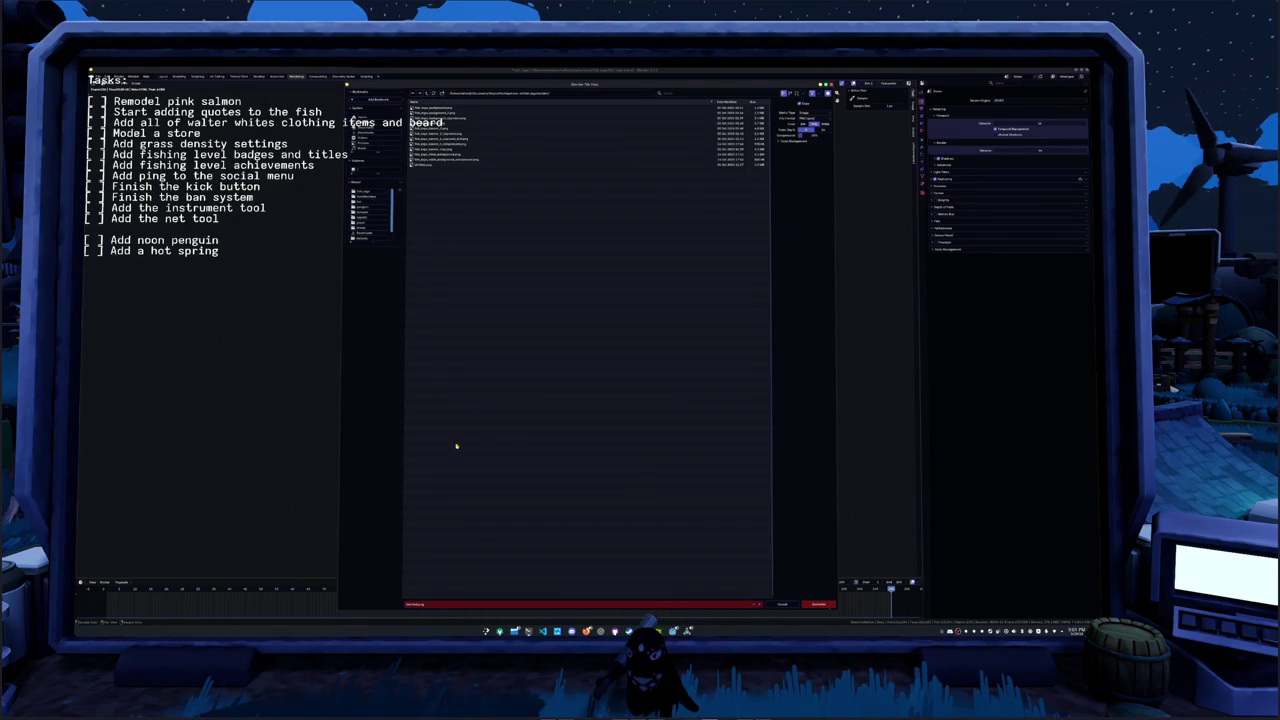
{"action": "left_click", "coordinate": [446, 604]}
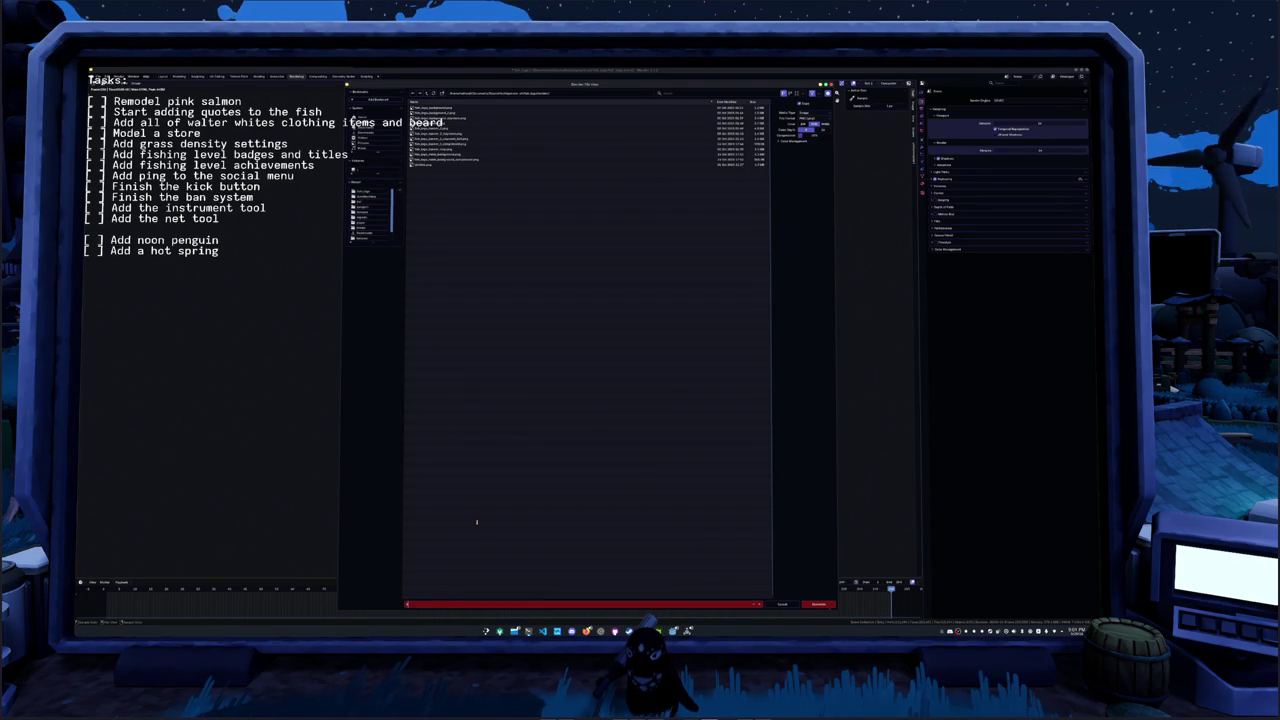
{"action": "key", "text": "Return"}
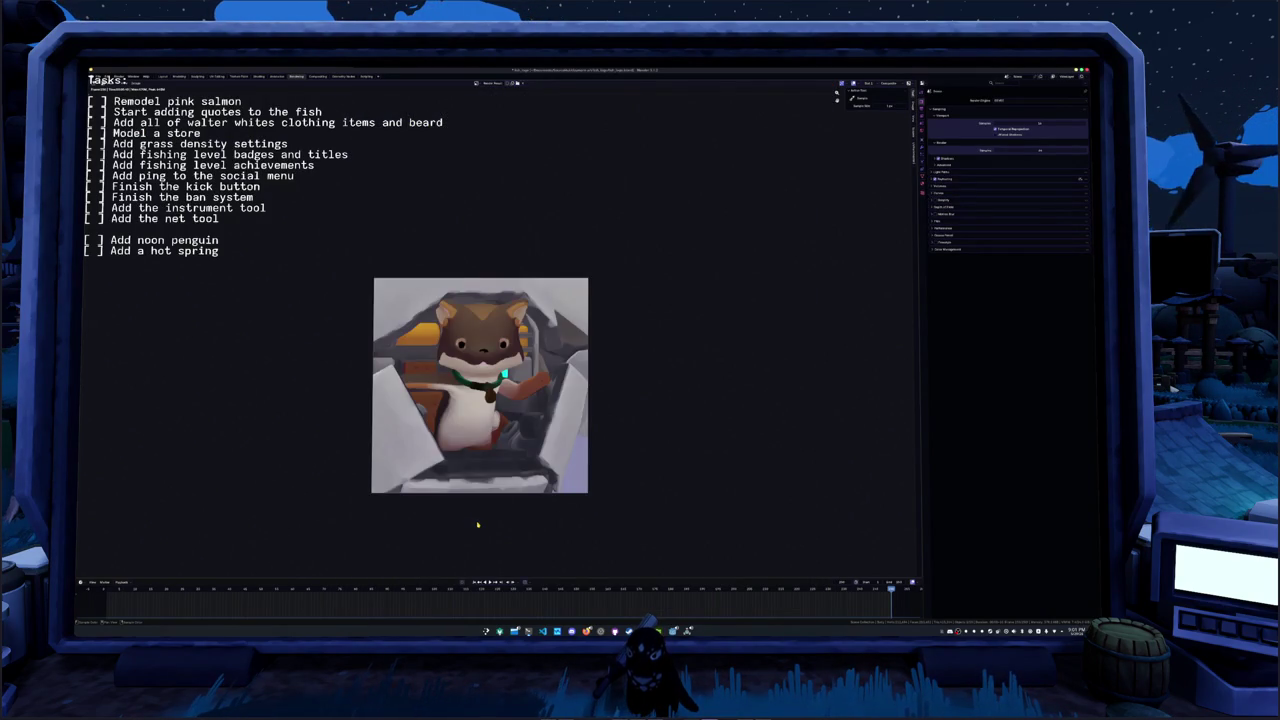
- Open the fish model file from recent files, answering the unsaved-changes prompt
{"action": "left_click", "coordinate": [100, 77]}
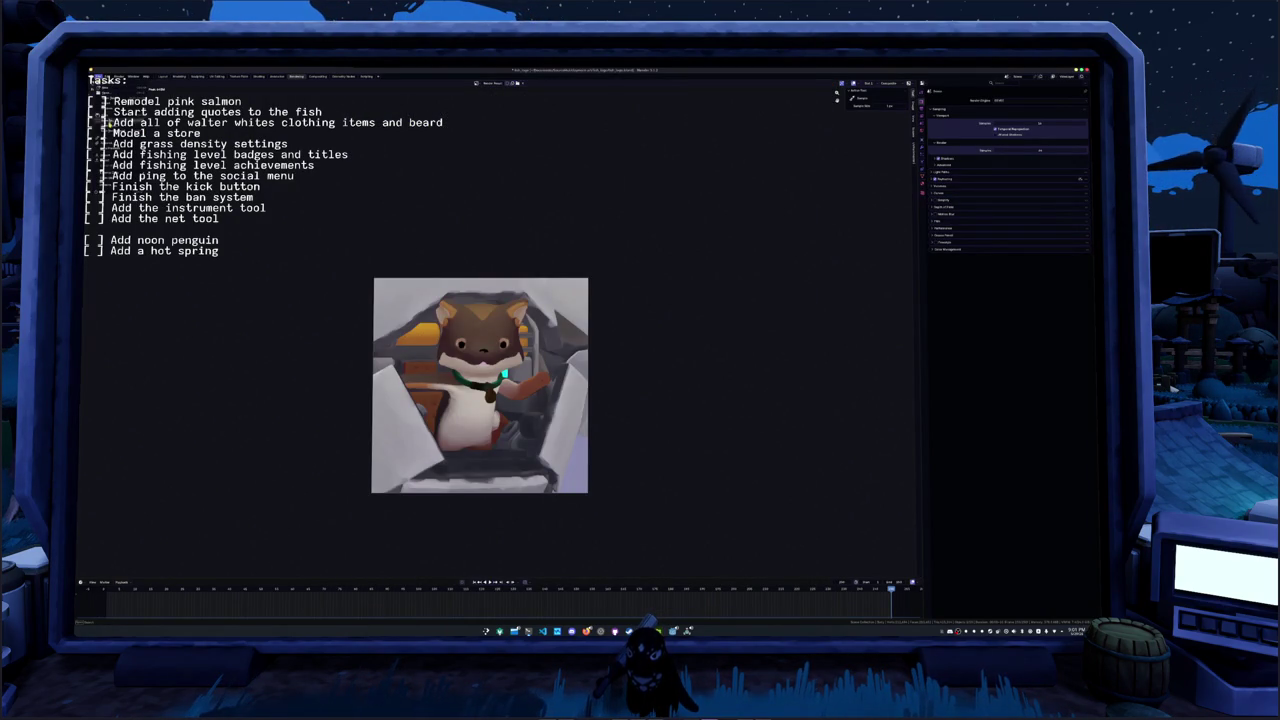
{"action": "left_click", "coordinate": [170, 104]}
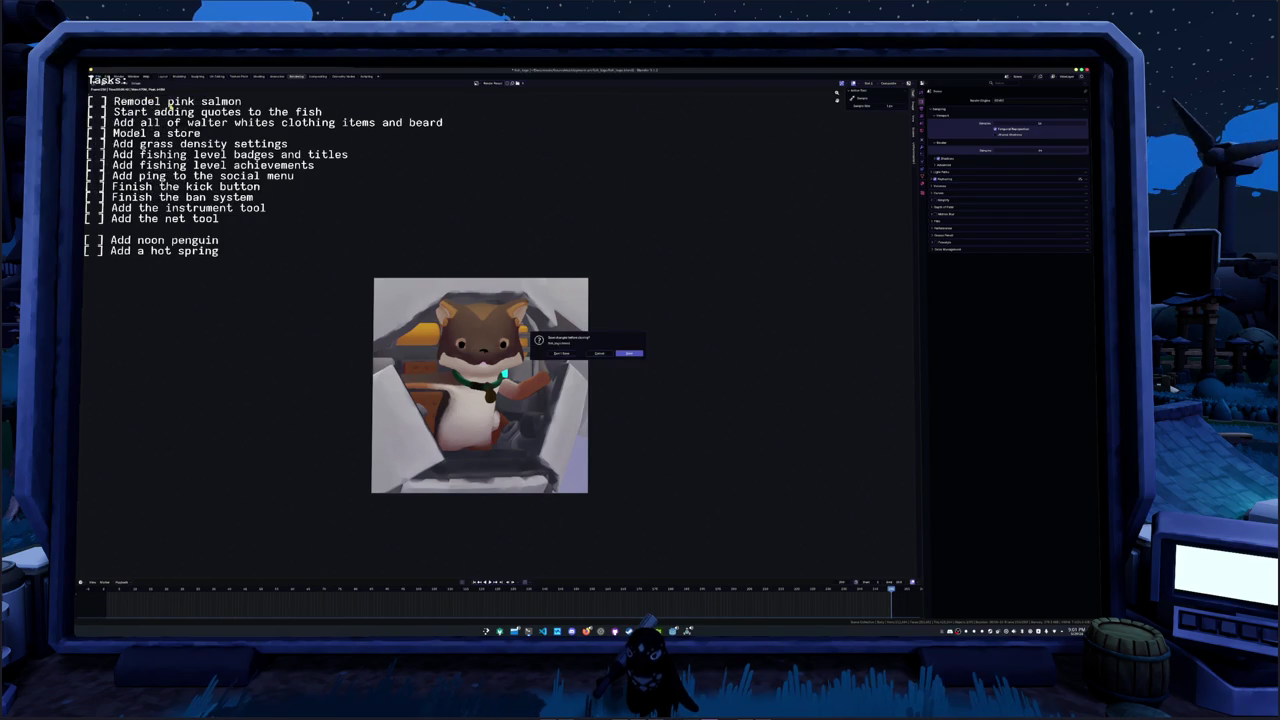
{"action": "left_click", "coordinate": [629, 355]}
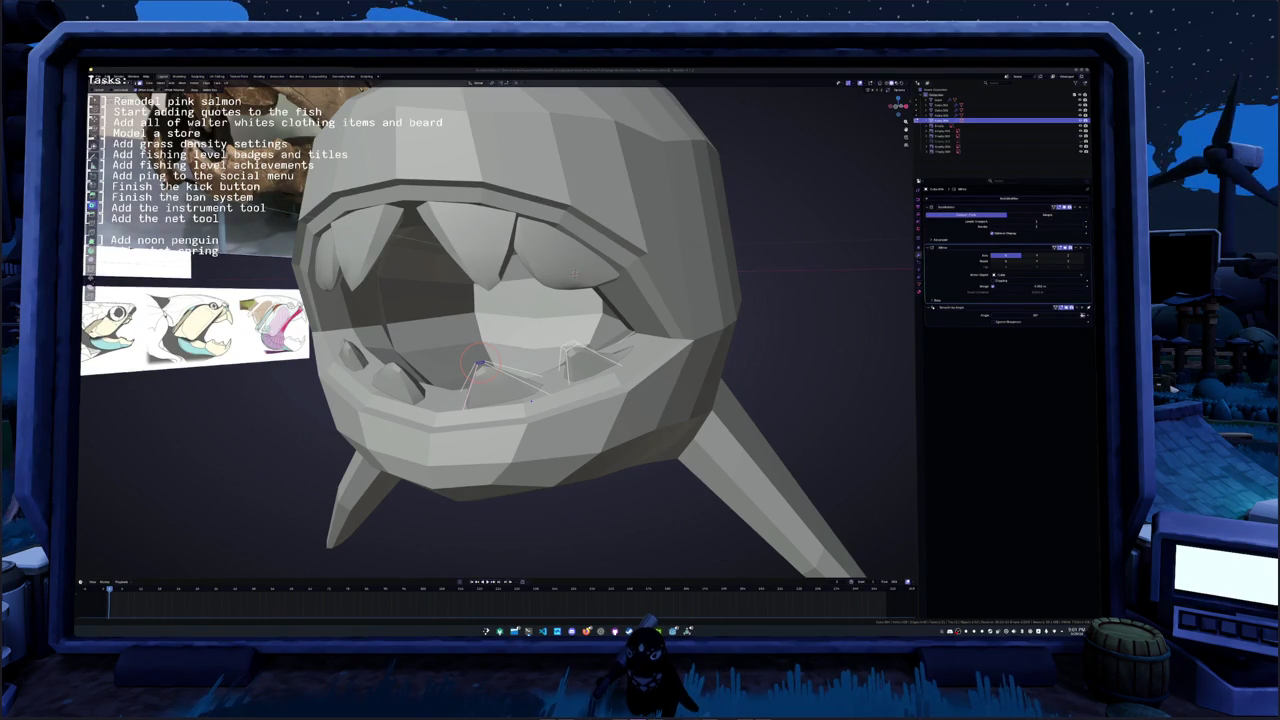
- Switch to the browser showing the Twitch Creator Dashboard Emotes page
{"action": "key", "text": "alt+Tab"}
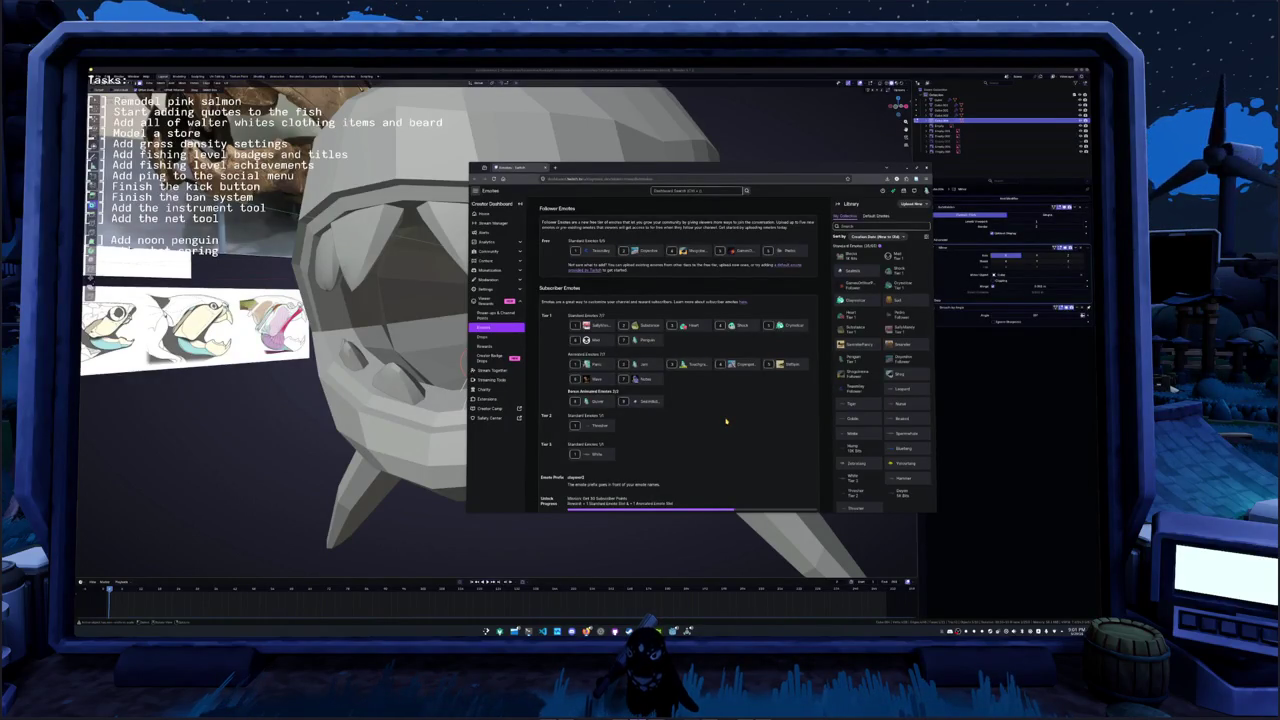
- Remove an existing emote from its Tier 1 slot and start an upload for the freed slot
{"action": "scroll", "coordinate": [706, 437], "scroll_direction": "down", "scroll_amount": 3}
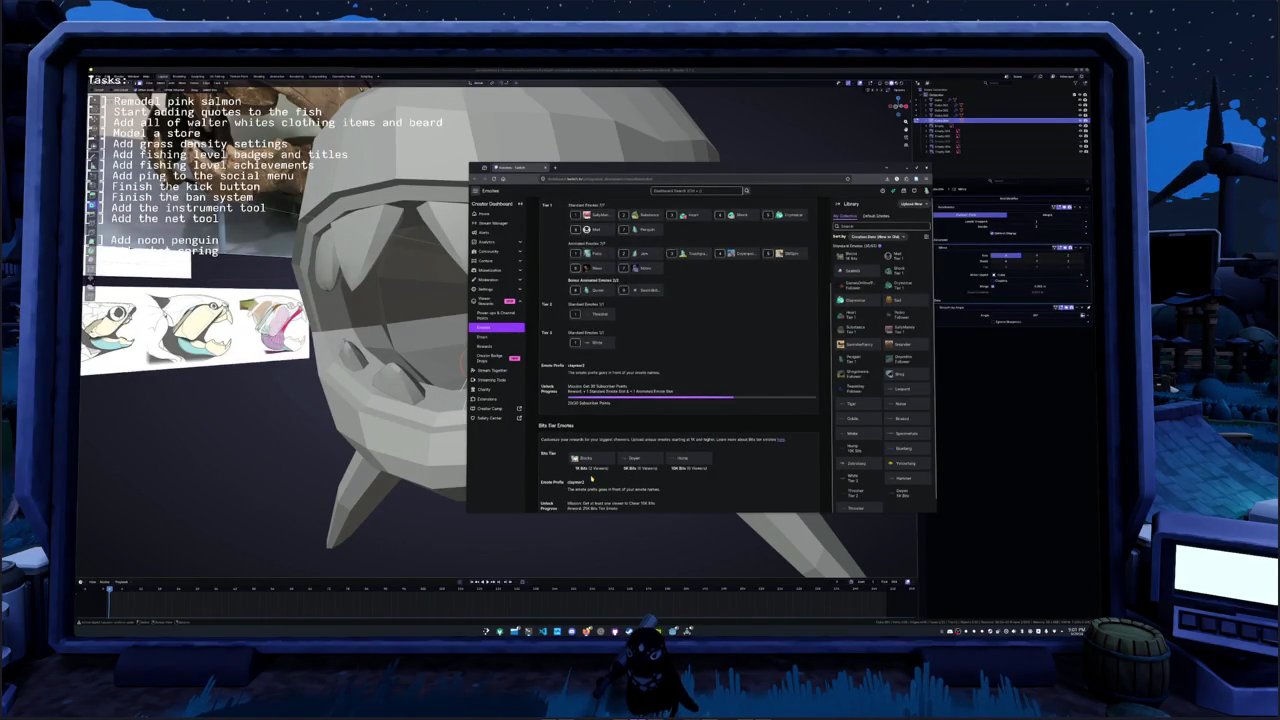
{"action": "scroll", "coordinate": [697, 428], "scroll_direction": "up", "scroll_amount": 3}
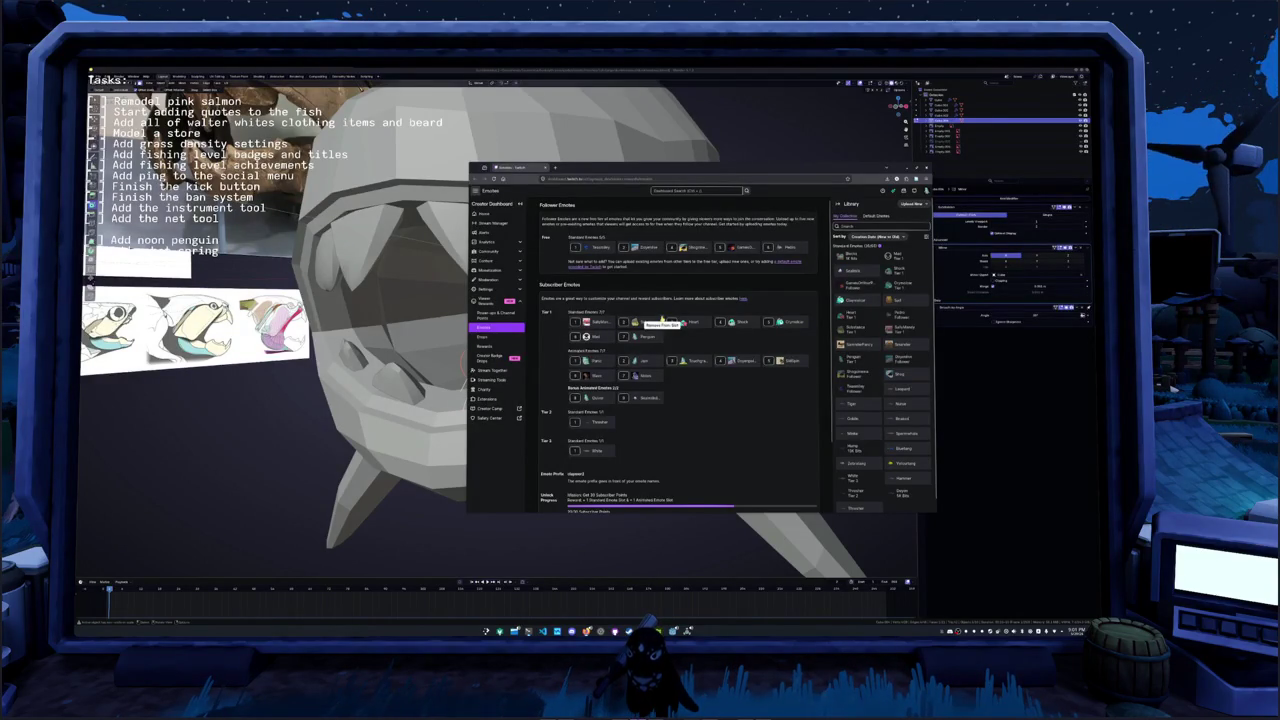
{"action": "left_click", "coordinate": [661, 318]}
{"action": "left_click", "coordinate": [743, 366]}
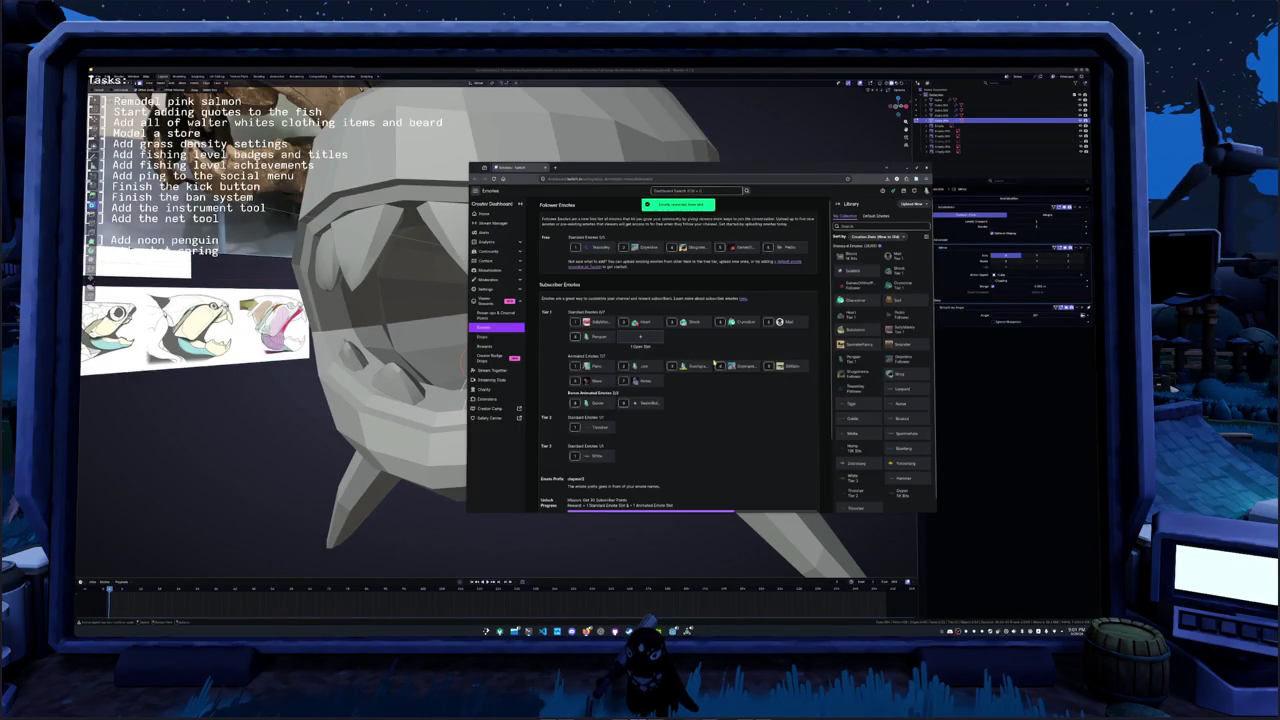
{"action": "left_click", "coordinate": [640, 338]}
{"action": "left_click", "coordinate": [661, 304]}
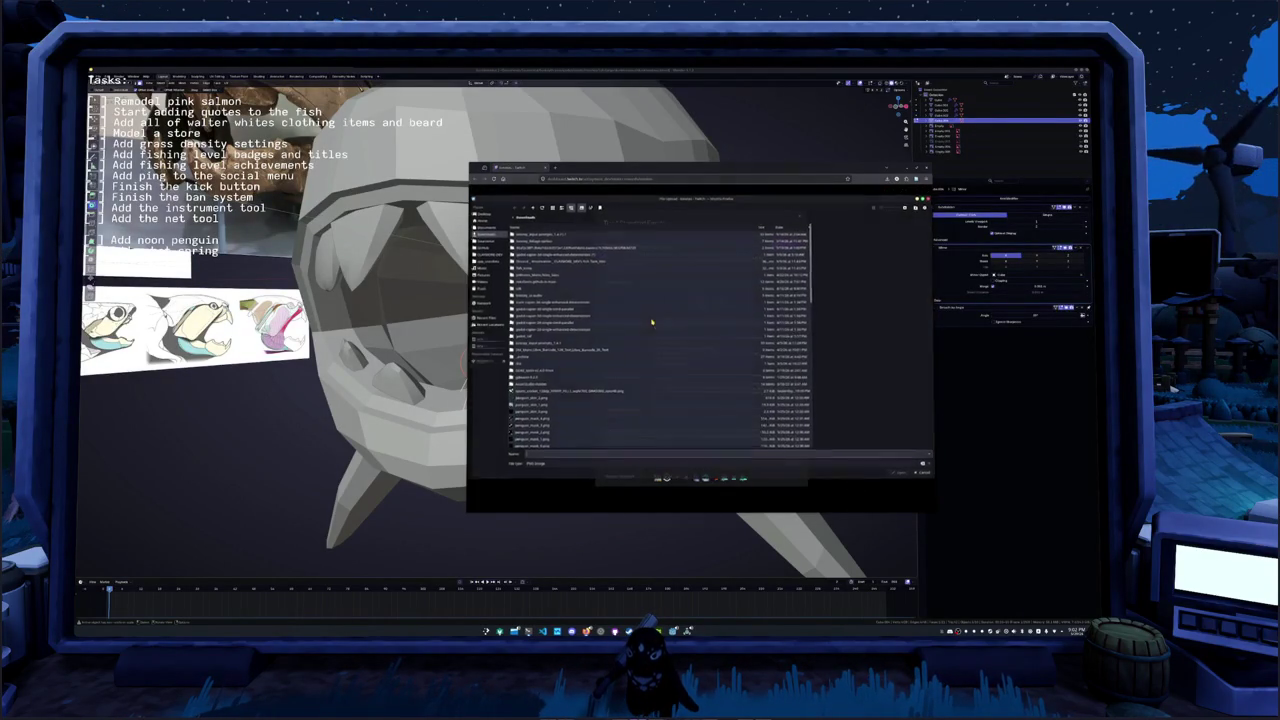
- Navigate the file picker to fish_logo/renders and preview the renders, ending on the cat pilot
{"action": "left_click", "coordinate": [486, 261]}
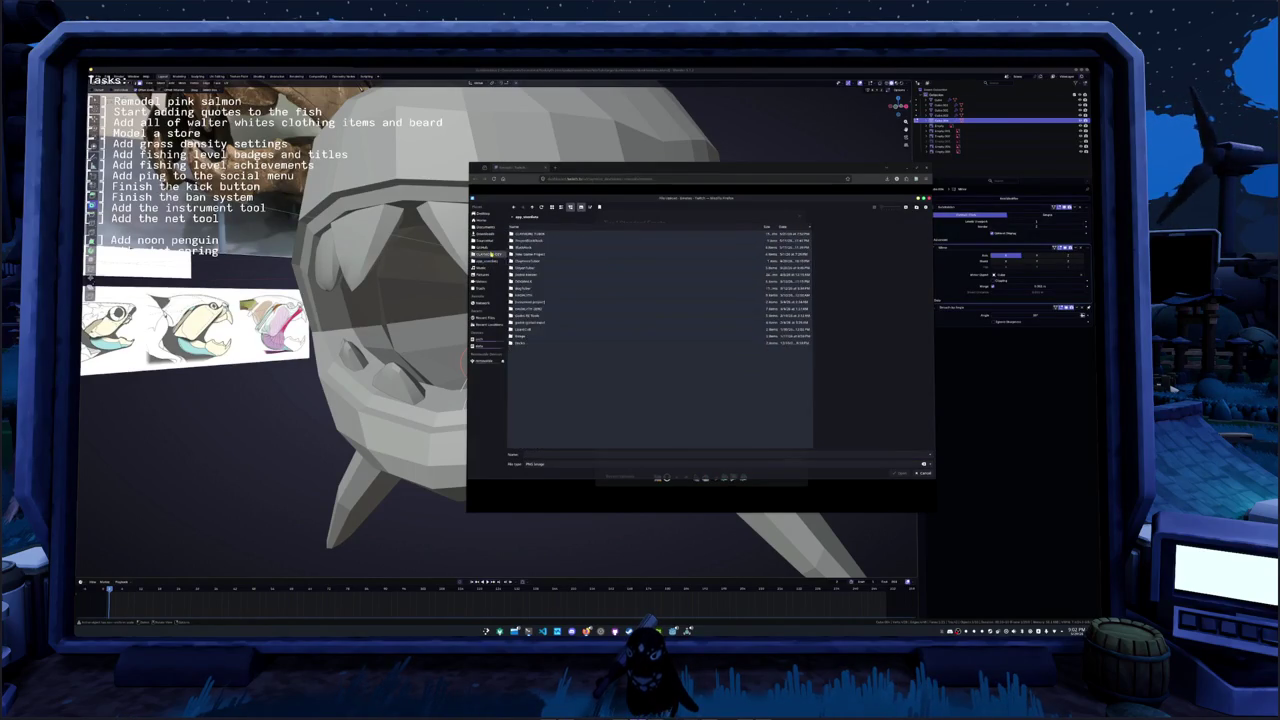
{"action": "left_click", "coordinate": [488, 268]}
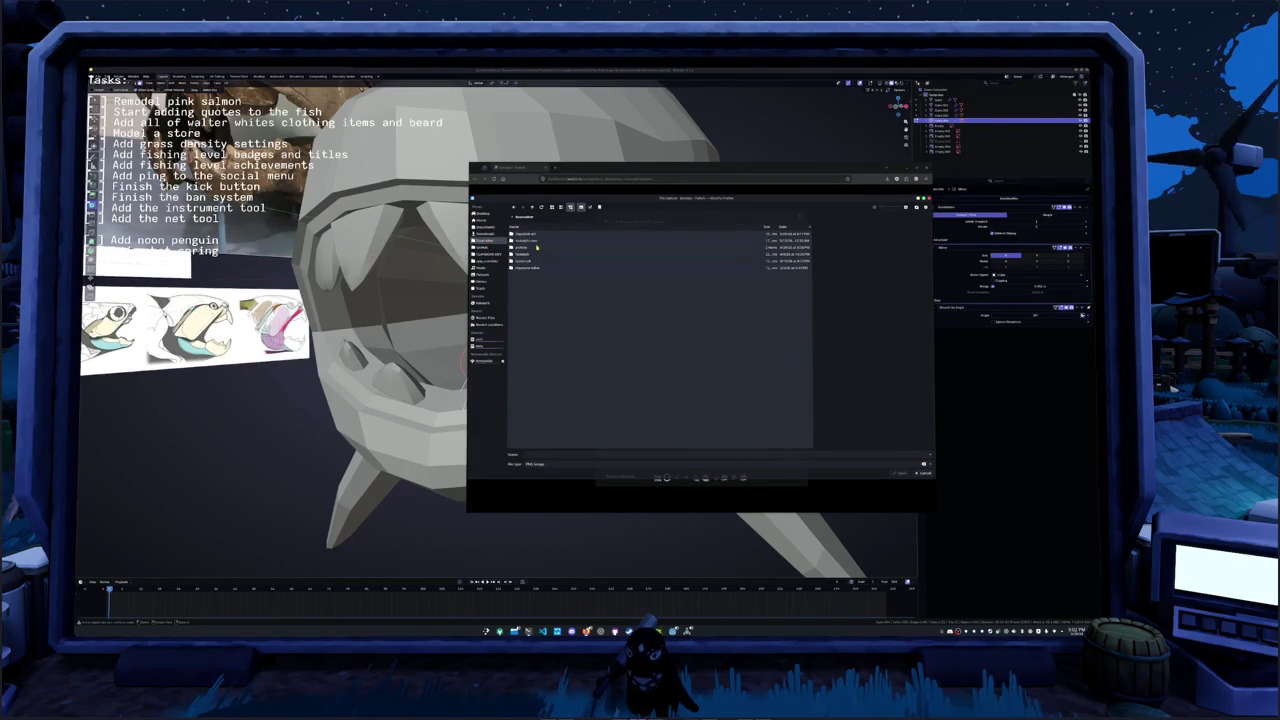
{"action": "double_click", "coordinate": [535, 240]}
{"action": "double_click", "coordinate": [535, 235]}
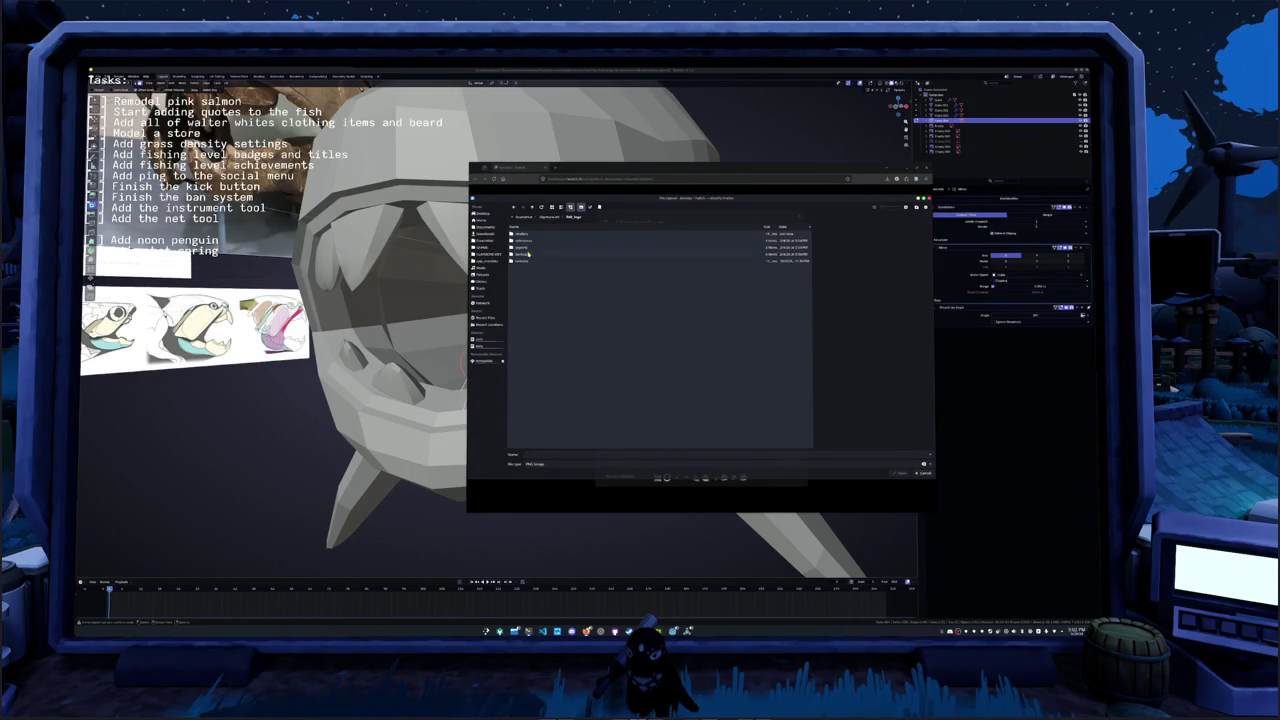
{"action": "double_click", "coordinate": [528, 236]}
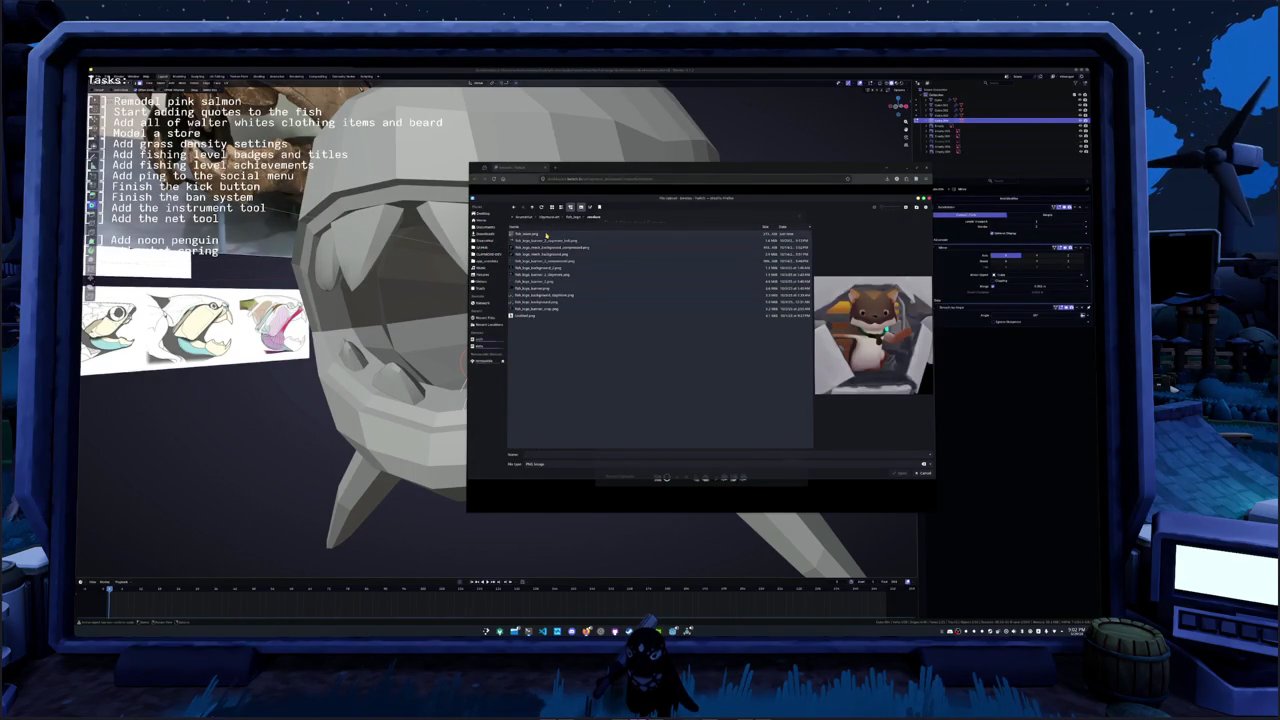
{"action": "left_click", "coordinate": [544, 289]}
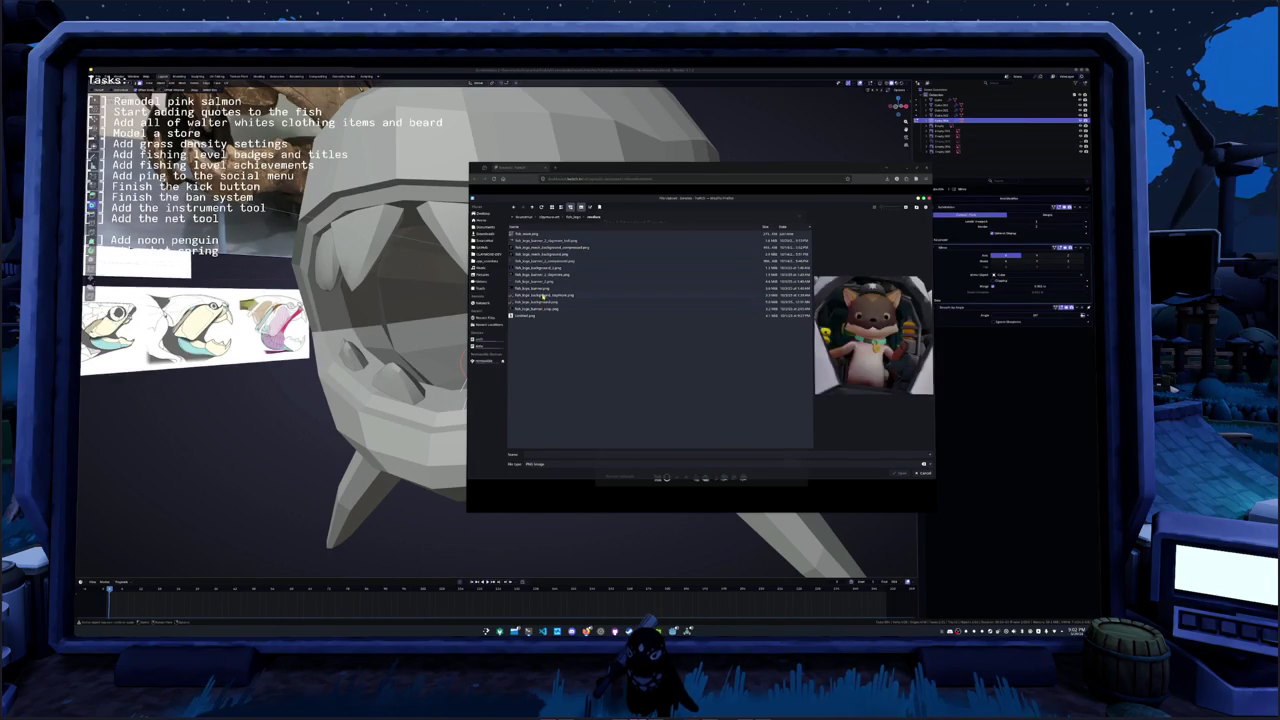
{"action": "left_click", "coordinate": [543, 298]}
{"action": "left_click", "coordinate": [543, 306]}
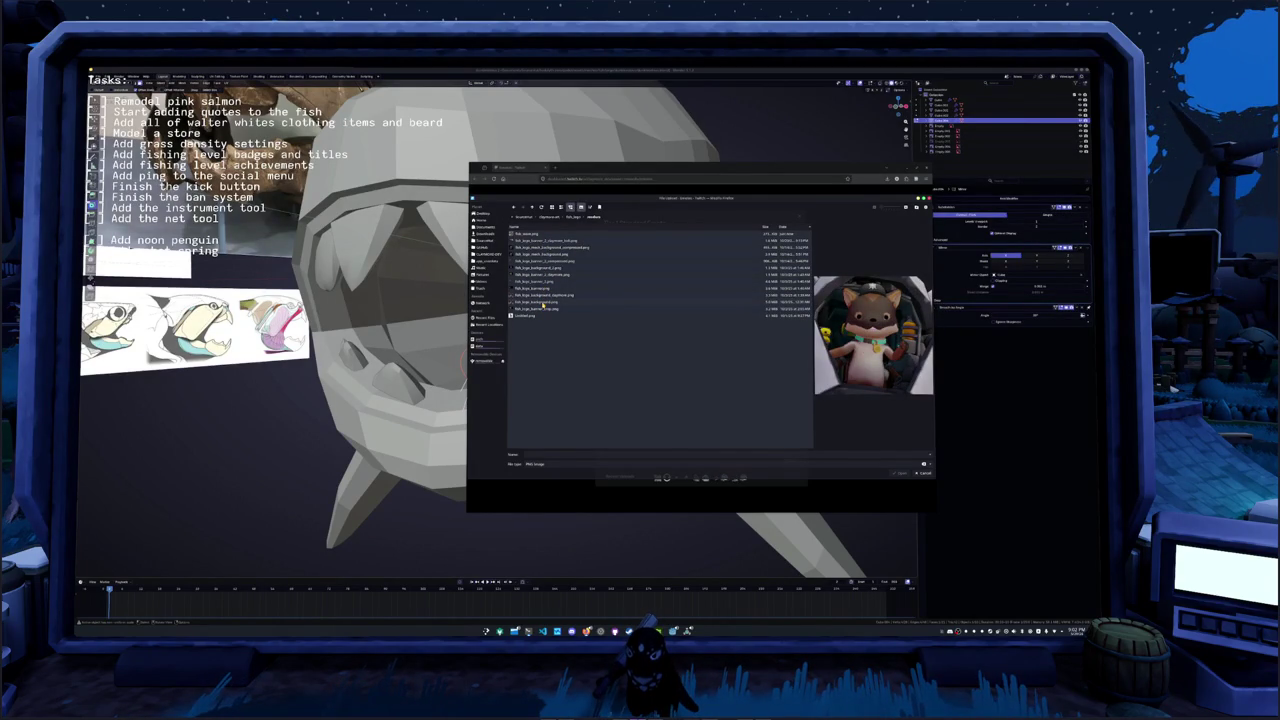
{"action": "left_click", "coordinate": [537, 234]}
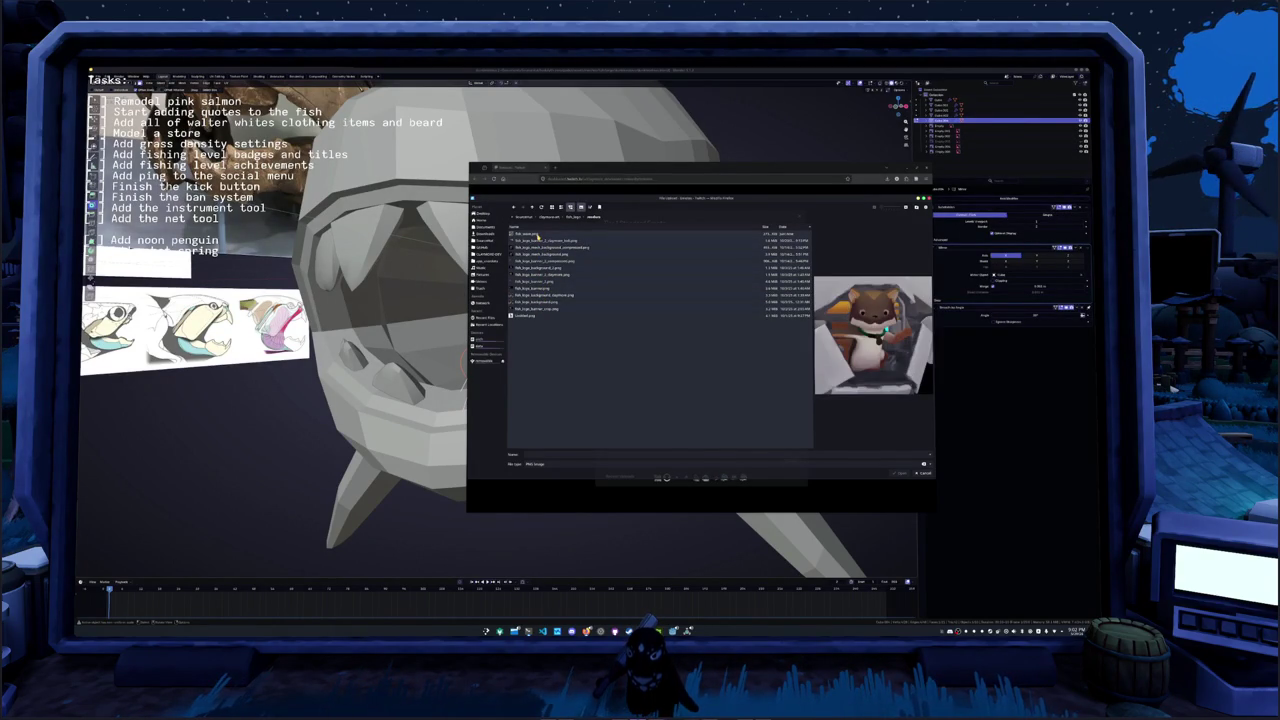
{"action": "left_click", "coordinate": [540, 288]}
{"action": "left_click", "coordinate": [537, 301]}
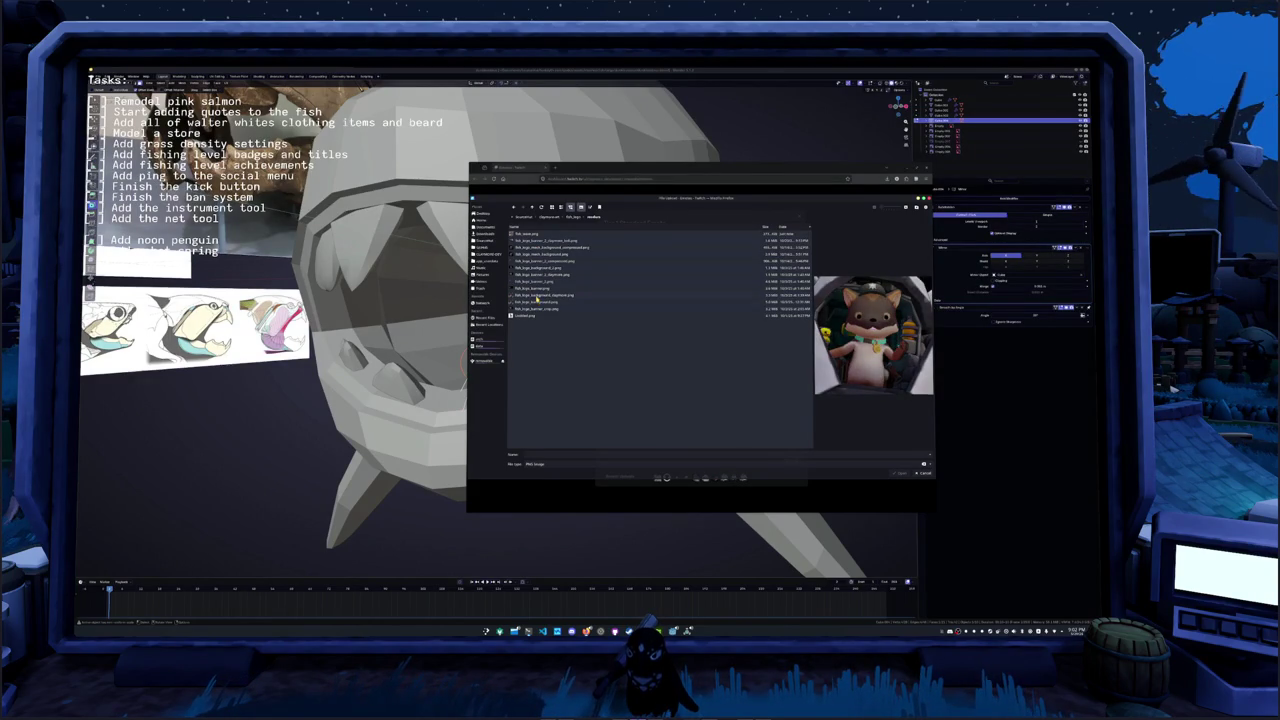
- Attach the cat pilot render to the Tier 1 emote, touch the Emote Name field, then browse to Downloads
{"action": "double_click", "coordinate": [537, 297]}
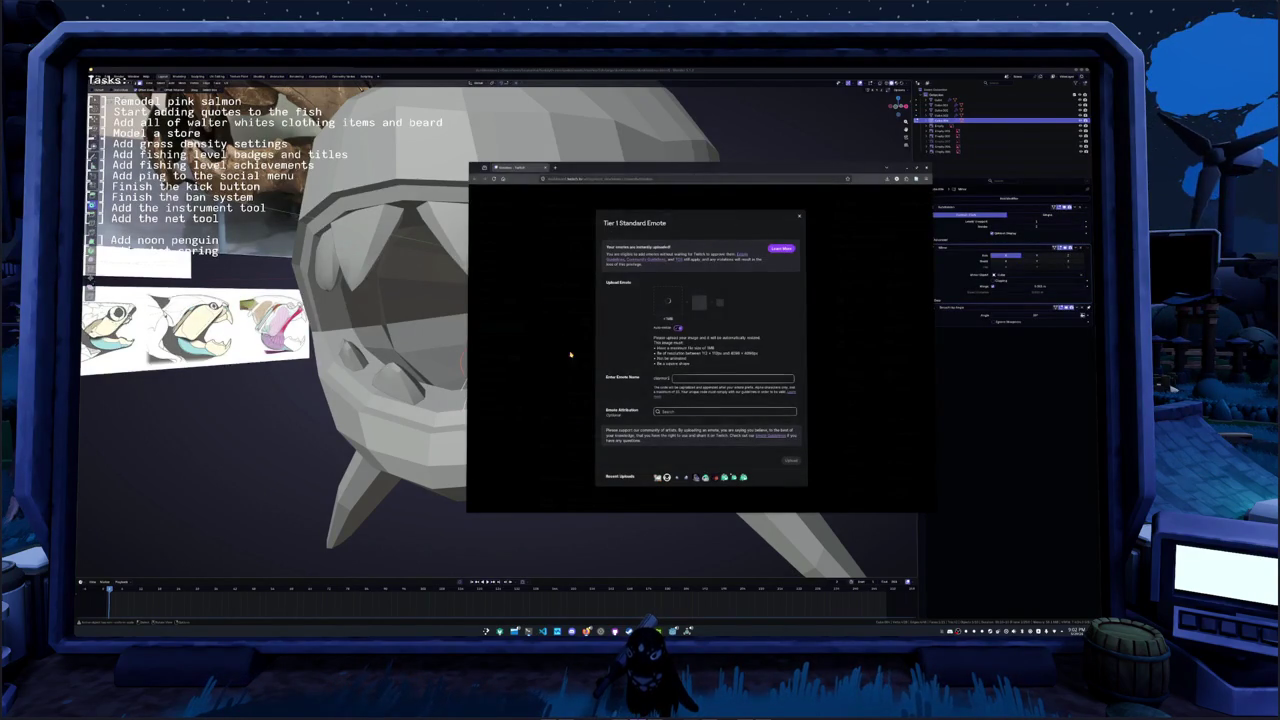
{"action": "left_click", "coordinate": [686, 378]}
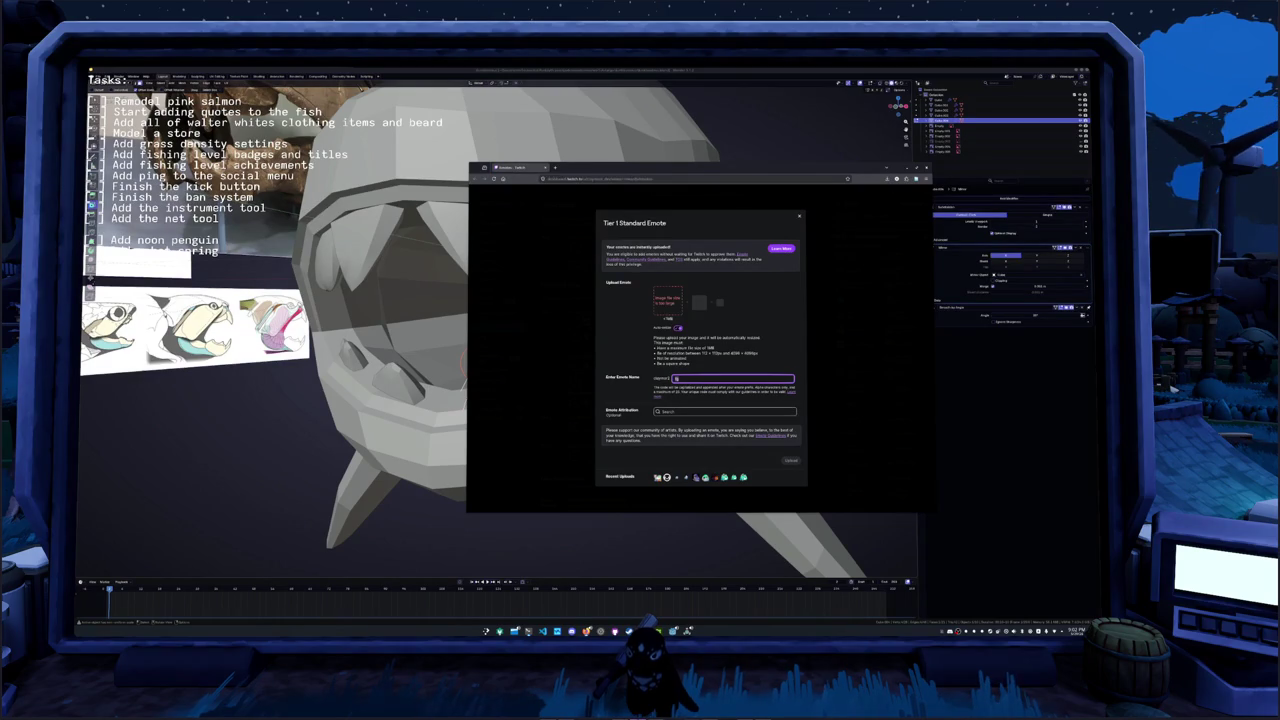
{"action": "left_click", "coordinate": [642, 337]}
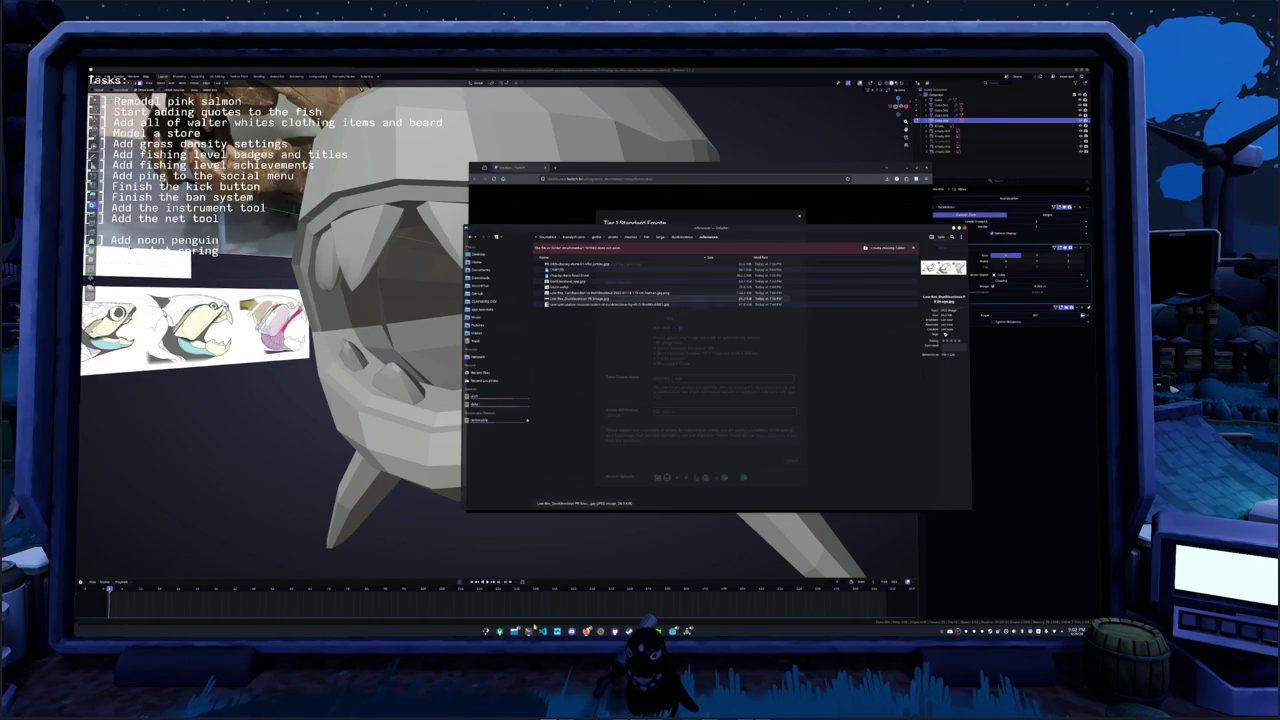
{"action": "left_click", "coordinate": [567, 238]}
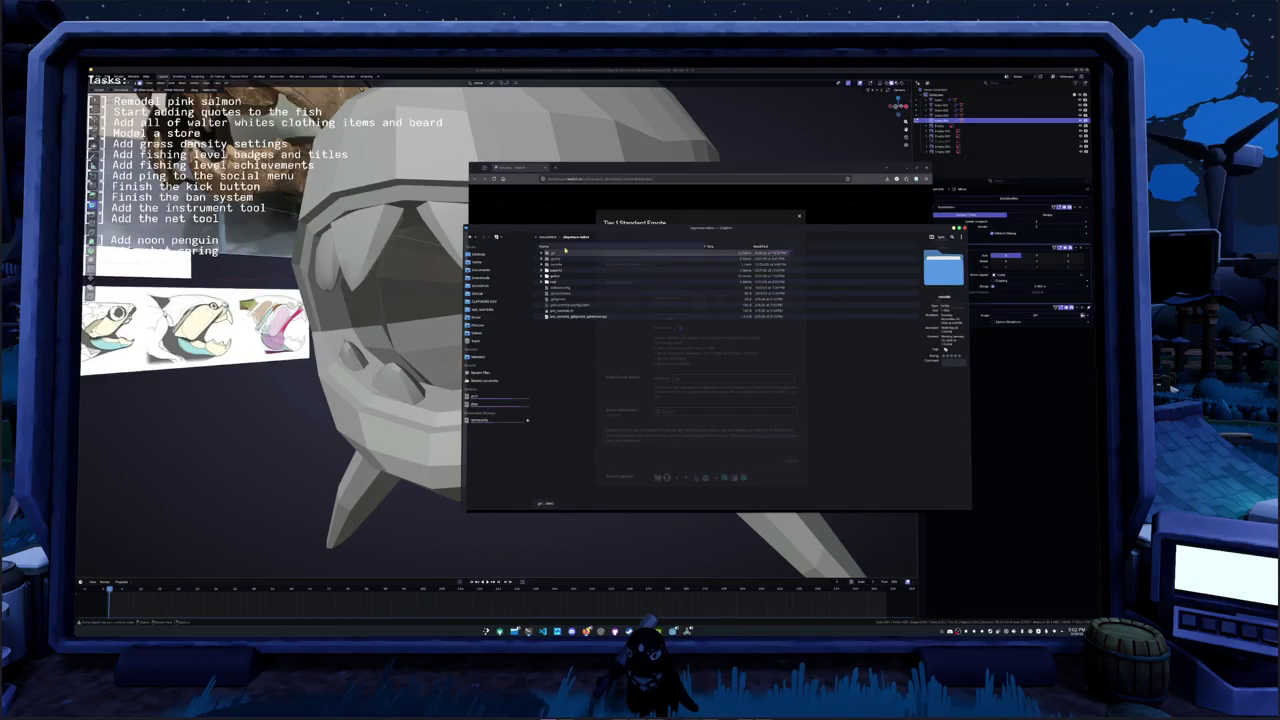
- Open the background PNG from Documents > fish_logo > renders in Gwenview
{"action": "double_click", "coordinate": [557, 259]}
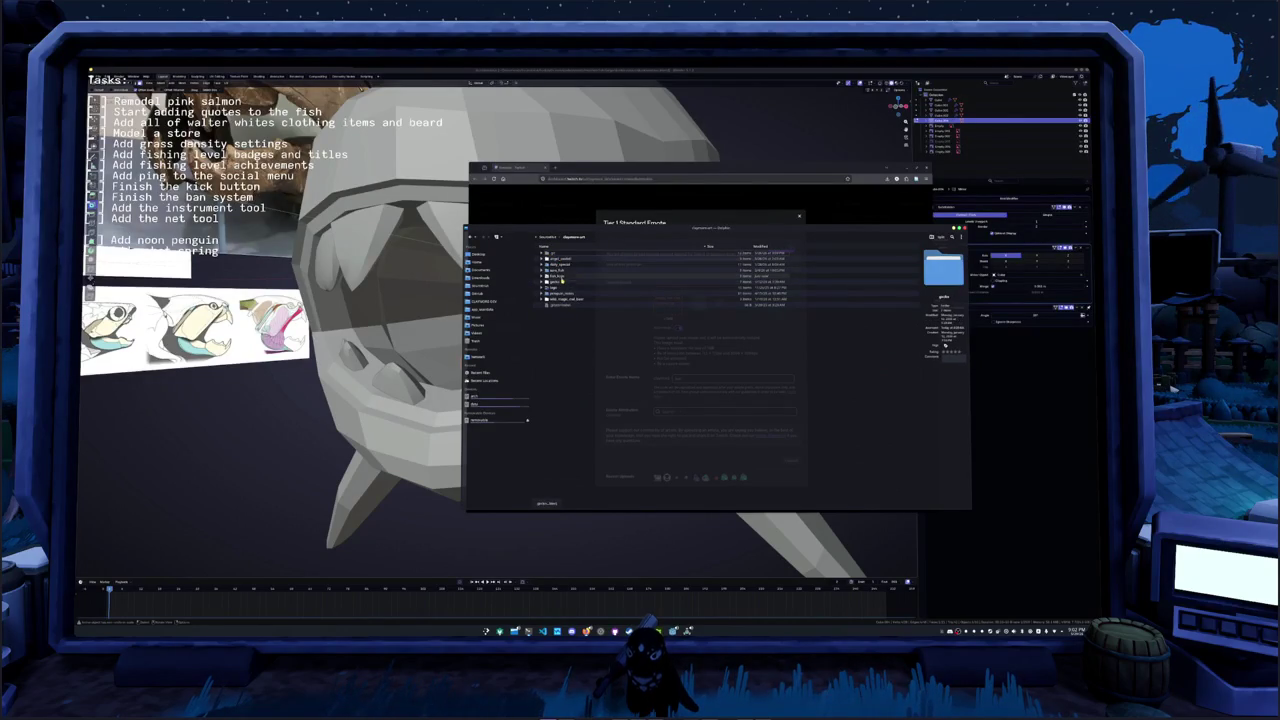
{"action": "double_click", "coordinate": [561, 276]}
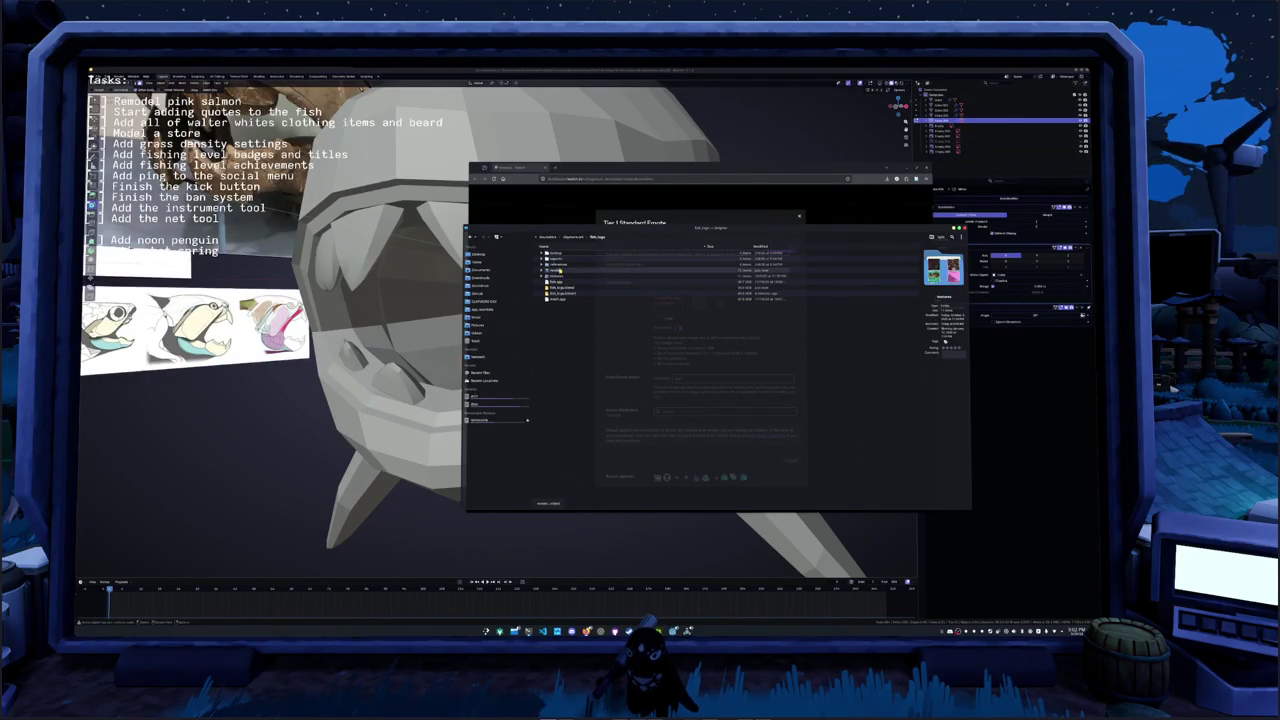
{"action": "double_click", "coordinate": [562, 270]}
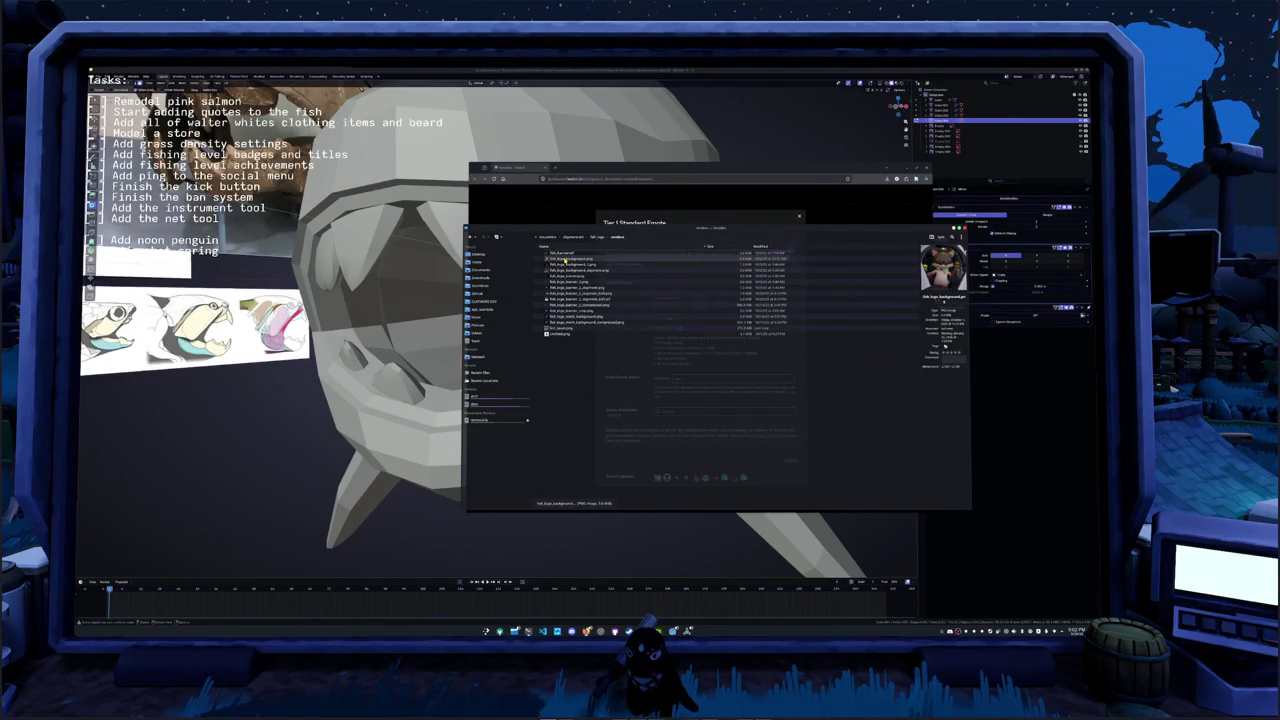
{"action": "double_click", "coordinate": [564, 260]}
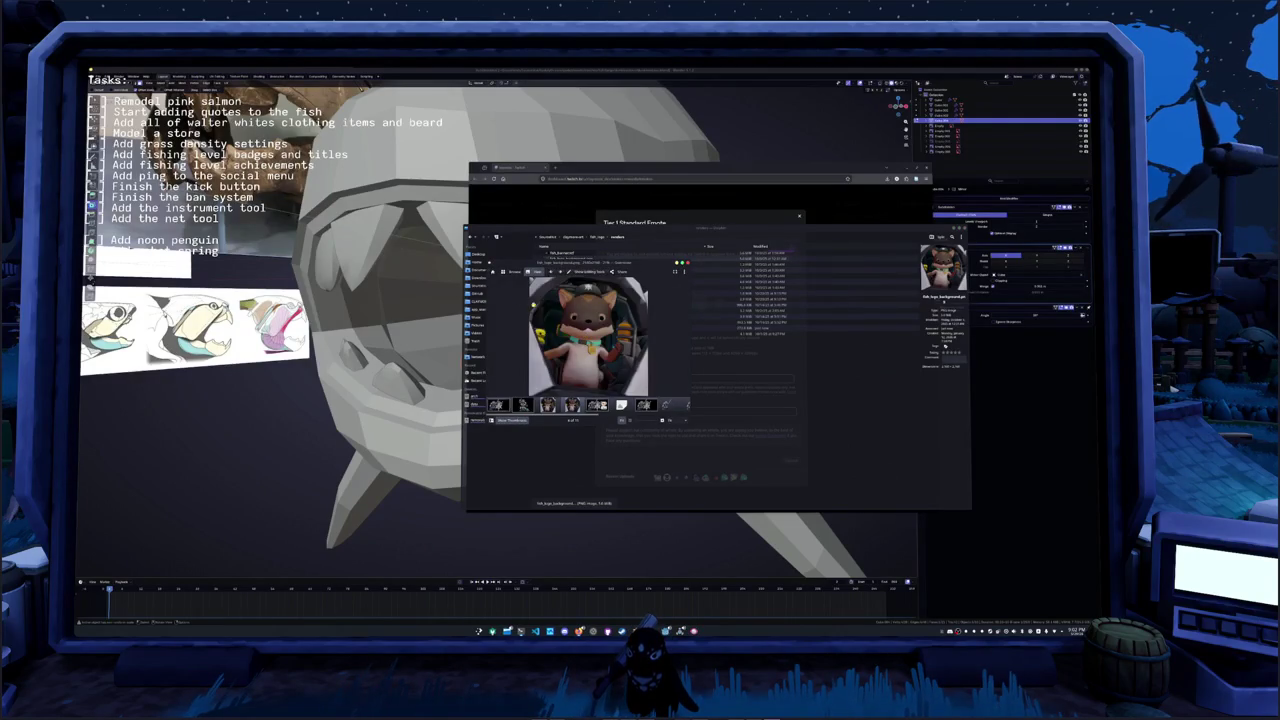
- Resize the pilot render in Gwenview and save it as a separate PNG copy
{"action": "left_click", "coordinate": [586, 273]}
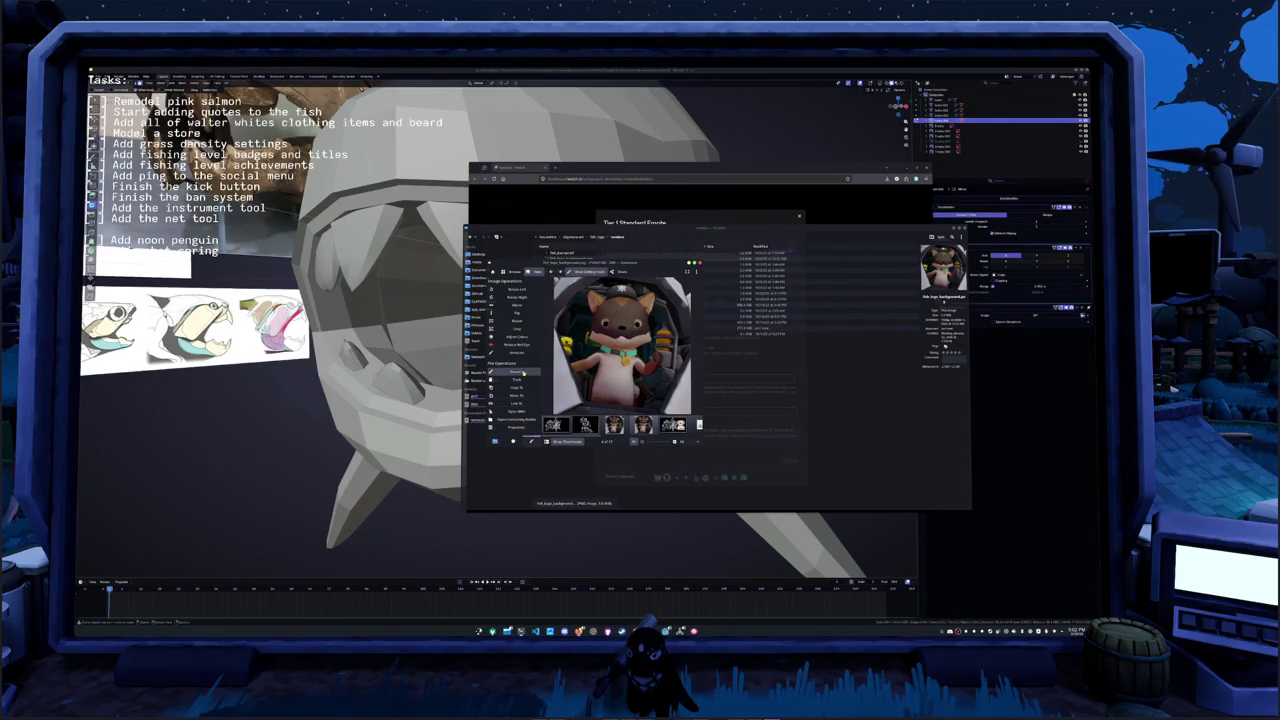
{"action": "left_click", "coordinate": [538, 321]}
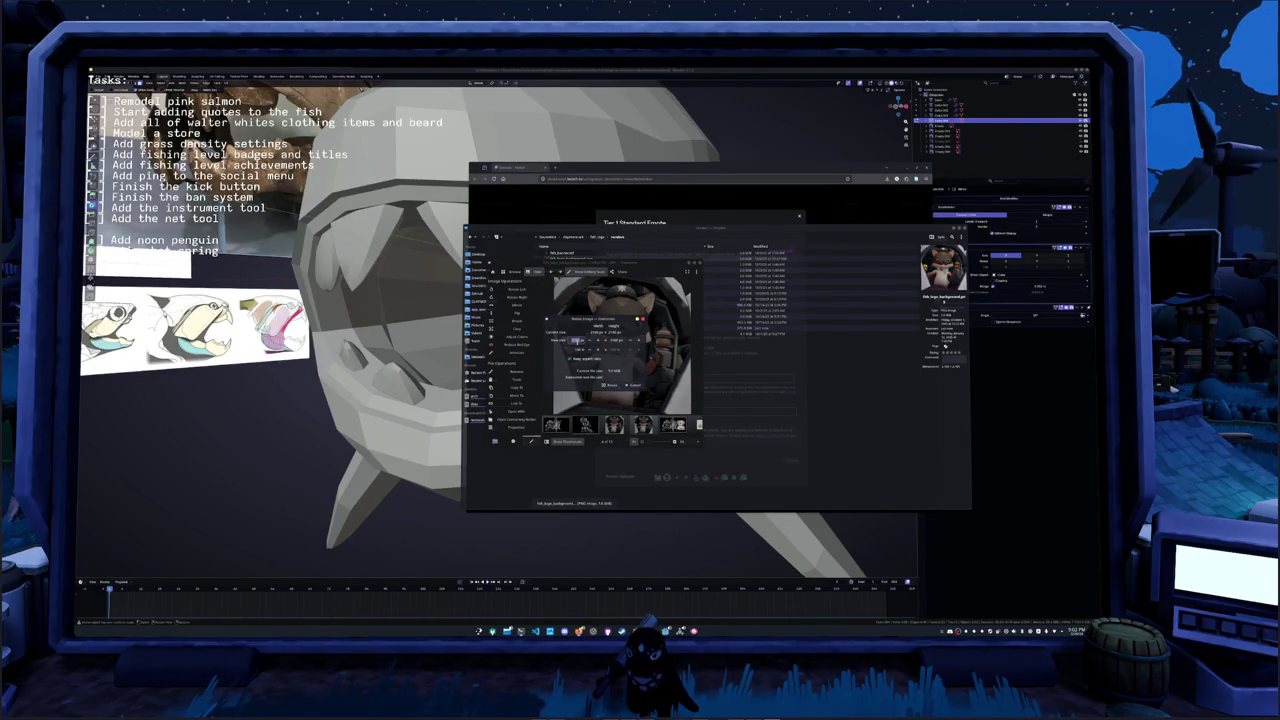
{"action": "left_click", "coordinate": [609, 386]}
{"action": "left_click", "coordinate": [689, 284]}
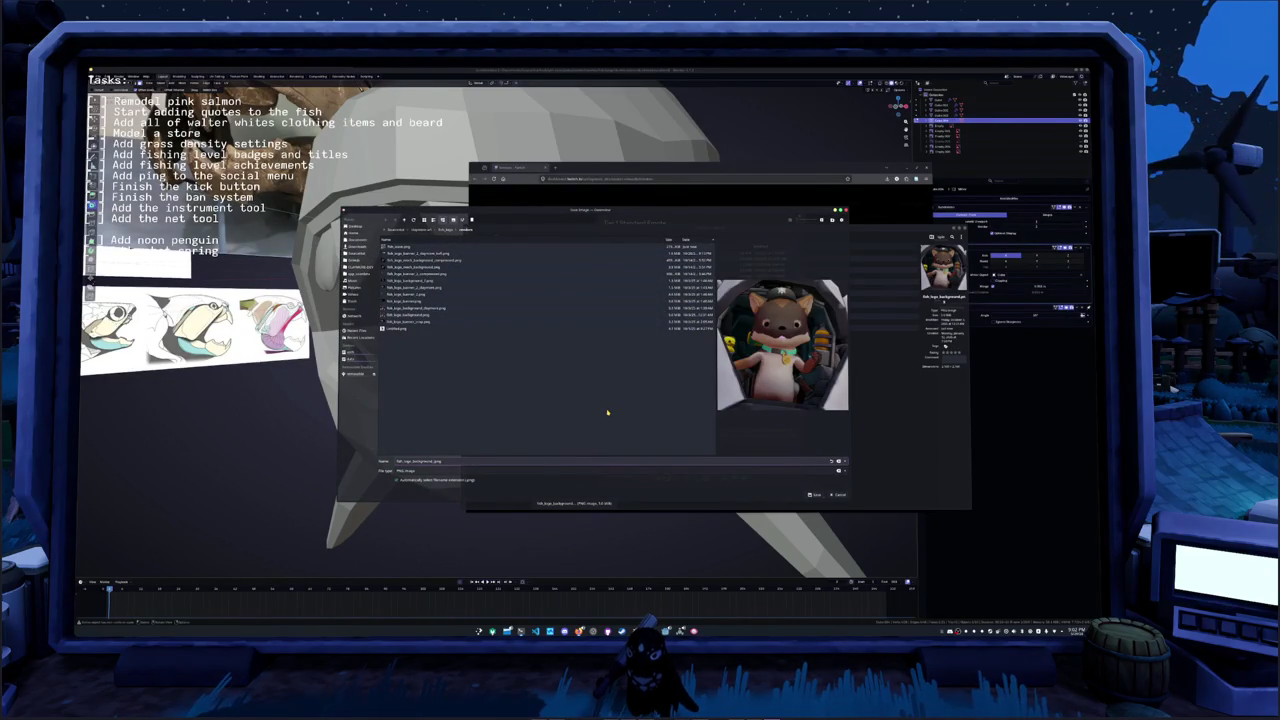
{"action": "key", "text": "Return"}
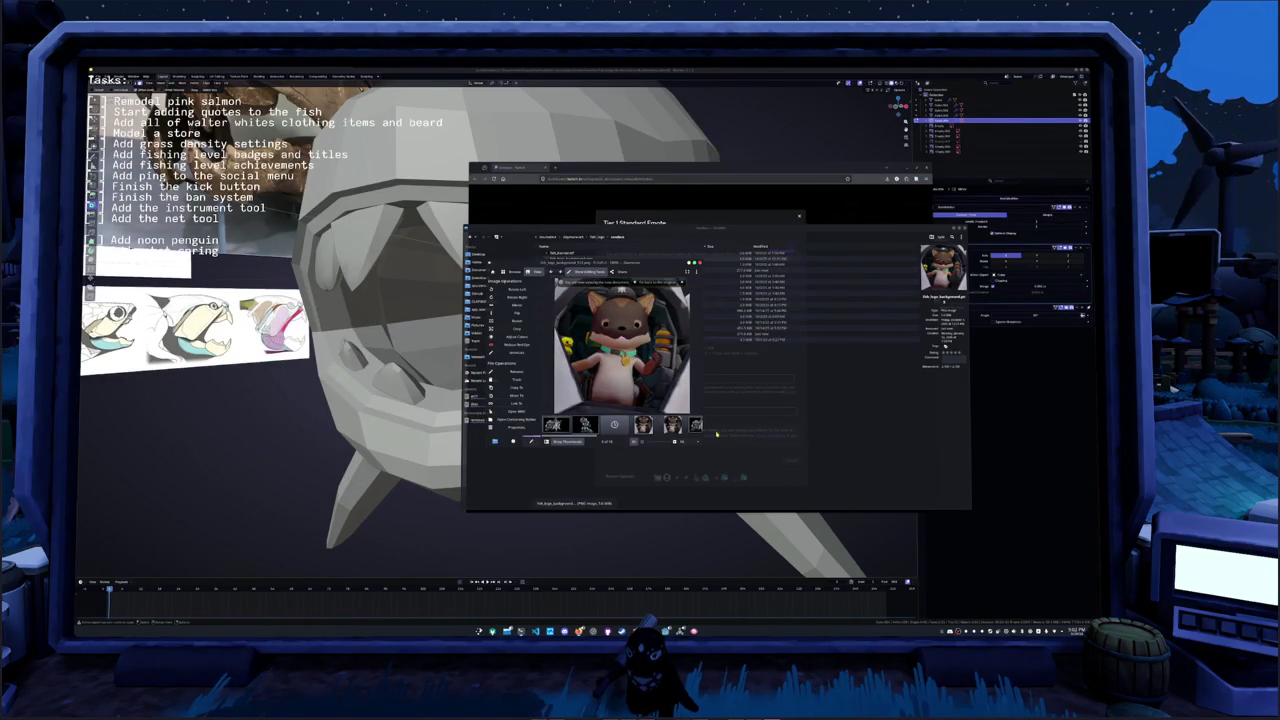
{"action": "left_click_drag", "start_coordinate": [606, 409], "coordinate": [676, 298]}
{"action": "left_click", "coordinate": [676, 298]}
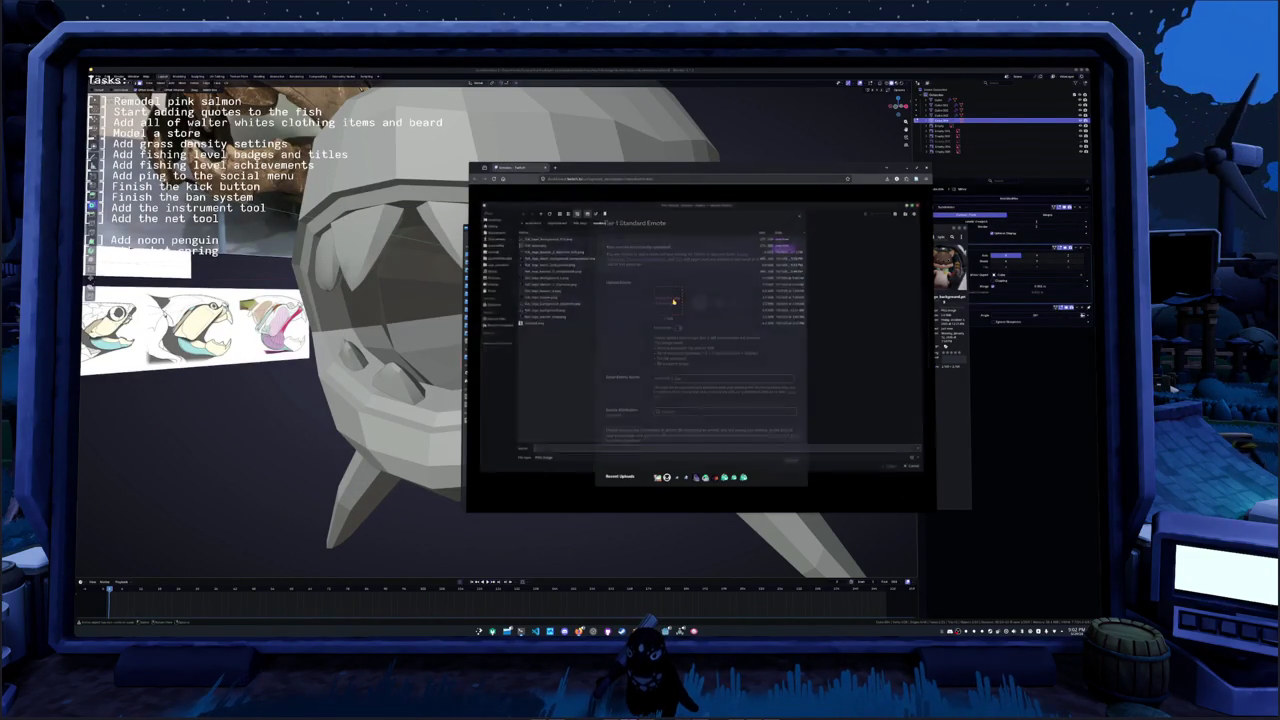
- Upload the bear pilot render as a new Tier 1 emote
{"action": "left_click", "coordinate": [552, 235]}
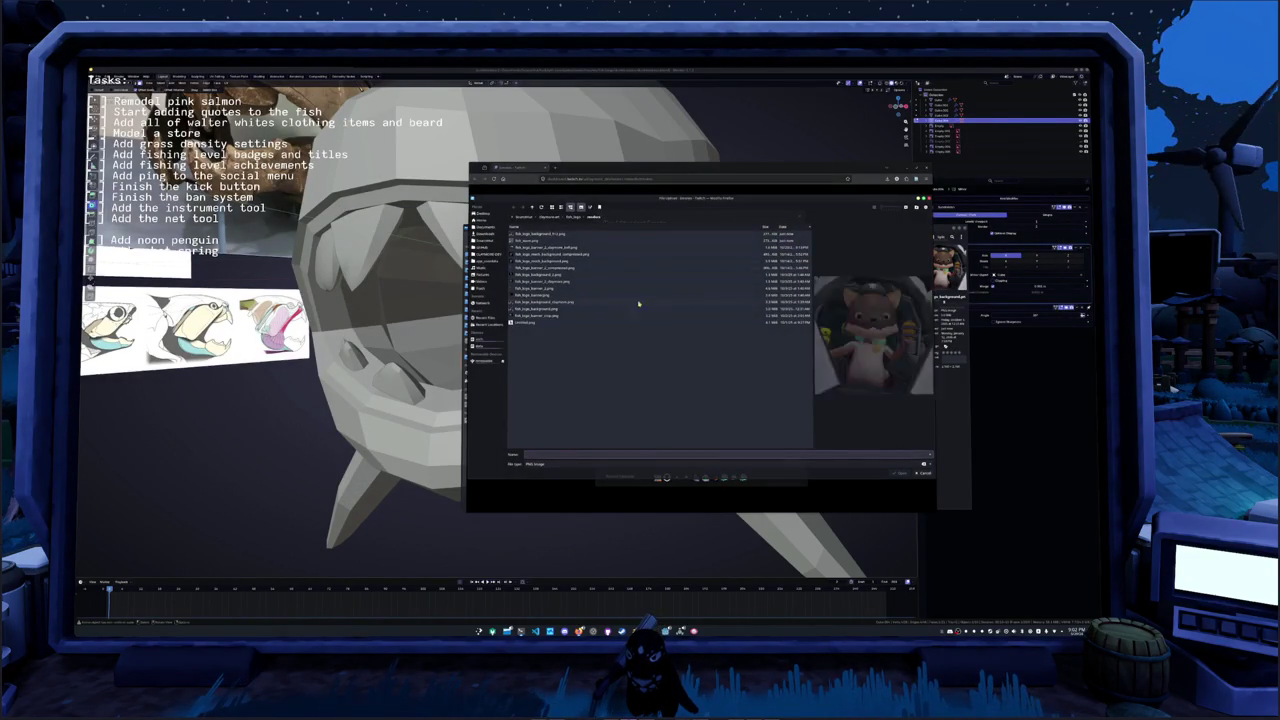
{"action": "double_click", "coordinate": [552, 235]}
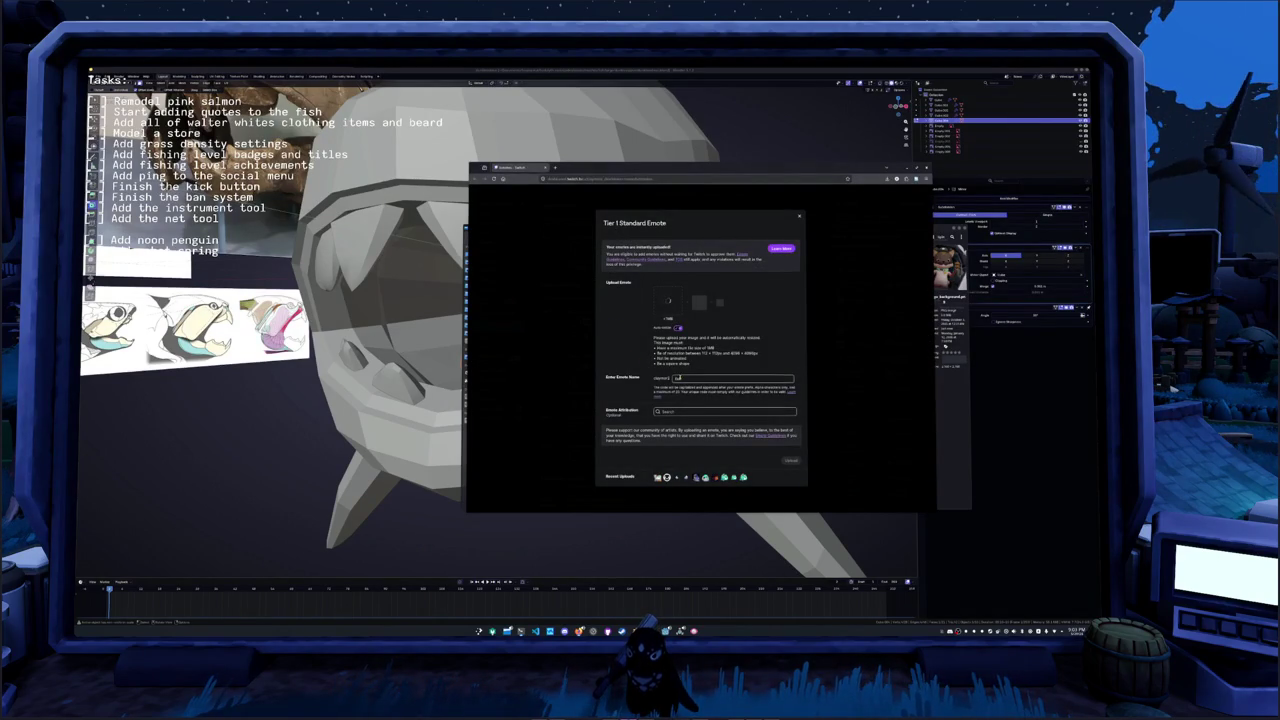
{"action": "left_click", "coordinate": [790, 484]}
- Close the browser and the image viewer to return to Blender's fish model
{"action": "scroll", "coordinate": [719, 451], "scroll_direction": "down", "scroll_amount": 3}
{"action": "scroll", "coordinate": [736, 333], "scroll_direction": "up", "scroll_amount": 3}
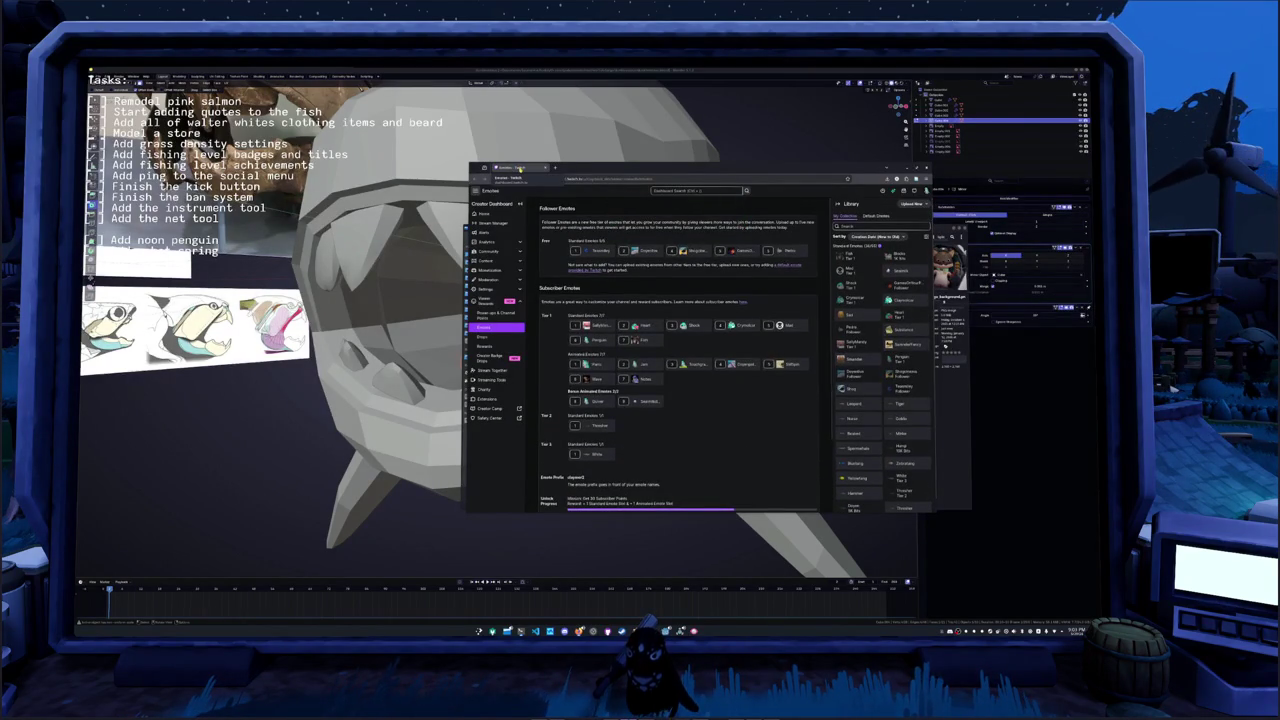
{"action": "middle_click", "coordinate": [519, 168]}
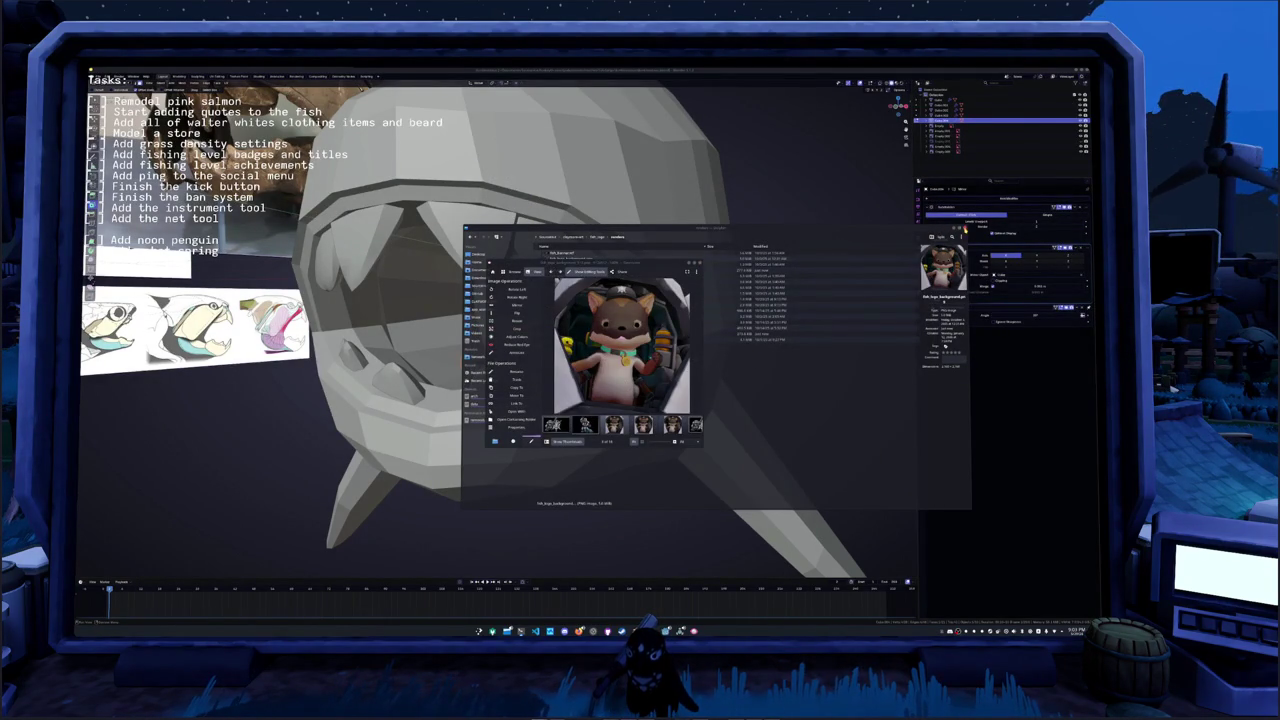
{"action": "left_click", "coordinate": [700, 264]}
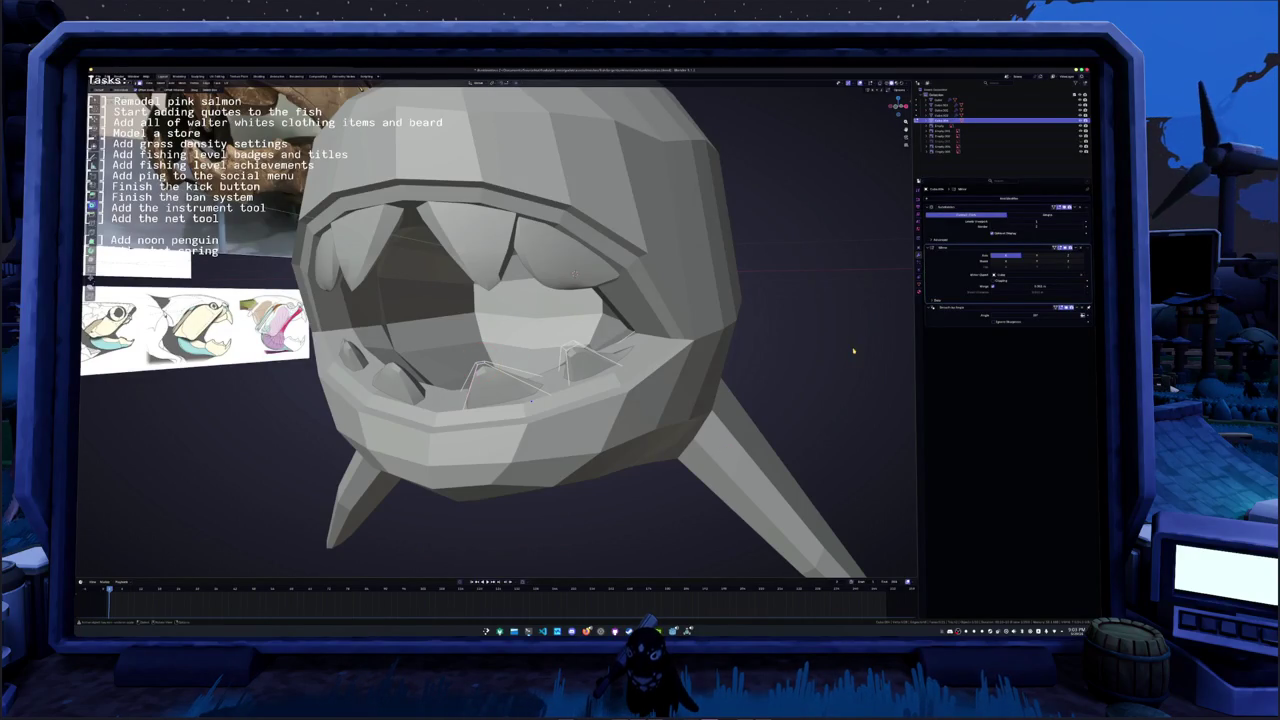
- With X-ray on, circle-select the lower teeth and slide them along the jaw
{"action": "scroll", "coordinate": [853, 350], "scroll_direction": "down", "scroll_amount": 3}
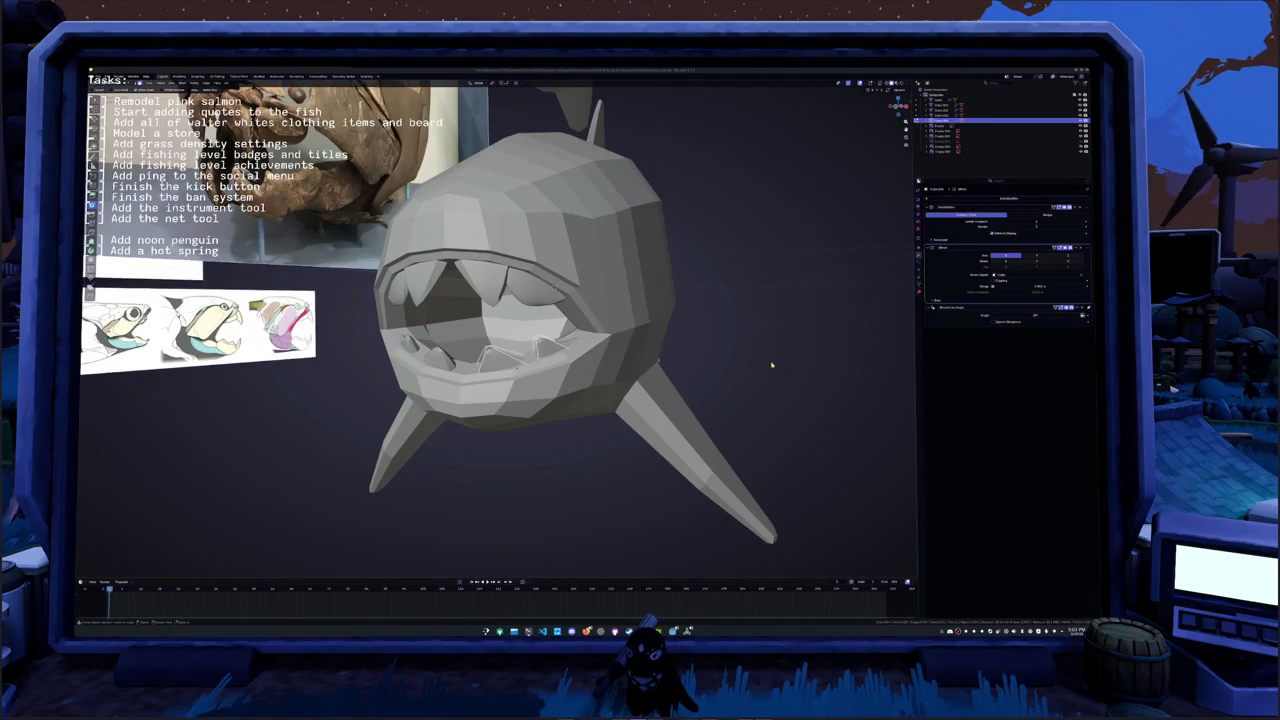
{"action": "mouse_move", "coordinate": [766, 363]}
{"action": "middle_mouse_down"}
{"action": "mouse_move", "coordinate": [595, 280]}
{"action": "mouse_move", "coordinate": [560, 300]}
{"action": "middle_mouse_up"}
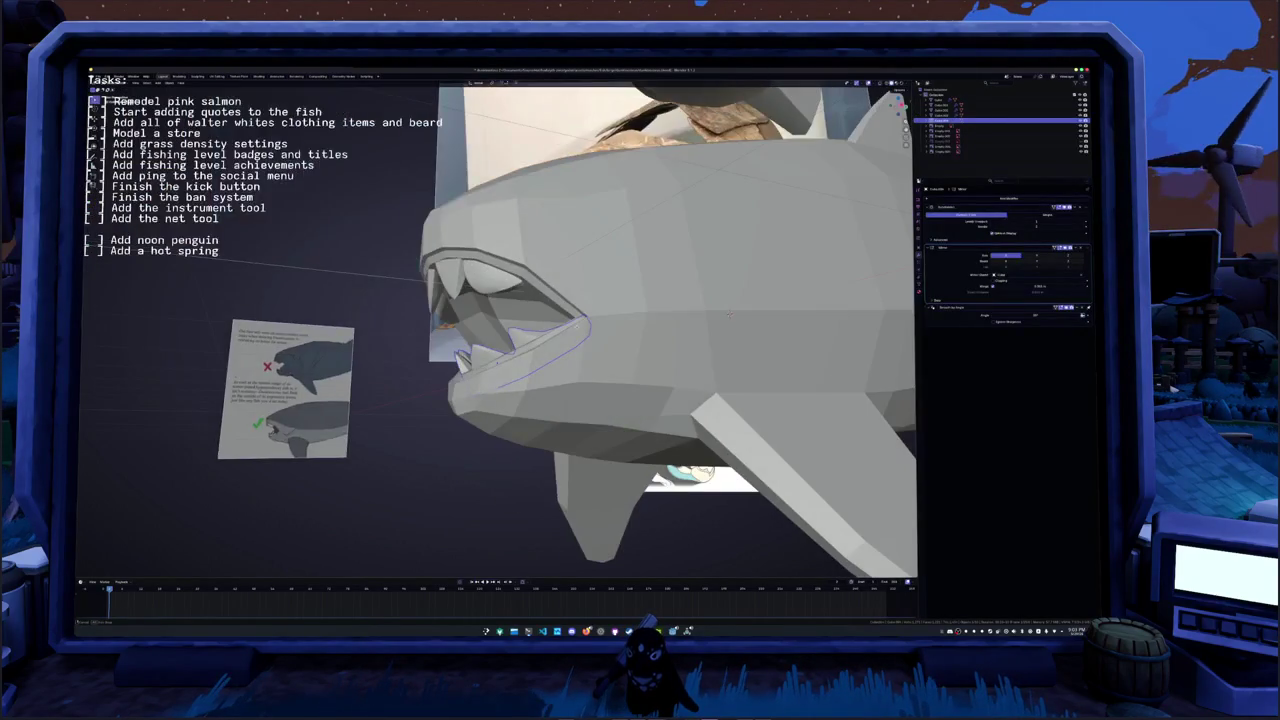
{"action": "key", "text": "alt+z"}
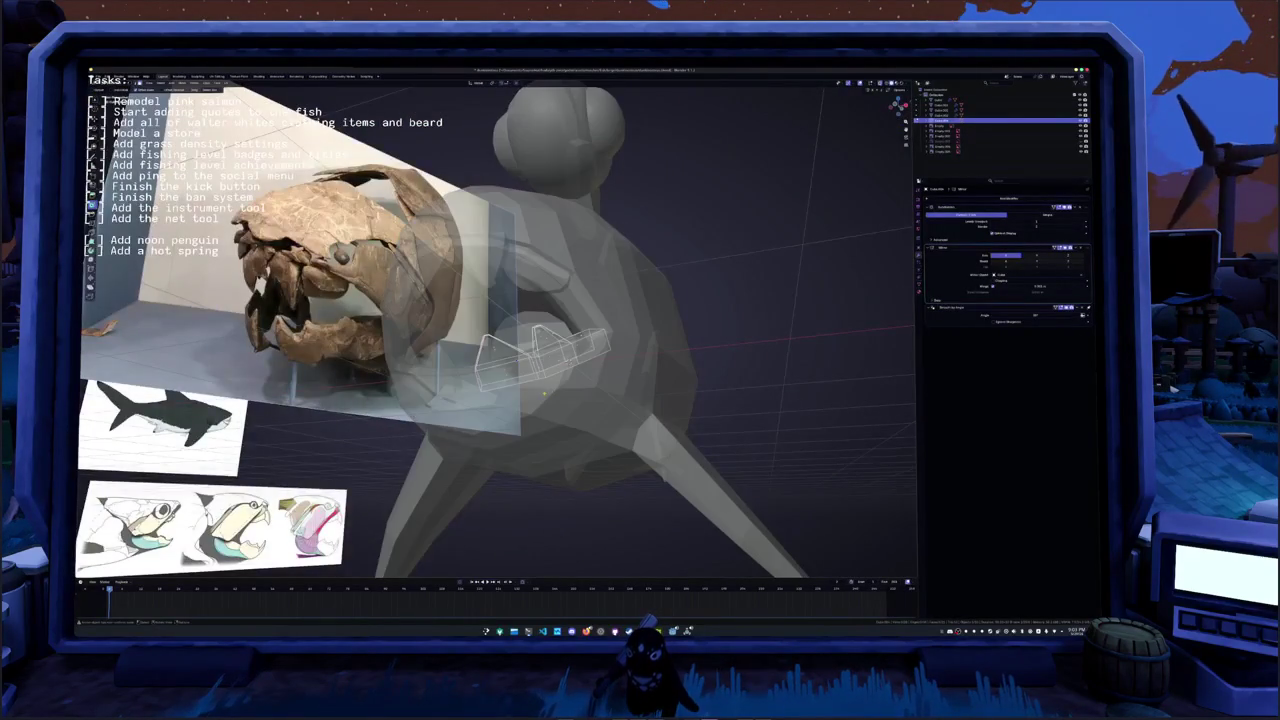
{"action": "key", "text": "c"}
{"action": "left_click", "coordinate": [540, 370]}
{"action": "key", "text": "KP_Decimal"}
{"action": "key", "text": "g"}
{"action": "key", "text": "g"}
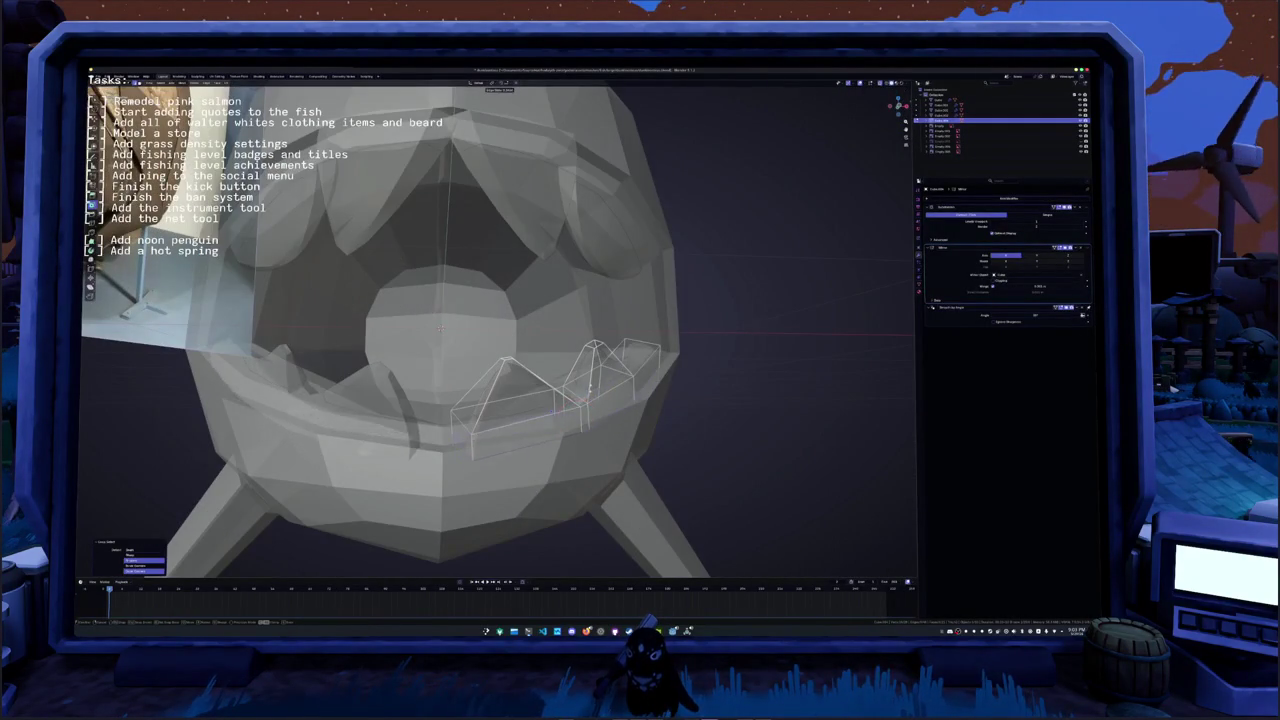
{"action": "left_click", "coordinate": [577, 398]}
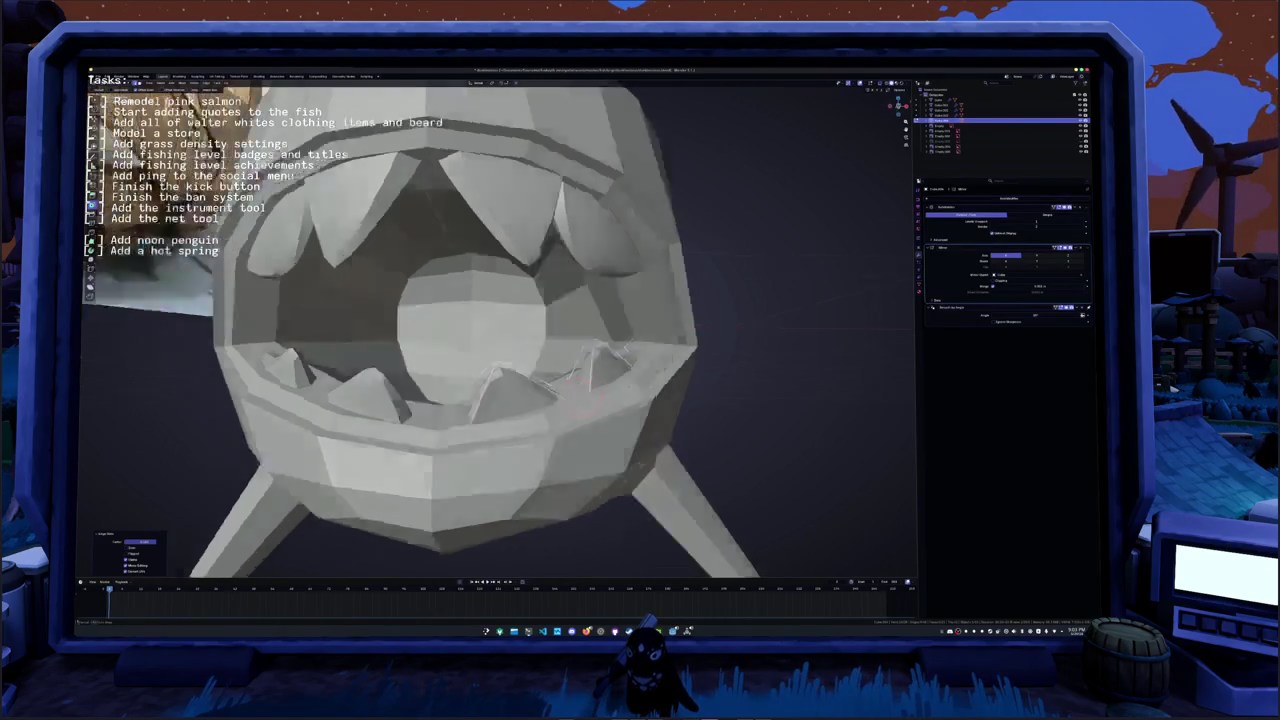
{"action": "middle_click_drag", "start_coordinate": [577, 398], "coordinate": [620, 385]}
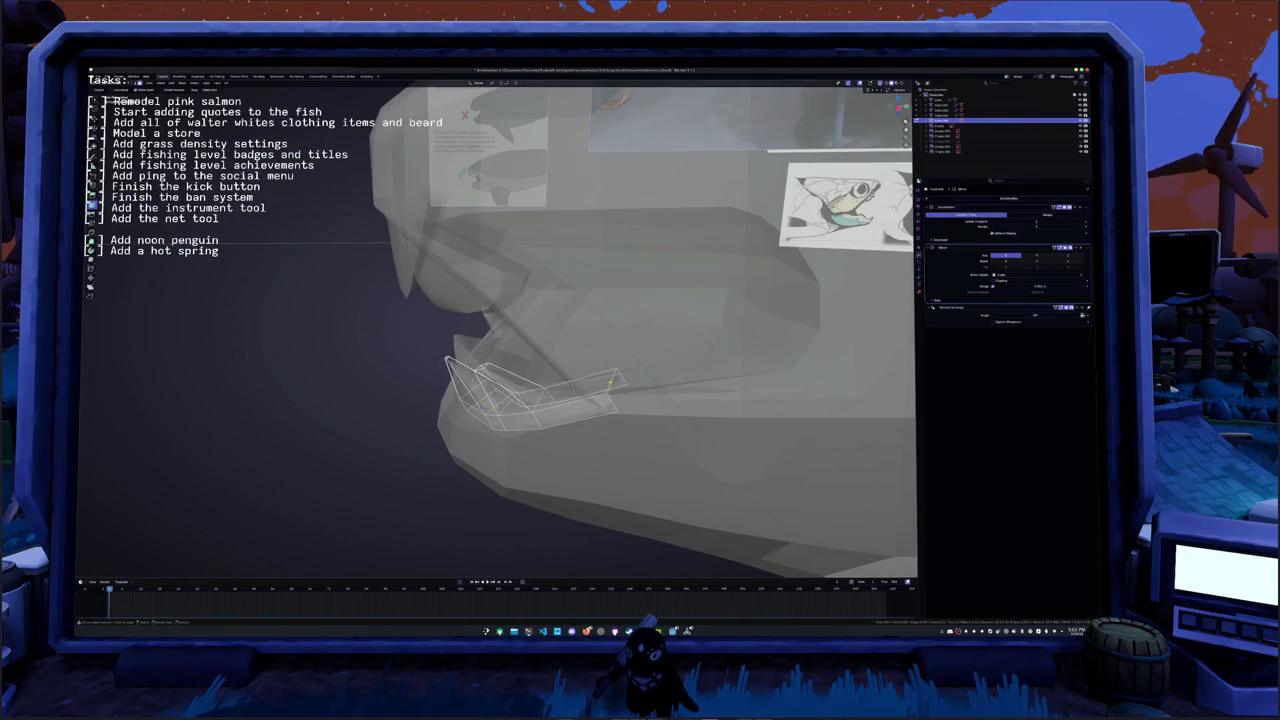
{"action": "left_click", "coordinate": [620, 385]}
{"action": "mouse_move", "coordinate": [620, 385]}
{"action": "middle_mouse_down"}
{"action": "mouse_move", "coordinate": [640, 378]}
{"action": "mouse_move", "coordinate": [691, 281]}
{"action": "middle_mouse_up"}
{"action": "left_click", "coordinate": [638, 378]}
- Turn X-ray off and orbit around the head and mouth to check the teeth
{"action": "key", "text": "alt+z"}
{"action": "left_click", "coordinate": [508, 352]}
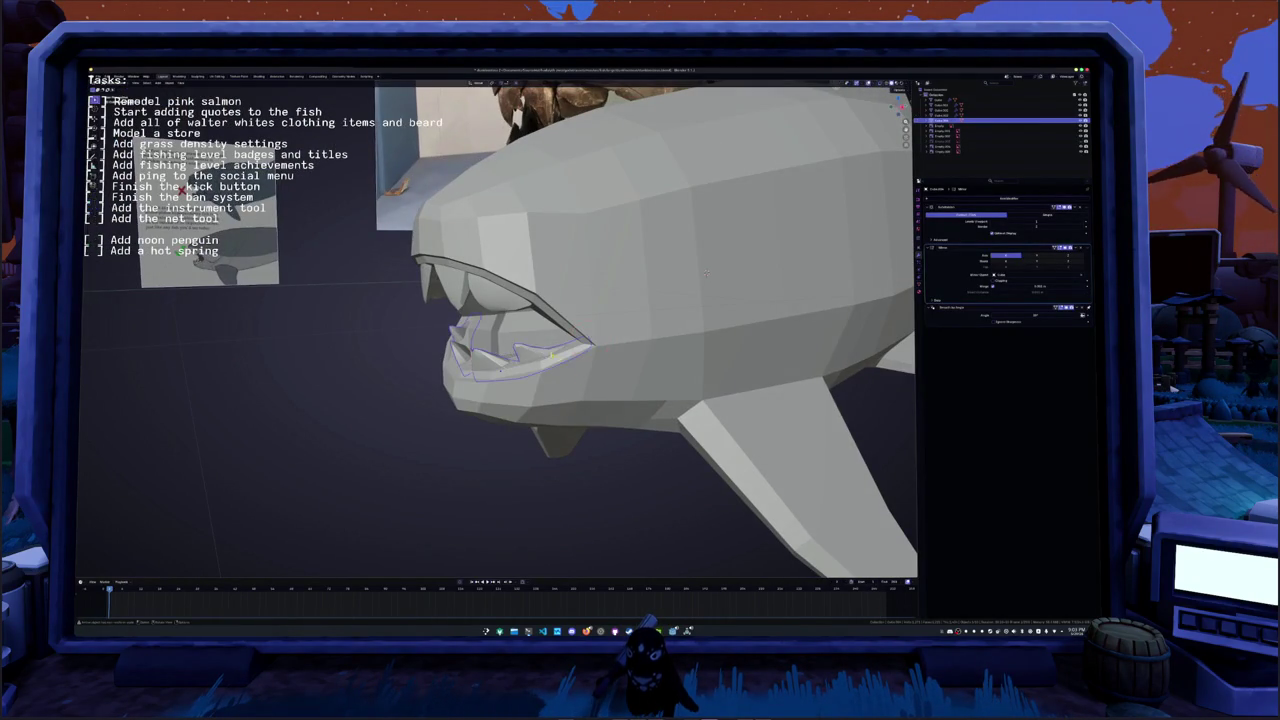
{"action": "middle_click_drag", "start_coordinate": [508, 352], "coordinate": [511, 365]}
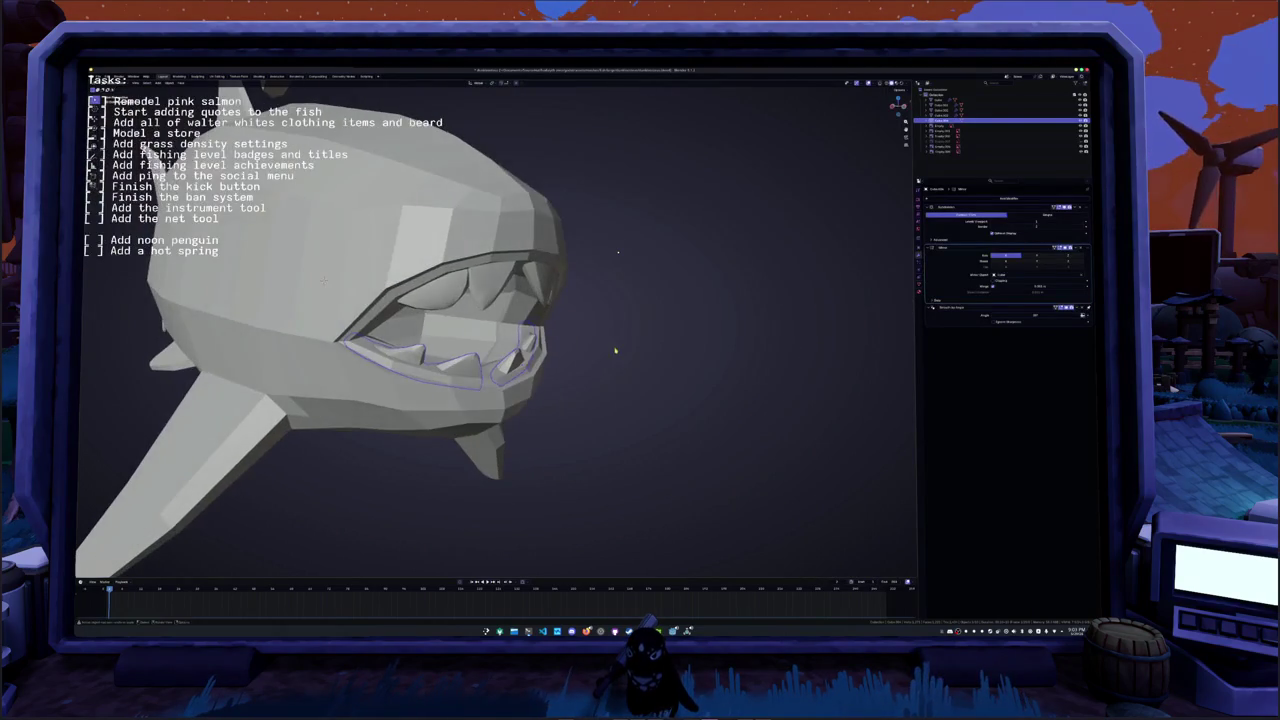
{"action": "middle_click_drag", "start_coordinate": [607, 349], "coordinate": [580, 354]}
{"action": "middle_click_drag", "start_coordinate": [616, 257], "coordinate": [560, 265]}
{"action": "key", "text": "shift+s"}
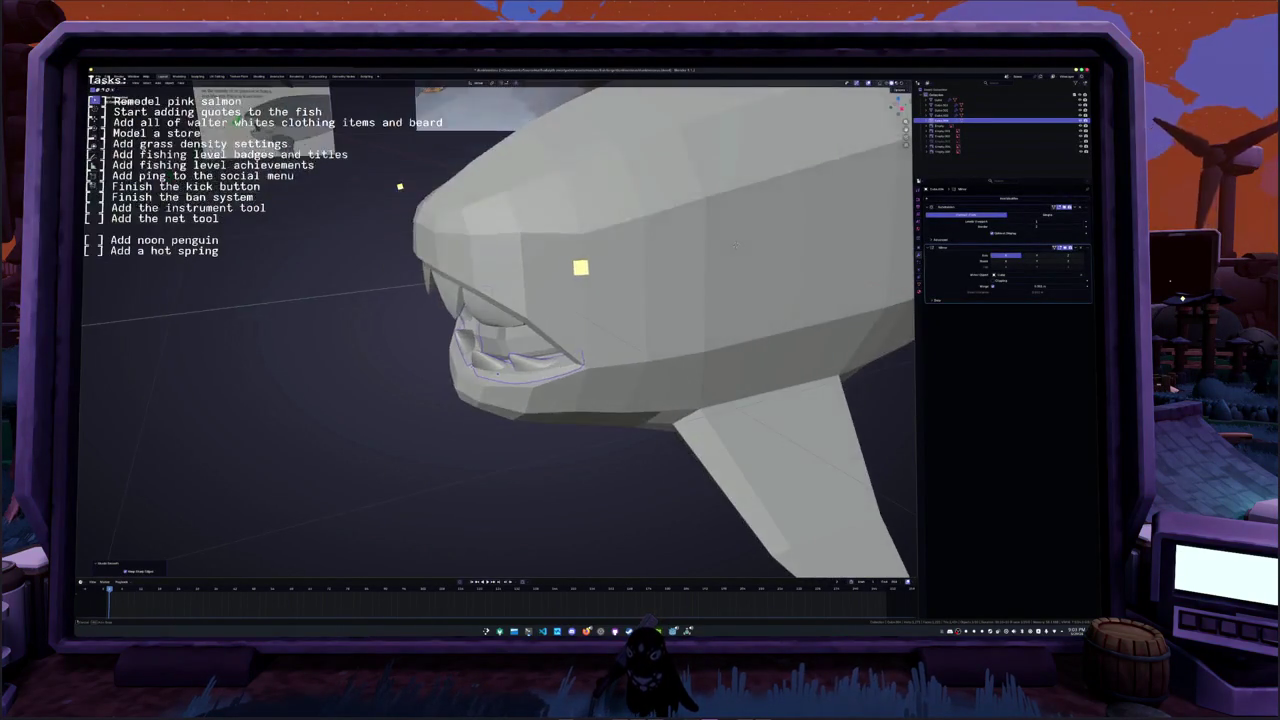
{"action": "left_click", "coordinate": [543, 271]}
{"action": "right_click", "coordinate": [468, 280]}
{"action": "mouse_move", "coordinate": [468, 280]}
{"action": "middle_mouse_down"}
{"action": "mouse_move", "coordinate": [496, 416]}
{"action": "mouse_move", "coordinate": [434, 360]}
{"action": "mouse_move", "coordinate": [557, 317]}
{"action": "middle_mouse_up"}
{"action": "left_click", "coordinate": [440, 372]}
{"action": "middle_click_drag", "start_coordinate": [480, 341], "coordinate": [460, 346]}
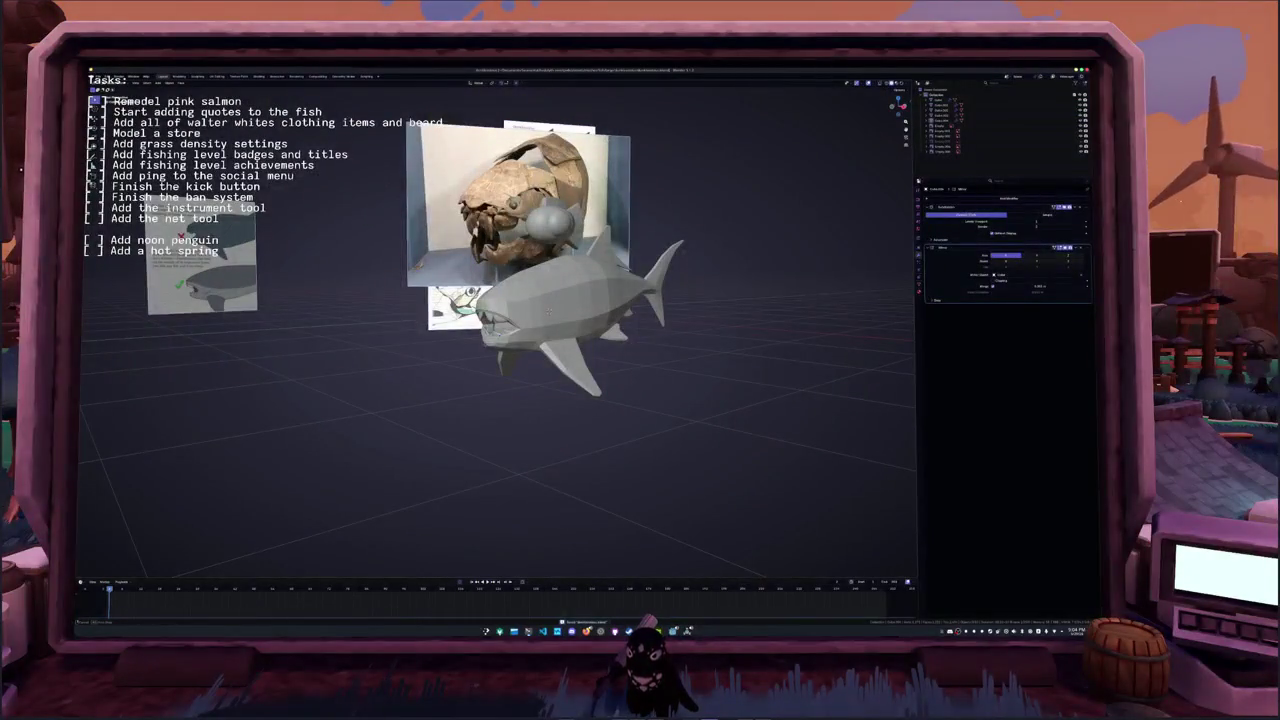
{"action": "scroll", "coordinate": [484, 345], "scroll_direction": "up", "scroll_amount": 5}
{"action": "left_click", "coordinate": [510, 345]}
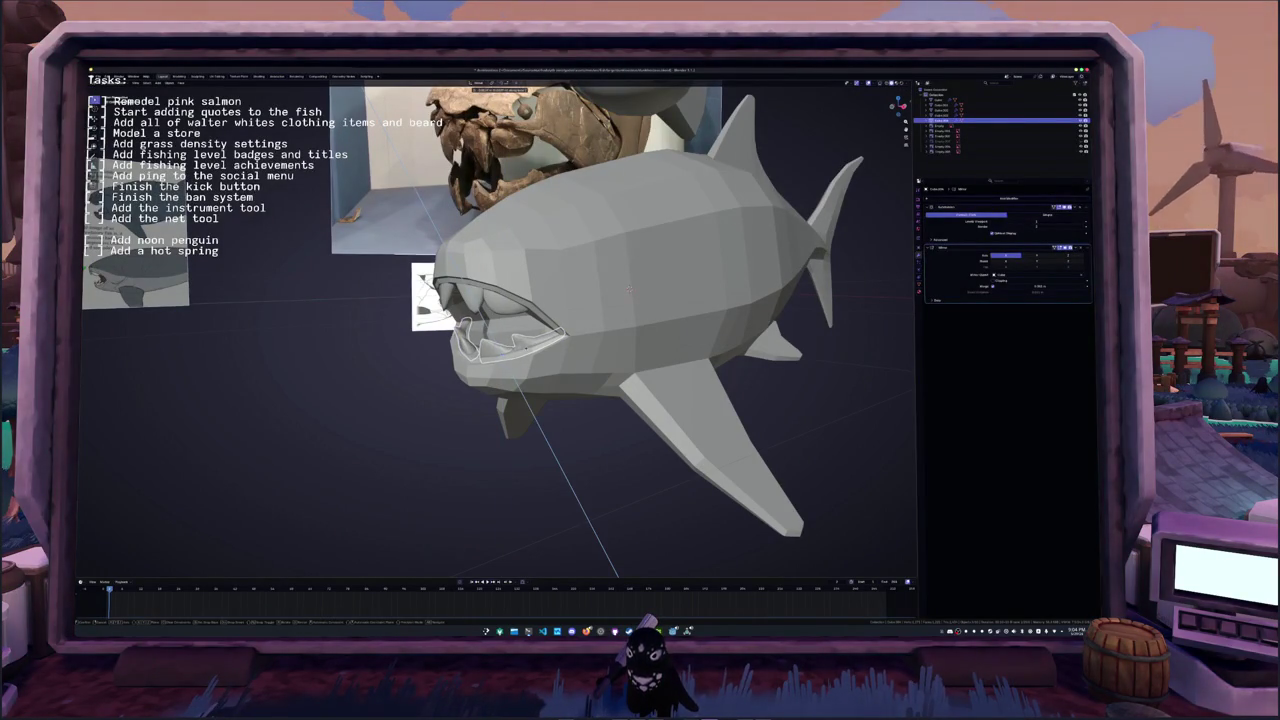
{"action": "scroll", "coordinate": [500, 340], "scroll_direction": "up", "scroll_amount": 2}
{"action": "scroll", "coordinate": [500, 340], "scroll_direction": "up", "scroll_amount": 3}
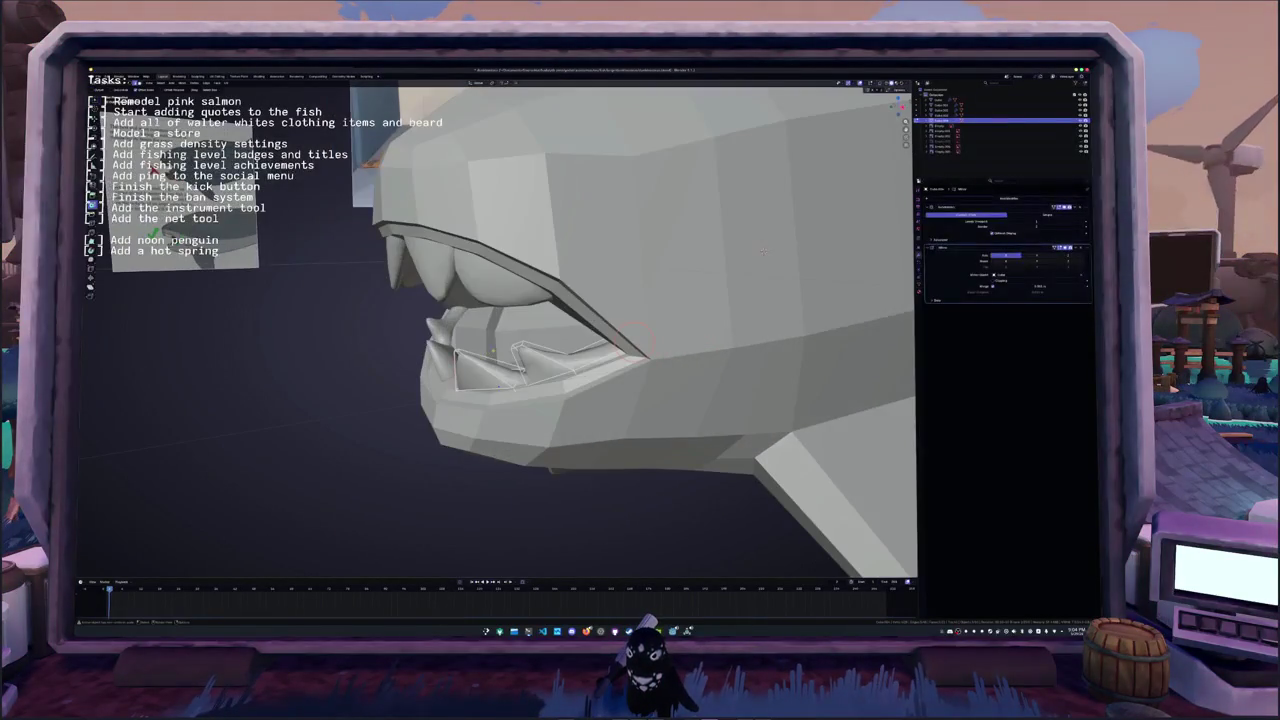
{"action": "left_click", "coordinate": [527, 352]}
{"action": "mouse_move", "coordinate": [763, 252]}
{"action": "middle_mouse_down"}
{"action": "mouse_move", "coordinate": [566, 338]}
{"action": "mouse_move", "coordinate": [700, 340]}
{"action": "mouse_move", "coordinate": [490, 350]}
{"action": "mouse_move", "coordinate": [706, 354]}
{"action": "middle_mouse_up"}
{"action": "left_click", "coordinate": [566, 340]}
{"action": "scroll", "coordinate": [591, 344], "scroll_direction": "up", "scroll_amount": 2}
{"action": "scroll", "coordinate": [600, 352], "scroll_direction": "down", "scroll_amount": 4}
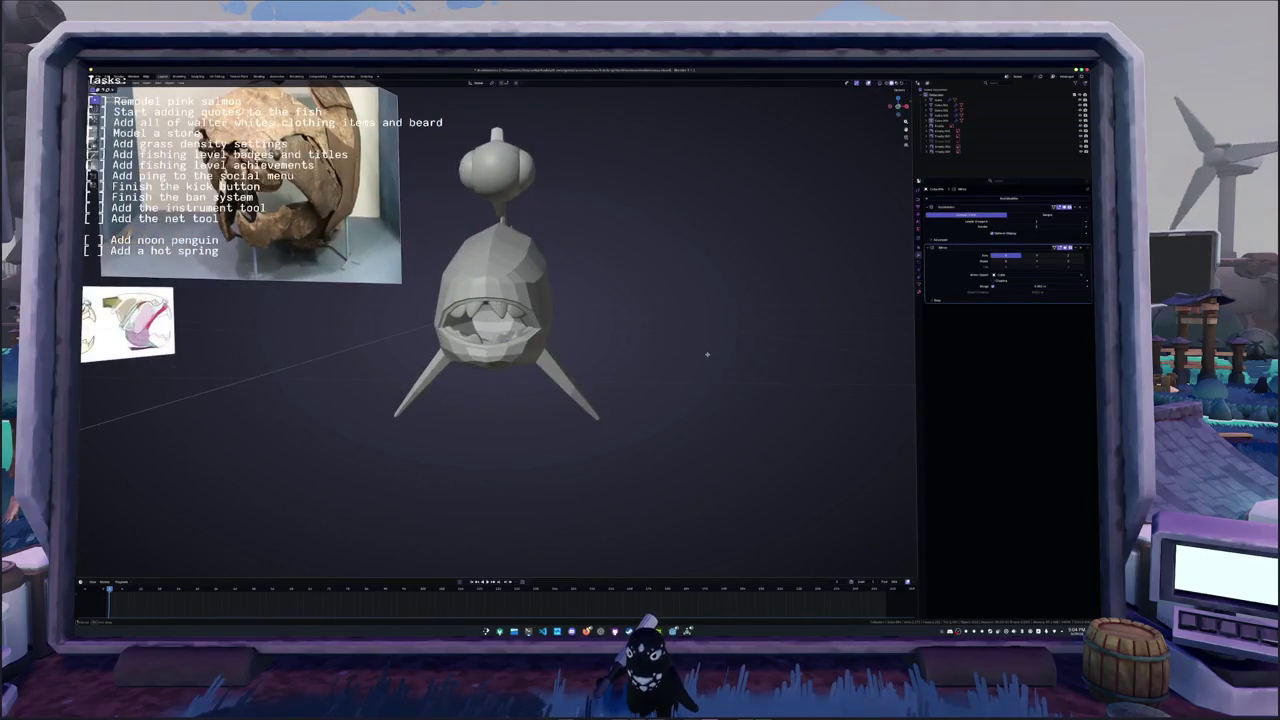
{"action": "mouse_move", "coordinate": [571, 349]}
{"action": "middle_mouse_down"}
{"action": "mouse_move", "coordinate": [576, 300]}
{"action": "mouse_move", "coordinate": [618, 302]}
{"action": "mouse_move", "coordinate": [494, 338]}
{"action": "middle_mouse_up"}
{"action": "left_click", "coordinate": [494, 338]}
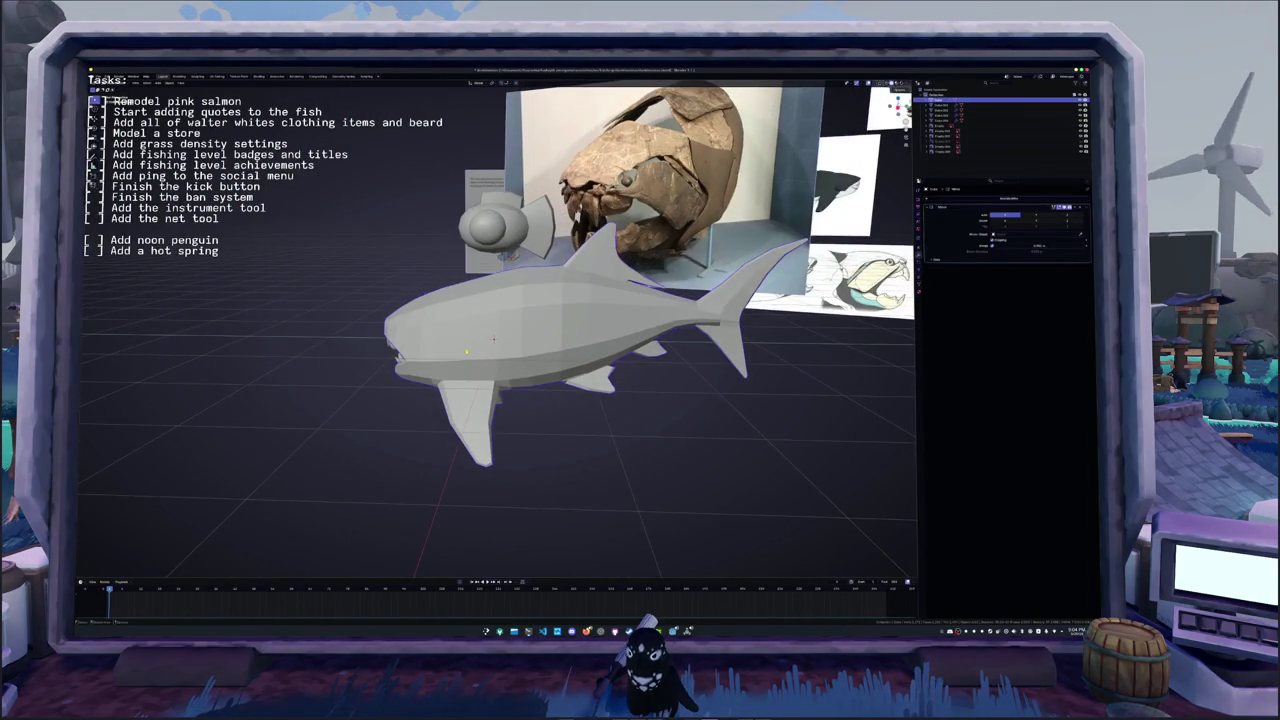
- Switch to orthographic side view and enter Edit Mode on the fish body mesh
{"action": "key", "text": "KP_3"}
{"action": "scroll", "coordinate": [546, 350], "scroll_direction": "up", "scroll_amount": 2}
{"action": "scroll", "coordinate": [546, 350], "scroll_direction": "up", "scroll_amount": 2}
{"action": "key", "text": "Tab"}
{"action": "scroll", "coordinate": [546, 349], "scroll_direction": "up", "scroll_amount": 1}
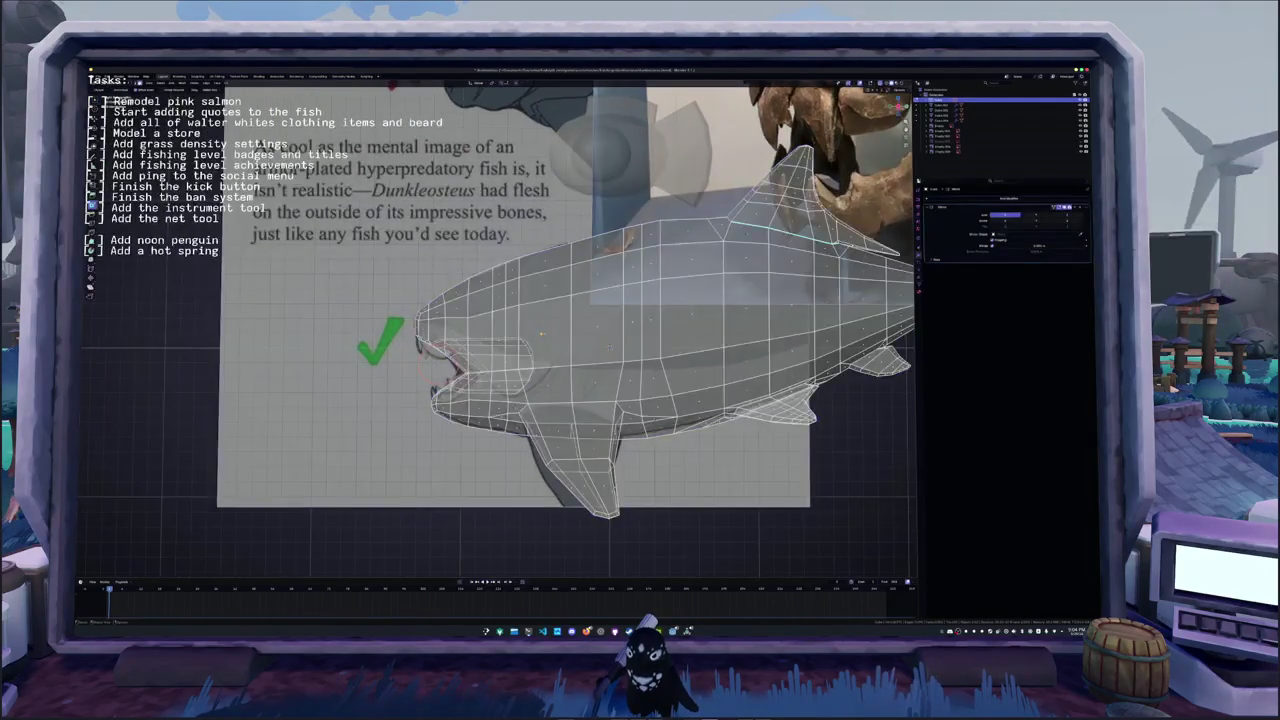
{"action": "scroll", "coordinate": [600, 335], "scroll_direction": "up", "scroll_amount": 2}
{"action": "scroll", "coordinate": [689, 319], "scroll_direction": "up", "scroll_amount": 2}
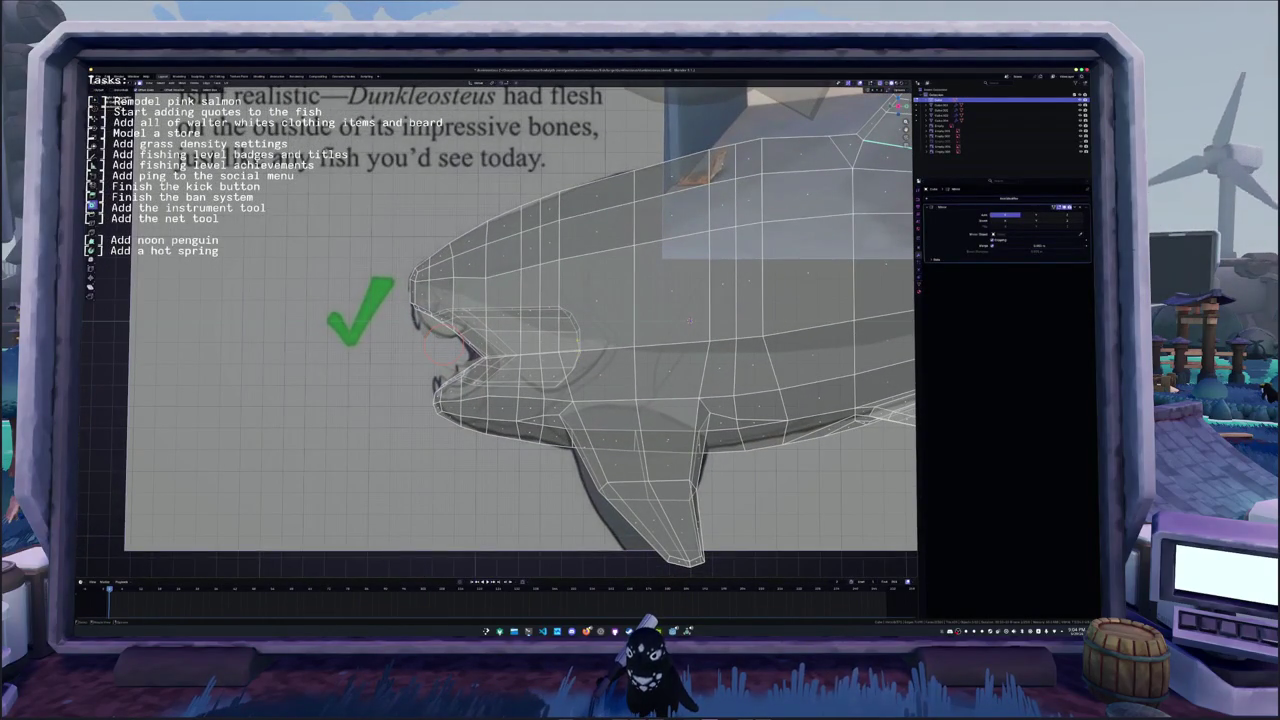
{"action": "middle_click_drag", "start_coordinate": [444, 343], "coordinate": [434, 348]}
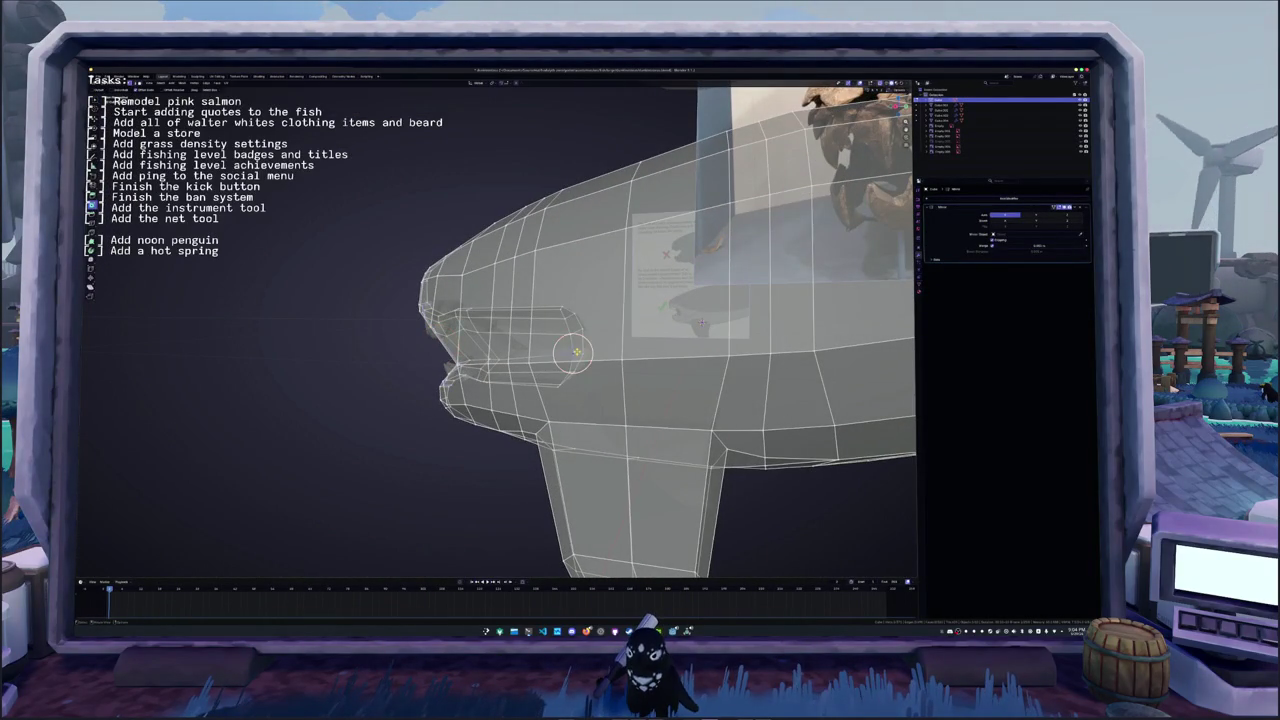
{"action": "left_click_drag", "start_coordinate": [584, 353], "coordinate": [500, 342]}
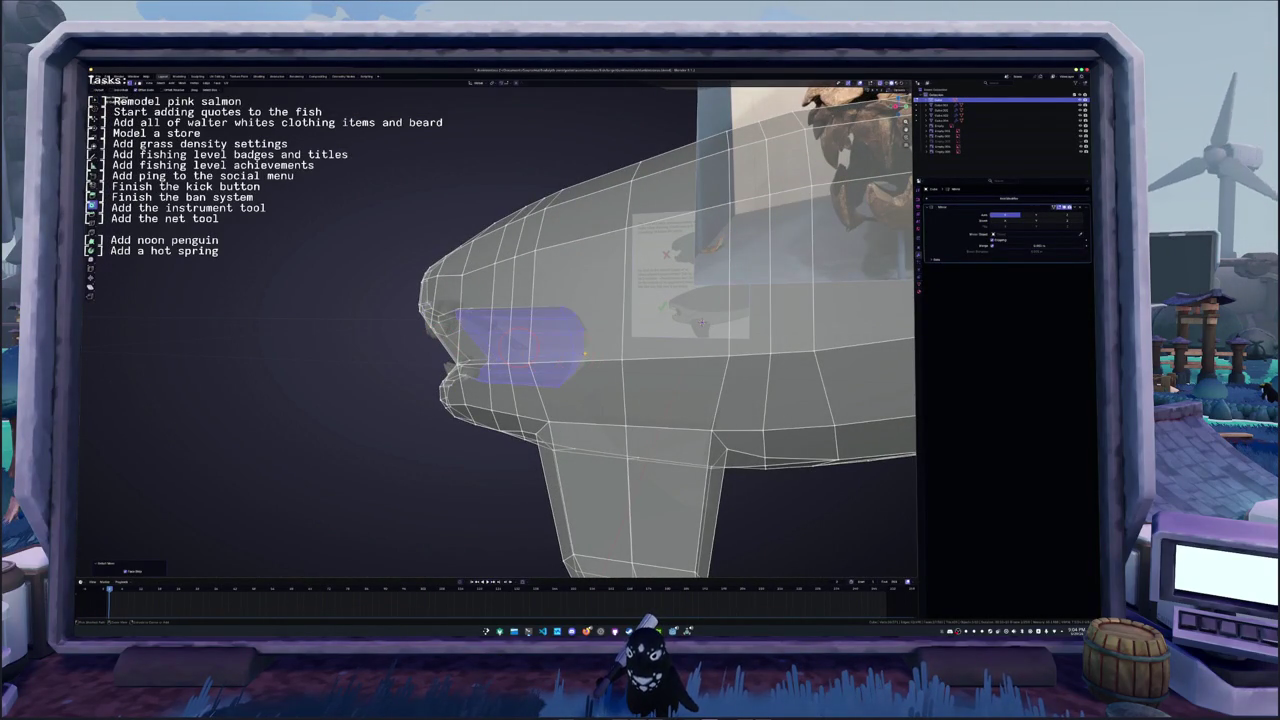
{"action": "key", "text": "alt+a"}
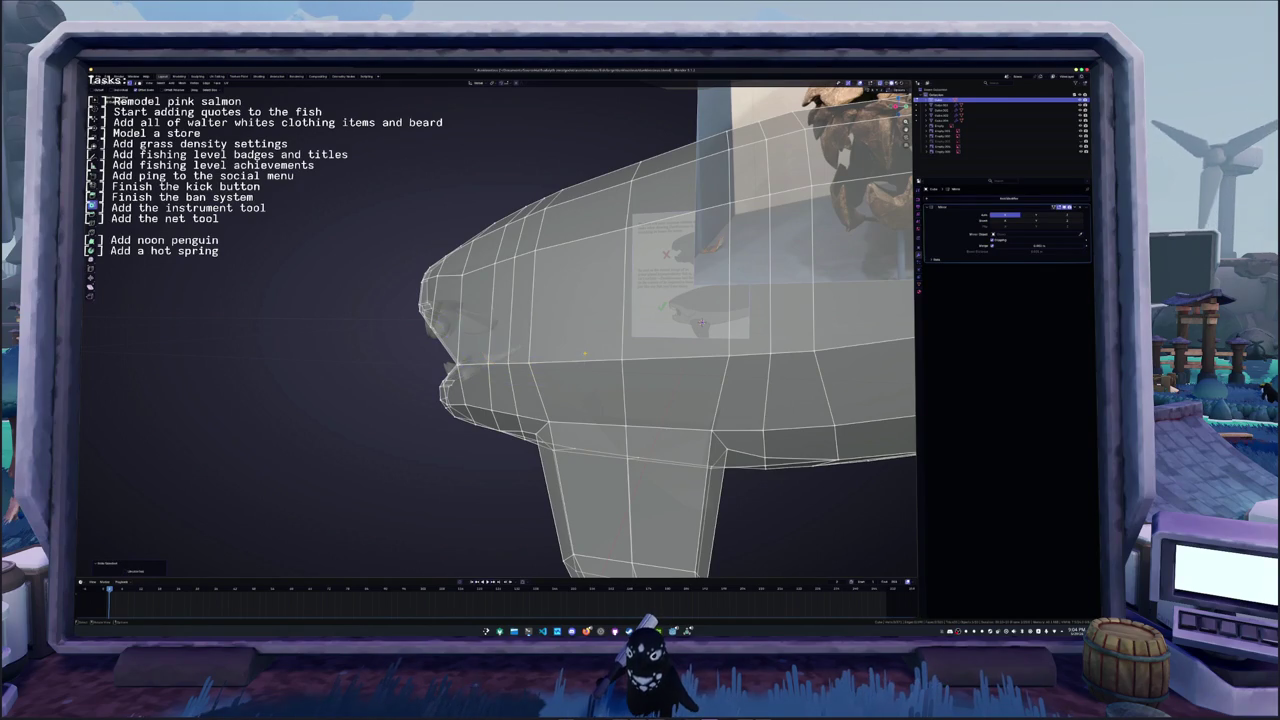
{"action": "key", "text": "KP_1"}
{"action": "scroll", "coordinate": [690, 320], "scroll_direction": "up", "scroll_amount": 3}
{"action": "scroll", "coordinate": [690, 320], "scroll_direction": "down", "scroll_amount": 1}
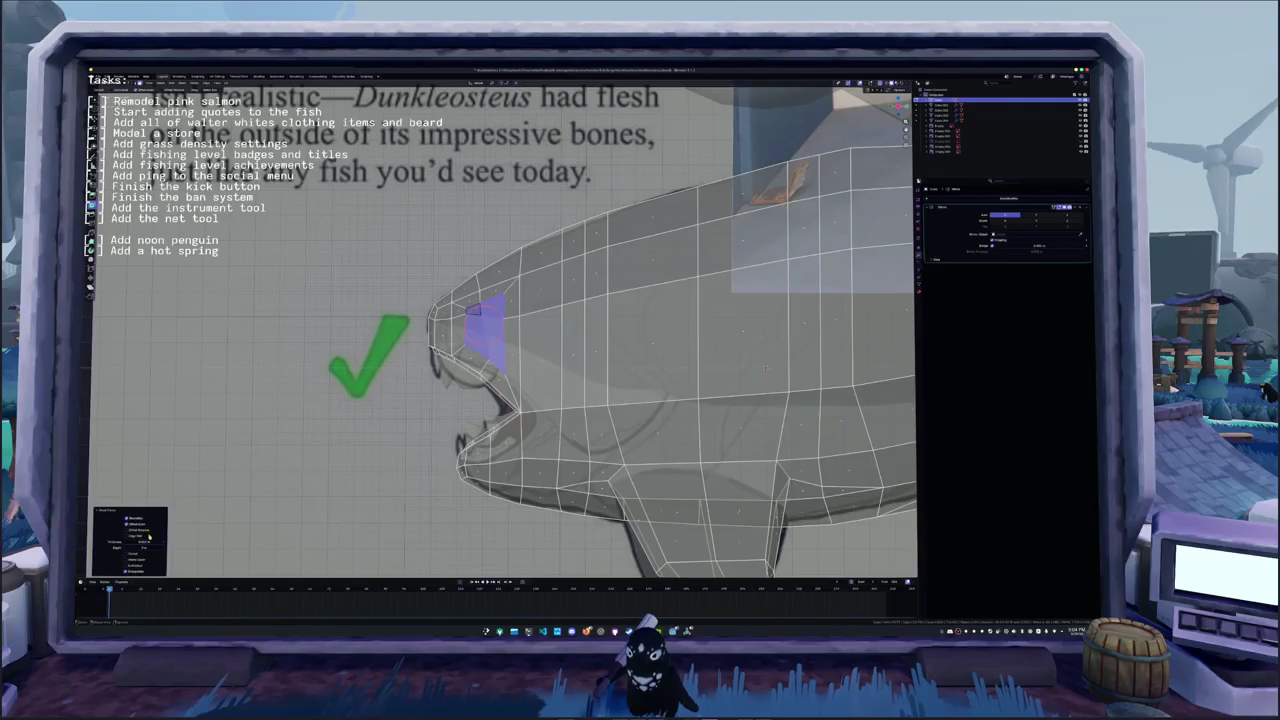
- Move the vertices at the front of the head to match the side reference
{"action": "left_click", "coordinate": [483, 320]}
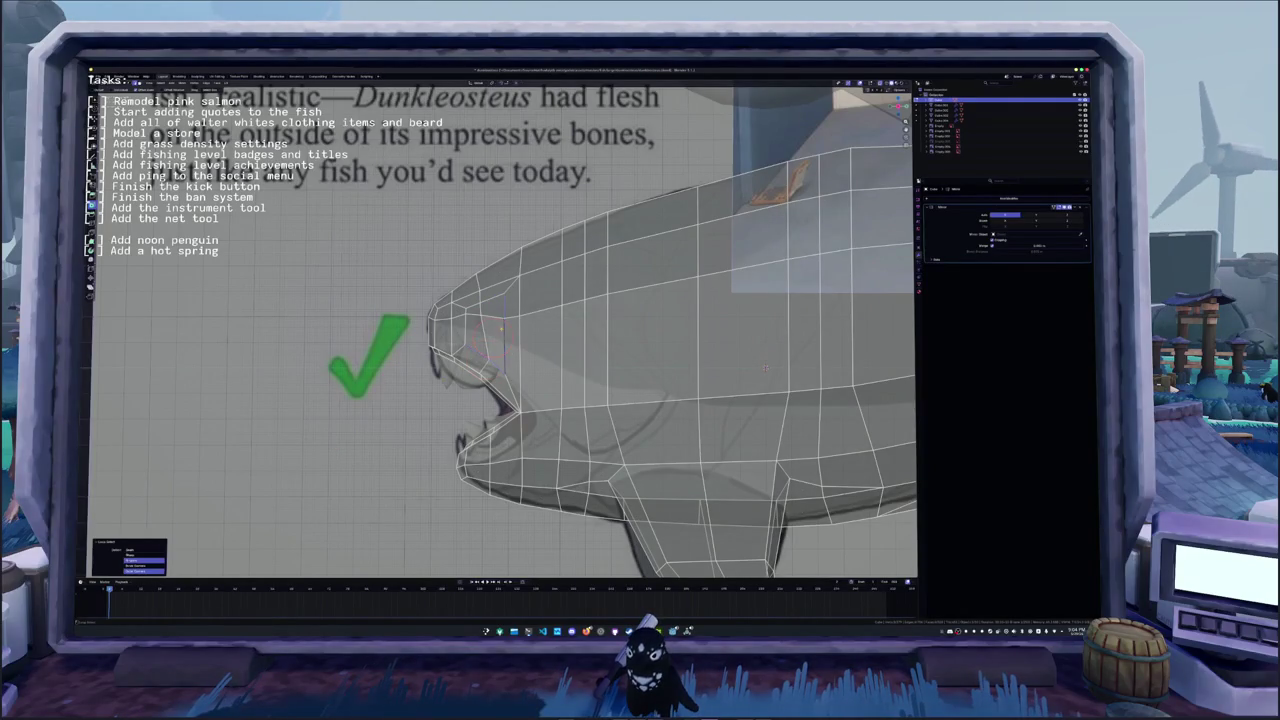
{"action": "key", "text": "g"}
{"action": "left_click", "coordinate": [481, 323]}
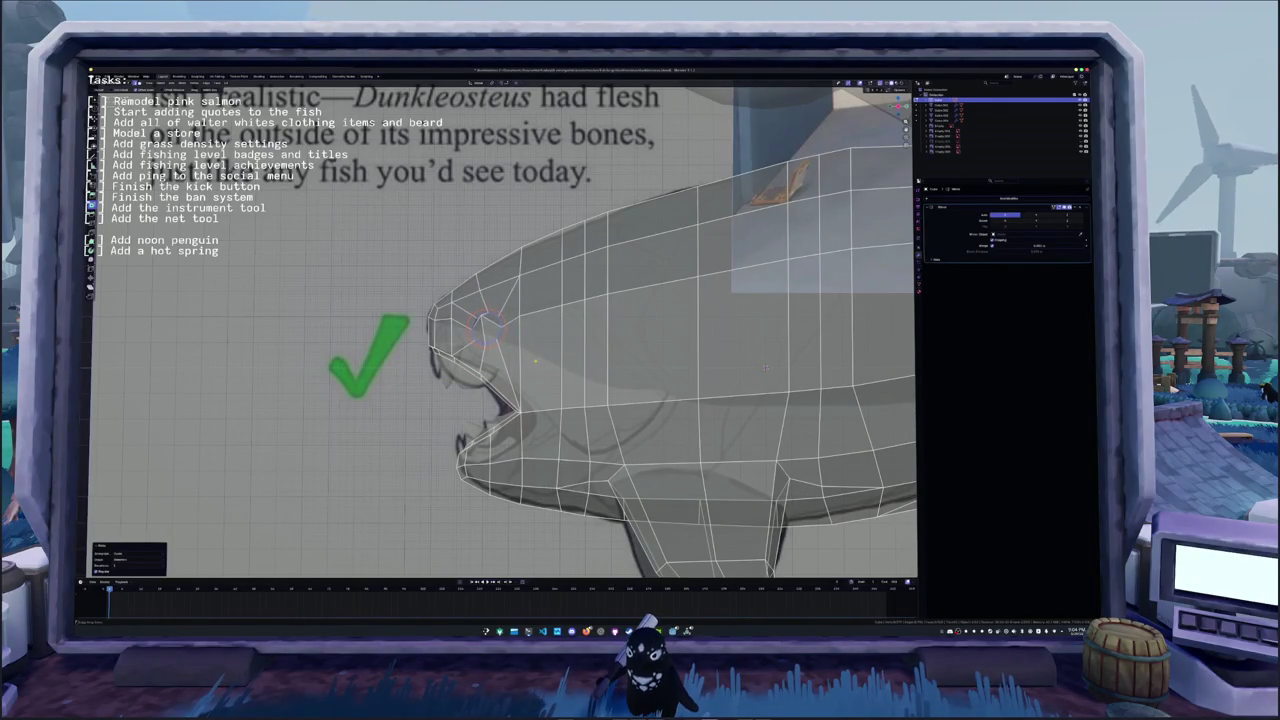
{"action": "key", "text": "g"}
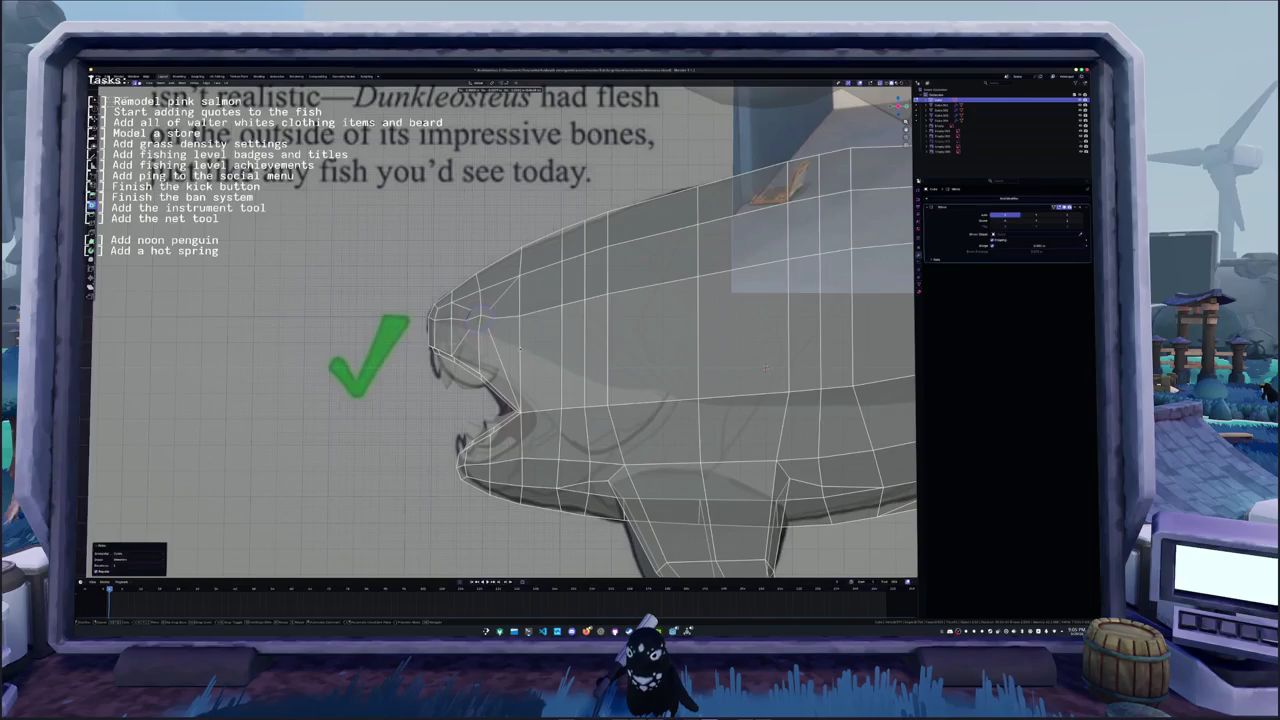
{"action": "left_click", "coordinate": [478, 318]}
{"action": "left_click", "coordinate": [480, 318]}
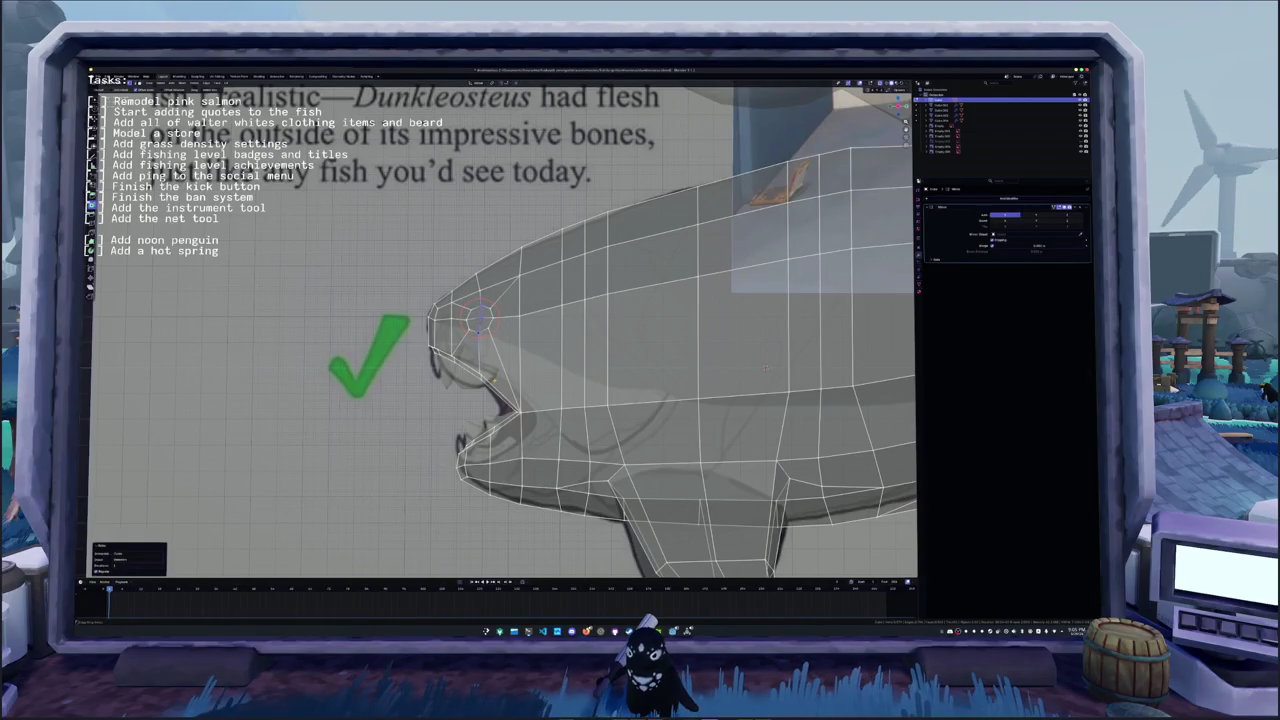
{"action": "scroll", "coordinate": [478, 318], "scroll_direction": "up", "scroll_amount": 3}
{"action": "left_click", "coordinate": [460, 315]}
{"action": "left_click", "coordinate": [461, 311]}
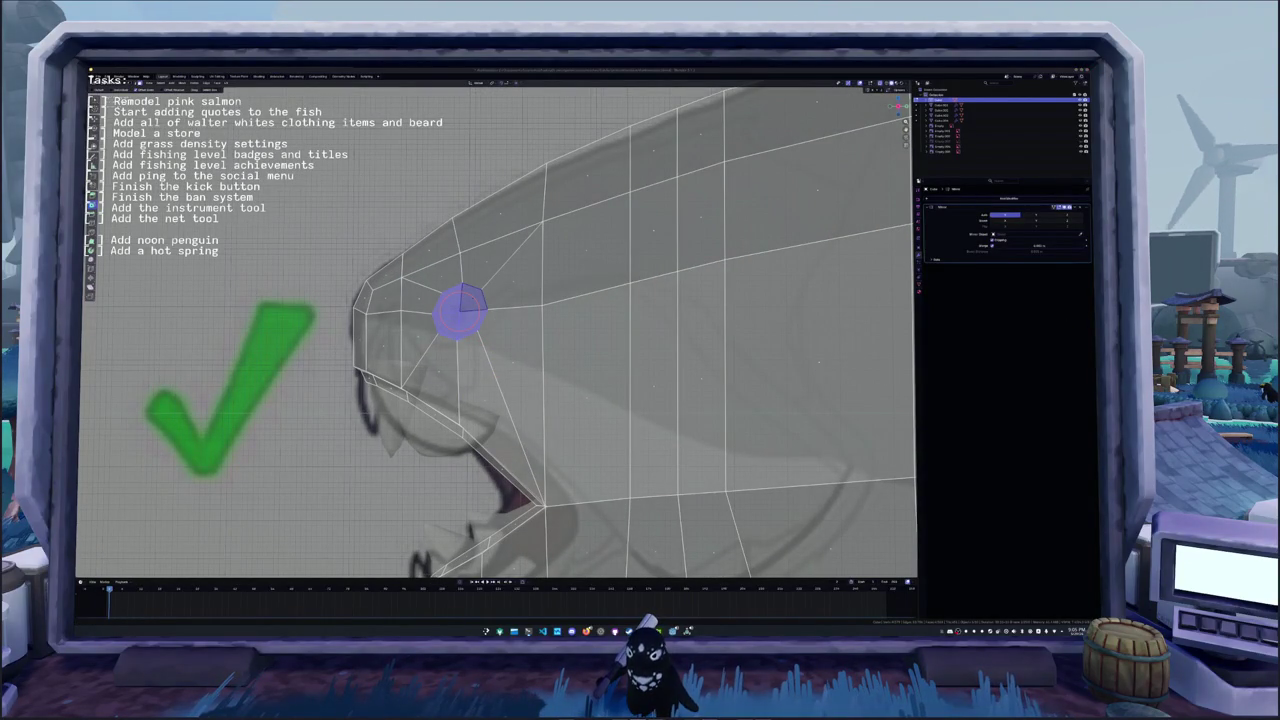
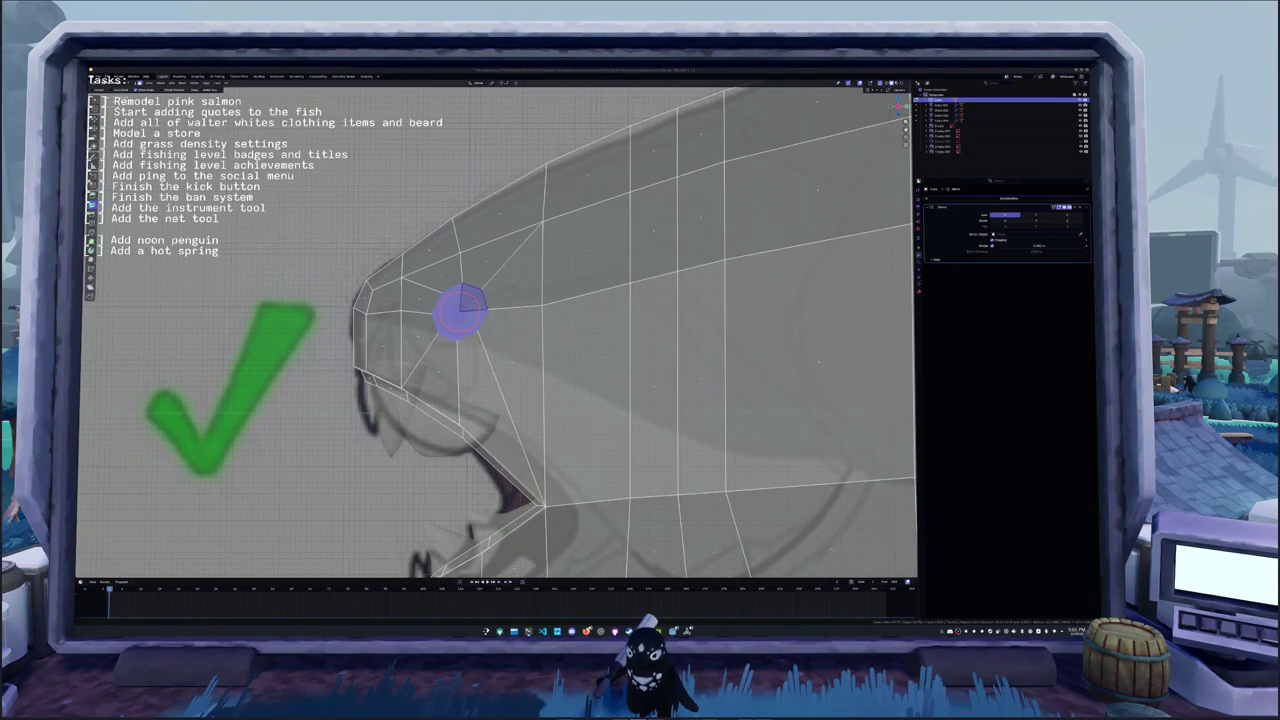
- Select the ring of eye faces on the fish head
{"action": "key", "text": "Escape"}
{"action": "scroll", "coordinate": [672, 384], "scroll_direction": "up", "scroll_amount": 1}
{"action": "left_click", "coordinate": [465, 322]}
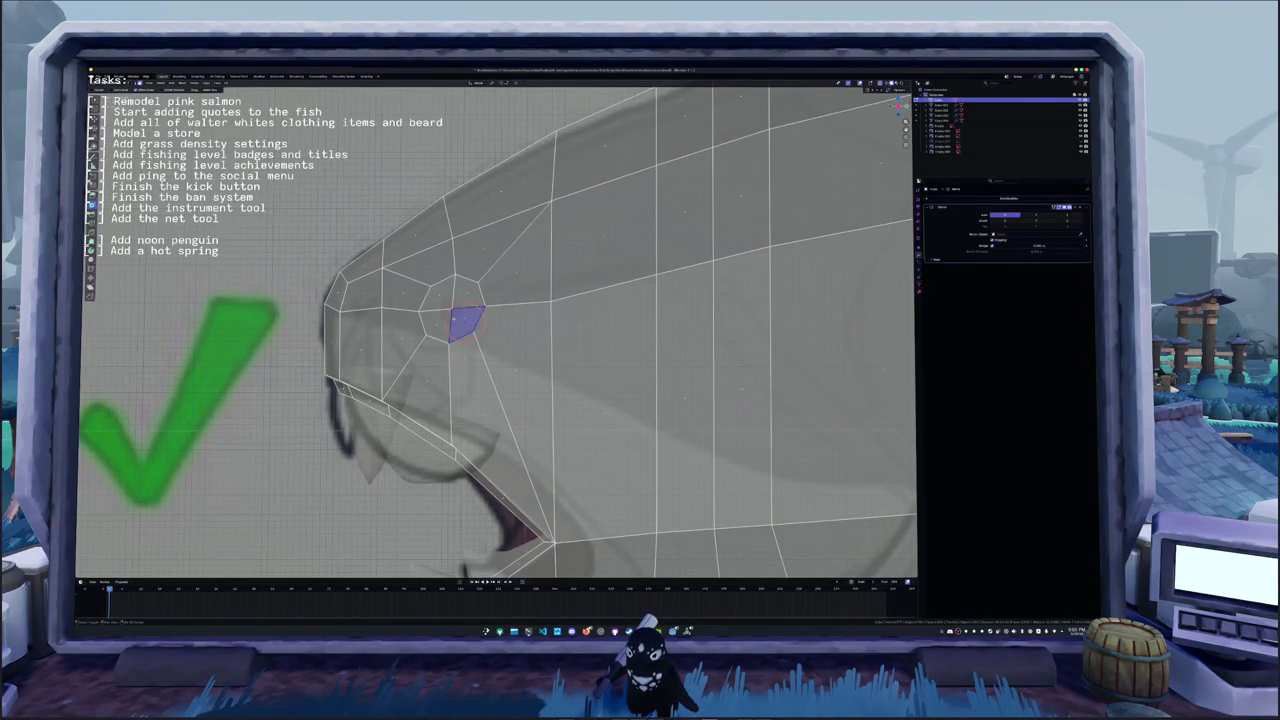
{"action": "key", "text": "c"}
{"action": "left_click", "coordinate": [452, 310]}
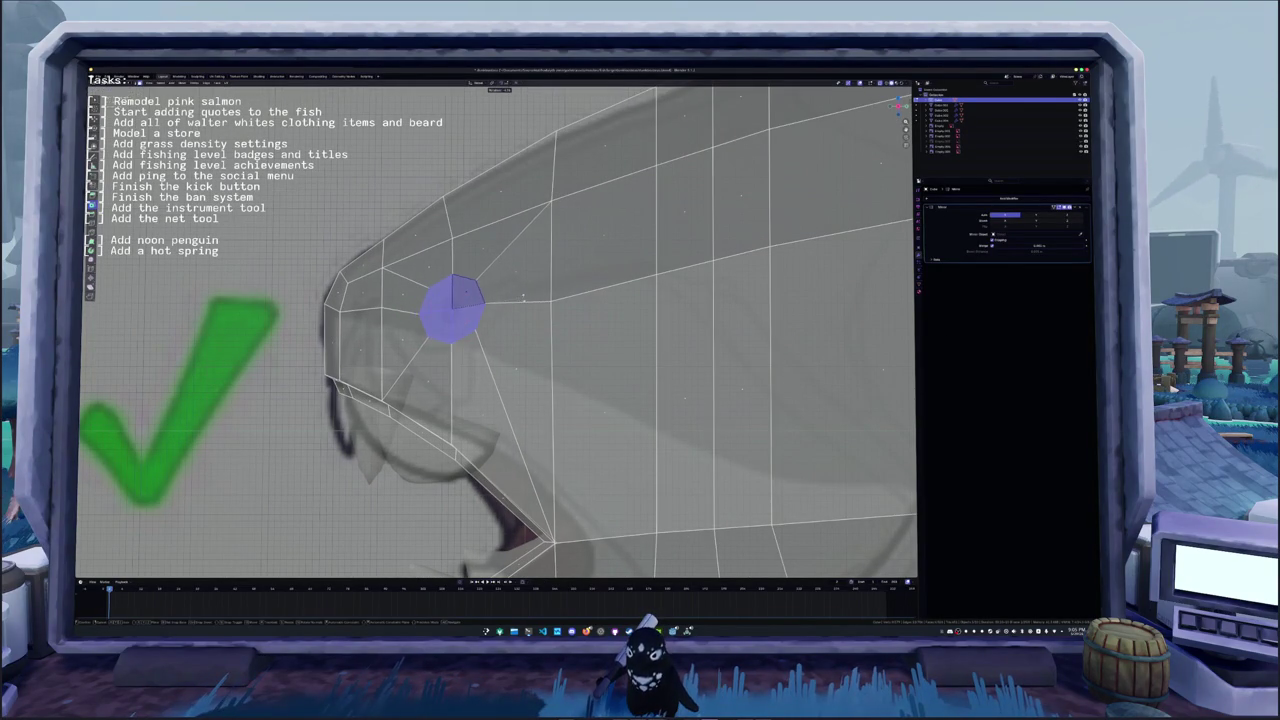
{"action": "key", "text": "s"}
{"action": "middle_click_drag", "start_coordinate": [522, 299], "coordinate": [522, 299]}
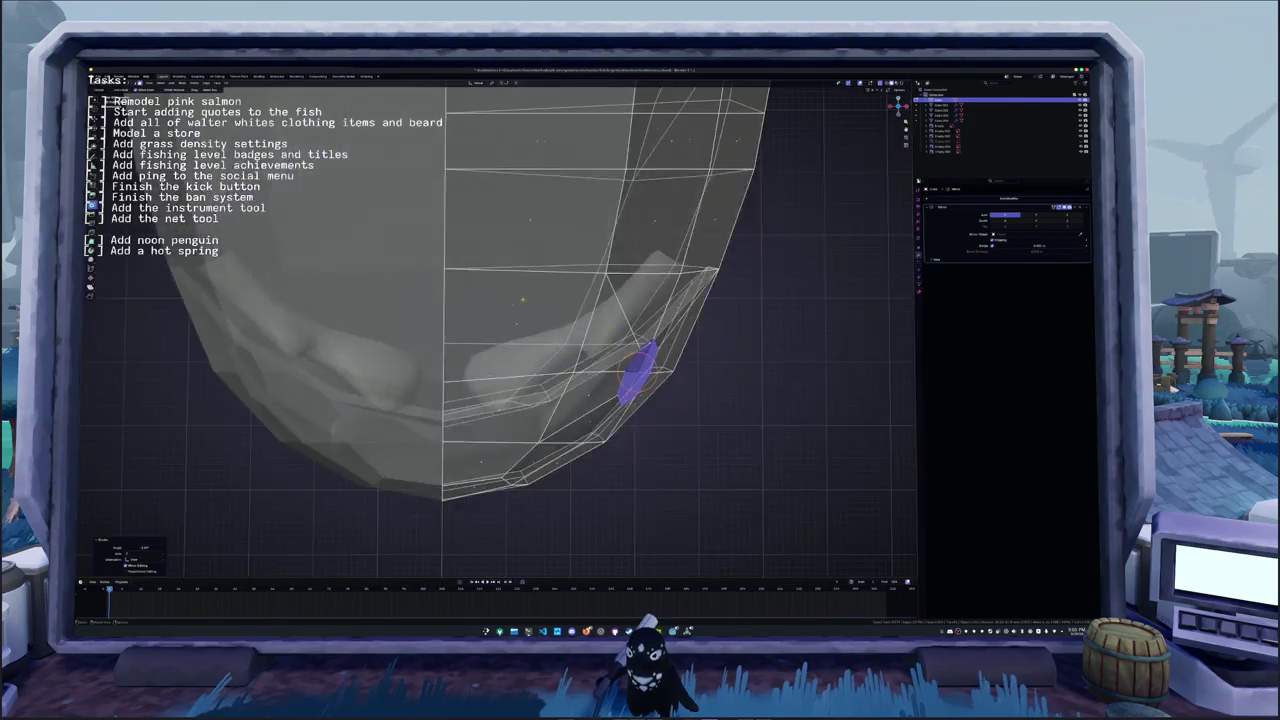
{"action": "mouse_move", "coordinate": [640, 372]}
{"action": "middle_mouse_down"}
{"action": "mouse_move", "coordinate": [643, 317]}
{"action": "mouse_move", "coordinate": [710, 392]}
{"action": "middle_mouse_up"}
- Inset and extrude the eye faces to form the socket's first rings
{"action": "key", "text": "i"}
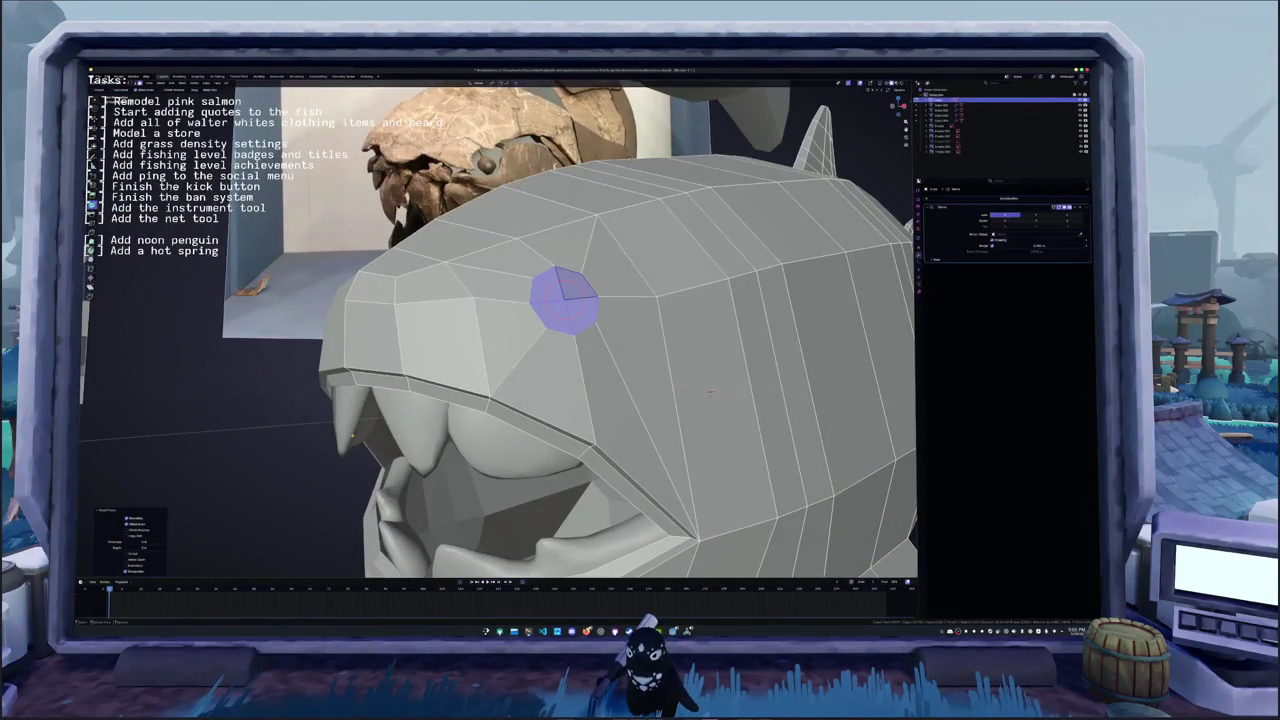
{"action": "left_click_drag", "start_coordinate": [140, 542], "coordinate": [150, 542]}
{"action": "key", "text": "e"}
{"action": "left_click", "coordinate": [710, 393]}
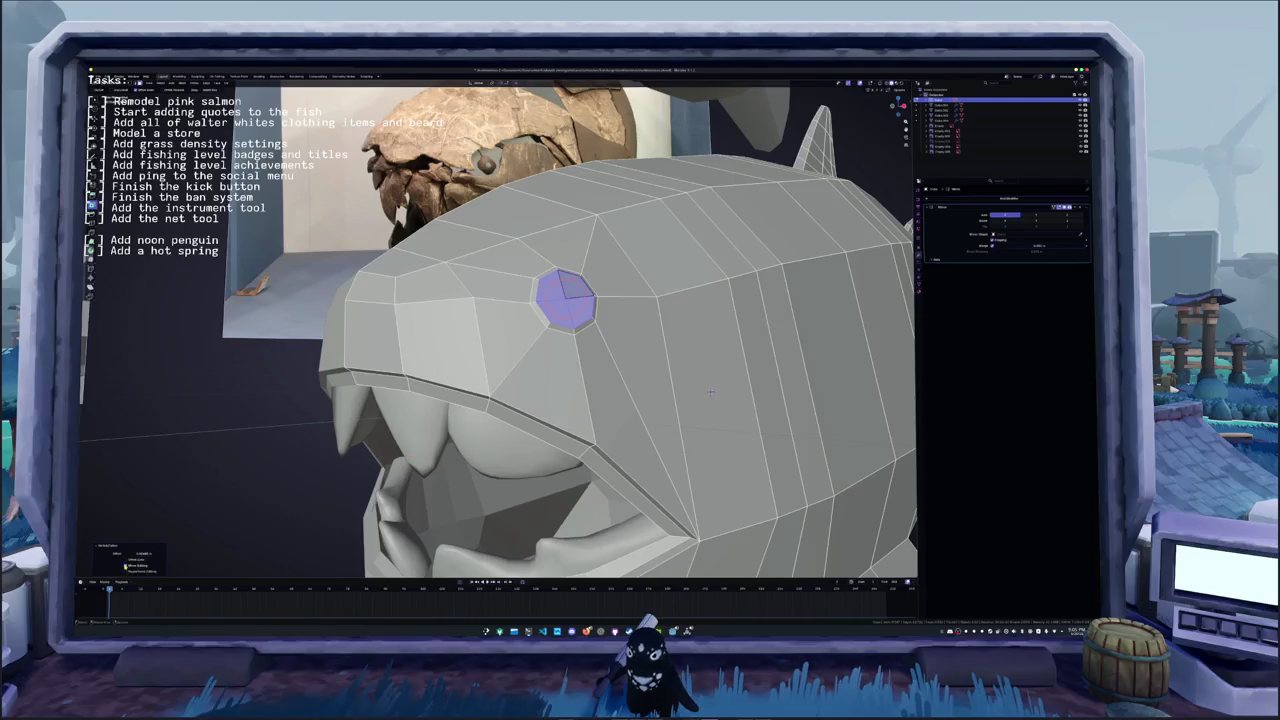
{"action": "key", "text": "i"}
{"action": "left_click", "coordinate": [710, 392]}
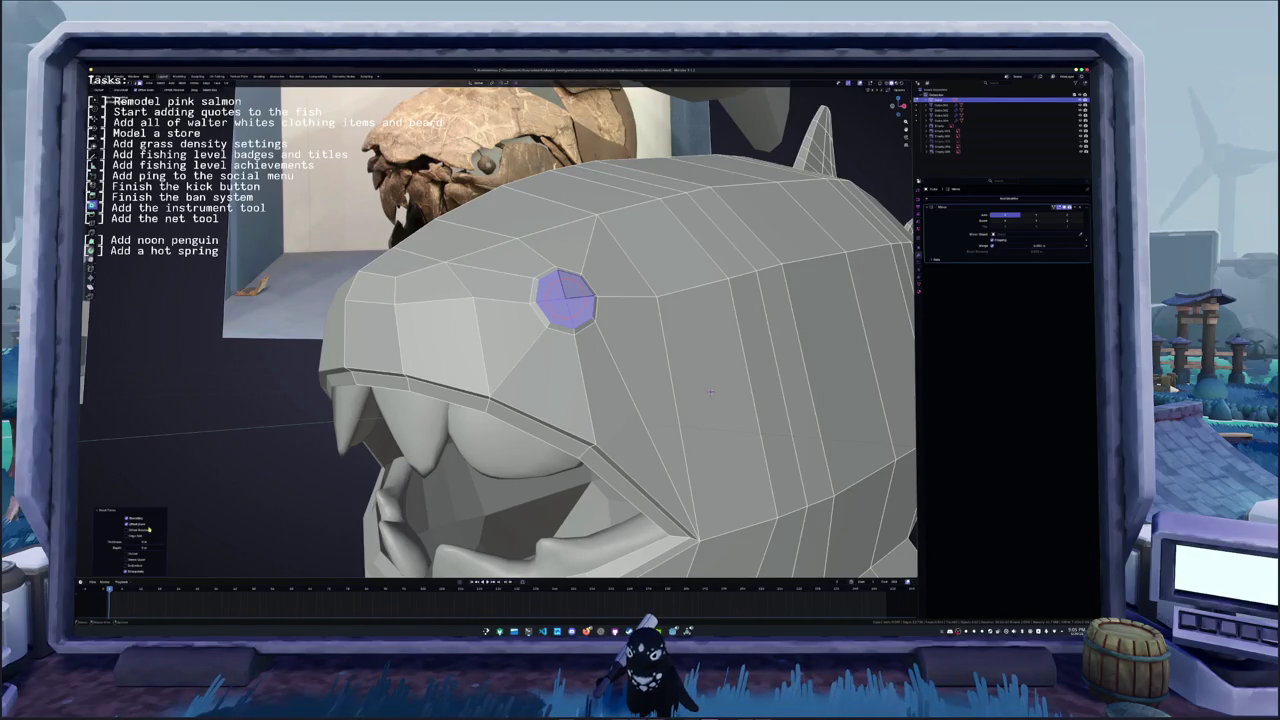
{"action": "mouse_move", "coordinate": [710, 393]}
{"action": "middle_mouse_down"}
{"action": "mouse_move", "coordinate": [421, 473]}
{"action": "mouse_move", "coordinate": [557, 371]}
{"action": "middle_mouse_up"}
{"action": "key", "text": "e"}
{"action": "right_click", "coordinate": [557, 371]}
- Add further inset rings to the eye, scaling each one inward
{"action": "key", "text": "i"}
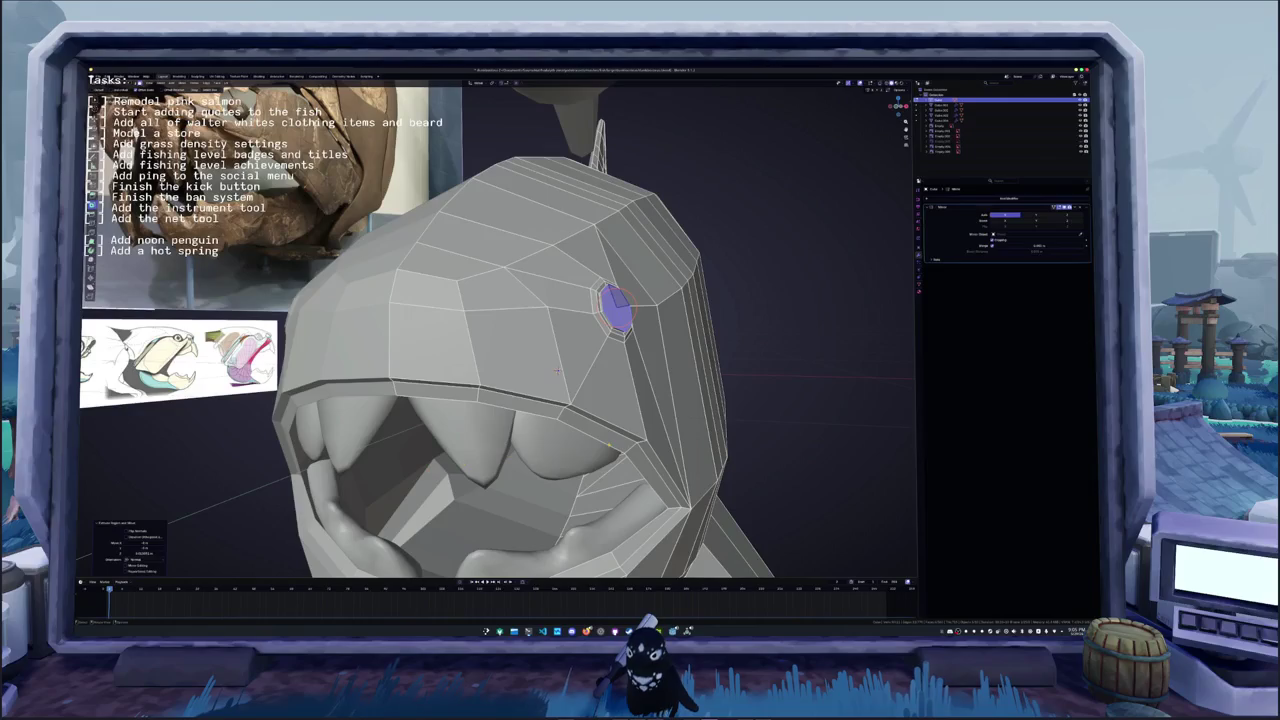
{"action": "key", "text": "s"}
{"action": "left_click", "coordinate": [670, 346]}
{"action": "middle_click_drag", "start_coordinate": [670, 346], "coordinate": [700, 380]}
{"action": "scroll", "coordinate": [716, 405], "scroll_direction": "up", "scroll_amount": 2}
{"action": "key", "text": "i"}
{"action": "left_click", "coordinate": [709, 305]}
{"action": "key", "text": "i"}
{"action": "key", "text": "s"}
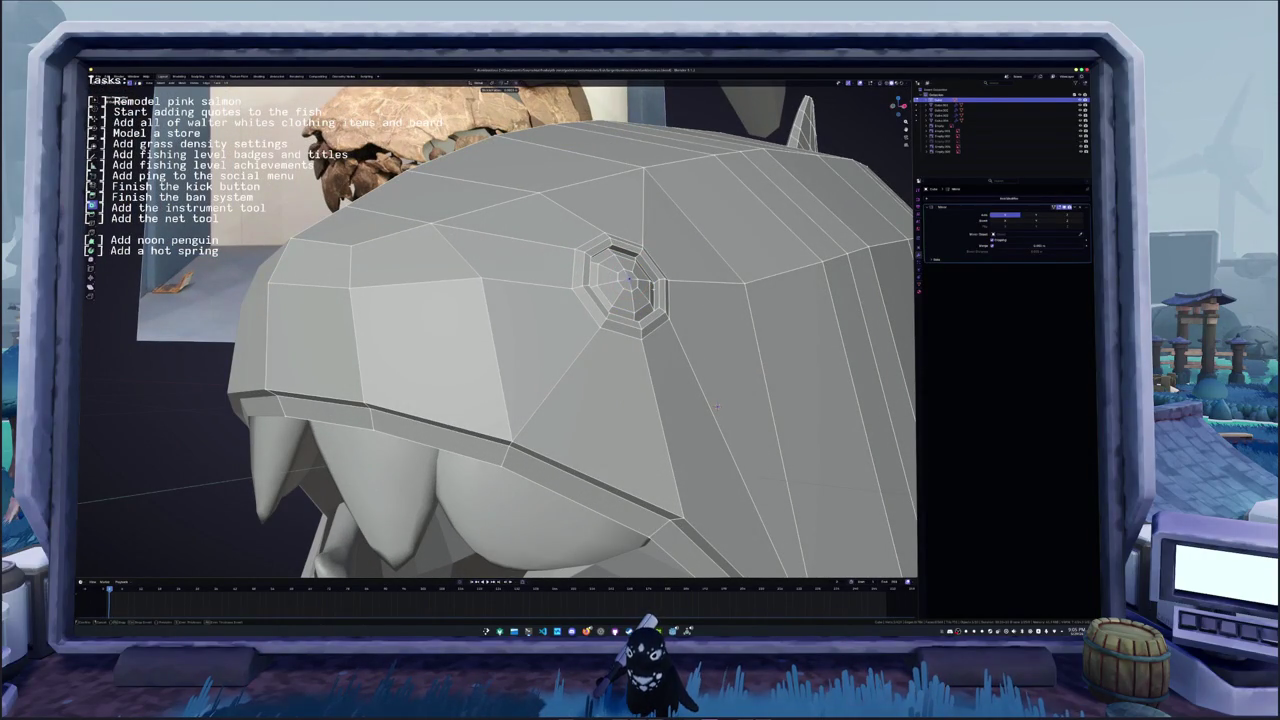
{"action": "left_click", "coordinate": [716, 405]}
- Grow the selection to the inner eye faces, then view the shaded head in Object Mode
{"action": "middle_click_drag", "start_coordinate": [716, 405], "coordinate": [478, 267]}
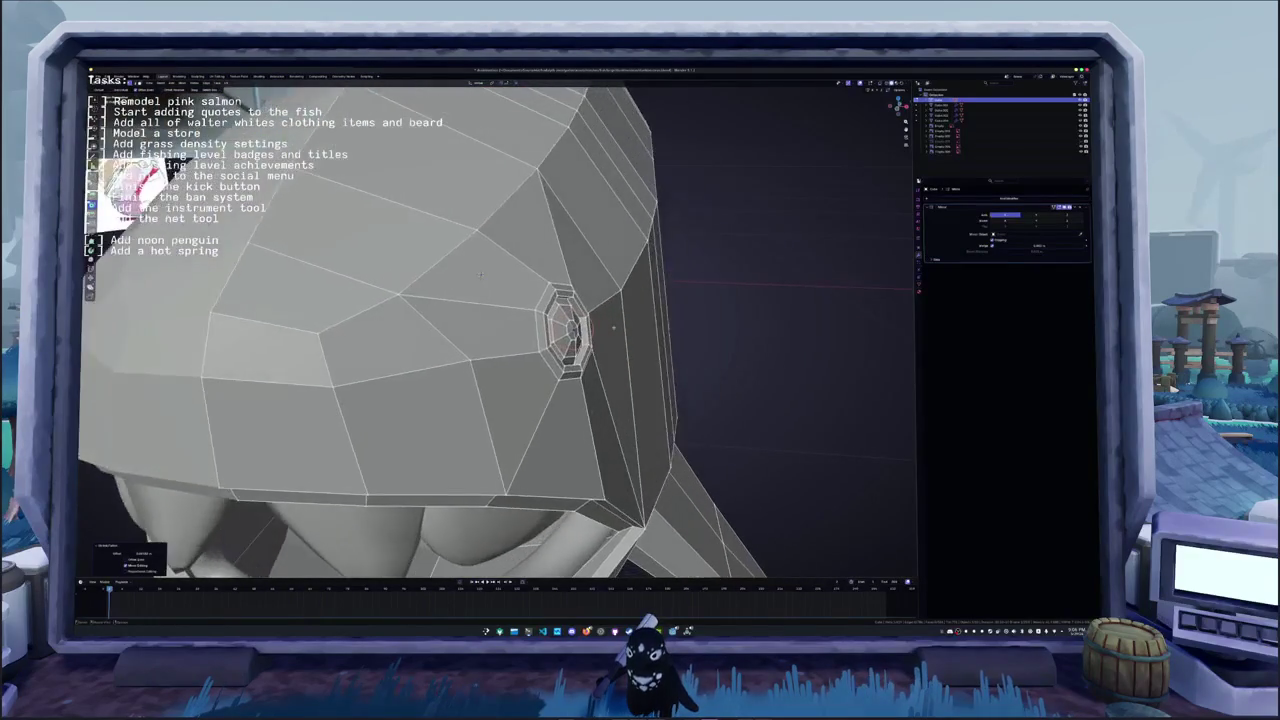
{"action": "key", "text": "ctrl+KP_Add"}
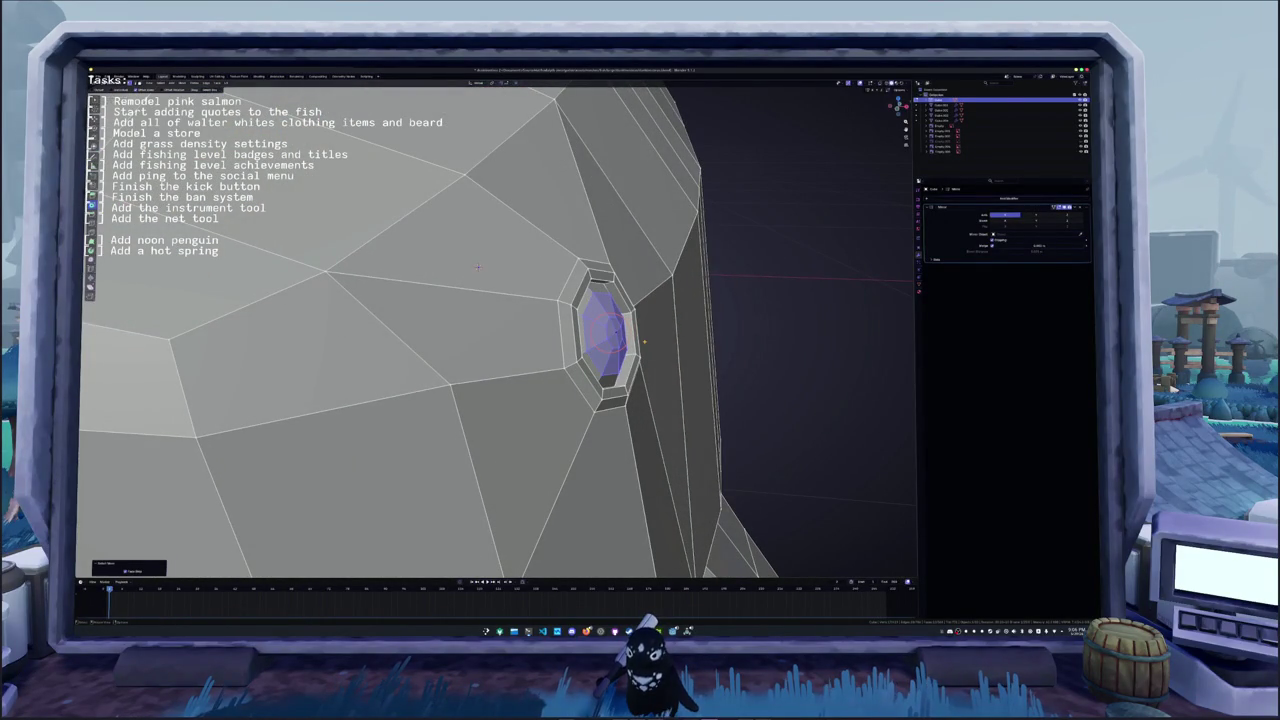
{"action": "middle_click_drag", "start_coordinate": [478, 267], "coordinate": [338, 392]}
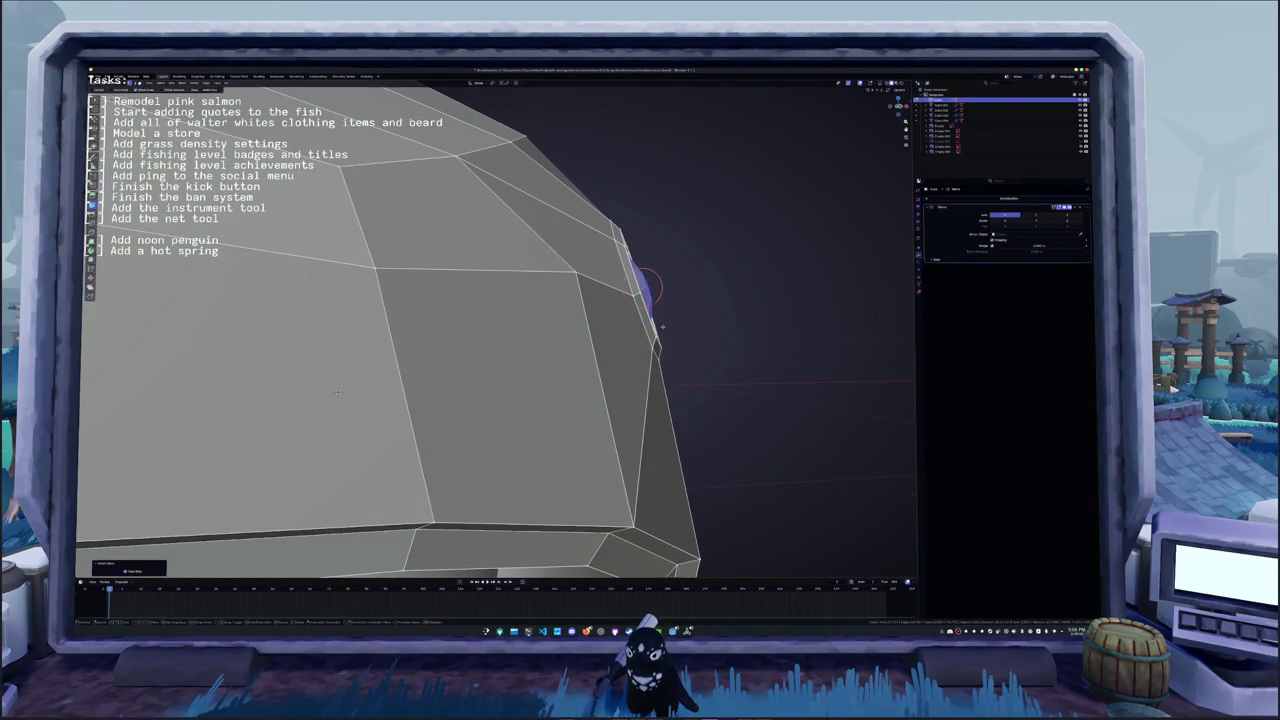
{"action": "middle_click_drag", "start_coordinate": [338, 392], "coordinate": [625, 348]}
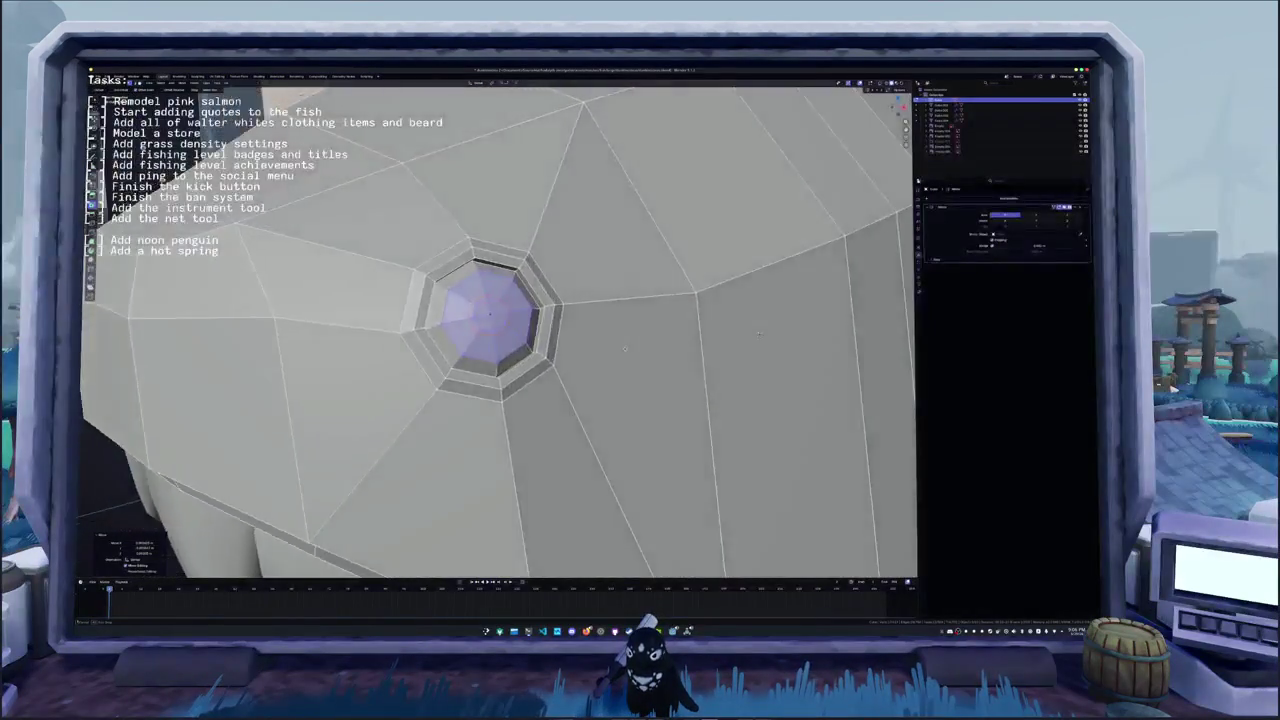
{"action": "key", "text": "Tab"}
{"action": "scroll", "coordinate": [600, 346], "scroll_direction": "down", "scroll_amount": 10}
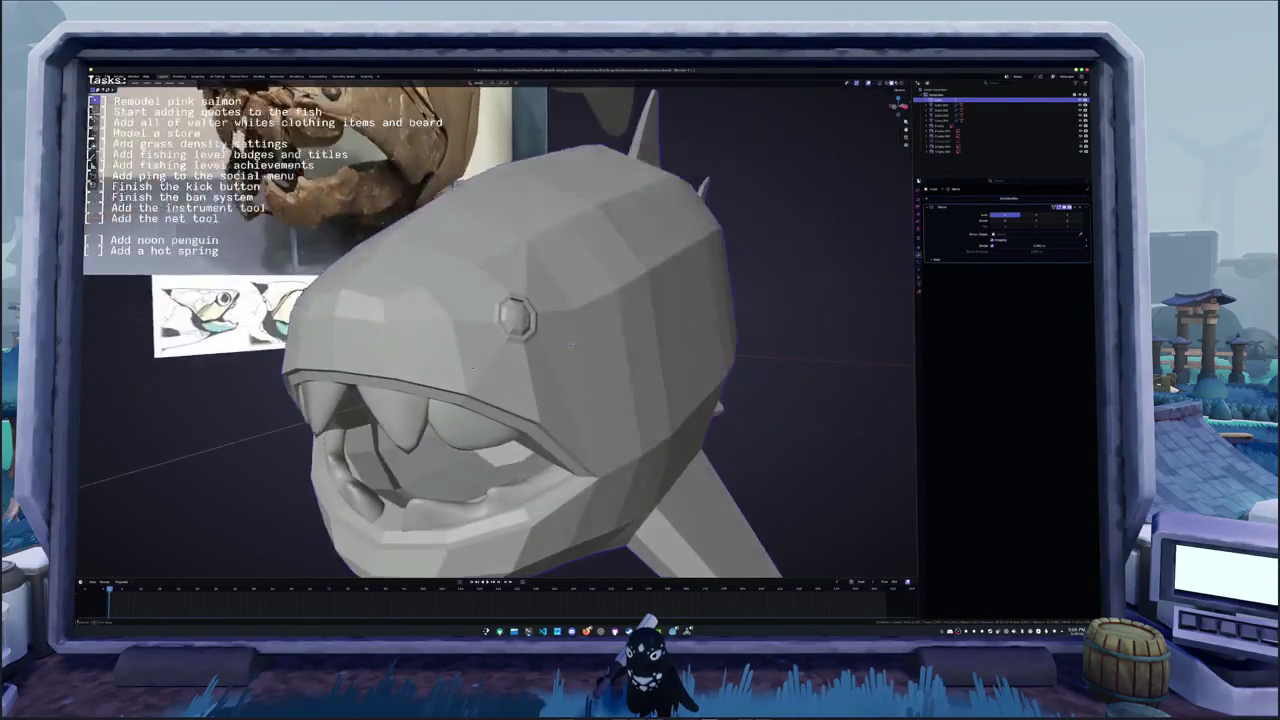
- Capture a region screenshot of the fish's front face to the clipboard
{"action": "scroll", "coordinate": [572, 343], "scroll_direction": "down", "scroll_amount": 5}
{"action": "mouse_move", "coordinate": [572, 343]}
{"action": "middle_mouse_down"}
{"action": "mouse_move", "coordinate": [583, 362]}
{"action": "mouse_move", "coordinate": [539, 366]}
{"action": "middle_mouse_up"}
{"action": "scroll", "coordinate": [539, 366], "scroll_direction": "up", "scroll_amount": 3}
{"action": "scroll", "coordinate": [539, 366], "scroll_direction": "down", "scroll_amount": 2}
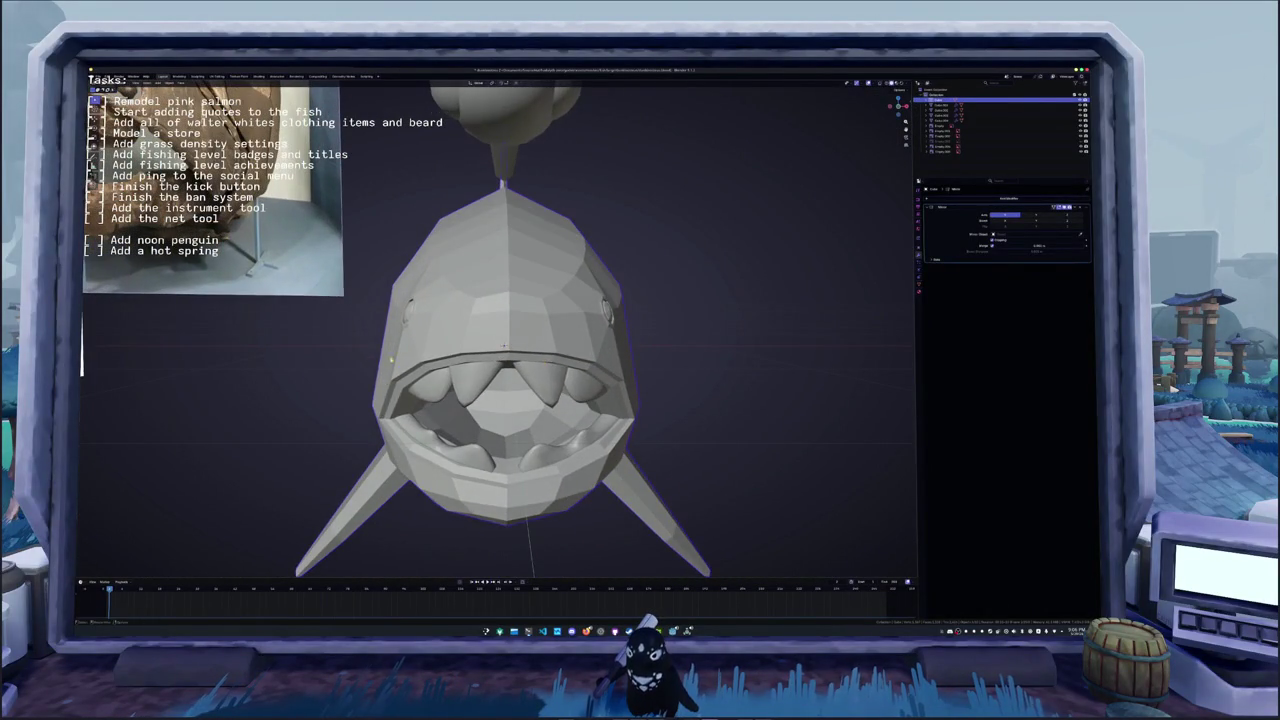
{"action": "key", "text": "super+shift+s"}
{"action": "left_click_drag", "start_coordinate": [371, 286], "coordinate": [643, 499]}
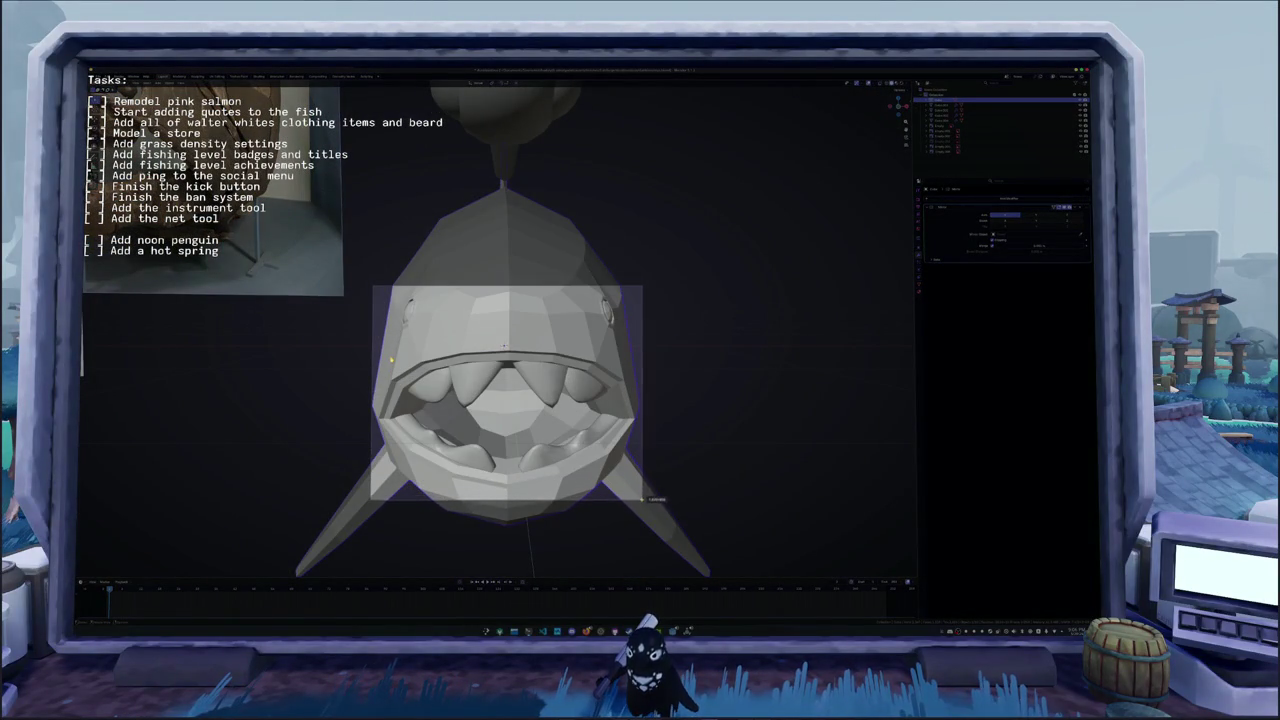
{"action": "key", "text": "Return"}
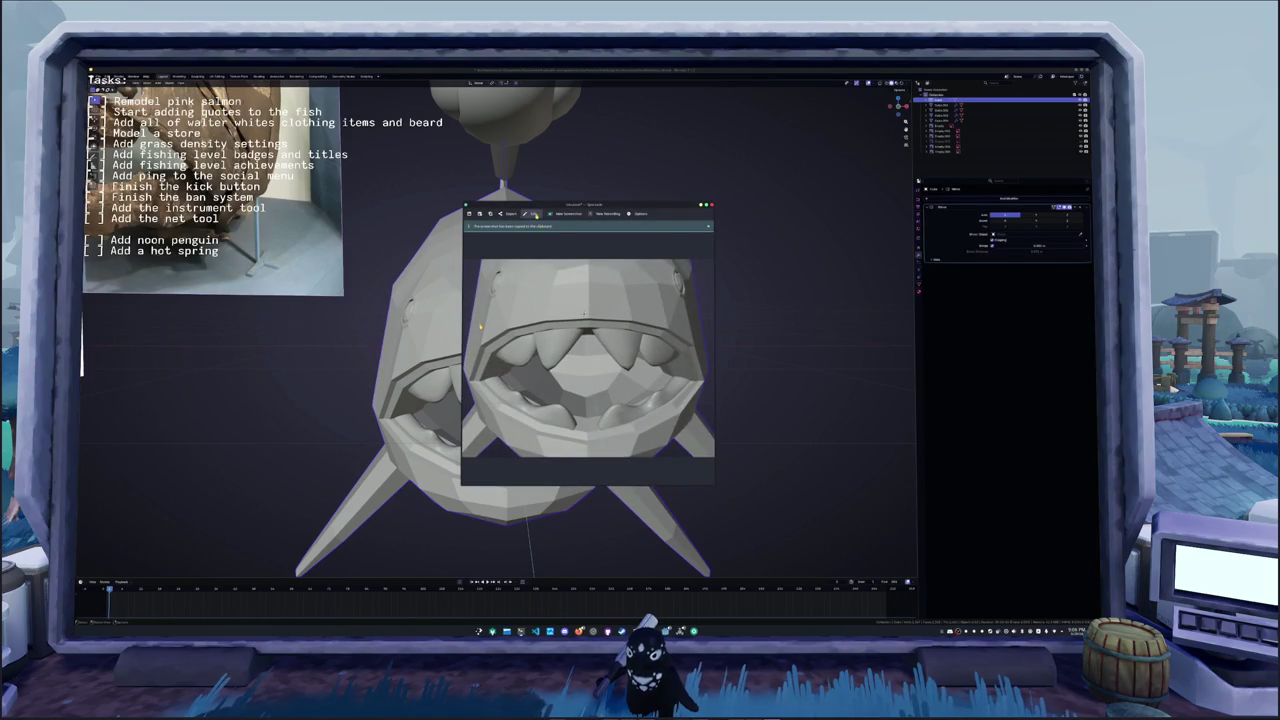
- Try Spectacle's annotate mode, close it, and return to an angled side view
{"action": "left_click", "coordinate": [536, 214]}
{"action": "left_click", "coordinate": [469, 299]}
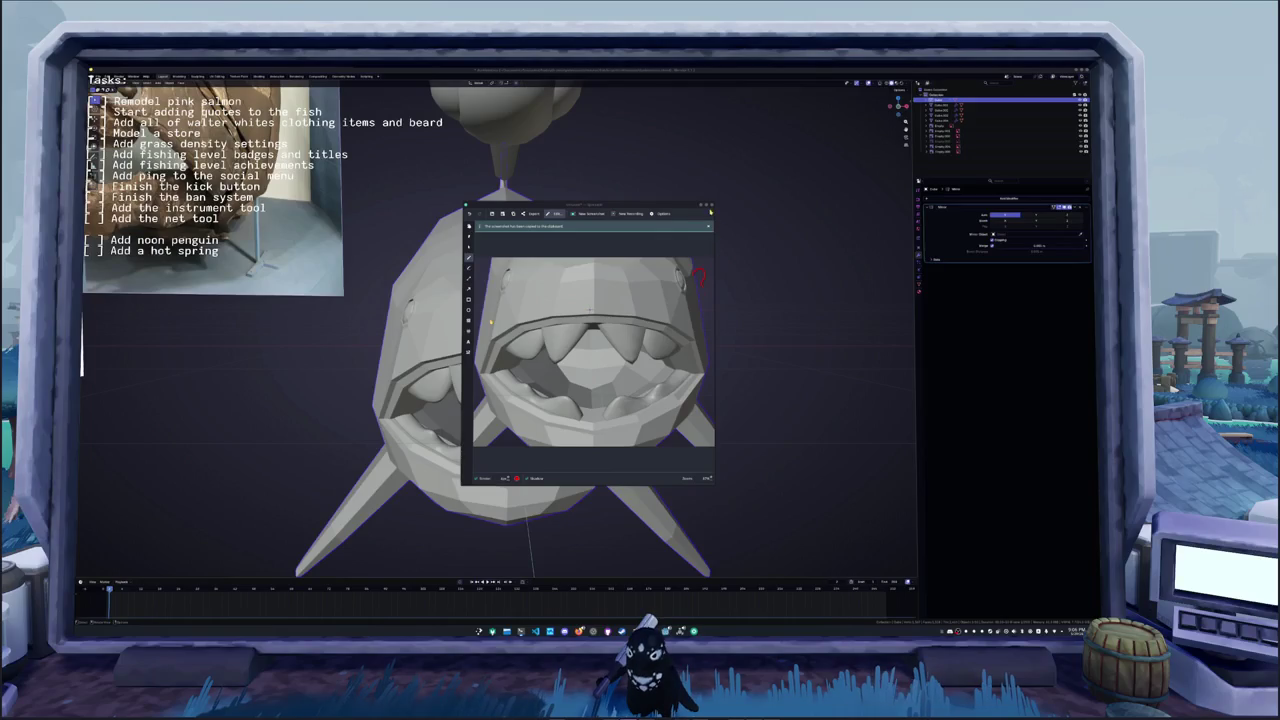
{"action": "key", "text": "Escape"}
{"action": "middle_click_drag", "start_coordinate": [491, 321], "coordinate": [593, 370]}
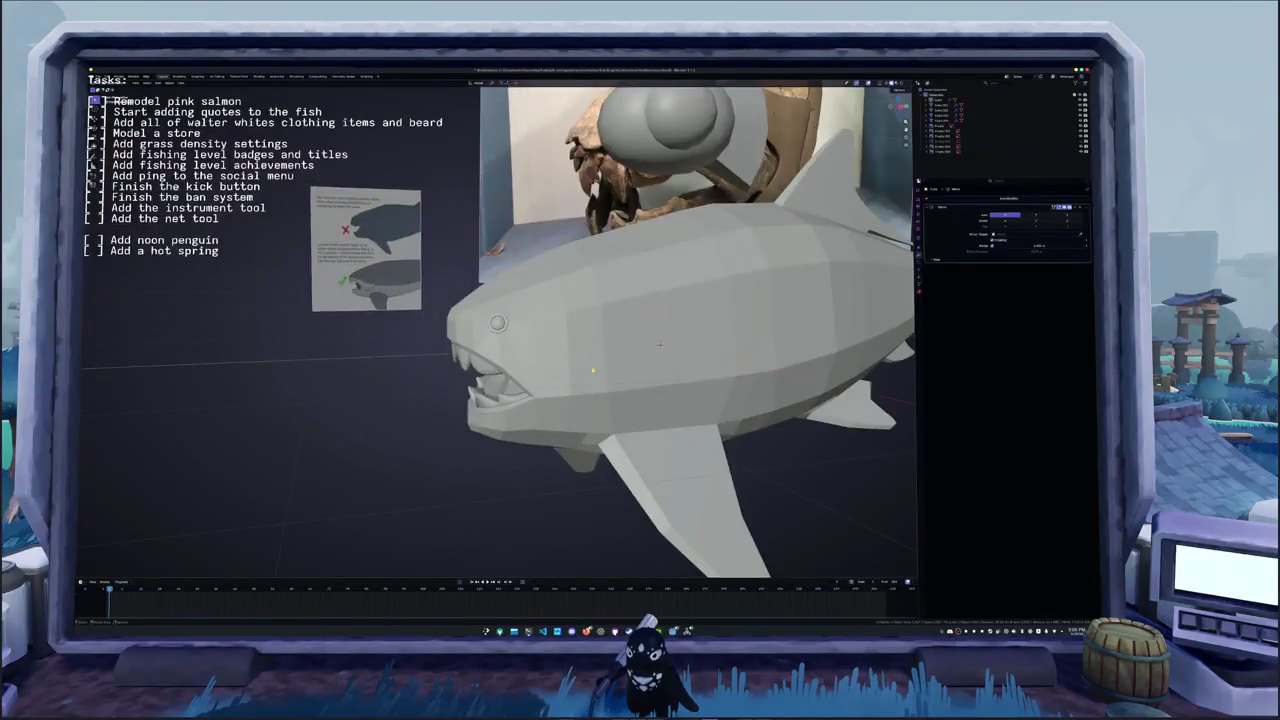
- Switch to an X-ray orthographic side view of the head in Edit Mode
{"action": "key", "text": "KP_3"}
{"action": "key", "text": "alt+z"}
{"action": "key", "text": "Tab"}
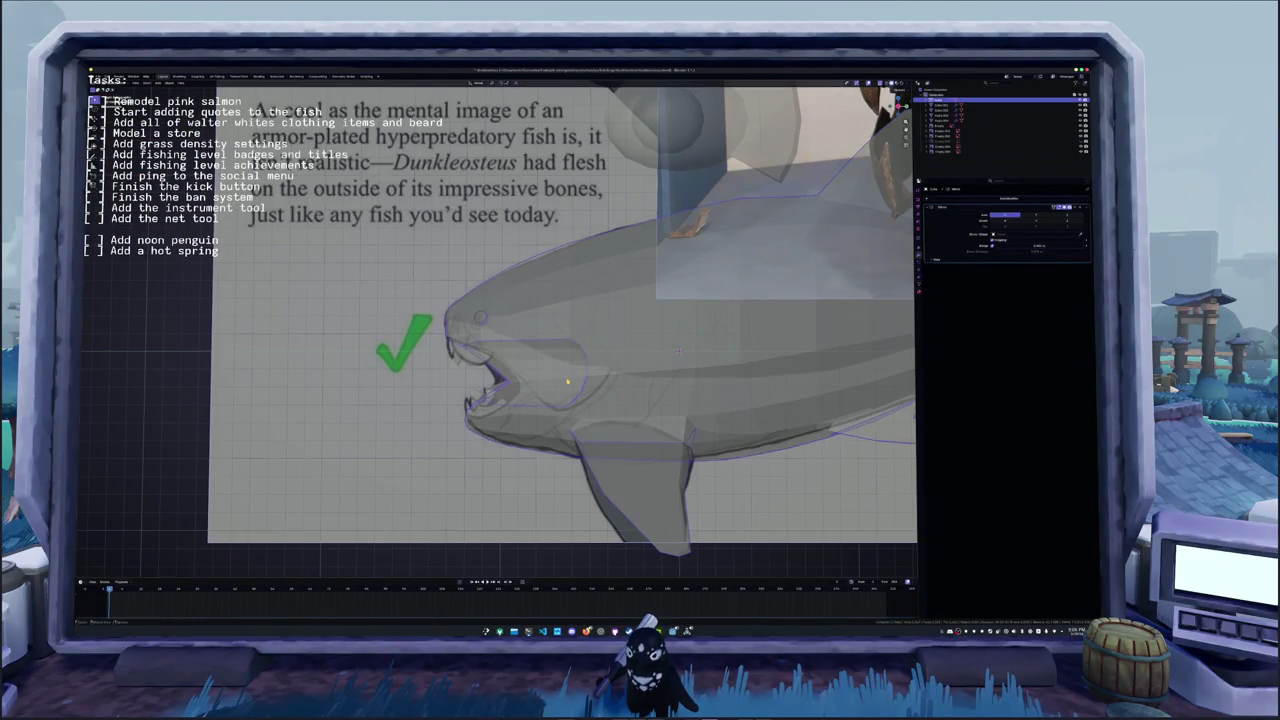
{"action": "middle_click_drag", "start_coordinate": [560, 340], "coordinate": [535, 296], "text": "shift"}
{"action": "scroll", "coordinate": [653, 305], "scroll_direction": "up", "scroll_amount": 2}
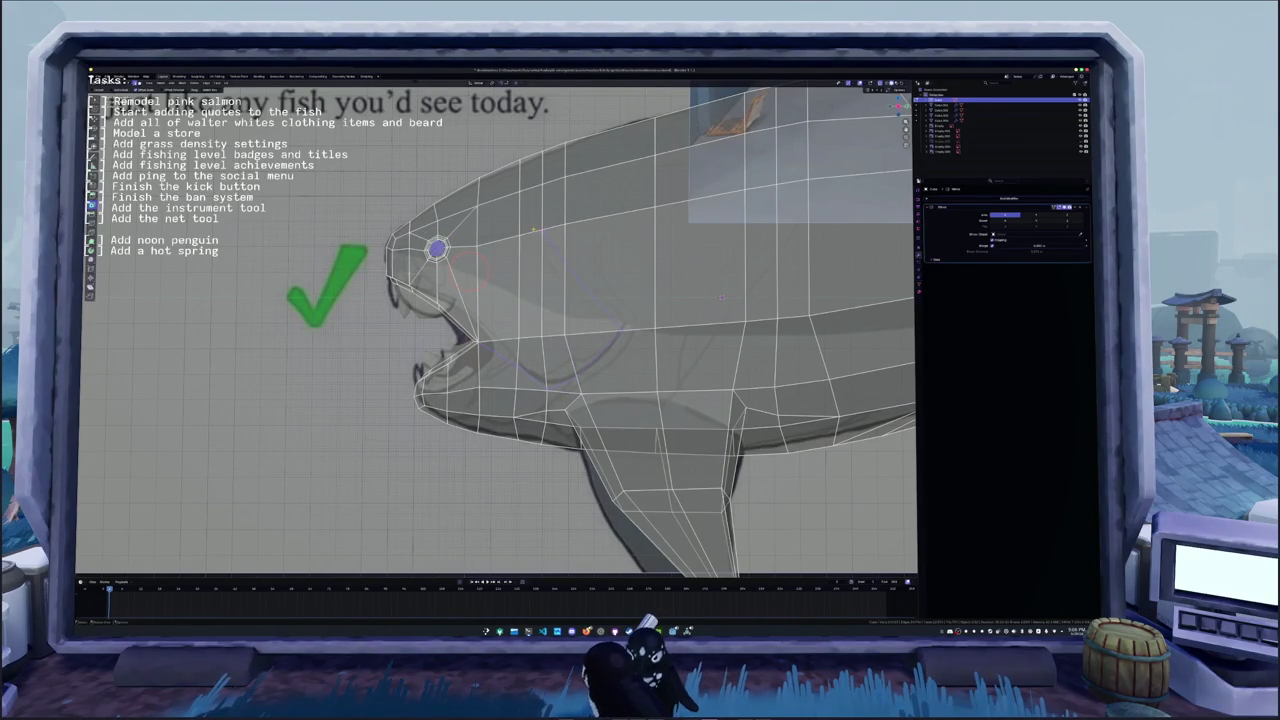
{"action": "scroll", "coordinate": [380, 238], "scroll_direction": "up", "scroll_amount": 3}
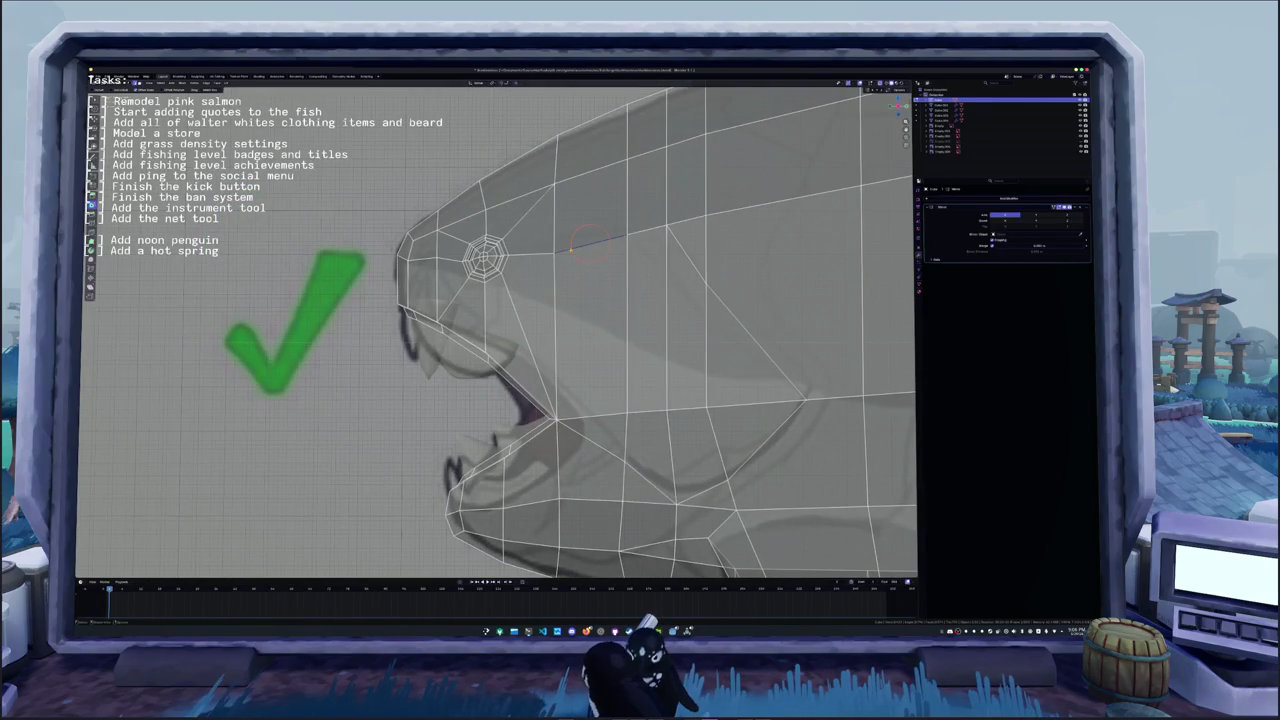
- Reposition the seam vertices on the upper head behind the eye
{"action": "key", "text": "g"}
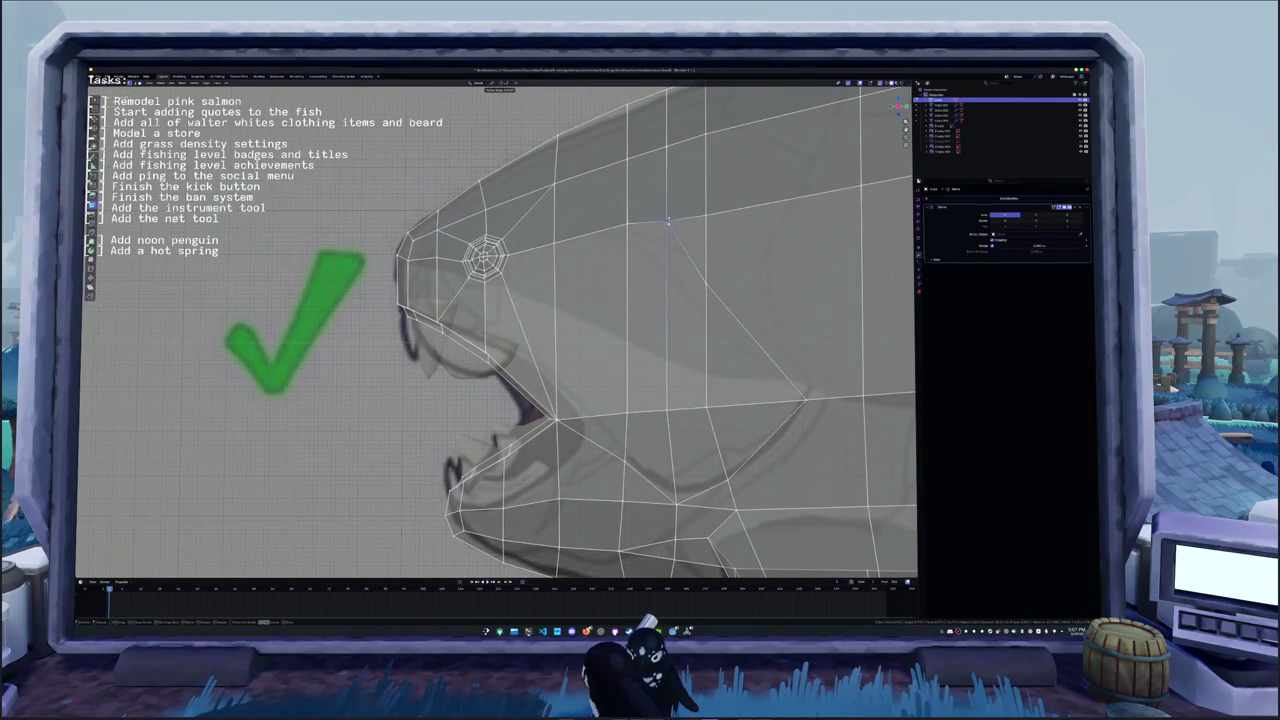
{"action": "left_click", "coordinate": [667, 220]}
{"action": "middle_click_drag", "start_coordinate": [667, 220], "coordinate": [707, 220], "text": "shift"}
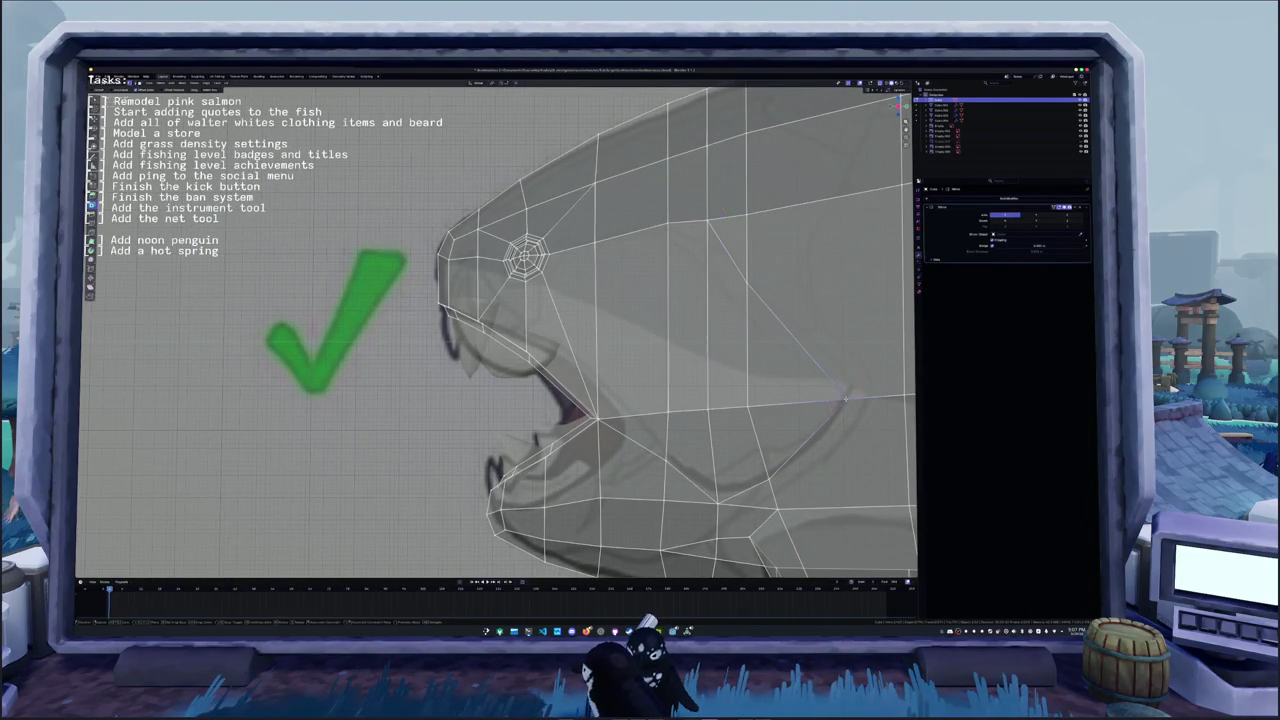
{"action": "middle_click_drag", "start_coordinate": [842, 399], "coordinate": [912, 417], "text": "shift"}
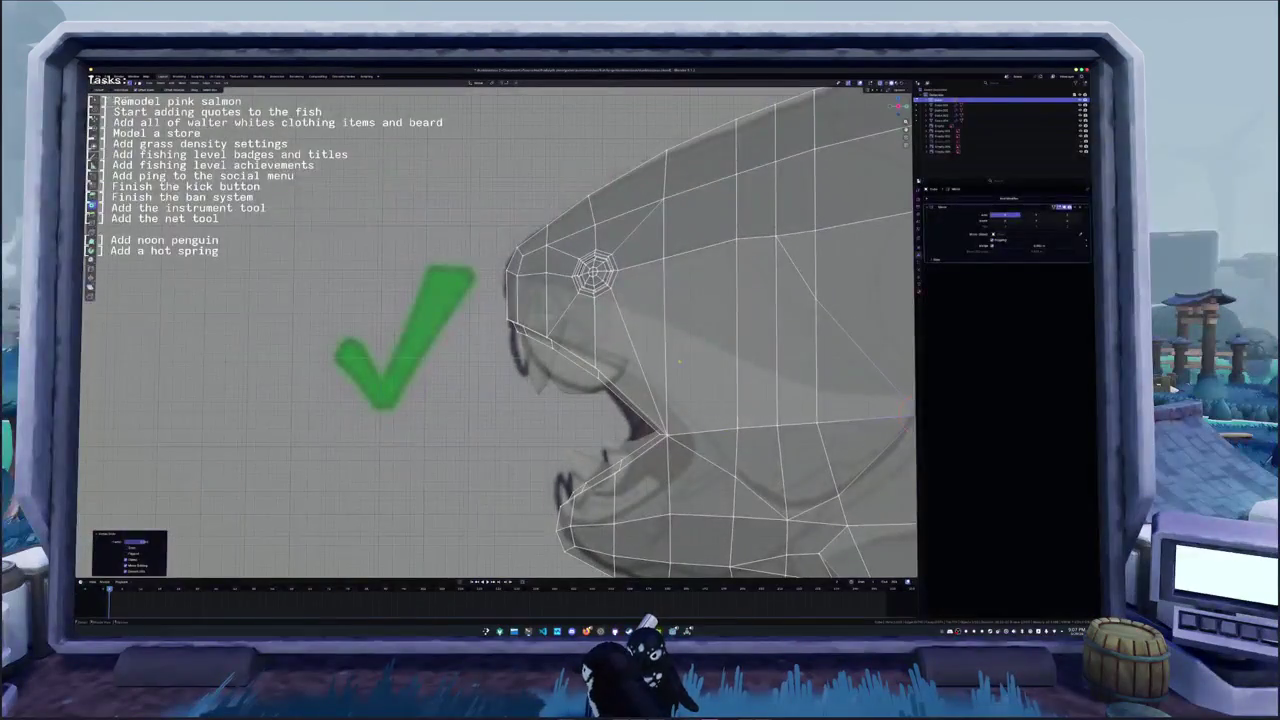
{"action": "left_click", "coordinate": [773, 238]}
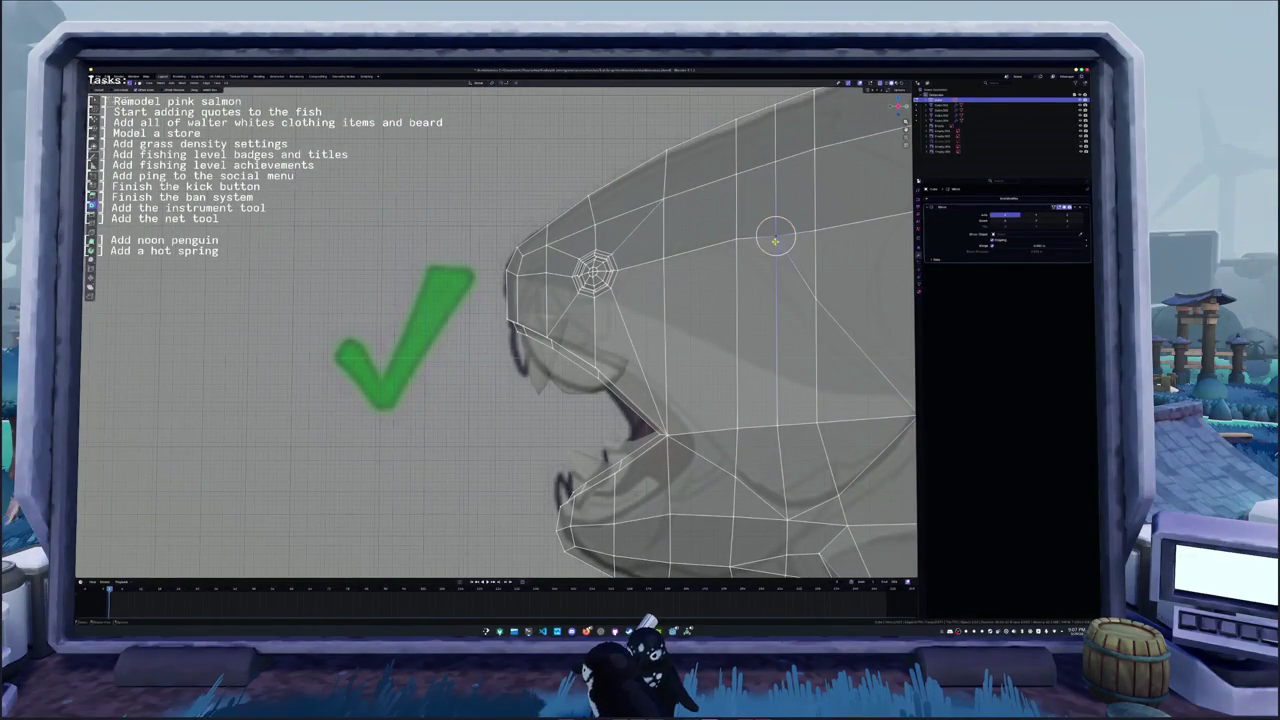
{"action": "middle_click_drag", "start_coordinate": [775, 240], "coordinate": [730, 275], "text": "shift"}
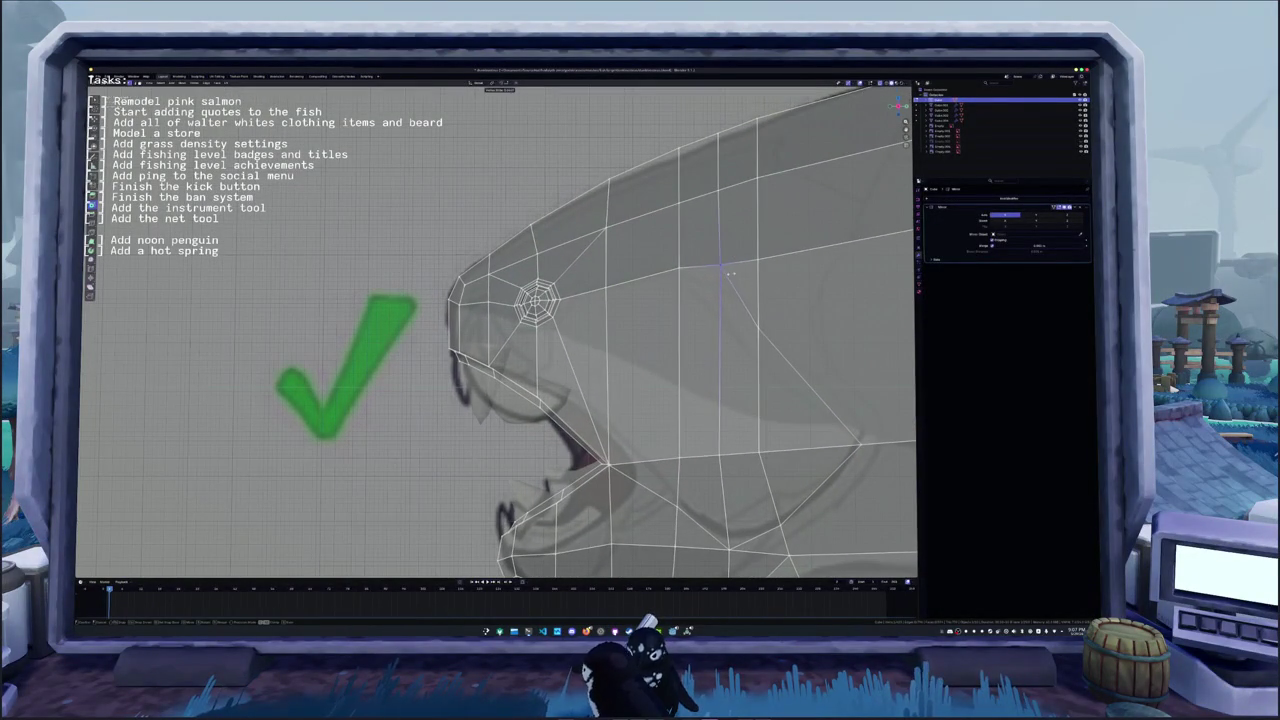
{"action": "left_click", "coordinate": [758, 258], "text": "shift"}
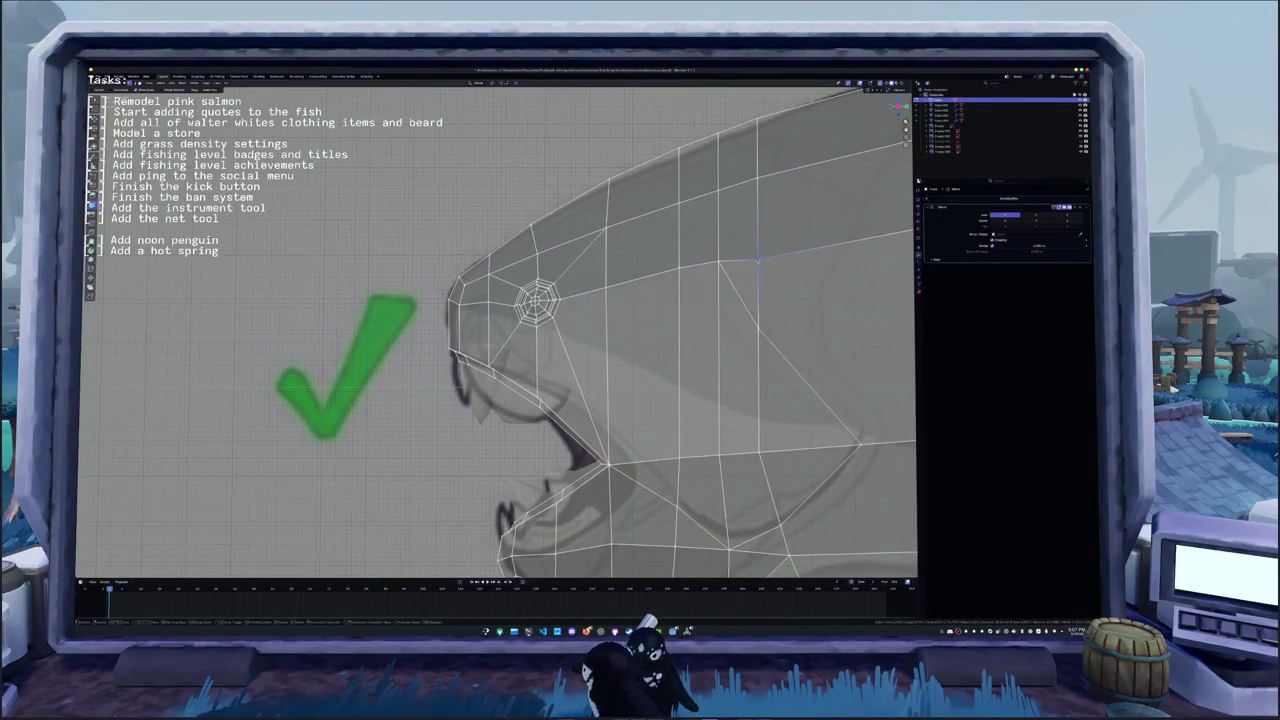
{"action": "key", "text": "g"}
{"action": "key", "text": "g"}
{"action": "left_click", "coordinate": [757, 254]}
{"action": "scroll", "coordinate": [757, 252], "scroll_direction": "down", "scroll_amount": 2}
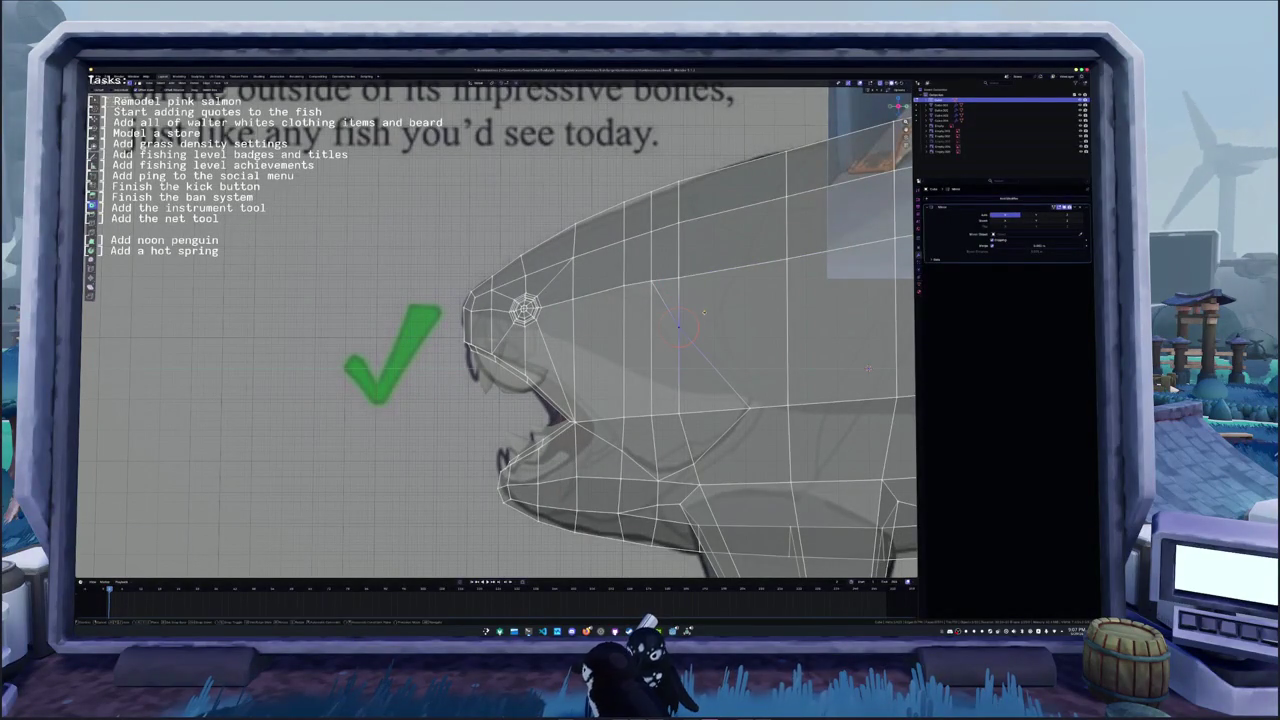
- Move another seam vertex down to shape the diagonal gill line
{"action": "key", "text": "g"}
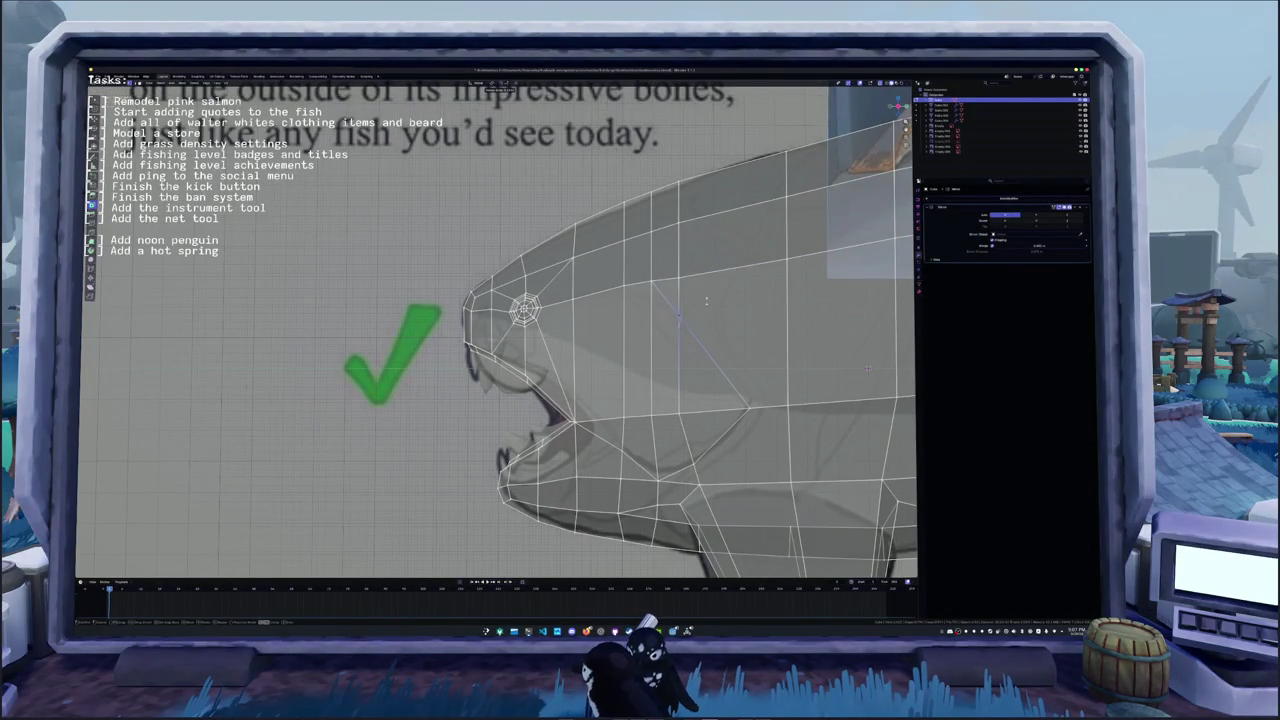
{"action": "left_click", "coordinate": [678, 316]}
{"action": "key", "text": "g"}
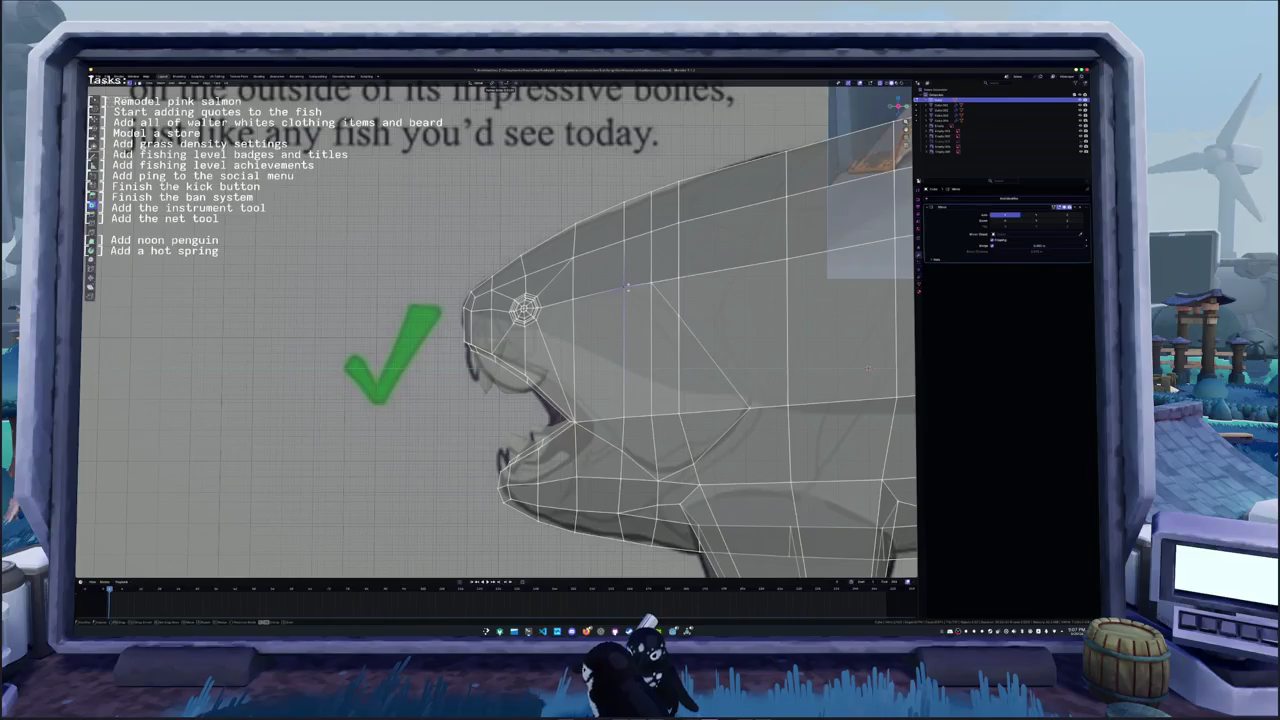
{"action": "scroll", "coordinate": [866, 369], "scroll_direction": "down", "scroll_amount": 2}
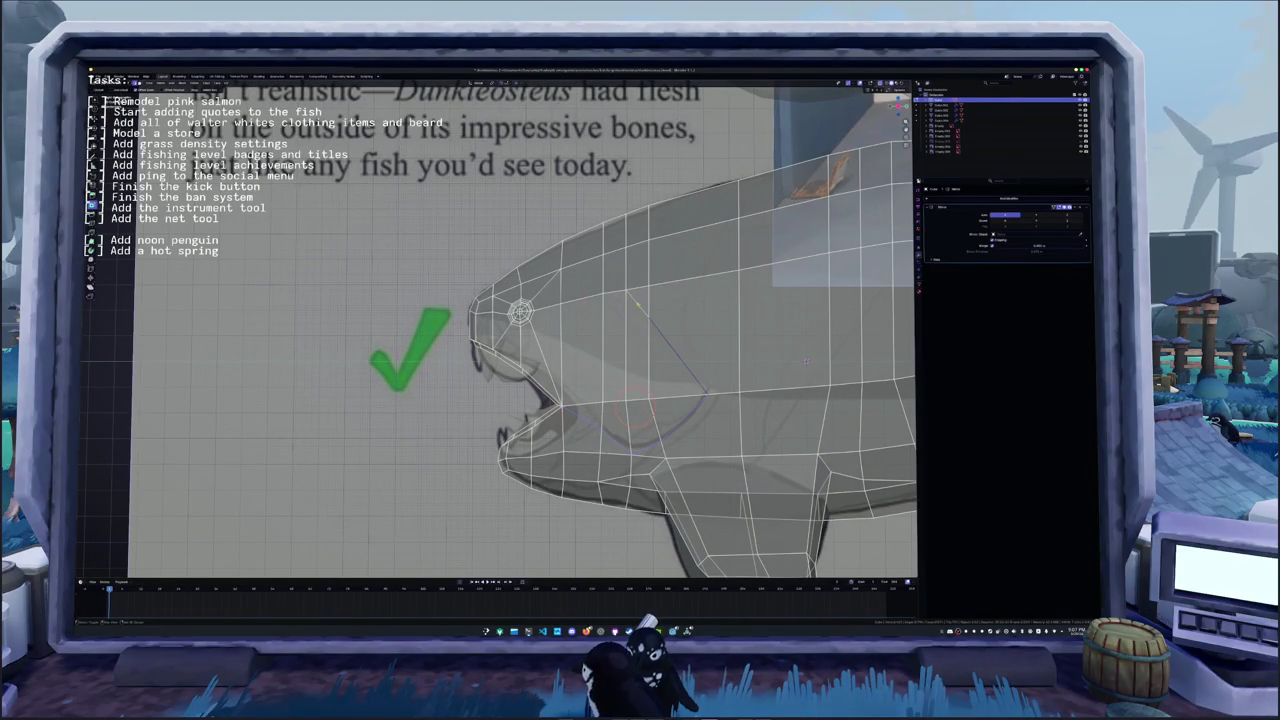
{"action": "scroll", "coordinate": [806, 362], "scroll_direction": "up", "scroll_amount": 1}
{"action": "scroll", "coordinate": [812, 347], "scroll_direction": "up", "scroll_amount": 1}
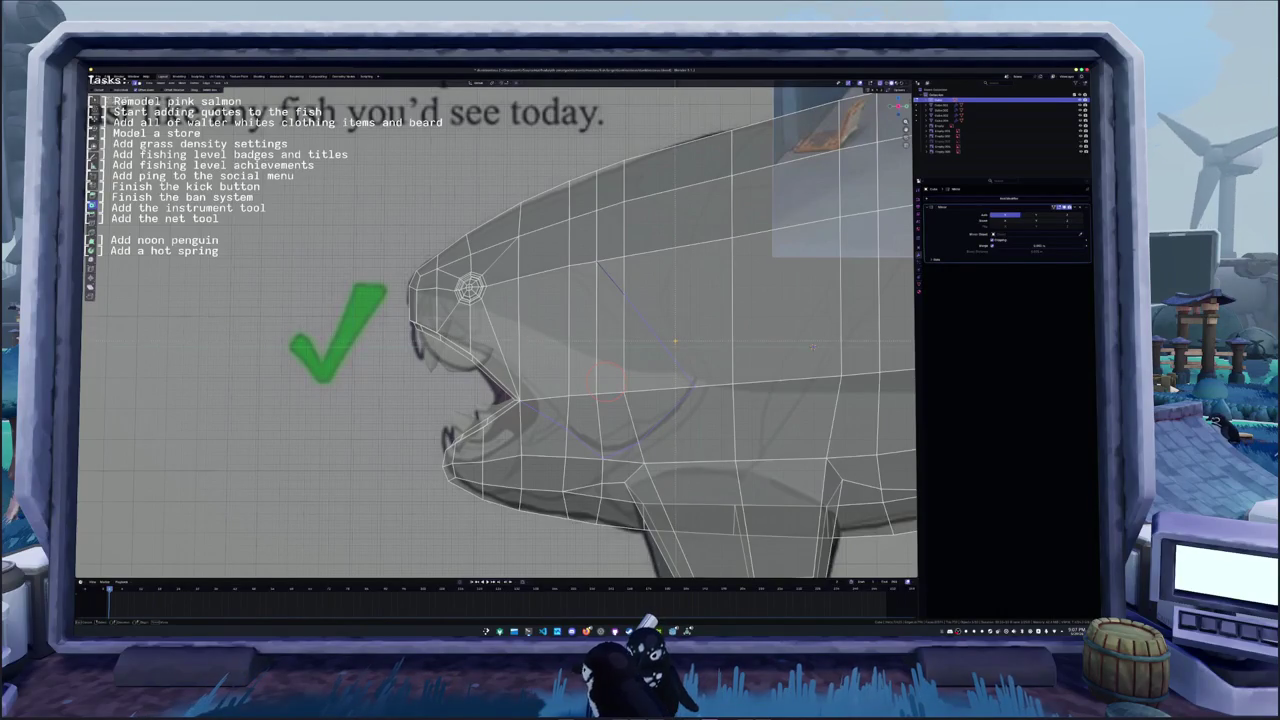
{"action": "left_click_drag", "start_coordinate": [677, 344], "coordinate": [651, 334]}
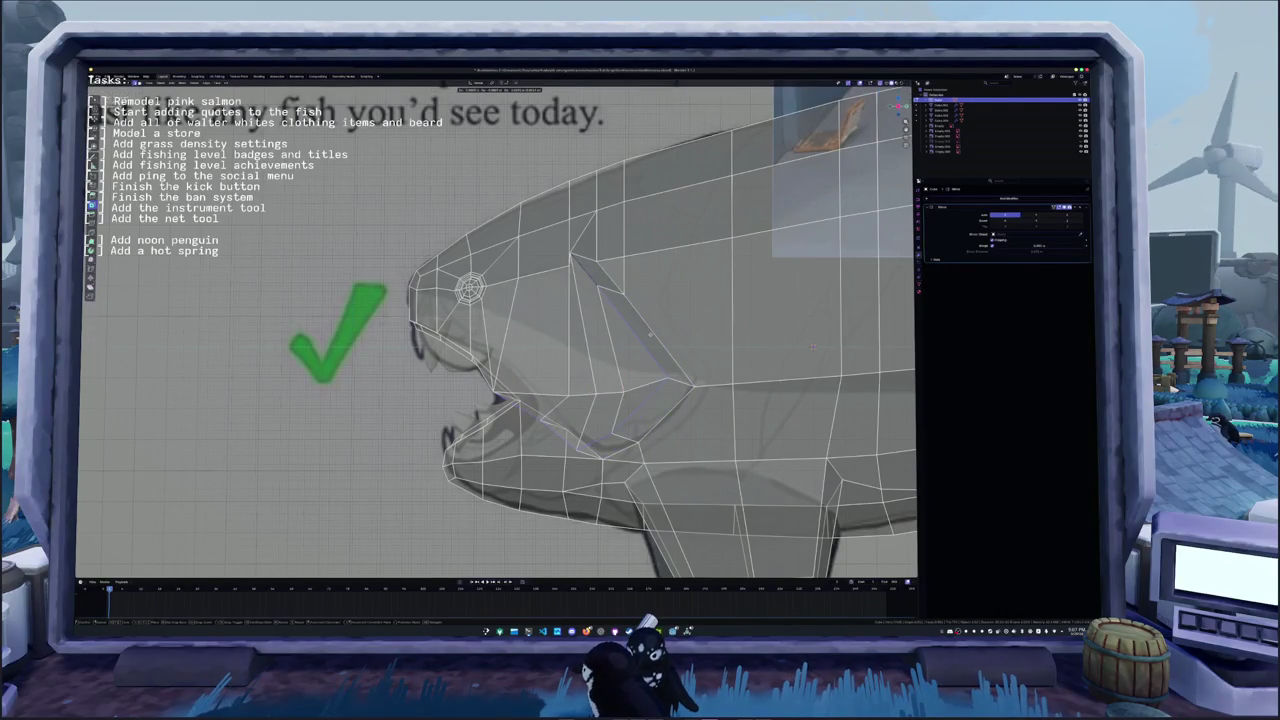
- Scale the gill seam edges, then turn X-ray off to see the head solid
{"action": "key", "text": "s"}
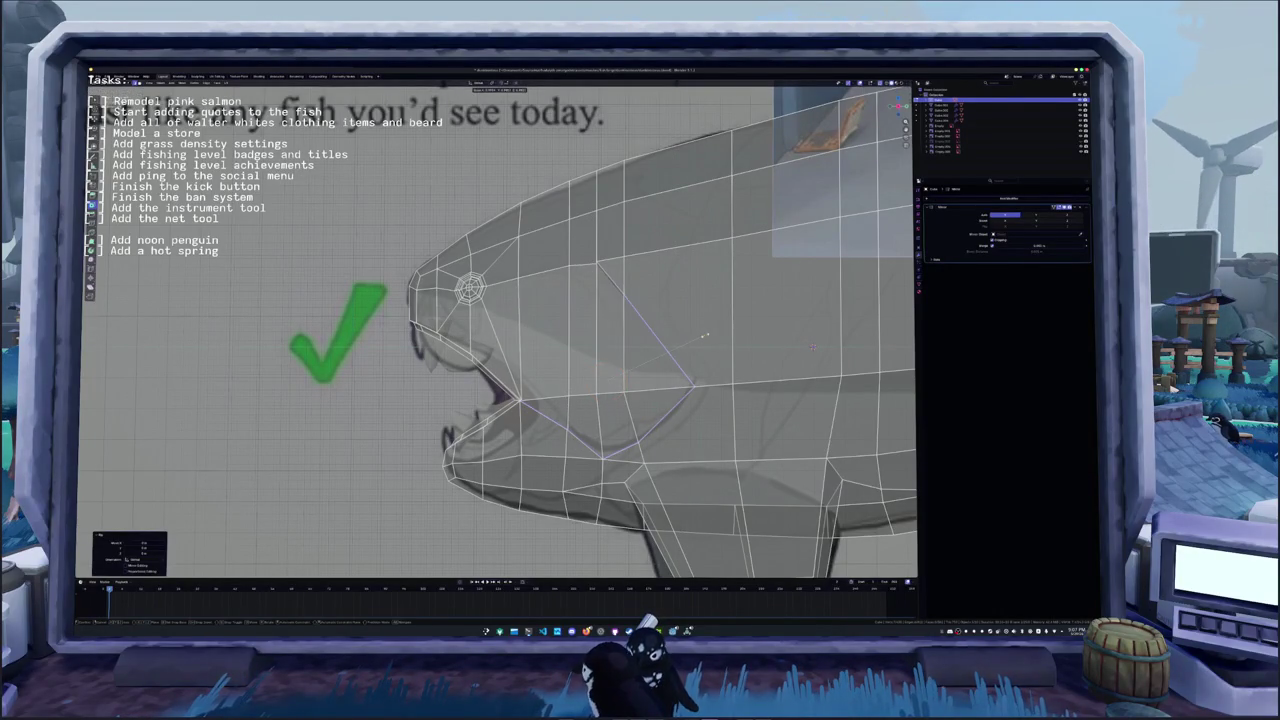
{"action": "left_click", "coordinate": [701, 336]}
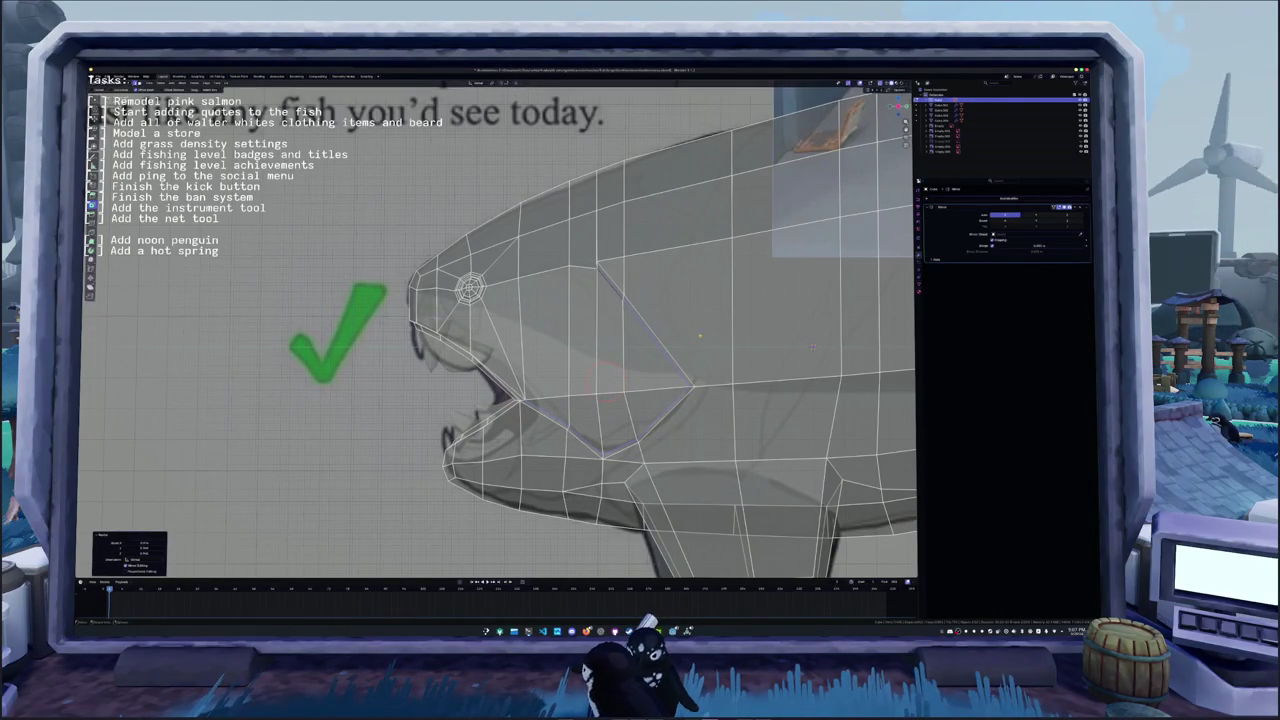
{"action": "middle_click_drag", "start_coordinate": [701, 336], "coordinate": [669, 341]}
{"action": "middle_click_drag", "start_coordinate": [867, 390], "coordinate": [739, 297]}
{"action": "key", "text": "alt+z"}
- Snap the 3D cursor to the selected head-seam vertex
{"action": "left_click", "coordinate": [648, 297]}
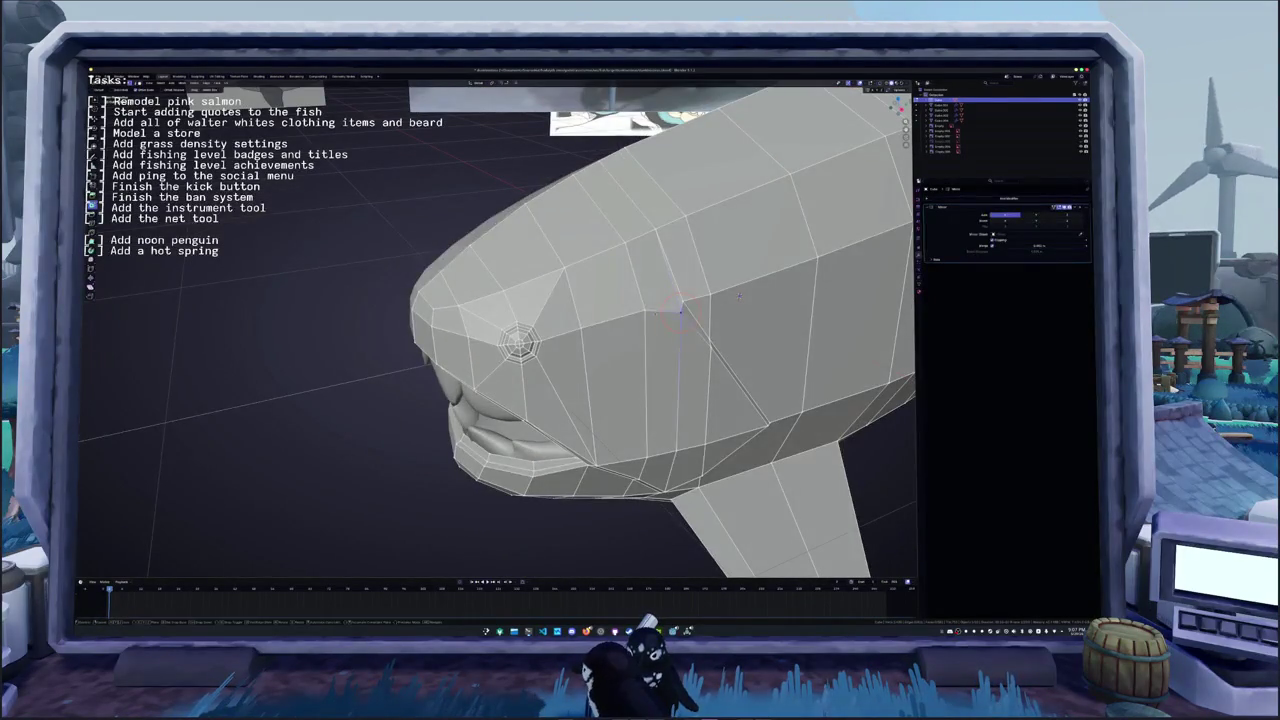
{"action": "key", "text": "shift+s"}
{"action": "key", "text": "2"}
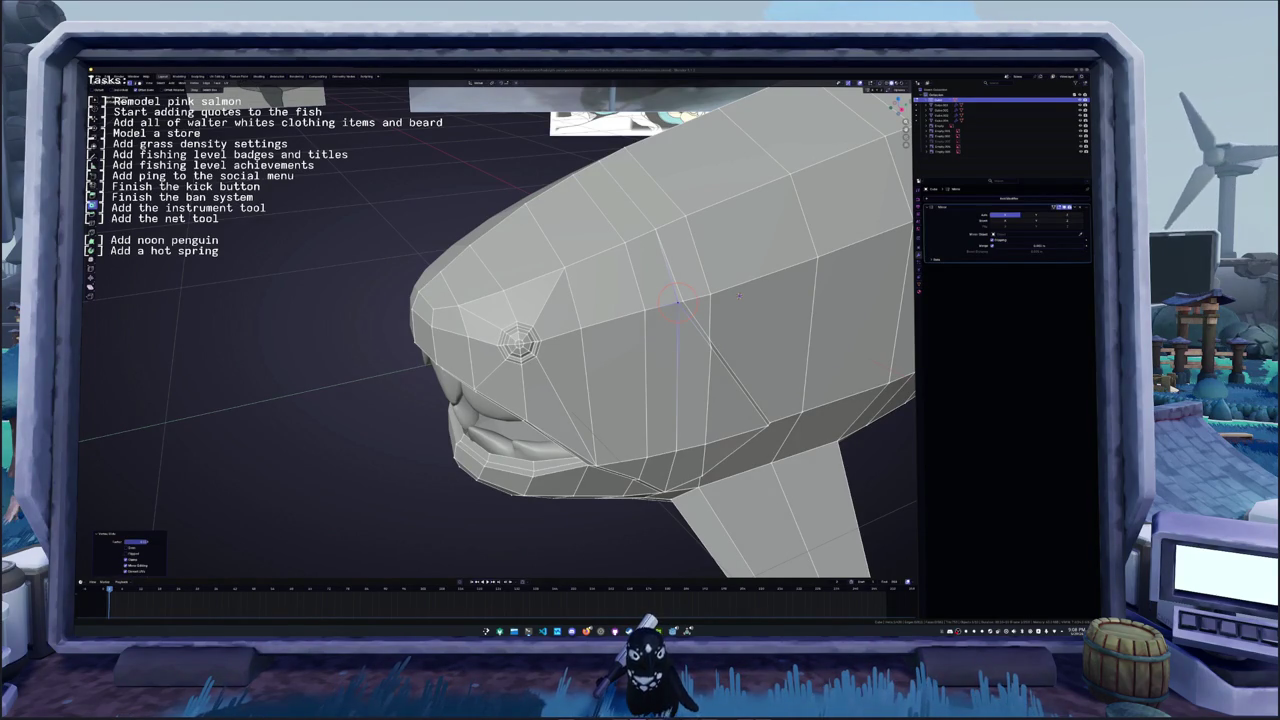
{"action": "mouse_move", "coordinate": [739, 295]}
{"action": "middle_mouse_down"}
{"action": "mouse_move", "coordinate": [641, 384]}
{"action": "mouse_move", "coordinate": [720, 350]}
{"action": "middle_mouse_up"}
{"action": "scroll", "coordinate": [871, 290], "scroll_direction": "down", "scroll_amount": 2}
{"action": "scroll", "coordinate": [871, 290], "scroll_direction": "down", "scroll_amount": 3}
{"action": "scroll", "coordinate": [871, 290], "scroll_direction": "down", "scroll_amount": 2}
{"action": "scroll", "coordinate": [720, 350], "scroll_direction": "up", "scroll_amount": 3}
{"action": "scroll", "coordinate": [747, 336], "scroll_direction": "up", "scroll_amount": 3}
- Merge the seam vertices at center, then return to the X-ray side ortho view
{"action": "key", "text": "Tab"}
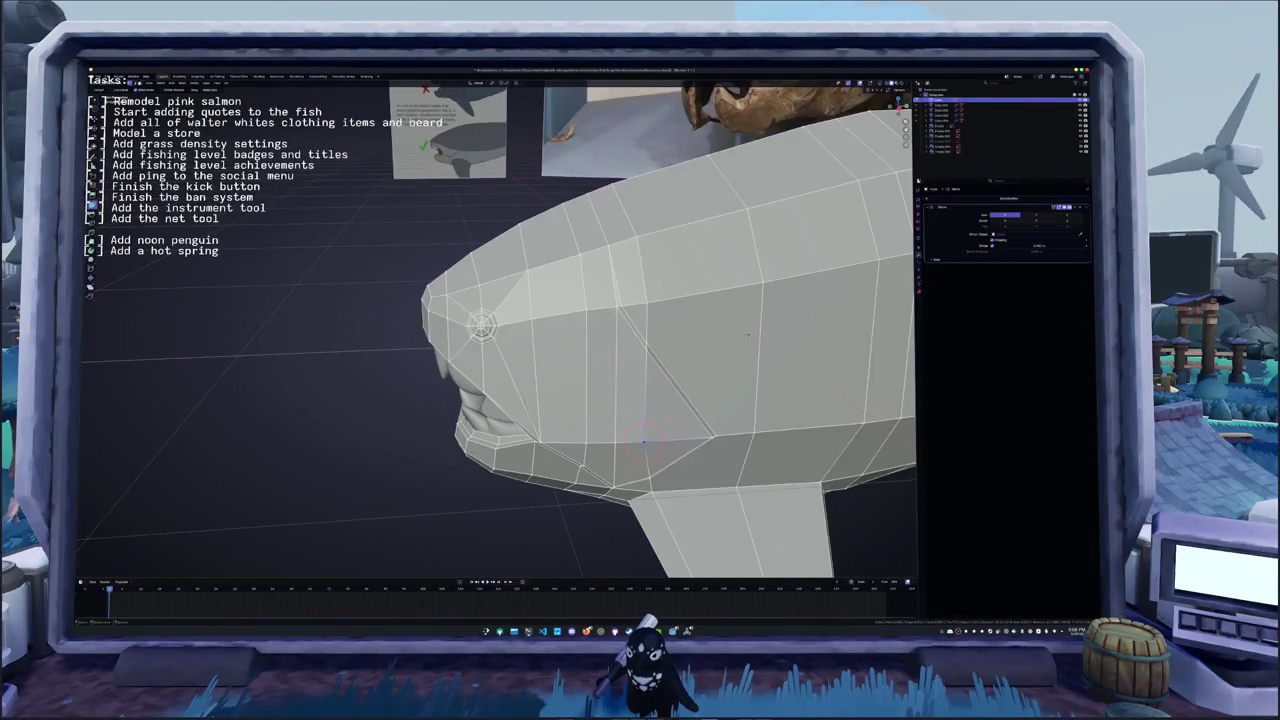
{"action": "key", "text": "m"}
{"action": "left_click", "coordinate": [620, 307]}
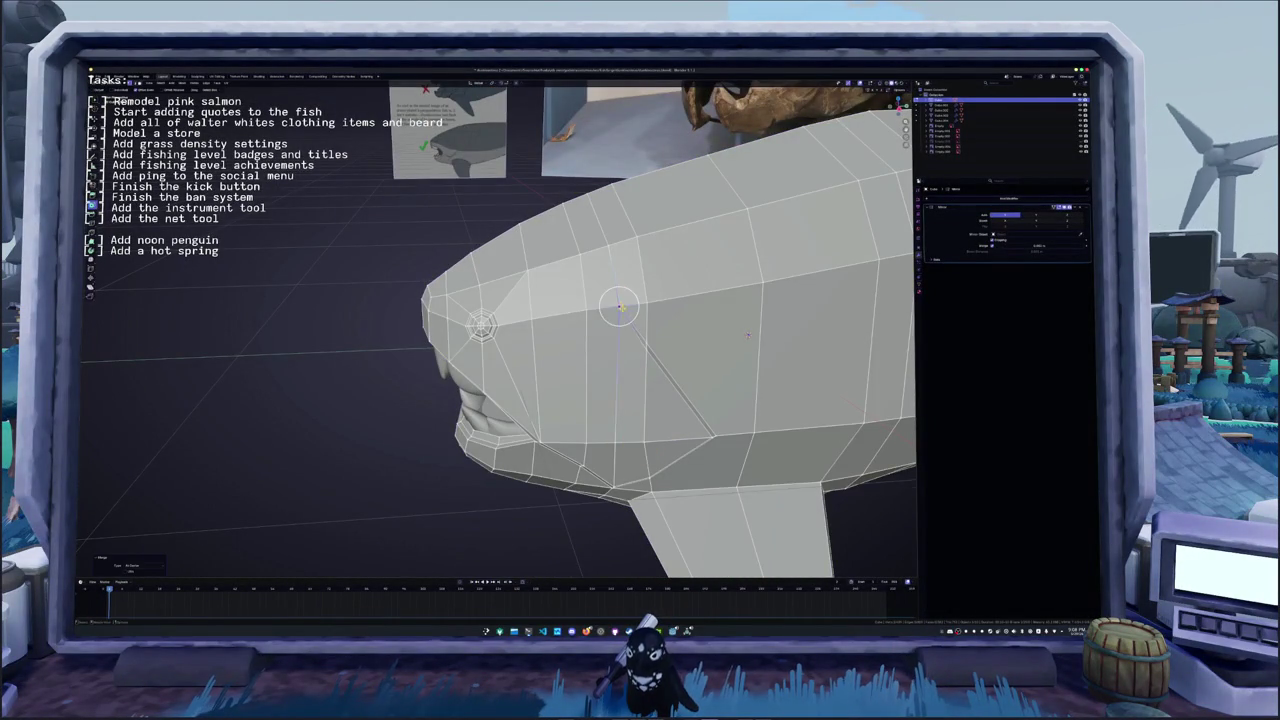
{"action": "key", "text": "KP_3"}
{"action": "key", "text": "alt+z"}
{"action": "mouse_move", "coordinate": [760, 343]}
{"action": "middle_mouse_down", "text": "shift"}
{"action": "mouse_move", "coordinate": [680, 309]}
{"action": "mouse_move", "coordinate": [737, 270]}
{"action": "middle_mouse_up", "text": "shift"}
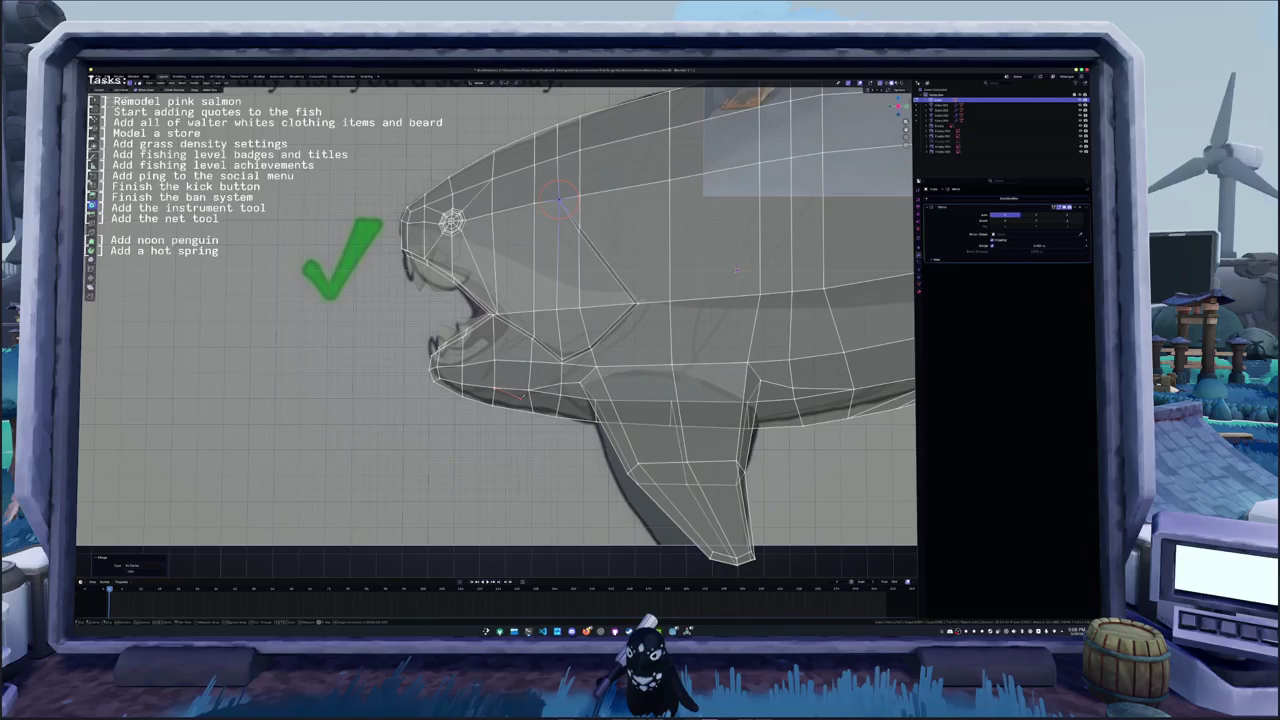
{"action": "key", "text": "g"}
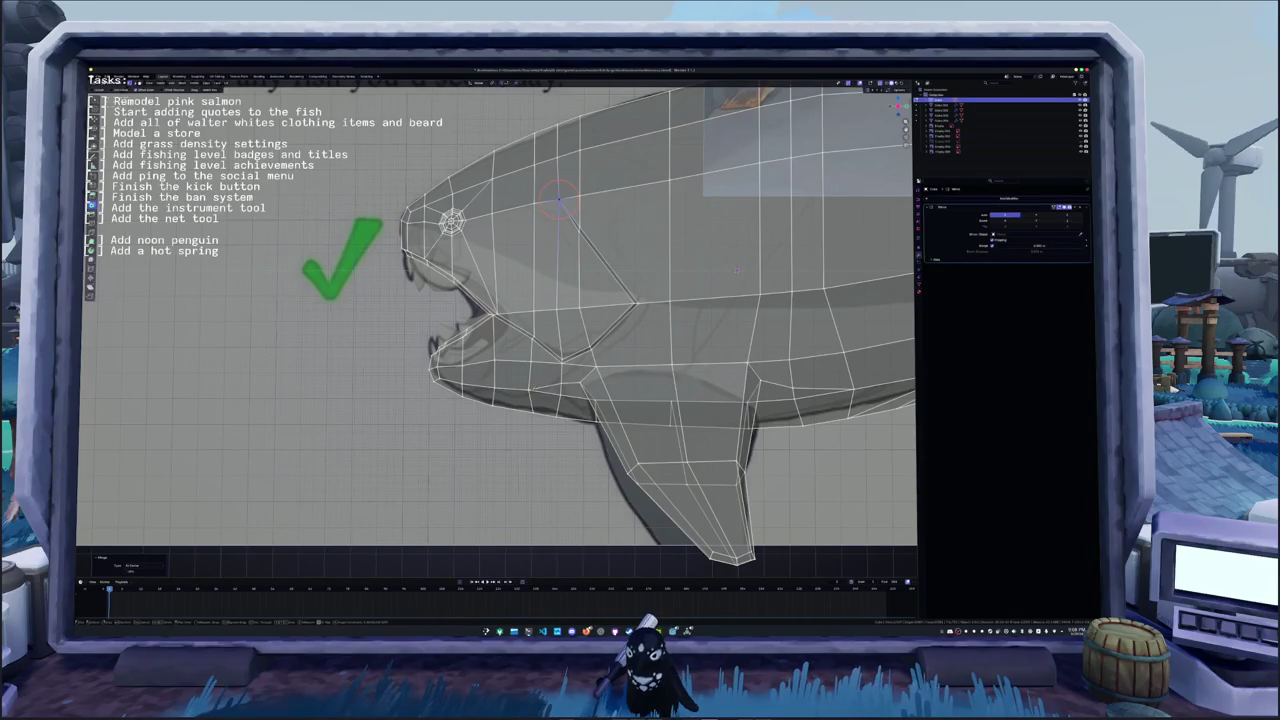
{"action": "middle_click_drag", "start_coordinate": [736, 270], "coordinate": [703, 290], "text": "shift"}
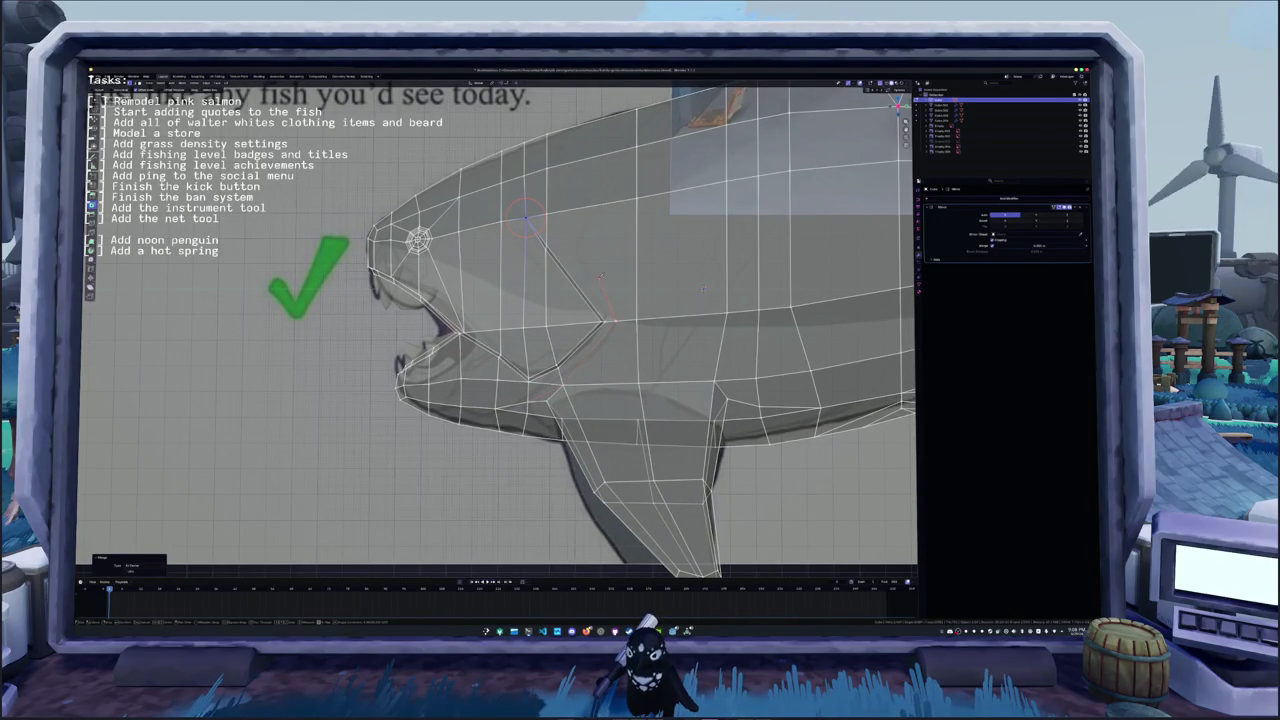
- Knife-cut a new edge through the head-seam vertex toward the lower jaw
{"action": "middle_click_drag", "start_coordinate": [578, 246], "coordinate": [567, 304], "text": "shift"}
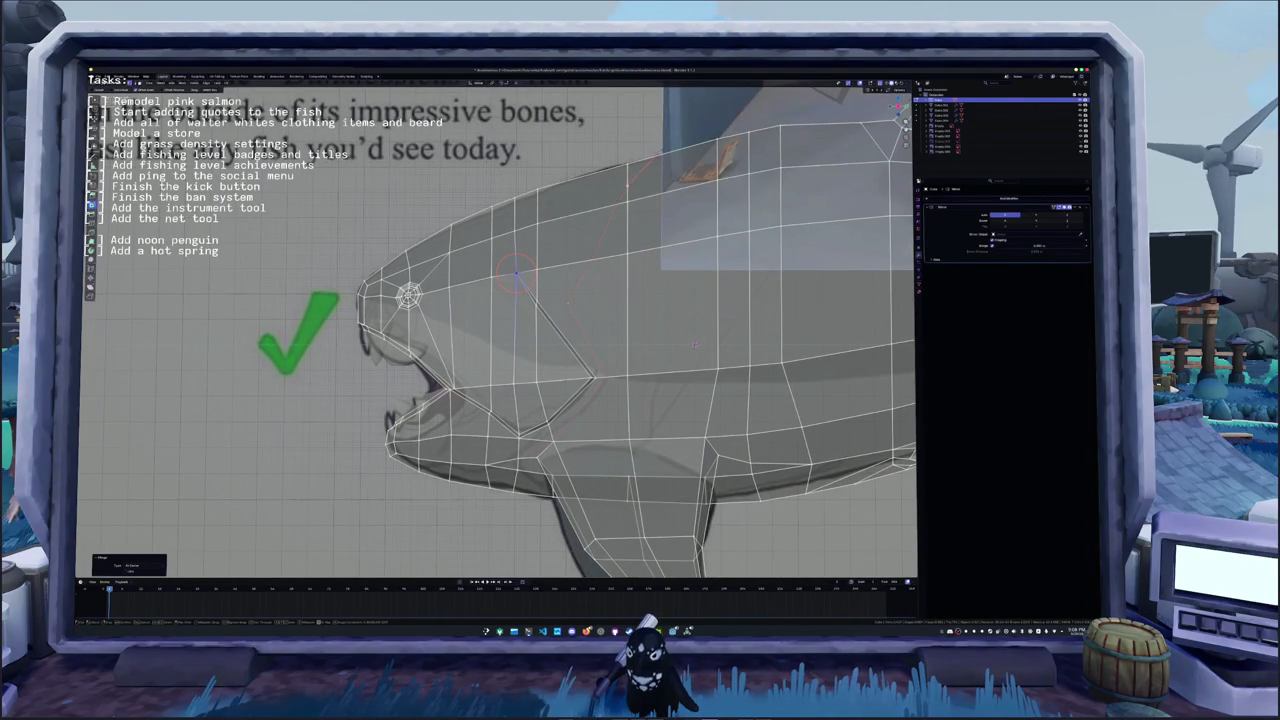
{"action": "left_click", "coordinate": [515, 275]}
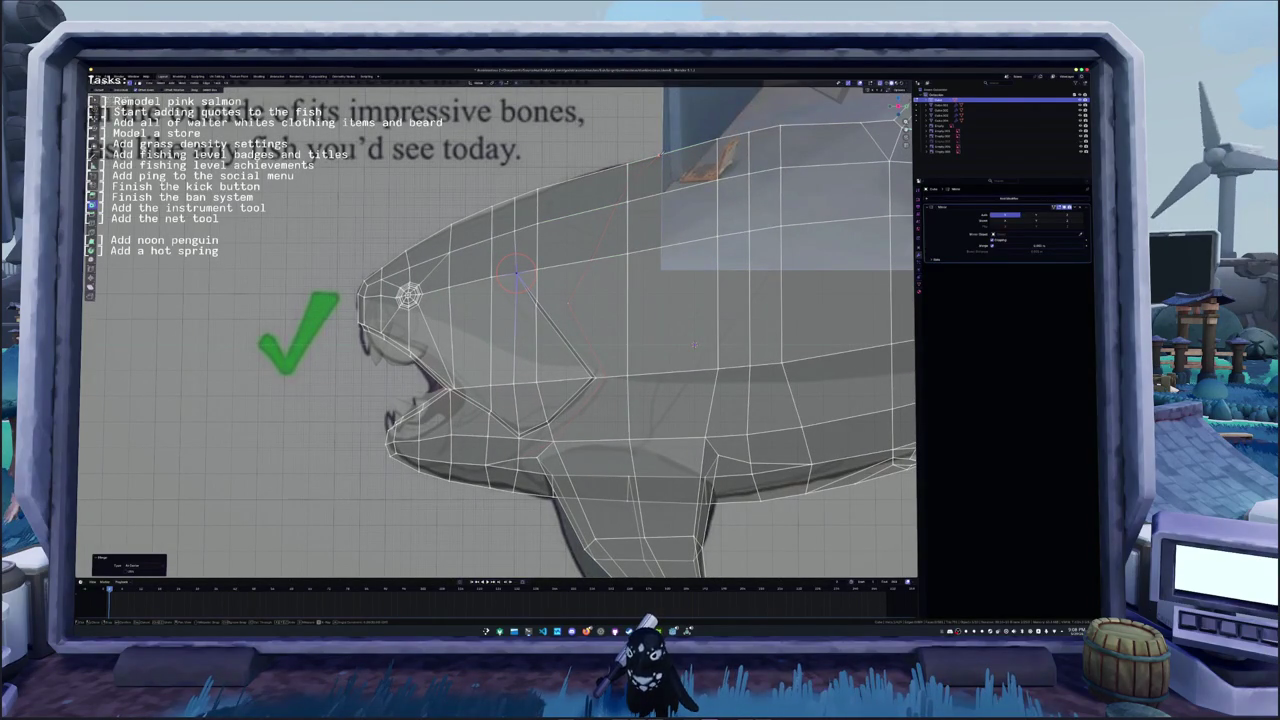
{"action": "middle_click_drag", "start_coordinate": [694, 345], "coordinate": [699, 285], "text": "shift"}
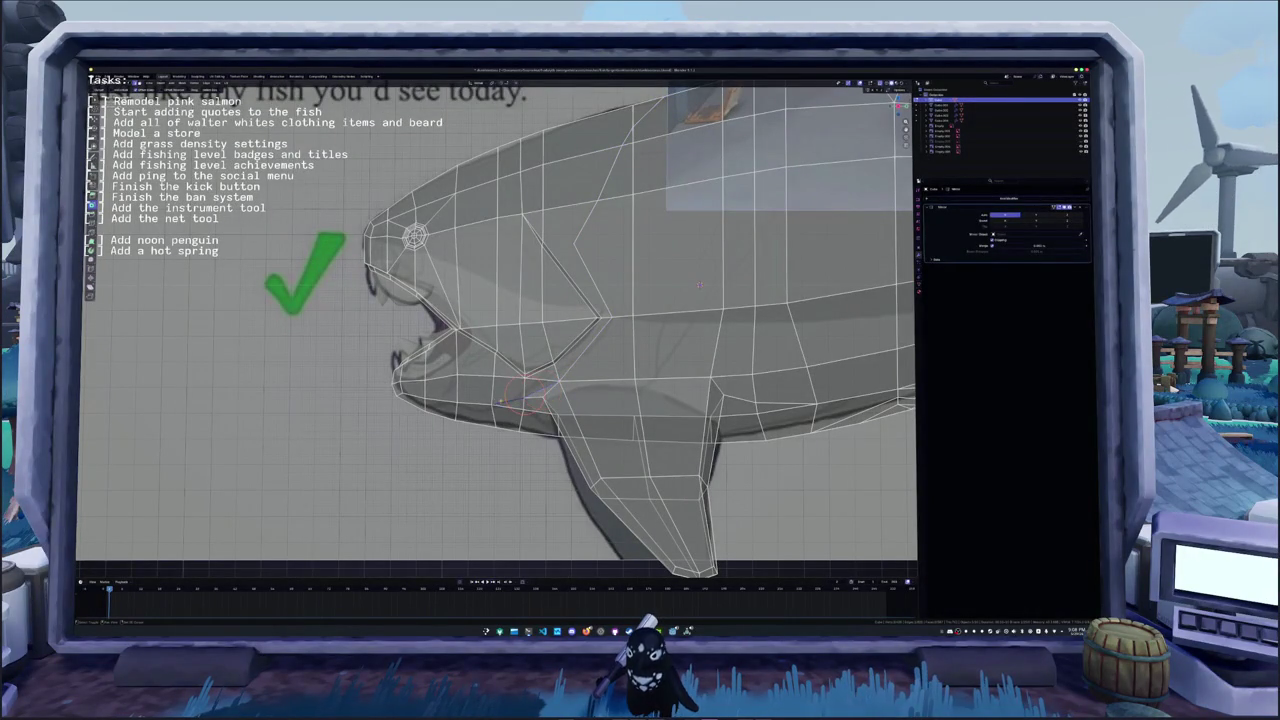
{"action": "middle_click_drag", "start_coordinate": [699, 285], "coordinate": [760, 268], "text": "shift"}
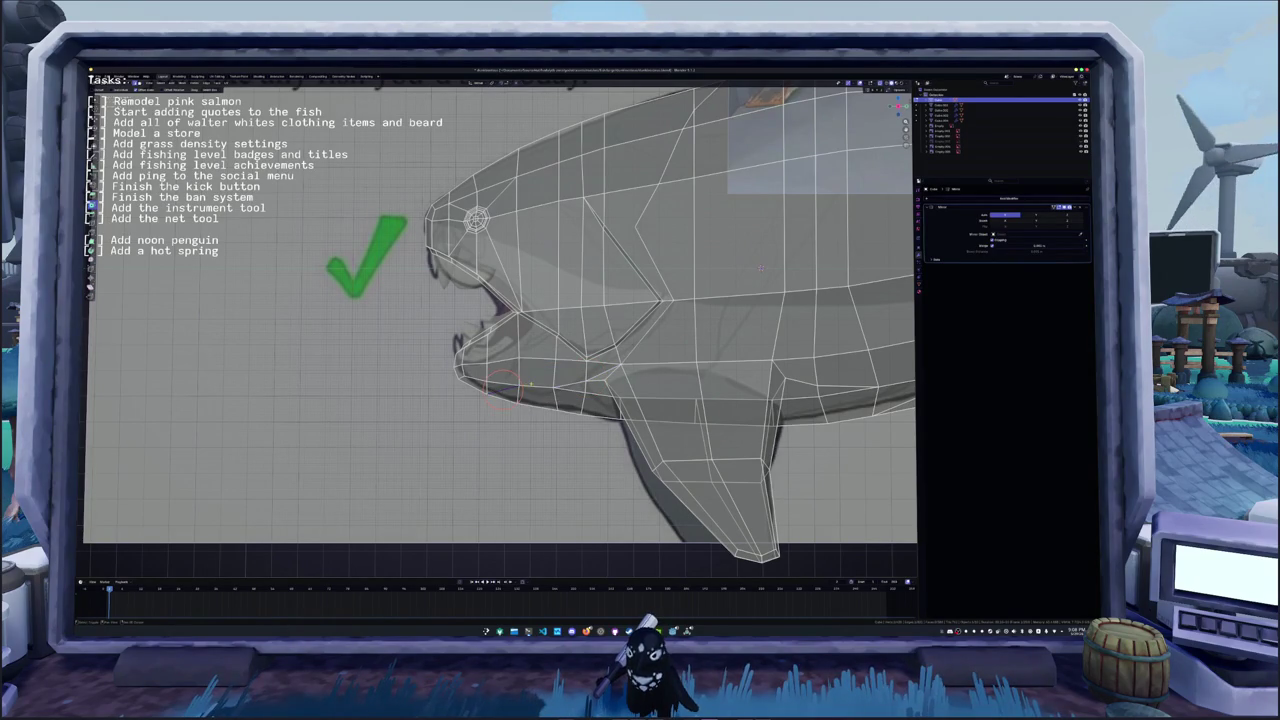
- Select the lower-jaw edges and the diagonal head-plate seam edge
{"action": "left_click_drag", "start_coordinate": [500, 385], "coordinate": [575, 368]}
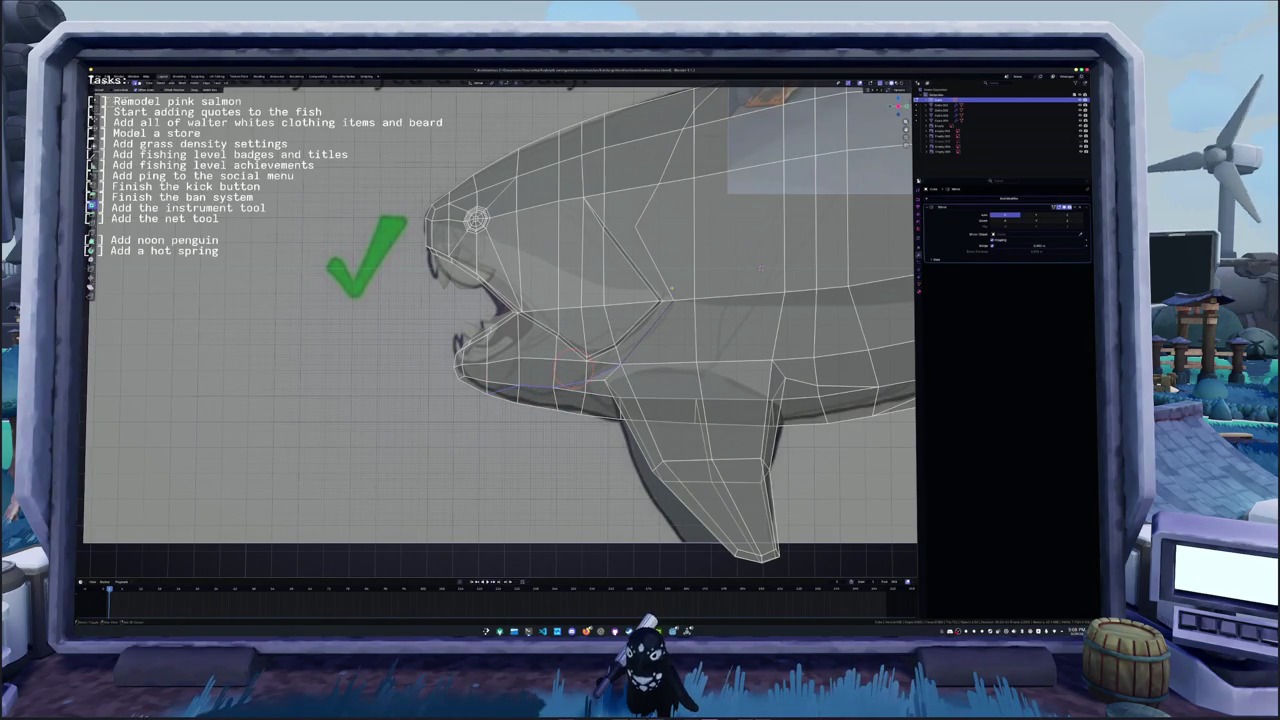
{"action": "left_click", "coordinate": [652, 262]}
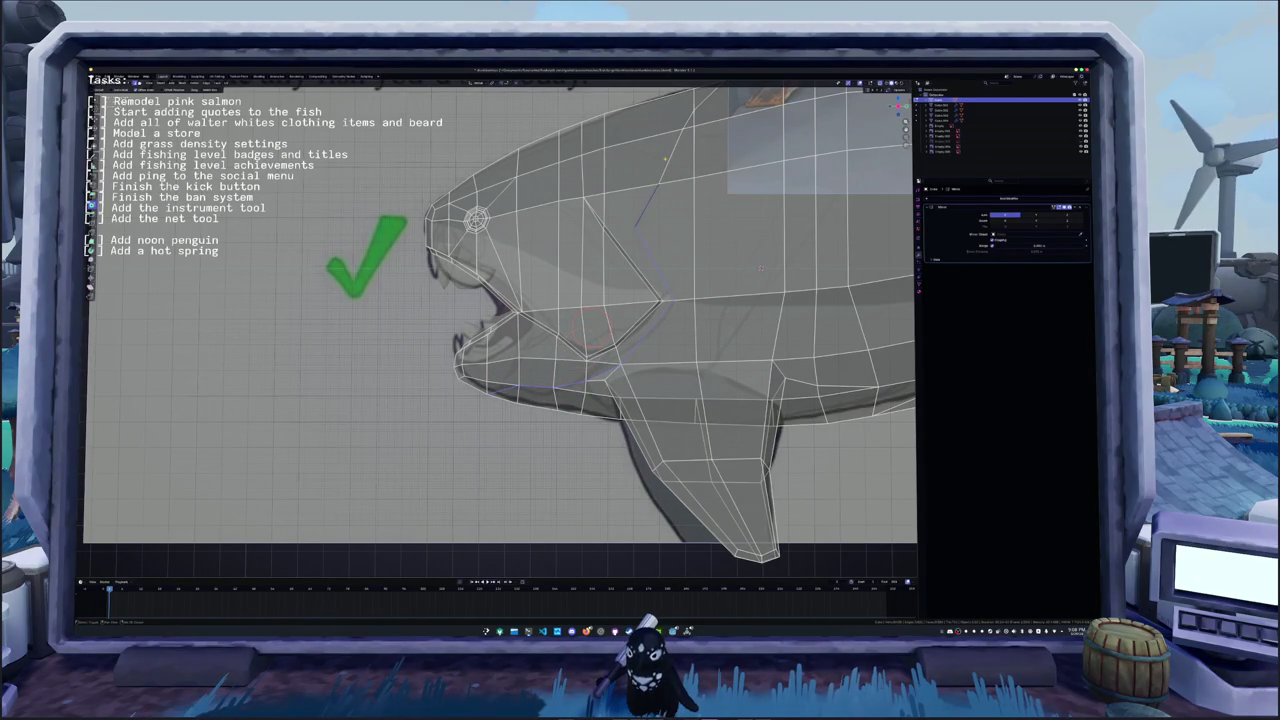
{"action": "scroll", "coordinate": [590, 320], "scroll_direction": "down", "scroll_amount": 3}
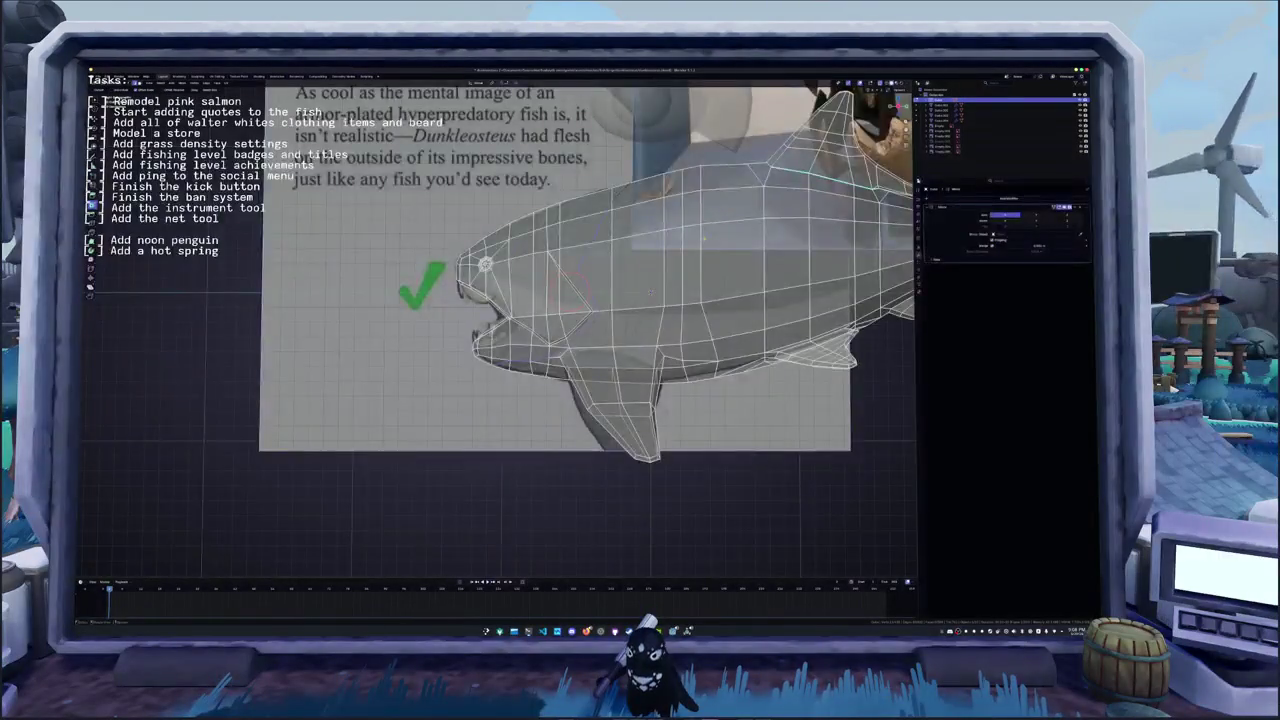
- Move the selected seam edges, constraining the final move to the Z axis
{"action": "middle_click_drag", "start_coordinate": [558, 292], "coordinate": [562, 283]}
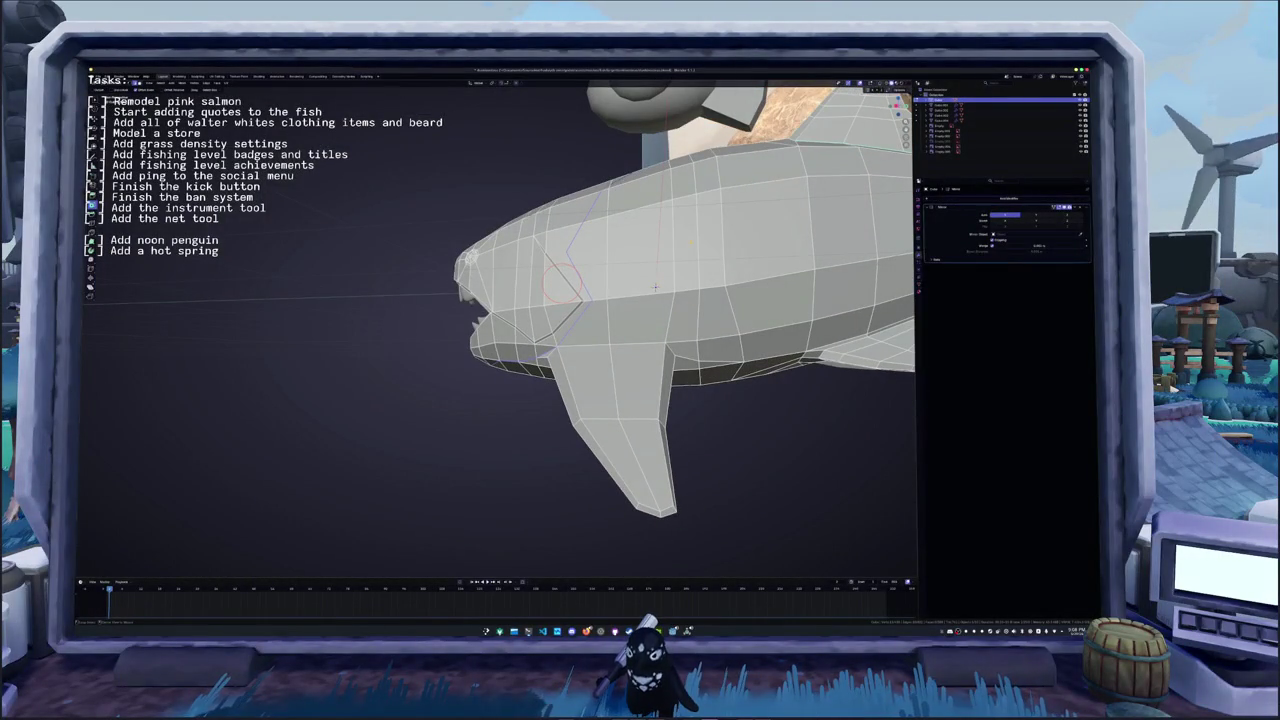
{"action": "key", "text": "g"}
{"action": "left_click", "coordinate": [562, 283]}
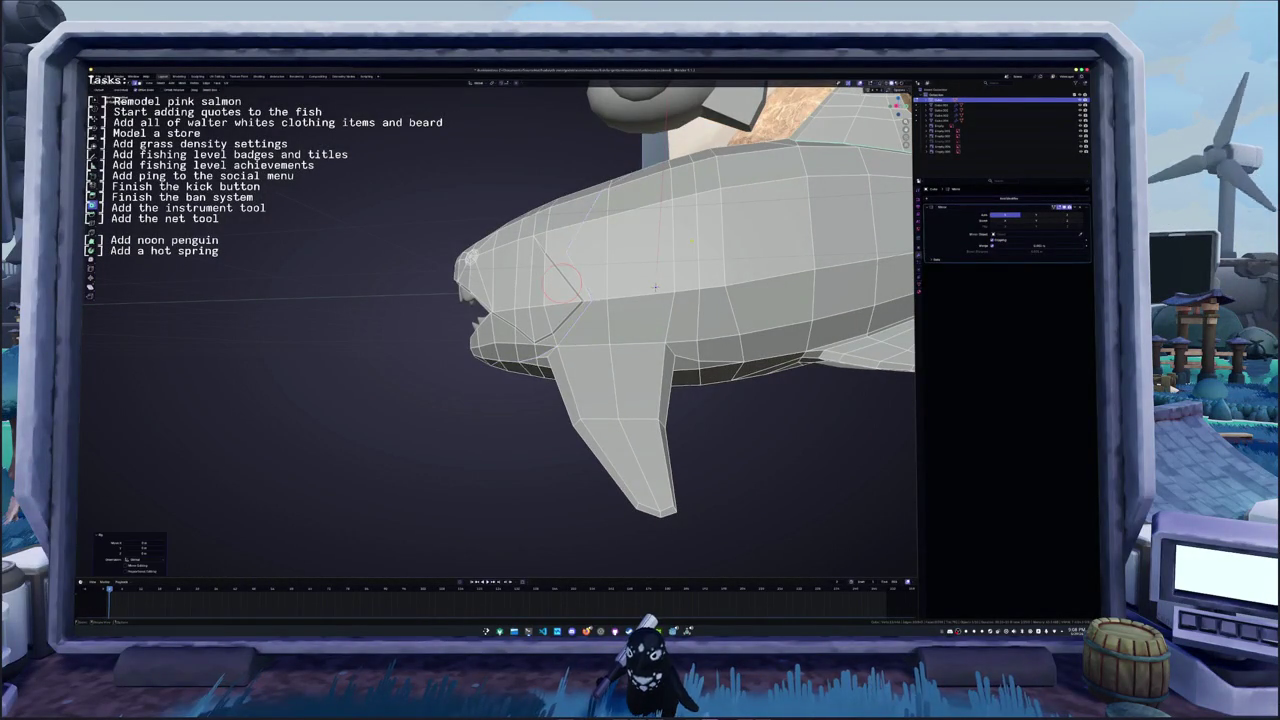
{"action": "middle_click_drag", "start_coordinate": [562, 283], "coordinate": [543, 315]}
{"action": "middle_click_drag", "start_coordinate": [655, 311], "coordinate": [740, 310]}
{"action": "scroll", "coordinate": [740, 310], "scroll_direction": "up", "scroll_amount": 2}
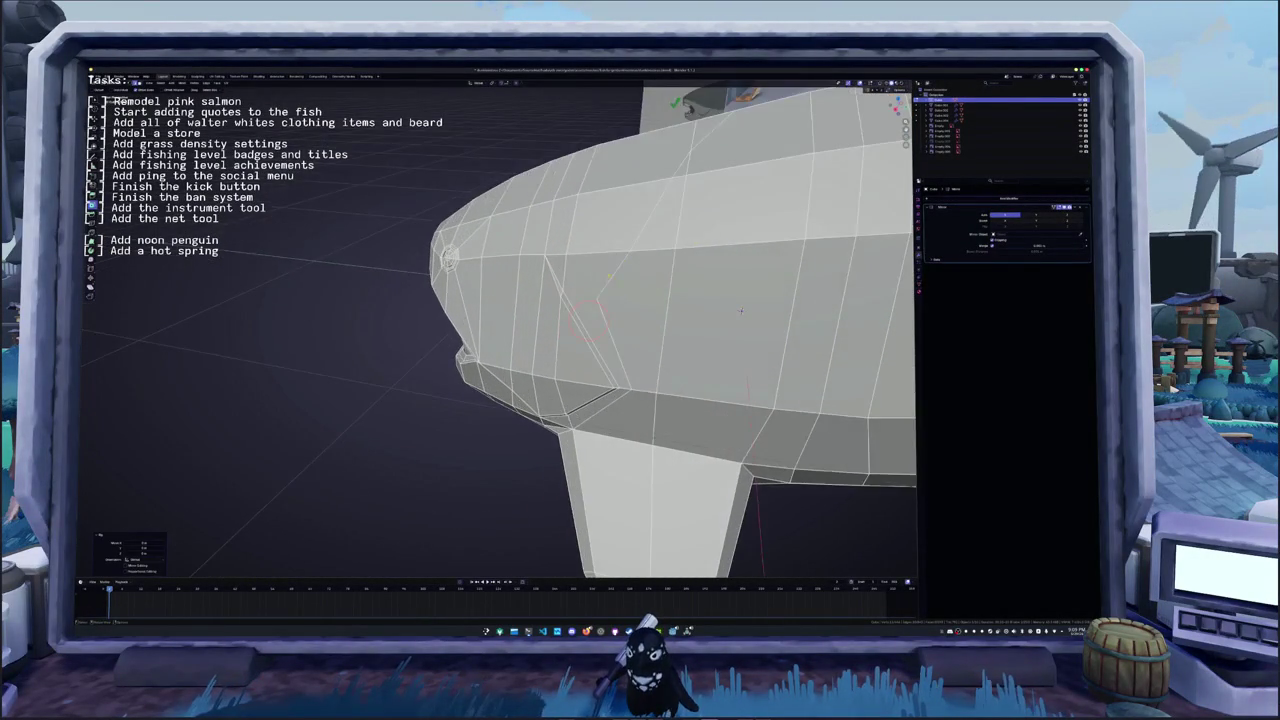
{"action": "key", "text": "g"}
{"action": "key", "text": "z"}
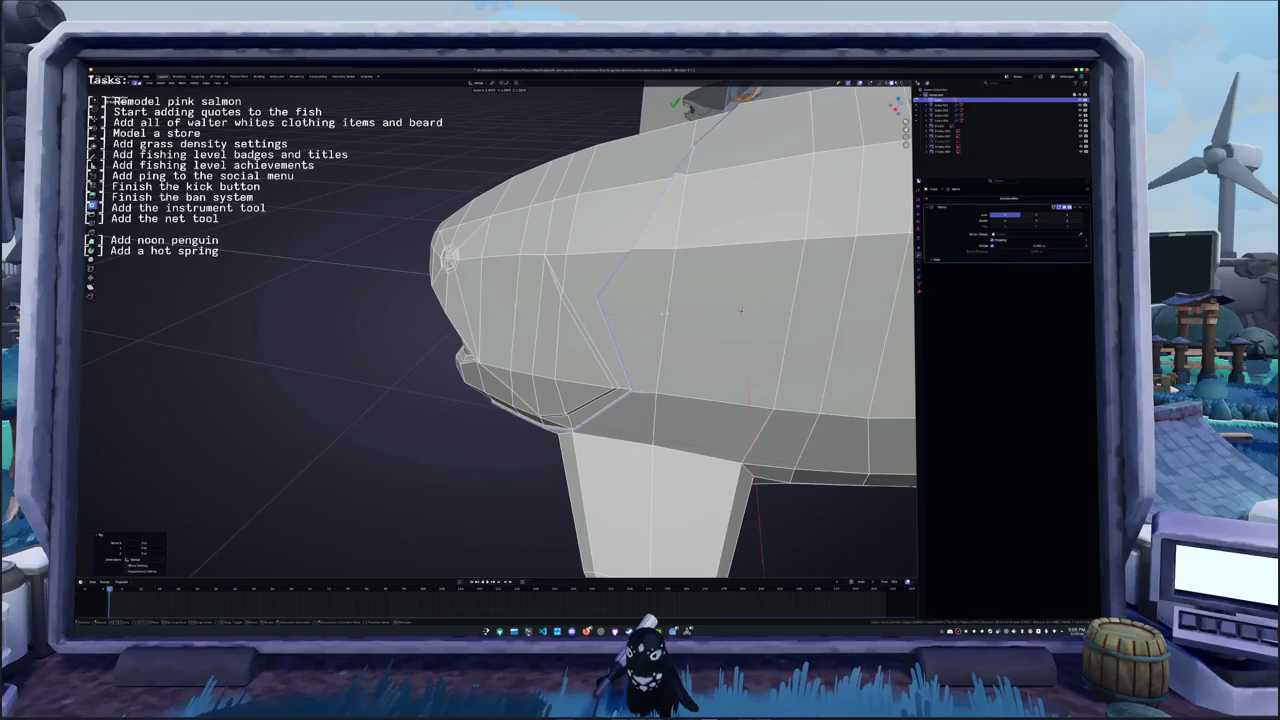
{"action": "middle_click_drag", "start_coordinate": [740, 311], "coordinate": [738, 293]}
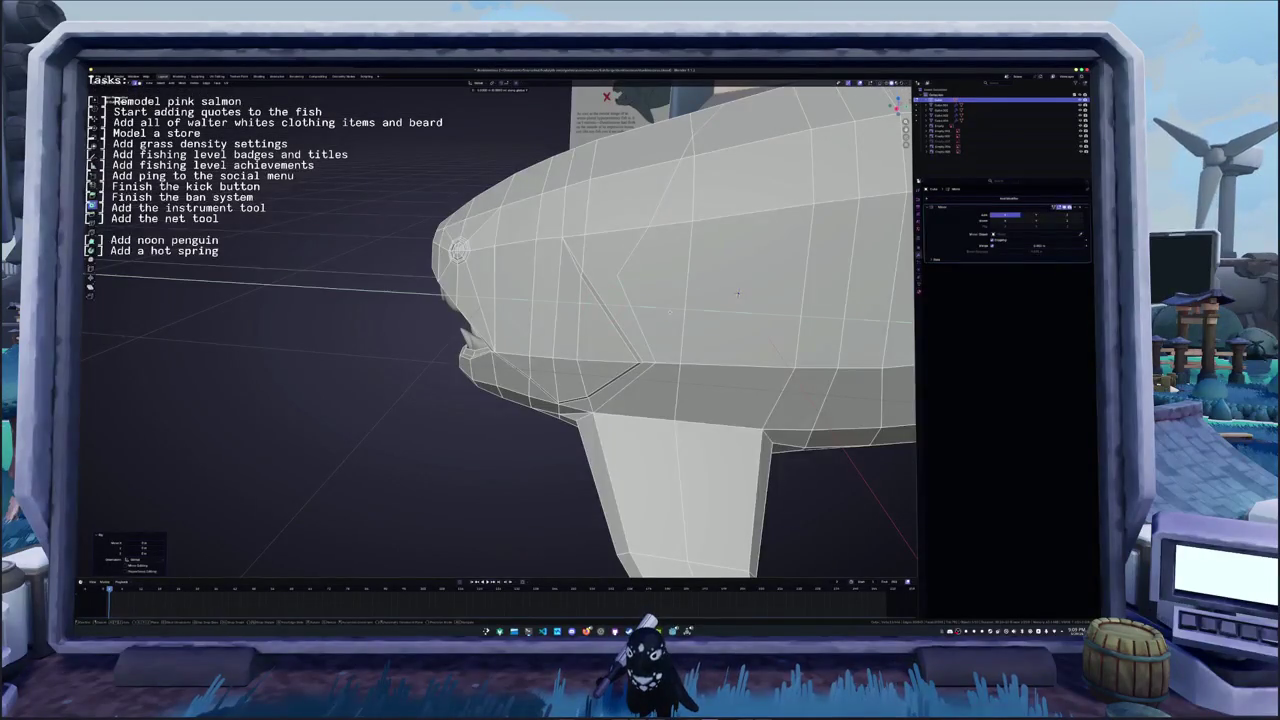
{"action": "left_click", "coordinate": [738, 293]}
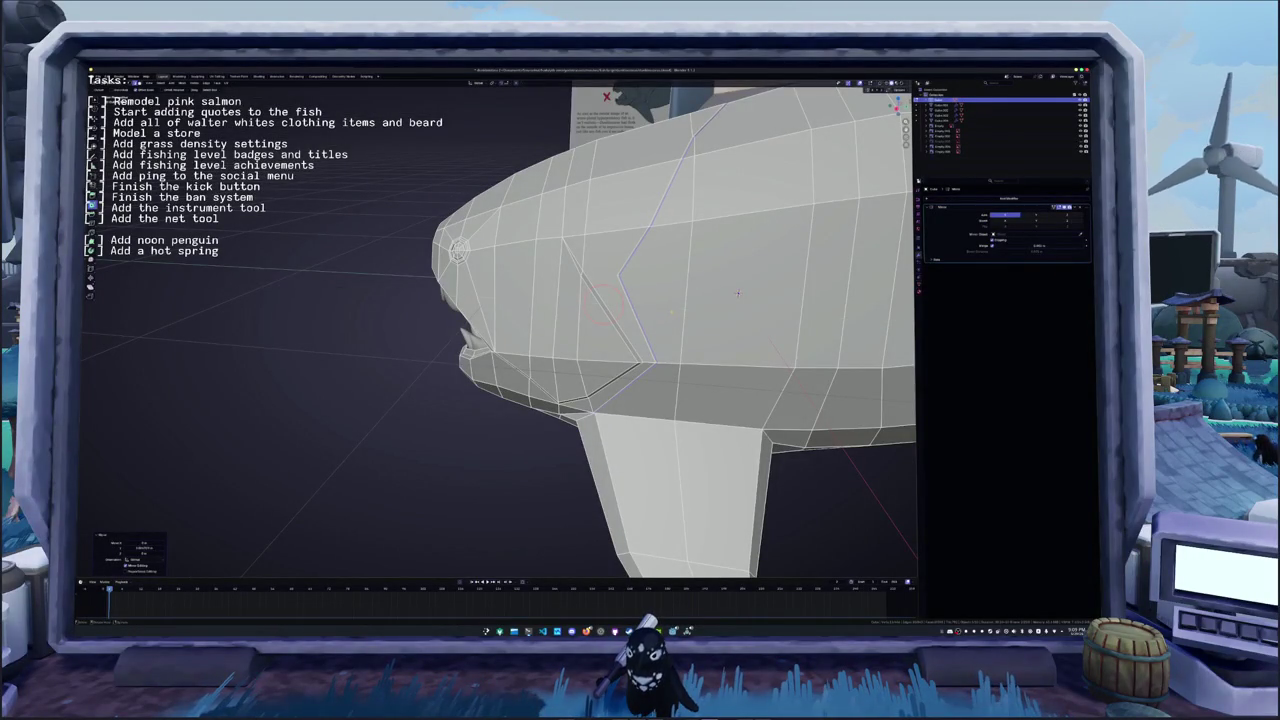
- Edge-slide the seam loop along the head to set the armor's step
{"action": "mouse_move", "coordinate": [738, 293]}
{"action": "middle_mouse_down"}
{"action": "mouse_move", "coordinate": [736, 280]}
{"action": "mouse_move", "coordinate": [807, 259]}
{"action": "mouse_move", "coordinate": [835, 266]}
{"action": "mouse_move", "coordinate": [810, 300]}
{"action": "mouse_move", "coordinate": [793, 404]}
{"action": "mouse_move", "coordinate": [658, 300]}
{"action": "middle_mouse_up"}
{"action": "scroll", "coordinate": [810, 300], "scroll_direction": "up", "scroll_amount": 5}
{"action": "scroll", "coordinate": [793, 404], "scroll_direction": "down", "scroll_amount": 5}
{"action": "key", "text": "g"}
{"action": "left_click", "coordinate": [657, 305]}
{"action": "key", "text": "g"}
{"action": "key", "text": "g"}
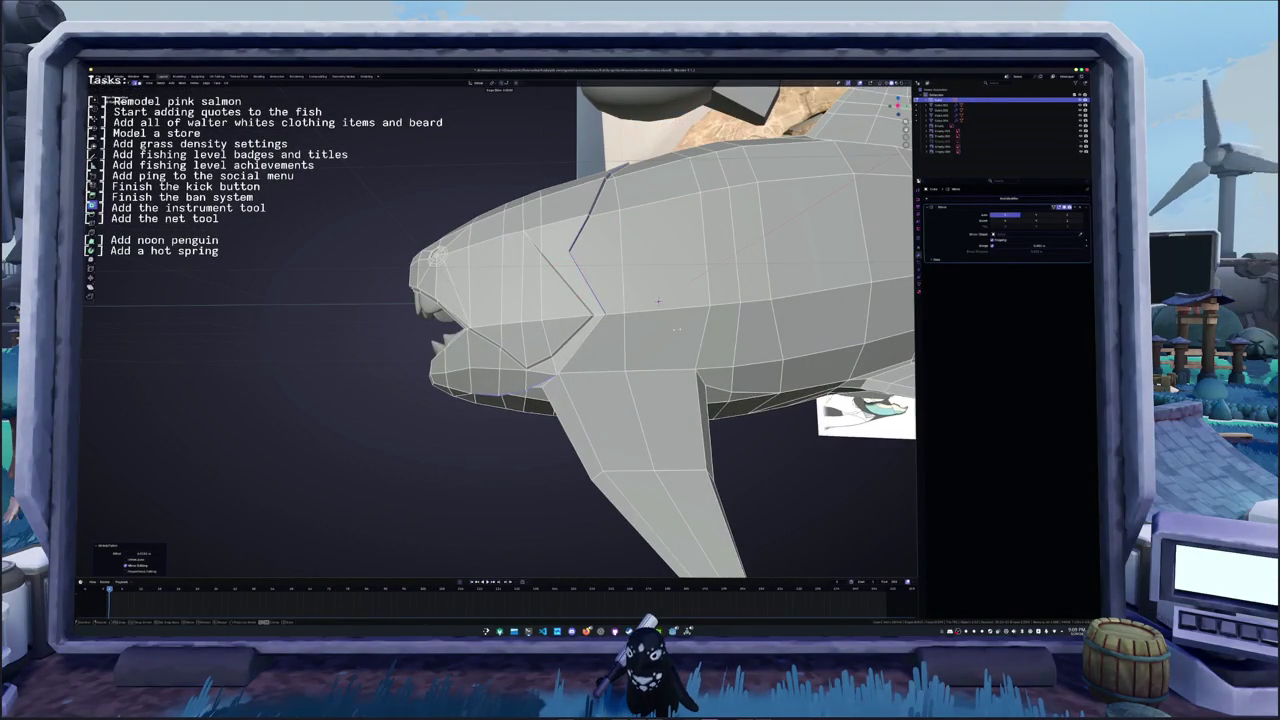
- Finish the seam slide and knife-cut a seam line along the jaw underside
{"action": "left_click", "coordinate": [658, 301]}
{"action": "middle_click_drag", "start_coordinate": [658, 301], "coordinate": [659, 254]}
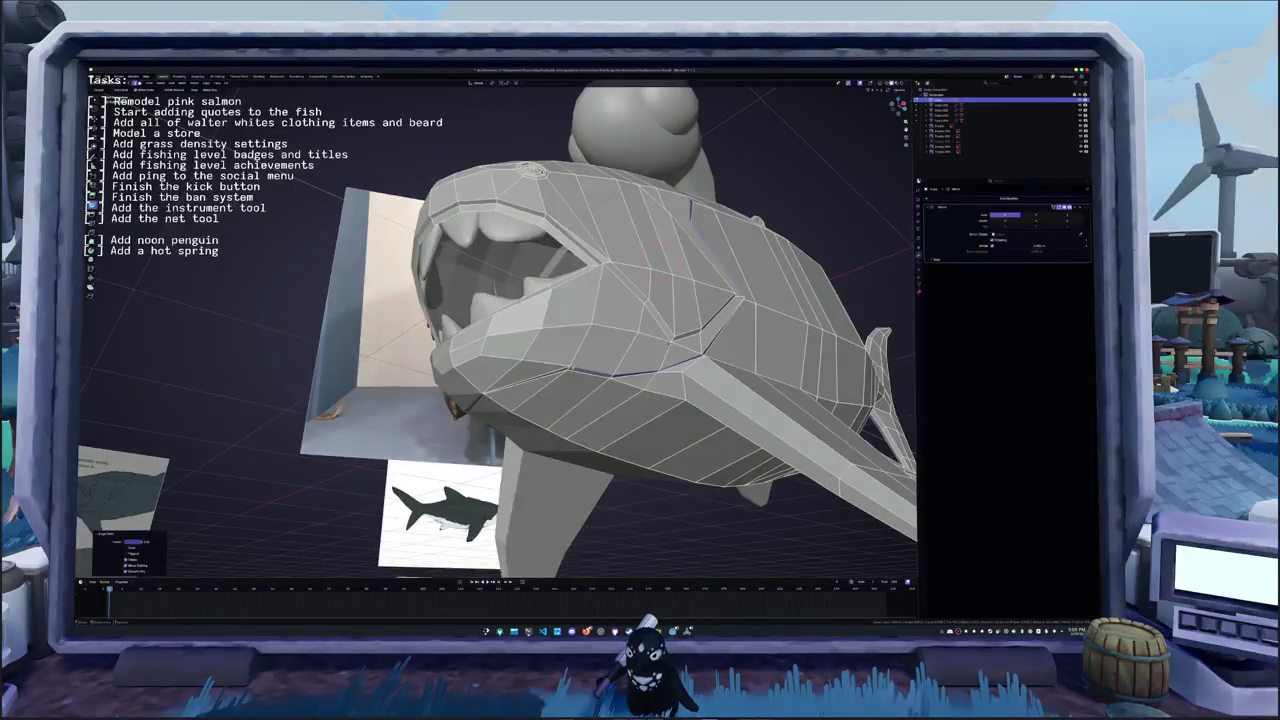
{"action": "scroll", "coordinate": [543, 414], "scroll_direction": "up", "scroll_amount": 3}
{"action": "mouse_move", "coordinate": [728, 348]}
{"action": "middle_mouse_down"}
{"action": "mouse_move", "coordinate": [700, 370]}
{"action": "mouse_move", "coordinate": [594, 366]}
{"action": "mouse_move", "coordinate": [711, 411]}
{"action": "mouse_move", "coordinate": [841, 251]}
{"action": "mouse_move", "coordinate": [537, 415]}
{"action": "mouse_move", "coordinate": [525, 405]}
{"action": "middle_mouse_up"}
{"action": "left_click", "coordinate": [710, 411]}
{"action": "key", "text": "k"}
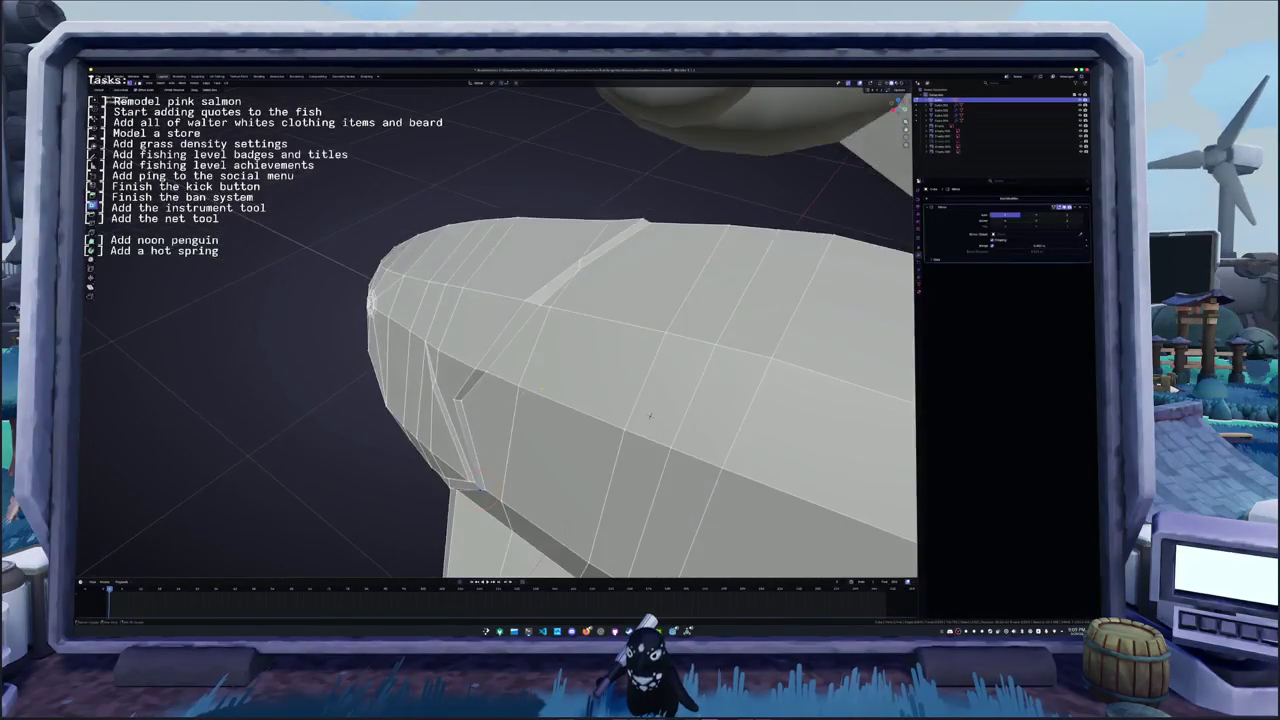
{"action": "mouse_move", "coordinate": [794, 374]}
{"action": "middle_mouse_down"}
{"action": "mouse_move", "coordinate": [810, 243]}
{"action": "mouse_move", "coordinate": [752, 194]}
{"action": "mouse_move", "coordinate": [741, 434]}
{"action": "mouse_move", "coordinate": [506, 500]}
{"action": "mouse_move", "coordinate": [615, 260]}
{"action": "middle_mouse_up"}
{"action": "key", "text": "Return"}
- Add more knife-cut seam lines around the head and jaw
{"action": "key", "text": "k"}
{"action": "key", "text": "Return"}
{"action": "key", "text": "k"}
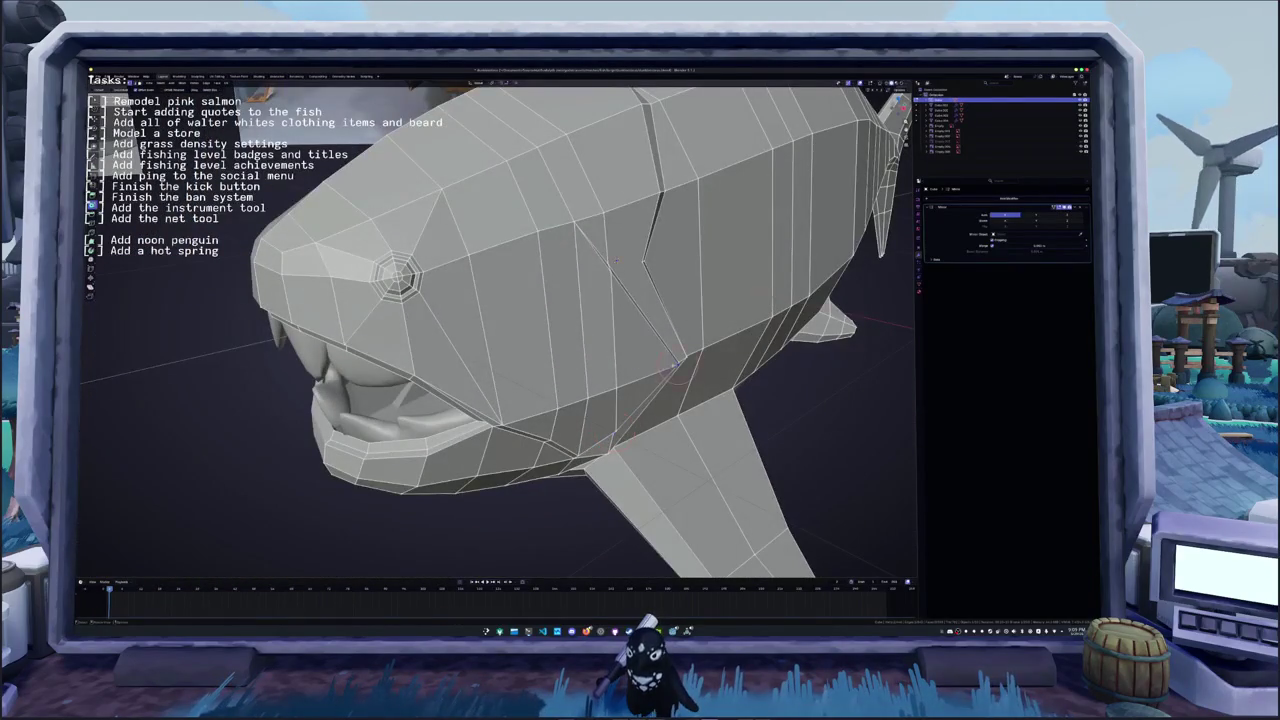
{"action": "key", "text": "Return"}
{"action": "scroll", "coordinate": [571, 408], "scroll_direction": "up", "scroll_amount": 5}
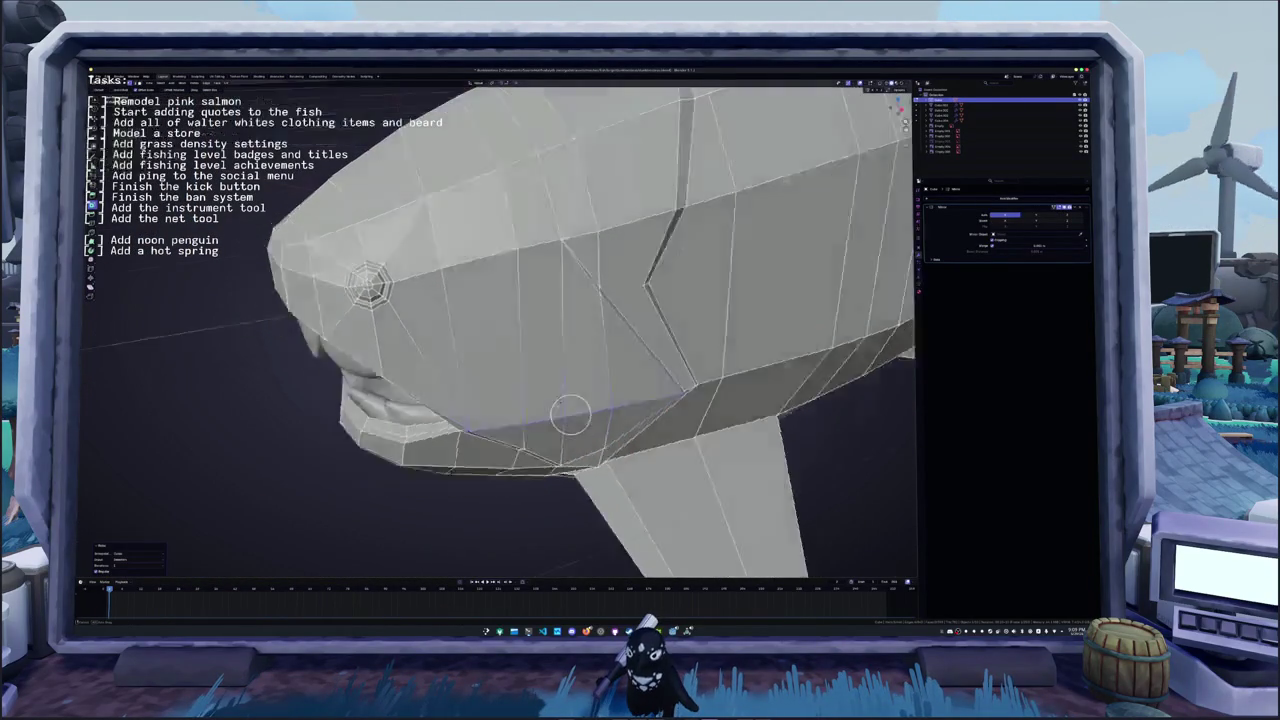
{"action": "scroll", "coordinate": [443, 423], "scroll_direction": "up", "scroll_amount": 5}
{"action": "scroll", "coordinate": [451, 423], "scroll_direction": "down", "scroll_amount": 3}
{"action": "scroll", "coordinate": [528, 514], "scroll_direction": "down", "scroll_amount": 3}
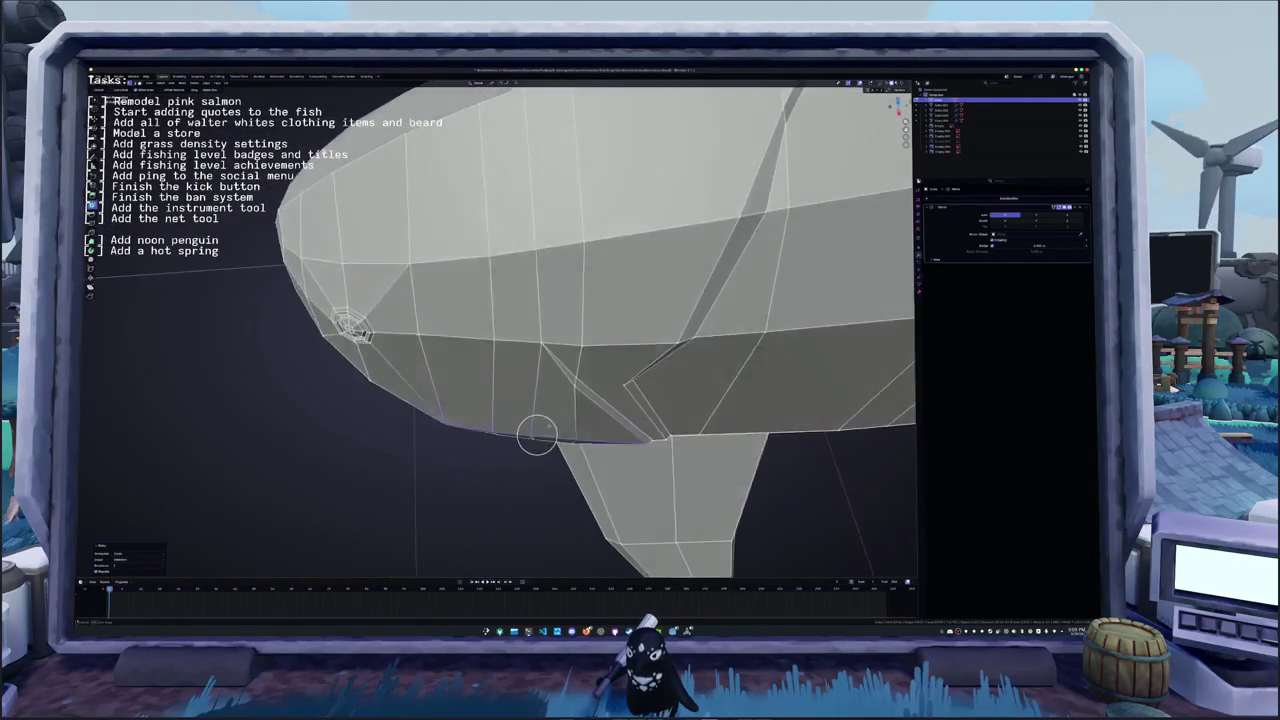
{"action": "scroll", "coordinate": [537, 434], "scroll_direction": "down", "scroll_amount": 3}
{"action": "scroll", "coordinate": [531, 423], "scroll_direction": "down", "scroll_amount": 2}
{"action": "middle_click_drag", "start_coordinate": [531, 423], "coordinate": [560, 505]}
{"action": "key", "text": "Return"}
- Switch to Object Mode and orbit the shaded fish to inspect the plate seams
{"action": "mouse_move", "coordinate": [555, 262]}
{"action": "middle_mouse_down"}
{"action": "mouse_move", "coordinate": [524, 238]}
{"action": "mouse_move", "coordinate": [534, 262]}
{"action": "middle_mouse_up"}
{"action": "key", "text": "Tab"}
{"action": "mouse_move", "coordinate": [495, 200]}
{"action": "middle_mouse_down"}
{"action": "mouse_move", "coordinate": [650, 330]}
{"action": "mouse_move", "coordinate": [634, 322]}
{"action": "middle_mouse_up"}
{"action": "scroll", "coordinate": [645, 320], "scroll_direction": "up", "scroll_amount": 5}
{"action": "key", "text": "Tab"}
{"action": "key", "text": "Tab"}
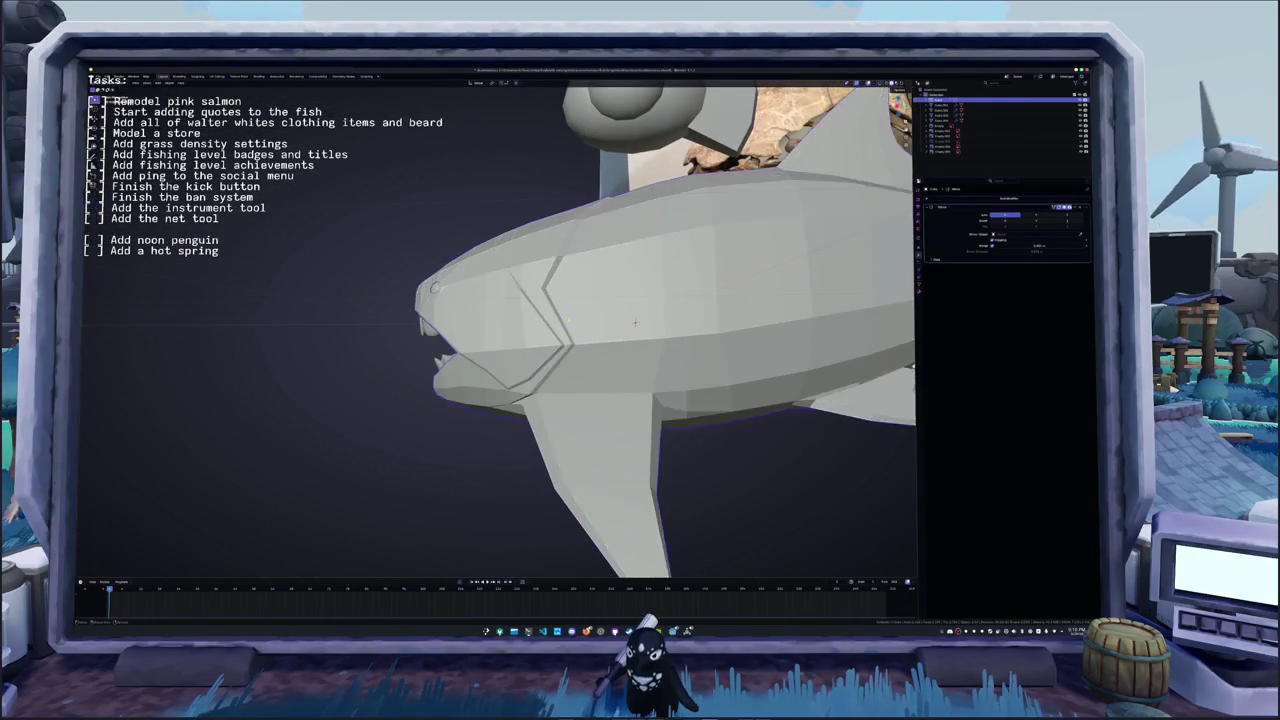
- Switch to the right side view and frame the fish mesh over the side-view drawing
{"action": "scroll", "coordinate": [635, 322], "scroll_direction": "down", "scroll_amount": 3}
{"action": "key", "text": "Tab"}
{"action": "key", "text": "KP_3"}
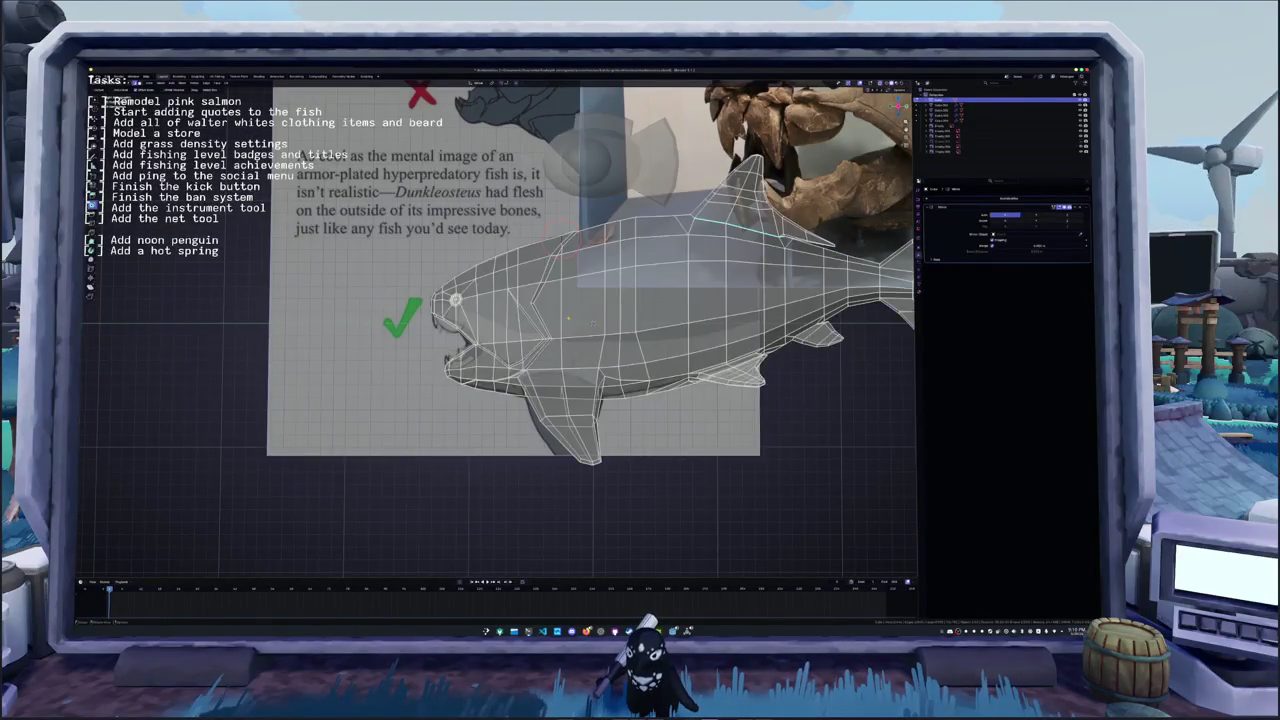
{"action": "middle_click_drag", "start_coordinate": [560, 306], "coordinate": [548, 393], "text": "shift"}
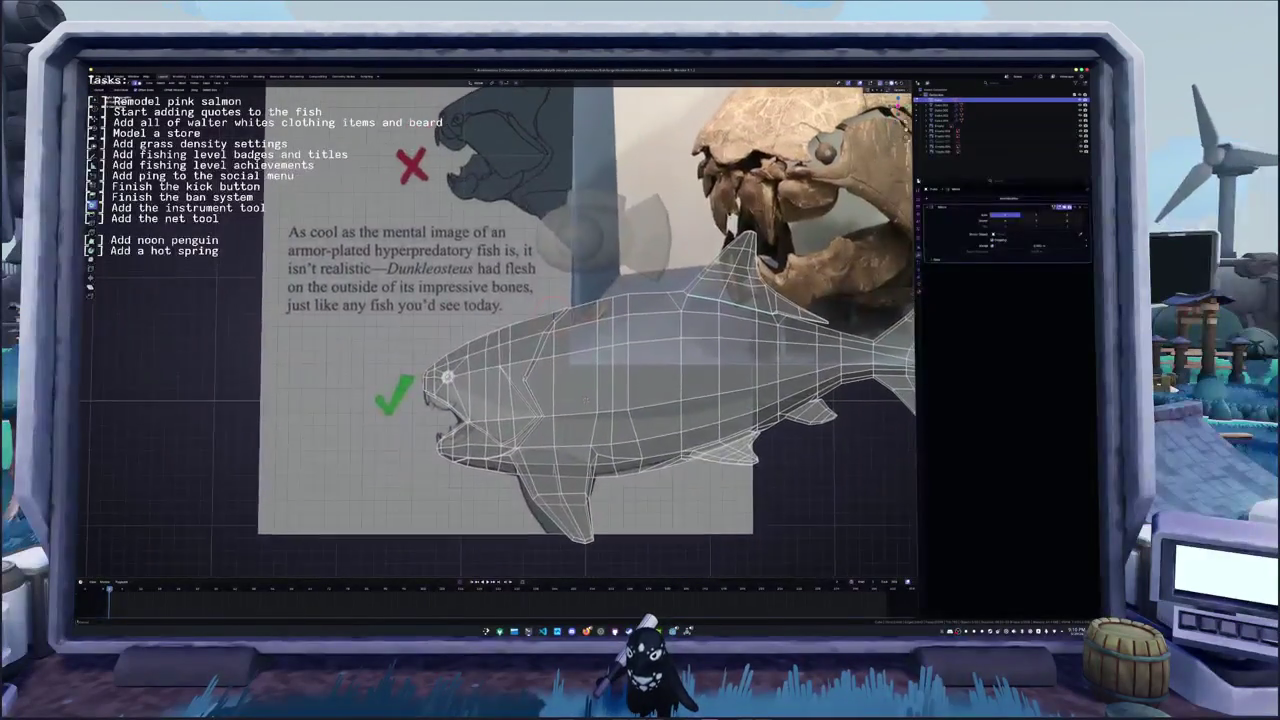
{"action": "scroll", "coordinate": [500, 330], "scroll_direction": "down", "scroll_amount": 2}
{"action": "scroll", "coordinate": [500, 330], "scroll_direction": "down", "scroll_amount": 1}
{"action": "key", "text": "Tab"}
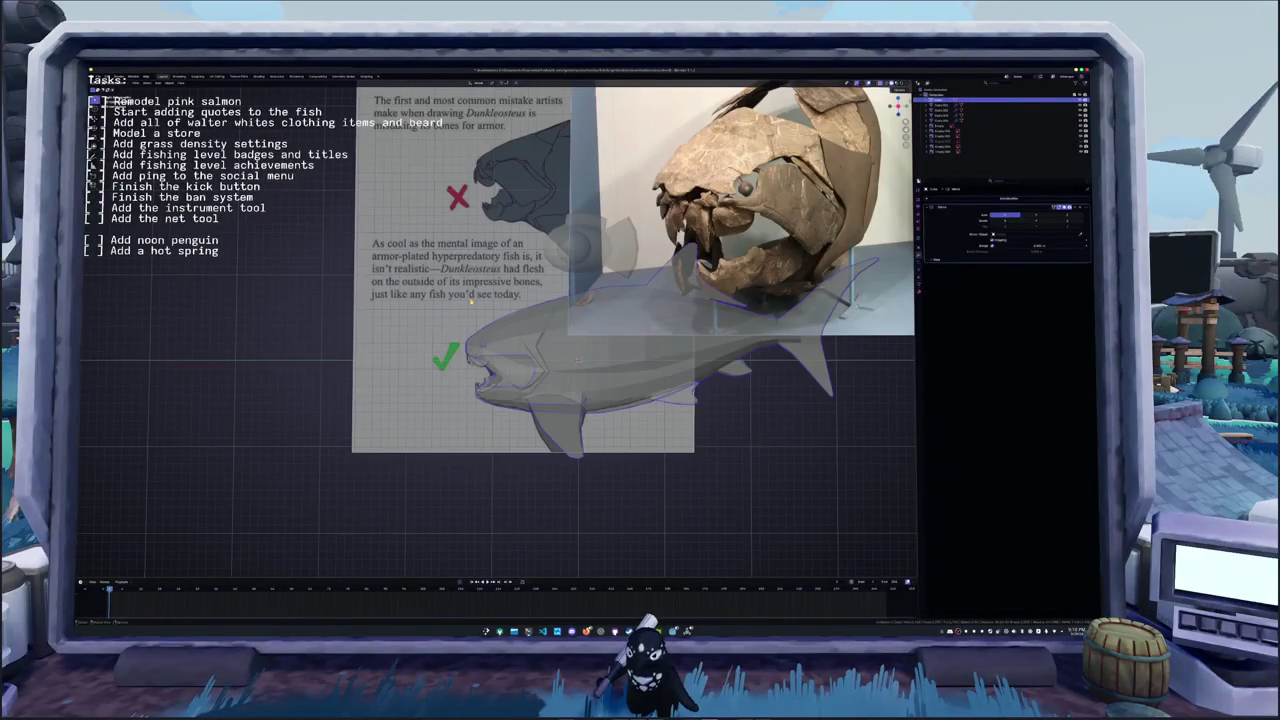
{"action": "left_click", "coordinate": [472, 302]}
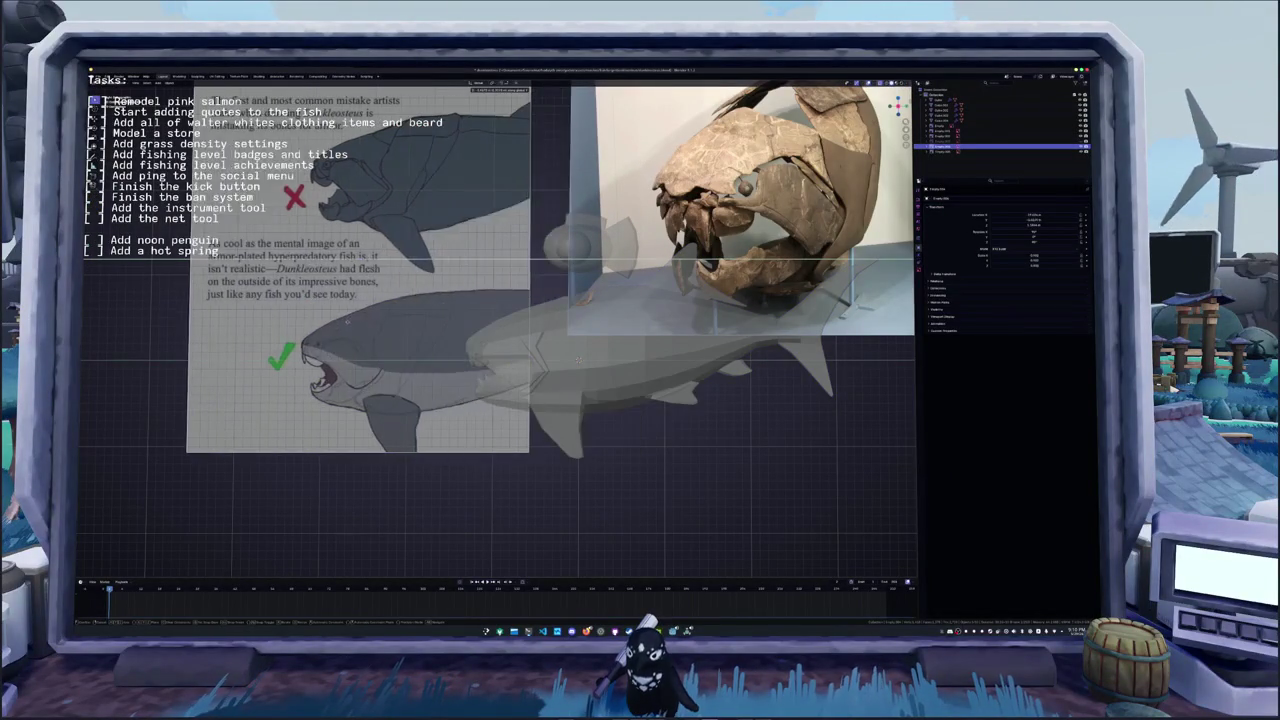
{"action": "left_click", "coordinate": [580, 340]}
{"action": "key", "text": "Tab"}
{"action": "scroll", "coordinate": [580, 340], "scroll_direction": "up", "scroll_amount": 2}
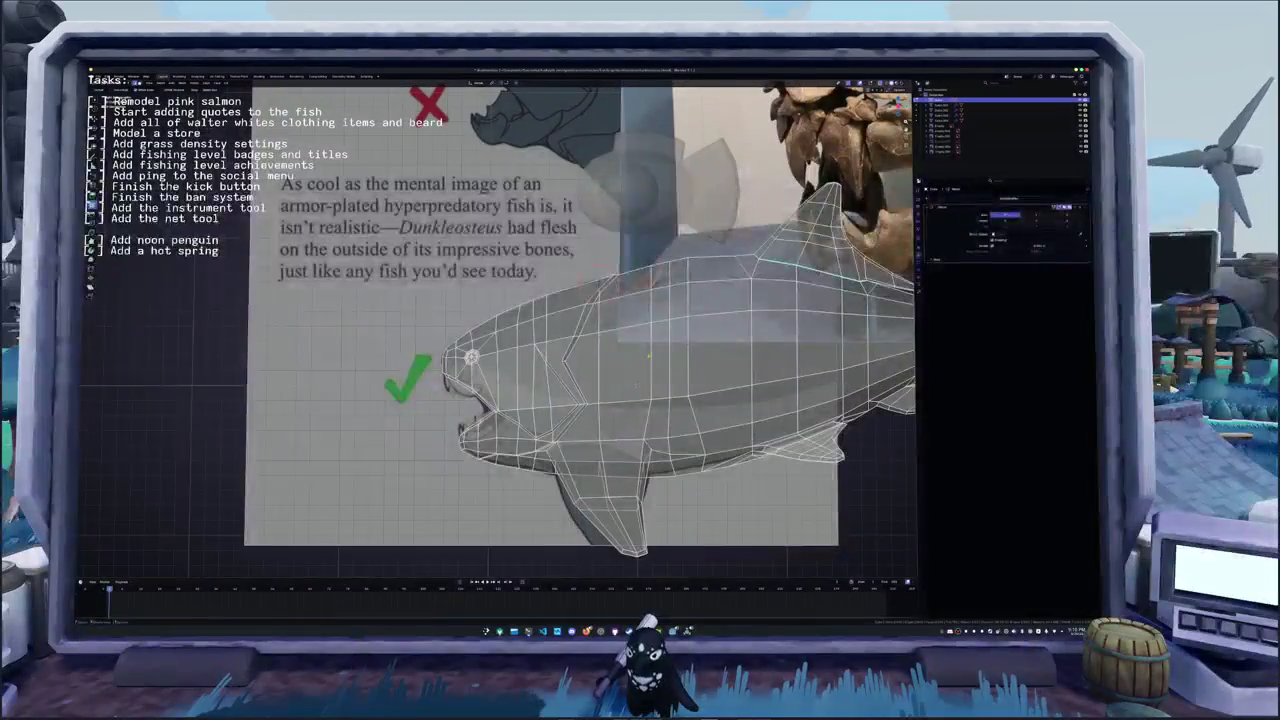
{"action": "scroll", "coordinate": [580, 340], "scroll_direction": "up", "scroll_amount": 2}
- Hide the skull photo reference and resume editing the fish mesh in Edit Mode
{"action": "key", "text": "Tab"}
{"action": "left_click", "coordinate": [940, 126]}
{"action": "key", "text": "h"}
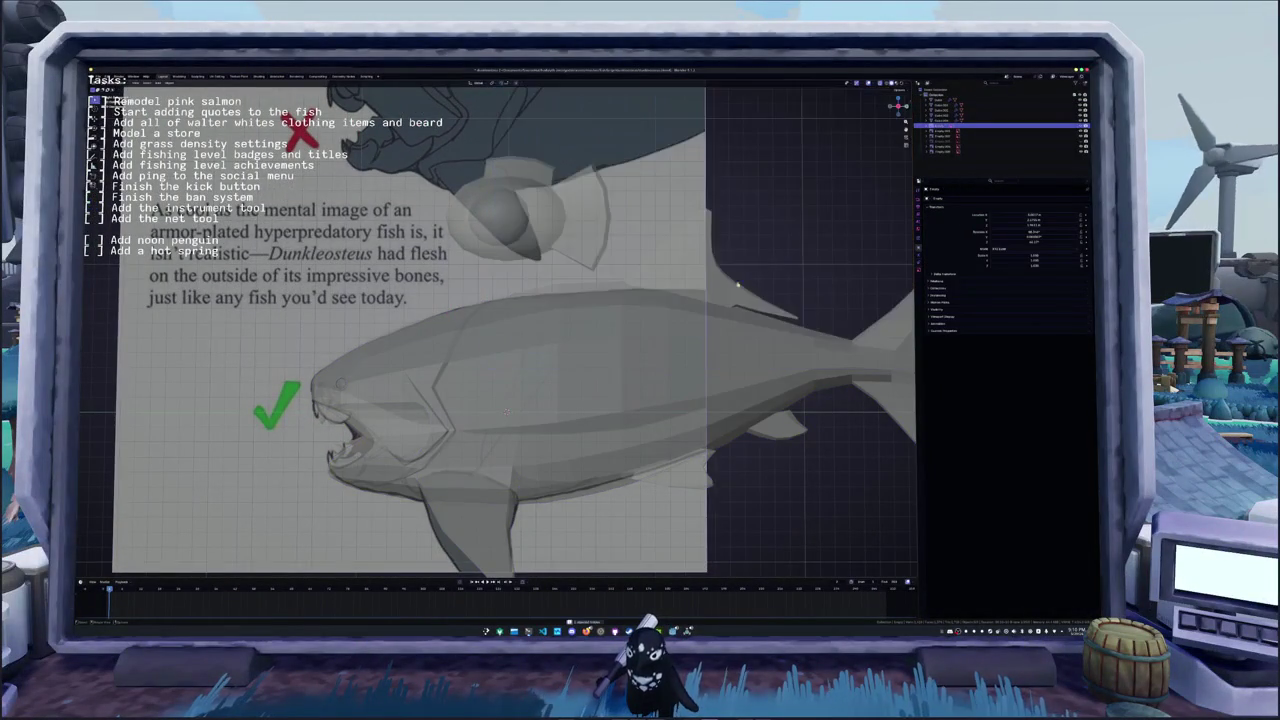
{"action": "scroll", "coordinate": [592, 352], "scroll_direction": "up", "scroll_amount": 3}
{"action": "left_click", "coordinate": [592, 352]}
{"action": "key", "text": "Tab"}
{"action": "scroll", "coordinate": [592, 352], "scroll_direction": "up", "scroll_amount": 2}
{"action": "scroll", "coordinate": [491, 359], "scroll_direction": "up", "scroll_amount": 2}
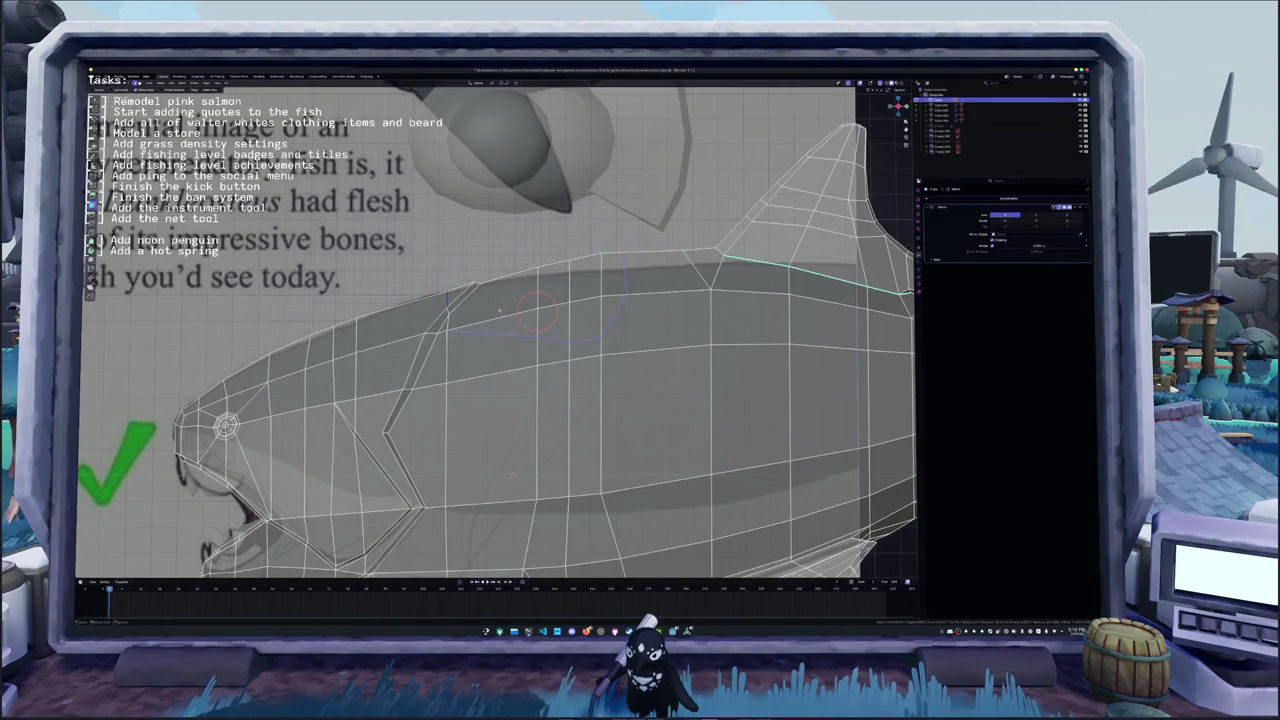
- Settle the slid head vertex at its new spot and save the blend file
{"action": "left_click", "coordinate": [447, 332]}
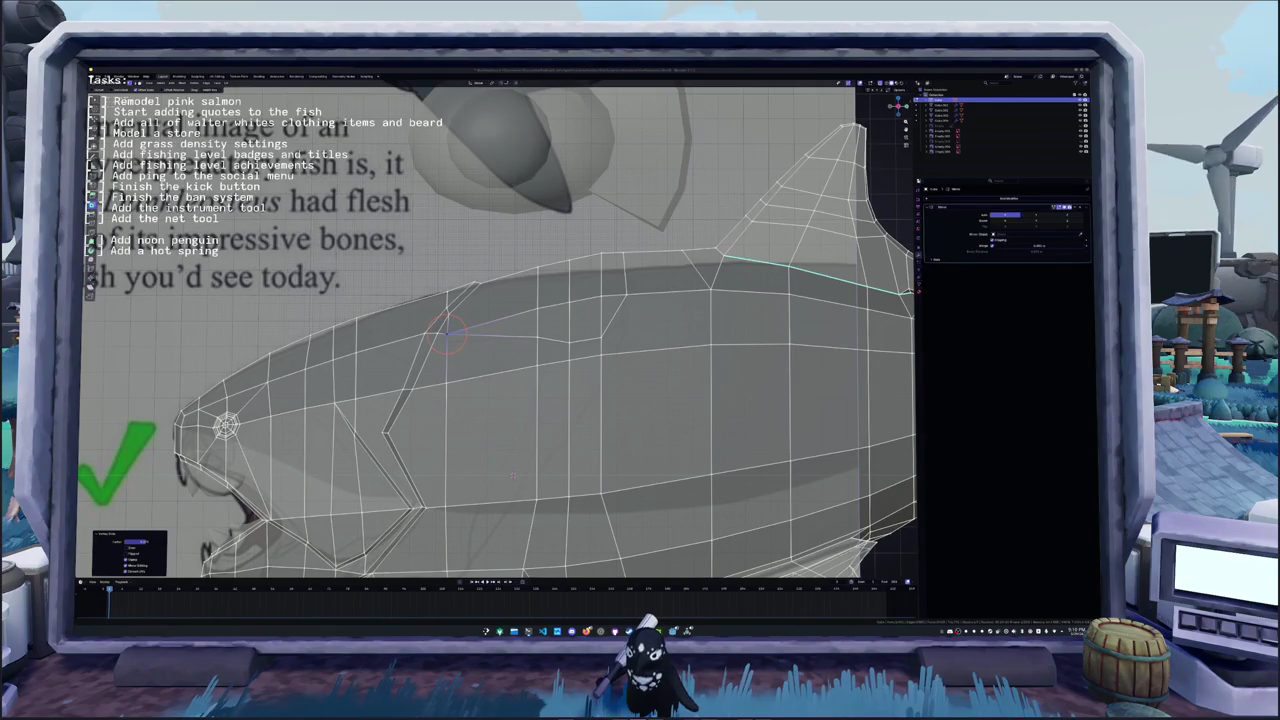
{"action": "key", "text": "ctrl+s"}
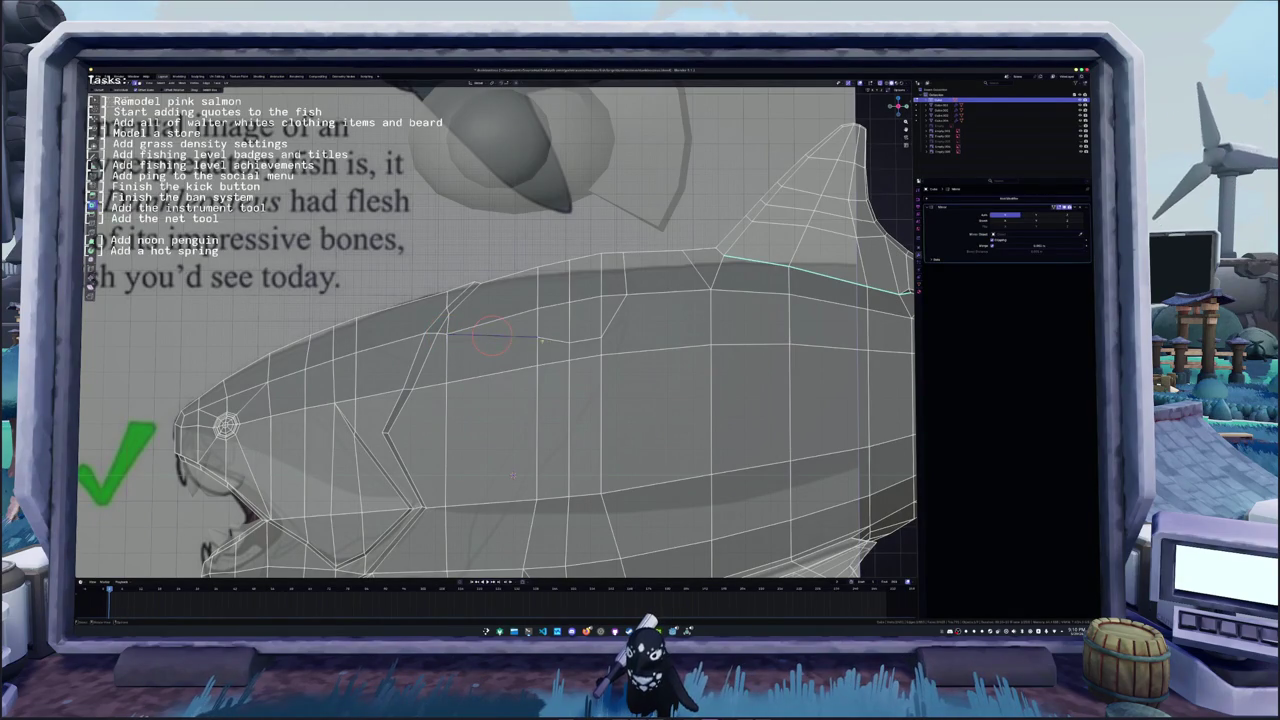
{"action": "key", "text": "k"}
{"action": "key", "text": "Escape"}
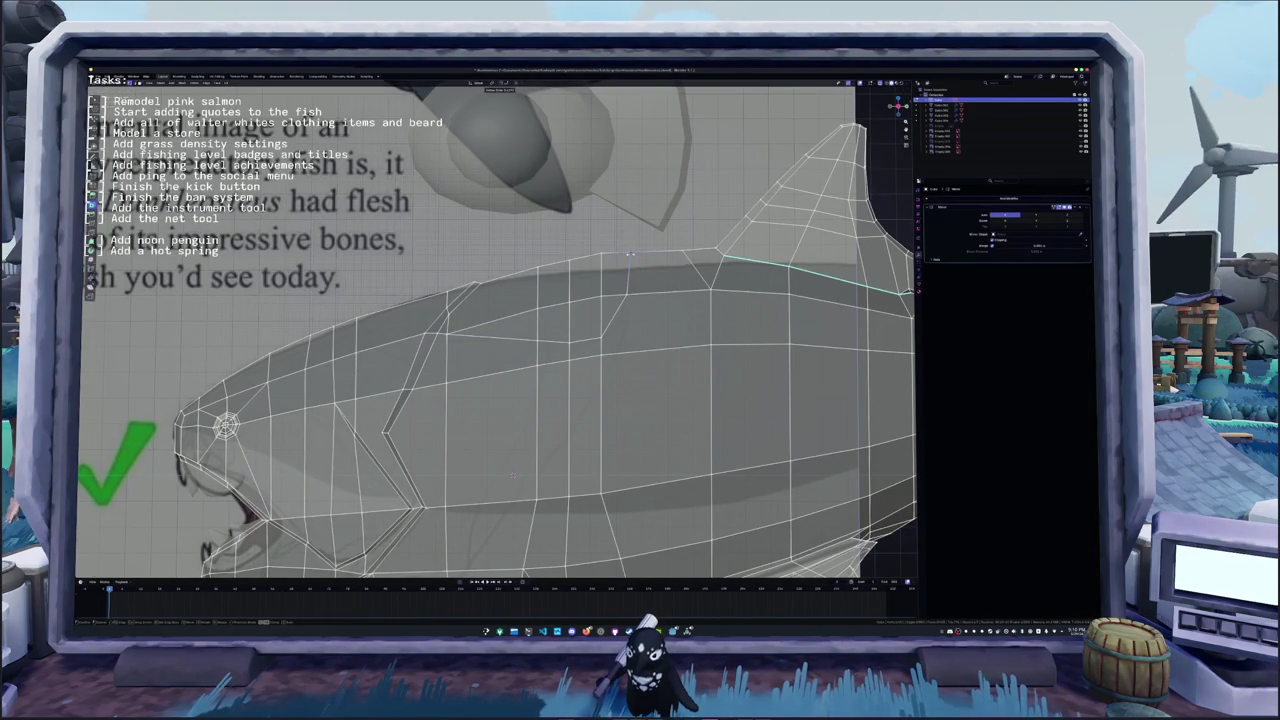
- Begin a knife cut with its first point on the upper head seam
{"action": "key", "text": "k"}
{"action": "left_click", "coordinate": [603, 335]}
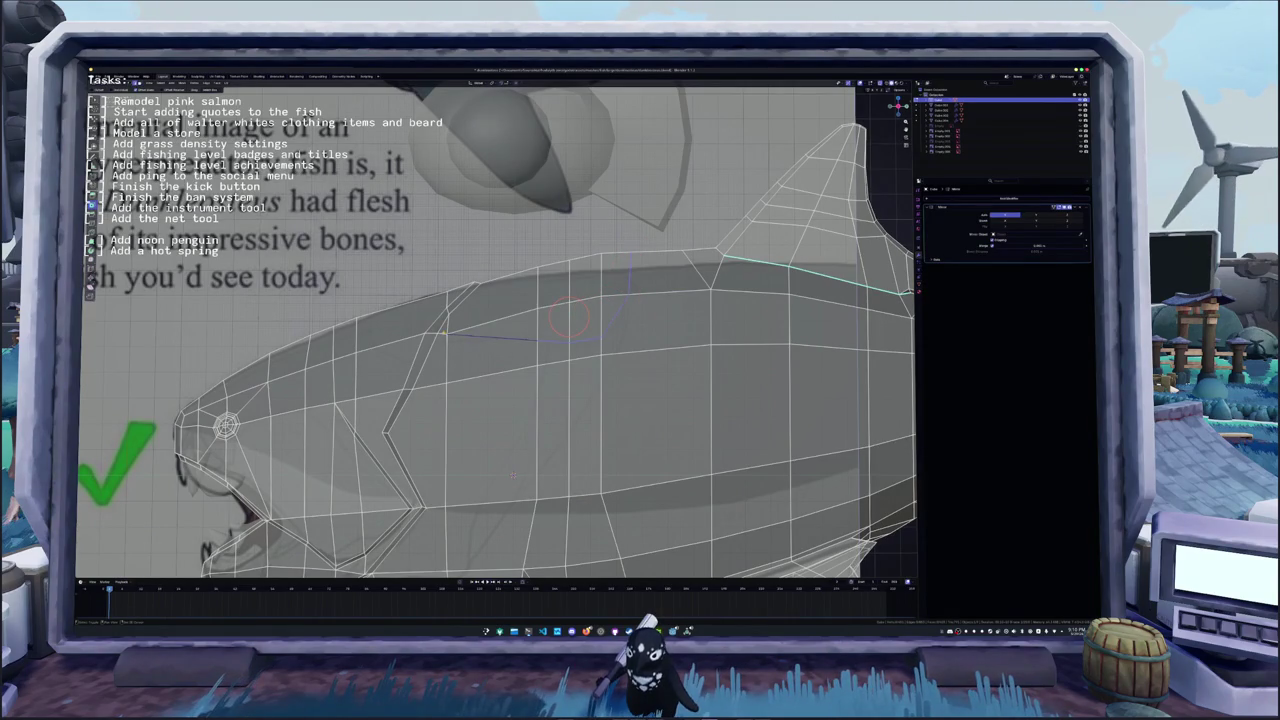
{"action": "scroll", "coordinate": [569, 318], "scroll_direction": "up", "scroll_amount": 1}
{"action": "scroll", "coordinate": [561, 318], "scroll_direction": "up", "scroll_amount": 1}
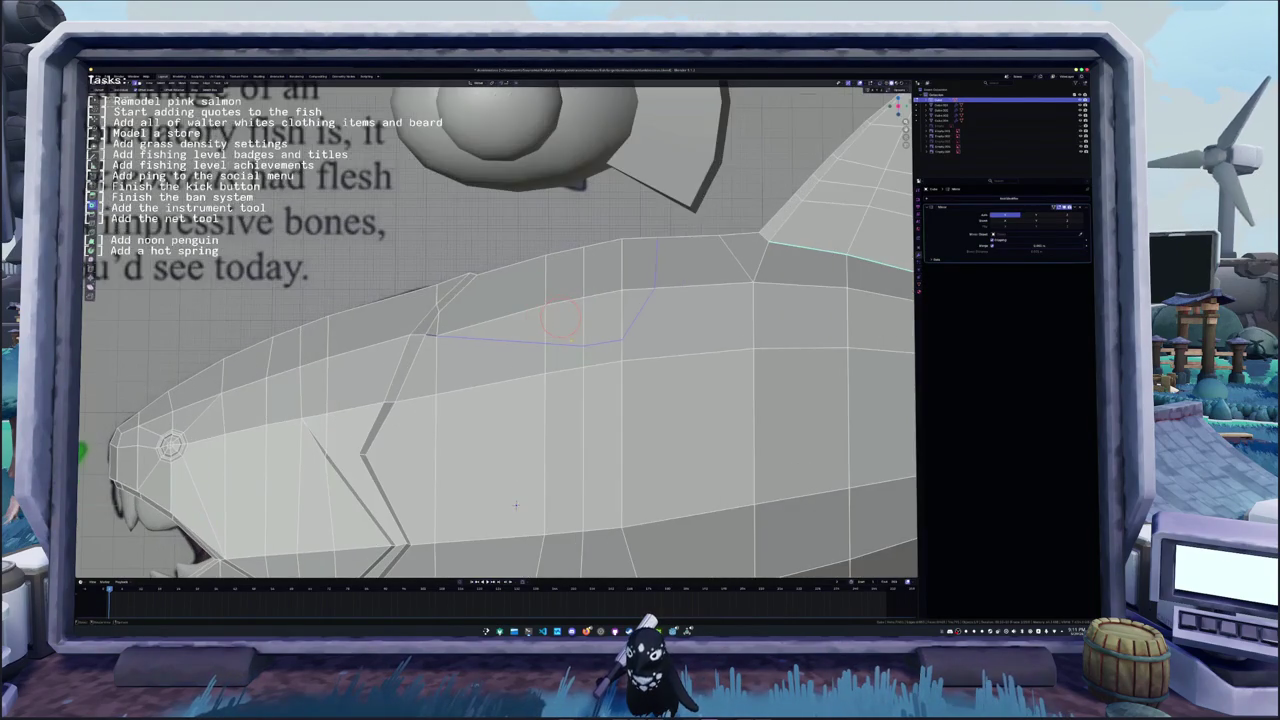
- Commit the knife cut across the upper head and inspect the new seam from around the fish
{"action": "middle_click_drag", "start_coordinate": [562, 318], "coordinate": [567, 318]}
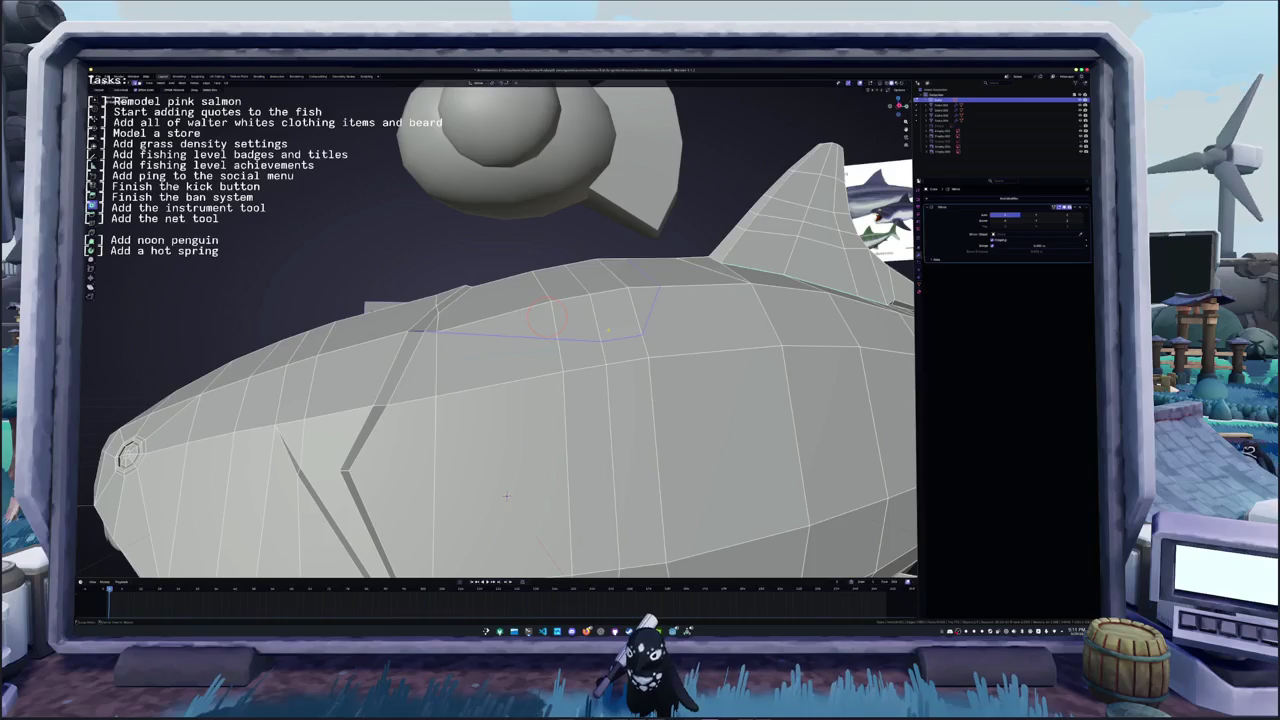
{"action": "key", "text": "Return"}
{"action": "middle_click_drag", "start_coordinate": [506, 496], "coordinate": [491, 493]}
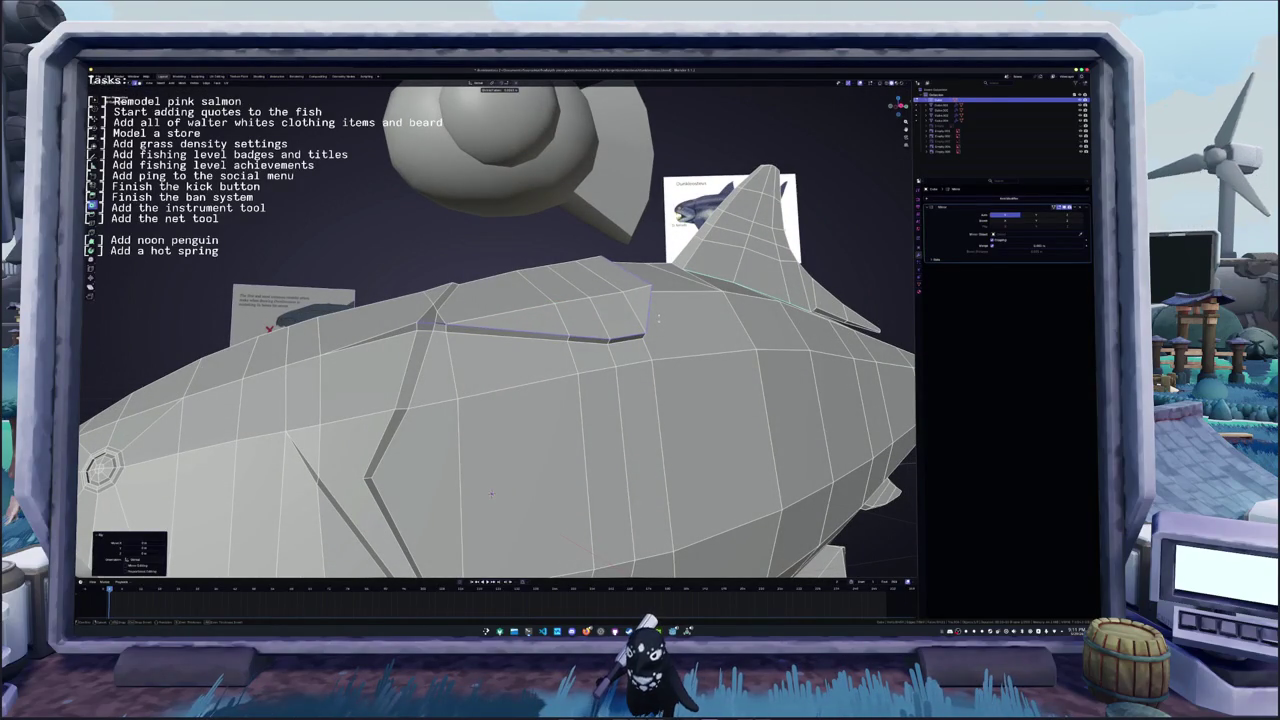
{"action": "middle_click_drag", "start_coordinate": [491, 493], "coordinate": [492, 467]}
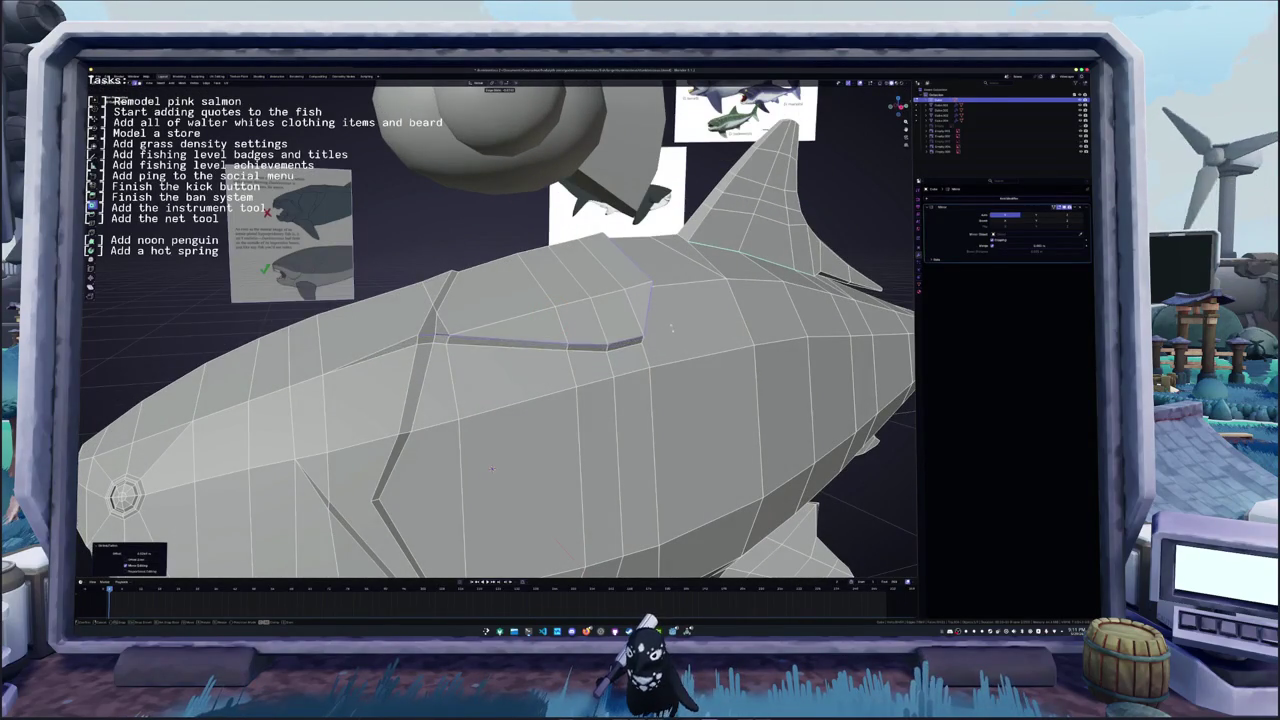
{"action": "mouse_move", "coordinate": [492, 467]}
{"action": "middle_mouse_down"}
{"action": "mouse_move", "coordinate": [520, 465]}
{"action": "mouse_move", "coordinate": [413, 307]}
{"action": "mouse_move", "coordinate": [482, 316]}
{"action": "middle_mouse_up"}
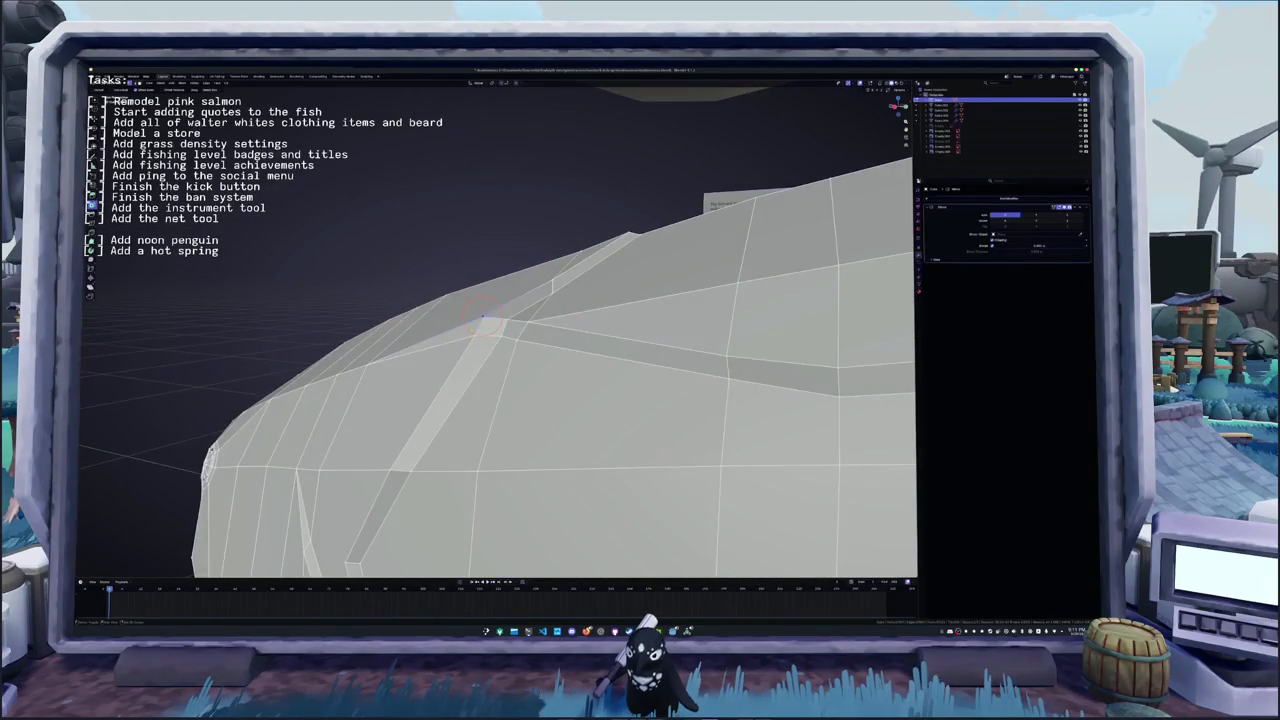
- Merge the stray seam vertices and move the corner vertex into position
{"action": "key", "text": "m"}
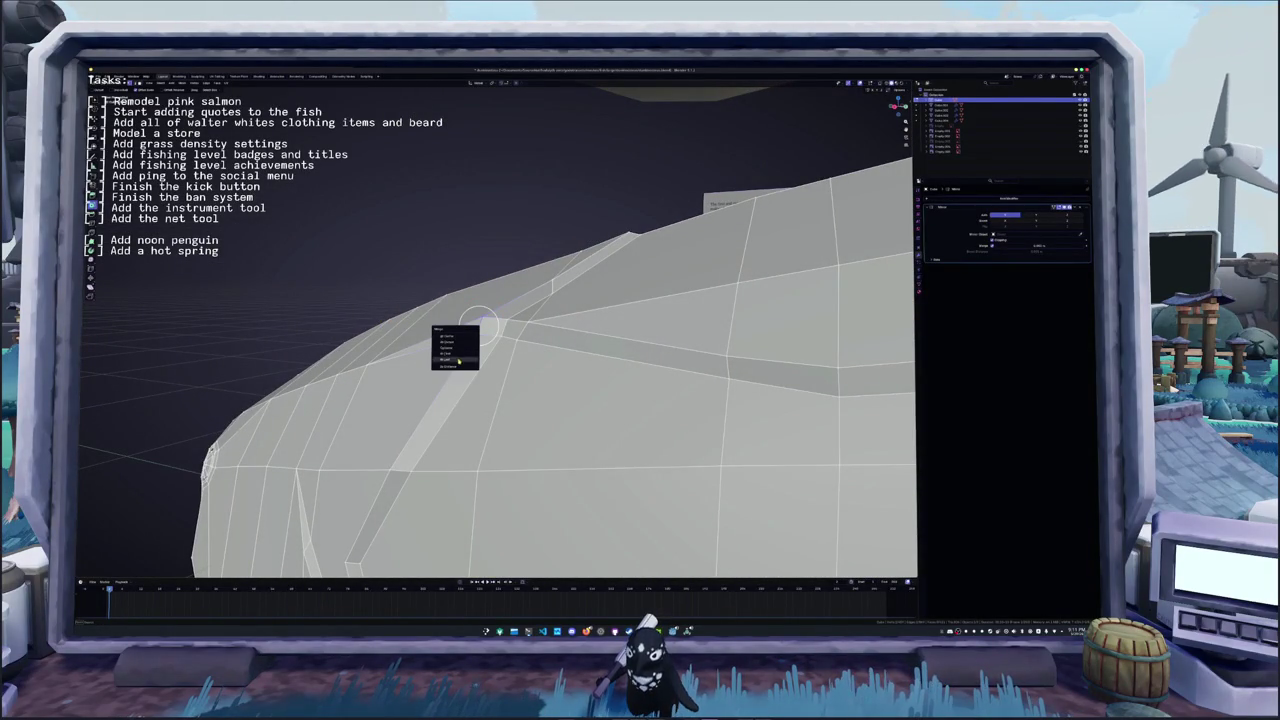
{"action": "left_click", "coordinate": [474, 340]}
{"action": "mouse_move", "coordinate": [474, 340]}
{"action": "middle_mouse_down"}
{"action": "mouse_move", "coordinate": [530, 312]}
{"action": "mouse_move", "coordinate": [616, 555]}
{"action": "mouse_move", "coordinate": [560, 470]}
{"action": "middle_mouse_up"}
{"action": "key", "text": "g"}
{"action": "left_click", "coordinate": [530, 313]}
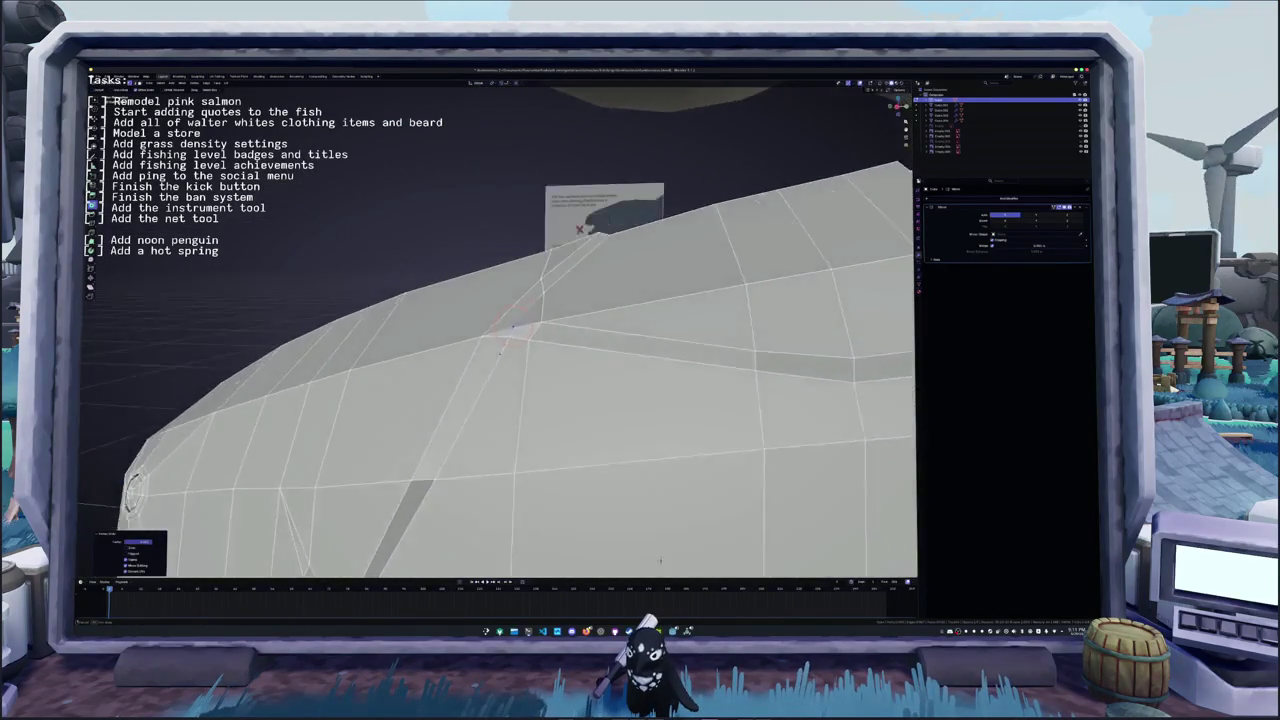
{"action": "middle_click_drag", "start_coordinate": [498, 331], "coordinate": [505, 318]}
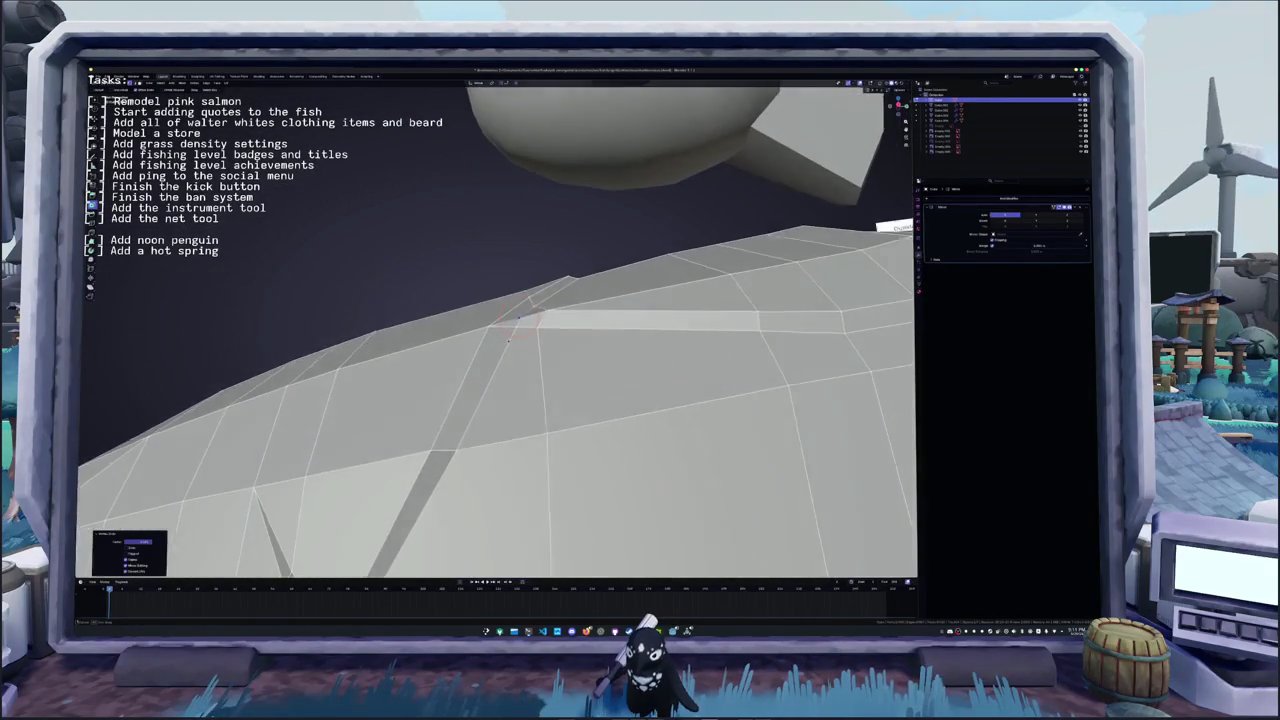
{"action": "scroll", "coordinate": [505, 318], "scroll_direction": "down", "scroll_amount": 3}
- Check the new upper-back seam from several angles against the reference, ending in Object Mode
{"action": "key", "text": "Tab"}
{"action": "mouse_move", "coordinate": [562, 451]}
{"action": "middle_mouse_down"}
{"action": "mouse_move", "coordinate": [536, 406]}
{"action": "mouse_move", "coordinate": [600, 470]}
{"action": "middle_mouse_up"}
{"action": "key", "text": "Tab"}
{"action": "scroll", "coordinate": [656, 535], "scroll_direction": "up", "scroll_amount": 4}
{"action": "mouse_move", "coordinate": [656, 535]}
{"action": "middle_mouse_down"}
{"action": "mouse_move", "coordinate": [633, 539]}
{"action": "mouse_move", "coordinate": [564, 498]}
{"action": "middle_mouse_up"}
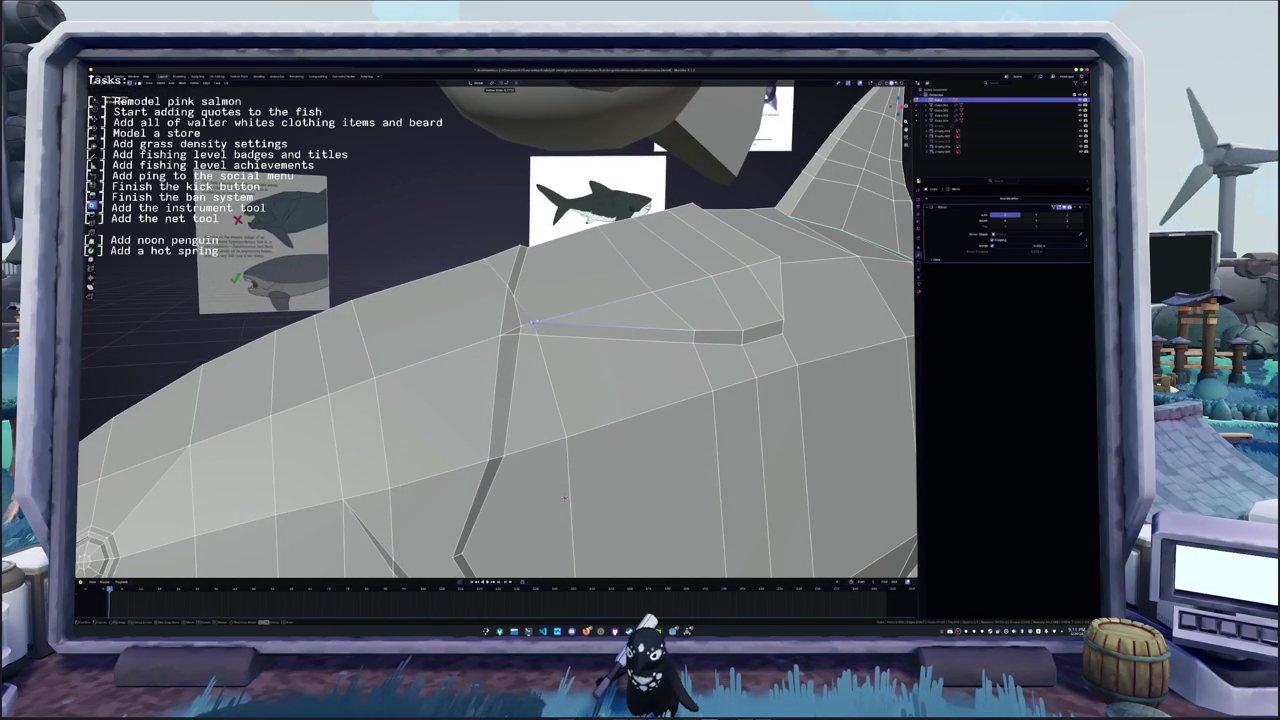
{"action": "mouse_move", "coordinate": [563, 500]}
{"action": "middle_mouse_down"}
{"action": "mouse_move", "coordinate": [643, 545]}
{"action": "mouse_move", "coordinate": [639, 531]}
{"action": "middle_mouse_up"}
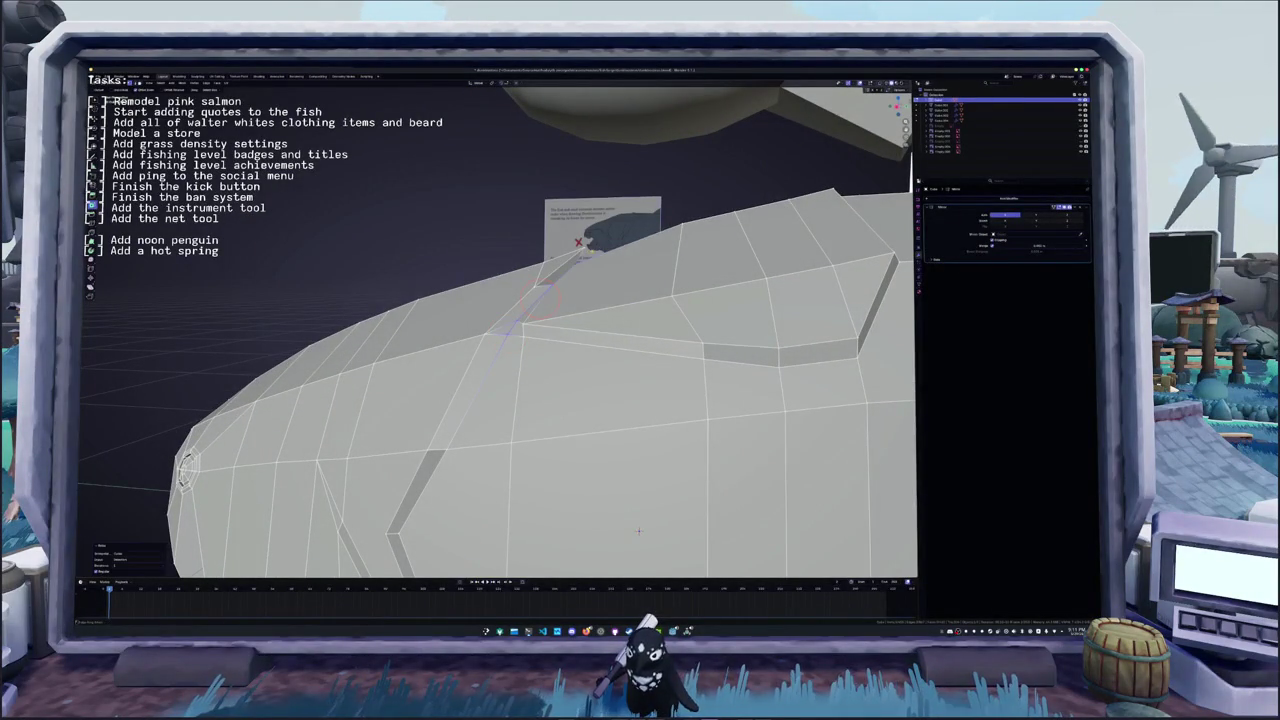
{"action": "mouse_move", "coordinate": [639, 531]}
{"action": "middle_mouse_down"}
{"action": "mouse_move", "coordinate": [625, 491]}
{"action": "mouse_move", "coordinate": [510, 423]}
{"action": "mouse_move", "coordinate": [555, 442]}
{"action": "middle_mouse_up"}
{"action": "key", "text": "Tab"}
{"action": "scroll", "coordinate": [625, 491], "scroll_direction": "down", "scroll_amount": 5}
- Turn on X-ray to reveal hidden edges and re-enter Edit Mode on the fish
{"action": "scroll", "coordinate": [568, 447], "scroll_direction": "up", "scroll_amount": 3}
{"action": "key", "text": "alt+z"}
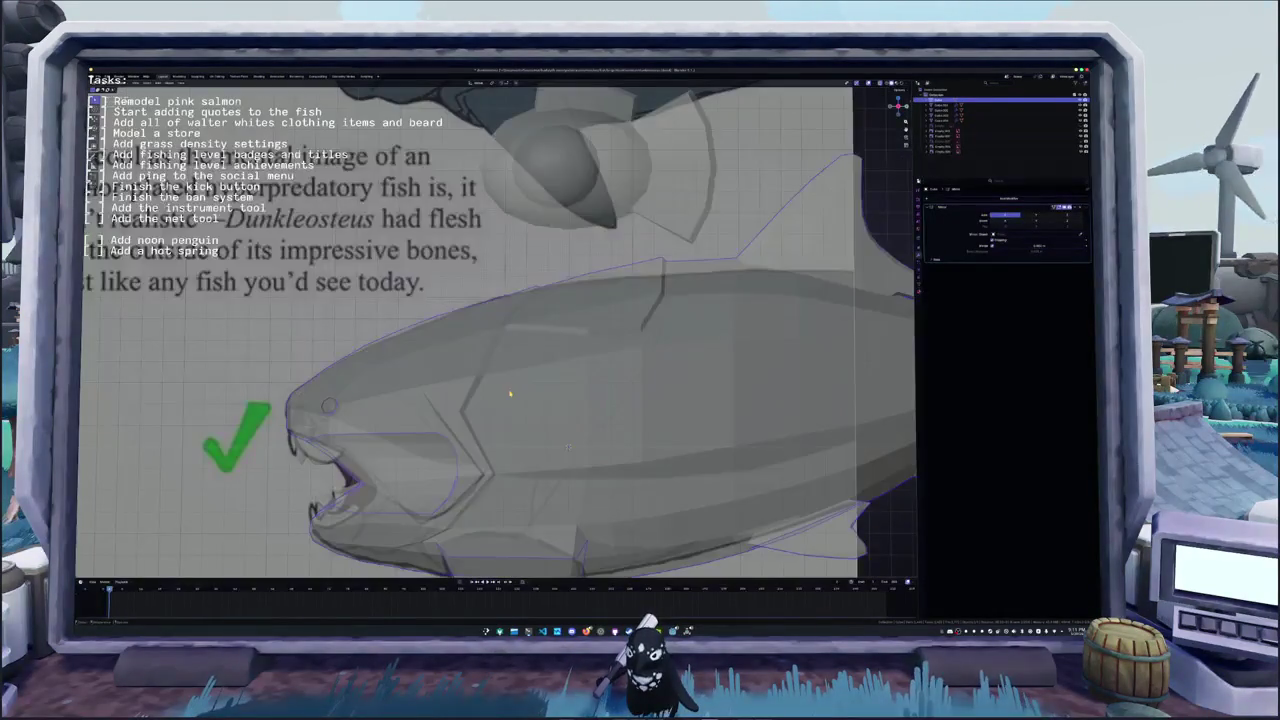
{"action": "middle_click_drag", "start_coordinate": [527, 397], "coordinate": [492, 347], "text": "shift"}
{"action": "key", "text": "Tab"}
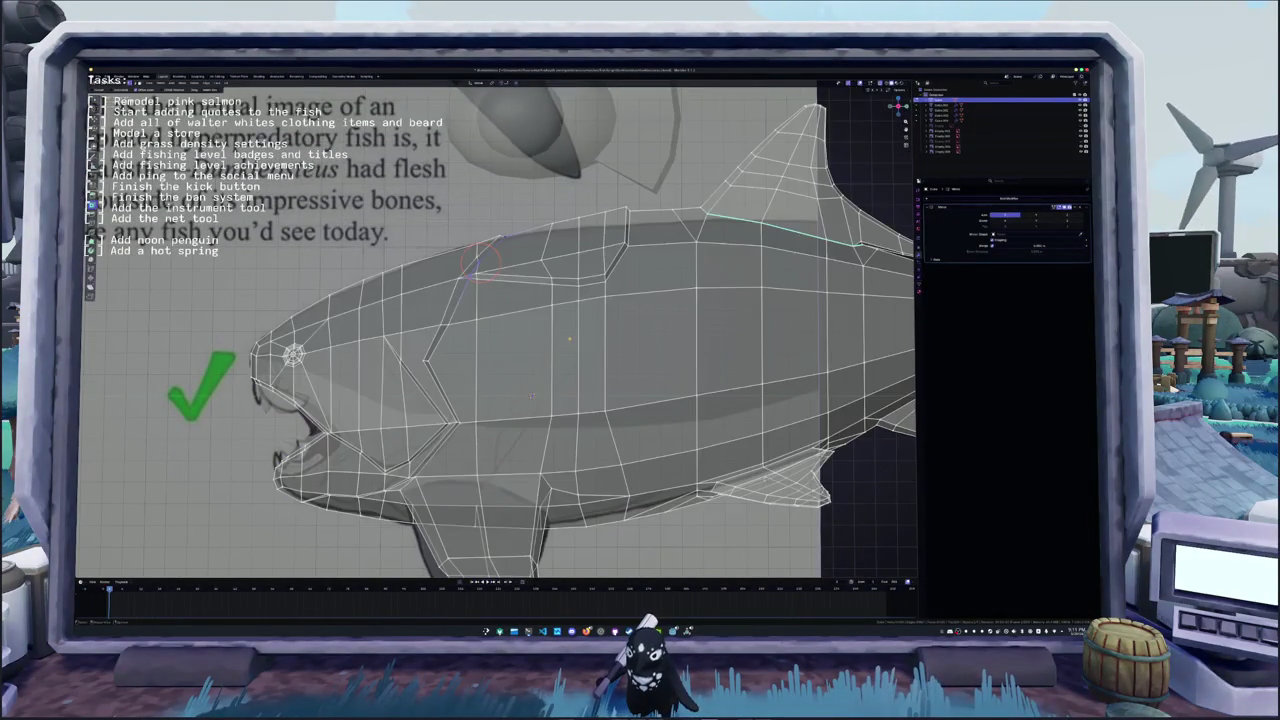
{"action": "middle_click_drag", "start_coordinate": [531, 396], "coordinate": [545, 353], "text": "shift"}
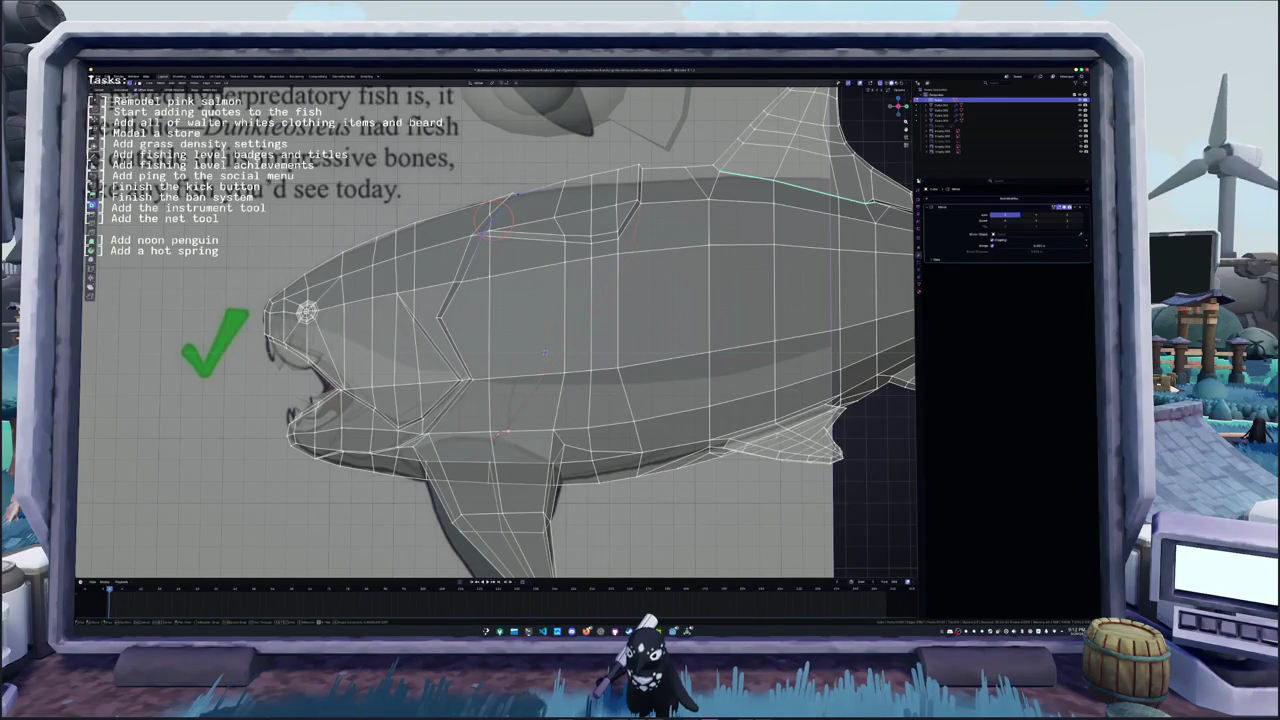
{"action": "scroll", "coordinate": [545, 352], "scroll_direction": "up", "scroll_amount": 2}
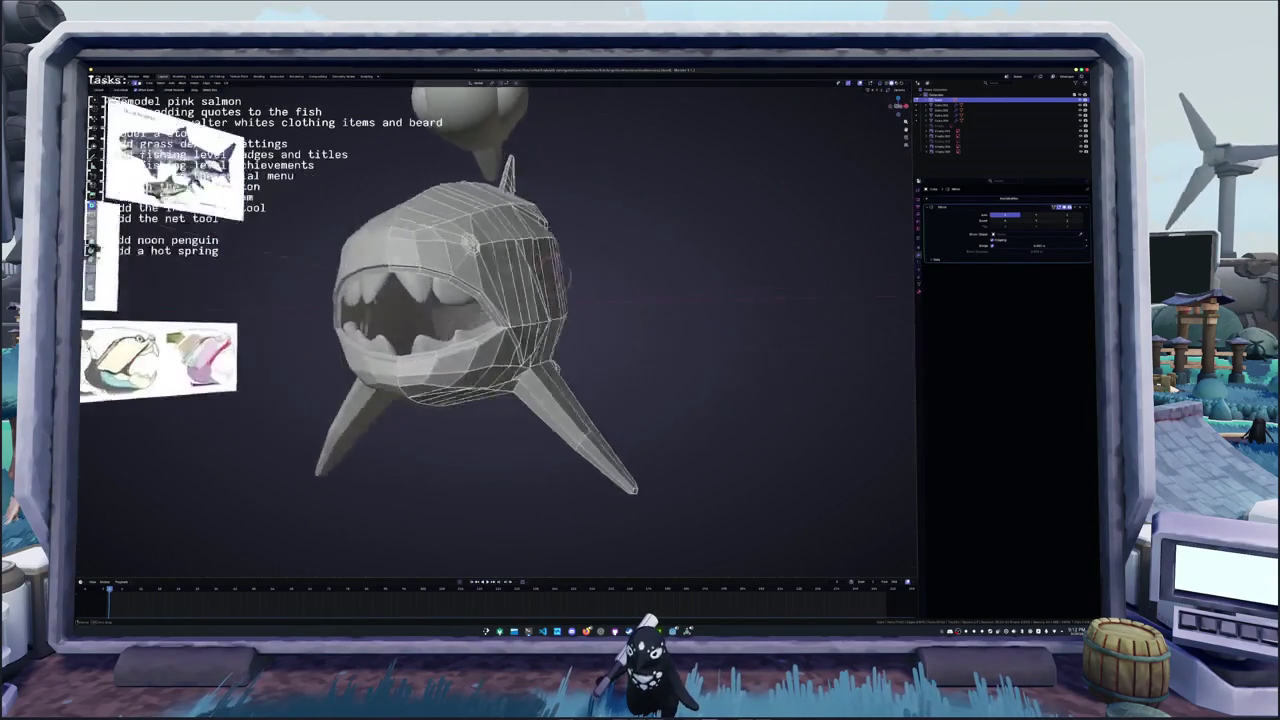
- Orbit to a face-on view of the head and mark a screenshot region around it
{"action": "middle_click_drag", "start_coordinate": [560, 300], "coordinate": [600, 300]}
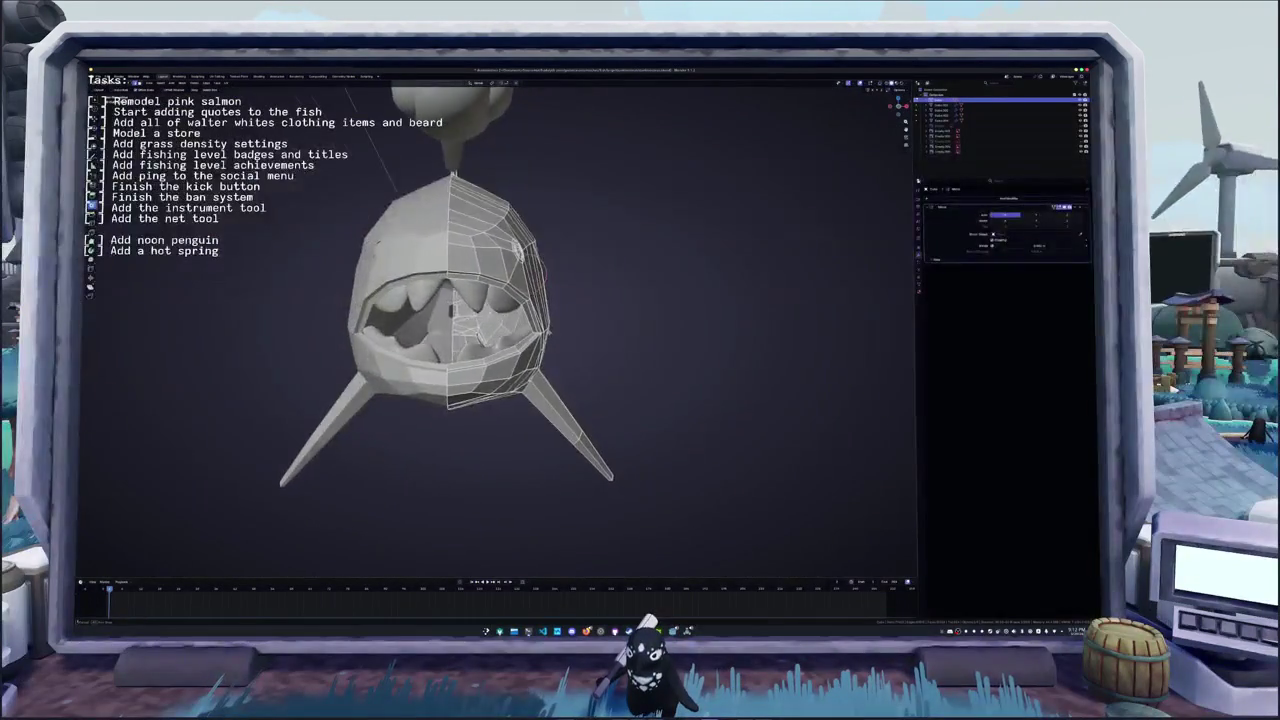
{"action": "scroll", "coordinate": [450, 300], "scroll_direction": "up", "scroll_amount": 3}
{"action": "mouse_move", "coordinate": [556, 246]}
{"action": "middle_mouse_down"}
{"action": "mouse_move", "coordinate": [633, 276]}
{"action": "mouse_move", "coordinate": [590, 340]}
{"action": "middle_mouse_up"}
{"action": "scroll", "coordinate": [596, 271], "scroll_direction": "up", "scroll_amount": 2}
{"action": "scroll", "coordinate": [633, 276], "scroll_direction": "up", "scroll_amount": 2}
{"action": "scroll", "coordinate": [615, 304], "scroll_direction": "down", "scroll_amount": 1}
{"action": "scroll", "coordinate": [615, 304], "scroll_direction": "down", "scroll_amount": 2}
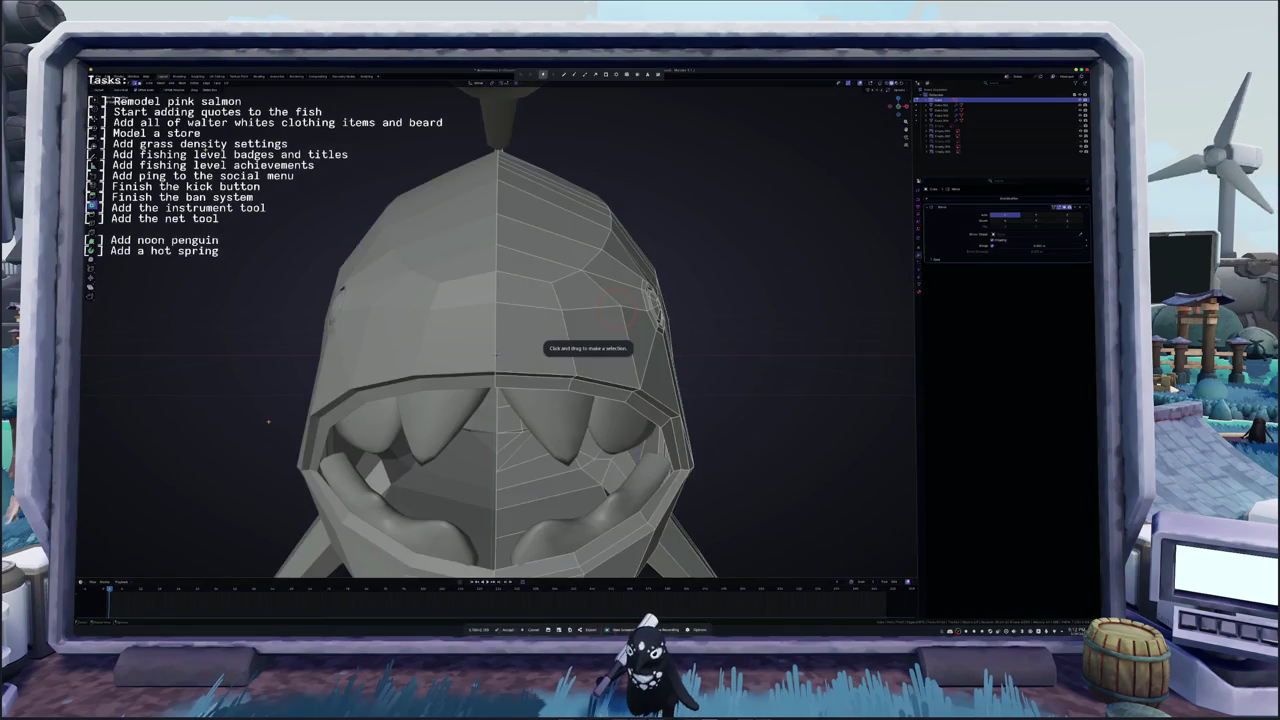
{"action": "left_click_drag", "start_coordinate": [198, 148], "coordinate": [796, 544]}
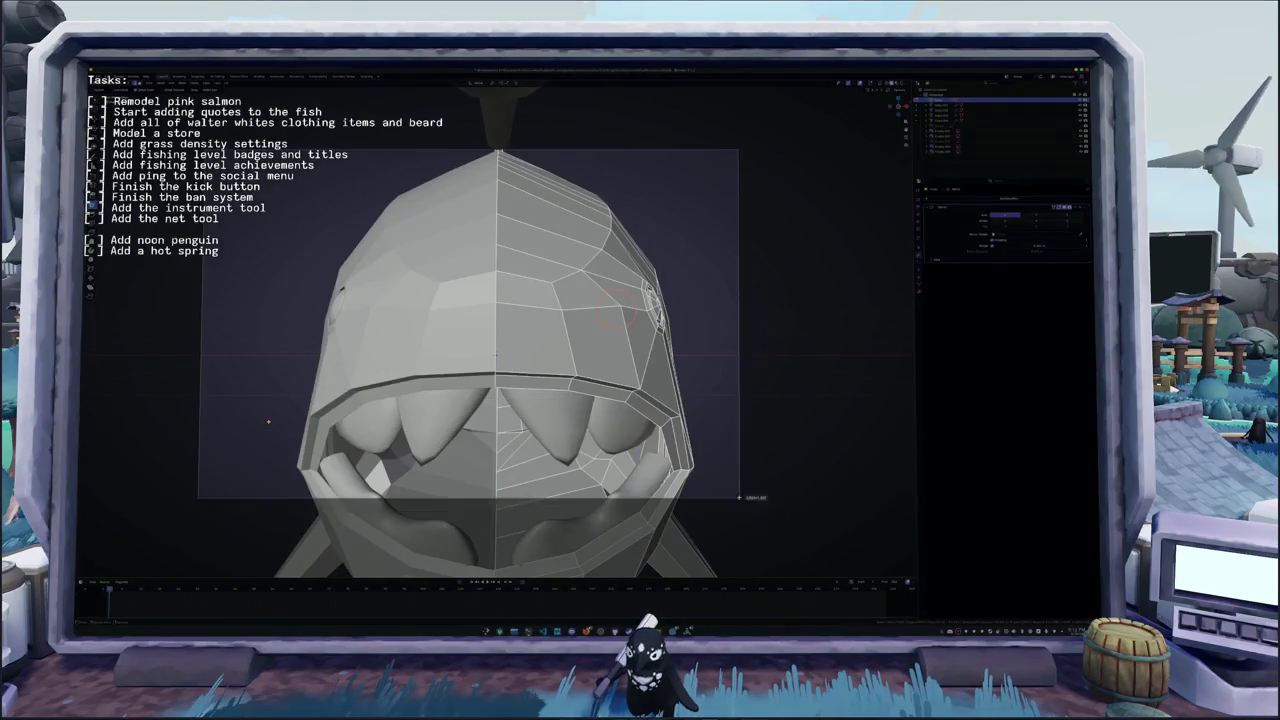
- Capture the marked head region and set up red freehand annotation
{"action": "key", "text": "Return"}
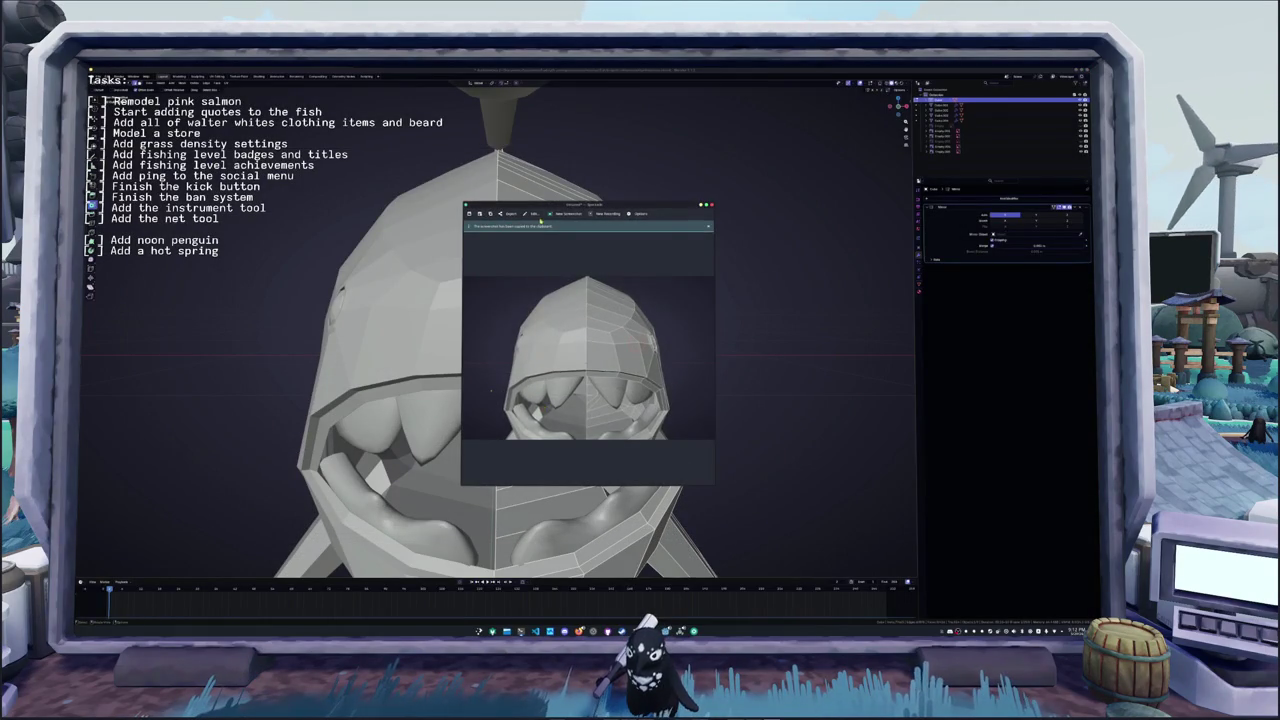
{"action": "left_click", "coordinate": [535, 213]}
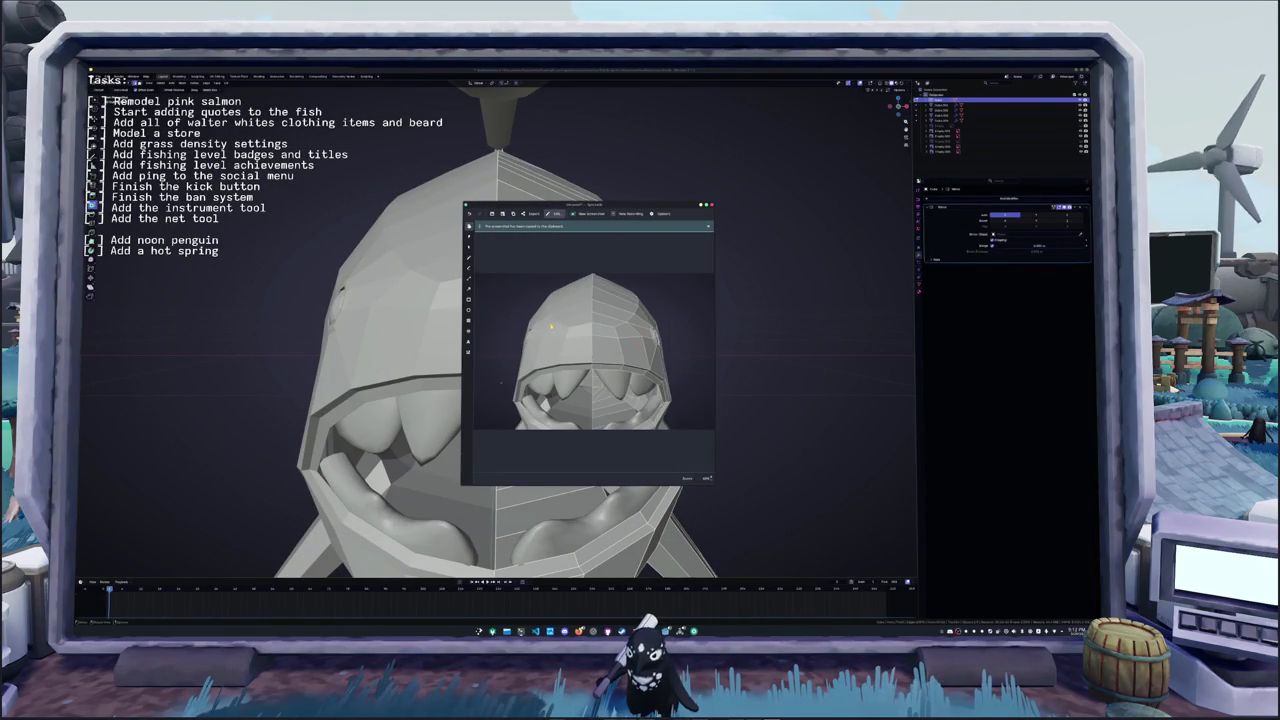
{"action": "left_click", "coordinate": [469, 258]}
- Draw red marks around the head top, its lower edge and left side, then close the screenshot
{"action": "left_click_drag", "start_coordinate": [603, 290], "coordinate": [634, 293]}
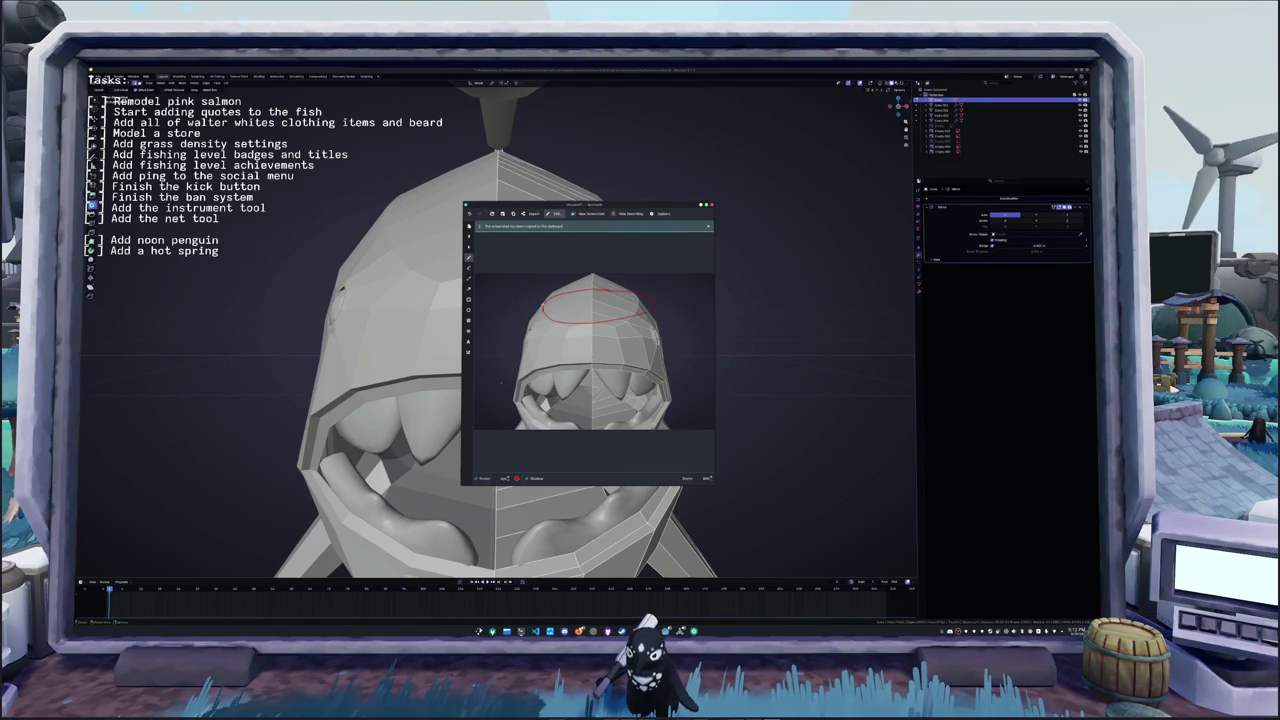
{"action": "left_click_drag", "start_coordinate": [545, 290], "coordinate": [651, 305]}
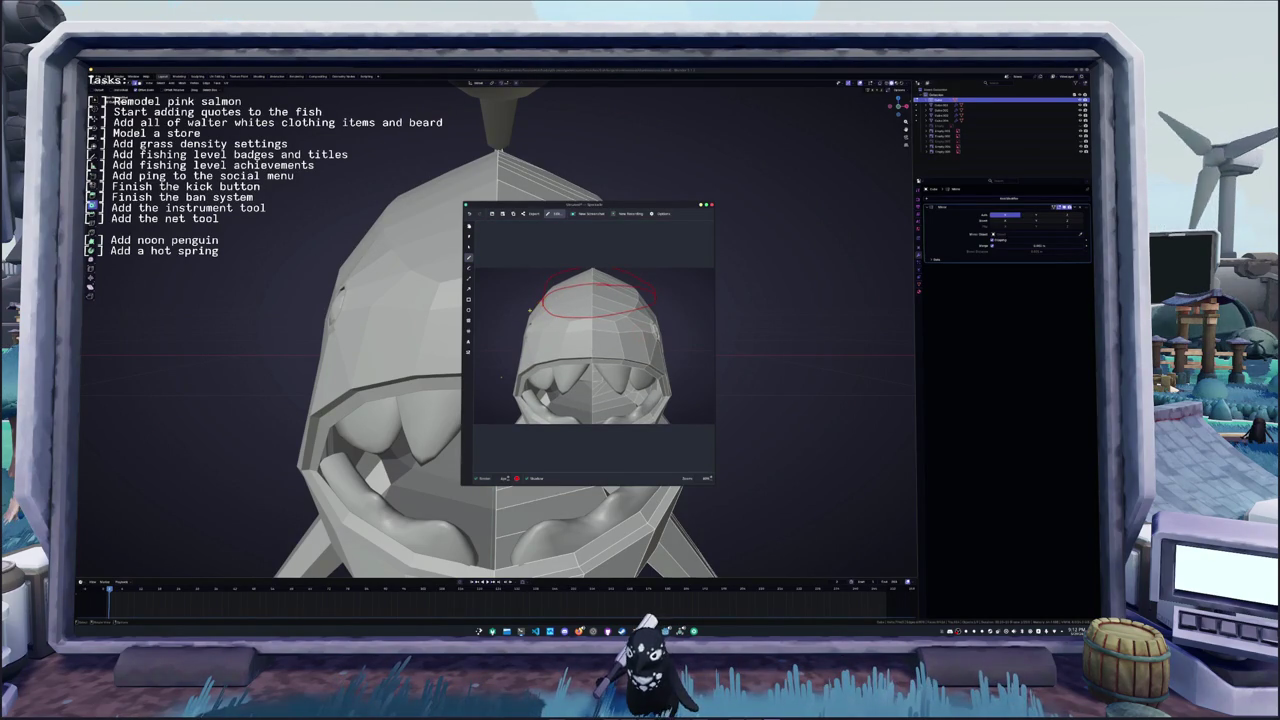
{"action": "left_click_drag", "start_coordinate": [540, 330], "coordinate": [650, 305]}
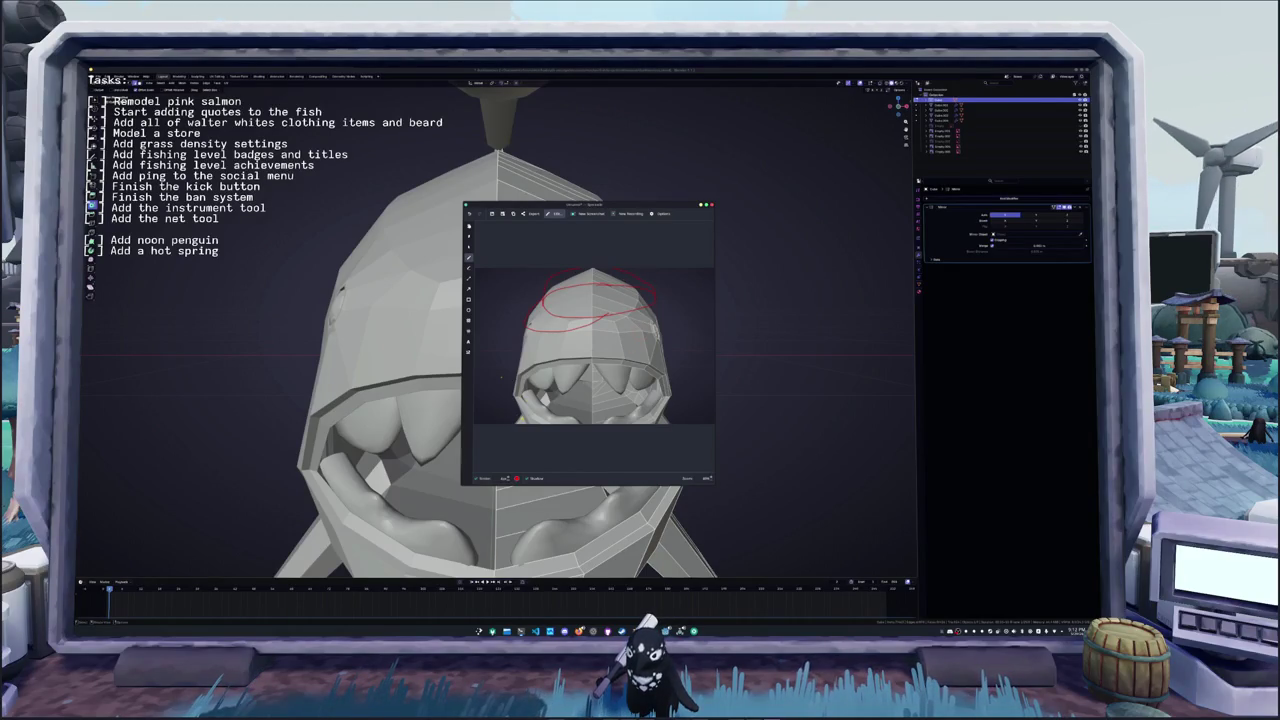
{"action": "left_click_drag", "start_coordinate": [502, 387], "coordinate": [489, 352]}
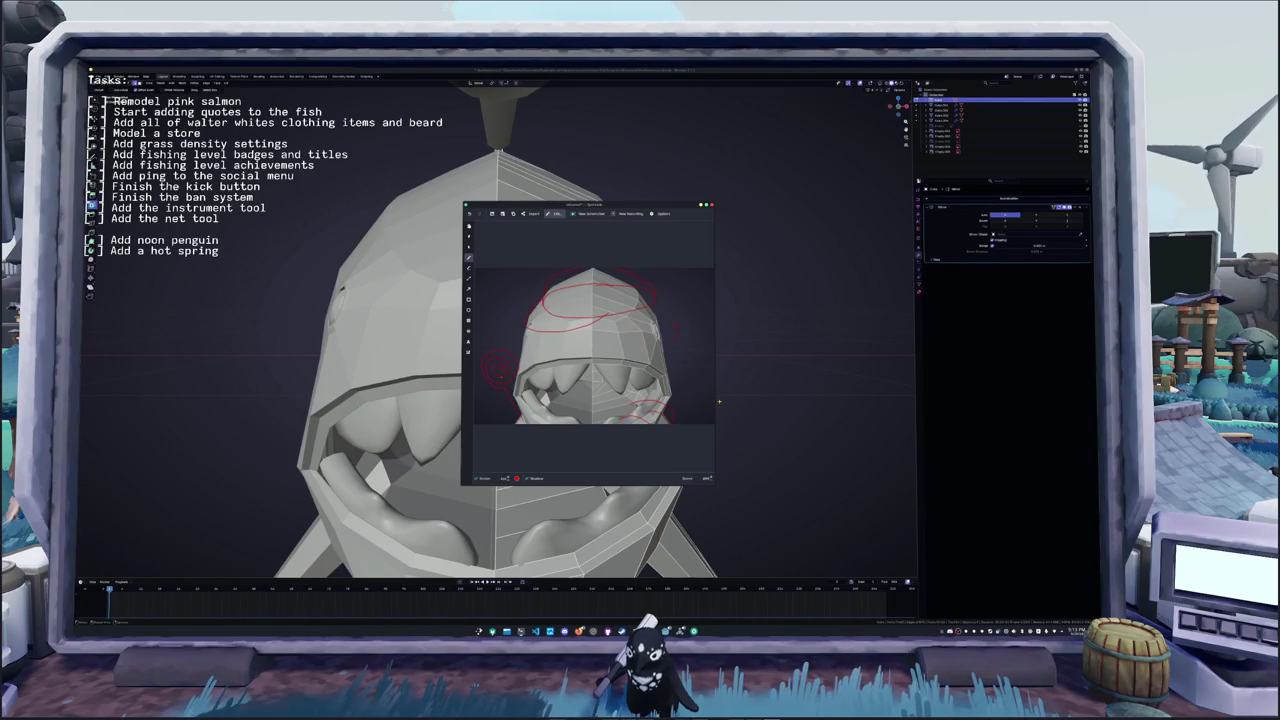
{"action": "left_click", "coordinate": [712, 206]}
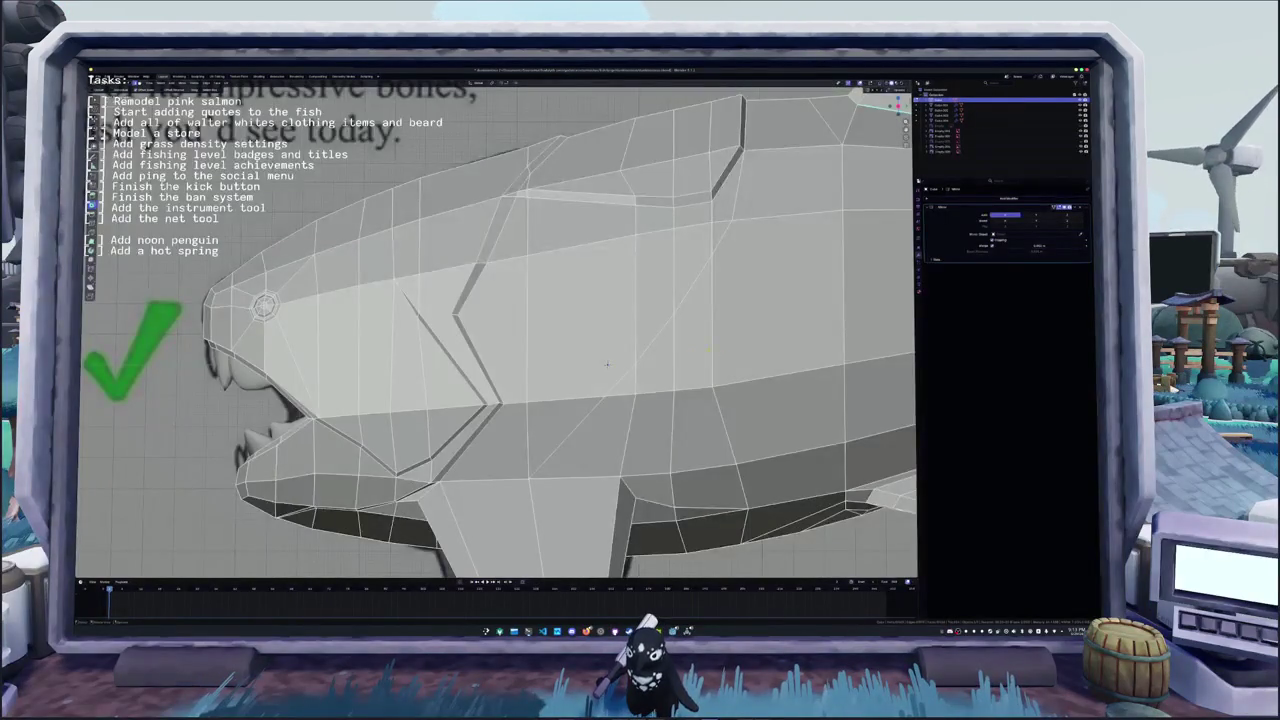
- Add a loop cut across the head and select the new edge loop
{"action": "scroll", "coordinate": [607, 364], "scroll_direction": "down", "scroll_amount": 2}
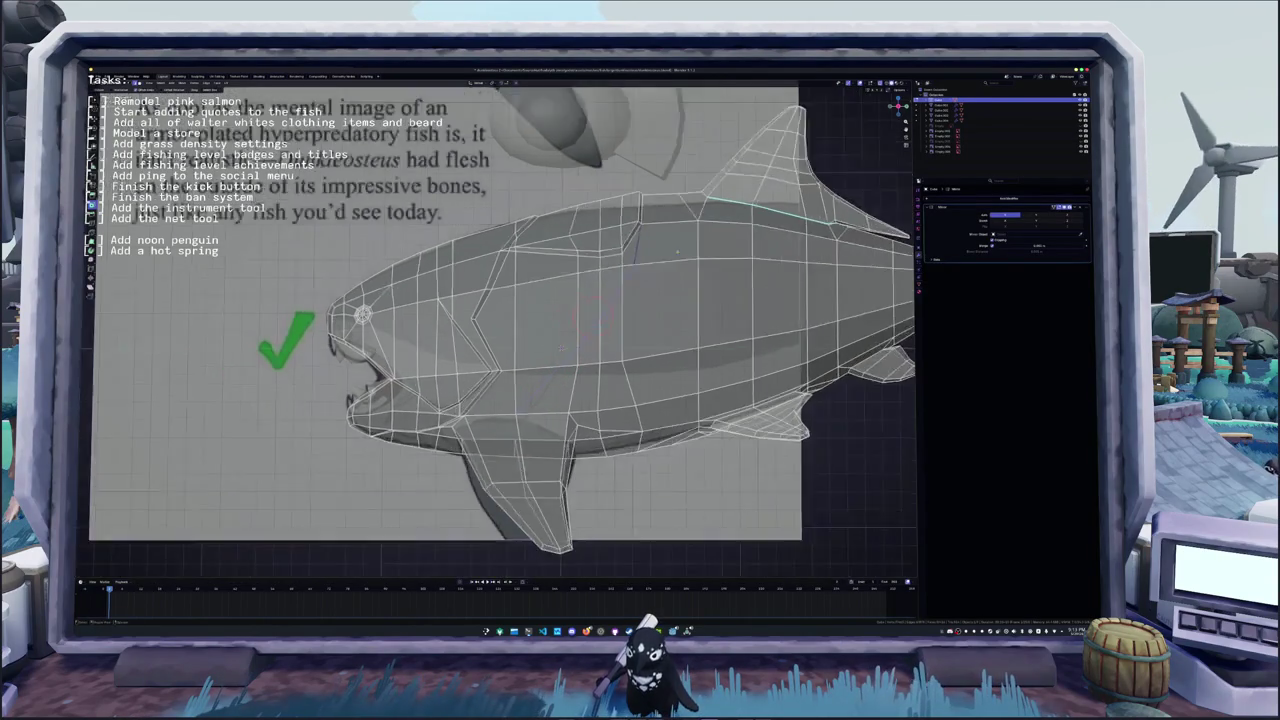
{"action": "middle_click_drag", "start_coordinate": [575, 353], "coordinate": [561, 346]}
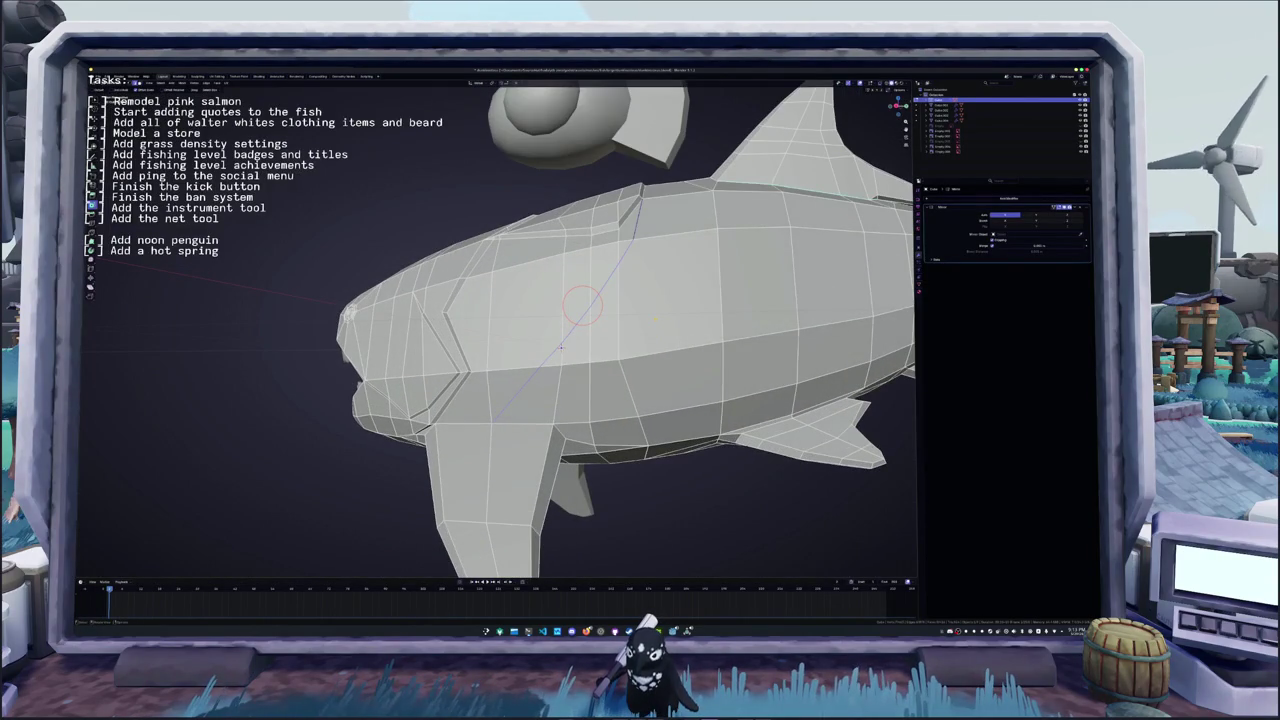
{"action": "left_click", "coordinate": [561, 346]}
{"action": "scroll", "coordinate": [573, 354], "scroll_direction": "up", "scroll_amount": 3}
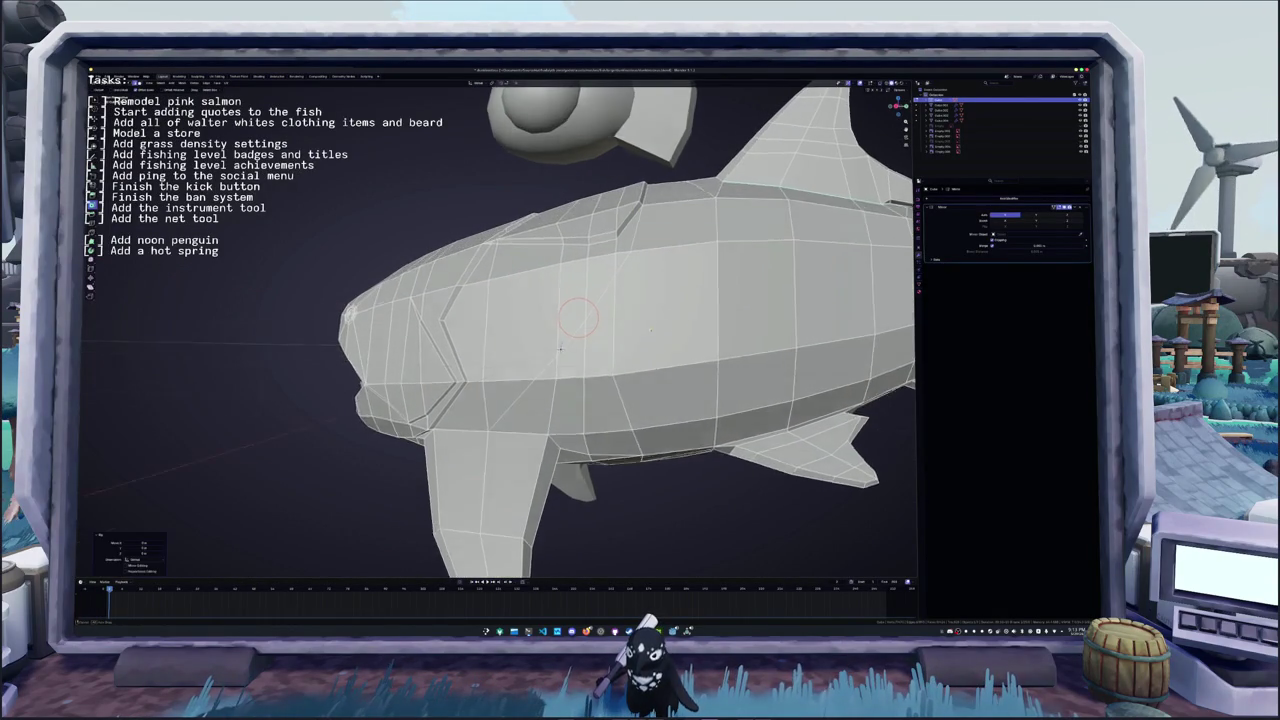
{"action": "key", "text": "ctrl+r"}
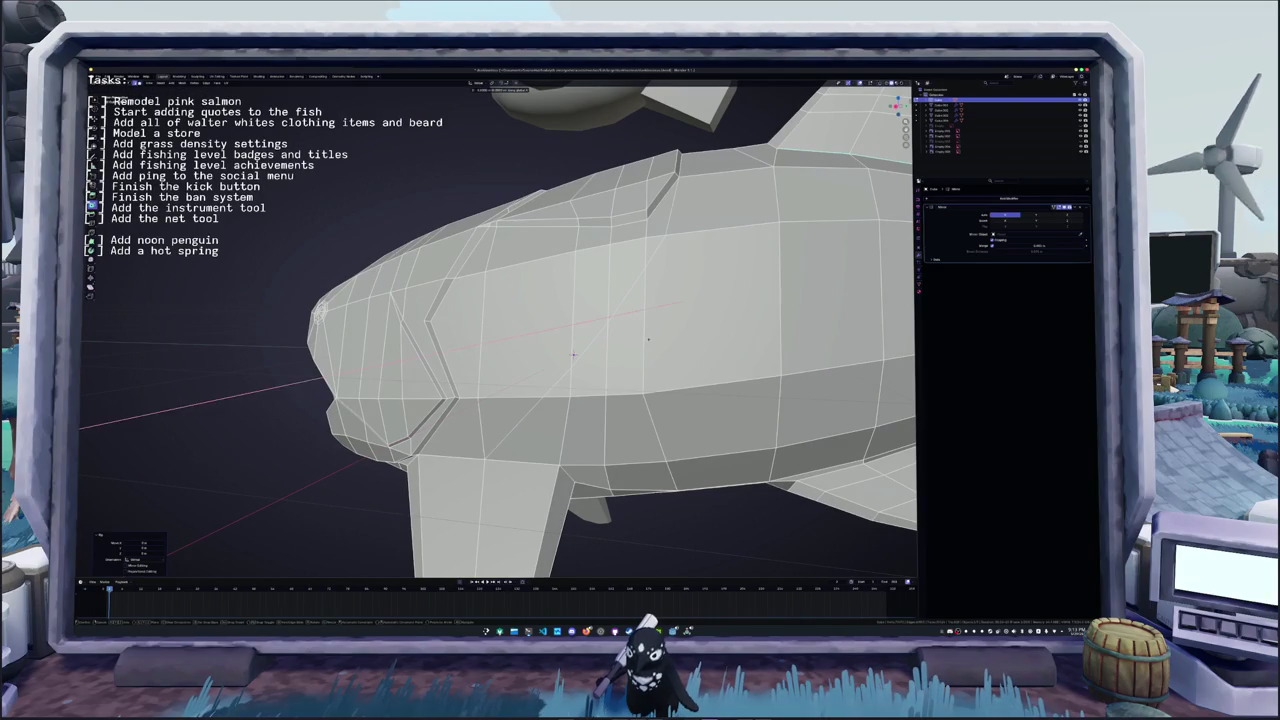
{"action": "left_click", "coordinate": [598, 318]}
{"action": "left_click", "coordinate": [673, 205]}
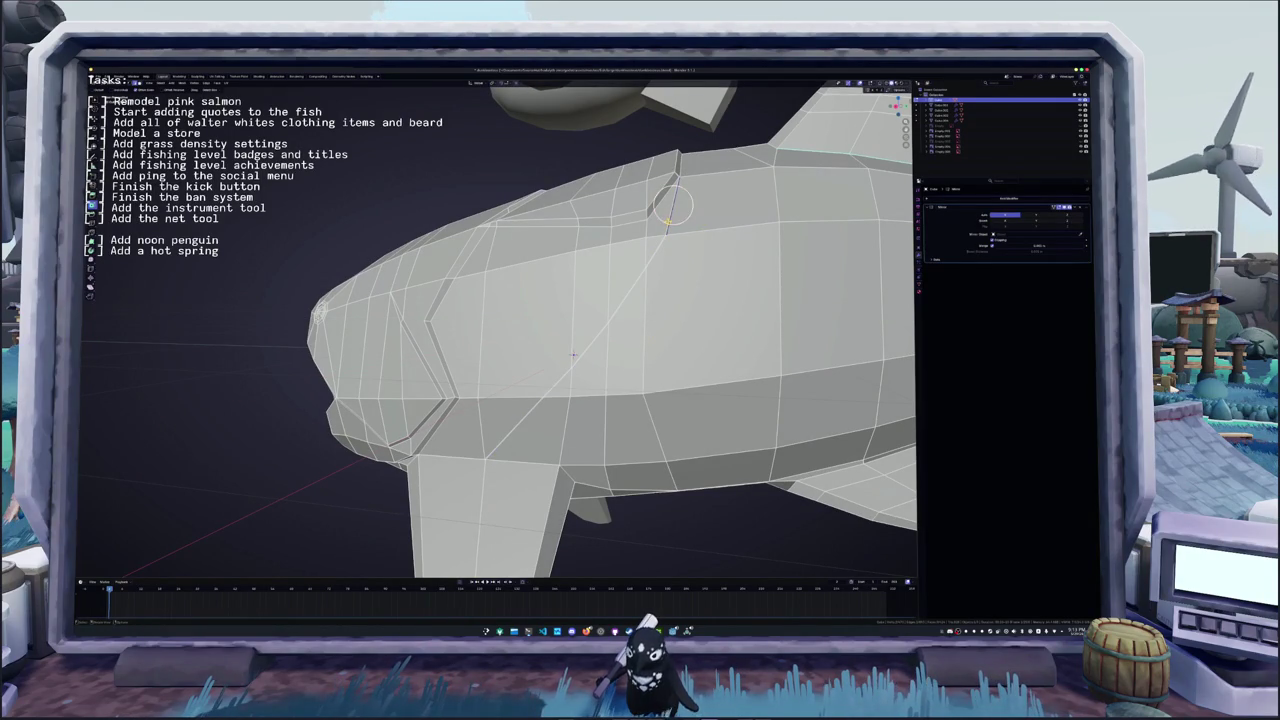
{"action": "left_click", "coordinate": [573, 353], "text": "alt"}
{"action": "middle_click_drag", "start_coordinate": [573, 353], "coordinate": [566, 360]}
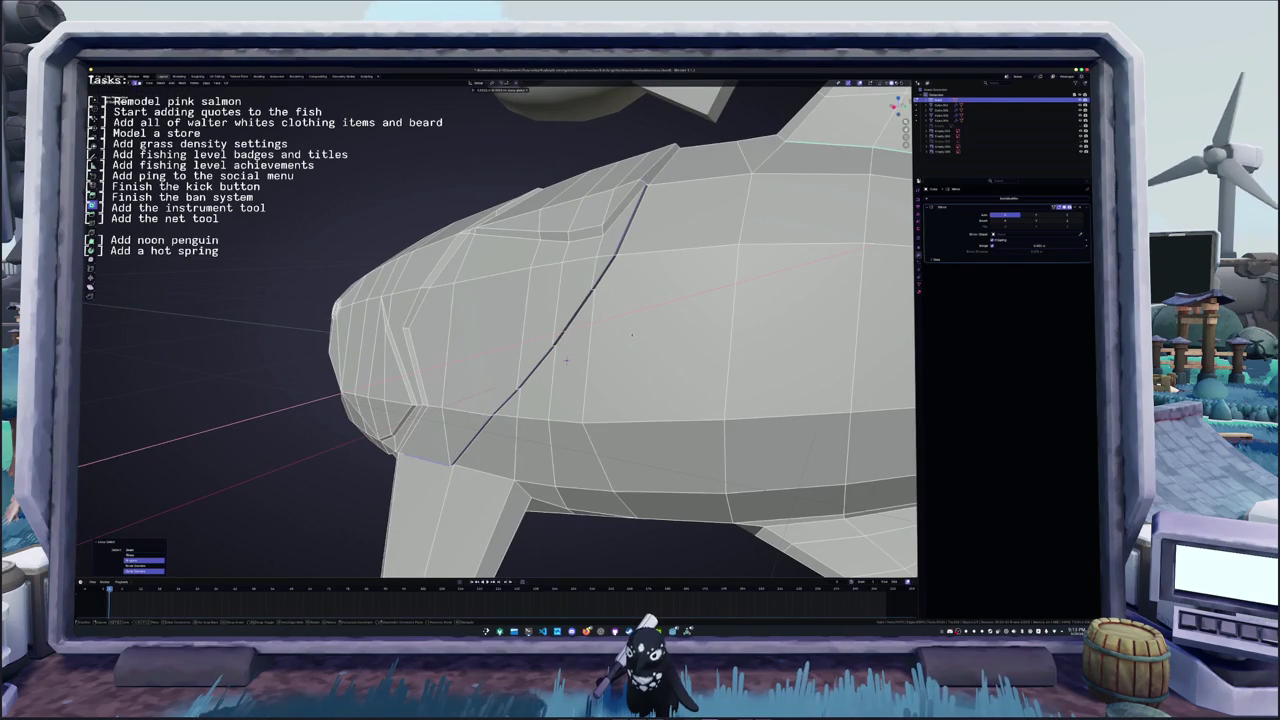
- Slide the seam loop into a diagonal groove and merge stray vertices at last
{"action": "key", "text": "g"}
{"action": "left_click", "coordinate": [566, 360]}
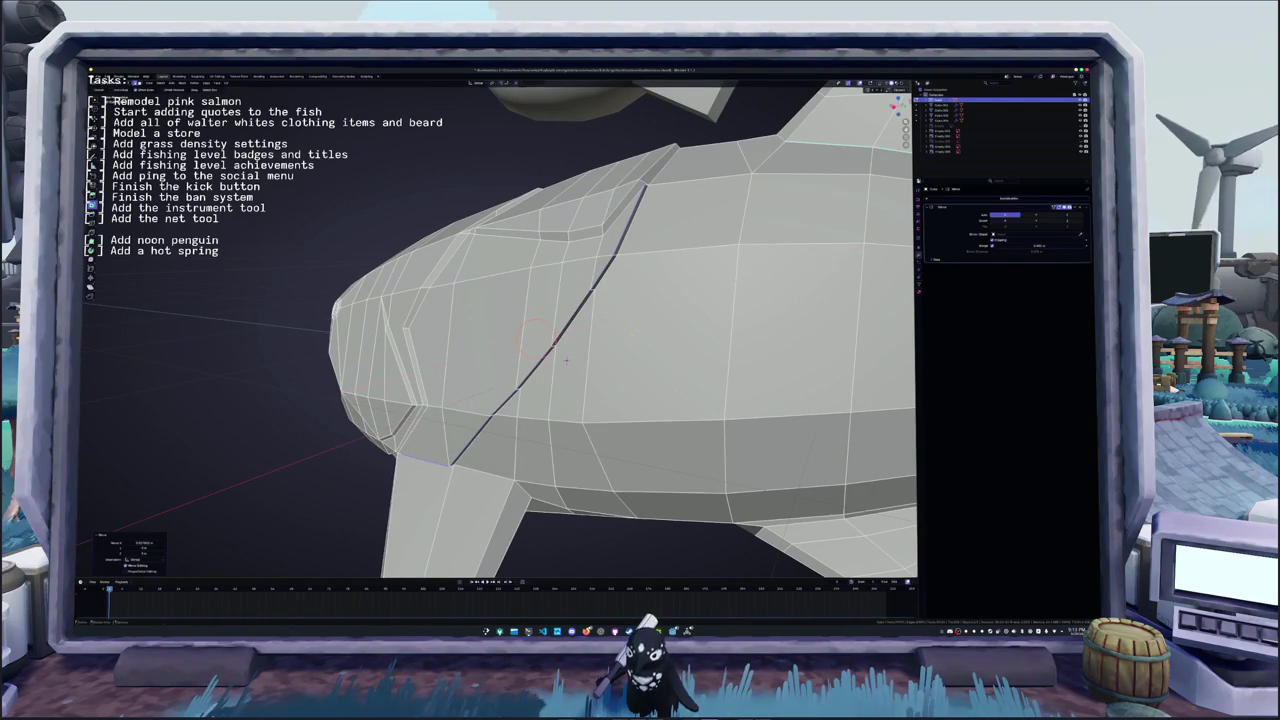
{"action": "mouse_move", "coordinate": [566, 360]}
{"action": "middle_mouse_down"}
{"action": "mouse_move", "coordinate": [575, 341]}
{"action": "mouse_move", "coordinate": [558, 358]}
{"action": "mouse_move", "coordinate": [570, 360]}
{"action": "mouse_move", "coordinate": [563, 391]}
{"action": "middle_mouse_up"}
{"action": "key", "text": "g"}
{"action": "key", "text": "g"}
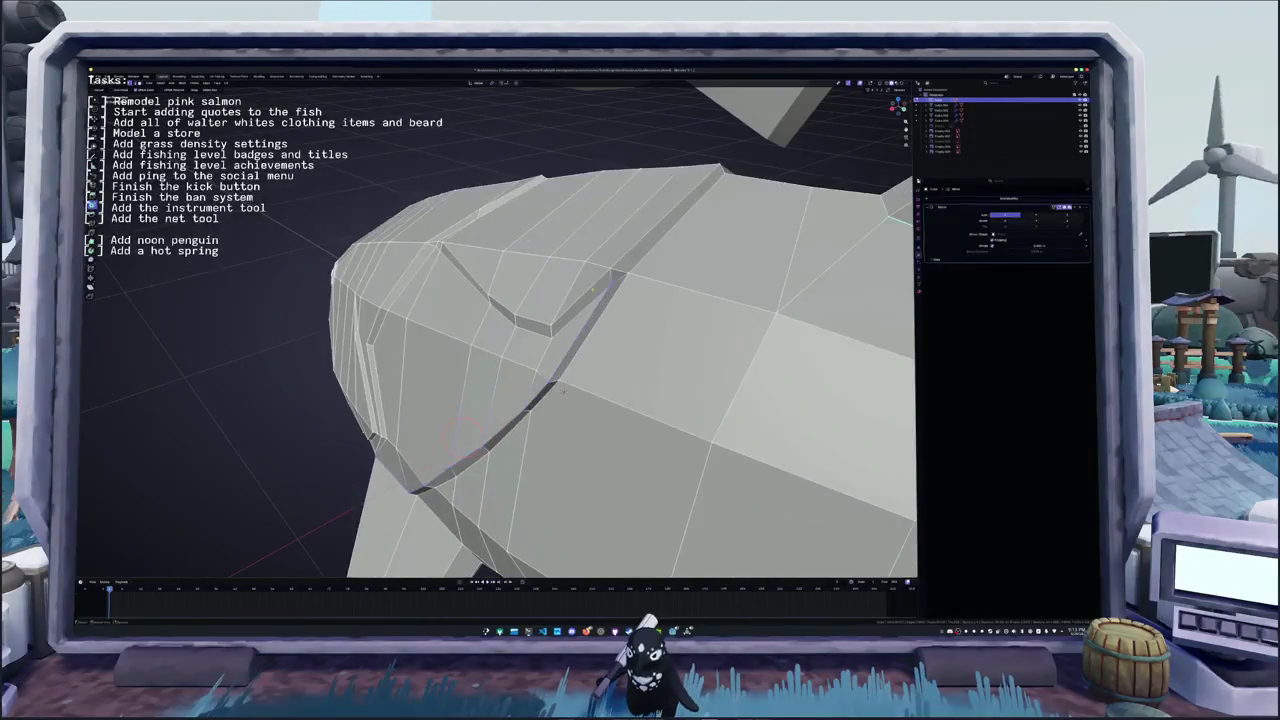
{"action": "key", "text": "m"}
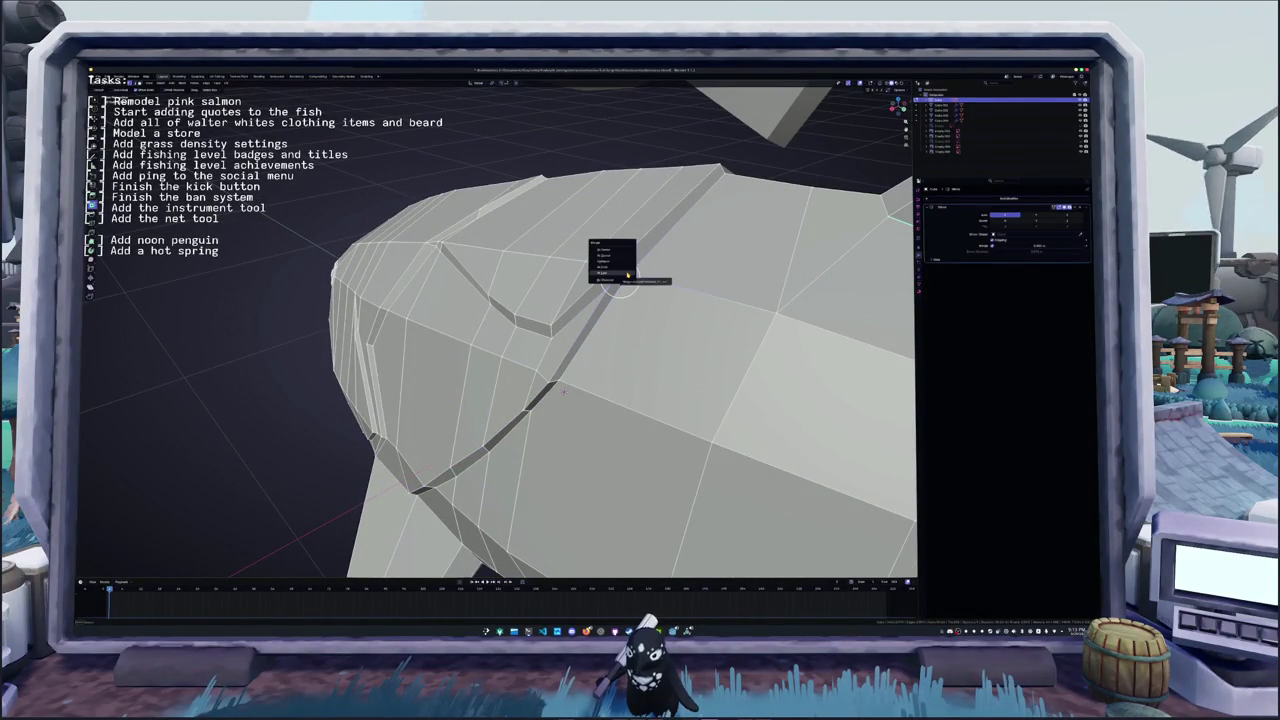
{"action": "left_click", "coordinate": [627, 273]}
{"action": "middle_click_drag", "start_coordinate": [627, 273], "coordinate": [600, 300]}
{"action": "mouse_move", "coordinate": [590, 346]}
{"action": "middle_mouse_down"}
{"action": "mouse_move", "coordinate": [512, 460]}
{"action": "mouse_move", "coordinate": [529, 456]}
{"action": "middle_mouse_up"}
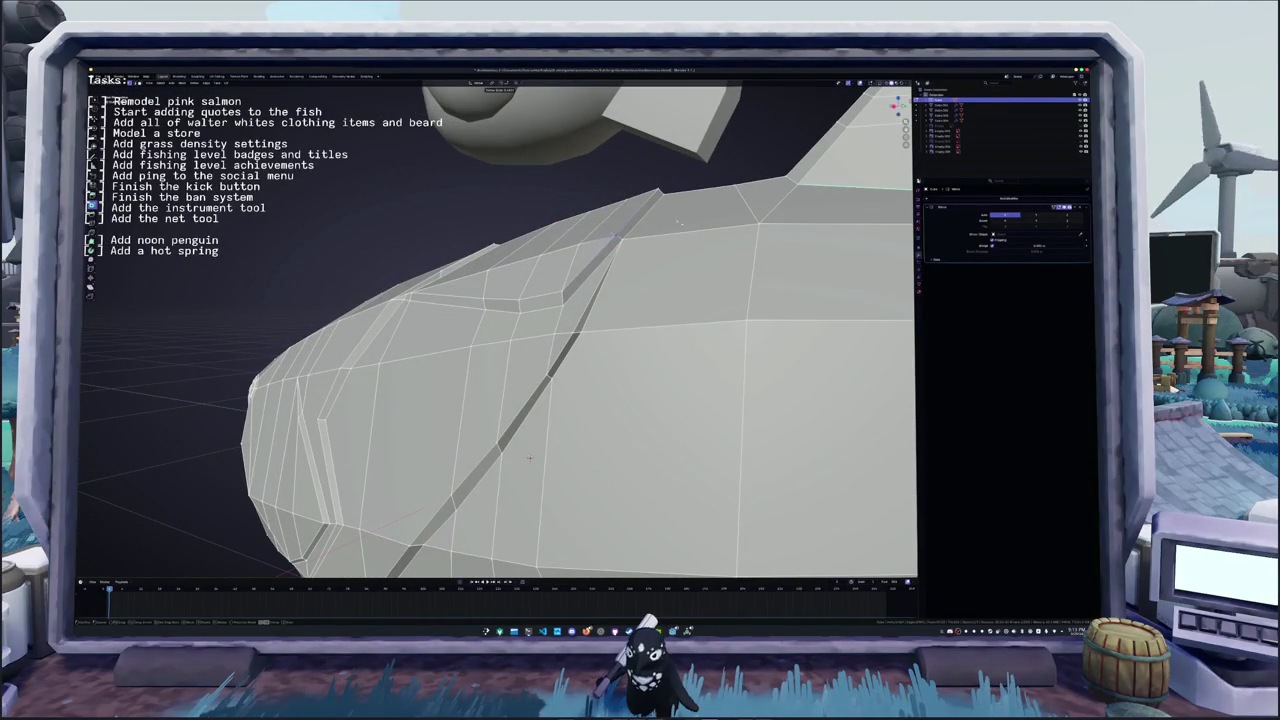
{"action": "middle_click_drag", "start_coordinate": [529, 457], "coordinate": [533, 441]}
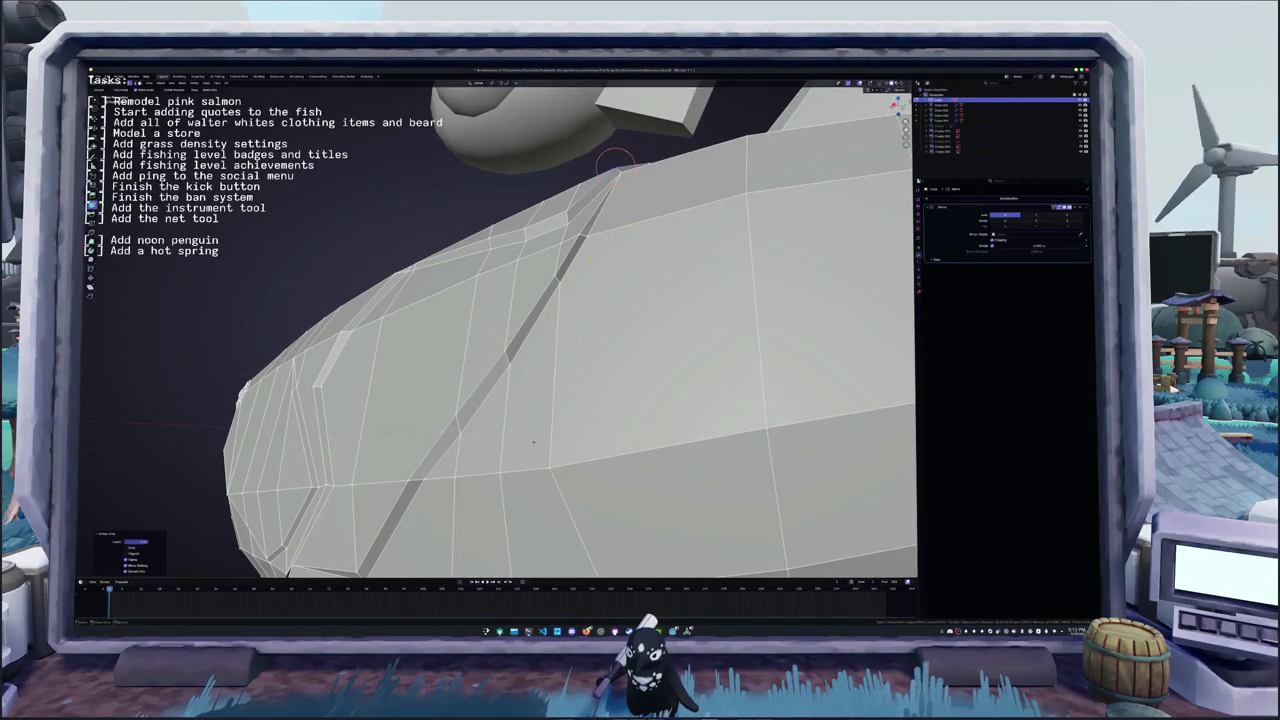
- Move the selected head vertices to refine the seam, viewed from a higher side angle
{"action": "scroll", "coordinate": [533, 441], "scroll_direction": "down", "scroll_amount": 5}
{"action": "middle_click_drag", "start_coordinate": [533, 441], "coordinate": [600, 400]}
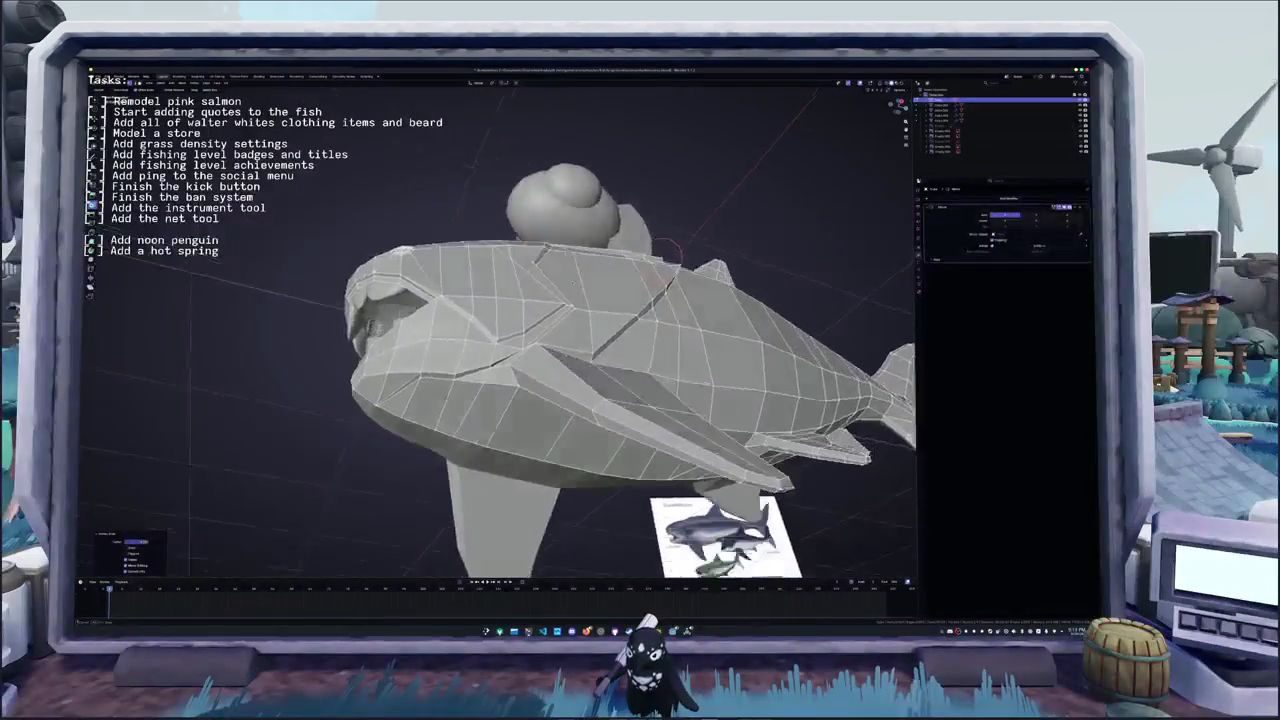
{"action": "middle_click_drag", "start_coordinate": [581, 347], "coordinate": [557, 233]}
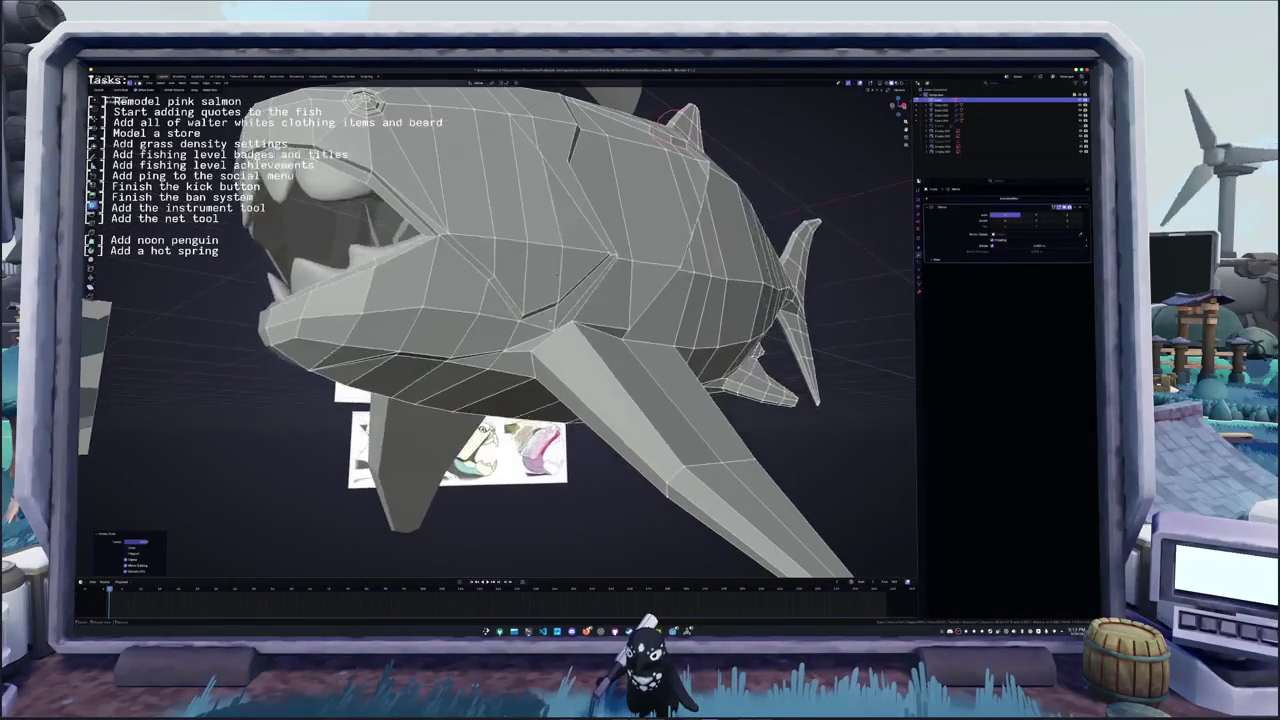
{"action": "key", "text": "g"}
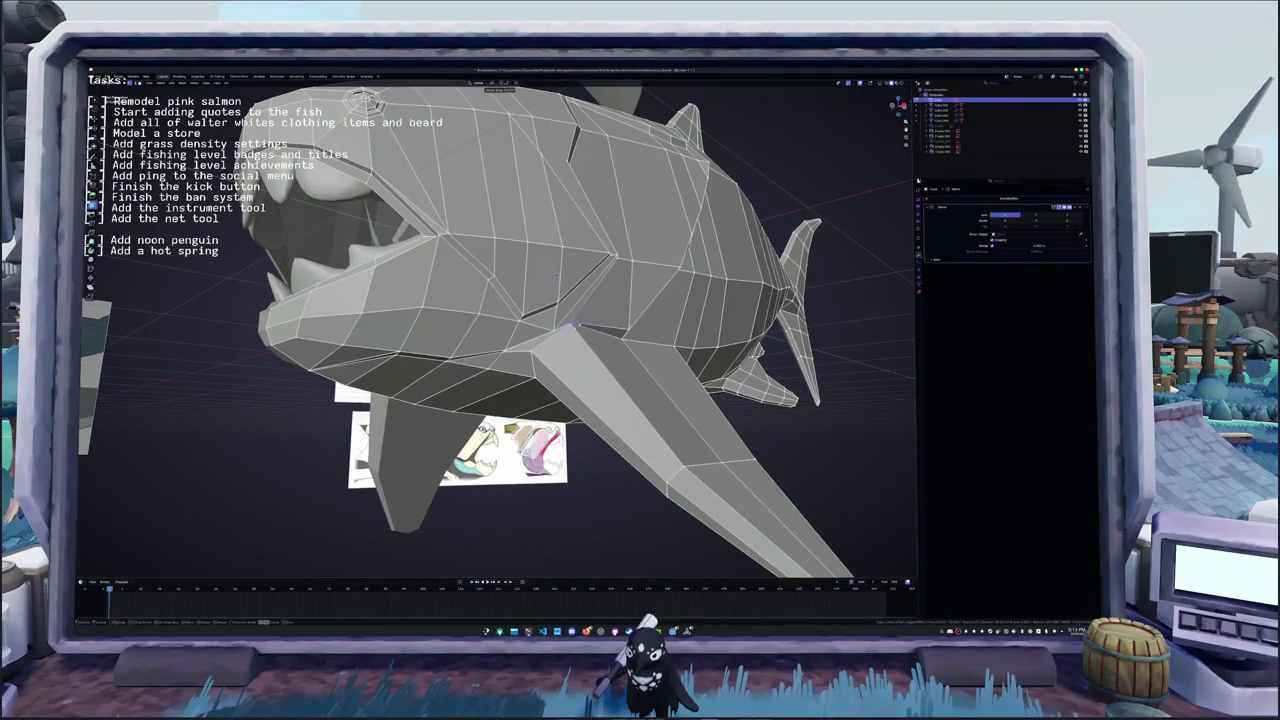
{"action": "left_click", "coordinate": [556, 274]}
{"action": "middle_click_drag", "start_coordinate": [556, 274], "coordinate": [512, 330]}
{"action": "mouse_move", "coordinate": [508, 325]}
{"action": "middle_mouse_down"}
{"action": "mouse_move", "coordinate": [581, 263]}
{"action": "mouse_move", "coordinate": [331, 372]}
{"action": "middle_mouse_up"}
{"action": "scroll", "coordinate": [331, 372], "scroll_direction": "up", "scroll_amount": 3}
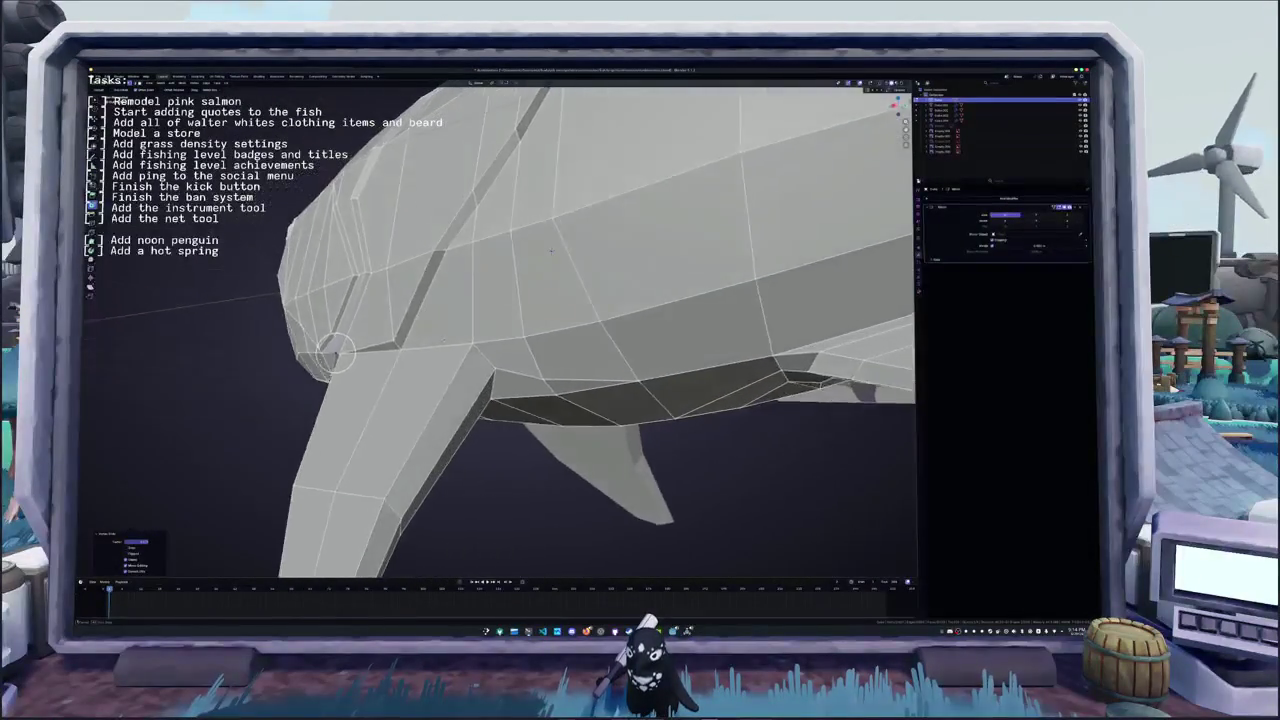
- Review the shaded fish, re-enter Edit Mode, and undo a stray body edge-loop selection
{"action": "key", "text": "Tab"}
{"action": "scroll", "coordinate": [331, 372], "scroll_direction": "down", "scroll_amount": 4}
{"action": "mouse_move", "coordinate": [331, 372]}
{"action": "middle_mouse_down"}
{"action": "mouse_move", "coordinate": [490, 366]}
{"action": "mouse_move", "coordinate": [560, 286]}
{"action": "middle_mouse_up"}
{"action": "key", "text": "Tab"}
{"action": "scroll", "coordinate": [560, 295], "scroll_direction": "up", "scroll_amount": 3}
{"action": "left_click", "coordinate": [522, 324]}
{"action": "left_click", "coordinate": [552, 297], "text": "alt"}
{"action": "key", "text": "ctrl+z"}
- Add a centred loop cut along the lower body, place the 3D cursor, and move vertices
{"action": "key", "text": "ctrl+r"}
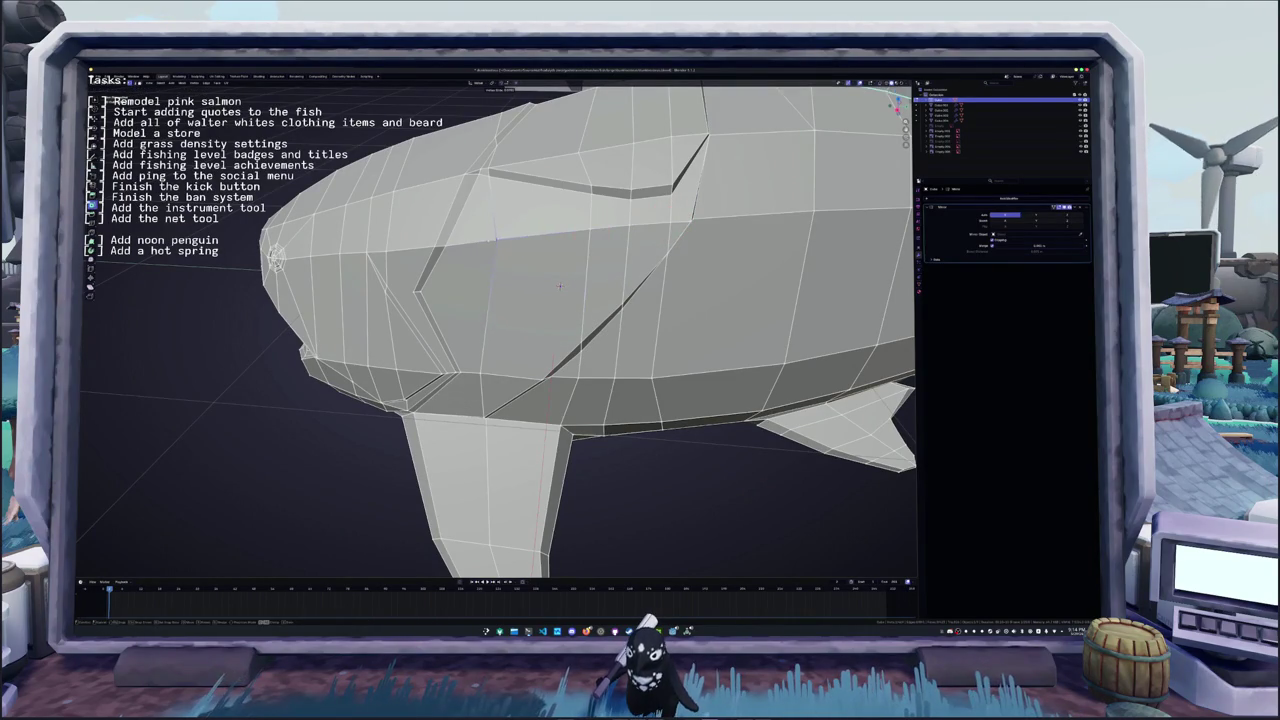
{"action": "left_click", "coordinate": [560, 286]}
{"action": "right_click", "coordinate": [560, 286]}
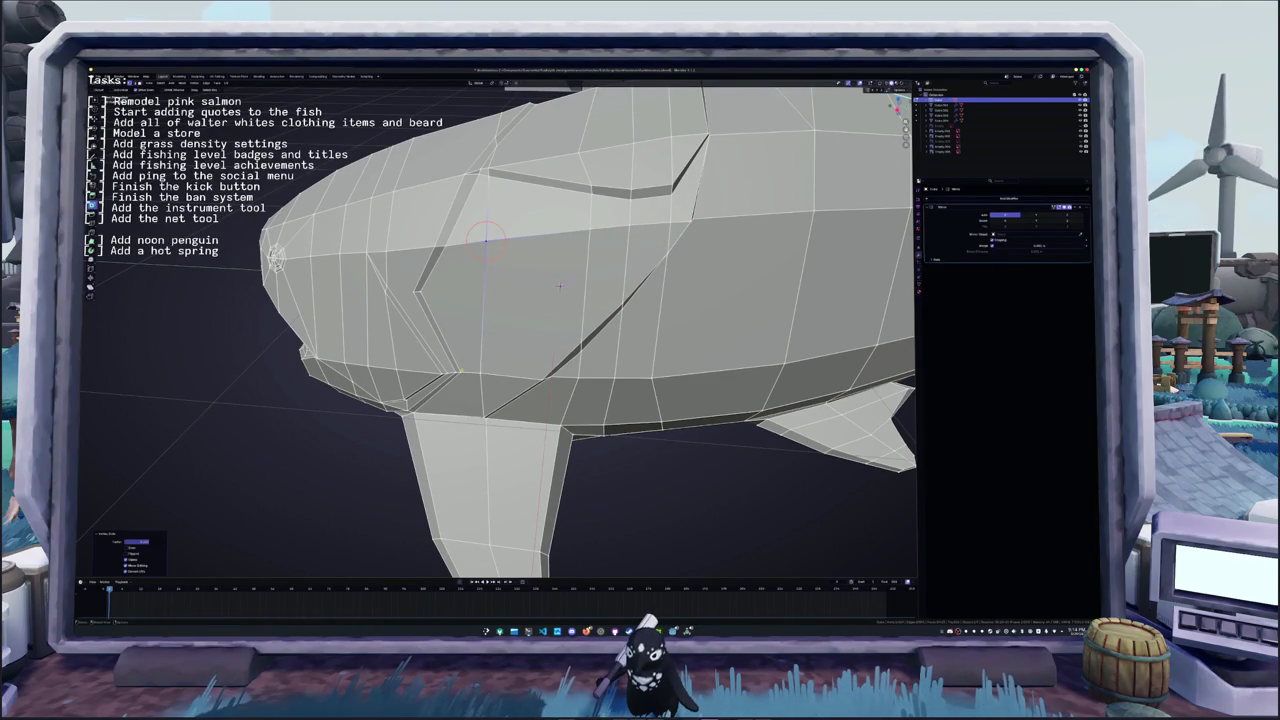
{"action": "right_click", "coordinate": [495, 378], "text": "shift"}
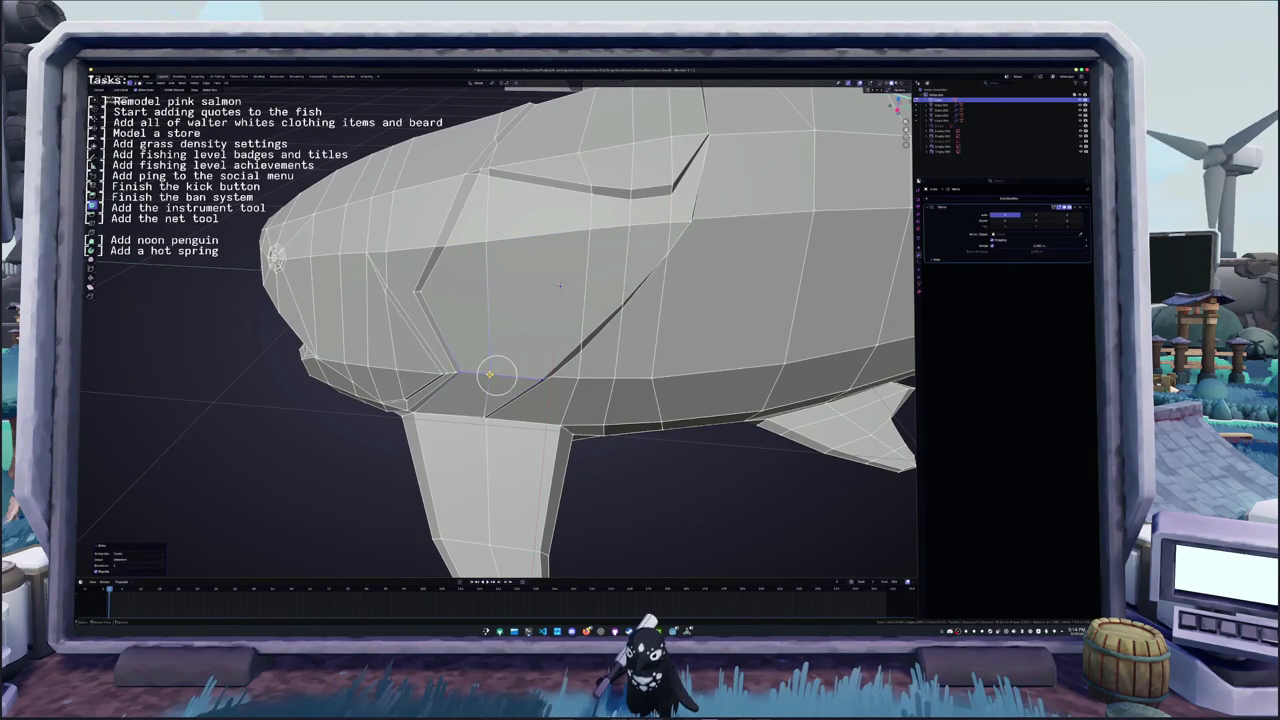
{"action": "key", "text": "g"}
{"action": "left_click", "coordinate": [560, 286]}
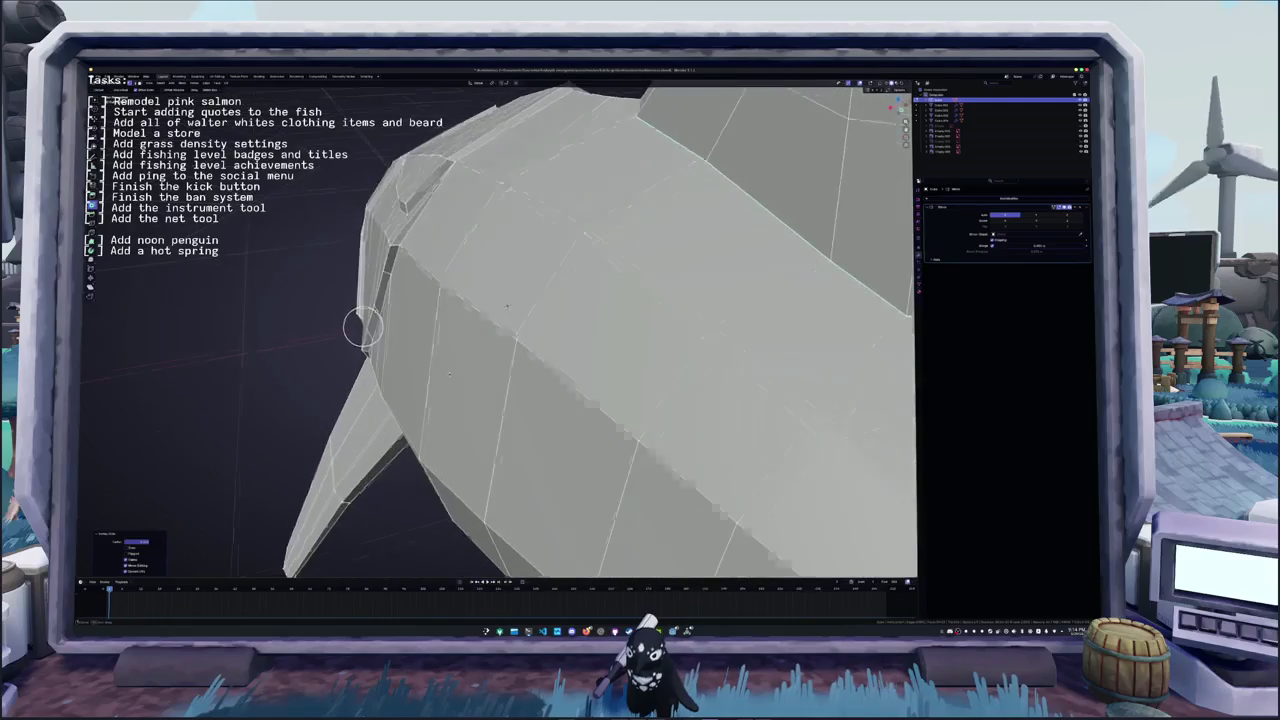
{"action": "middle_click_drag", "start_coordinate": [560, 286], "coordinate": [553, 286]}
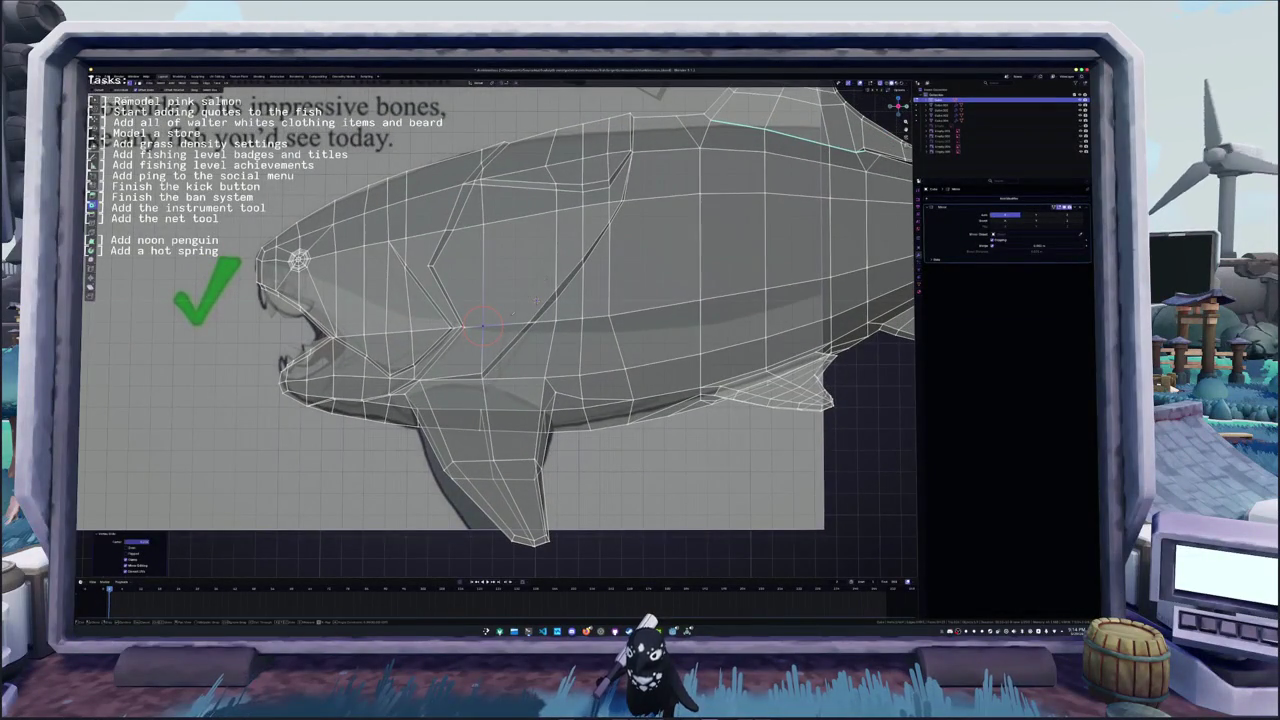
- Reposition the top vertex of the existing head plate seam with several grab moves
{"action": "scroll", "coordinate": [543, 293], "scroll_direction": "up", "scroll_amount": 2}
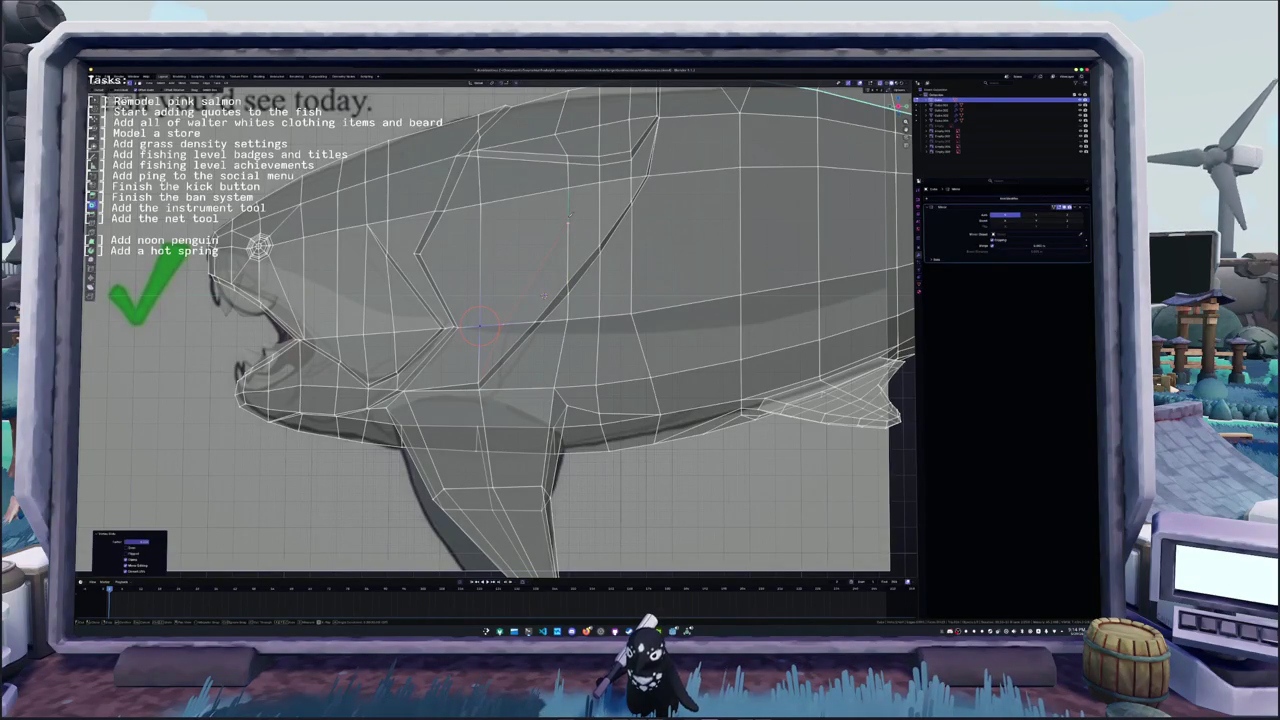
{"action": "left_click", "coordinate": [567, 218]}
{"action": "left_click", "coordinate": [492, 349]}
{"action": "left_click", "coordinate": [568, 212]}
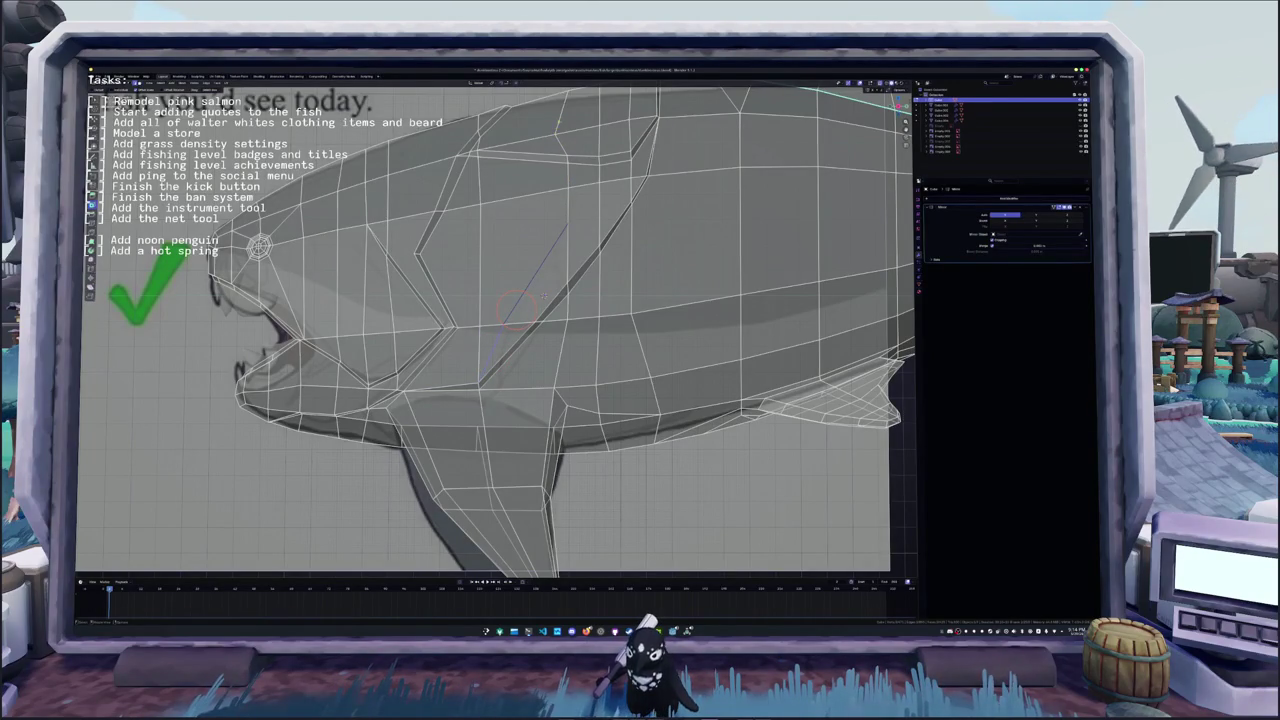
{"action": "key", "text": "g"}
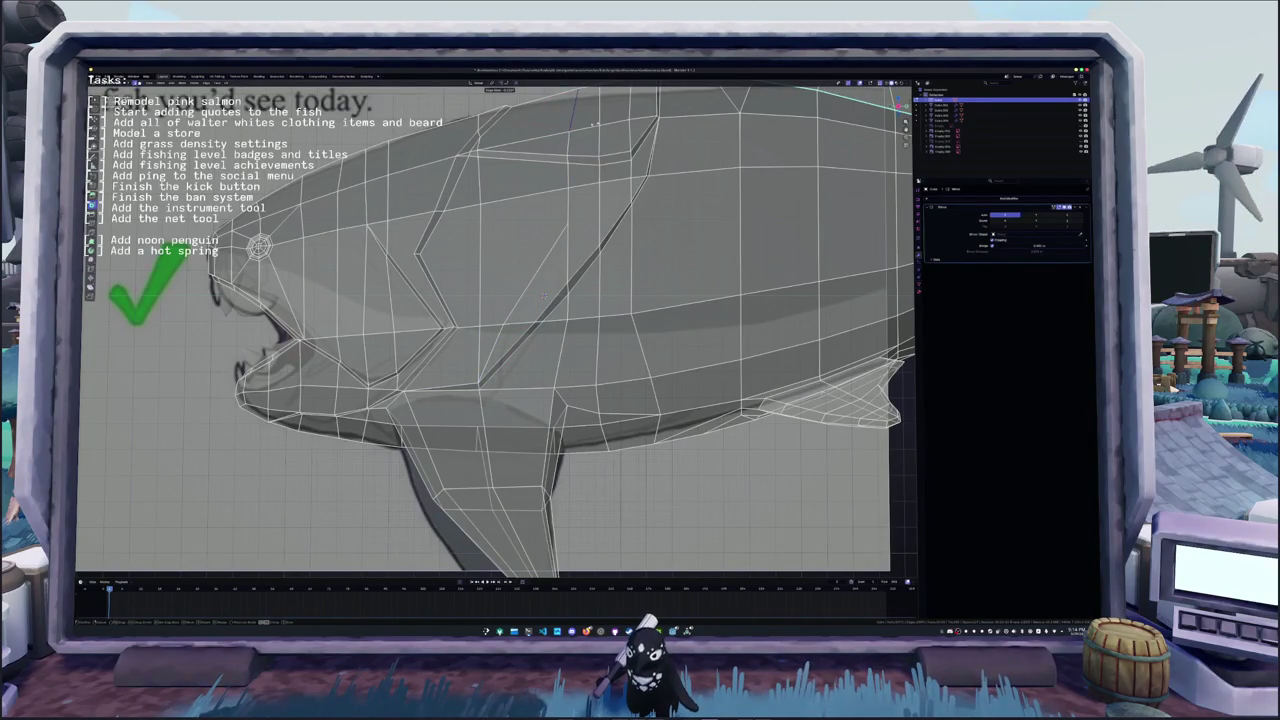
{"action": "left_click", "coordinate": [593, 123]}
{"action": "key", "text": "g"}
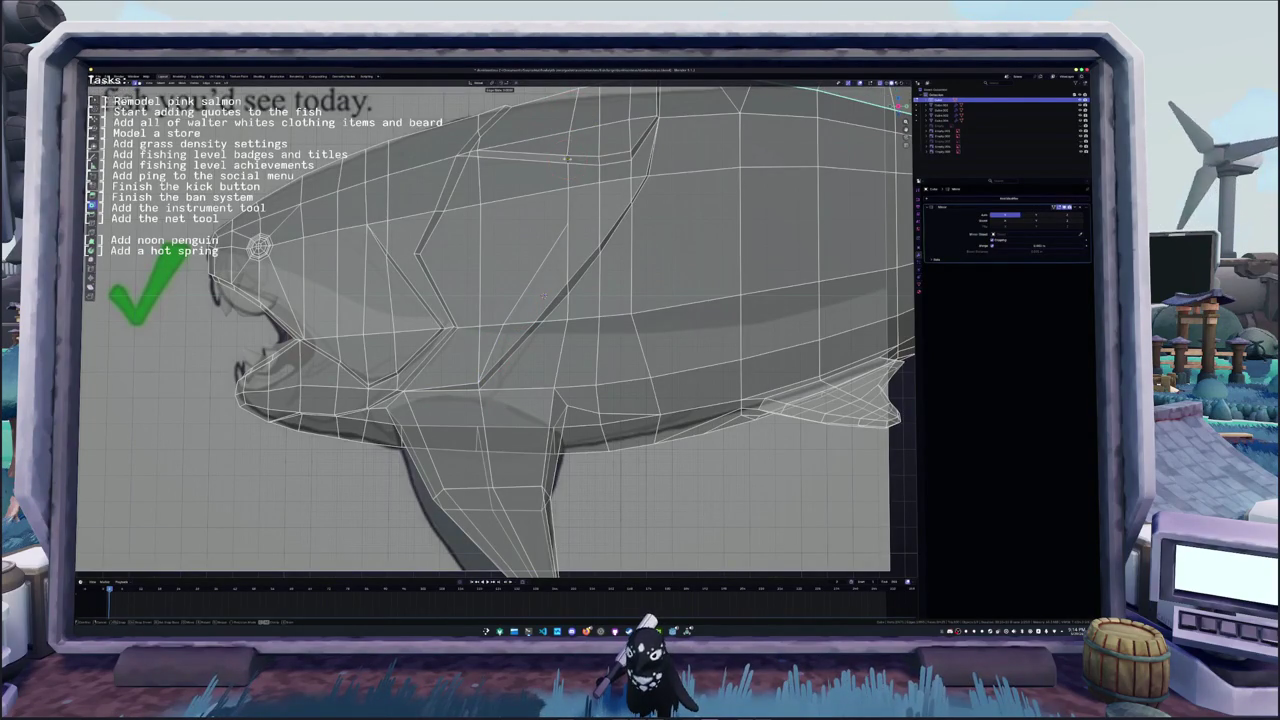
{"action": "left_click", "coordinate": [577, 185]}
{"action": "key", "text": "g"}
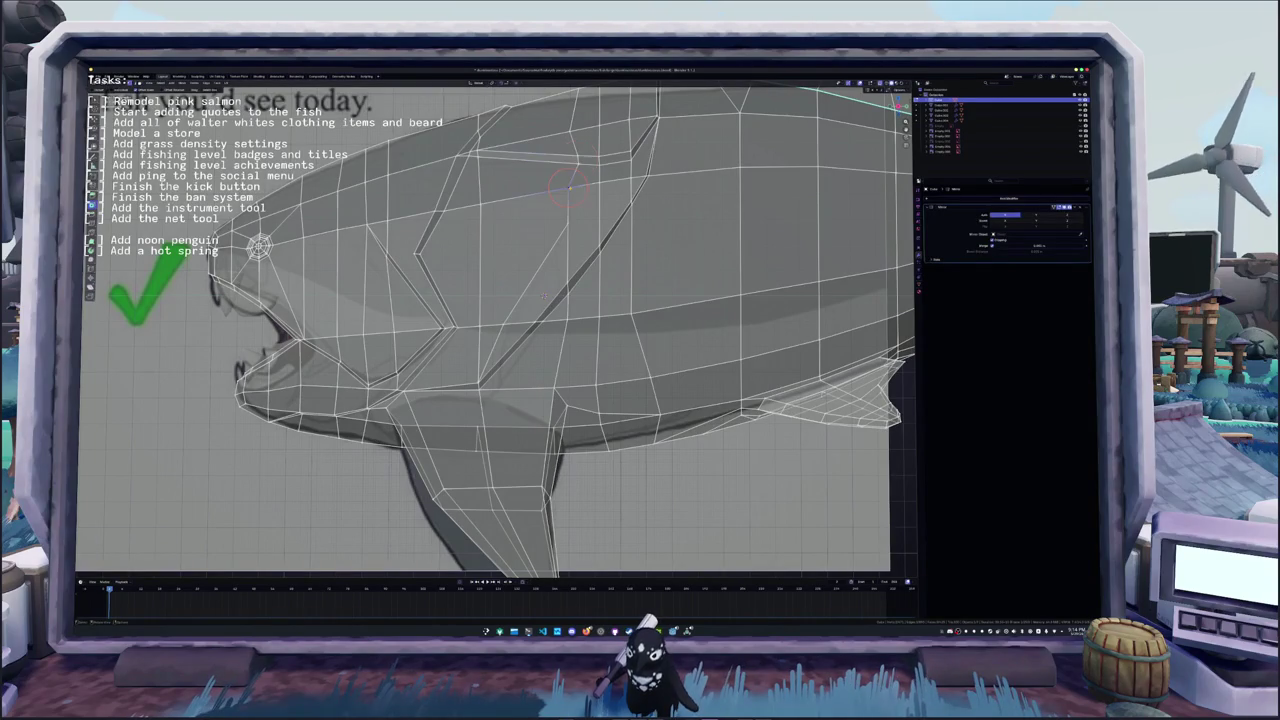
{"action": "left_click", "coordinate": [543, 295]}
- Adjust the remaining seam vertices down the head, including a lower one near the jaw
{"action": "middle_click_drag", "start_coordinate": [543, 295], "coordinate": [525, 366]}
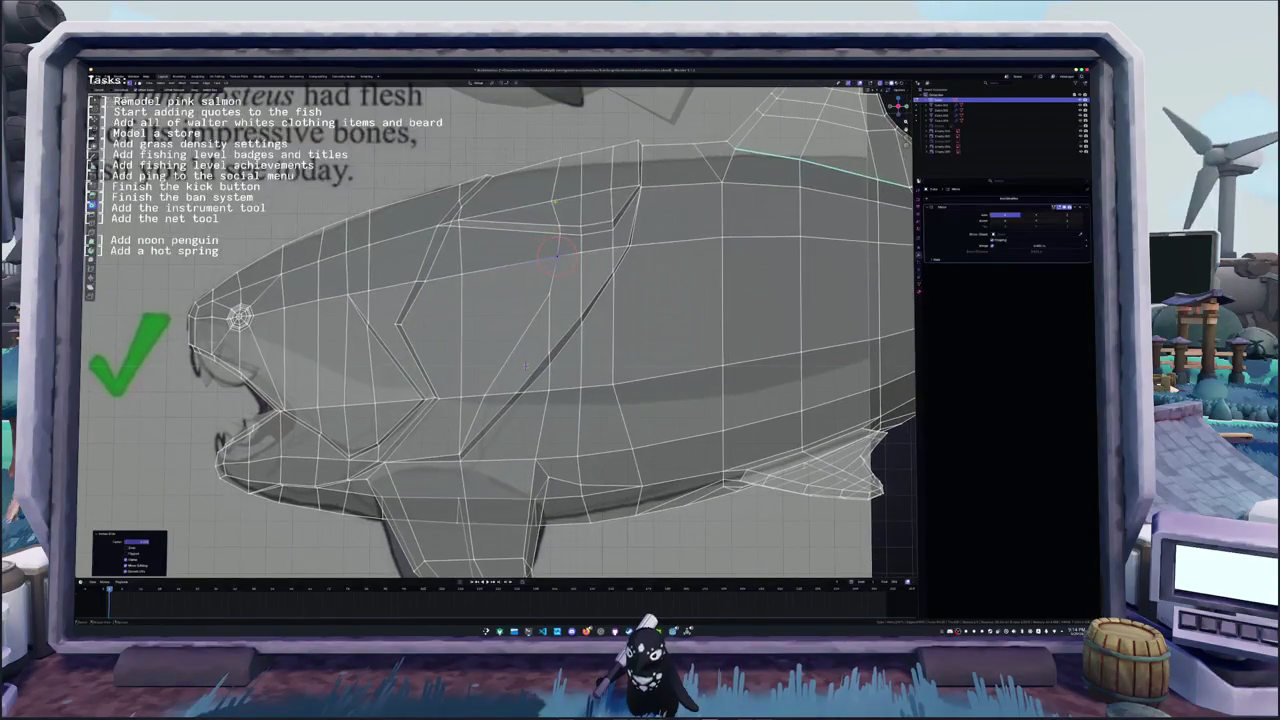
{"action": "key", "text": "g"}
{"action": "left_click", "coordinate": [562, 200]}
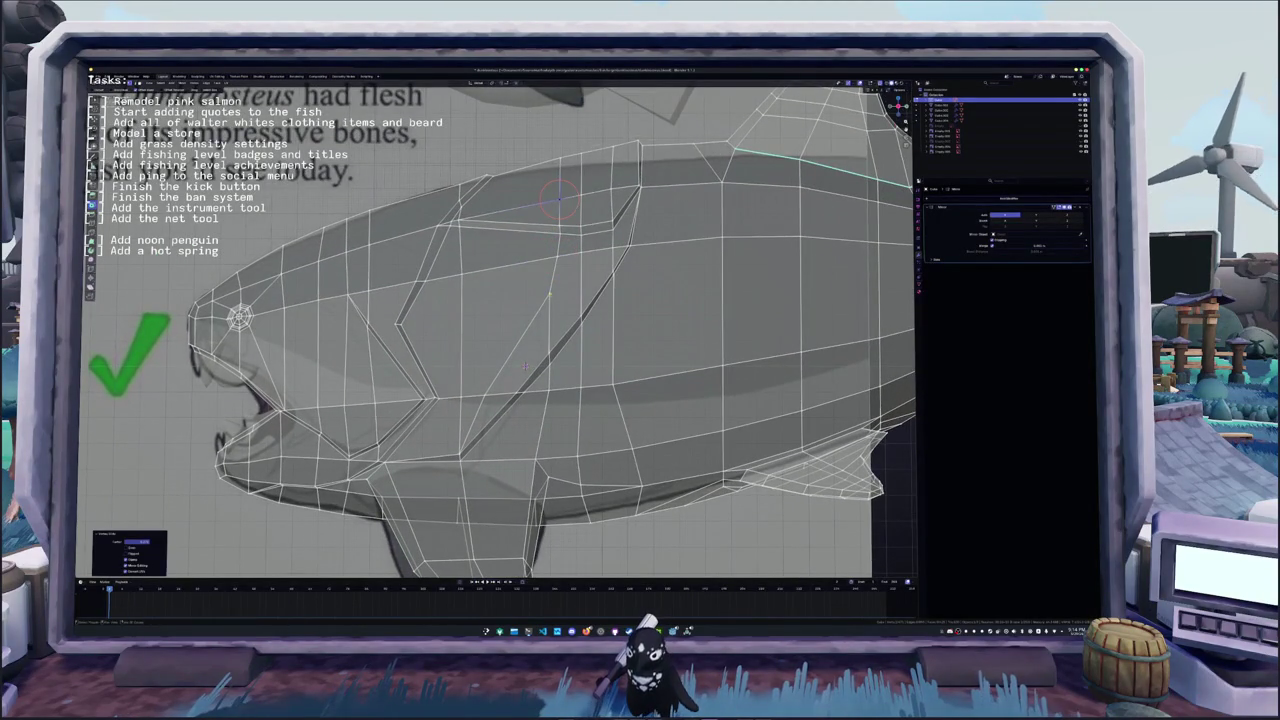
{"action": "scroll", "coordinate": [525, 366], "scroll_direction": "up", "scroll_amount": 1}
{"action": "scroll", "coordinate": [529, 330], "scroll_direction": "up", "scroll_amount": 1}
{"action": "left_click", "coordinate": [528, 330]}
{"action": "key", "text": "g"}
{"action": "left_click", "coordinate": [540, 345]}
{"action": "left_click", "coordinate": [550, 365]}
{"action": "key", "text": "g"}
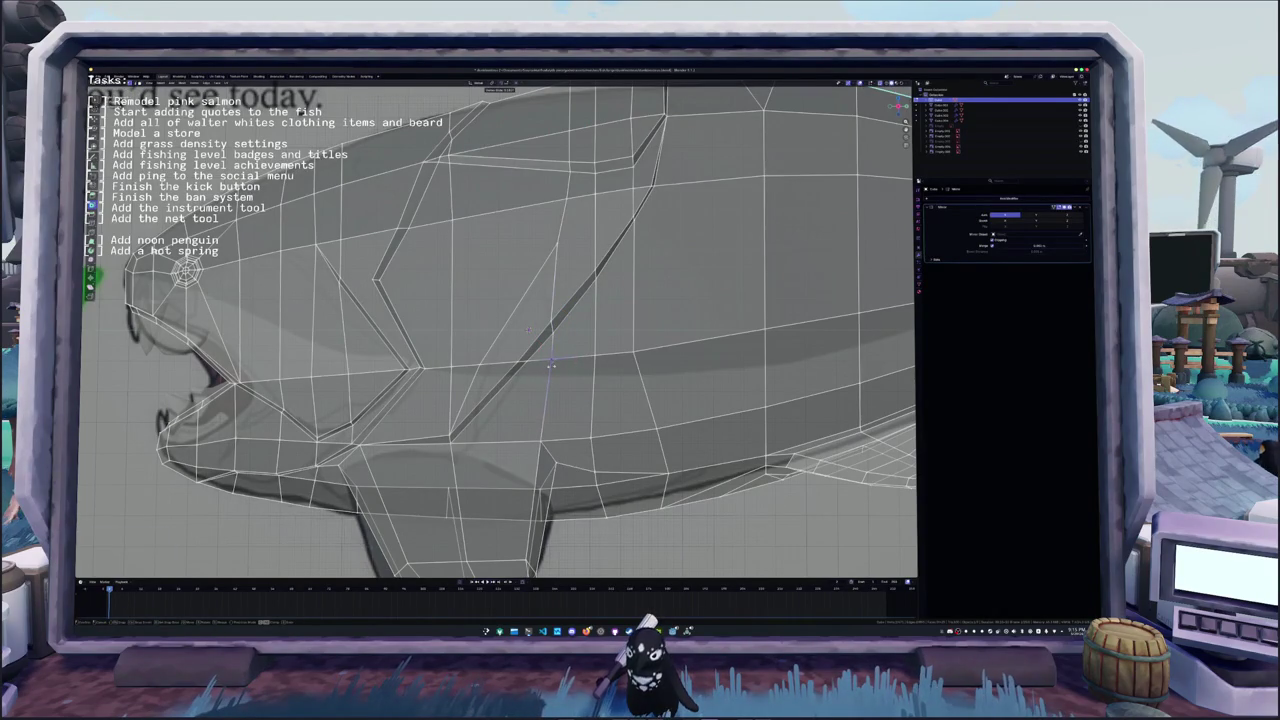
{"action": "left_click", "coordinate": [550, 365]}
{"action": "scroll", "coordinate": [545, 360], "scroll_direction": "down", "scroll_amount": 1}
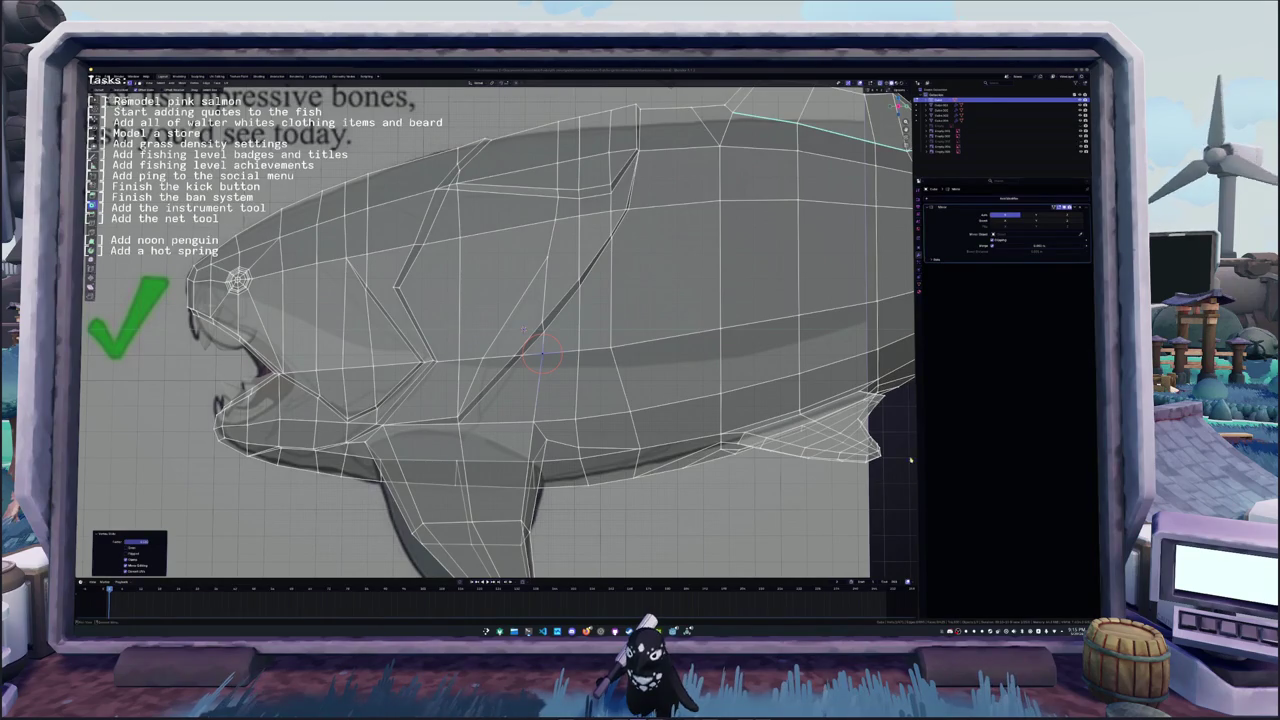
- Cut a diagonal line across the head just behind the seam and commit it
{"action": "right_click", "coordinate": [545, 318], "text": "shift"}
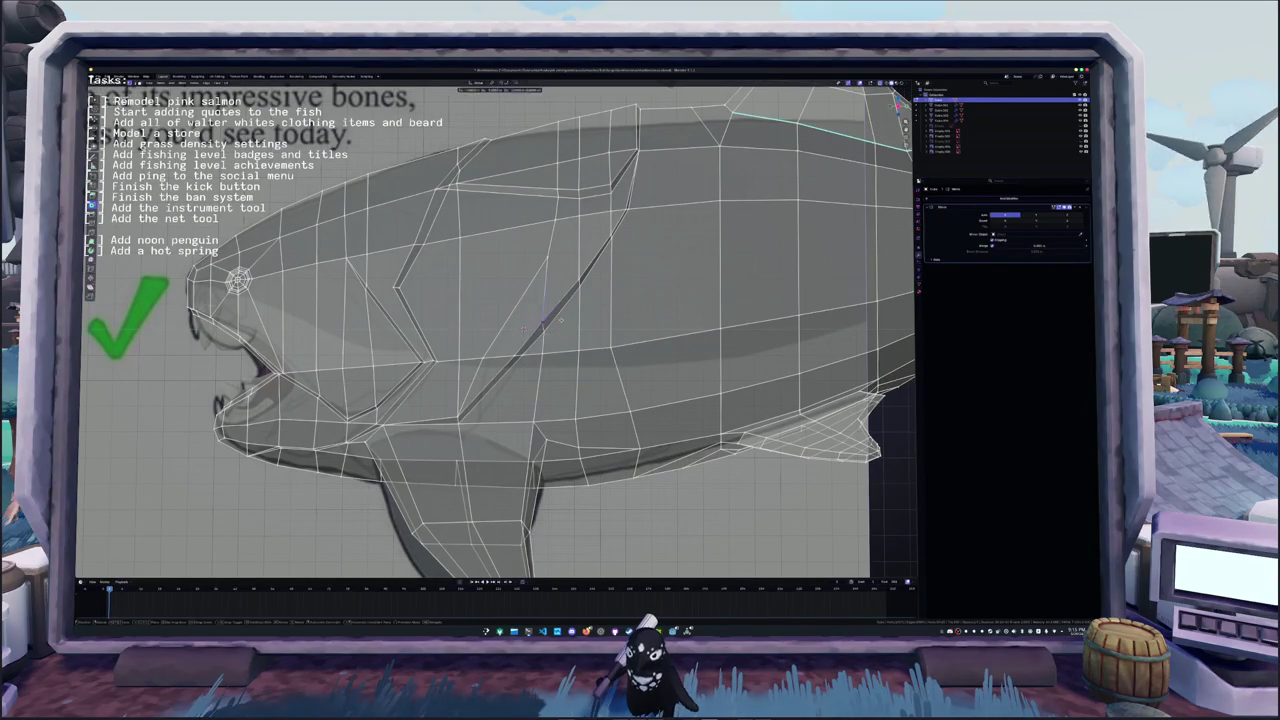
{"action": "scroll", "coordinate": [545, 318], "scroll_direction": "down", "scroll_amount": 2}
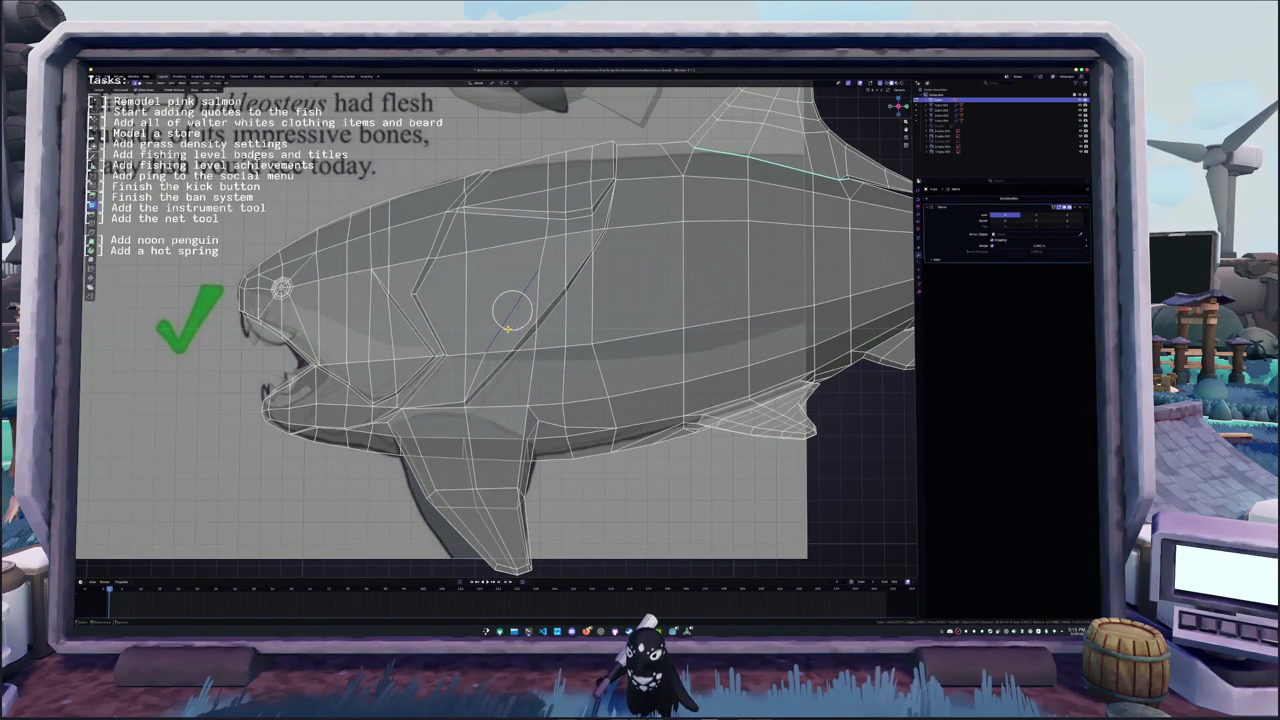
{"action": "right_click", "coordinate": [497, 340], "text": "shift"}
{"action": "right_click", "coordinate": [508, 313], "text": "shift"}
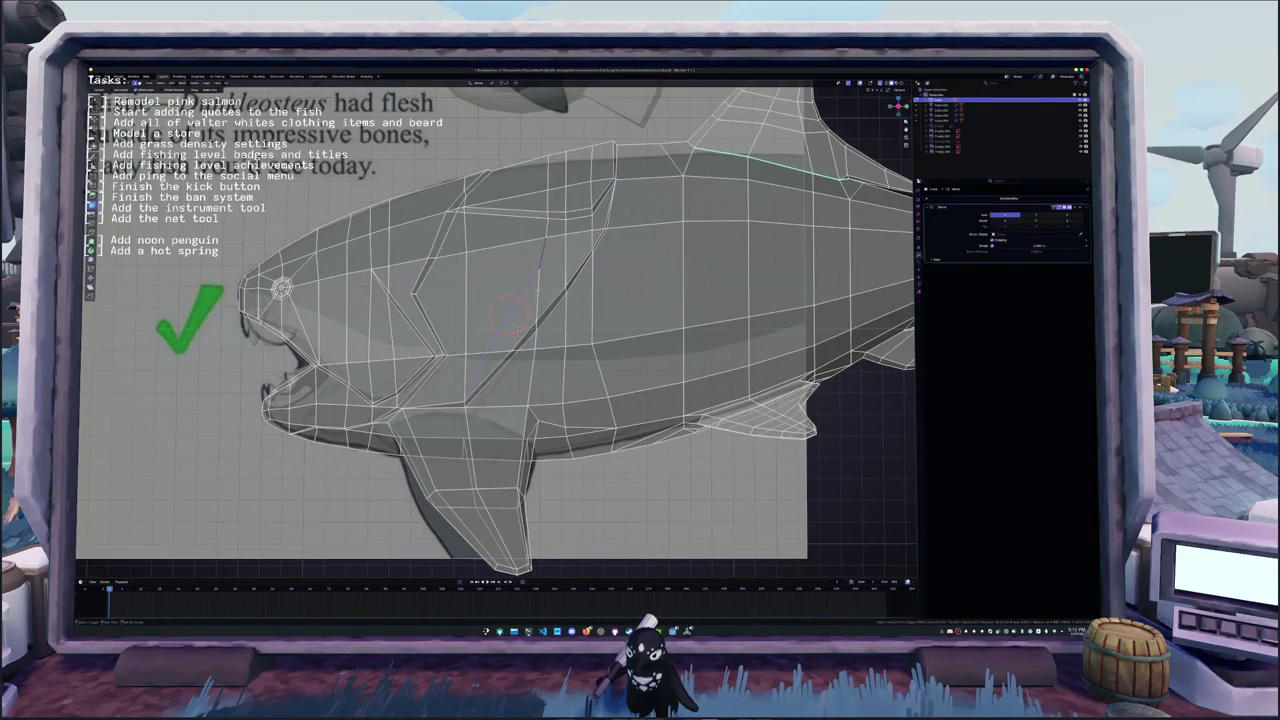
{"action": "scroll", "coordinate": [510, 312], "scroll_direction": "up", "scroll_amount": 1}
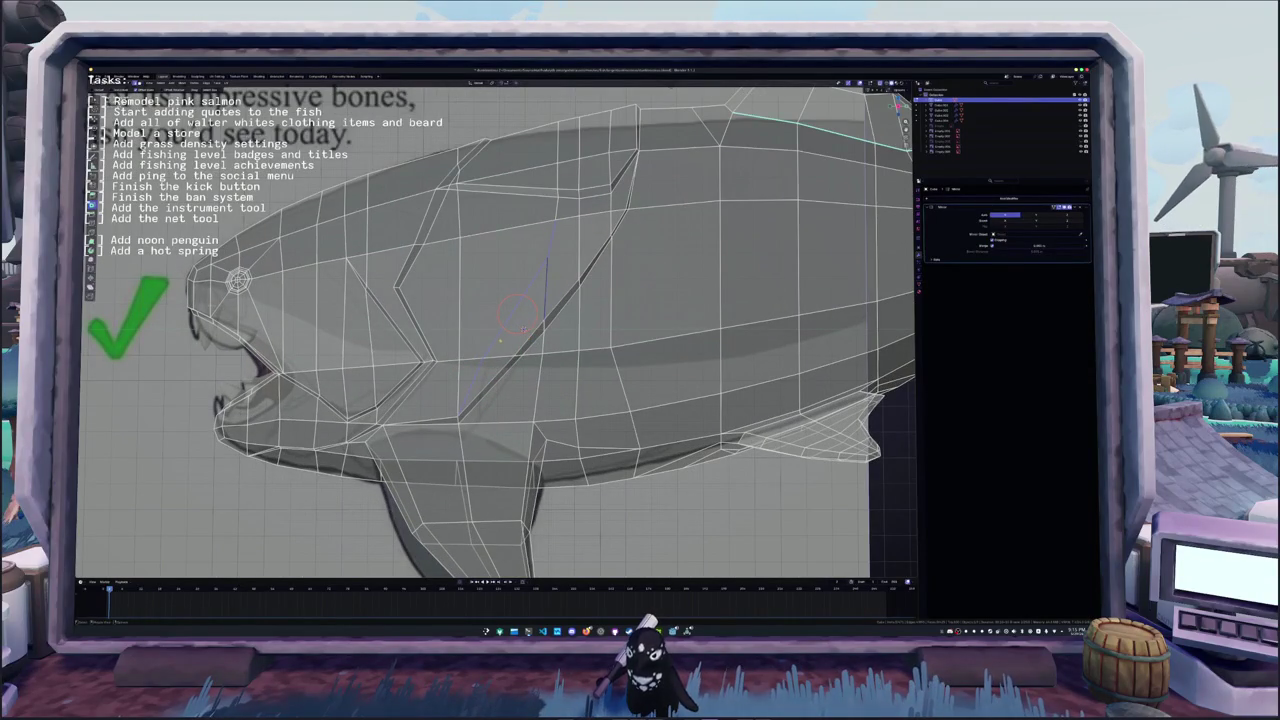
{"action": "right_click", "coordinate": [513, 305], "text": "shift"}
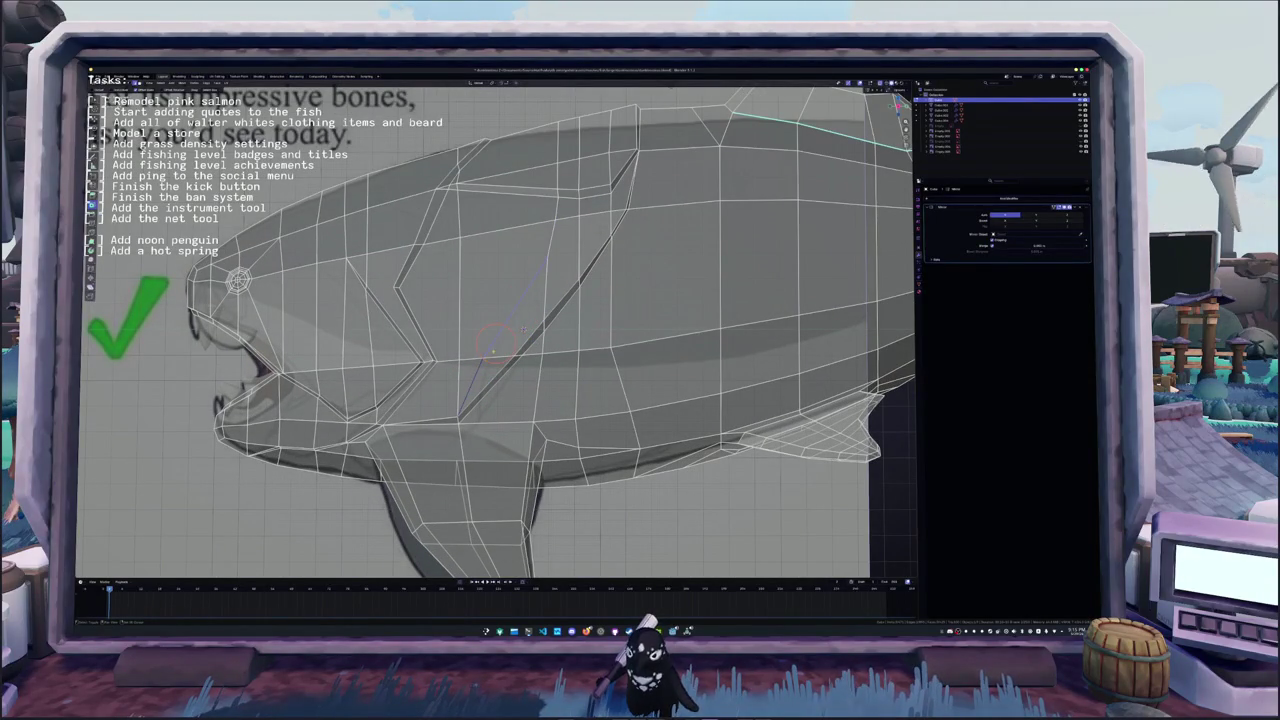
{"action": "middle_click_drag", "start_coordinate": [524, 312], "coordinate": [533, 347], "text": "shift"}
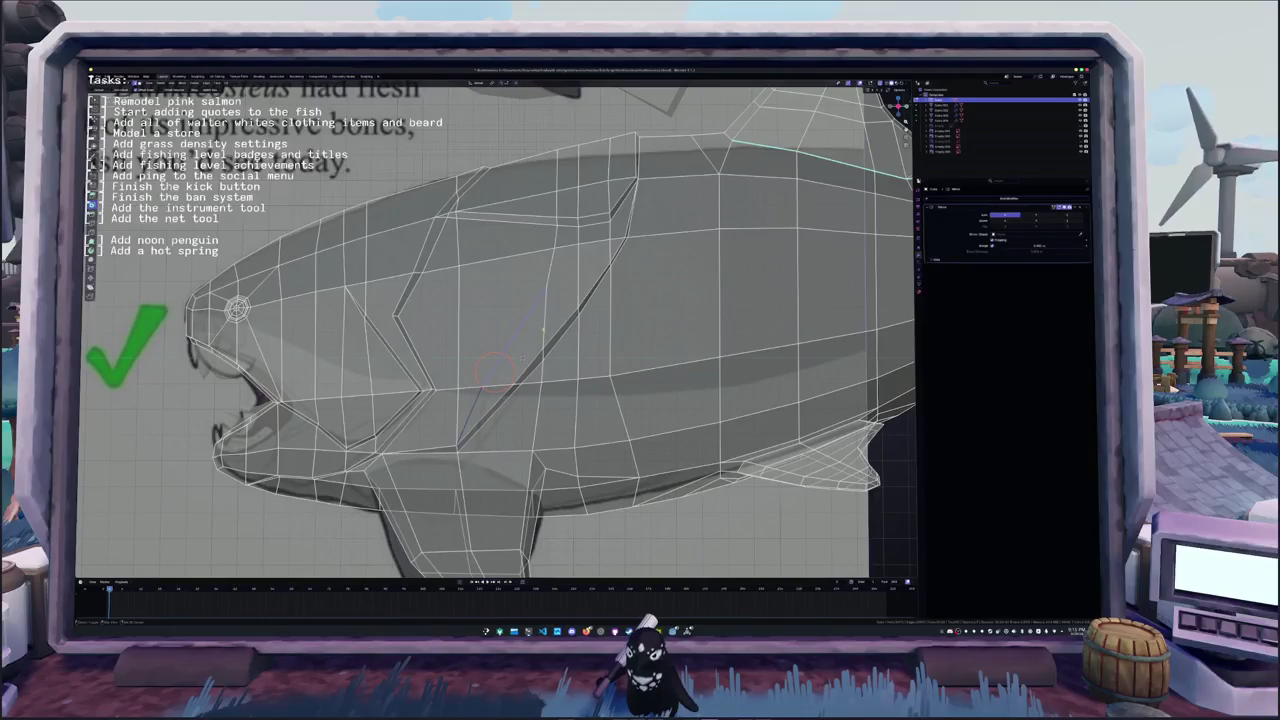
{"action": "right_click", "coordinate": [510, 342], "text": "shift"}
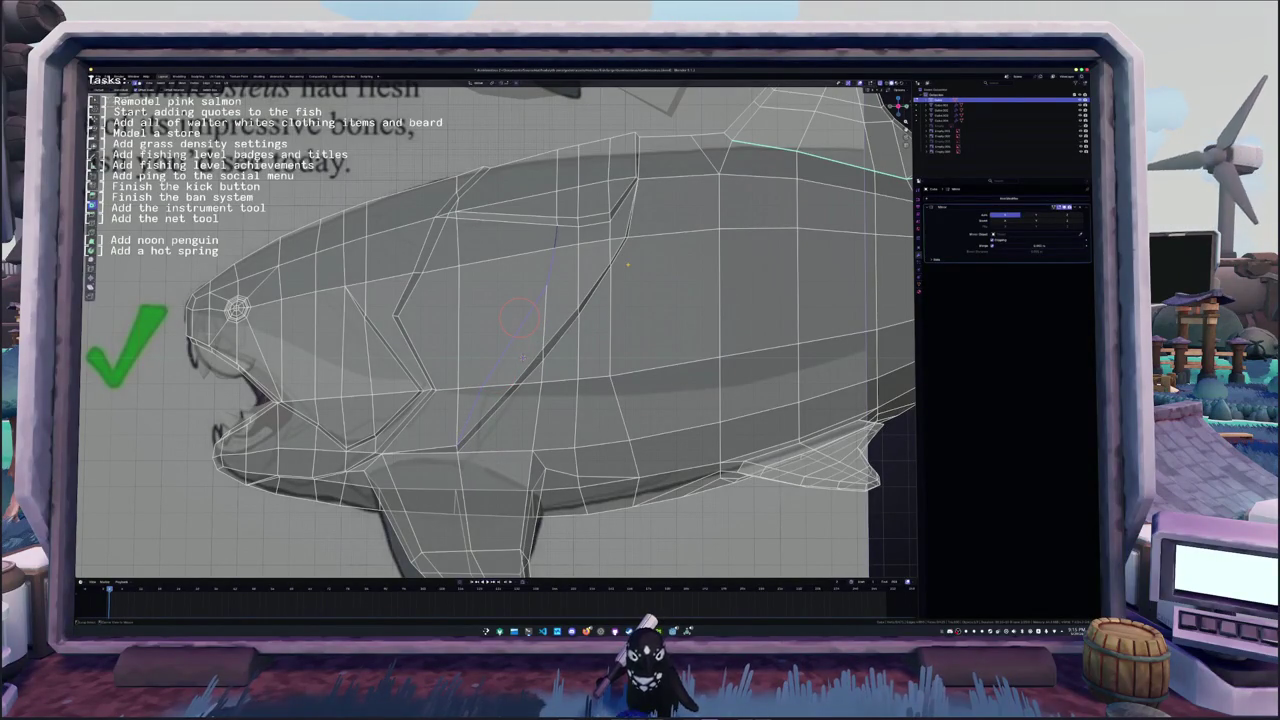
{"action": "key", "text": "Return"}
- Select the edge along the new diagonal cut and view it from above
{"action": "scroll", "coordinate": [572, 279], "scroll_direction": "up", "scroll_amount": 1}
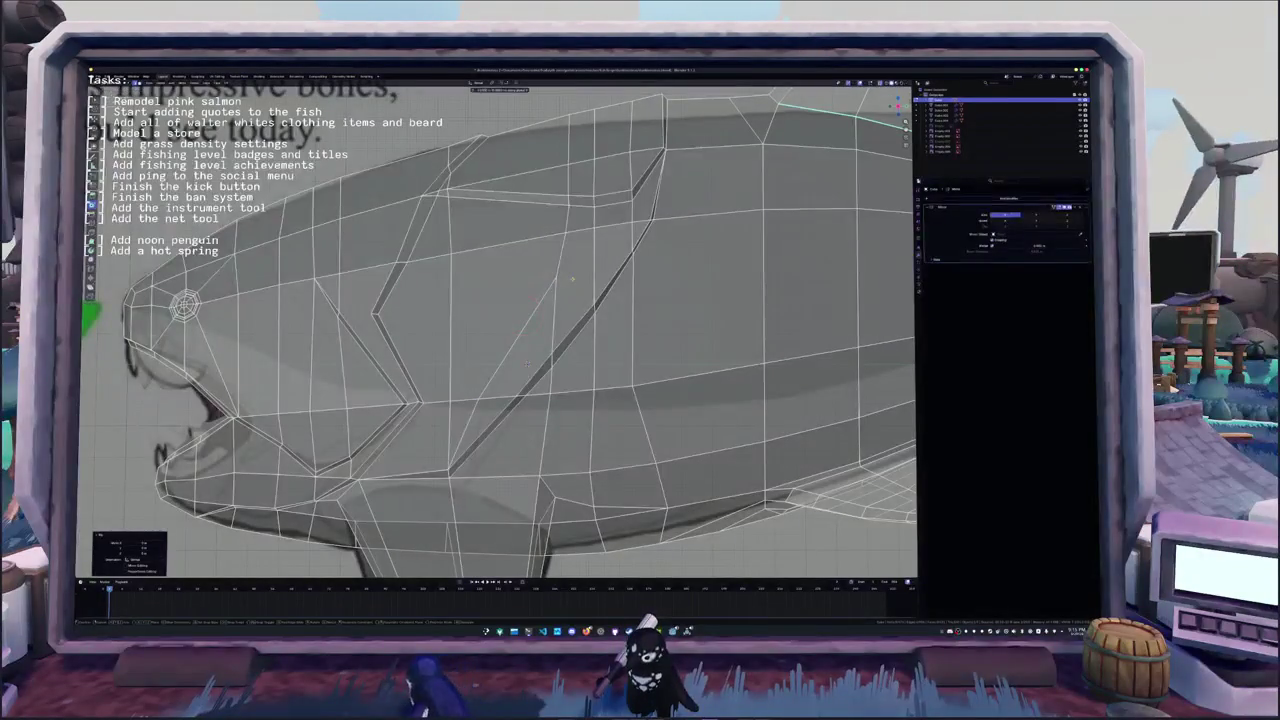
{"action": "left_click", "coordinate": [572, 279], "text": "alt"}
{"action": "right_click", "coordinate": [526, 315]}
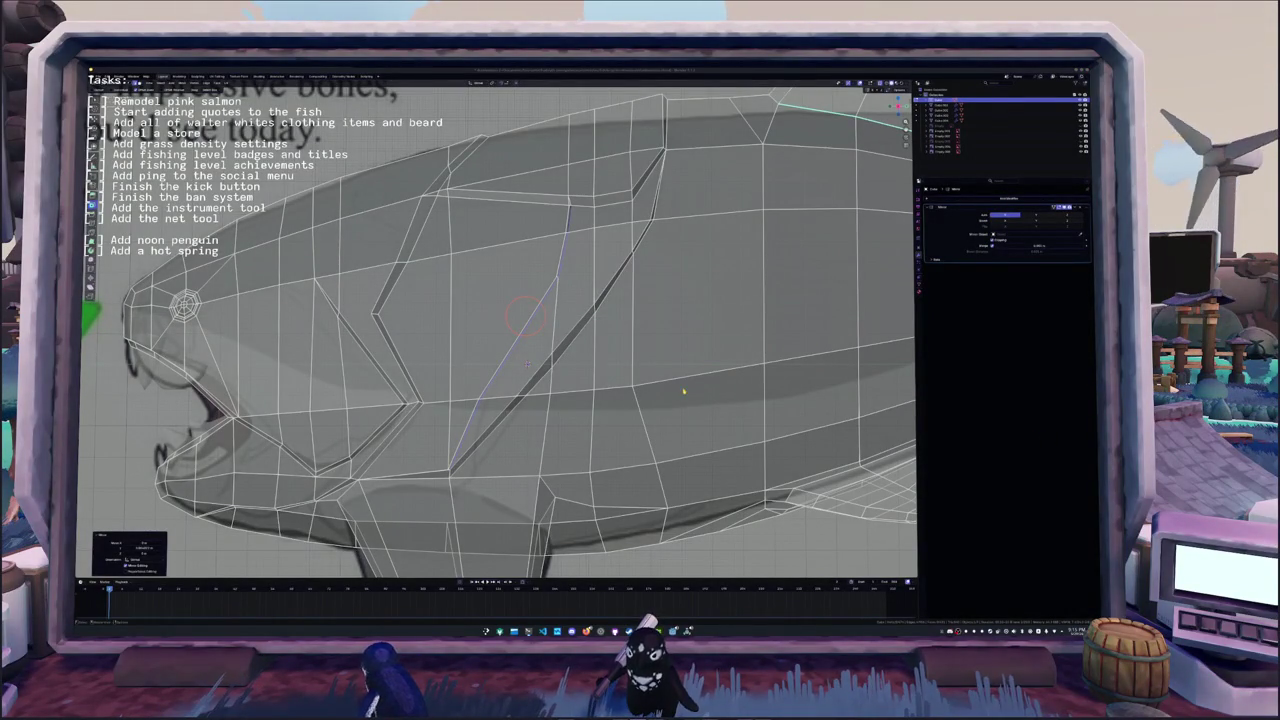
{"action": "left_click", "coordinate": [532, 299]}
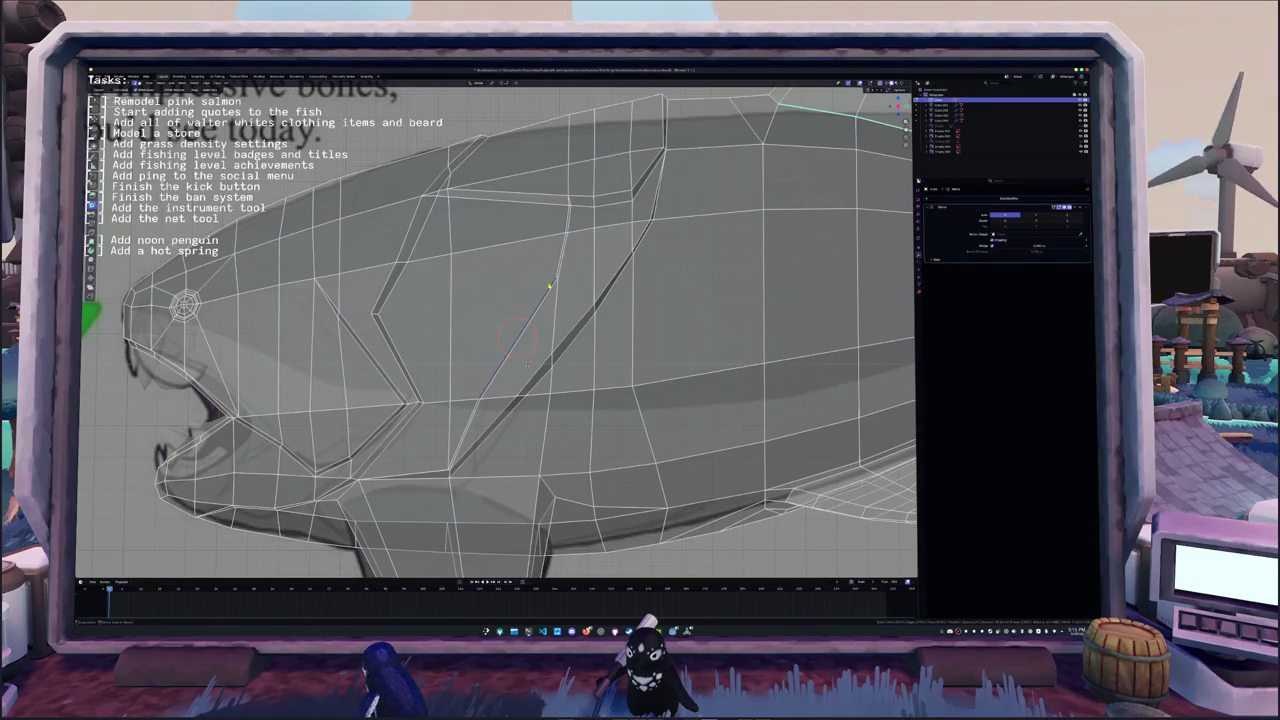
{"action": "scroll", "coordinate": [532, 299], "scroll_direction": "up", "scroll_amount": 1}
{"action": "scroll", "coordinate": [590, 284], "scroll_direction": "up", "scroll_amount": 1}
{"action": "mouse_move", "coordinate": [581, 358]}
{"action": "middle_mouse_down"}
{"action": "mouse_move", "coordinate": [560, 420]}
{"action": "mouse_move", "coordinate": [641, 327]}
{"action": "middle_mouse_up"}
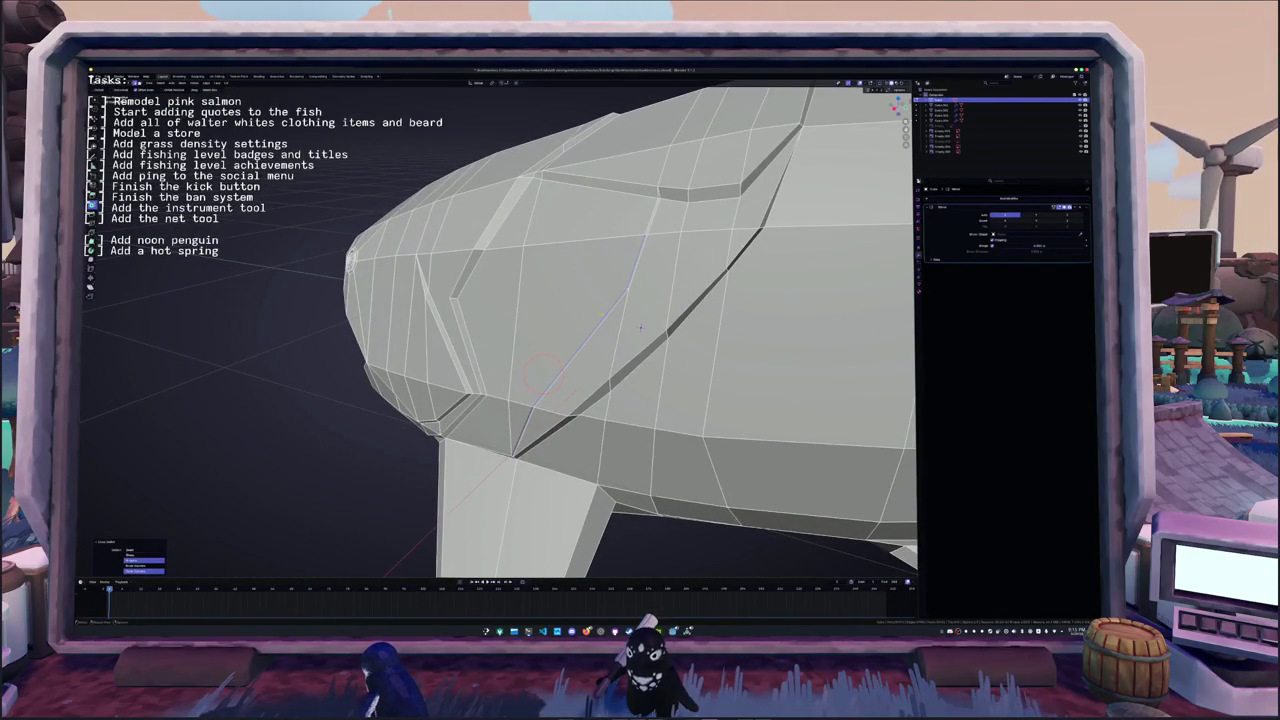
- Push the cut edges inward twice with Shrink/Fatten to sink a deep groove
{"action": "left_click", "coordinate": [640, 327]}
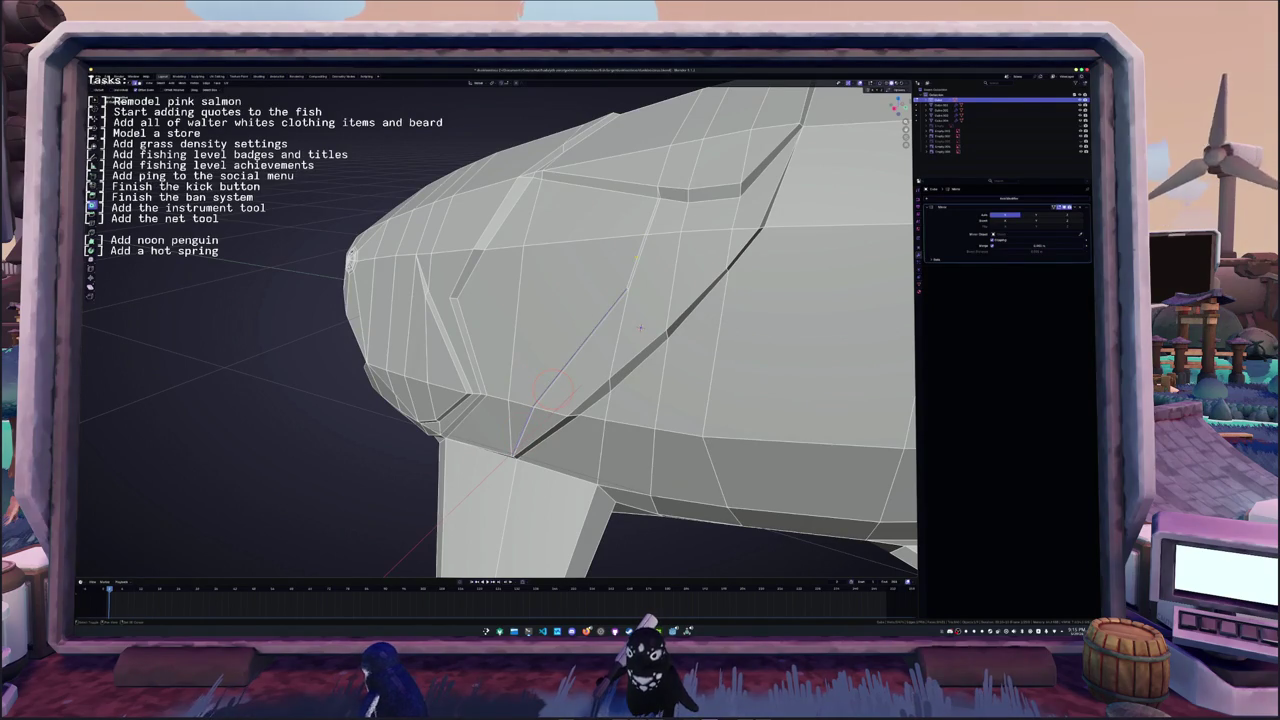
{"action": "key", "text": "alt+s"}
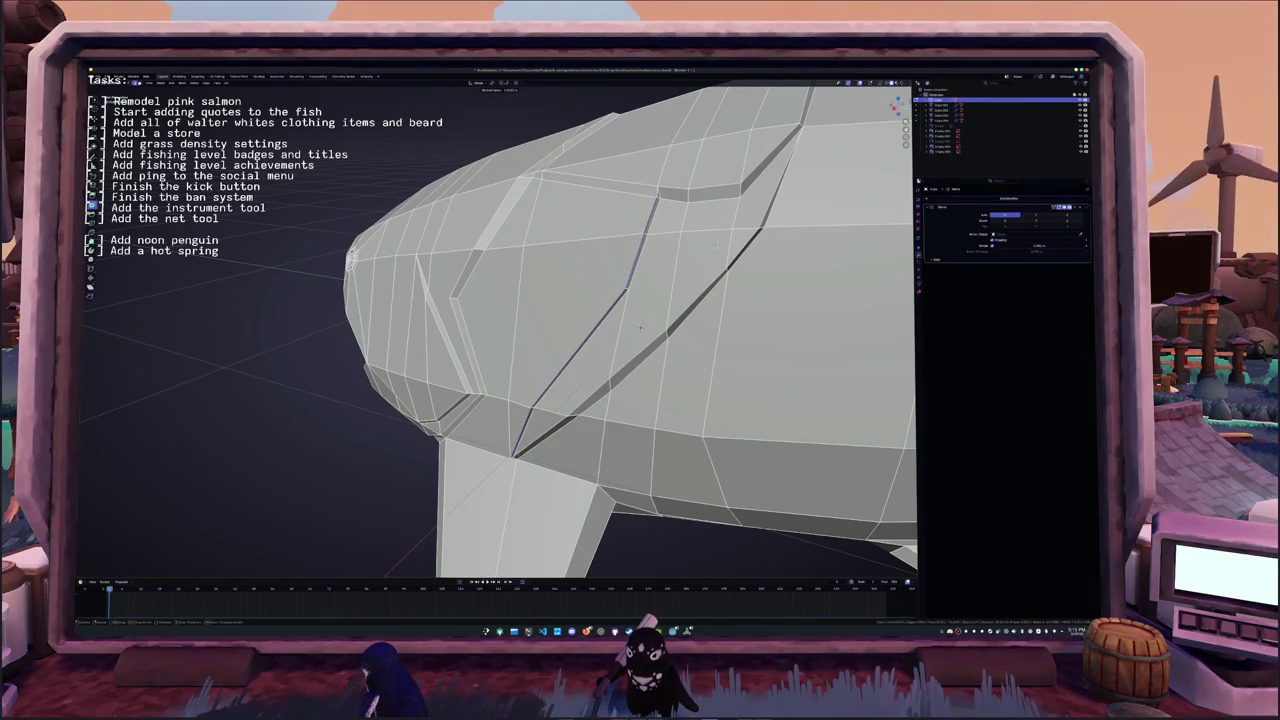
{"action": "left_click", "coordinate": [636, 320]}
{"action": "middle_click_drag", "start_coordinate": [636, 320], "coordinate": [616, 320]}
{"action": "key", "text": "alt+s"}
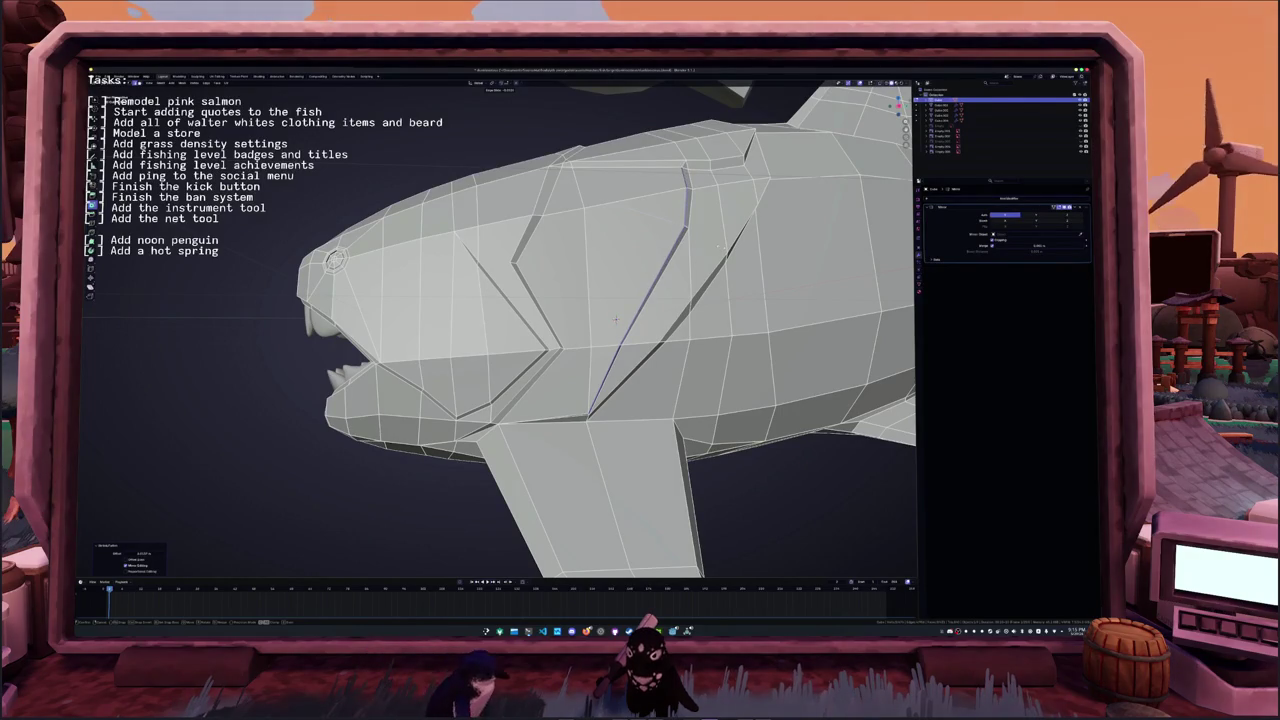
{"action": "left_click", "coordinate": [616, 320]}
{"action": "middle_click_drag", "start_coordinate": [616, 320], "coordinate": [684, 326]}
{"action": "scroll", "coordinate": [684, 326], "scroll_direction": "up", "scroll_amount": 2}
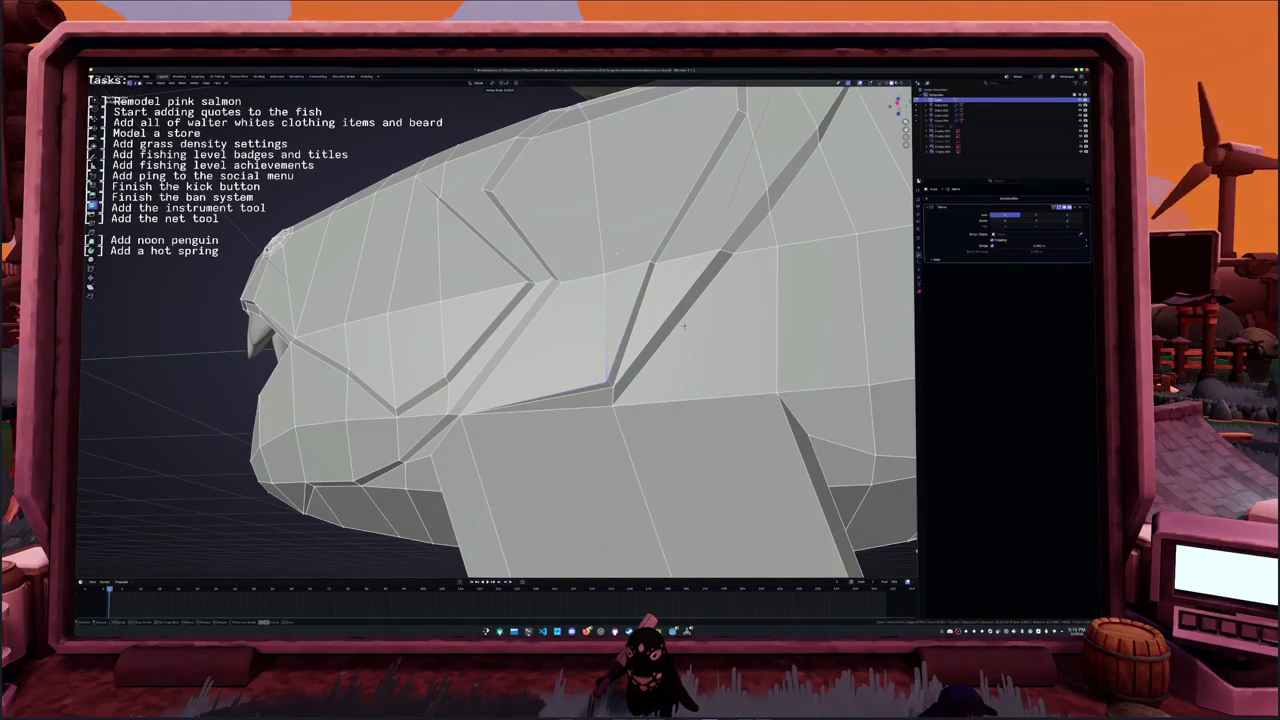
- Edge-slide the groove edges, then check the whole fish outside Edit Mode
{"action": "key", "text": "g"}
{"action": "key", "text": "g"}
{"action": "left_click", "coordinate": [612, 254]}
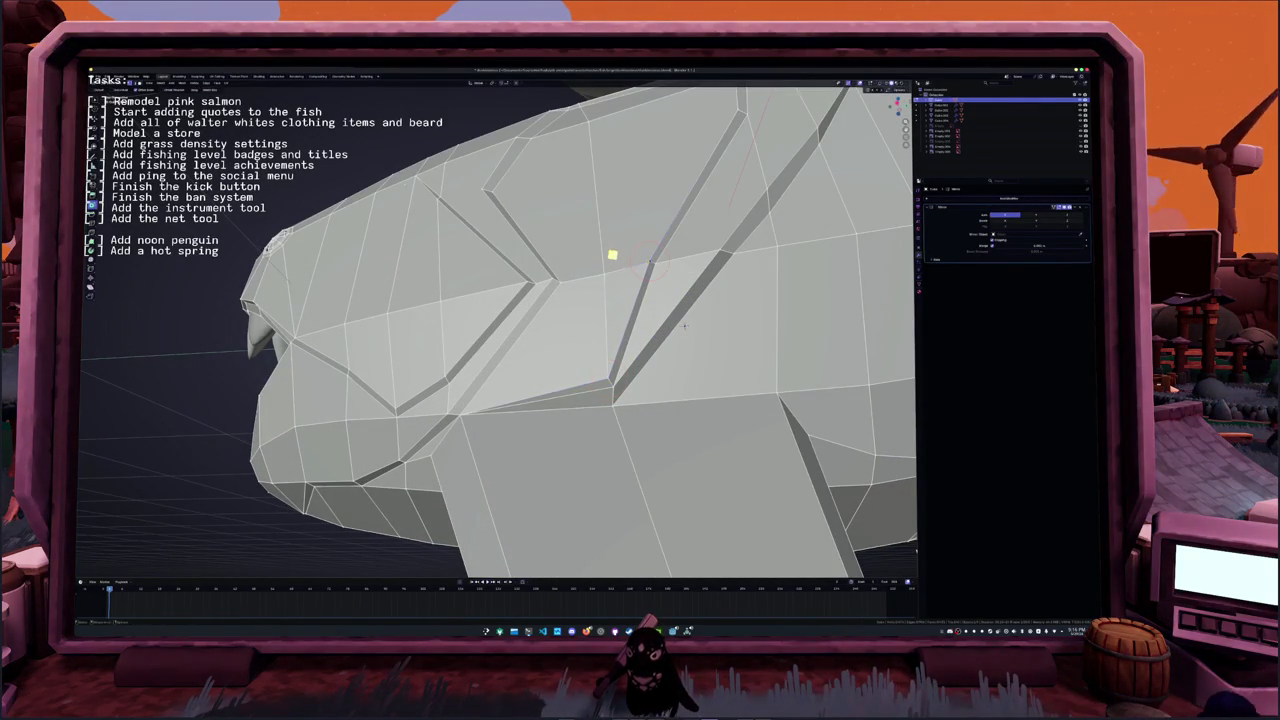
{"action": "middle_click_drag", "start_coordinate": [684, 326], "coordinate": [707, 311]}
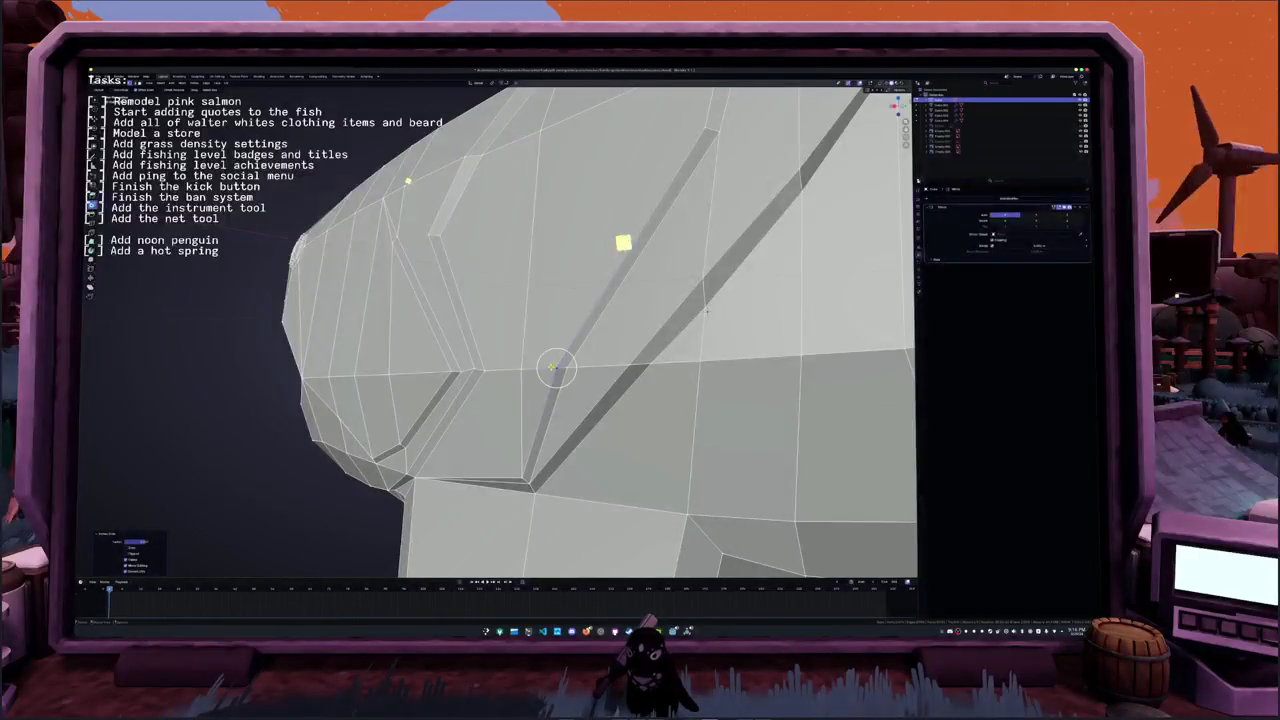
{"action": "mouse_move", "coordinate": [707, 311]}
{"action": "middle_mouse_down"}
{"action": "mouse_move", "coordinate": [681, 380]}
{"action": "mouse_move", "coordinate": [630, 328]}
{"action": "mouse_move", "coordinate": [607, 348]}
{"action": "mouse_move", "coordinate": [612, 315]}
{"action": "middle_mouse_up"}
{"action": "key", "text": "Tab"}
{"action": "scroll", "coordinate": [620, 340], "scroll_direction": "down", "scroll_amount": 3}
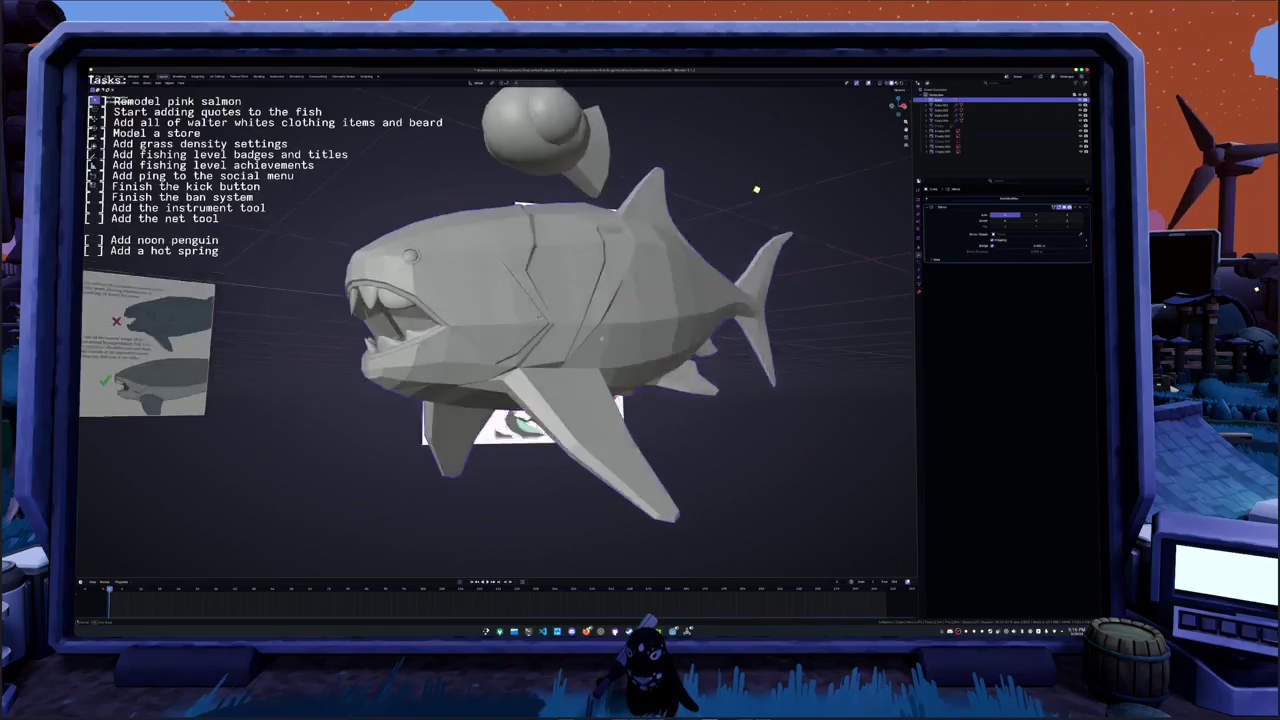
{"action": "scroll", "coordinate": [612, 315], "scroll_direction": "up", "scroll_amount": 4}
- Select edges along the body seam on the fish's upper flank
{"action": "key", "text": "Tab"}
{"action": "scroll", "coordinate": [613, 301], "scroll_direction": "up", "scroll_amount": 2}
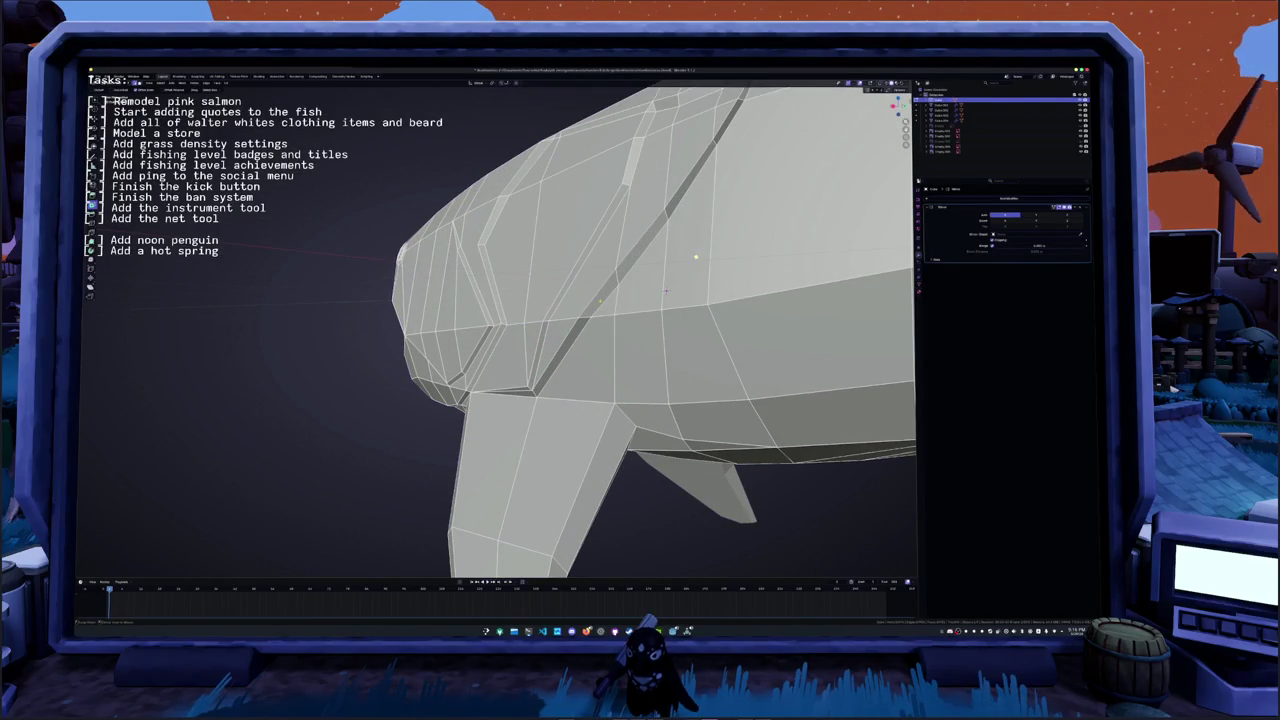
{"action": "left_click", "coordinate": [665, 291], "text": "alt"}
{"action": "mouse_move", "coordinate": [665, 291]}
{"action": "middle_mouse_down"}
{"action": "mouse_move", "coordinate": [527, 356]}
{"action": "mouse_move", "coordinate": [424, 325]}
{"action": "mouse_move", "coordinate": [517, 315]}
{"action": "mouse_move", "coordinate": [528, 335]}
{"action": "middle_mouse_up"}
{"action": "left_click", "coordinate": [565, 330], "text": "alt"}
{"action": "scroll", "coordinate": [559, 334], "scroll_direction": "down", "scroll_amount": 3}
{"action": "left_click", "coordinate": [533, 350], "text": "alt"}
{"action": "key", "text": "Tab"}
{"action": "key", "text": "Tab"}
{"action": "key", "text": "Tab"}
{"action": "key", "text": "Tab"}
- Slide a body-seam vertex to form the stepped horizontal seam behind the head groove
{"action": "scroll", "coordinate": [535, 350], "scroll_direction": "up", "scroll_amount": 2}
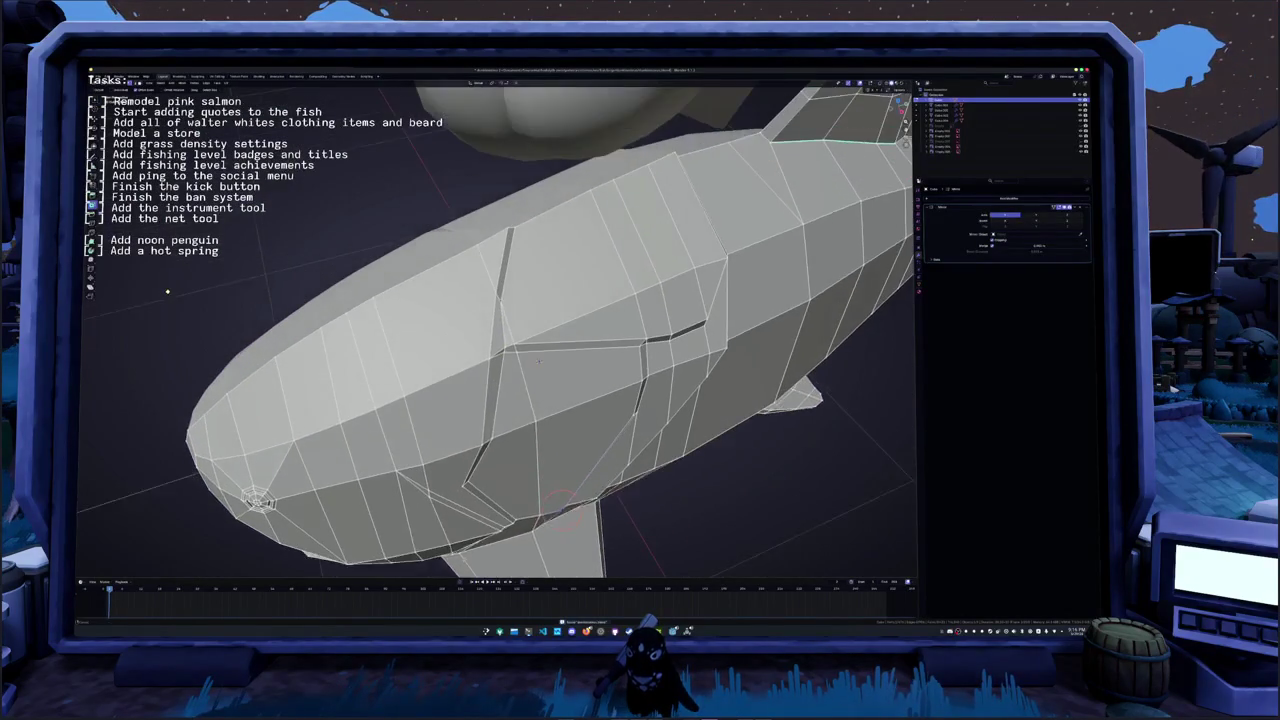
{"action": "scroll", "coordinate": [539, 355], "scroll_direction": "up", "scroll_amount": 1}
{"action": "scroll", "coordinate": [539, 345], "scroll_direction": "up", "scroll_amount": 2}
{"action": "key", "text": "g"}
{"action": "key", "text": "g"}
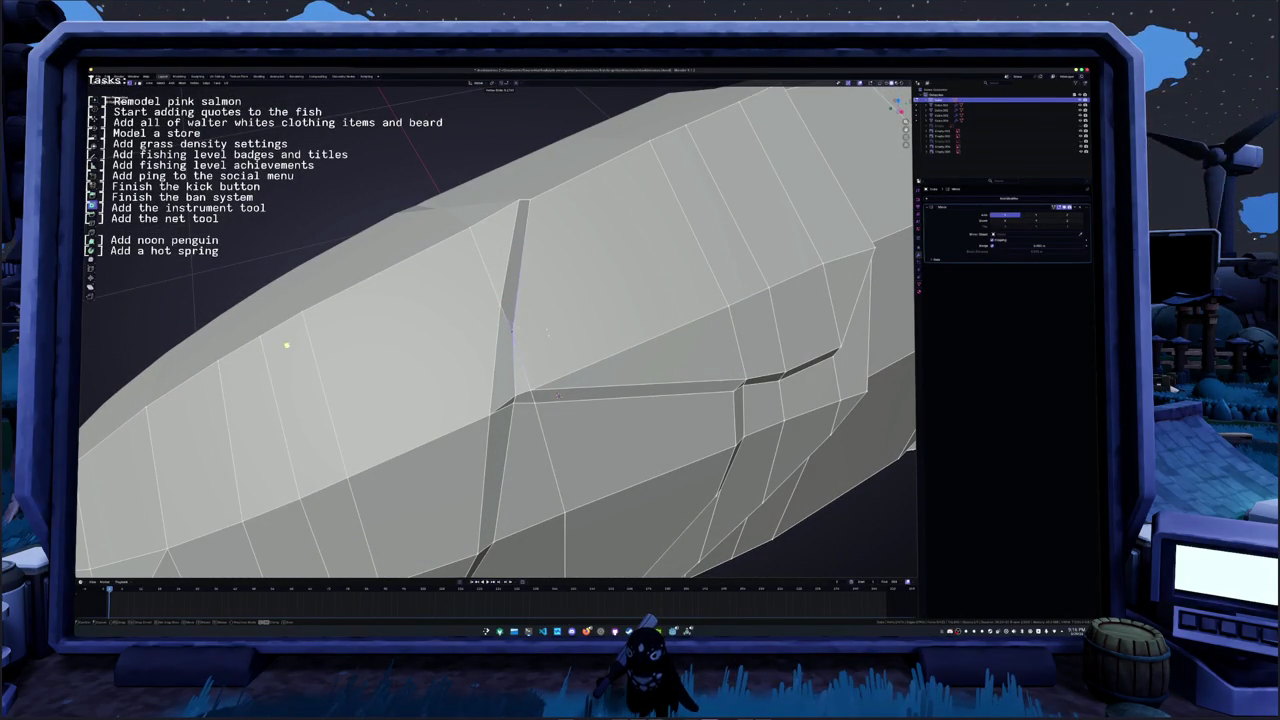
{"action": "left_click", "coordinate": [346, 286]}
{"action": "scroll", "coordinate": [346, 286], "scroll_direction": "down", "scroll_amount": 6}
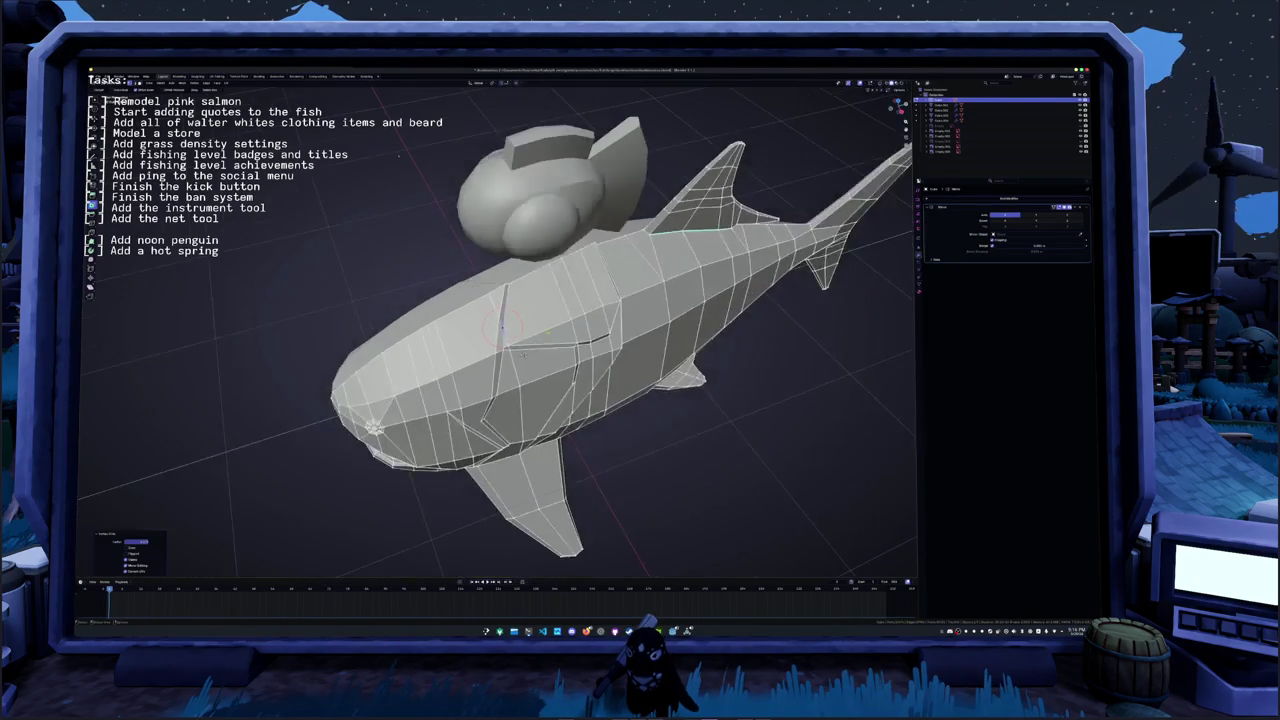
- Frame the helmet object and enter its Edit Mode with everything deselected
{"action": "key", "text": "Tab"}
{"action": "key", "text": "KP_Decimal"}
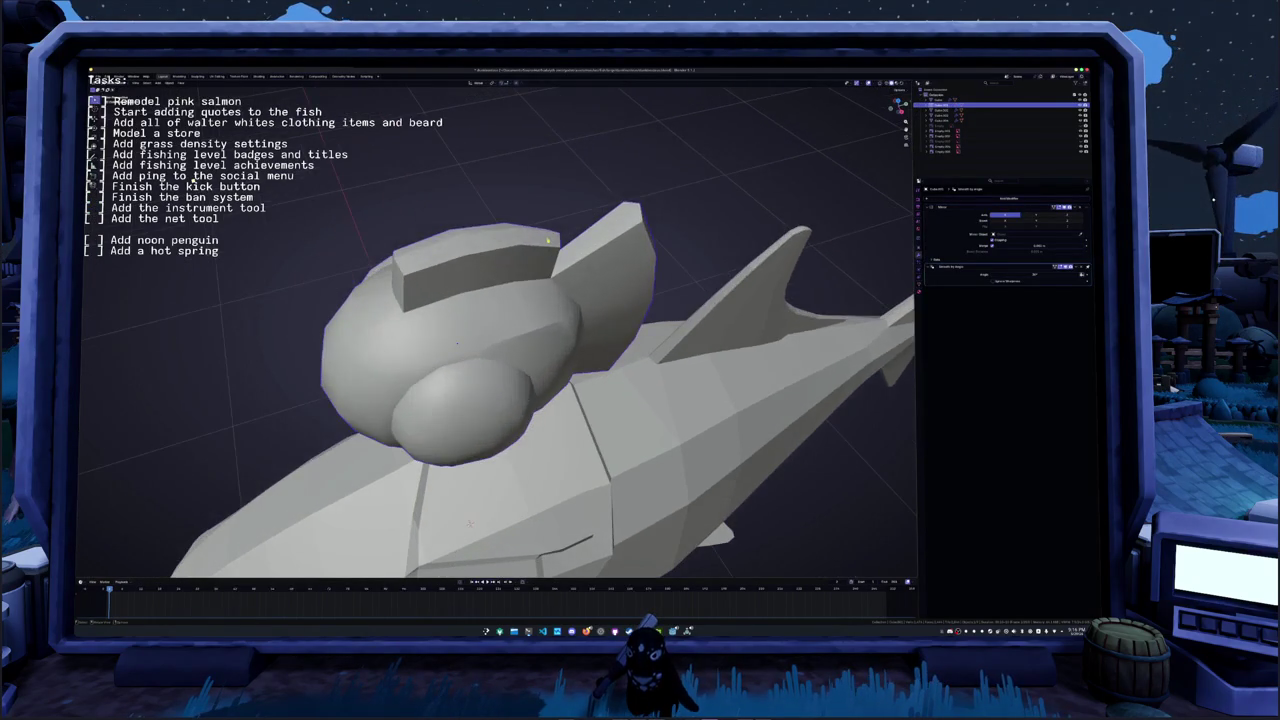
{"action": "mouse_move", "coordinate": [546, 245]}
{"action": "middle_mouse_down"}
{"action": "mouse_move", "coordinate": [649, 146]}
{"action": "mouse_move", "coordinate": [647, 102]}
{"action": "mouse_move", "coordinate": [620, 89]}
{"action": "middle_mouse_up"}
{"action": "key", "text": "Tab"}
{"action": "key", "text": "alt+a"}
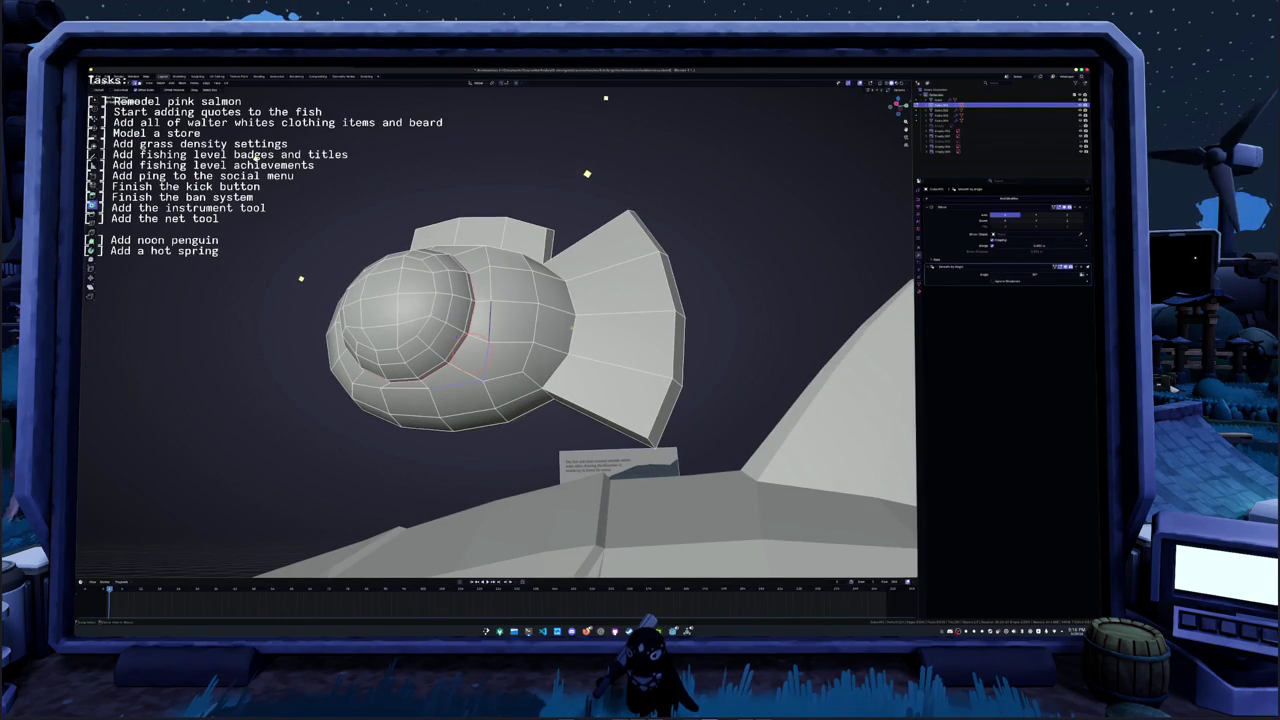
{"action": "key", "text": "g"}
{"action": "middle_click_drag", "start_coordinate": [636, 130], "coordinate": [620, 128]}
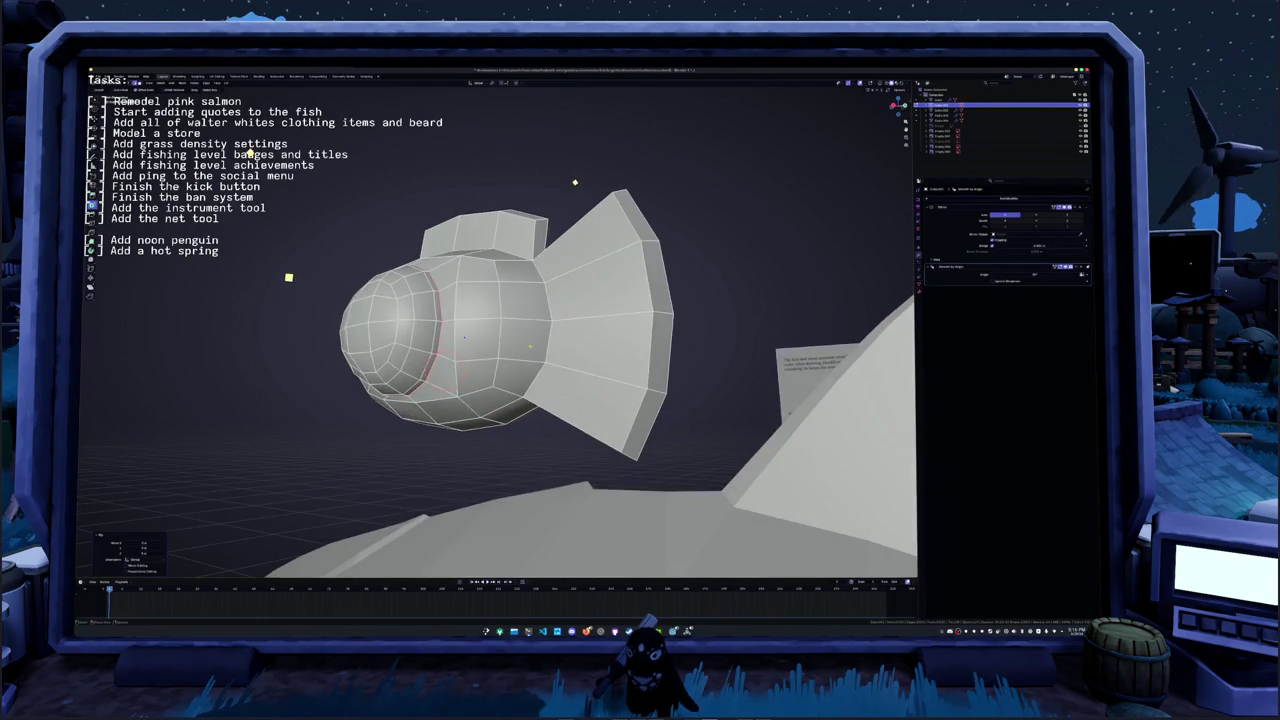
{"action": "middle_click_drag", "start_coordinate": [278, 271], "coordinate": [301, 220]}
- Slant a vertical helmet edge, then shift the selection along the X axis
{"action": "key", "text": "g"}
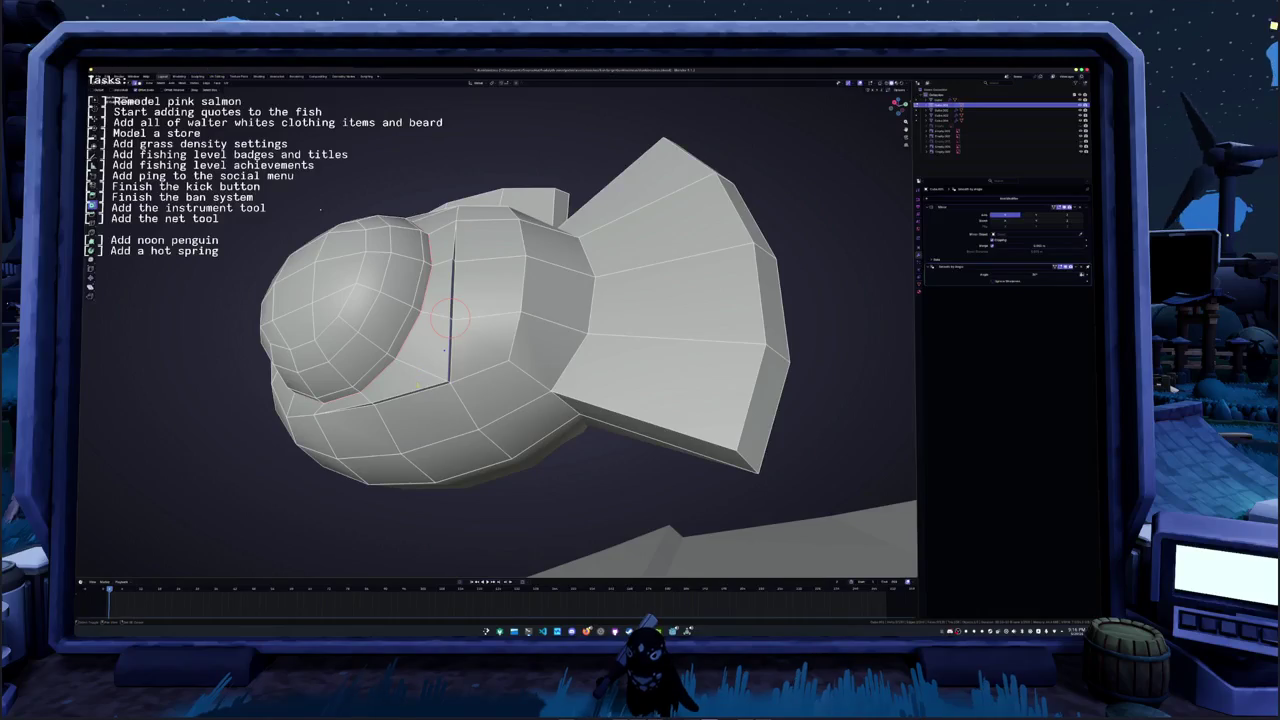
{"action": "left_click", "coordinate": [444, 350]}
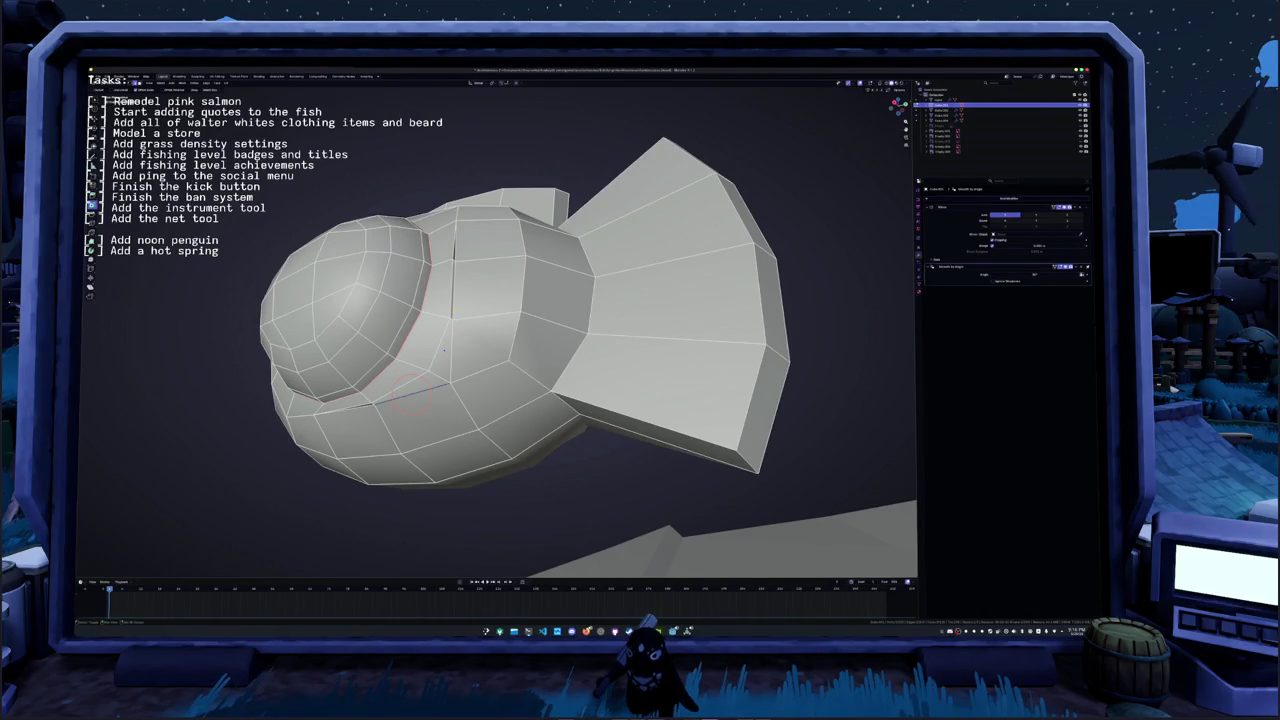
{"action": "mouse_move", "coordinate": [443, 350]}
{"action": "middle_mouse_down"}
{"action": "mouse_move", "coordinate": [430, 368]}
{"action": "mouse_move", "coordinate": [450, 326]}
{"action": "middle_mouse_up"}
{"action": "key", "text": "g"}
{"action": "key", "text": "x"}
{"action": "left_click", "coordinate": [453, 345]}
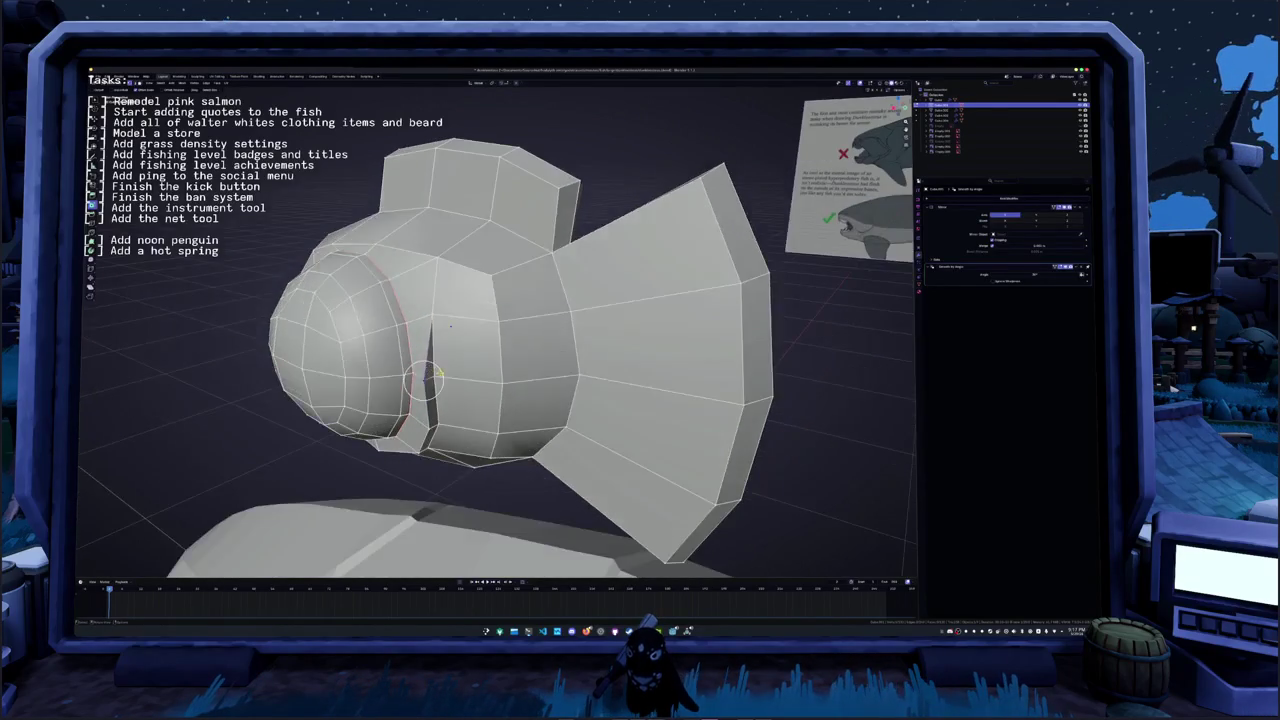
{"action": "left_click", "coordinate": [450, 326]}
{"action": "mouse_move", "coordinate": [450, 326]}
{"action": "middle_mouse_down"}
{"action": "mouse_move", "coordinate": [510, 295]}
{"action": "mouse_move", "coordinate": [494, 320]}
{"action": "mouse_move", "coordinate": [515, 390]}
{"action": "middle_mouse_up"}
{"action": "left_click", "coordinate": [500, 310]}
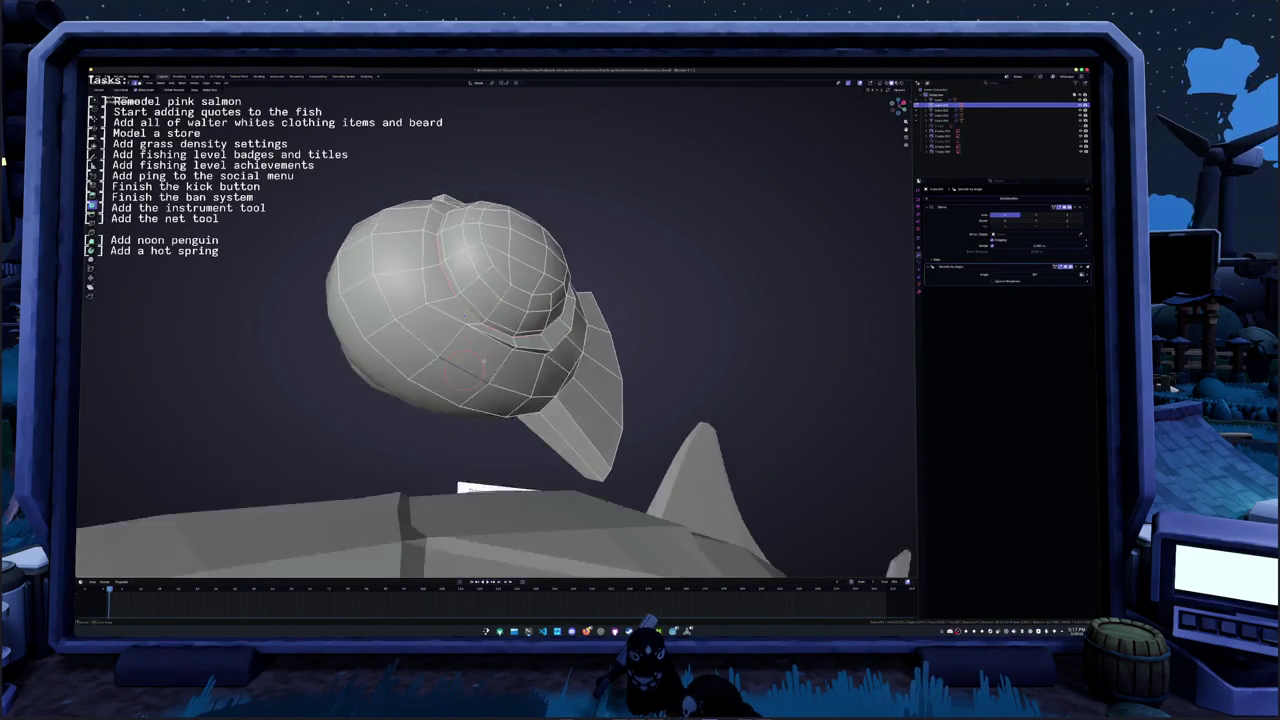
- Add a new edge loop on the helmet and slide the lower fin face down
{"action": "left_click", "coordinate": [515, 390], "text": "alt"}
{"action": "right_click", "coordinate": [505, 398]}
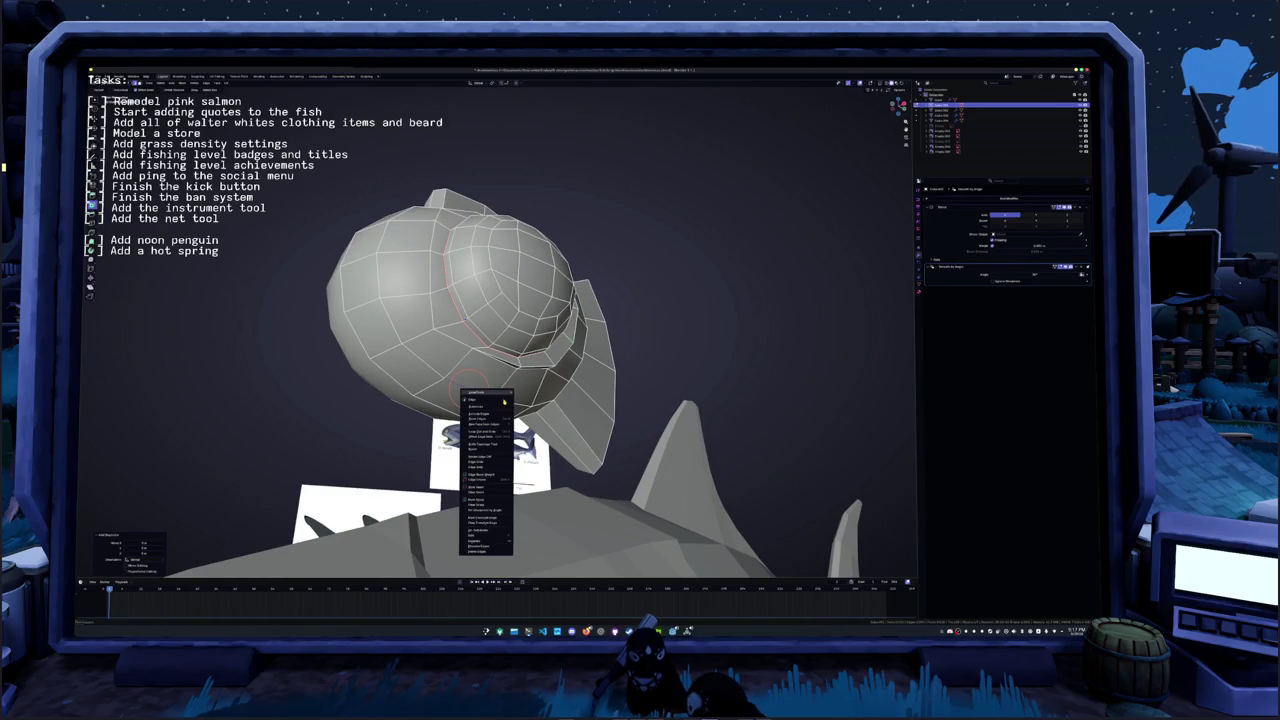
{"action": "left_click", "coordinate": [486, 522]}
{"action": "mouse_move", "coordinate": [486, 522]}
{"action": "middle_mouse_down"}
{"action": "mouse_move", "coordinate": [478, 386]}
{"action": "mouse_move", "coordinate": [478, 402]}
{"action": "middle_mouse_up"}
{"action": "key", "text": "g"}
{"action": "key", "text": "g"}
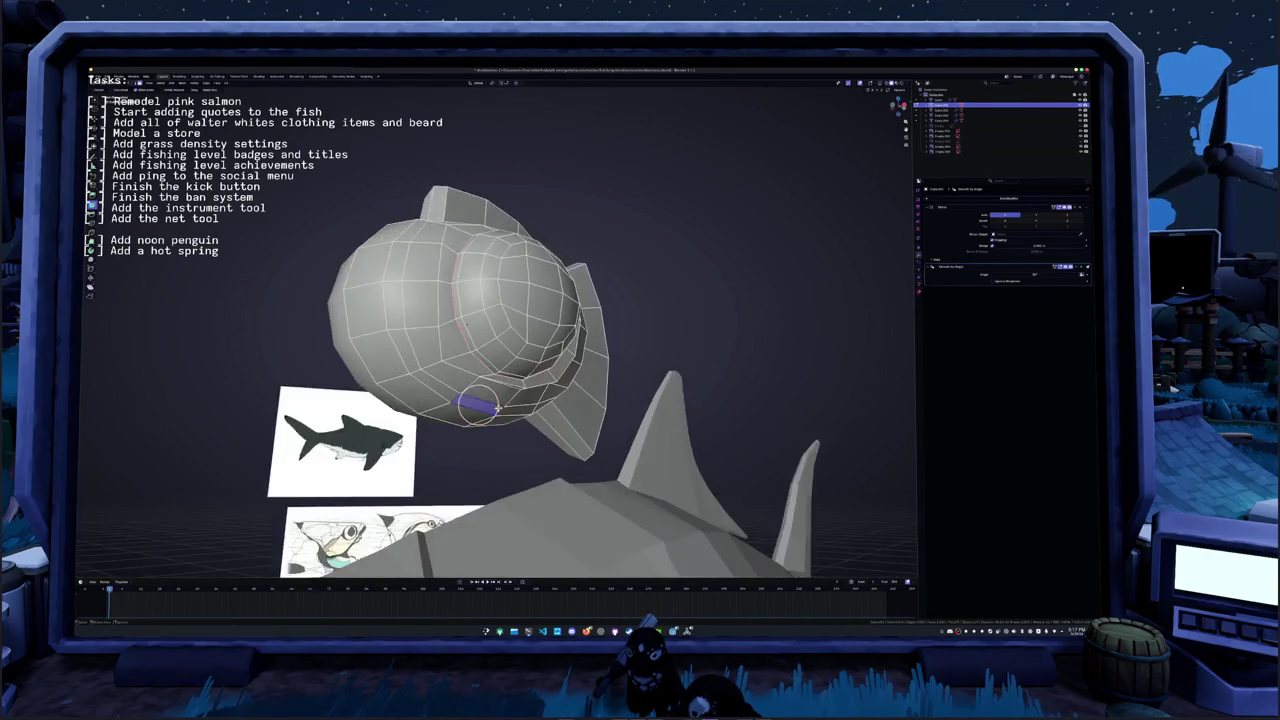
{"action": "left_click", "coordinate": [497, 462]}
- Flatten the helmet's lower fins to zero thickness along Z
{"action": "middle_click_drag", "start_coordinate": [497, 462], "coordinate": [615, 399]}
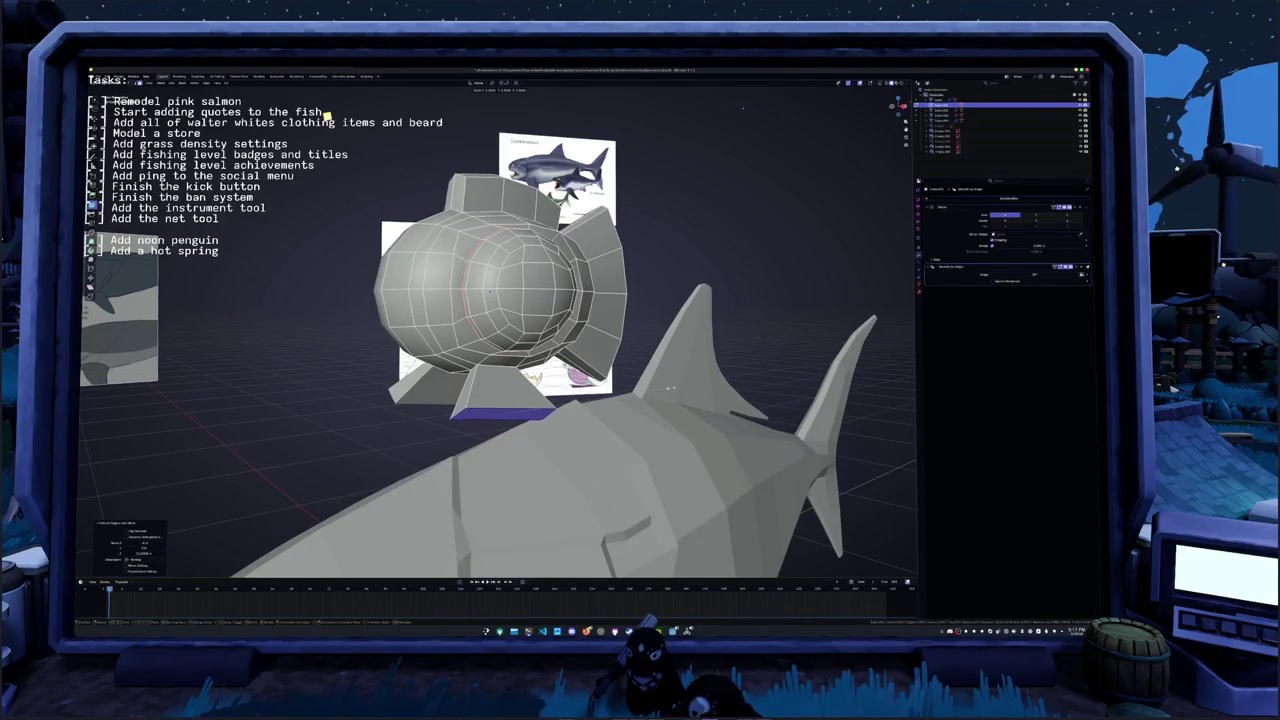
{"action": "middle_click_drag", "start_coordinate": [670, 387], "coordinate": [688, 379]}
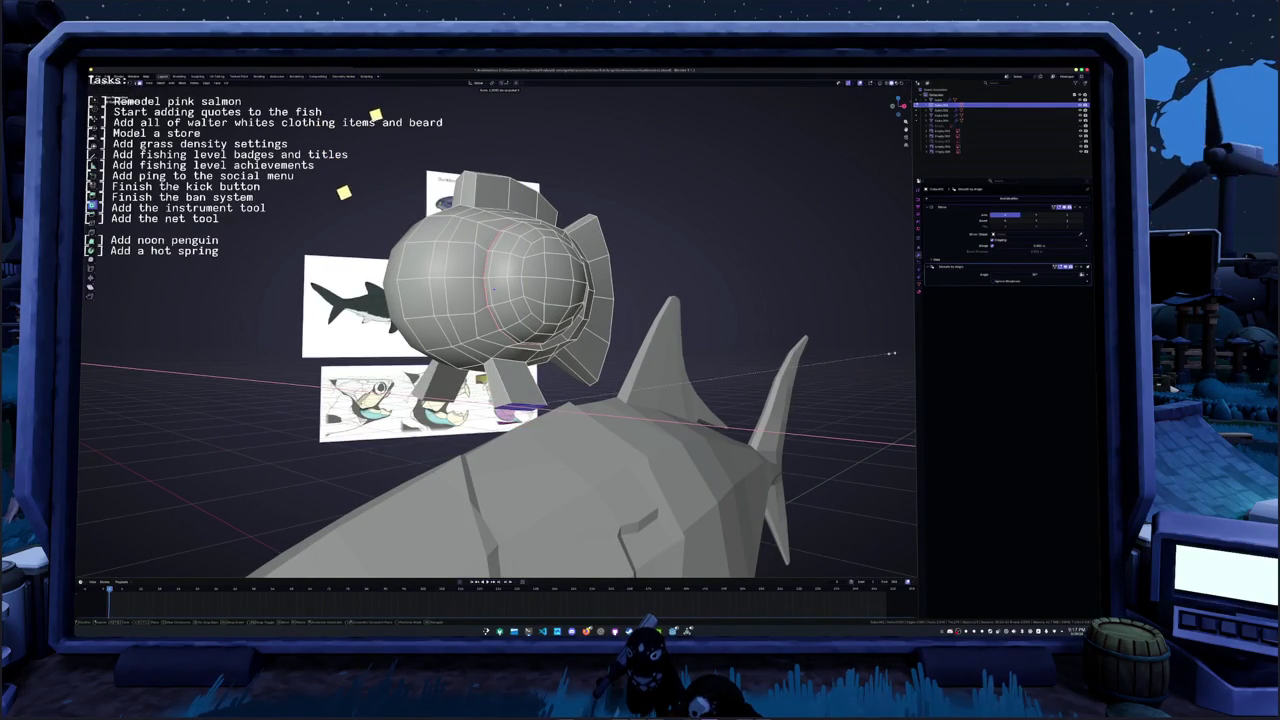
{"action": "key", "text": "s"}
{"action": "key", "text": "z"}
{"action": "key", "text": "0"}
{"action": "key", "text": "Return"}
{"action": "mouse_move", "coordinate": [85, 415]}
{"action": "middle_mouse_down"}
{"action": "mouse_move", "coordinate": [228, 438]}
{"action": "mouse_move", "coordinate": [138, 502]}
{"action": "middle_mouse_up"}
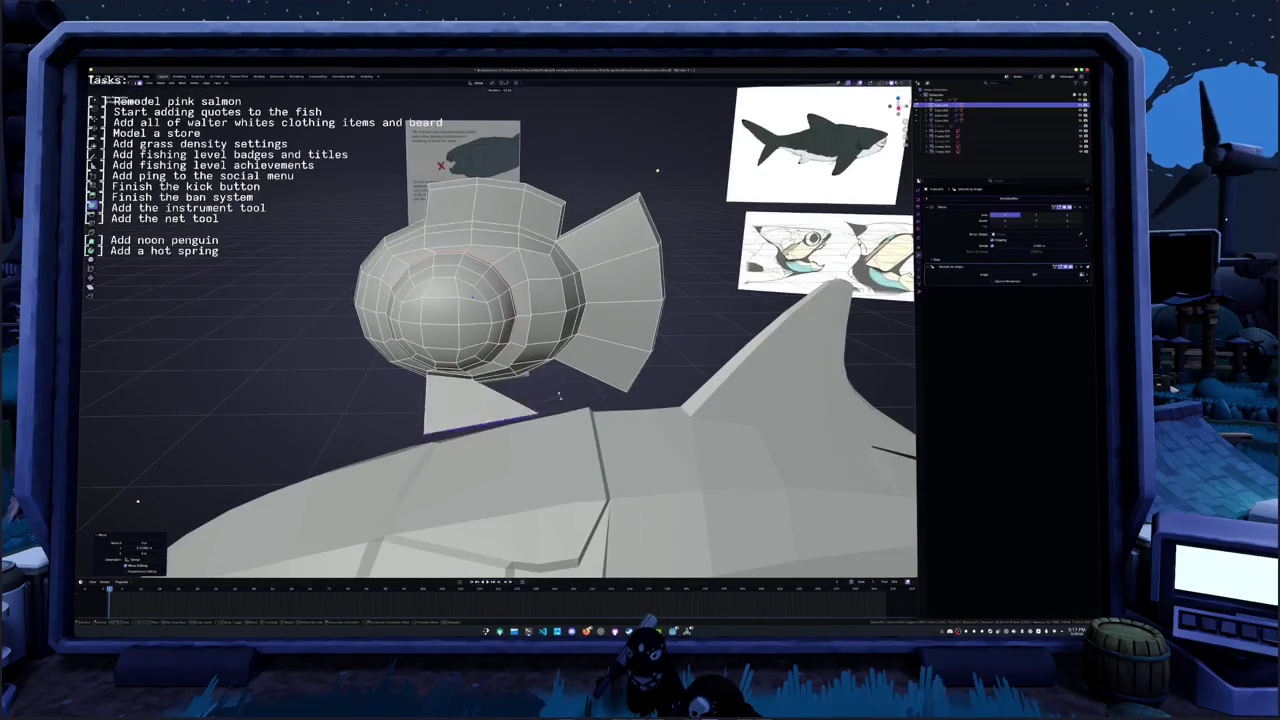
- Rotate the flat leg piece slightly, enable see-through display, and leave Edit Mode
{"action": "key", "text": "r"}
{"action": "left_click", "coordinate": [518, 409]}
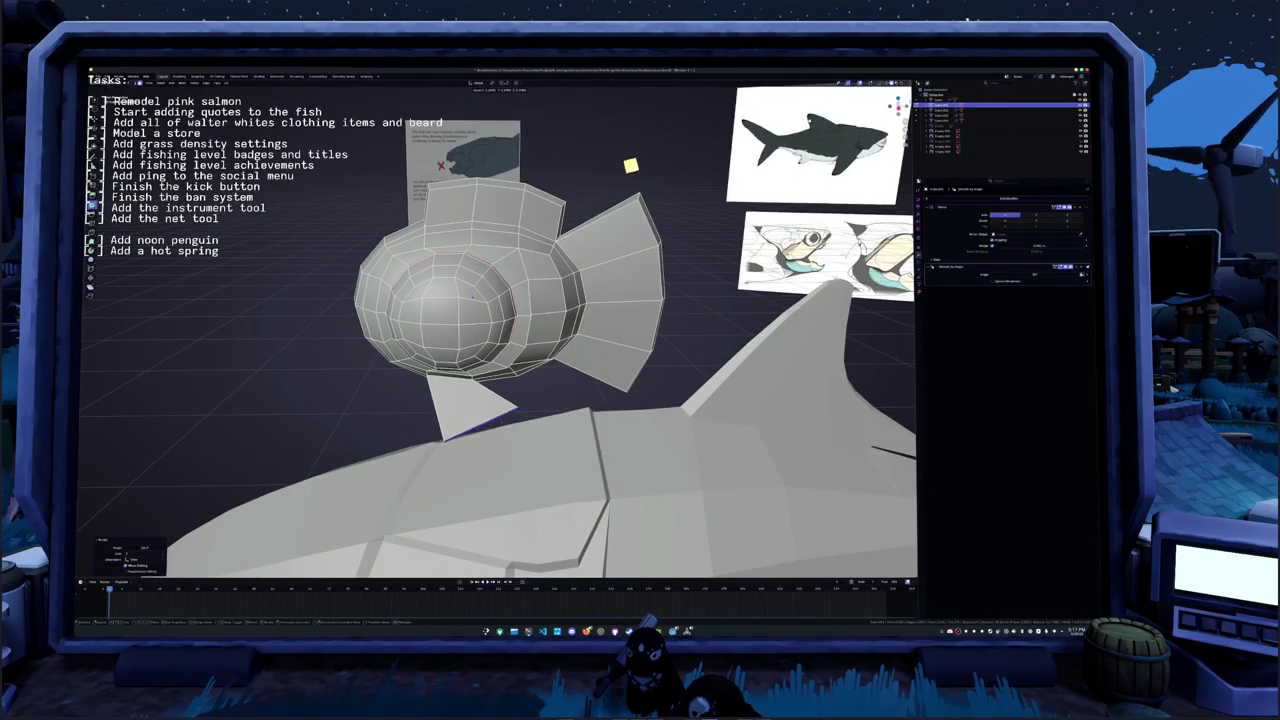
{"action": "key", "text": "alt+z"}
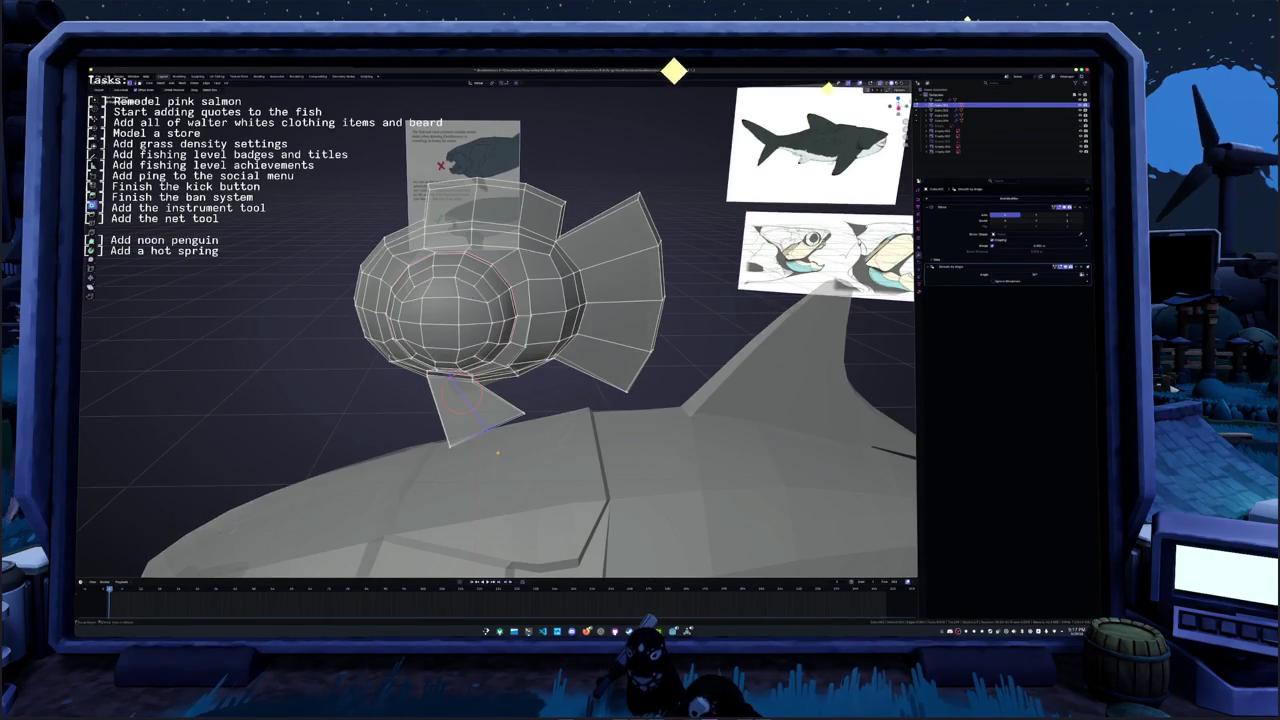
{"action": "key", "text": "Tab"}
- Select the piece under the helmet and shift it along X twice
{"action": "mouse_move", "coordinate": [914, 100]}
{"action": "middle_mouse_down"}
{"action": "mouse_move", "coordinate": [870, 278]}
{"action": "mouse_move", "coordinate": [515, 348]}
{"action": "mouse_move", "coordinate": [605, 370]}
{"action": "mouse_move", "coordinate": [604, 358]}
{"action": "middle_mouse_up"}
{"action": "key", "text": "l"}
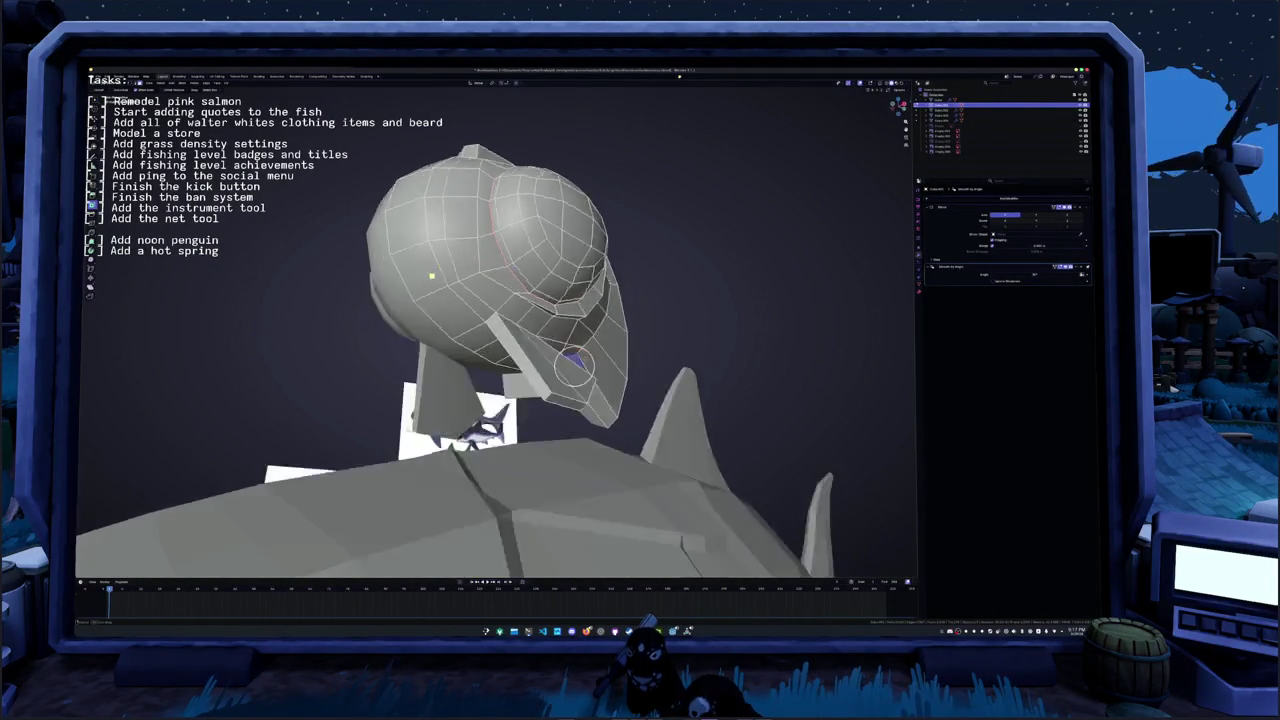
{"action": "key", "text": "g"}
{"action": "key", "text": "x"}
{"action": "left_click", "coordinate": [436, 279]}
{"action": "middle_click_drag", "start_coordinate": [436, 279], "coordinate": [447, 313]}
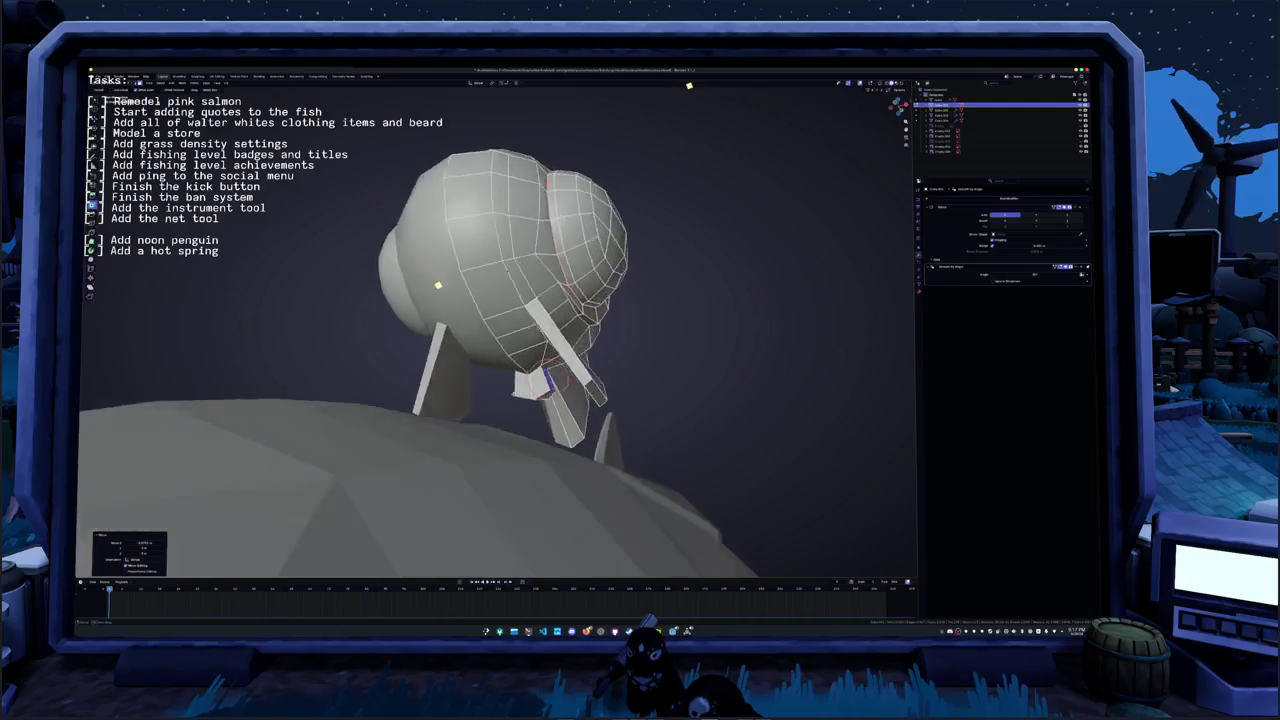
{"action": "middle_click_drag", "start_coordinate": [158, 114], "coordinate": [186, 146]}
{"action": "key", "text": "g"}
{"action": "key", "text": "x"}
{"action": "left_click", "coordinate": [170, 132]}
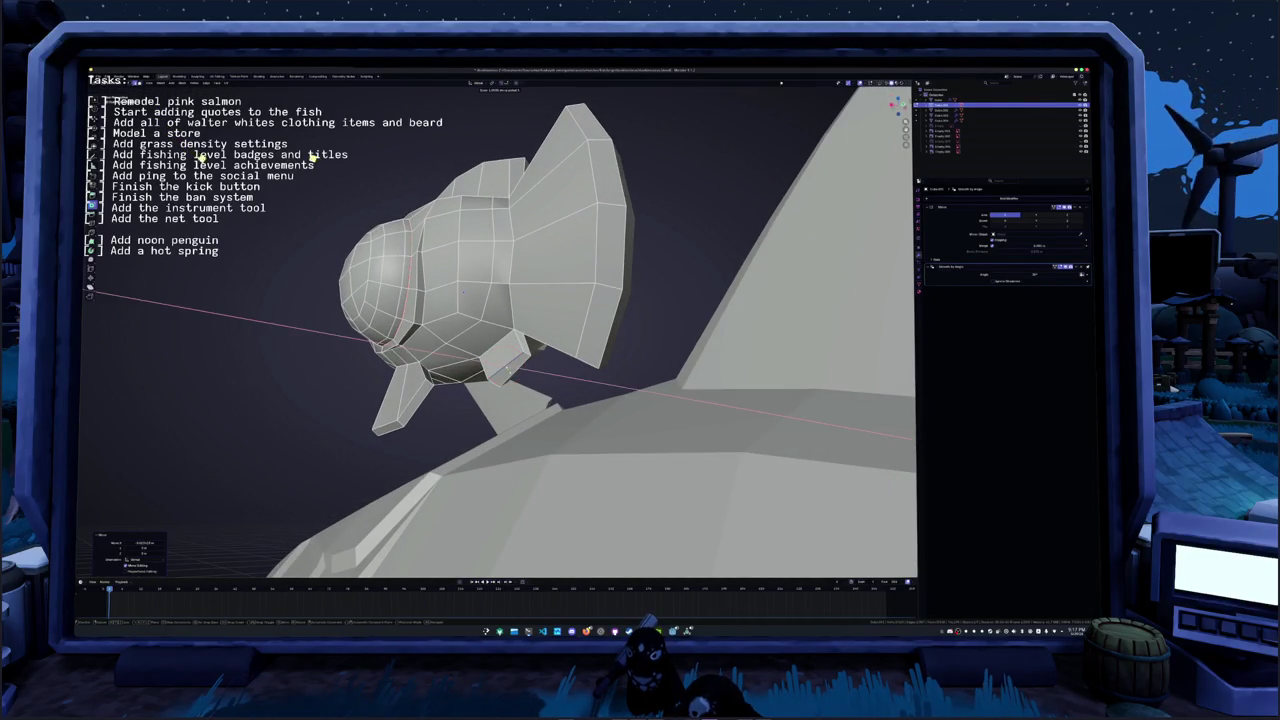
- Reposition the small lower leg piece, finishing with a move along X
{"action": "left_click", "coordinate": [300, 155]}
{"action": "middle_click_drag", "start_coordinate": [290, 152], "coordinate": [255, 140]}
{"action": "key", "text": "g"}
{"action": "left_click", "coordinate": [225, 136]}
{"action": "key", "text": "g"}
{"action": "key", "text": "x"}
{"action": "left_click", "coordinate": [112, 140]}
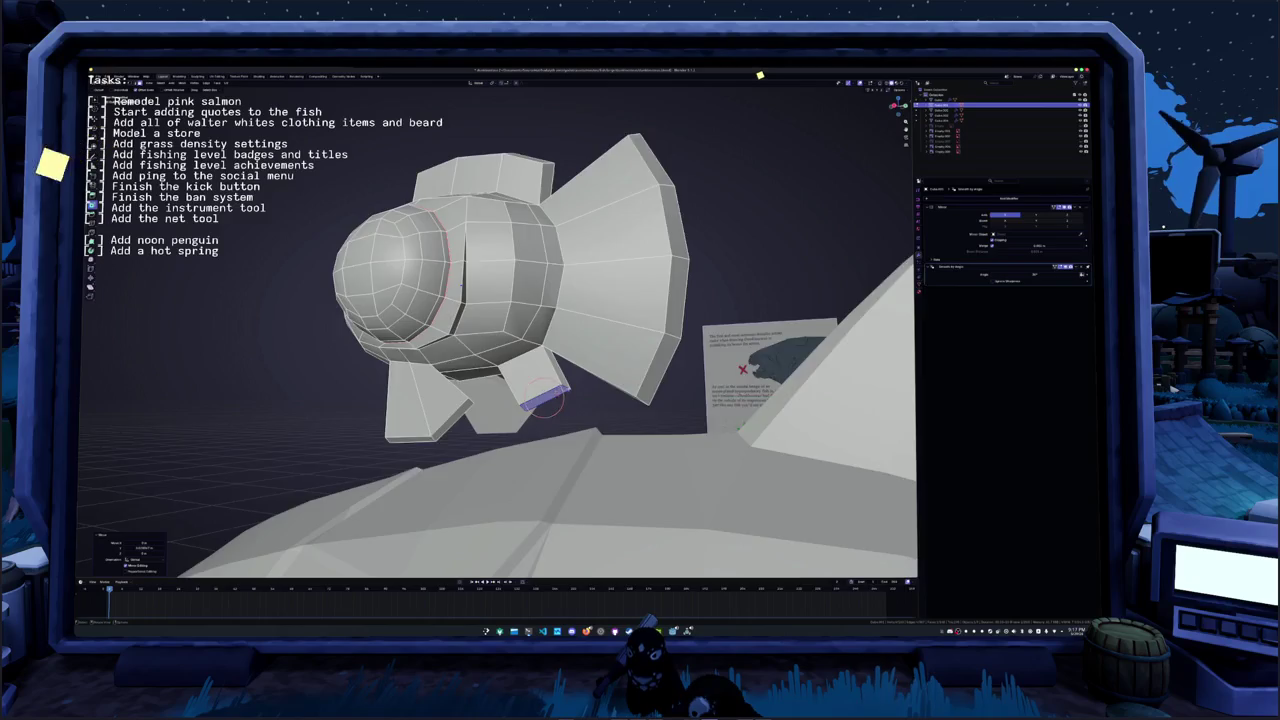
{"action": "middle_click_drag", "start_coordinate": [70, 157], "coordinate": [40, 170]}
- Narrow the rear fin by scaling it along X twice
{"action": "key", "text": "alt+z"}
{"action": "left_click", "coordinate": [595, 237]}
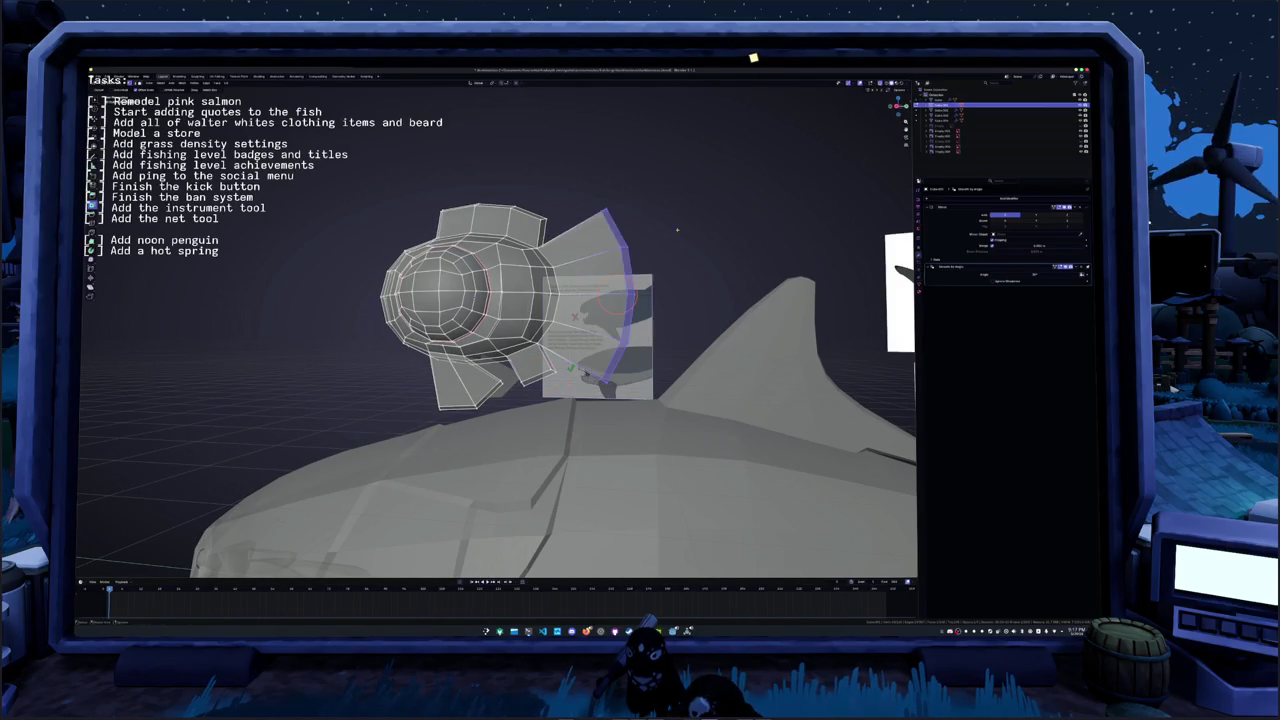
{"action": "key", "text": "s"}
{"action": "left_click", "coordinate": [681, 240]}
{"action": "key", "text": "s"}
{"action": "key", "text": "x"}
{"action": "left_click", "coordinate": [681, 240]}
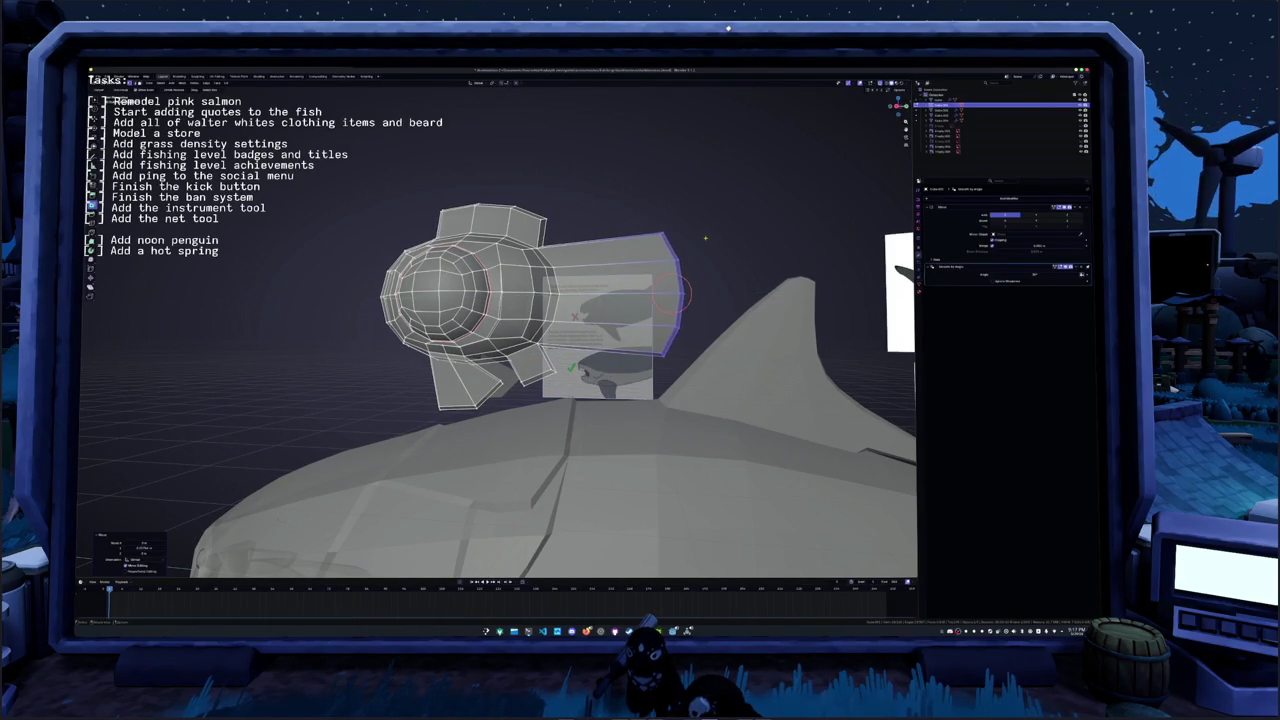
{"action": "middle_click_drag", "start_coordinate": [681, 240], "coordinate": [659, 287]}
{"action": "key", "text": "s"}
{"action": "key", "text": "x"}
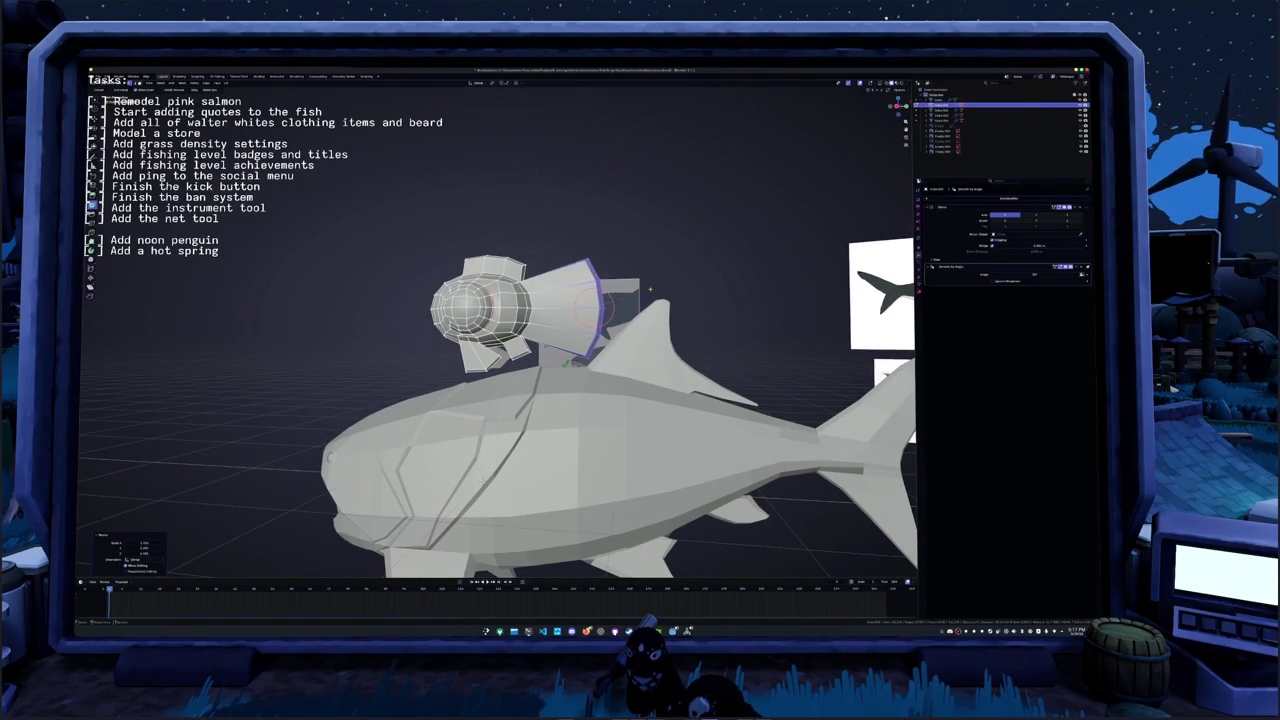
{"action": "left_click", "coordinate": [625, 290]}
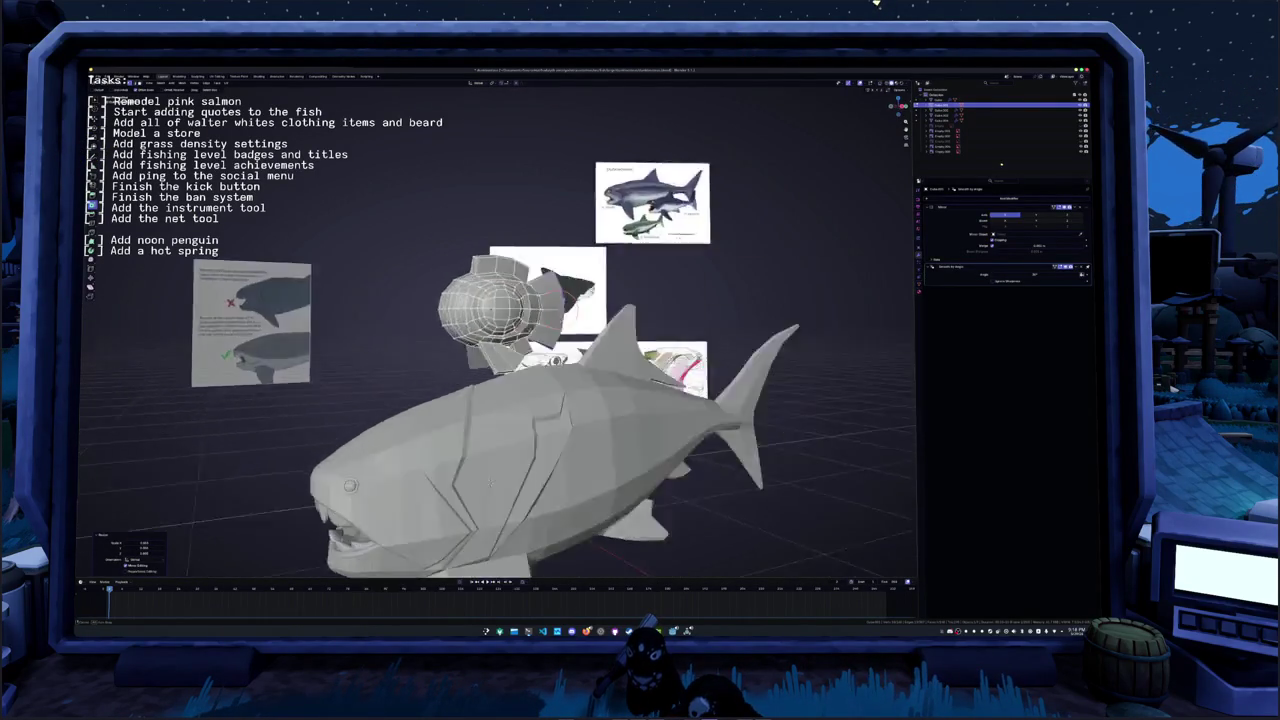
- Circle-select the mouth faces on the helmet front, extrude them along Z, and exit Edit Mode
{"action": "middle_click_drag", "start_coordinate": [625, 290], "coordinate": [560, 300]}
{"action": "middle_click_drag", "start_coordinate": [457, 368], "coordinate": [423, 183]}
{"action": "key", "text": "c"}
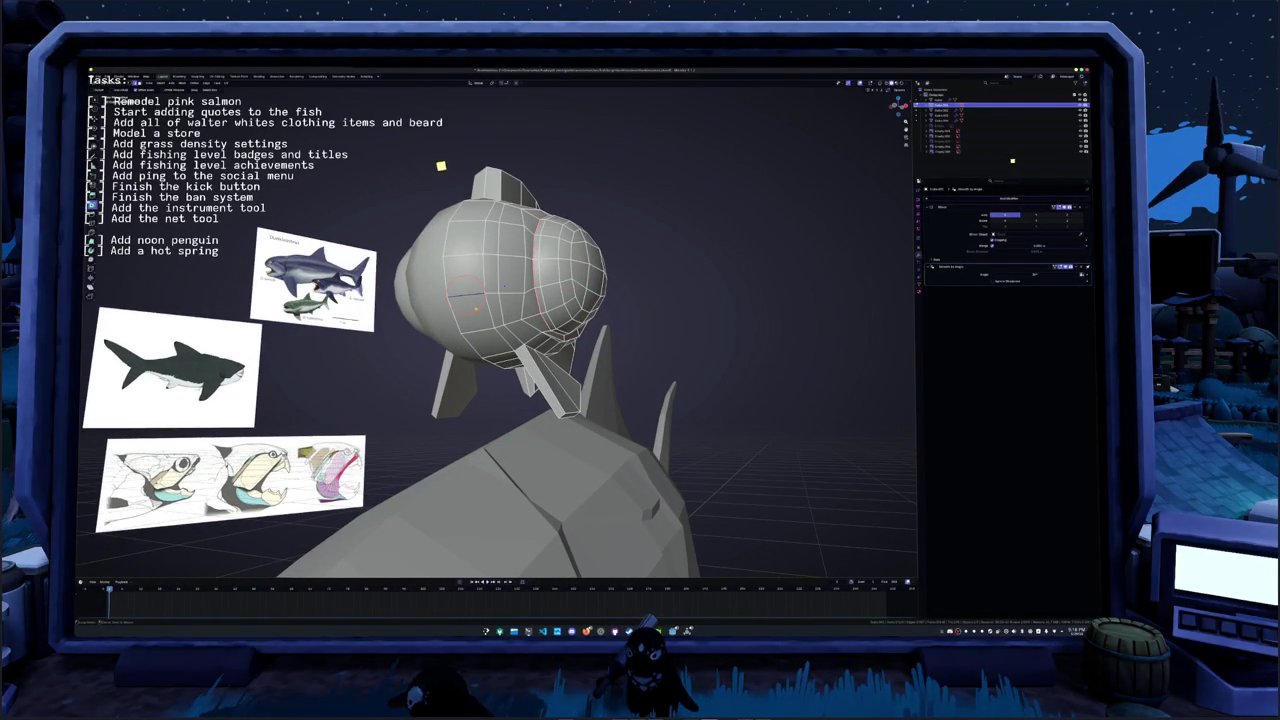
{"action": "left_click_drag", "start_coordinate": [466, 295], "coordinate": [470, 300]}
{"action": "key", "text": "g"}
{"action": "mouse_move", "coordinate": [500, 285]}
{"action": "middle_mouse_down"}
{"action": "mouse_move", "coordinate": [485, 293]}
{"action": "mouse_move", "coordinate": [548, 333]}
{"action": "middle_mouse_up"}
{"action": "key", "text": "e"}
{"action": "key", "text": "g"}
{"action": "key", "text": "z"}
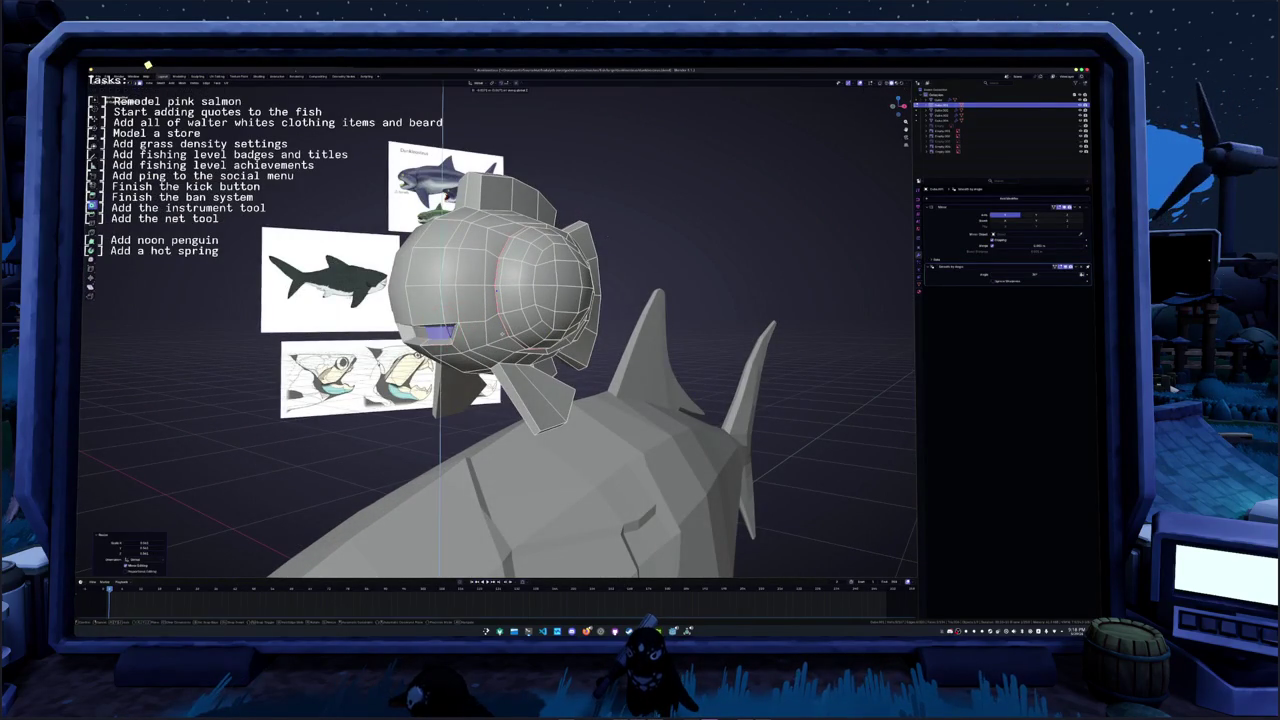
{"action": "left_click", "coordinate": [463, 334]}
{"action": "key", "text": "Tab"}
- Return to Edit Mode on the helmet and brush-select the geometry around the mouth
{"action": "right_click", "coordinate": [463, 334]}
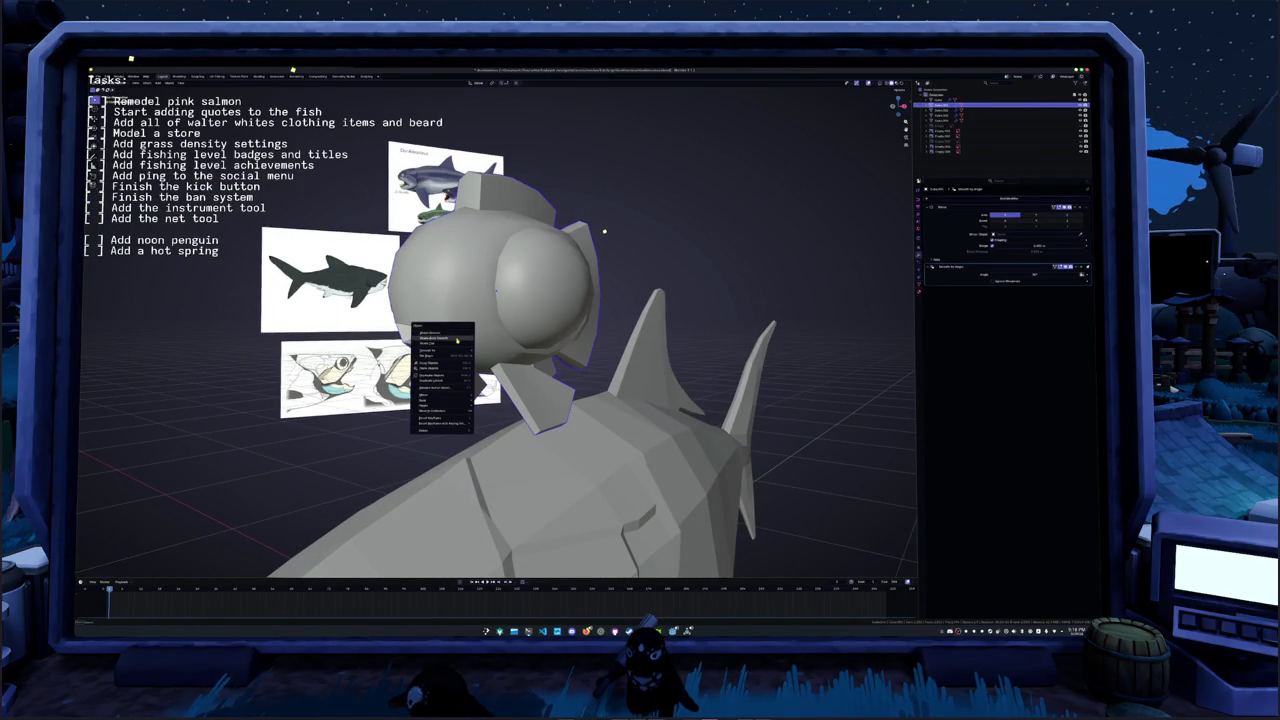
{"action": "key", "text": "Escape"}
{"action": "key", "text": "Tab"}
{"action": "middle_click_drag", "start_coordinate": [600, 224], "coordinate": [587, 222]}
{"action": "key", "text": "alt+a"}
{"action": "mouse_move", "coordinate": [493, 318]}
{"action": "left_mouse_down"}
{"action": "mouse_move", "coordinate": [476, 305]}
{"action": "mouse_move", "coordinate": [550, 307]}
{"action": "left_mouse_up"}
{"action": "key", "text": "c"}
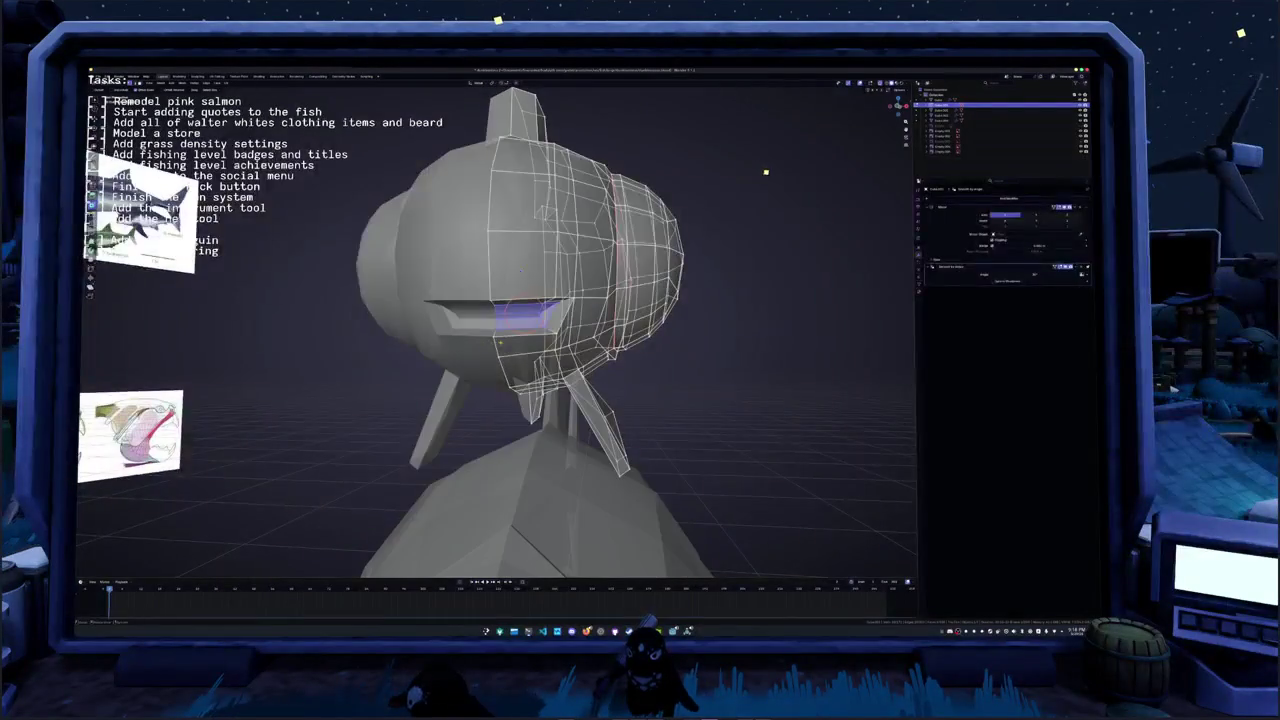
- From the front view, slide the mouth edge loop into place and move the mouth face
{"action": "key", "text": "KP_1"}
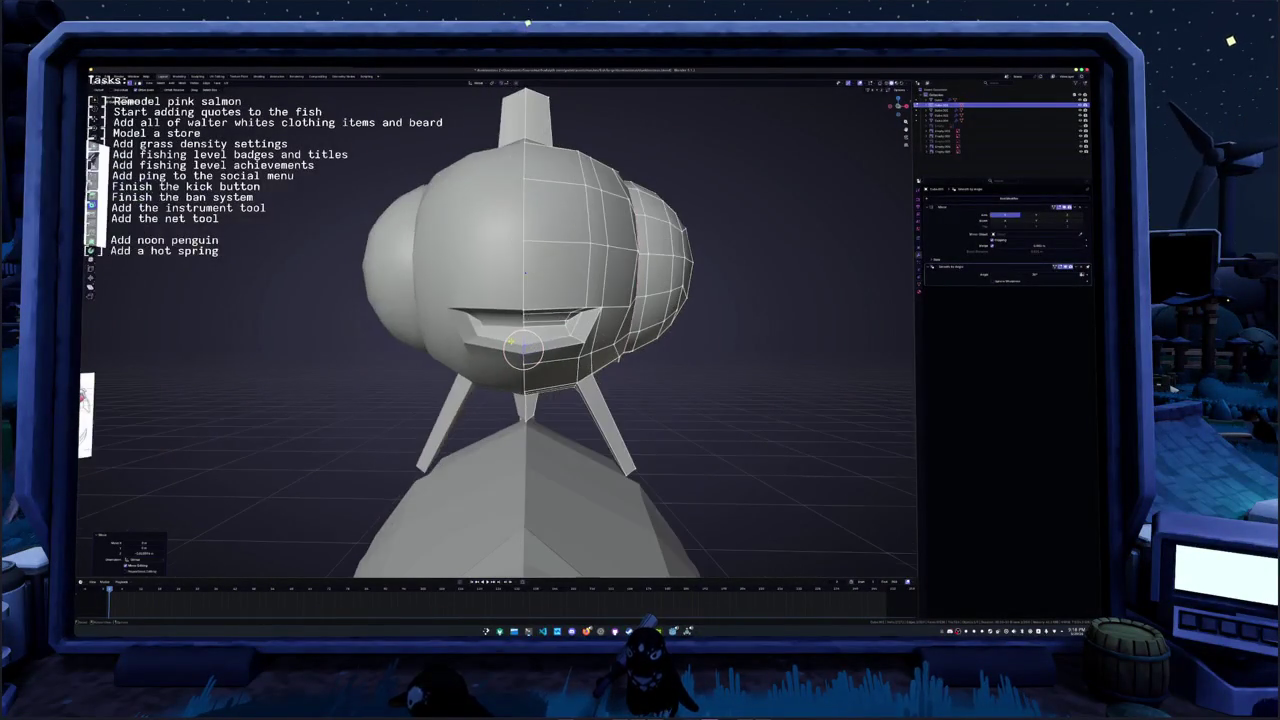
{"action": "middle_click_drag", "start_coordinate": [521, 343], "coordinate": [560, 325]}
{"action": "left_click", "coordinate": [560, 325]}
{"action": "middle_click_drag", "start_coordinate": [529, 271], "coordinate": [458, 250]}
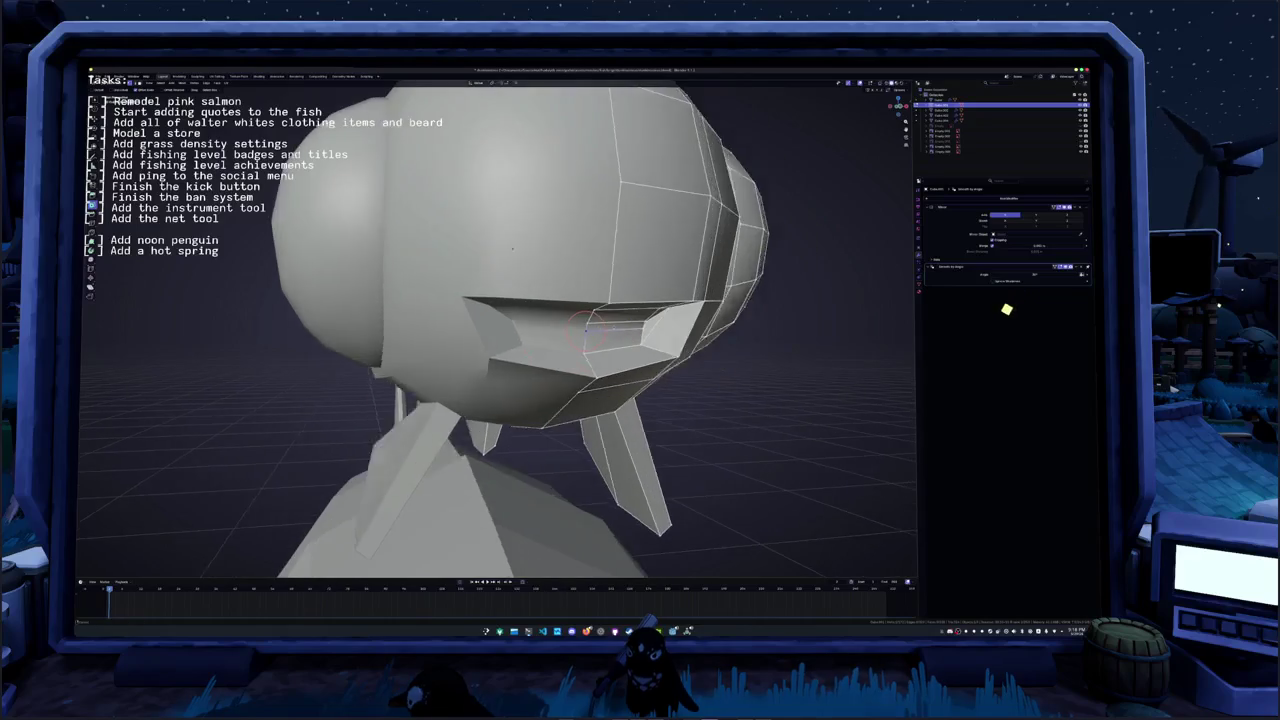
{"action": "left_click", "coordinate": [540, 326]}
{"action": "middle_click_drag", "start_coordinate": [540, 326], "coordinate": [538, 322]}
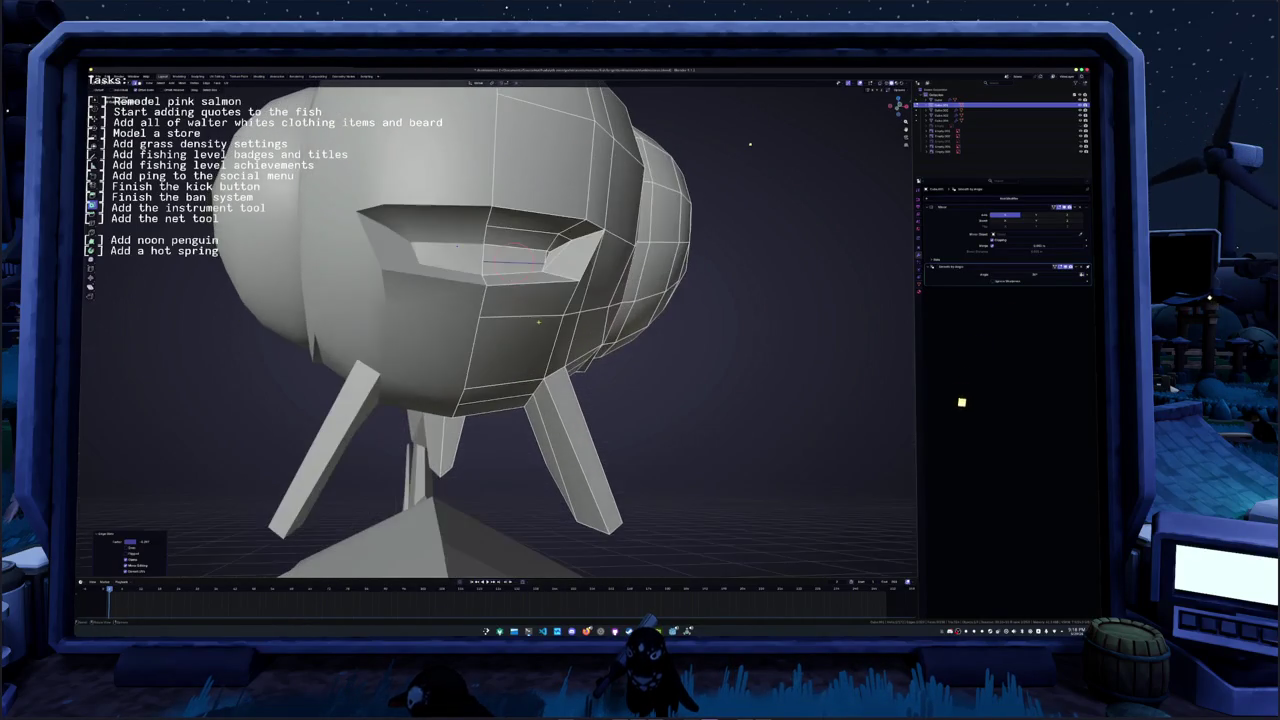
{"action": "left_click", "coordinate": [528, 251]}
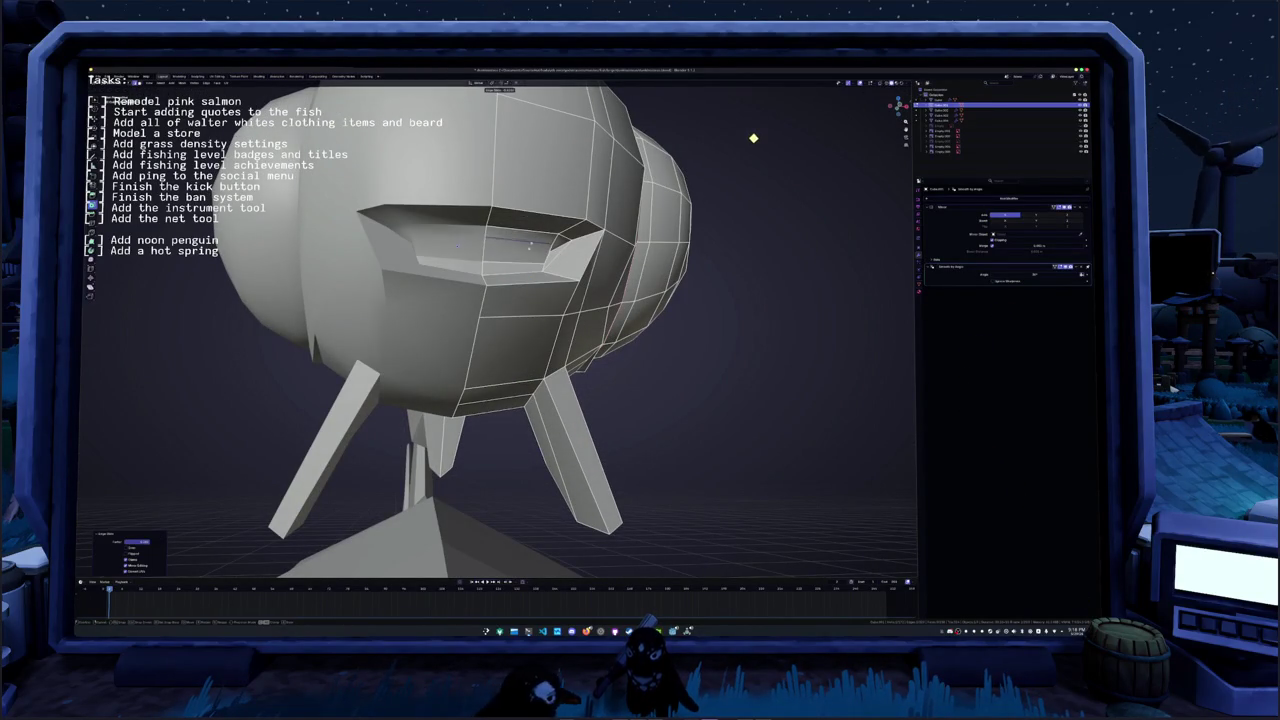
{"action": "middle_click_drag", "start_coordinate": [531, 243], "coordinate": [540, 254]}
{"action": "key", "text": "g"}
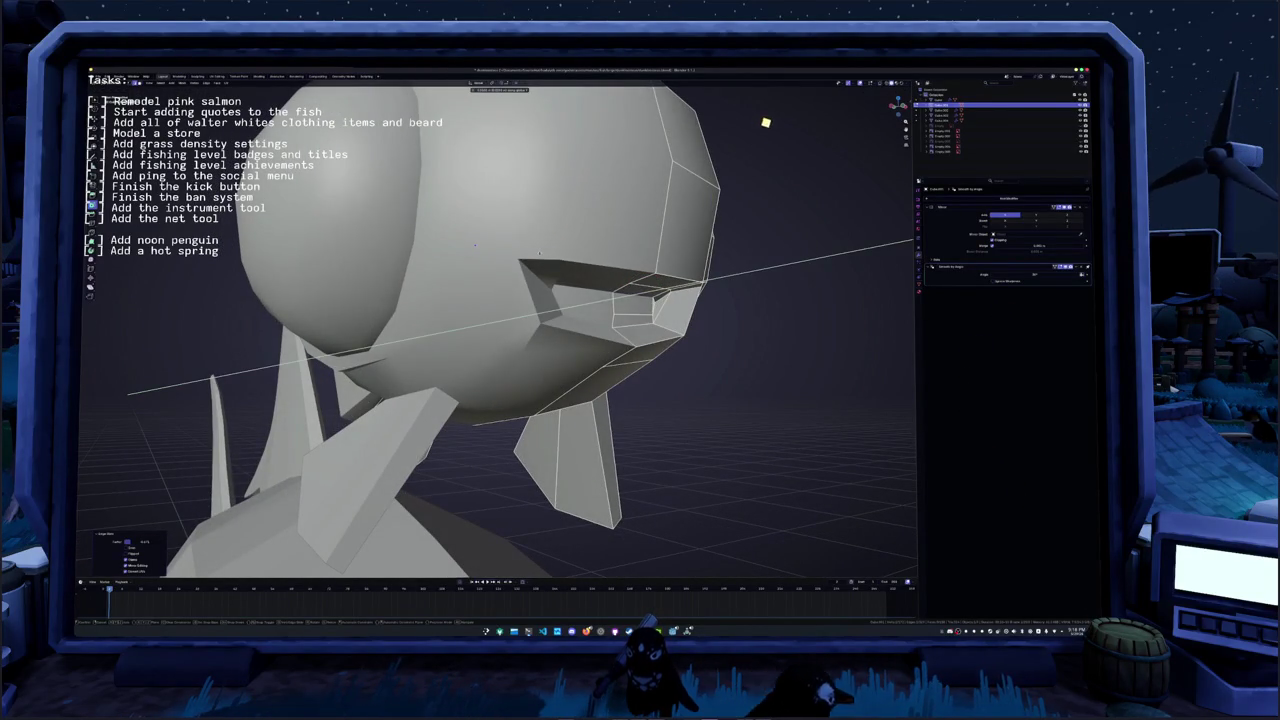
{"action": "left_click", "coordinate": [540, 254]}
- Merge the mouth vertices at center, undo the extra merge, and move a vertex along X
{"action": "middle_click_drag", "start_coordinate": [632, 294], "coordinate": [590, 333]}
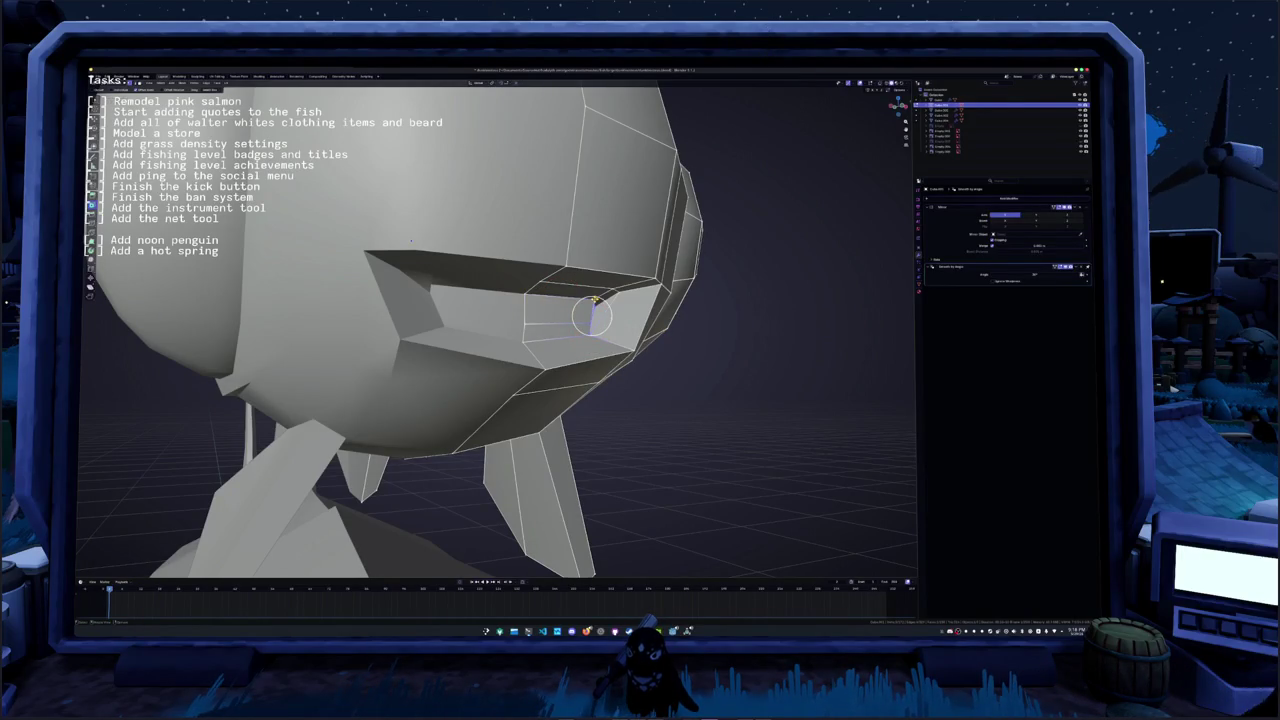
{"action": "key", "text": "m"}
{"action": "left_click", "coordinate": [595, 300]}
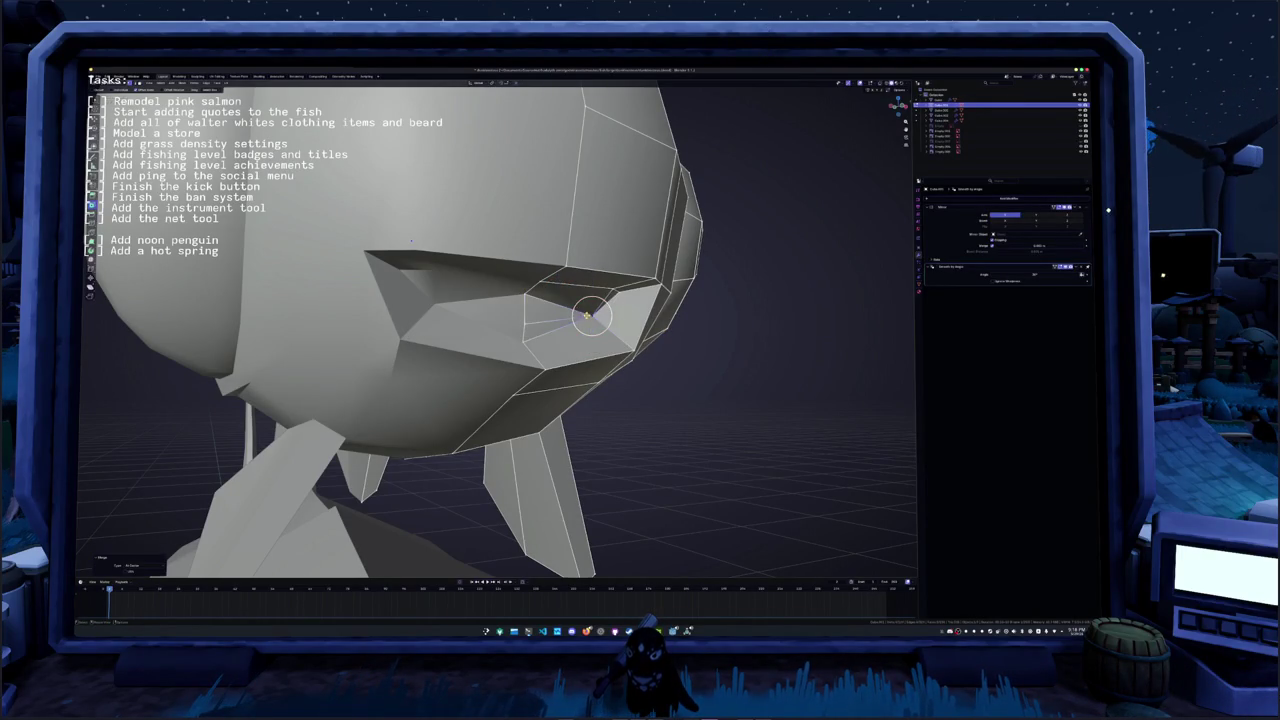
{"action": "key", "text": "m"}
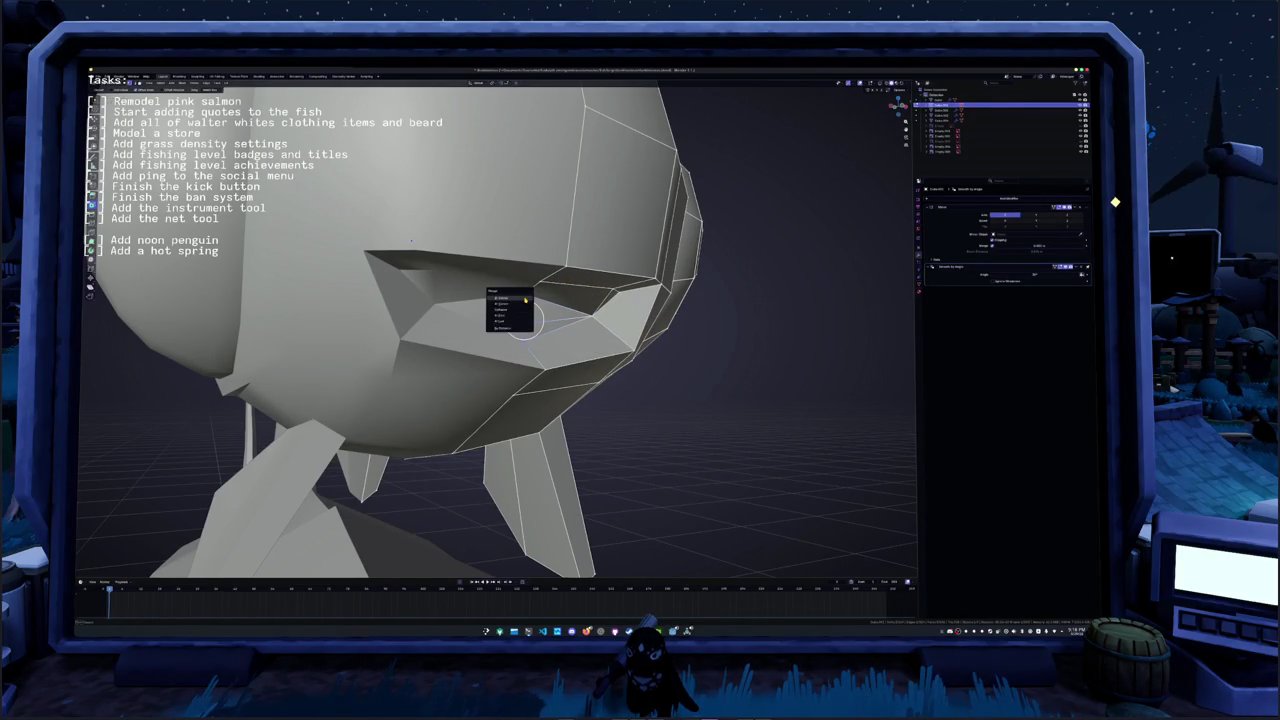
{"action": "left_click", "coordinate": [524, 318]}
{"action": "key", "text": "ctrl+z"}
{"action": "key", "text": "g"}
{"action": "key", "text": "x"}
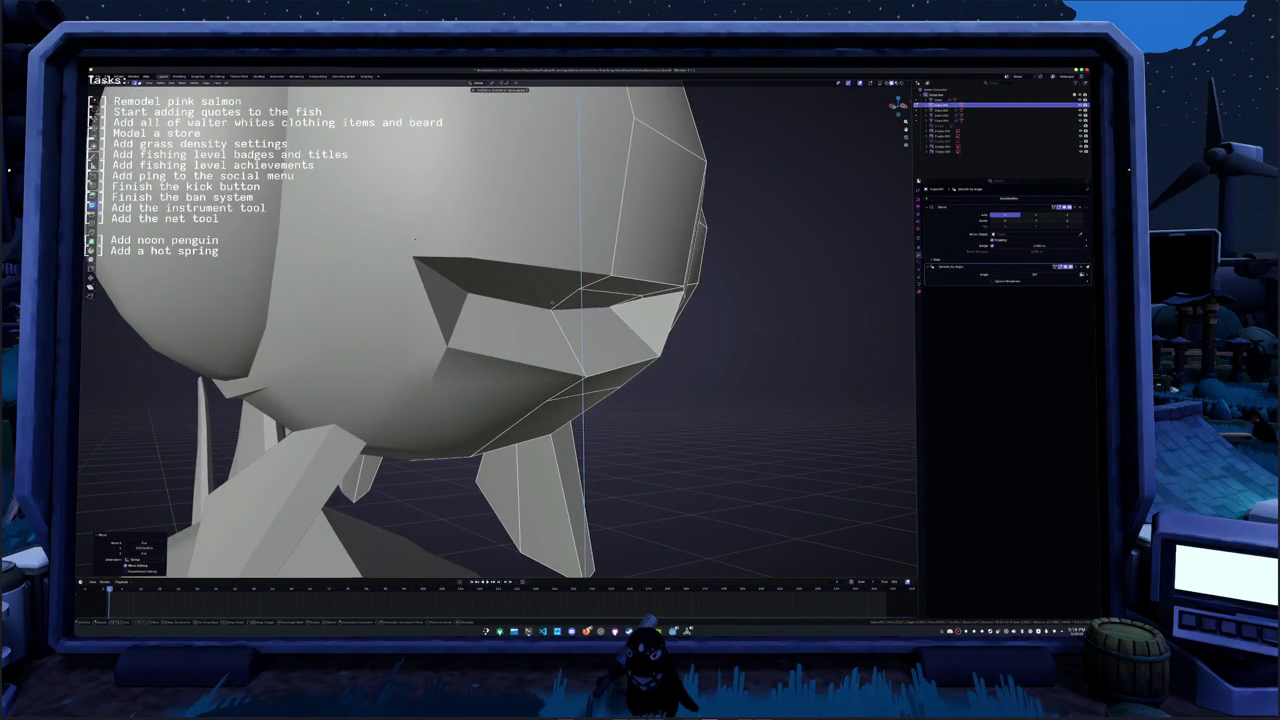
{"action": "left_click", "coordinate": [415, 240]}
{"action": "middle_click_drag", "start_coordinate": [415, 240], "coordinate": [410, 240]}
- Add an edge along the upper lip and apply an edge operation at the mouth corner
{"action": "left_click_drag", "start_coordinate": [538, 285], "coordinate": [598, 272]}
{"action": "right_click", "coordinate": [605, 275]}
{"action": "left_click", "coordinate": [590, 290]}
{"action": "right_click", "coordinate": [586, 272]}
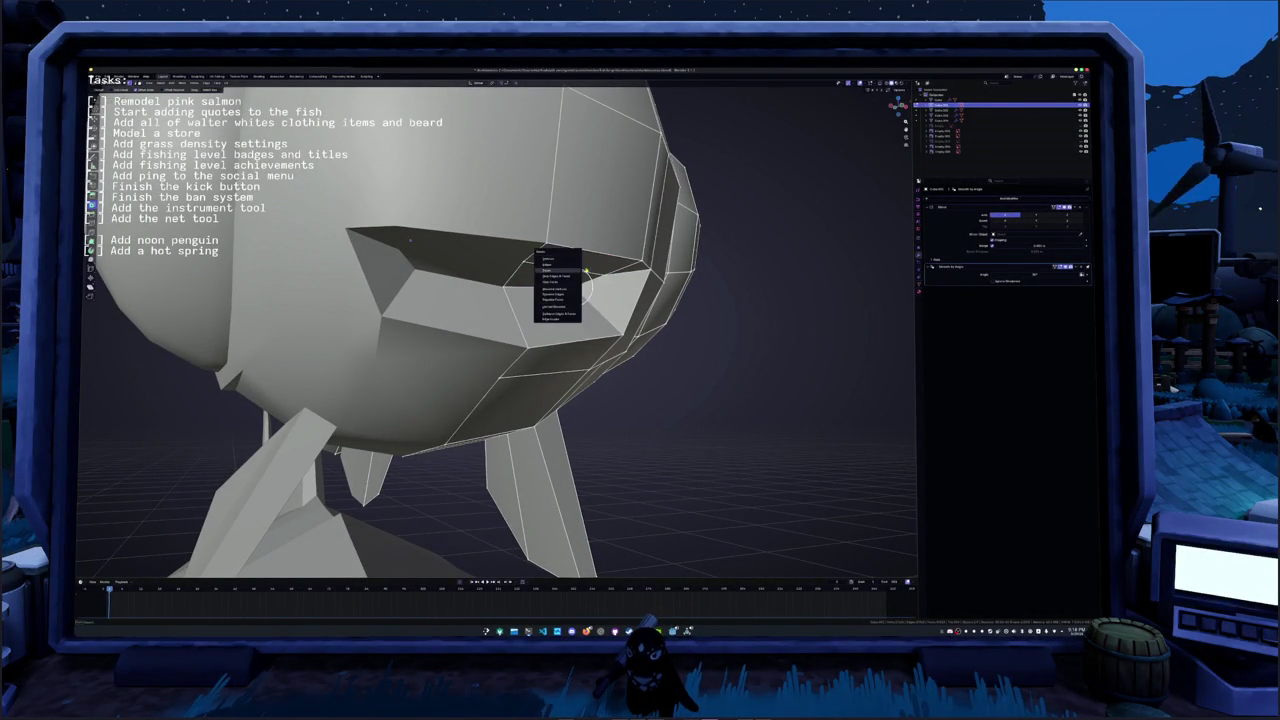
{"action": "right_click", "coordinate": [573, 272]}
{"action": "left_click", "coordinate": [567, 290]}
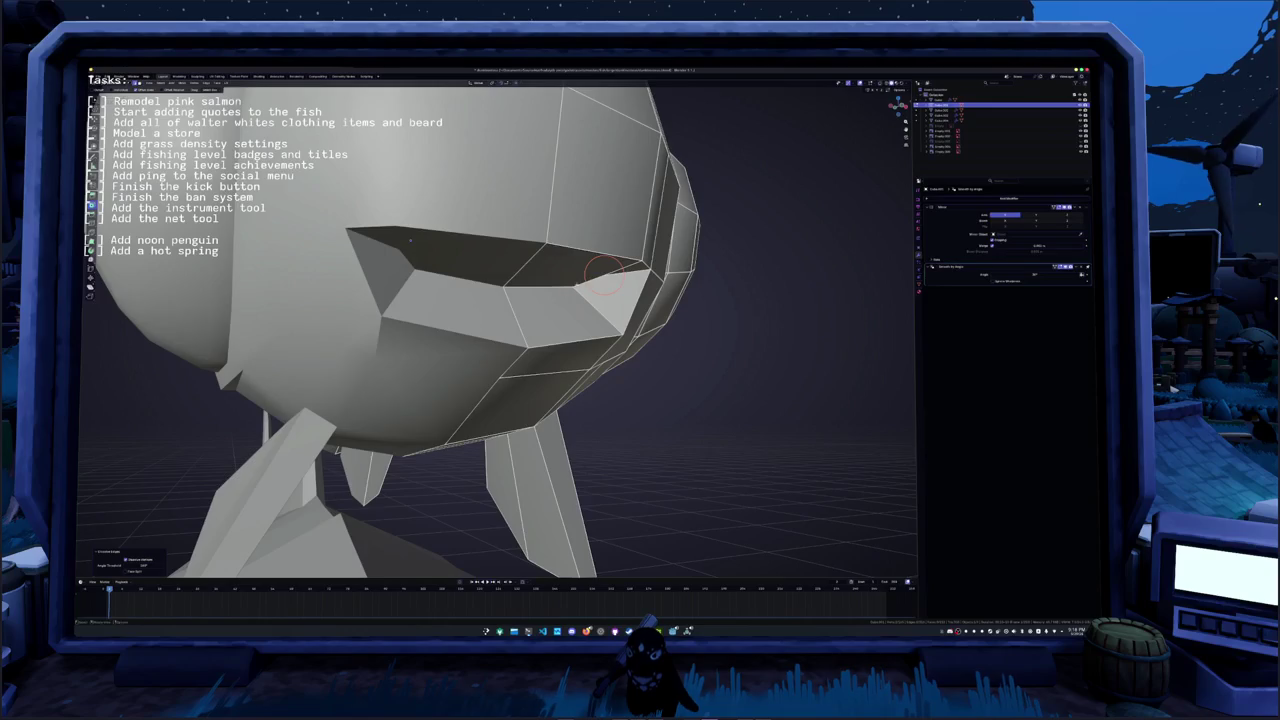
{"action": "scroll", "coordinate": [562, 272], "scroll_direction": "down", "scroll_amount": 2}
{"action": "scroll", "coordinate": [565, 268], "scroll_direction": "down", "scroll_amount": 2}
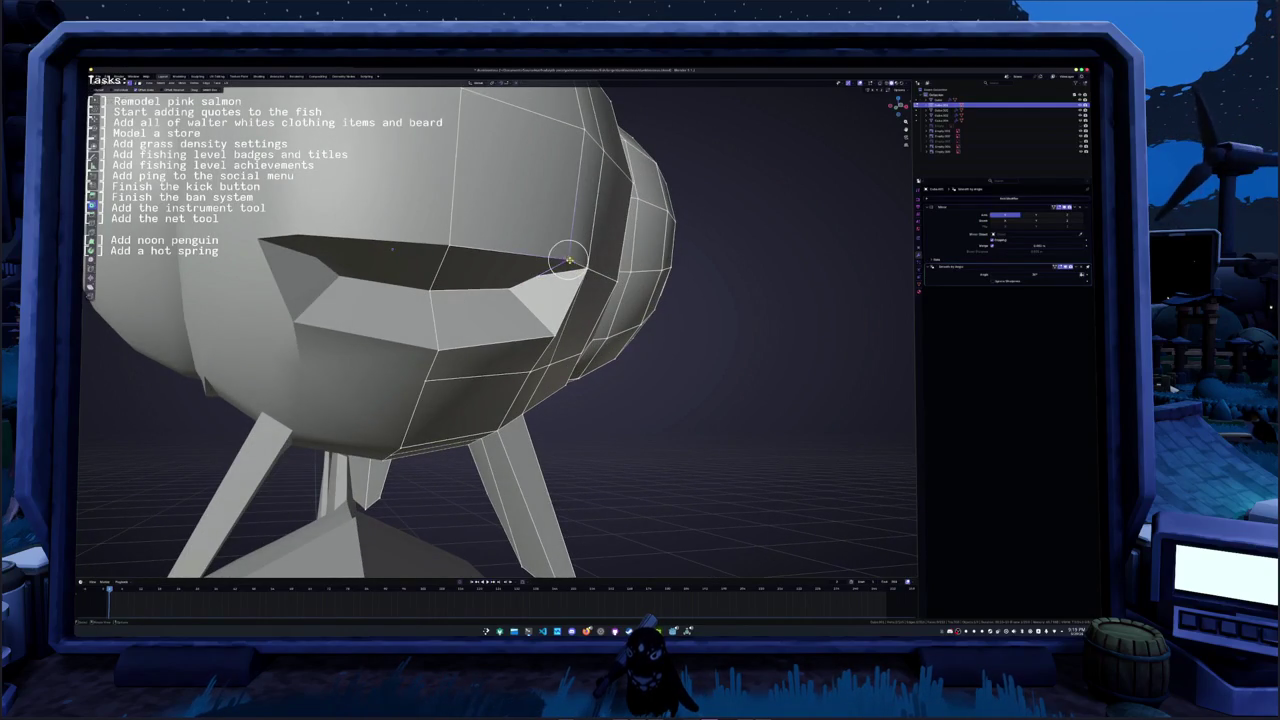
- Merge the mouth corner vertices and bevel the mouth geometry
{"action": "key", "text": "m"}
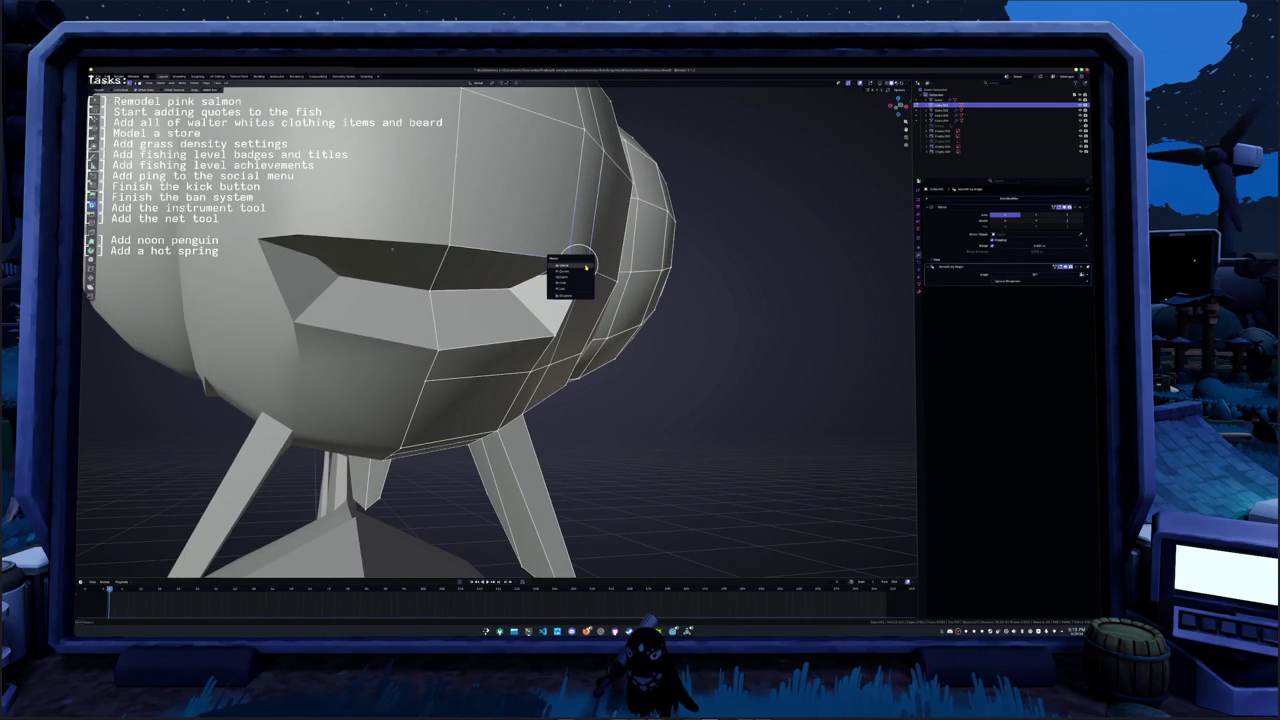
{"action": "left_click", "coordinate": [584, 265]}
{"action": "right_click", "coordinate": [497, 280]}
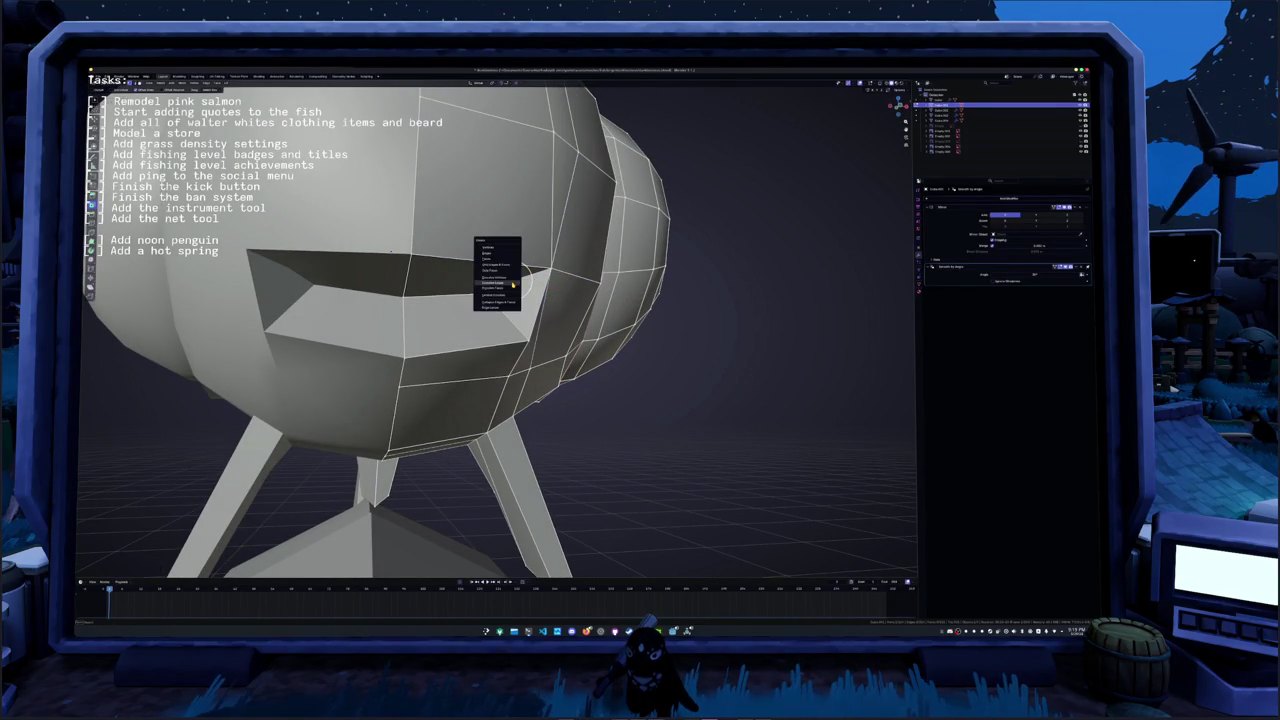
{"action": "left_click", "coordinate": [500, 282]}
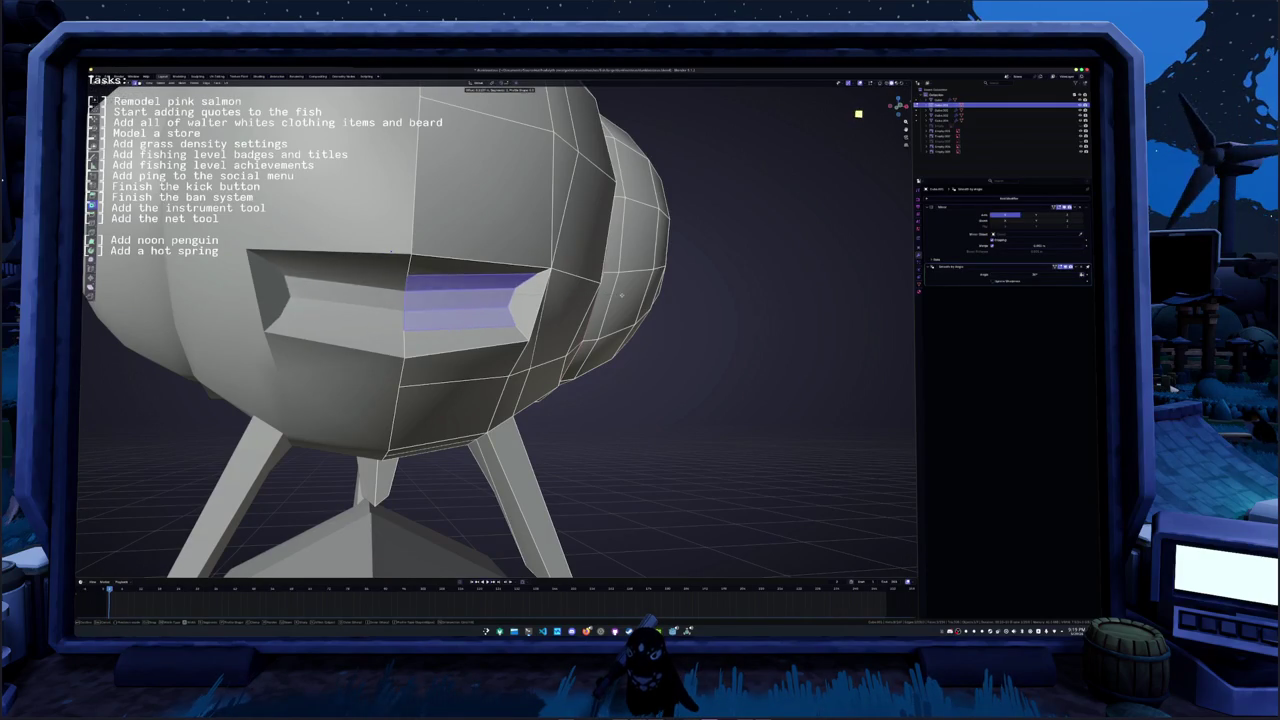
{"action": "left_click", "coordinate": [463, 293]}
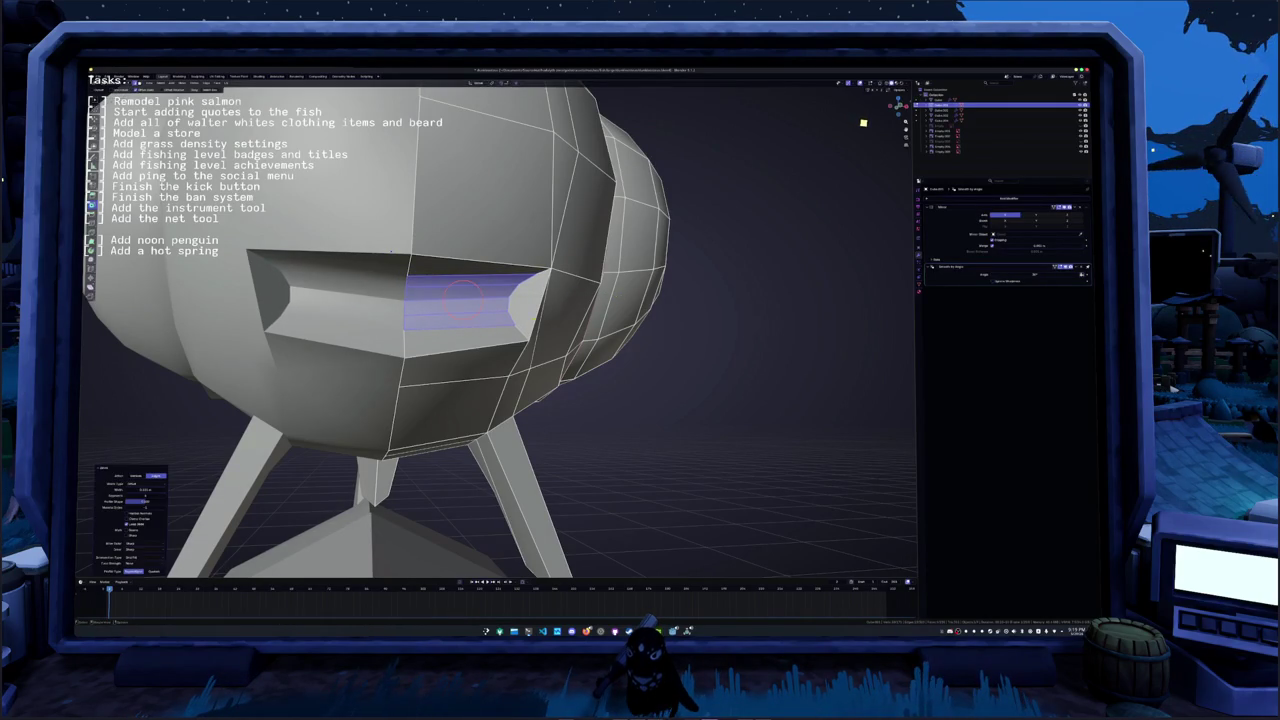
{"action": "key", "text": "alt+a"}
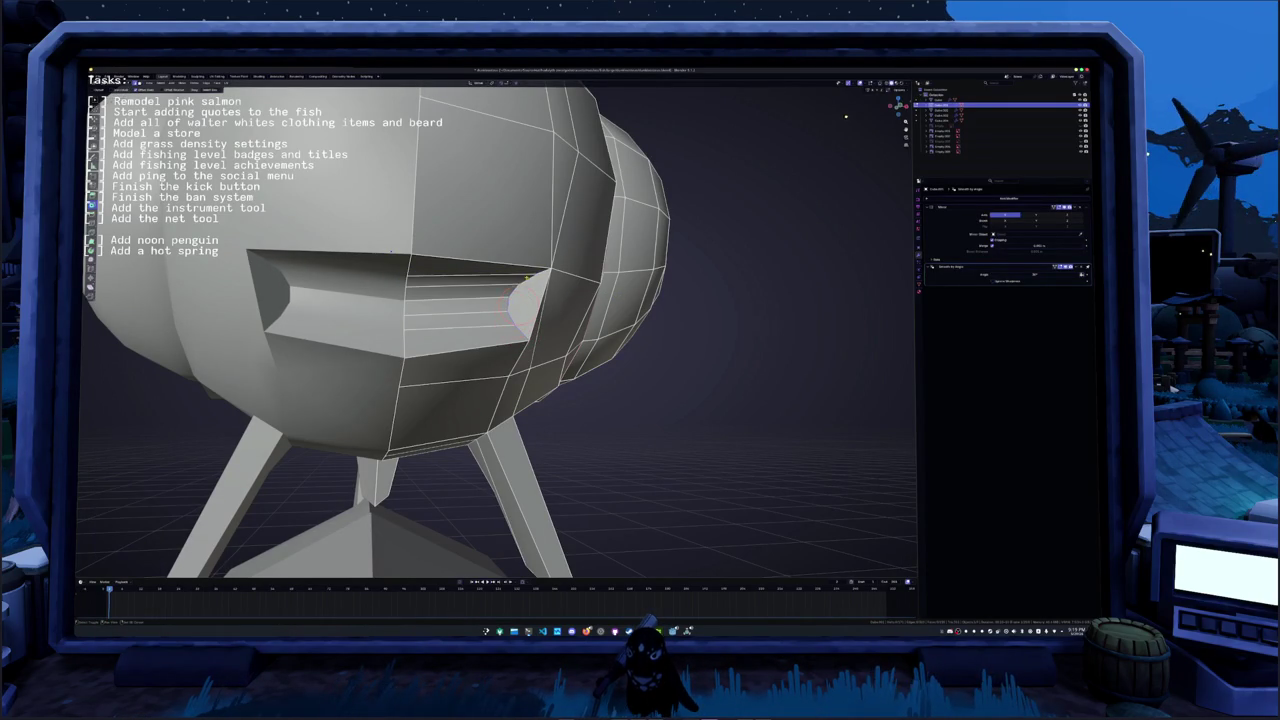
- Bevel the faces at the end of the visor slot with Ctrl+B
{"action": "key", "text": "ctrl+z"}
{"action": "key", "text": "ctrl+b"}
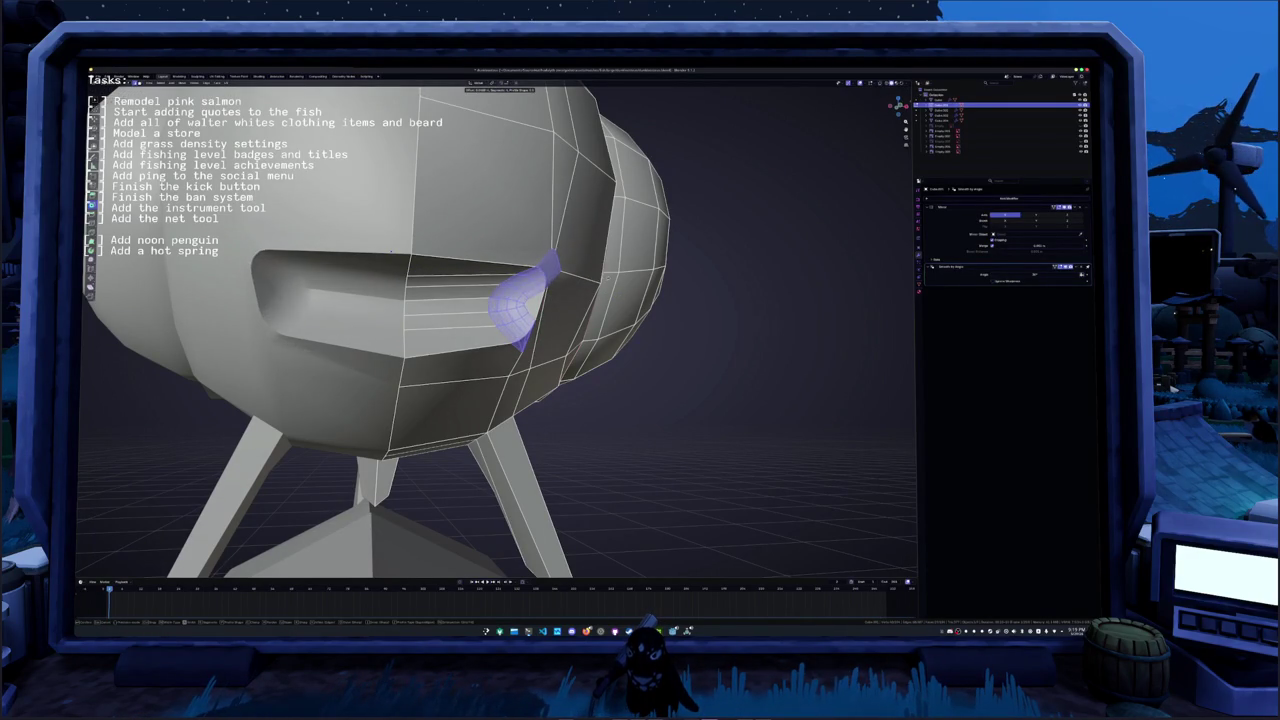
{"action": "key", "text": "Return"}
{"action": "mouse_move", "coordinate": [560, 330]}
{"action": "middle_mouse_down"}
{"action": "mouse_move", "coordinate": [484, 333]}
{"action": "mouse_move", "coordinate": [495, 351]}
{"action": "middle_mouse_up"}
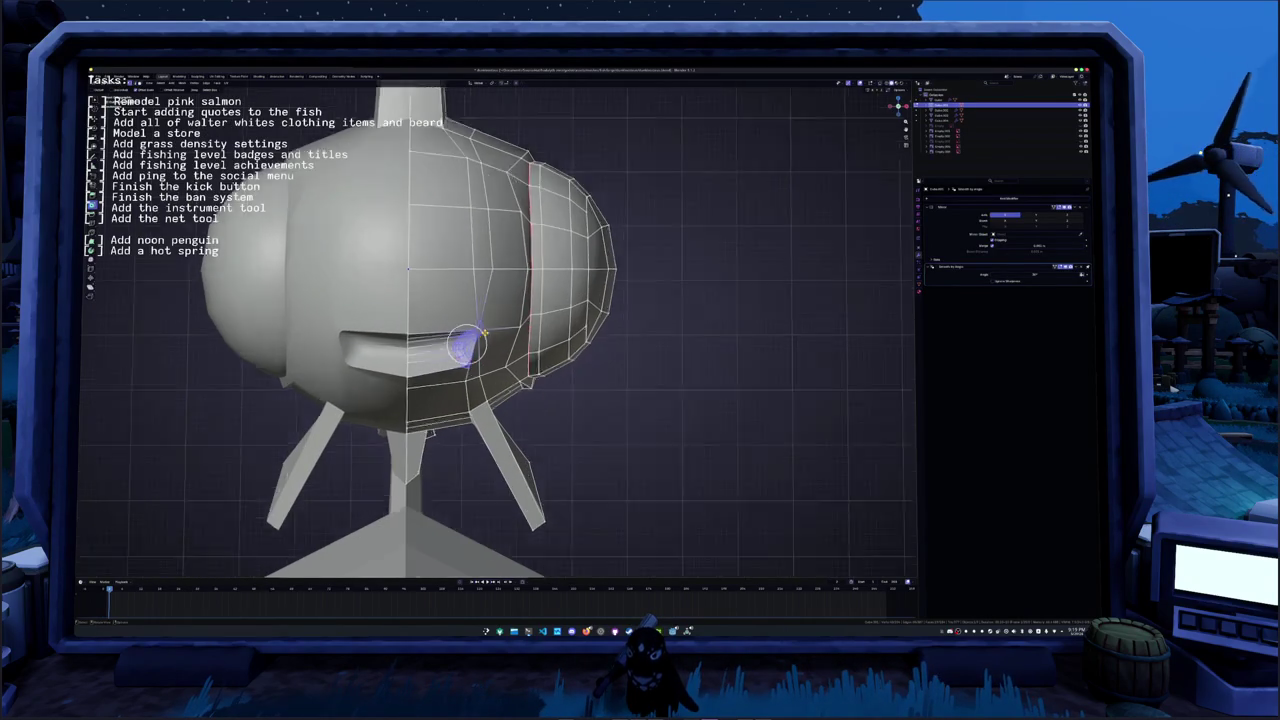
{"action": "scroll", "coordinate": [495, 351], "scroll_direction": "up", "scroll_amount": 2}
- Turn off see-through display and nudge the geometry near the visor slot
{"action": "key", "text": "alt+a"}
{"action": "left_click", "coordinate": [449, 303]}
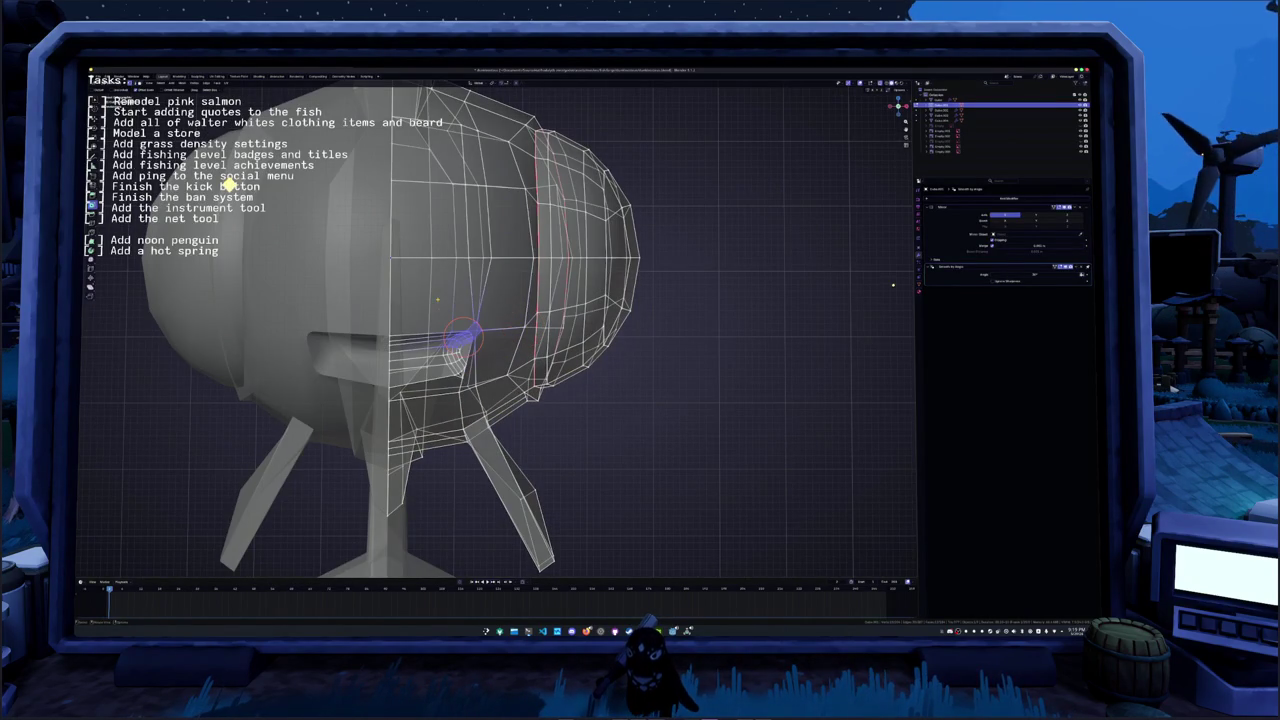
{"action": "key", "text": "alt+a"}
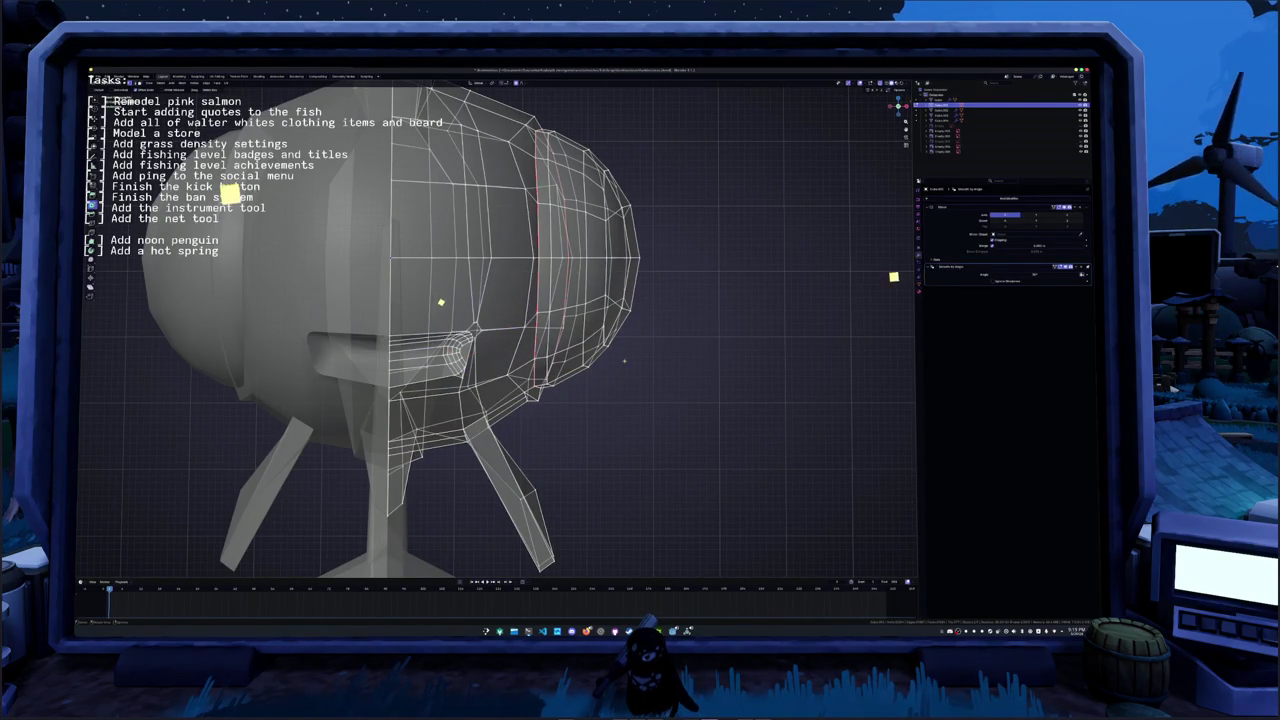
{"action": "key", "text": "alt+z"}
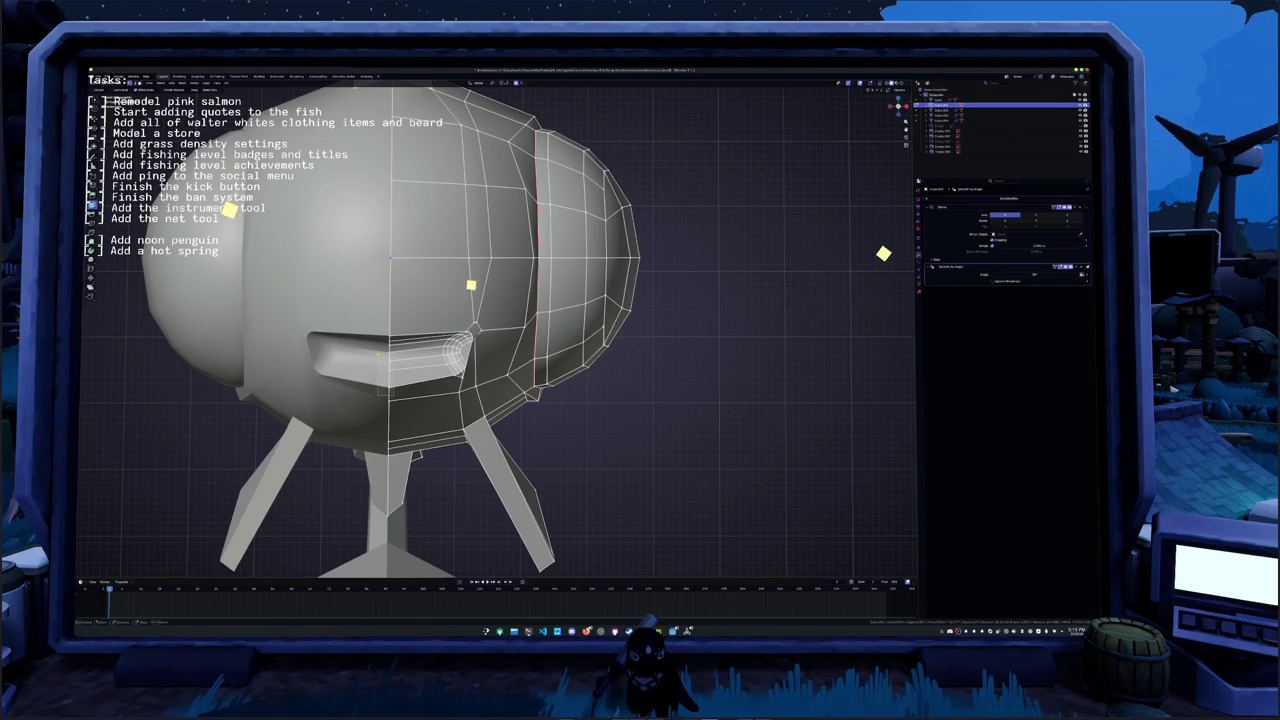
{"action": "key", "text": "g"}
{"action": "left_click", "coordinate": [490, 307]}
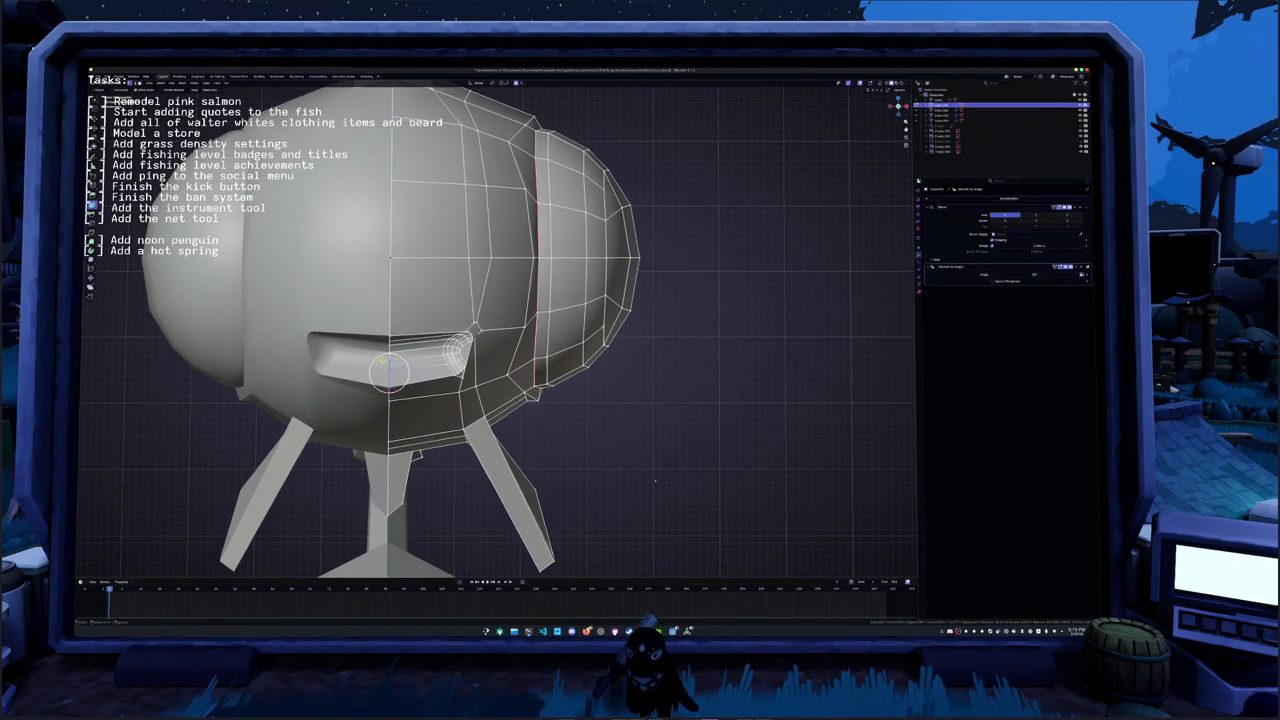
- Switch the helmet back to Object Mode and view the fish beside its reference images
{"action": "key", "text": "Tab"}
{"action": "middle_click_drag", "start_coordinate": [570, 412], "coordinate": [600, 380]}
{"action": "mouse_move", "coordinate": [481, 243]}
{"action": "middle_mouse_down"}
{"action": "mouse_move", "coordinate": [520, 260]}
{"action": "mouse_move", "coordinate": [493, 298]}
{"action": "middle_mouse_up"}
{"action": "scroll", "coordinate": [481, 243], "scroll_direction": "down", "scroll_amount": 5}
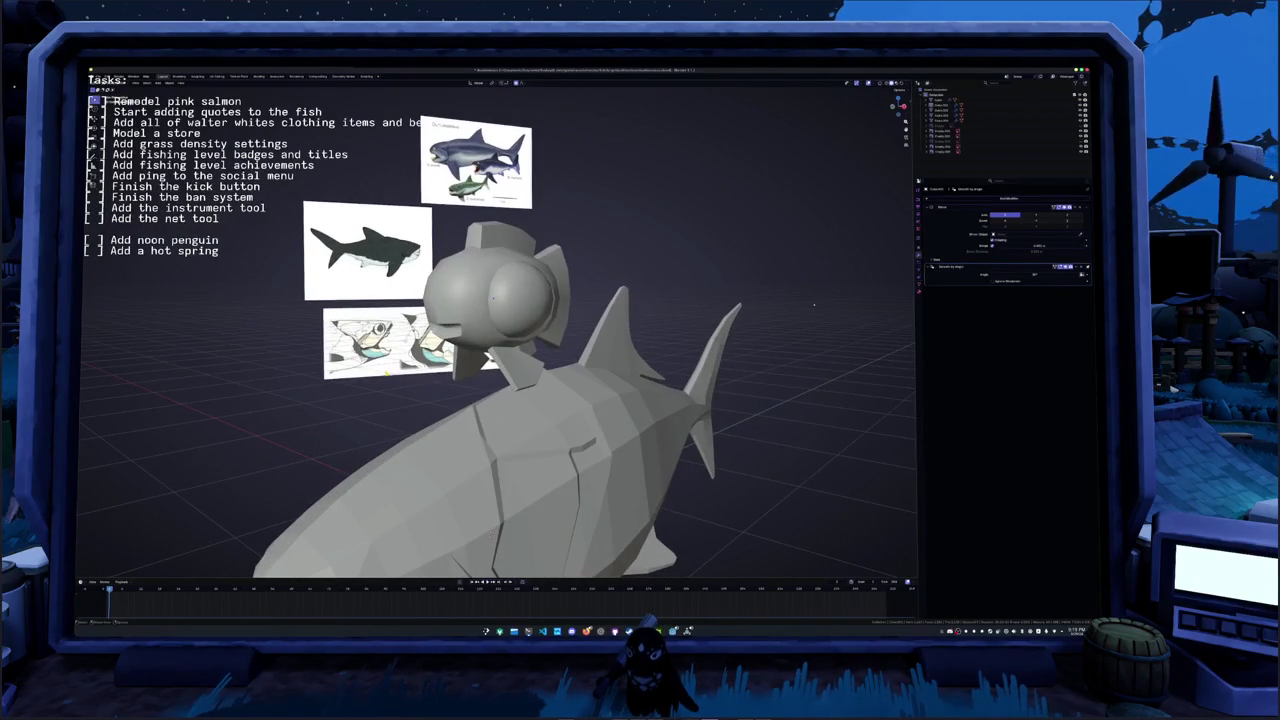
- Move the fish helmet aside along the X axis
{"action": "key", "text": "g"}
{"action": "key", "text": "x"}
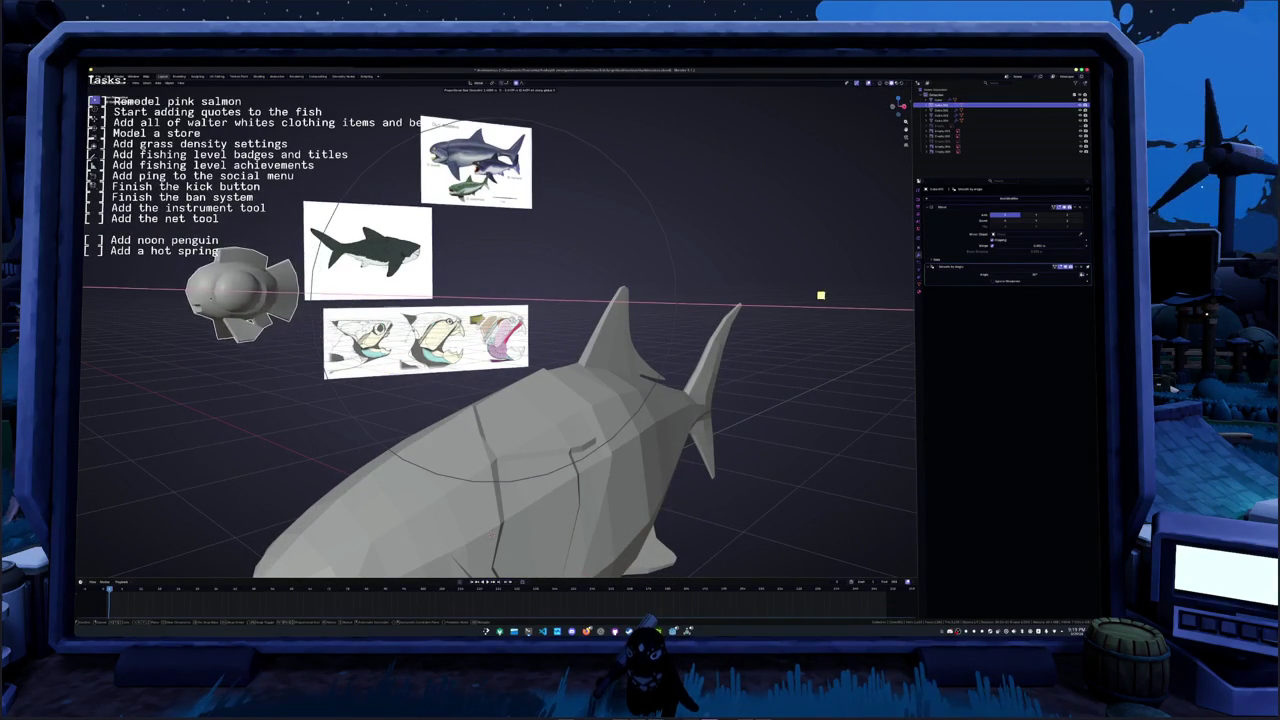
{"action": "left_click", "coordinate": [821, 295]}
- Select the Dunkleosteus, frame it and enter Edit Mode in an orthographic side view
{"action": "middle_click_drag", "start_coordinate": [821, 293], "coordinate": [811, 310]}
{"action": "left_click", "coordinate": [453, 437]}
{"action": "key", "text": "KP_Decimal"}
{"action": "scroll", "coordinate": [438, 430], "scroll_direction": "up", "scroll_amount": 5}
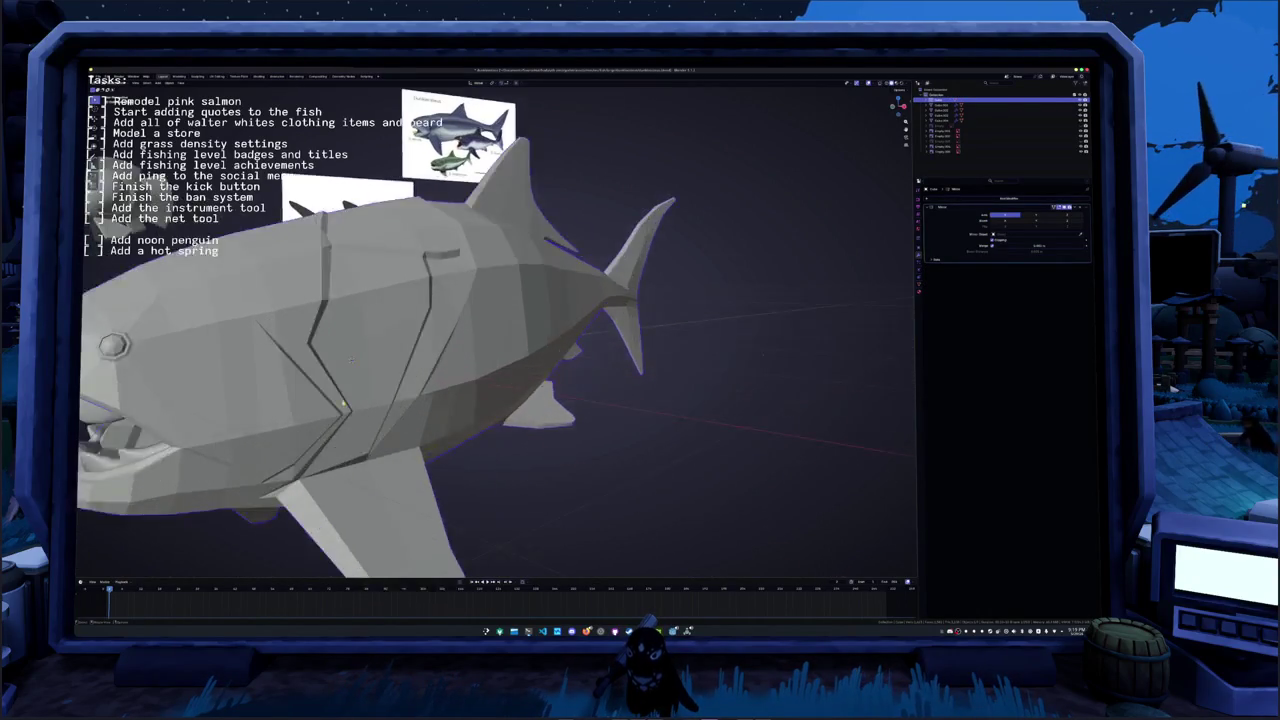
{"action": "key", "text": "Tab"}
{"action": "scroll", "coordinate": [438, 430], "scroll_direction": "down", "scroll_amount": 4}
{"action": "key", "text": "KP_1"}
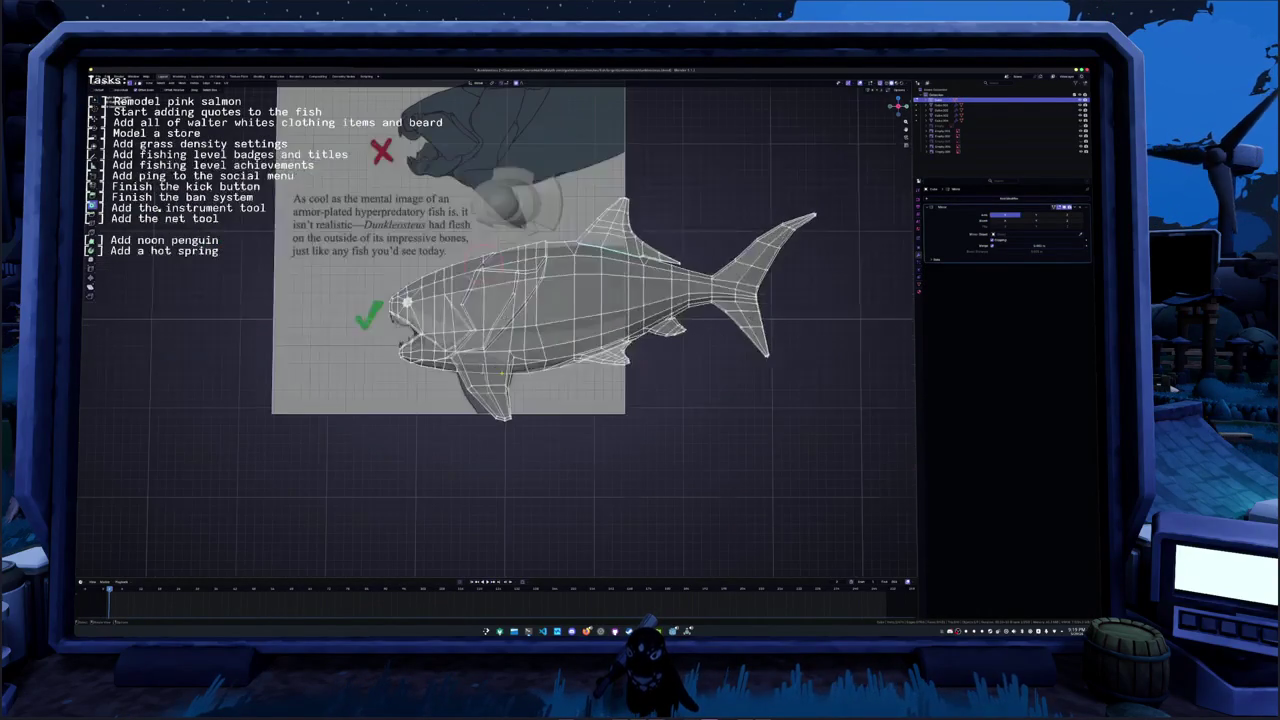
{"action": "scroll", "coordinate": [160, 209], "scroll_direction": "up", "scroll_amount": 3}
{"action": "scroll", "coordinate": [162, 211], "scroll_direction": "up", "scroll_amount": 2}
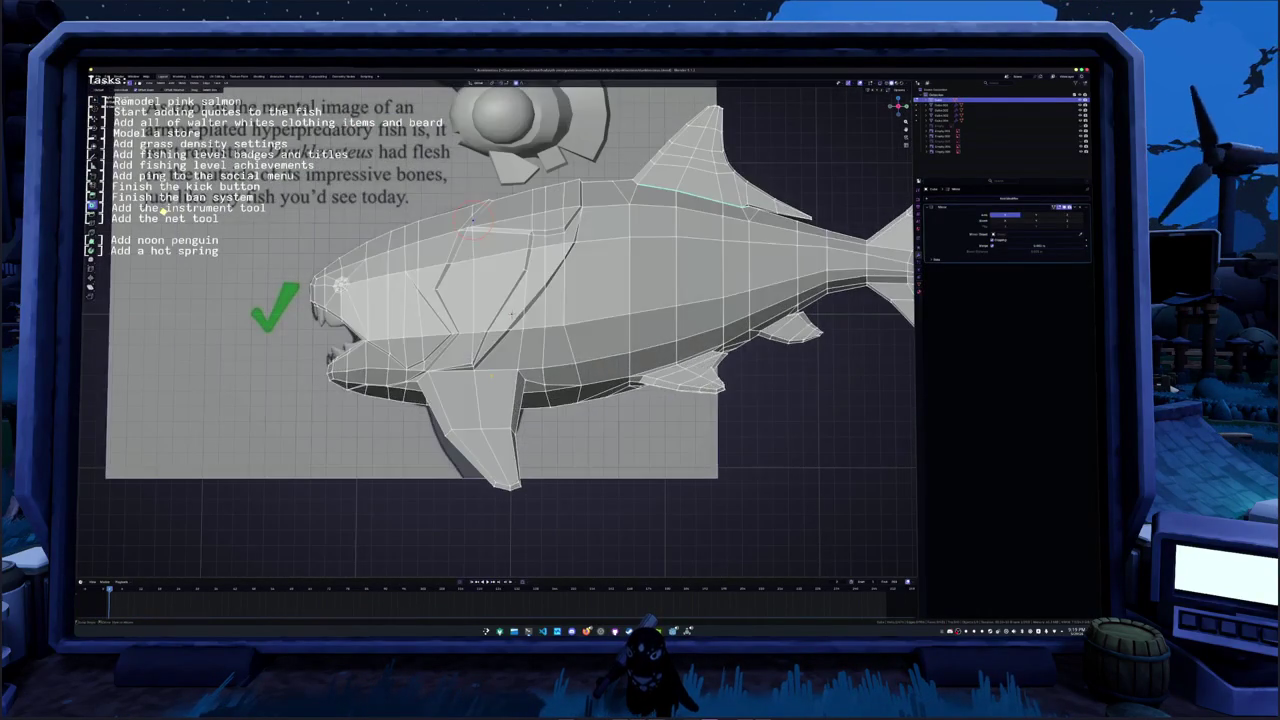
{"action": "scroll", "coordinate": [165, 215], "scroll_direction": "up", "scroll_amount": 1}
{"action": "scroll", "coordinate": [168, 222], "scroll_direction": "down", "scroll_amount": 1}
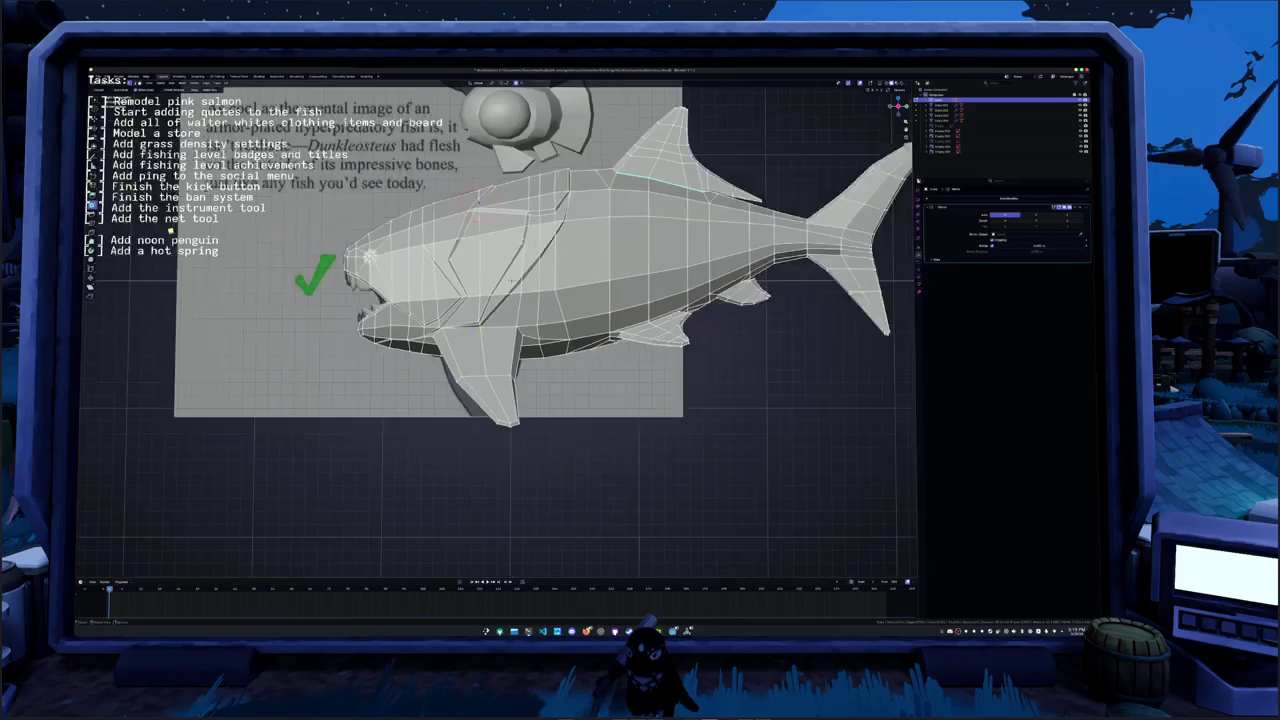
{"action": "scroll", "coordinate": [156, 288], "scroll_direction": "up", "scroll_amount": 2}
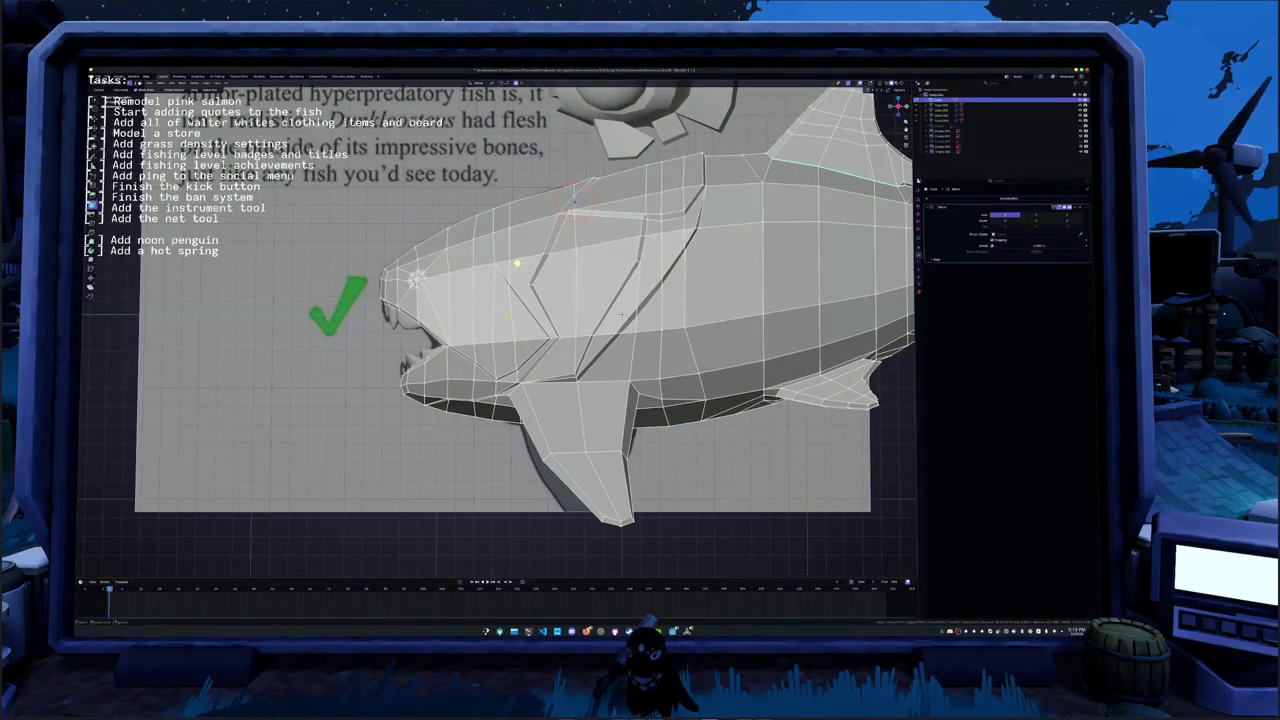
{"action": "scroll", "coordinate": [621, 315], "scroll_direction": "down", "scroll_amount": 3}
{"action": "mouse_move", "coordinate": [570, 318]}
{"action": "middle_mouse_down"}
{"action": "mouse_move", "coordinate": [464, 349]}
{"action": "mouse_move", "coordinate": [277, 290]}
{"action": "middle_mouse_up"}
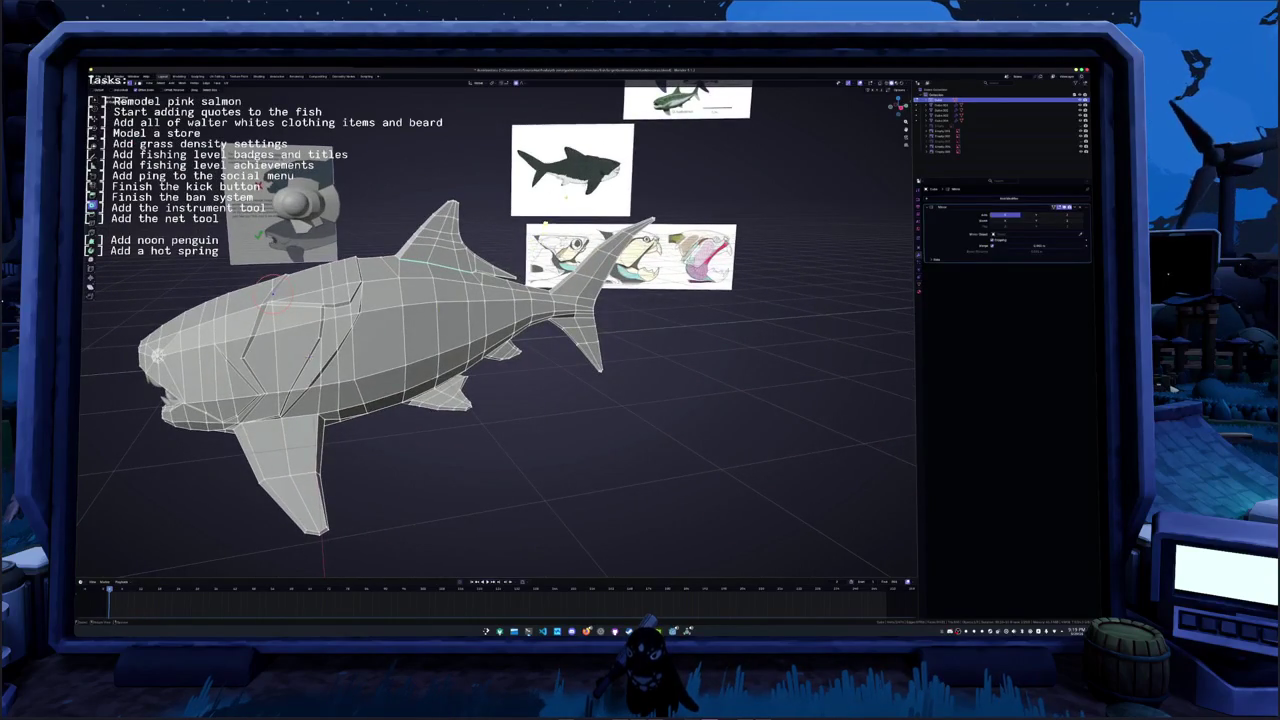
{"action": "key", "text": "KP_3"}
{"action": "scroll", "coordinate": [277, 290], "scroll_direction": "up", "scroll_amount": 3}
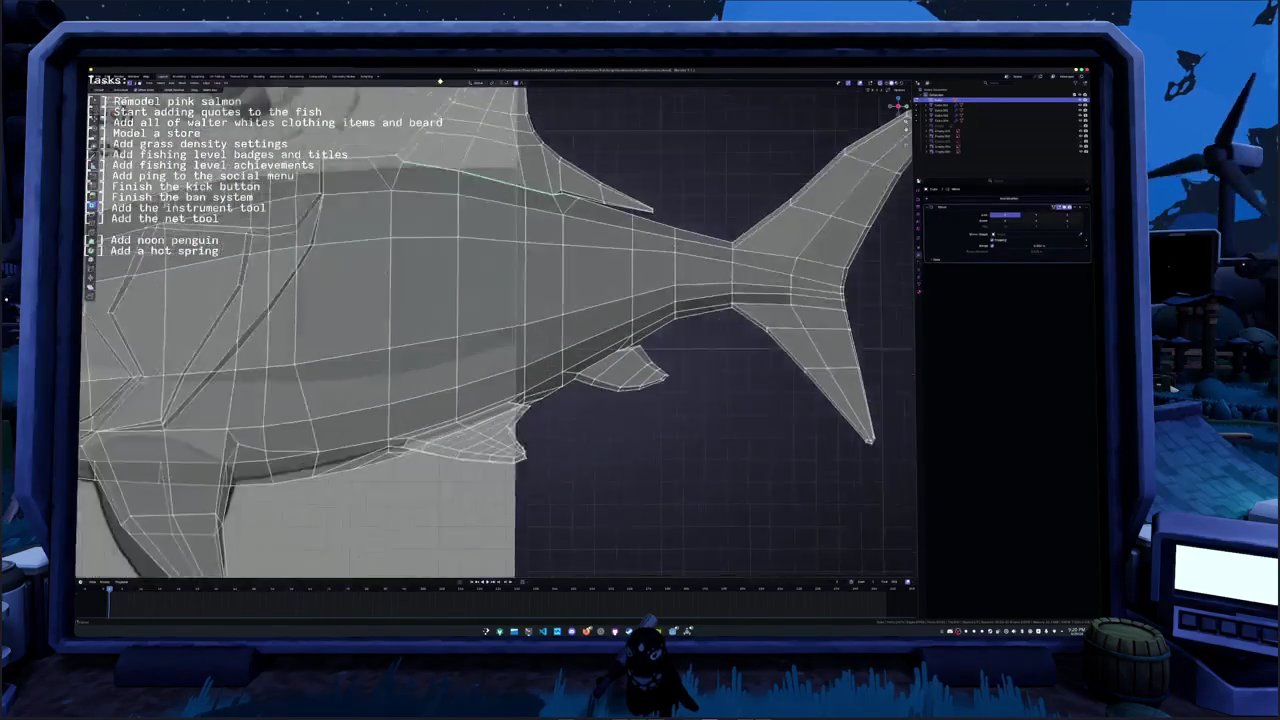
{"action": "scroll", "coordinate": [277, 290], "scroll_direction": "up", "scroll_amount": 3}
- Add a new edge loop across the fish body with Ctrl+R
{"action": "key", "text": "ctrl+r"}
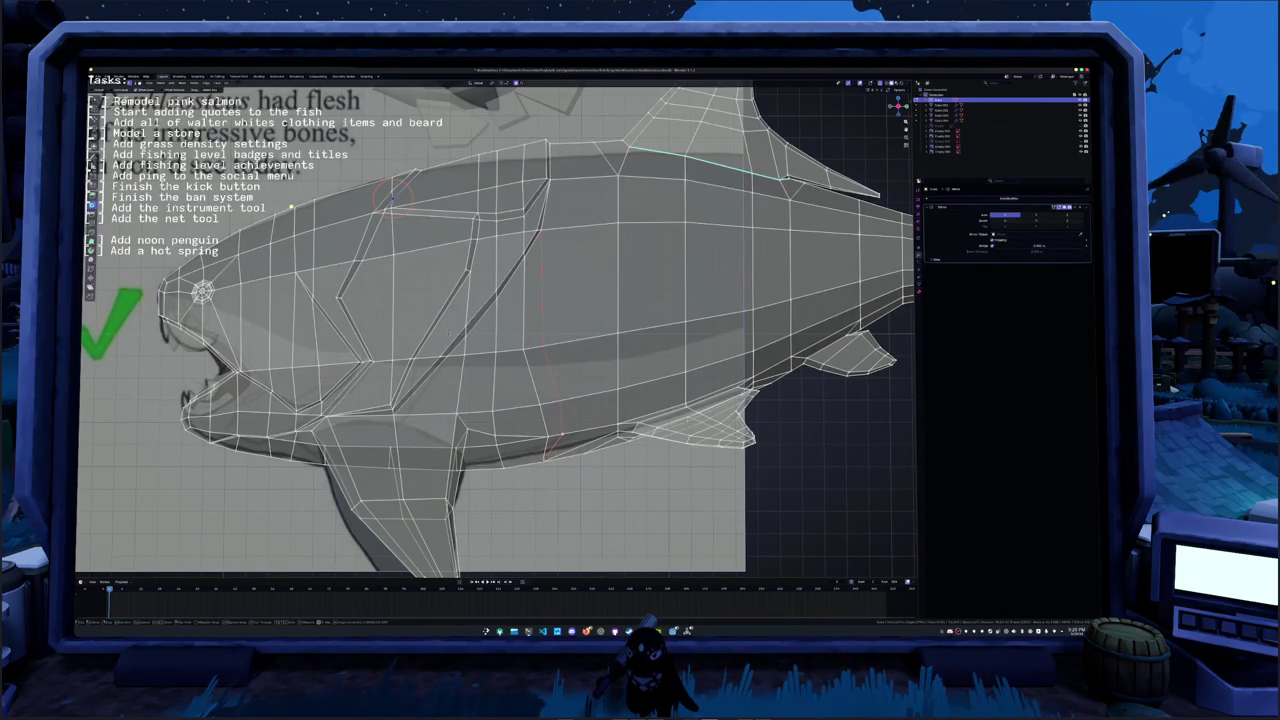
{"action": "left_click", "coordinate": [525, 345]}
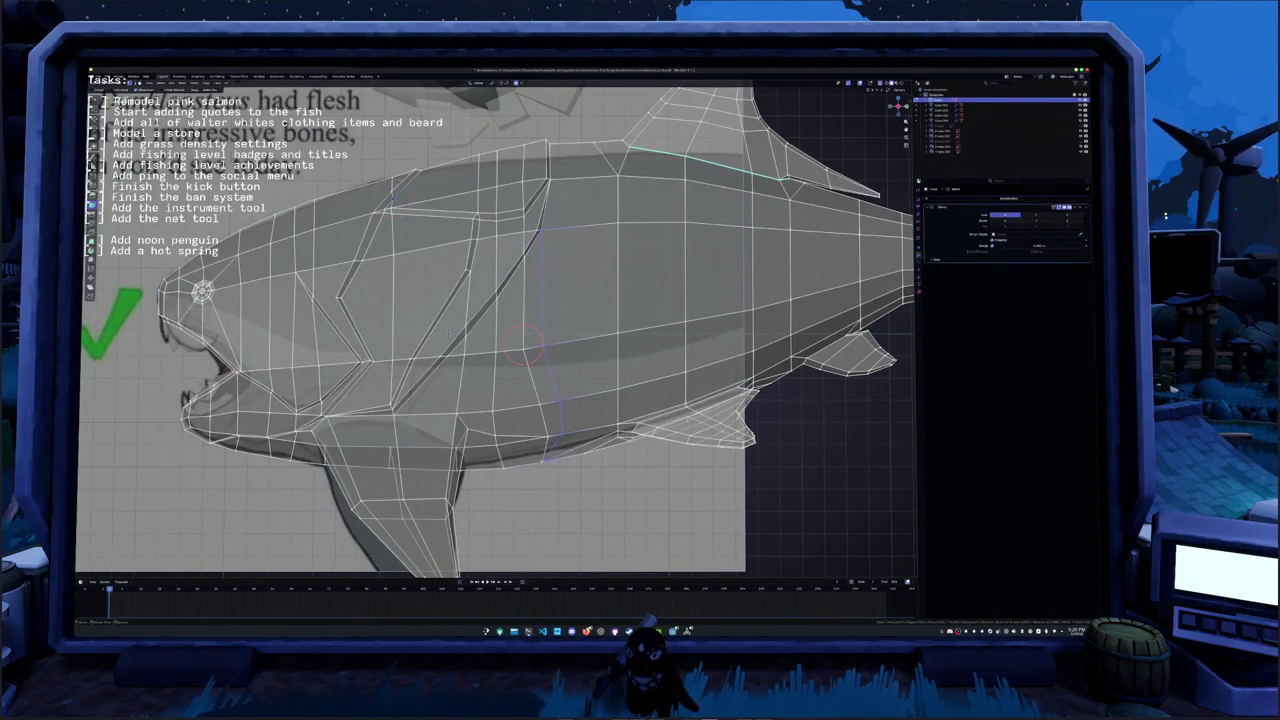
{"action": "mouse_move", "coordinate": [520, 340]}
{"action": "middle_mouse_down"}
{"action": "mouse_move", "coordinate": [510, 385]}
{"action": "mouse_move", "coordinate": [460, 349]}
{"action": "mouse_move", "coordinate": [567, 309]}
{"action": "middle_mouse_up"}
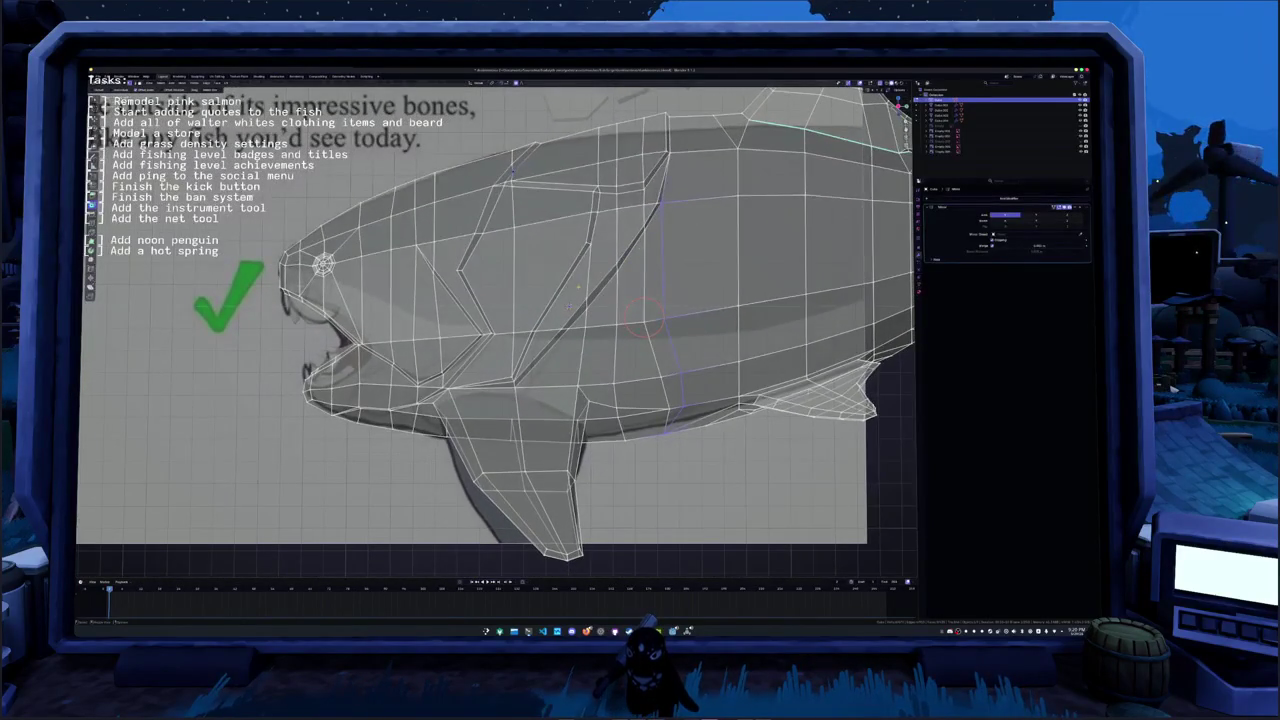
{"action": "scroll", "coordinate": [645, 218], "scroll_direction": "up", "scroll_amount": 1}
{"action": "scroll", "coordinate": [645, 218], "scroll_direction": "up", "scroll_amount": 1}
{"action": "scroll", "coordinate": [645, 218], "scroll_direction": "up", "scroll_amount": 1}
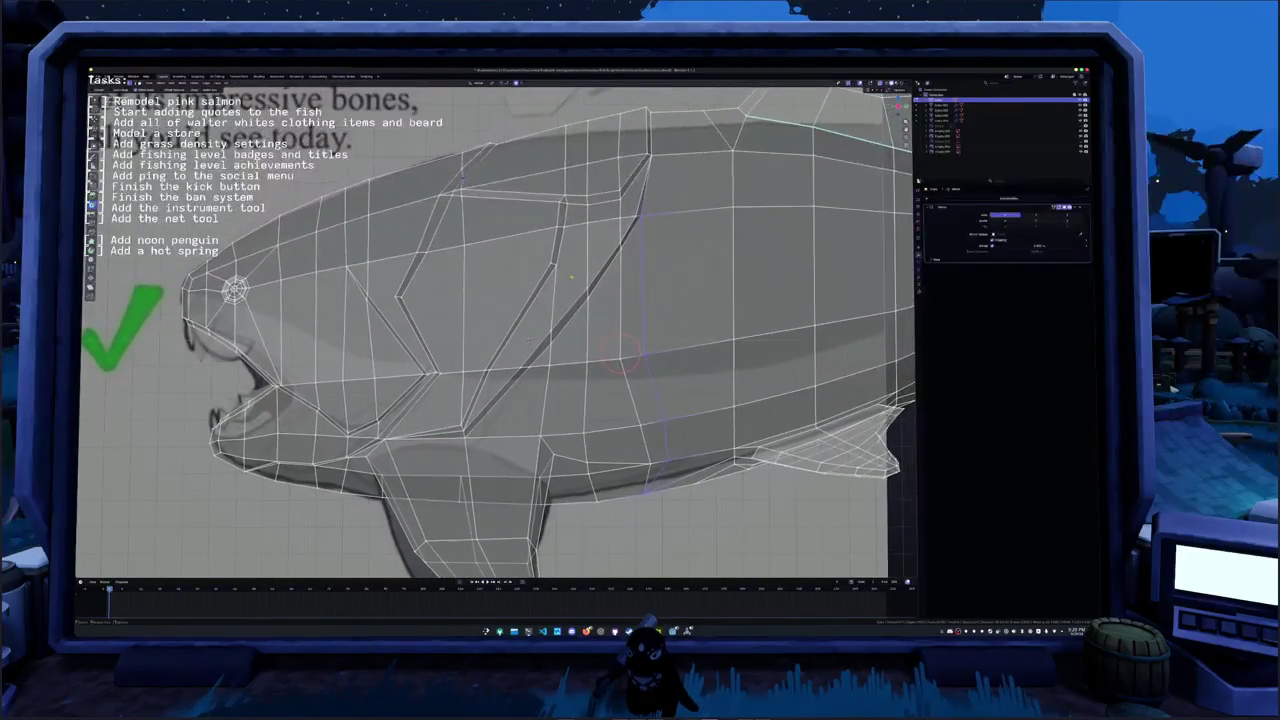
{"action": "scroll", "coordinate": [645, 218], "scroll_direction": "up", "scroll_amount": 1}
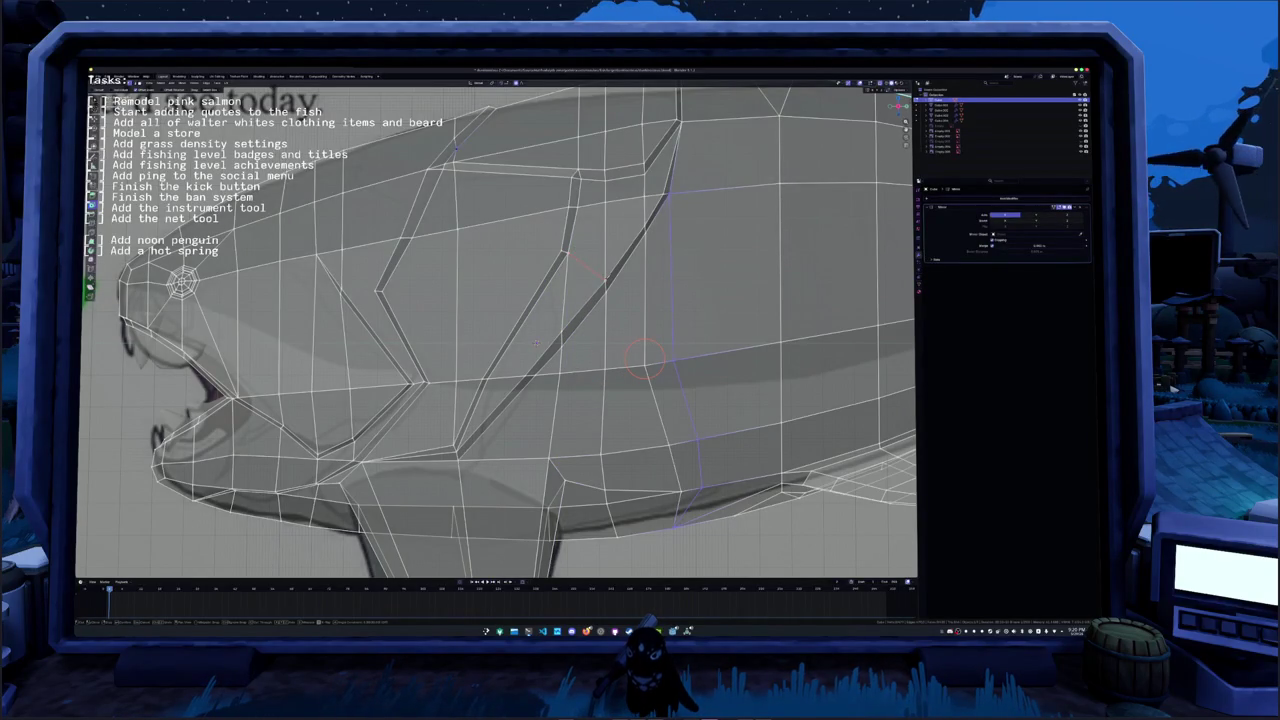
- Knife-cut a new edge near the head plate seam
{"action": "left_click", "coordinate": [632, 338]}
{"action": "middle_click_drag", "start_coordinate": [535, 343], "coordinate": [529, 266], "text": "shift"}
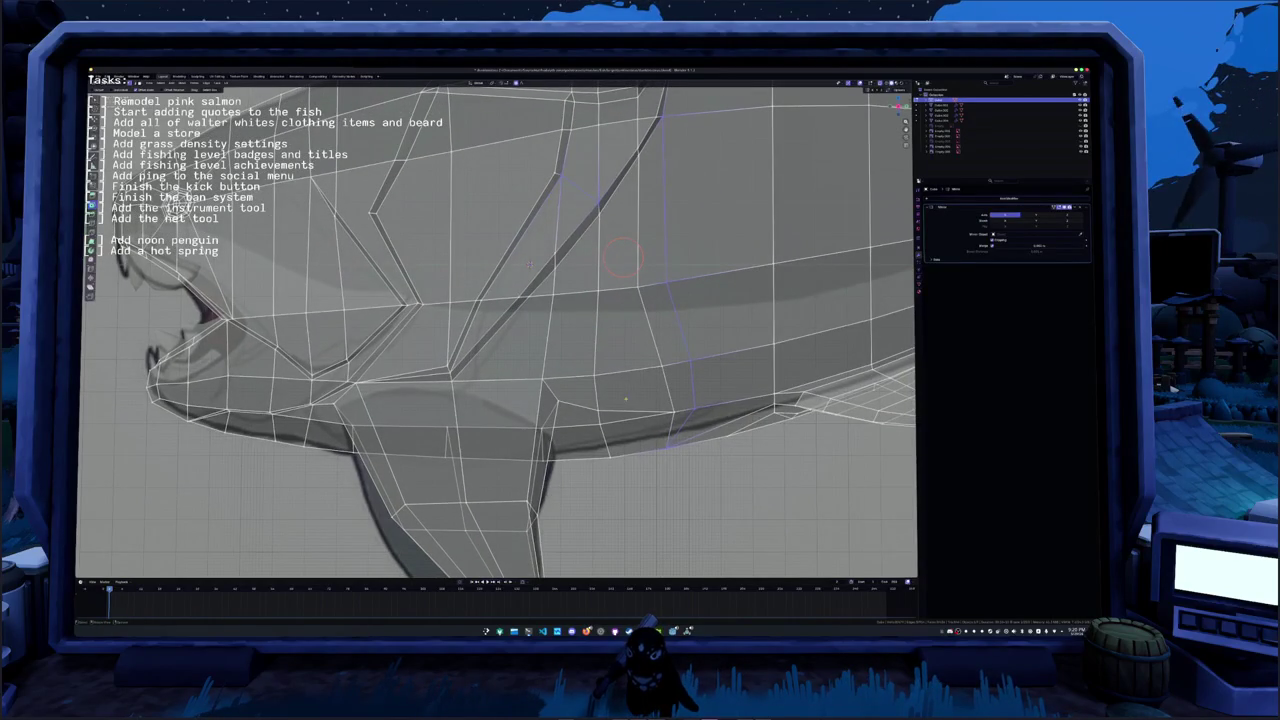
{"action": "middle_click_drag", "start_coordinate": [530, 262], "coordinate": [600, 315]}
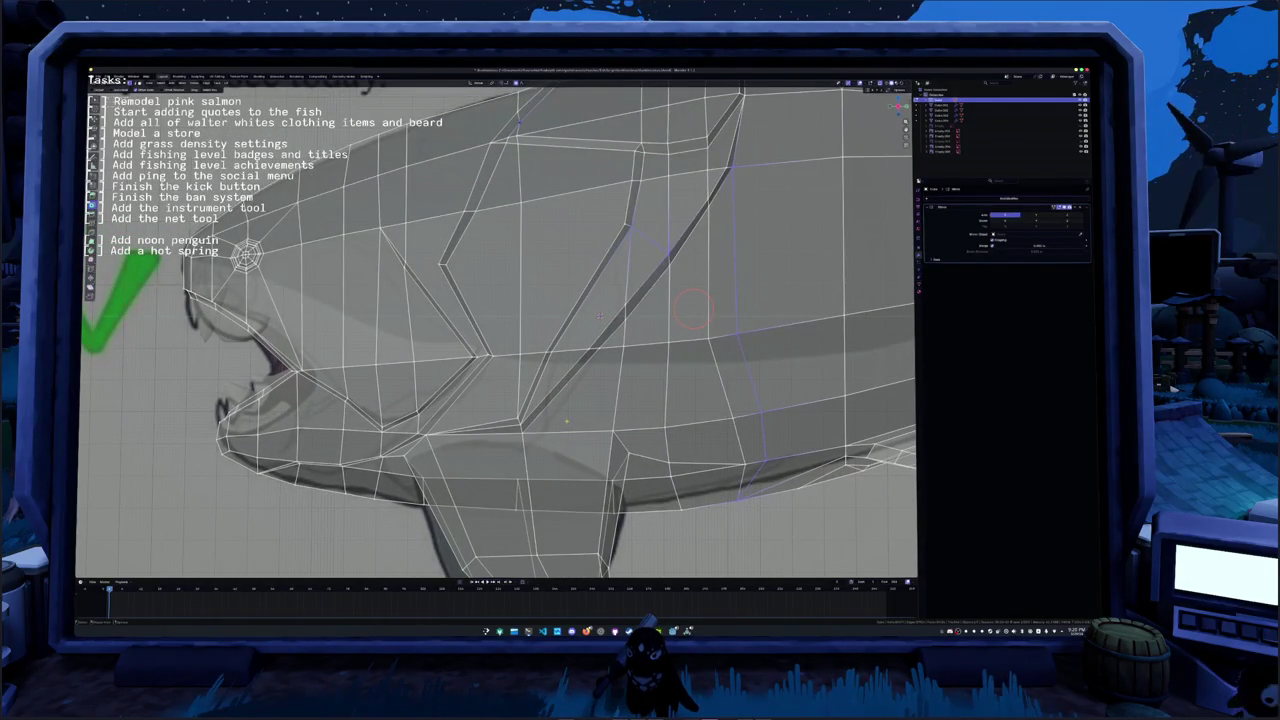
{"action": "middle_click_drag", "start_coordinate": [600, 316], "coordinate": [628, 376], "text": "shift"}
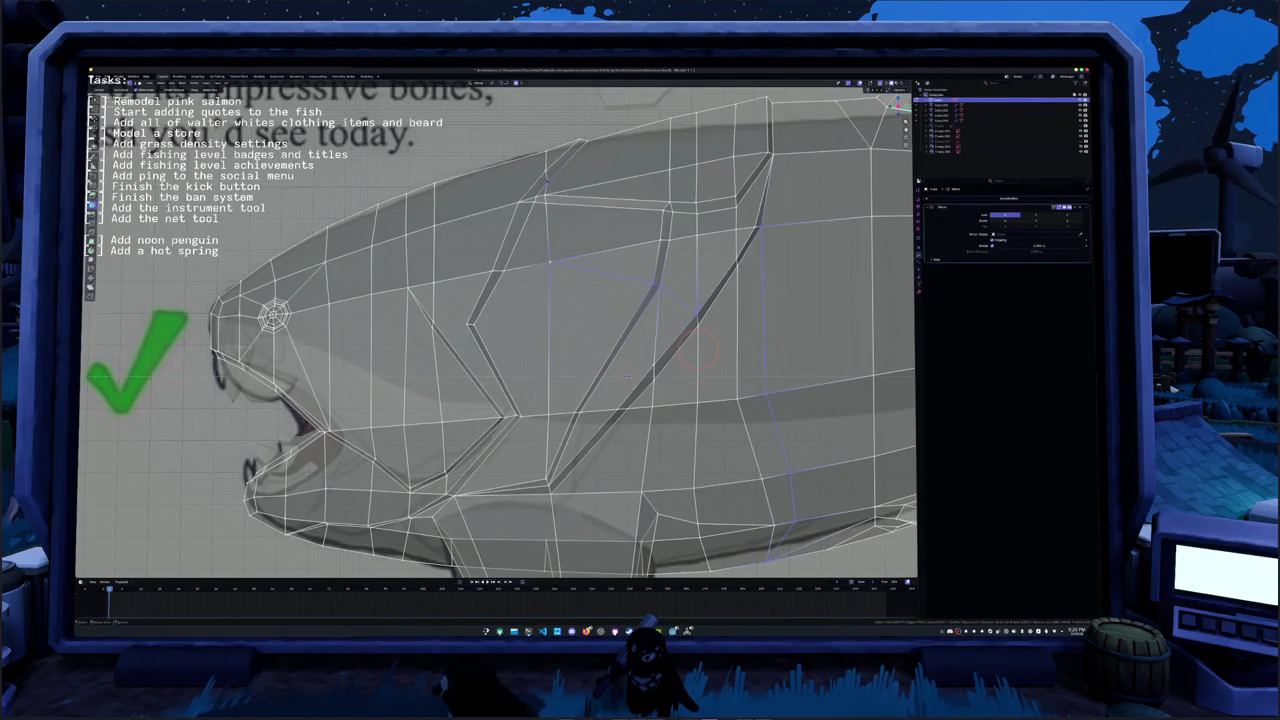
{"action": "scroll", "coordinate": [628, 376], "scroll_direction": "down", "scroll_amount": 1}
{"action": "scroll", "coordinate": [615, 370], "scroll_direction": "down", "scroll_amount": 1}
{"action": "mouse_move", "coordinate": [606, 366]}
{"action": "middle_mouse_down", "text": "shift"}
{"action": "mouse_move", "coordinate": [606, 354]}
{"action": "mouse_move", "coordinate": [603, 441]}
{"action": "middle_mouse_up", "text": "shift"}
{"action": "scroll", "coordinate": [603, 438], "scroll_direction": "up", "scroll_amount": 1}
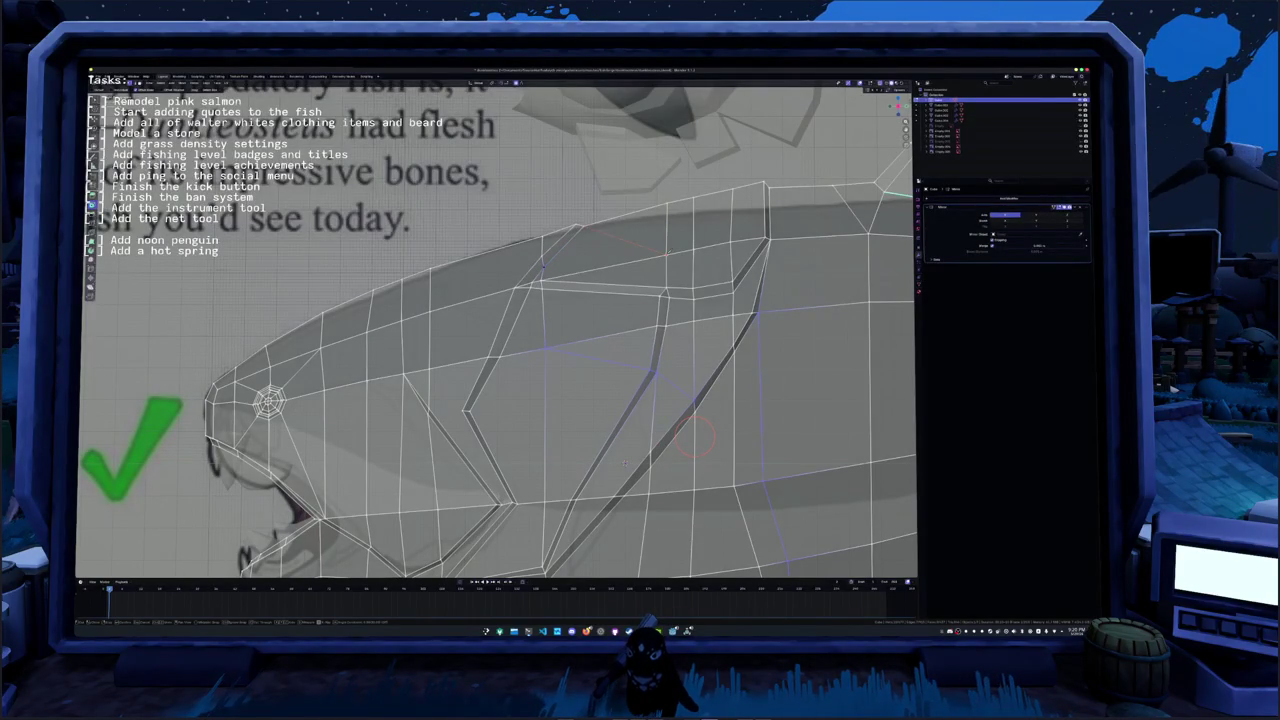
{"action": "middle_click_drag", "start_coordinate": [683, 404], "coordinate": [768, 400], "text": "shift"}
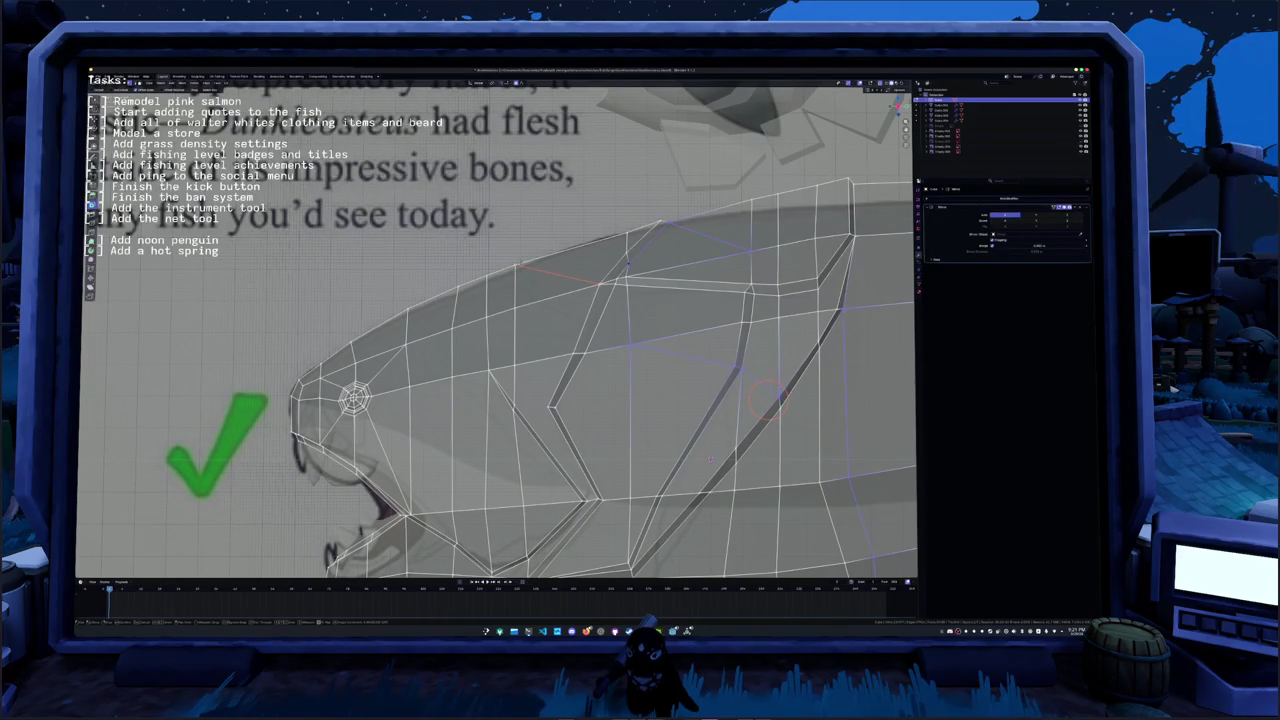
{"action": "scroll", "coordinate": [710, 458], "scroll_direction": "down", "scroll_amount": 1}
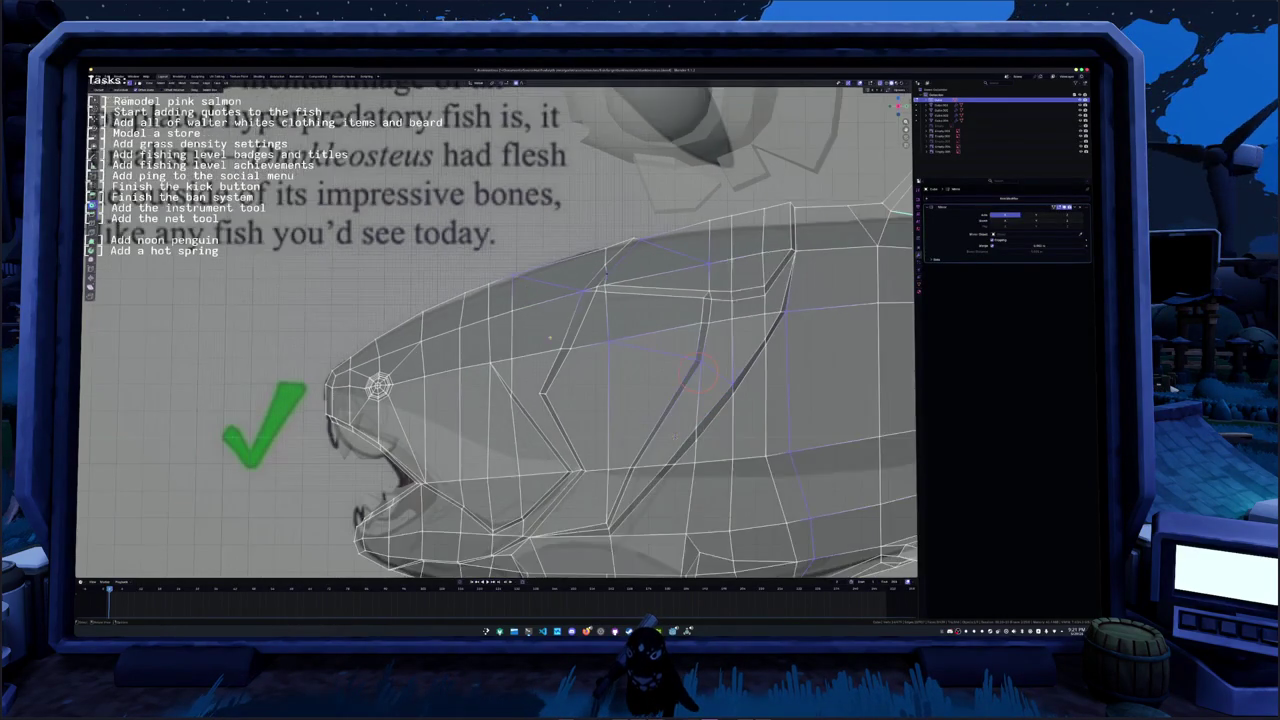
{"action": "scroll", "coordinate": [666, 381], "scroll_direction": "down", "scroll_amount": 1}
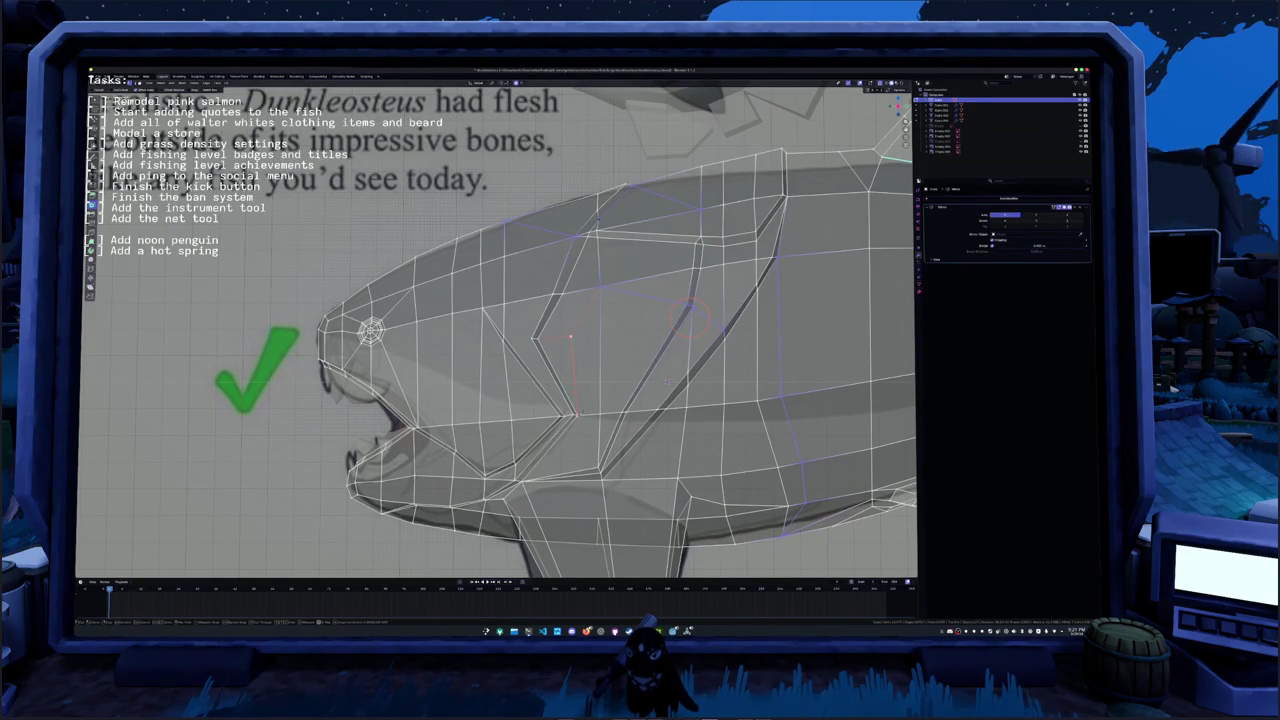
- Move the triangular seam face with soft falloff and save the file
{"action": "left_click", "coordinate": [556, 365]}
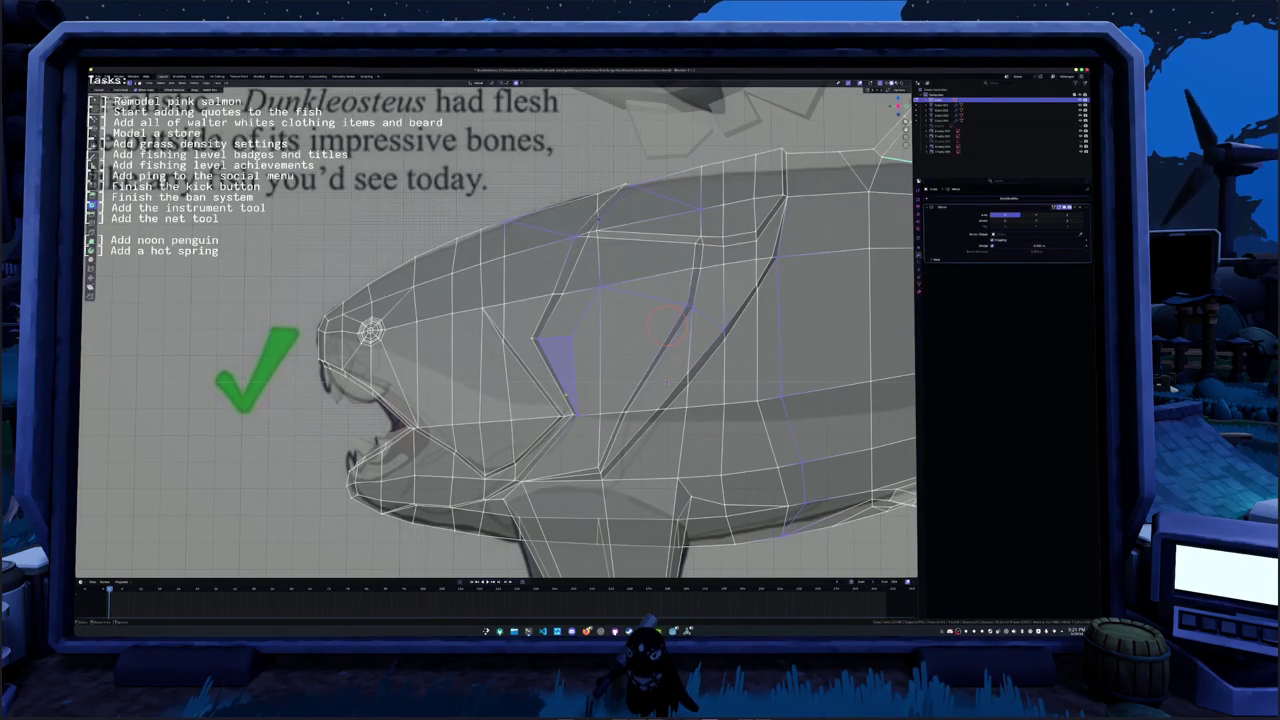
{"action": "key", "text": "g"}
{"action": "scroll", "coordinate": [668, 323], "scroll_direction": "up", "scroll_amount": 2}
{"action": "scroll", "coordinate": [573, 328], "scroll_direction": "up", "scroll_amount": 5}
{"action": "scroll", "coordinate": [573, 328], "scroll_direction": "up", "scroll_amount": 3}
{"action": "scroll", "coordinate": [573, 328], "scroll_direction": "up", "scroll_amount": 2}
{"action": "left_click", "coordinate": [572, 327]}
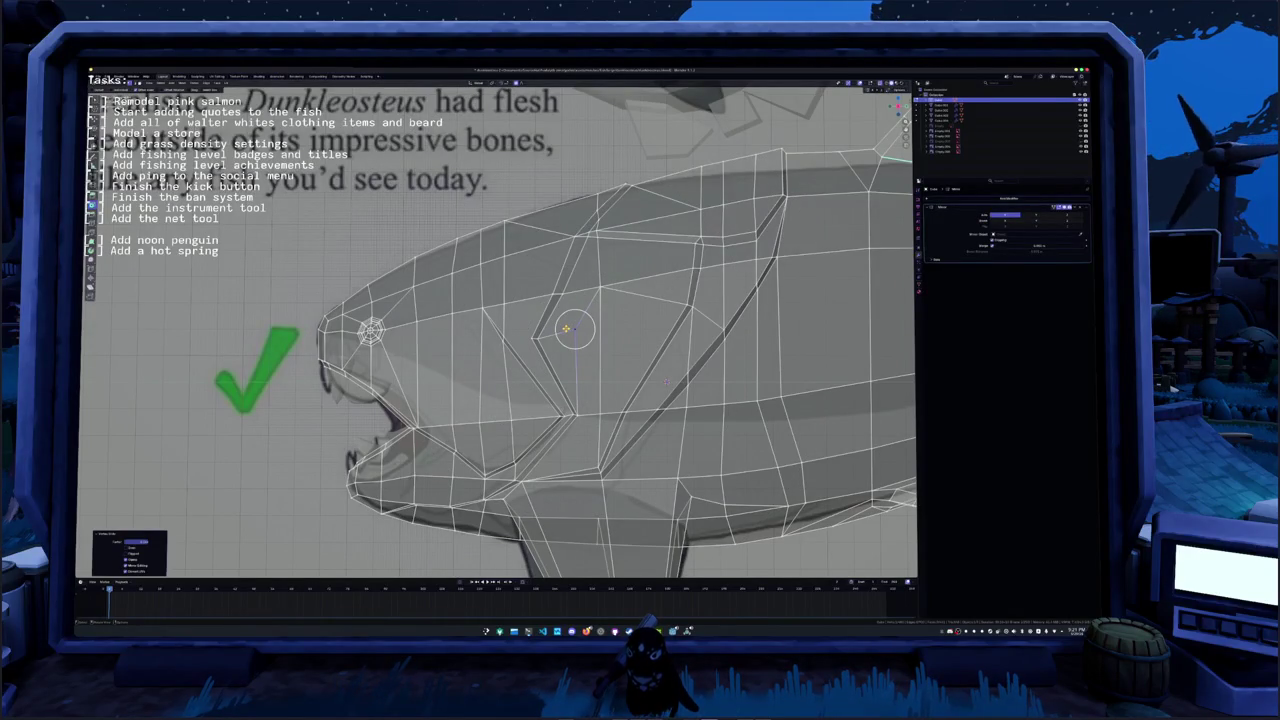
{"action": "key", "text": "ctrl+s"}
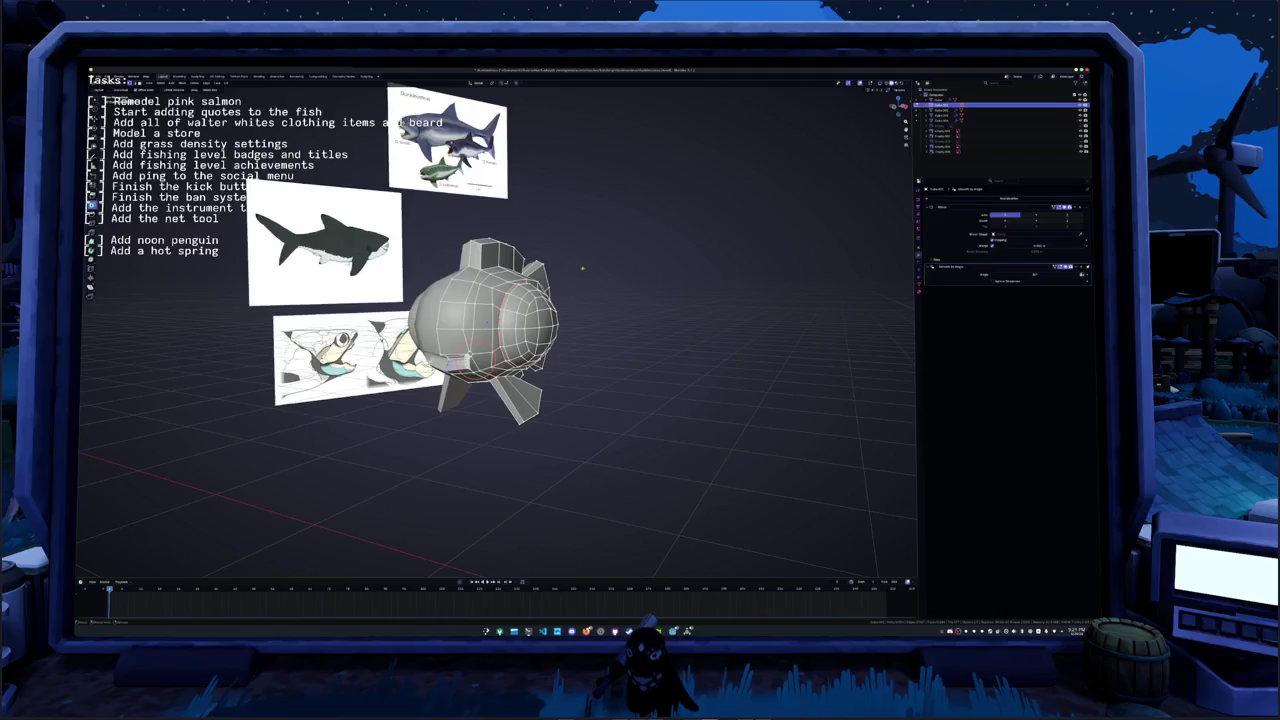
- Select the helmet's linked geometry and change the viewport shading
{"action": "key", "text": "ctrl+l"}
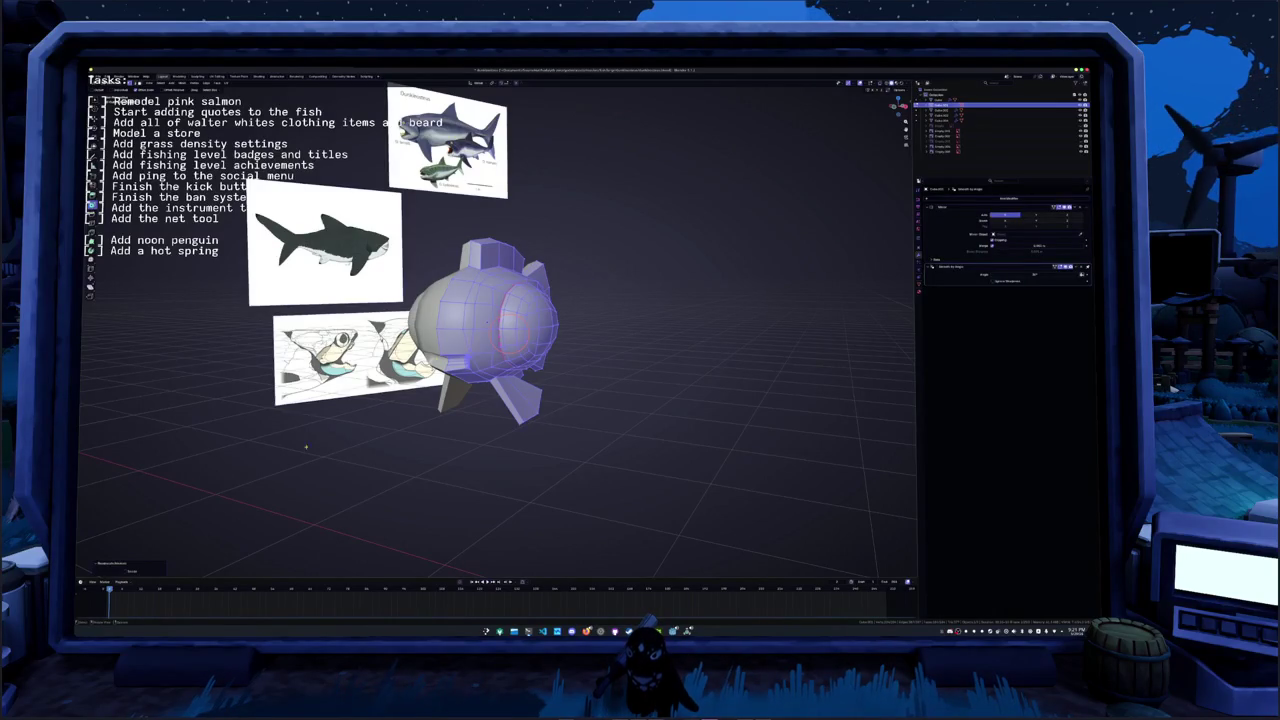
{"action": "key", "text": "Tab"}
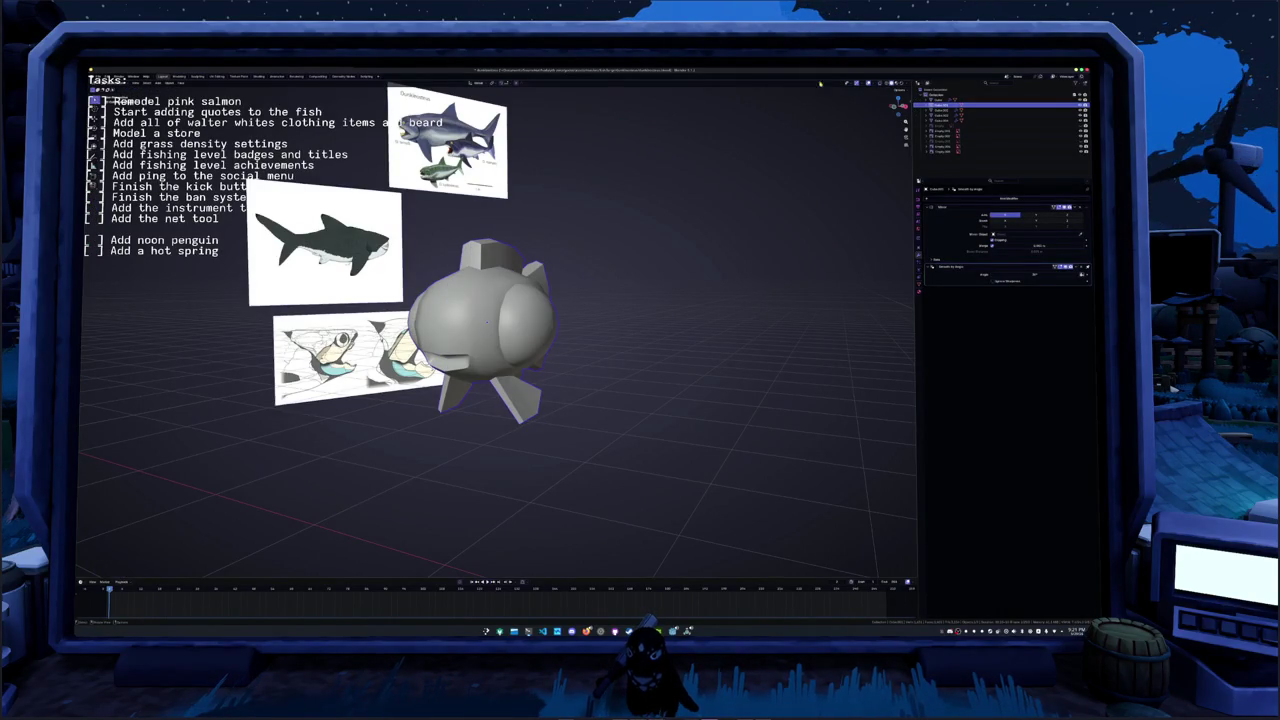
{"action": "left_click", "coordinate": [898, 82]}
{"action": "key", "text": "Tab"}
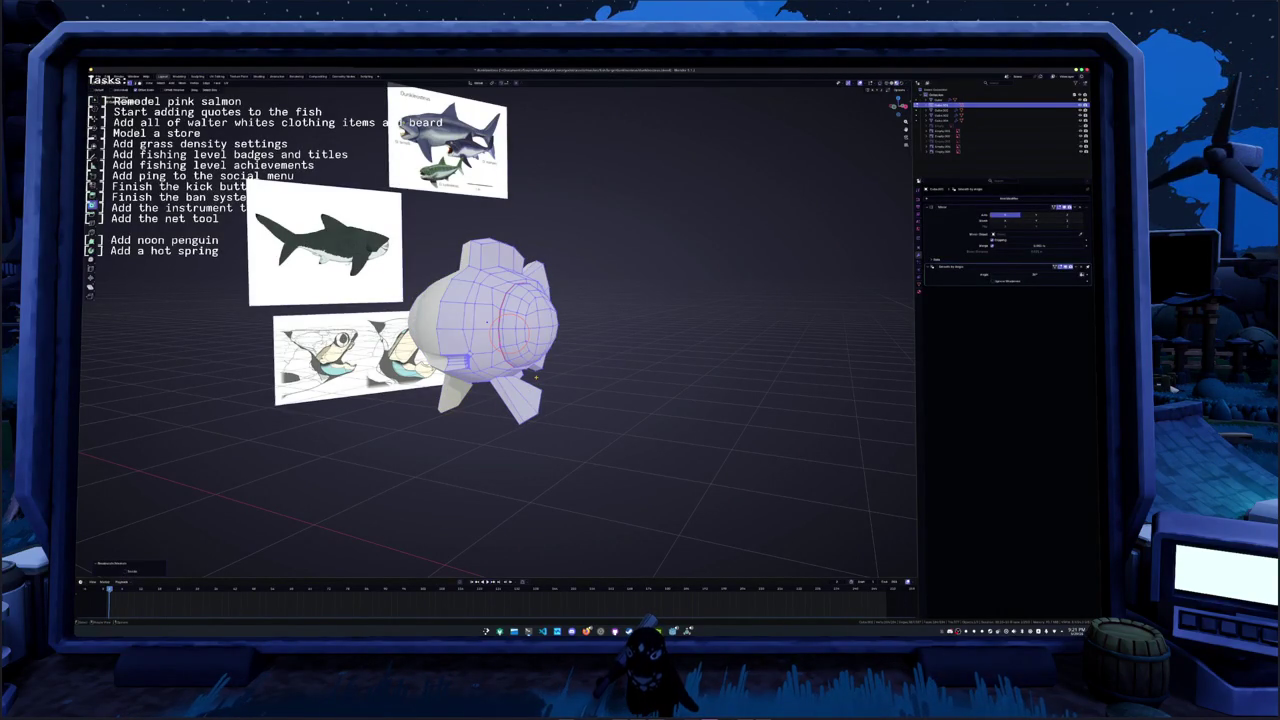
{"action": "middle_click_drag", "start_coordinate": [536, 376], "coordinate": [602, 394]}
- Try an X-axis scale on the helmet, undo it, then select the Dunkleosteus
{"action": "key", "text": "s"}
{"action": "key", "text": "x"}
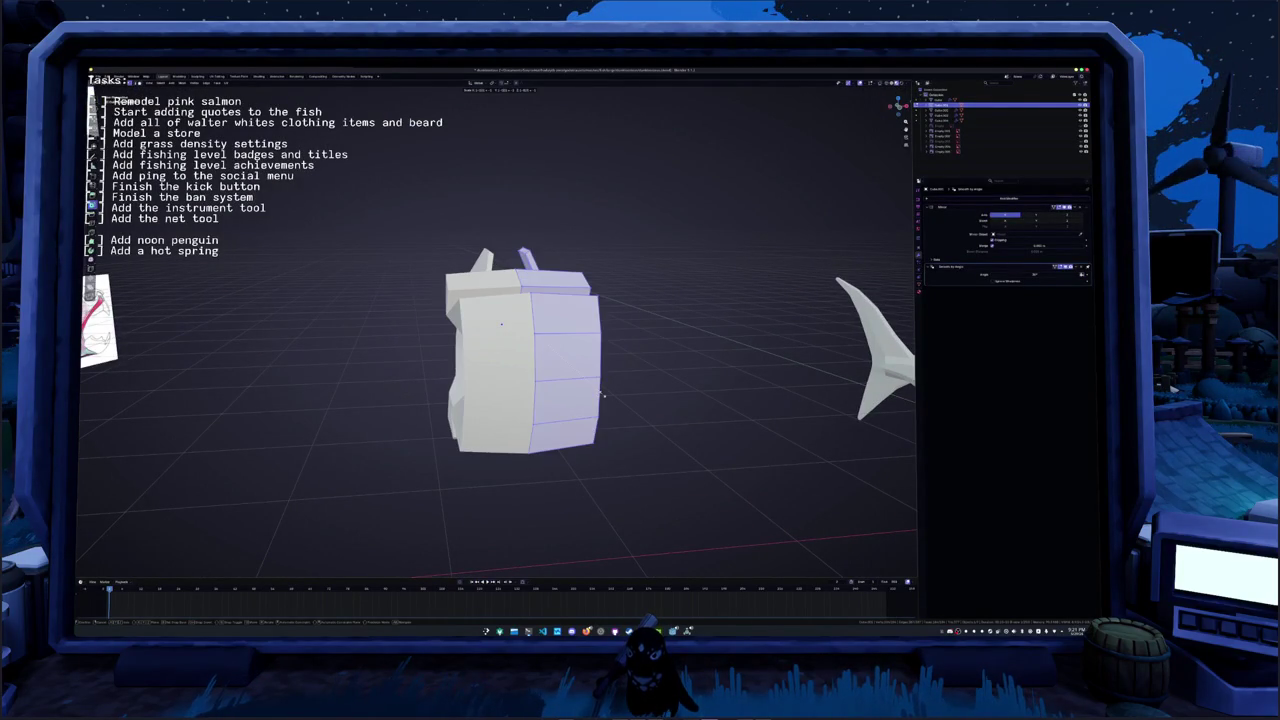
{"action": "key", "text": "Tab"}
{"action": "key", "text": "ctrl+z"}
{"action": "mouse_move", "coordinate": [602, 394]}
{"action": "middle_mouse_down"}
{"action": "mouse_move", "coordinate": [593, 407]}
{"action": "mouse_move", "coordinate": [422, 401]}
{"action": "mouse_move", "coordinate": [447, 409]}
{"action": "mouse_move", "coordinate": [506, 311]}
{"action": "mouse_move", "coordinate": [493, 406]}
{"action": "middle_mouse_up"}
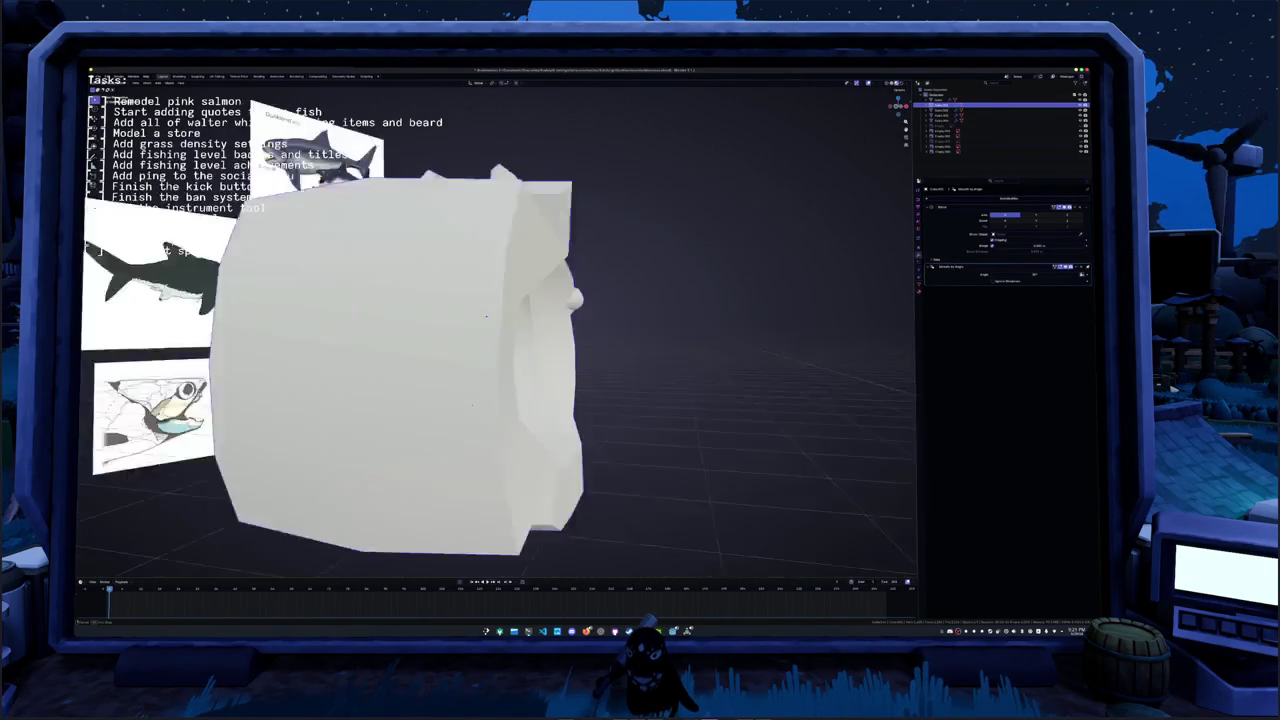
{"action": "scroll", "coordinate": [520, 410], "scroll_direction": "down", "scroll_amount": 5}
{"action": "left_click", "coordinate": [671, 388]}
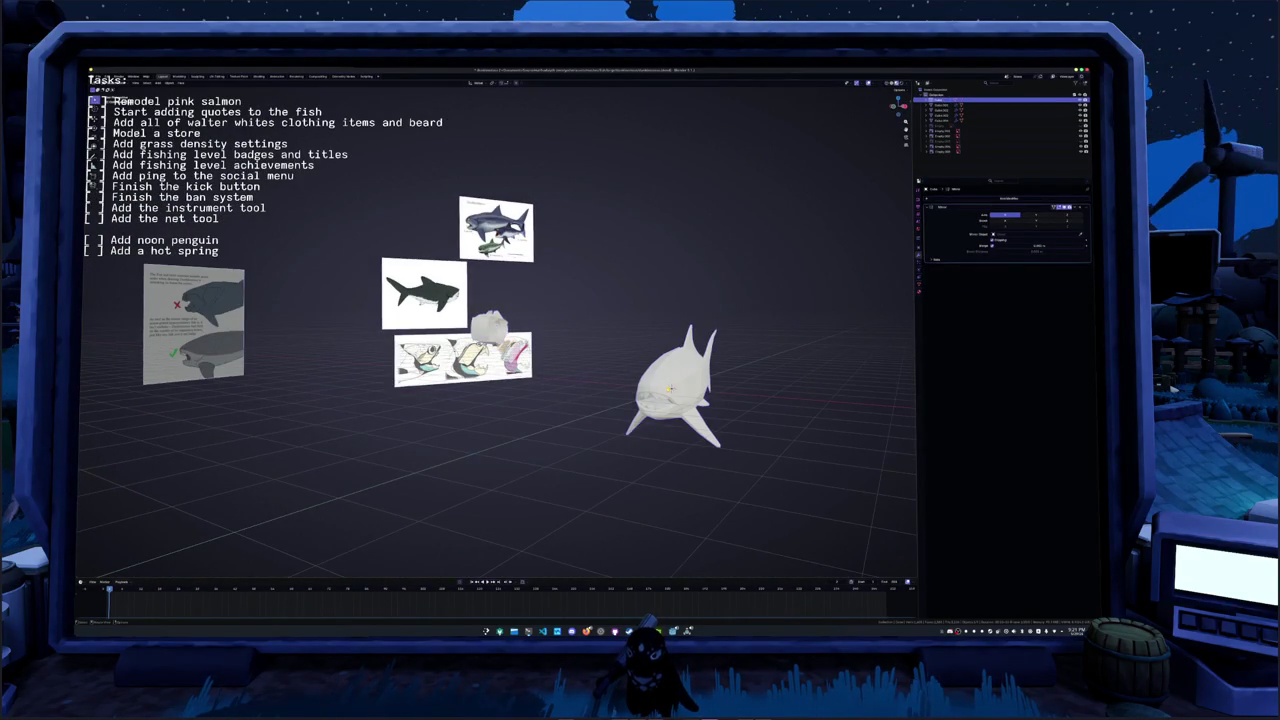
- Frame the shark in X-ray Edit Mode, aligned with the side reference
{"action": "key", "text": "KP_Decimal"}
{"action": "scroll", "coordinate": [652, 365], "scroll_direction": "up", "scroll_amount": 3}
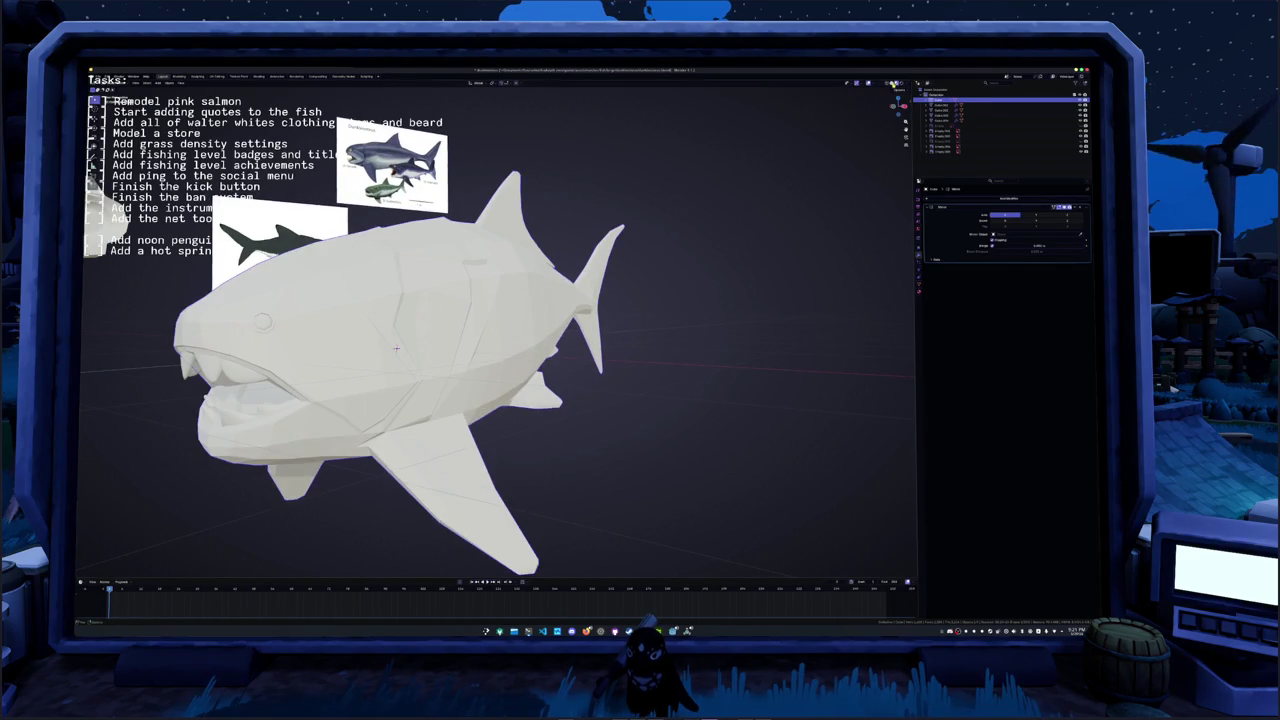
{"action": "key", "text": "alt+z"}
{"action": "key", "text": "alt+z"}
{"action": "key", "text": "Tab"}
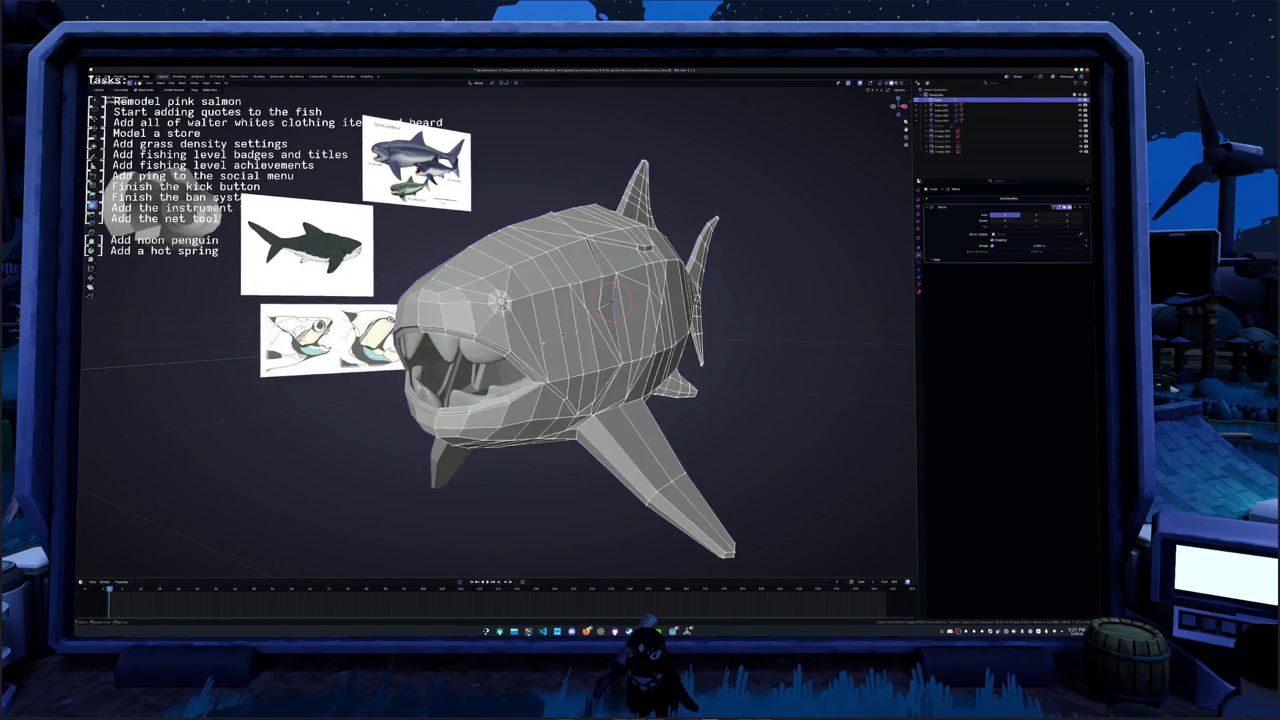
{"action": "middle_click_drag", "start_coordinate": [520, 380], "coordinate": [470, 390]}
{"action": "key", "text": "KP_3"}
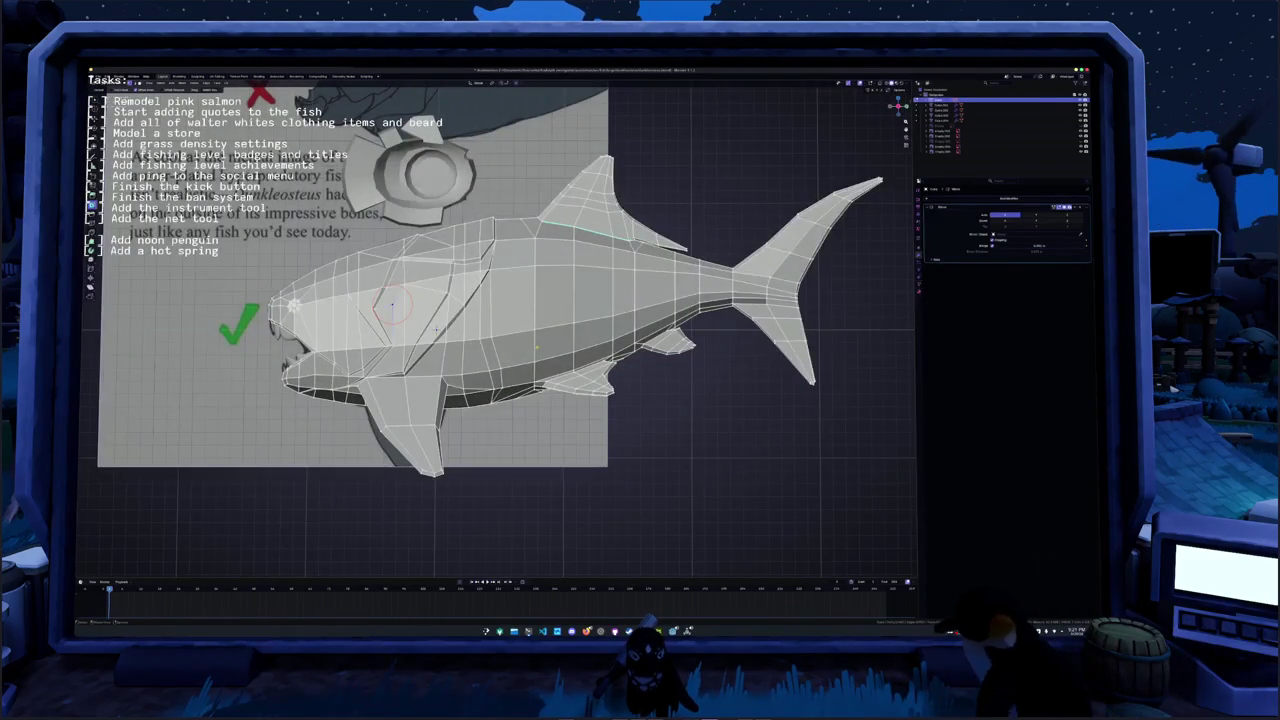
{"action": "middle_click_drag", "start_coordinate": [567, 356], "coordinate": [638, 389], "text": "shift"}
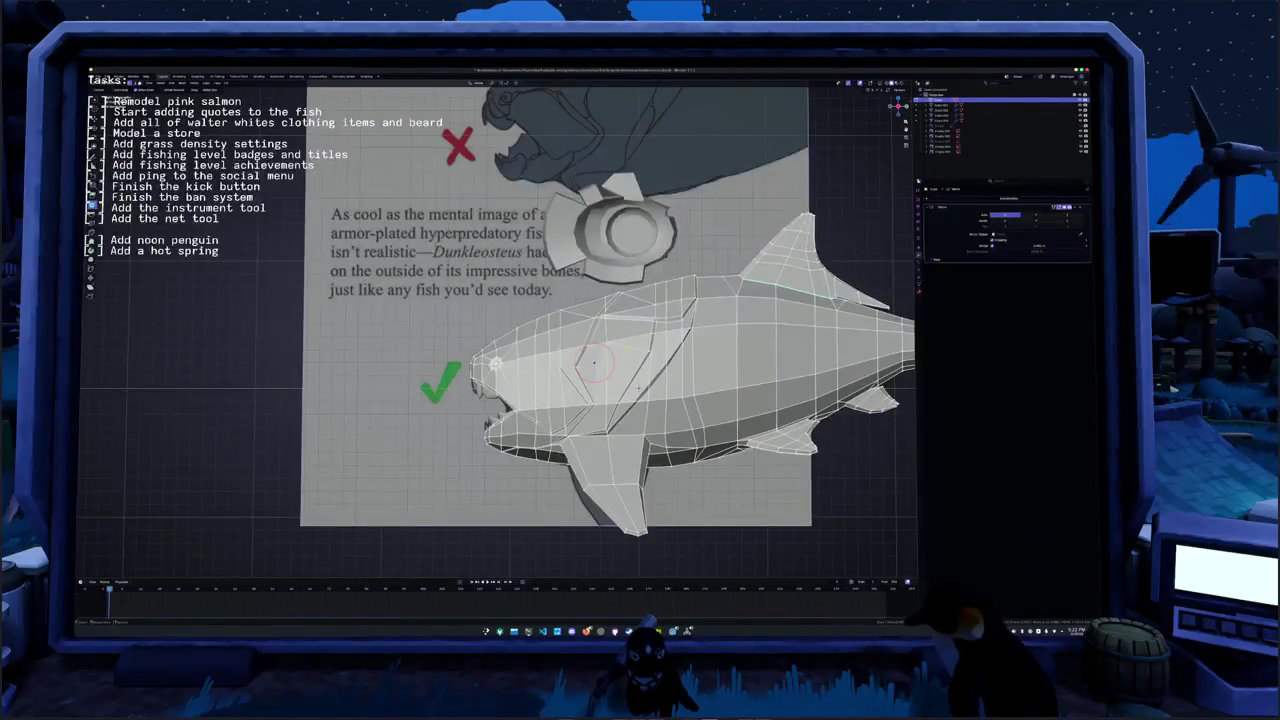
{"action": "scroll", "coordinate": [639, 388], "scroll_direction": "up", "scroll_amount": 3}
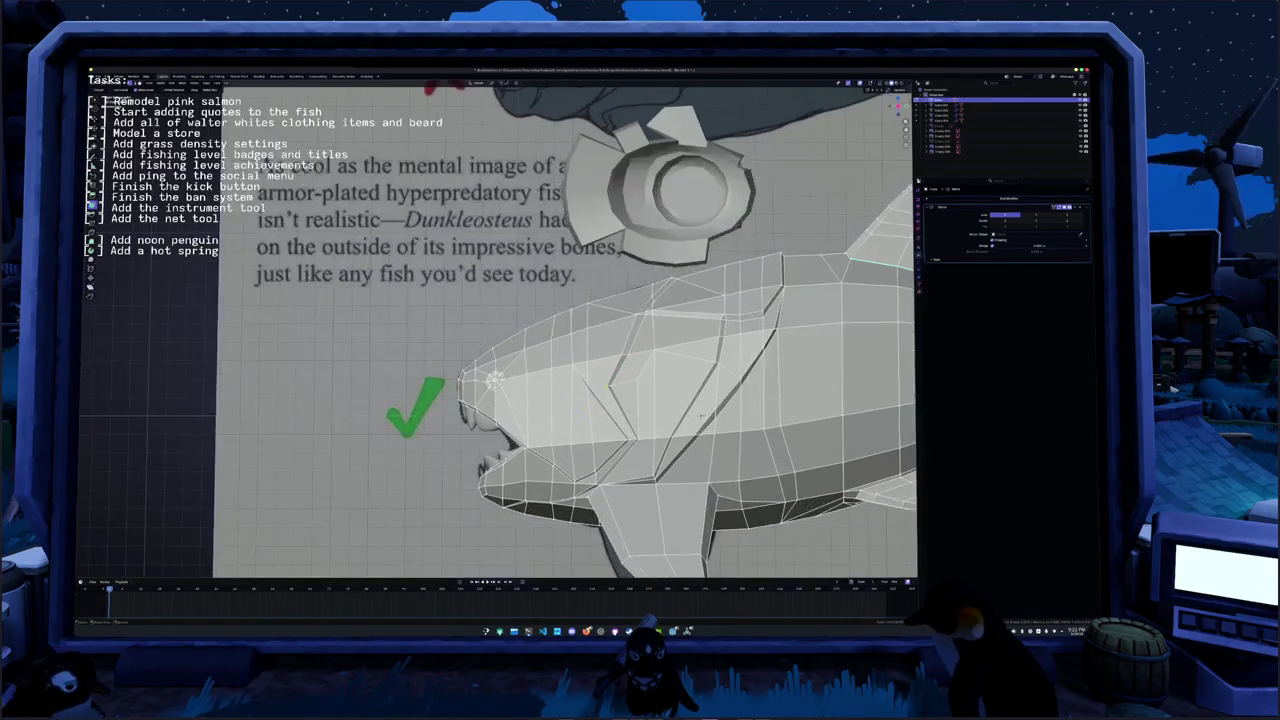
{"action": "scroll", "coordinate": [697, 379], "scroll_direction": "down", "scroll_amount": 1}
{"action": "middle_click_drag", "start_coordinate": [697, 378], "coordinate": [734, 317], "text": "shift"}
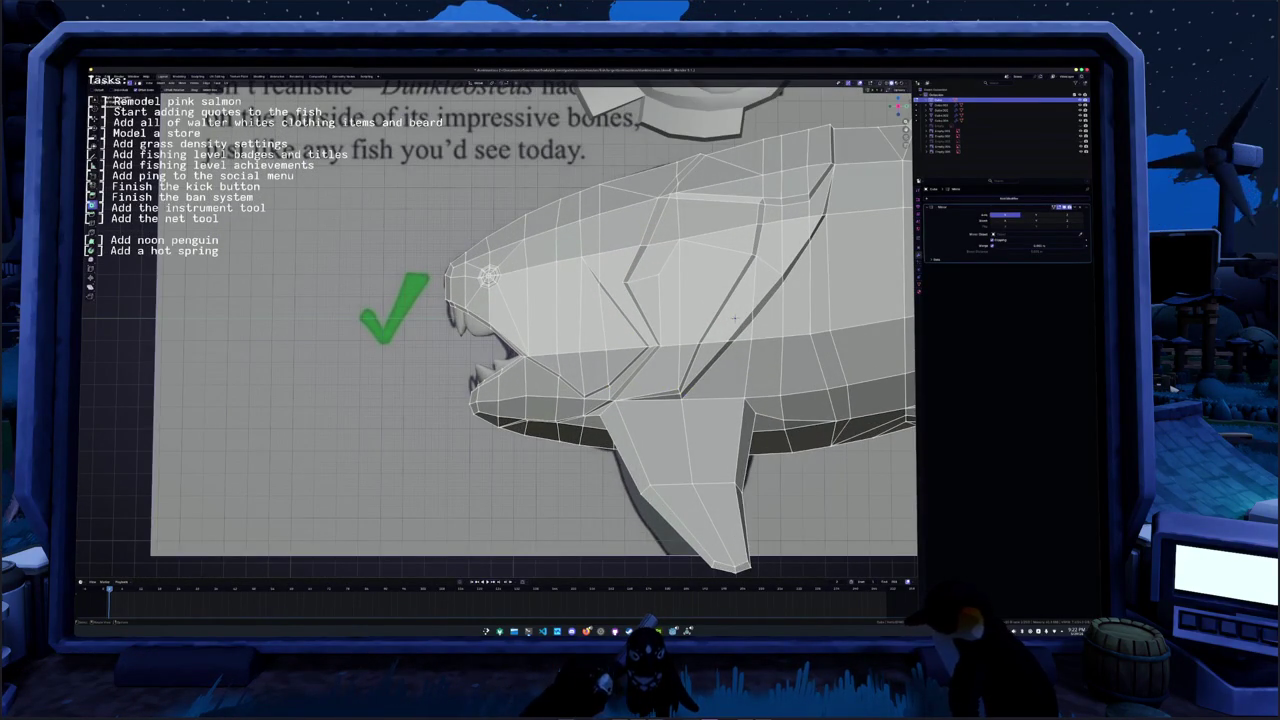
{"action": "scroll", "coordinate": [734, 318], "scroll_direction": "up", "scroll_amount": 3}
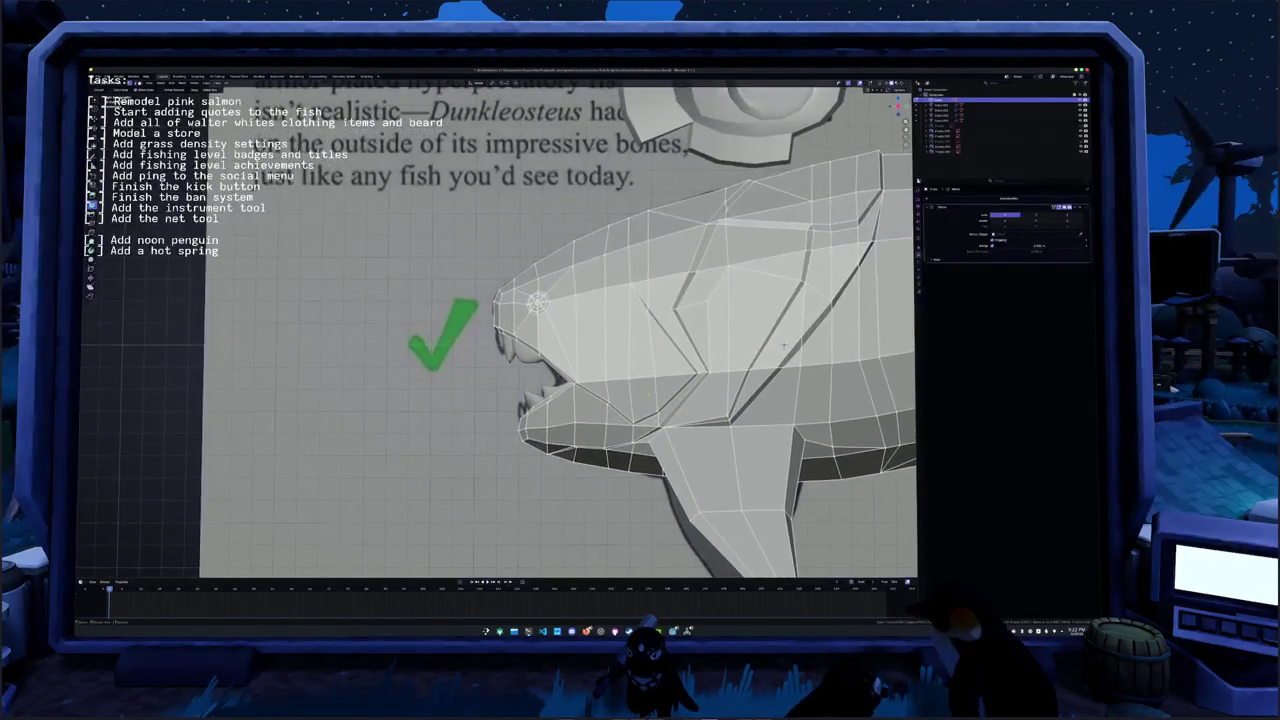
{"action": "scroll", "coordinate": [786, 374], "scroll_direction": "down", "scroll_amount": 1}
- Knife-cut a new edge into the head plate and scale the head geometry
{"action": "key", "text": "k"}
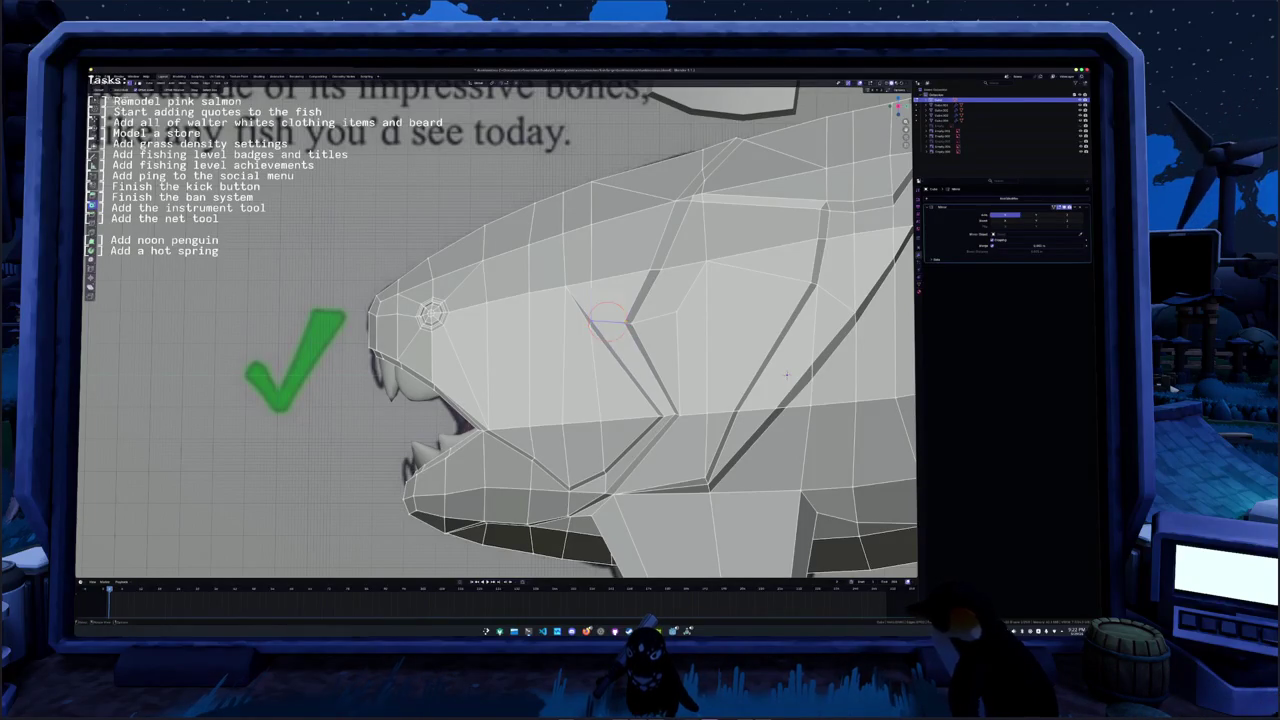
{"action": "scroll", "coordinate": [786, 374], "scroll_direction": "down", "scroll_amount": 3}
{"action": "scroll", "coordinate": [538, 309], "scroll_direction": "down", "scroll_amount": 2}
{"action": "mouse_move", "coordinate": [538, 309]}
{"action": "middle_mouse_down"}
{"action": "mouse_move", "coordinate": [600, 205]}
{"action": "mouse_move", "coordinate": [498, 250]}
{"action": "mouse_move", "coordinate": [489, 317]}
{"action": "middle_mouse_up"}
{"action": "key", "text": "s"}
{"action": "key", "text": "Escape"}
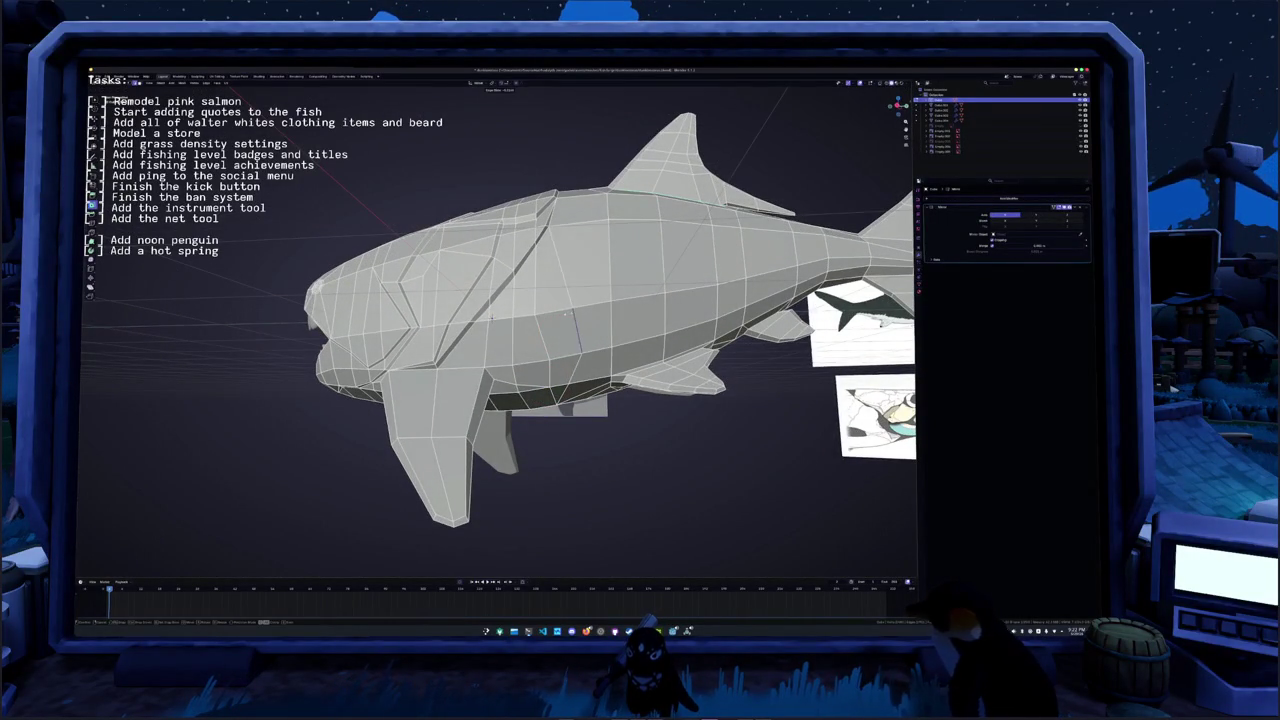
- Apply Shade Auto Smooth and Shade Smooth to the Dunkleosteus in Object Mode
{"action": "scroll", "coordinate": [570, 330], "scroll_direction": "down", "scroll_amount": 5}
{"action": "key", "text": "Tab"}
{"action": "mouse_move", "coordinate": [570, 330]}
{"action": "middle_mouse_down"}
{"action": "mouse_move", "coordinate": [603, 317]}
{"action": "mouse_move", "coordinate": [497, 330]}
{"action": "middle_mouse_up"}
{"action": "right_click", "coordinate": [585, 316]}
{"action": "left_click", "coordinate": [583, 323]}
{"action": "right_click", "coordinate": [500, 326]}
{"action": "left_click", "coordinate": [500, 319]}
- In Edit Mode, select the head seam edge loop and the chest seam edge
{"action": "scroll", "coordinate": [495, 339], "scroll_direction": "up", "scroll_amount": 2}
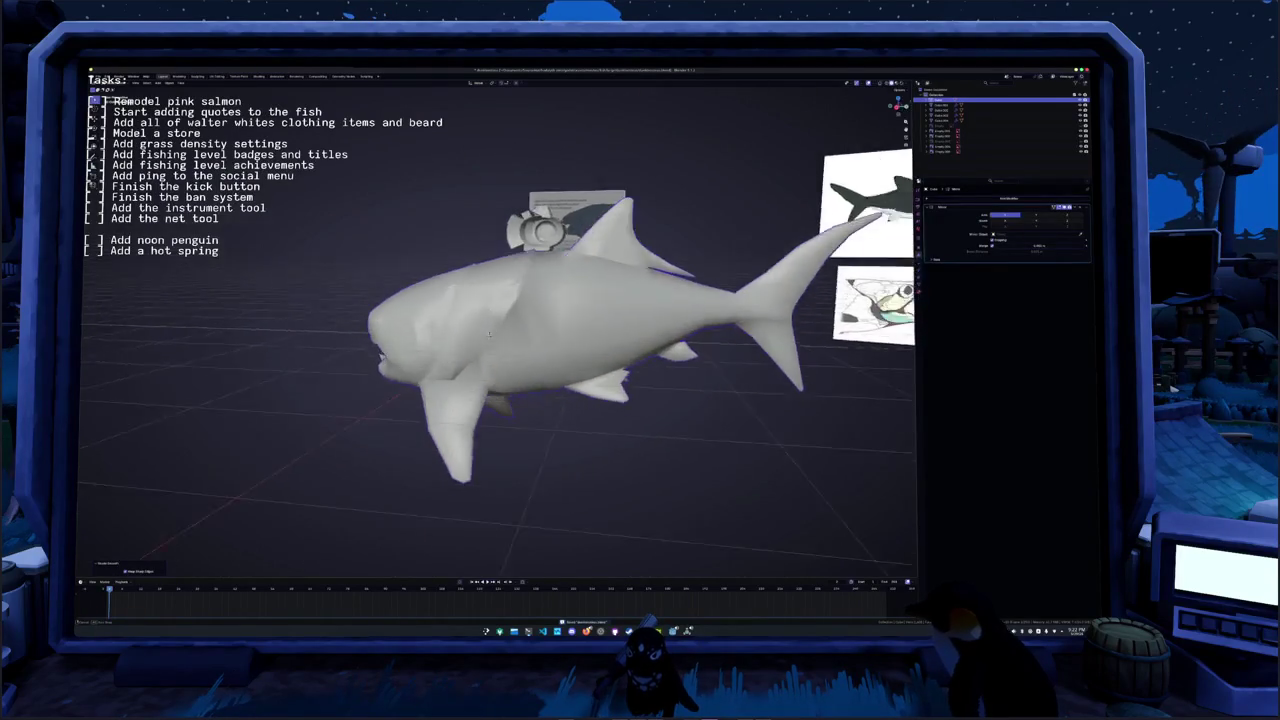
{"action": "key", "text": "Tab"}
{"action": "scroll", "coordinate": [497, 328], "scroll_direction": "up", "scroll_amount": 3}
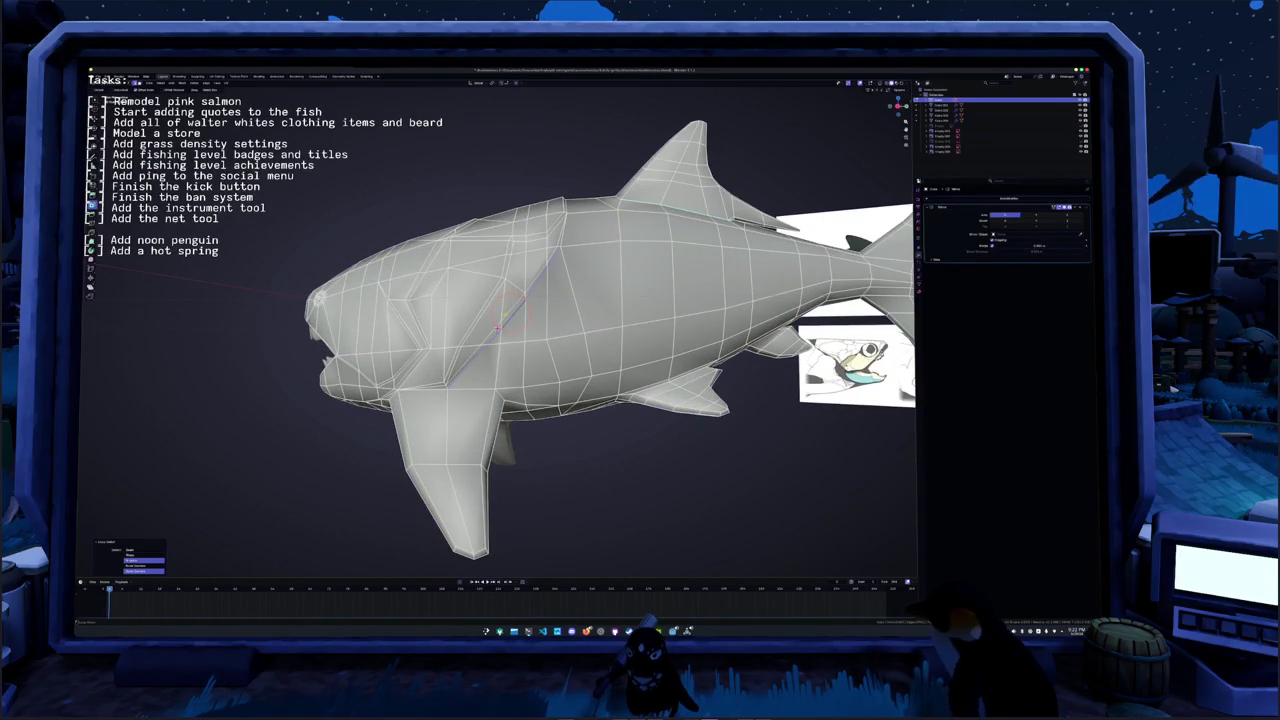
{"action": "mouse_move", "coordinate": [505, 315]}
{"action": "middle_mouse_down"}
{"action": "mouse_move", "coordinate": [490, 360]}
{"action": "mouse_move", "coordinate": [518, 356]}
{"action": "mouse_move", "coordinate": [555, 393]}
{"action": "mouse_move", "coordinate": [520, 300]}
{"action": "mouse_move", "coordinate": [560, 288]}
{"action": "middle_mouse_up"}
{"action": "scroll", "coordinate": [518, 356], "scroll_direction": "up", "scroll_amount": 3}
{"action": "left_click", "coordinate": [555, 393], "text": "alt+shift"}
{"action": "scroll", "coordinate": [555, 393], "scroll_direction": "down", "scroll_amount": 1}
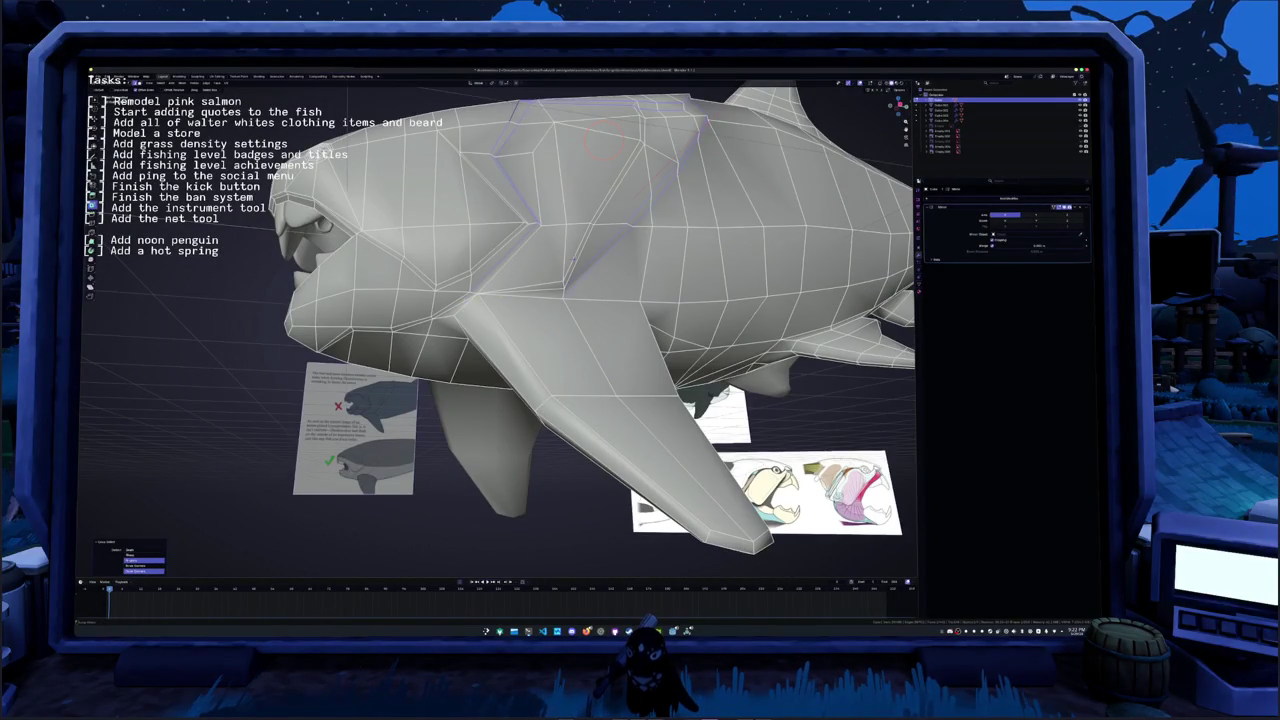
{"action": "left_click", "coordinate": [574, 260]}
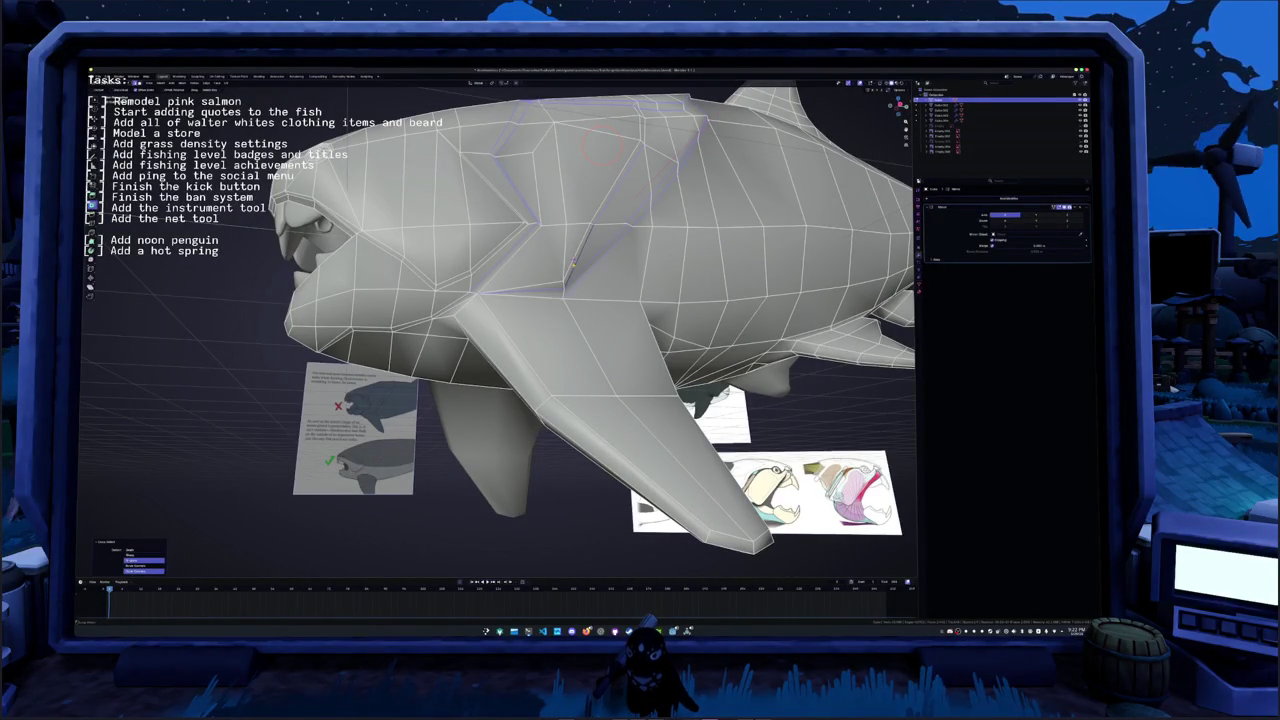
{"action": "middle_click_drag", "start_coordinate": [604, 193], "coordinate": [536, 328]}
- Add more head plate seam edges to the selection and open the edge options
{"action": "key", "text": "ctrl+r"}
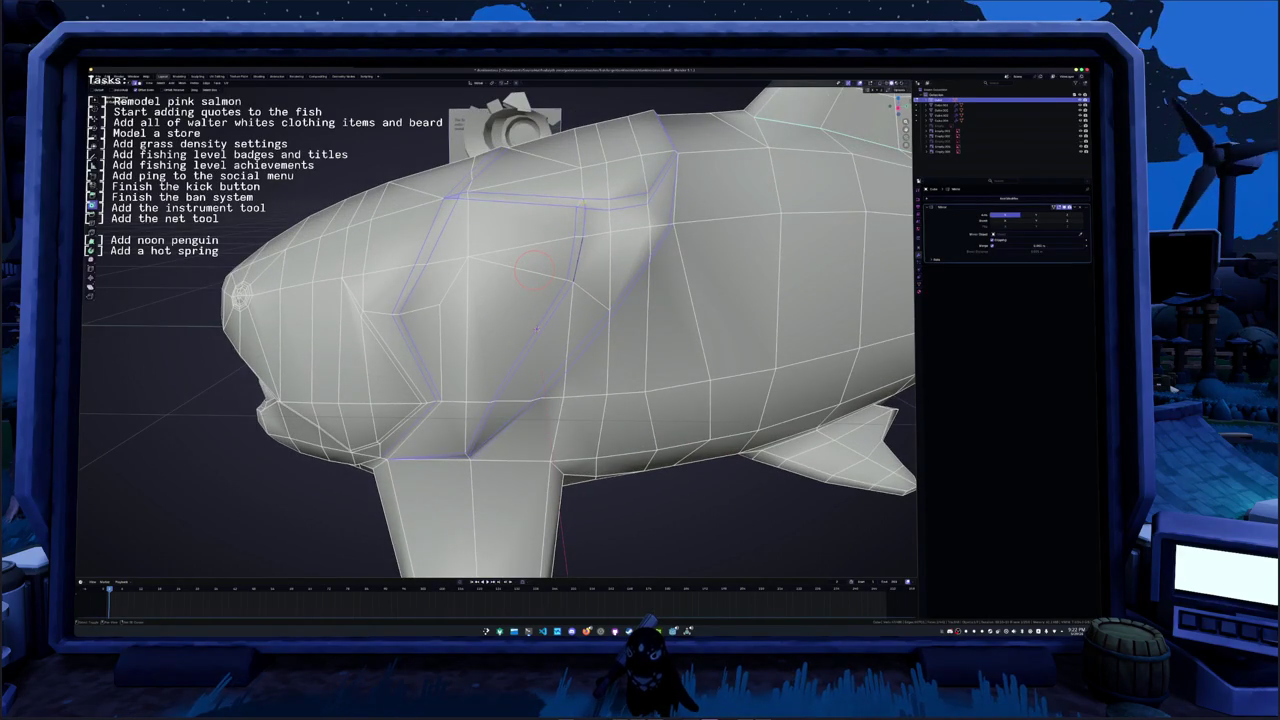
{"action": "middle_click_drag", "start_coordinate": [536, 329], "coordinate": [600, 300]}
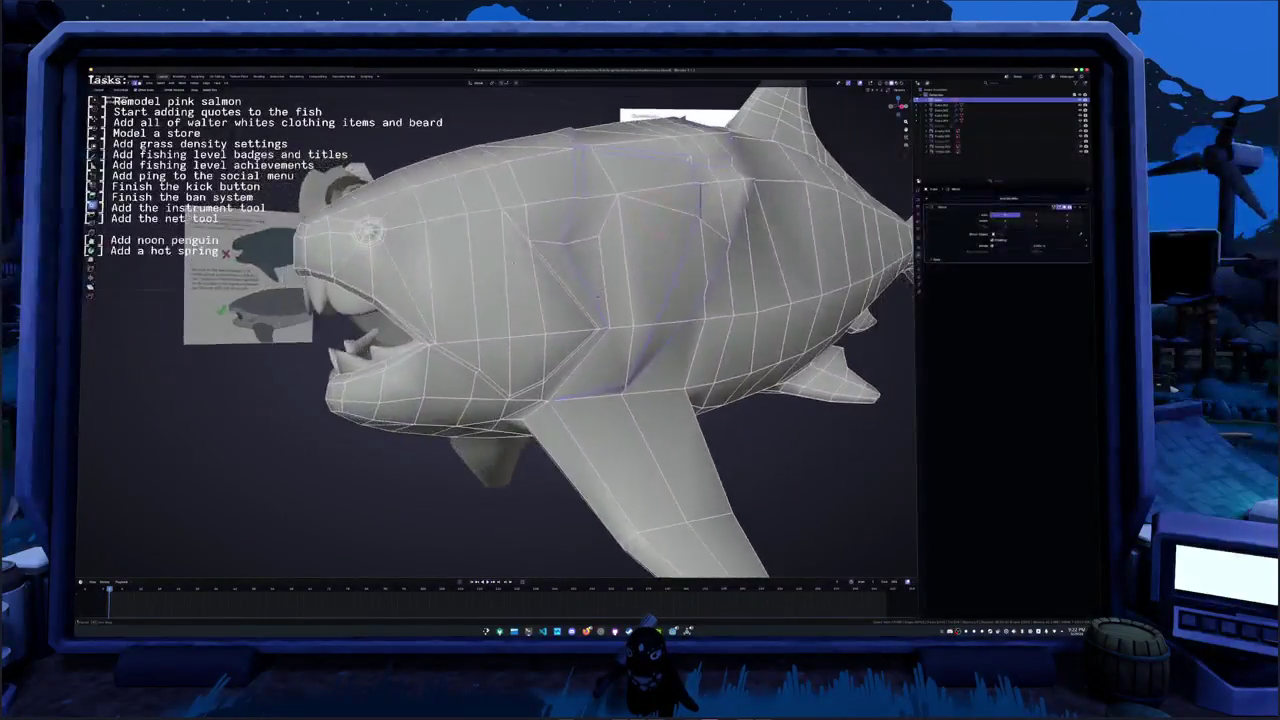
{"action": "scroll", "coordinate": [571, 280], "scroll_direction": "up", "scroll_amount": 2}
{"action": "scroll", "coordinate": [571, 280], "scroll_direction": "up", "scroll_amount": 2}
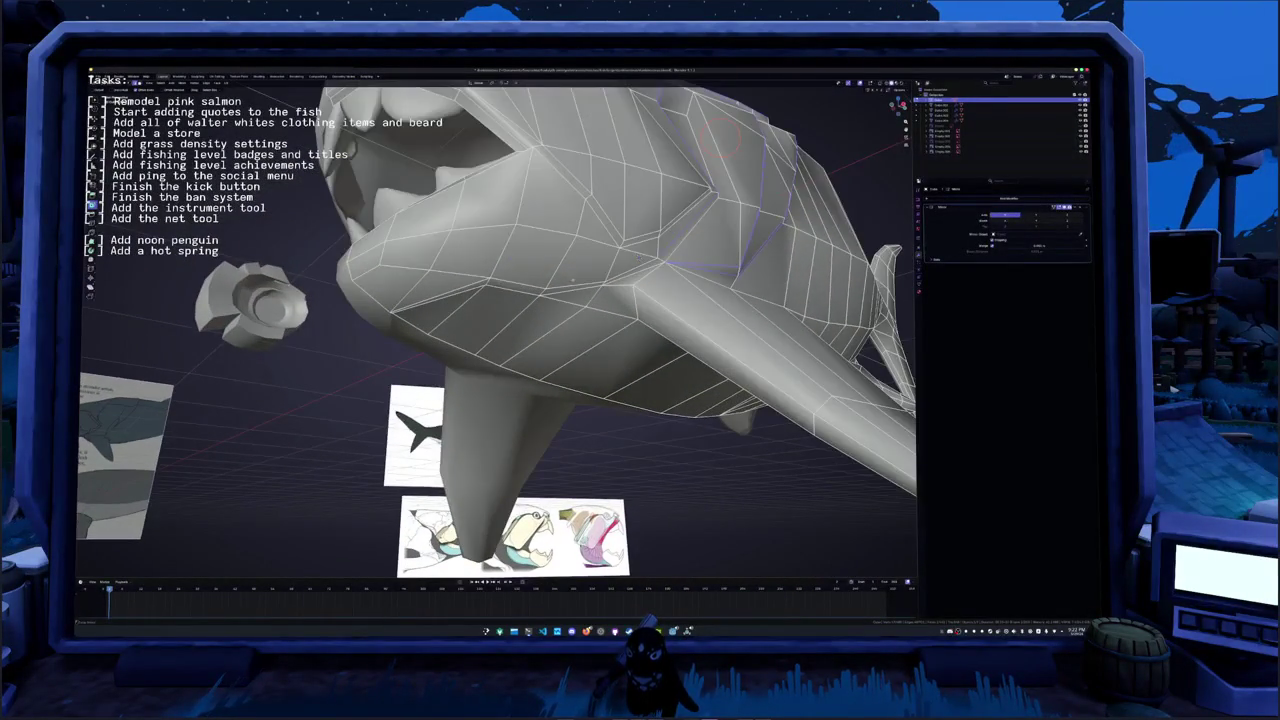
{"action": "left_click", "coordinate": [718, 135]}
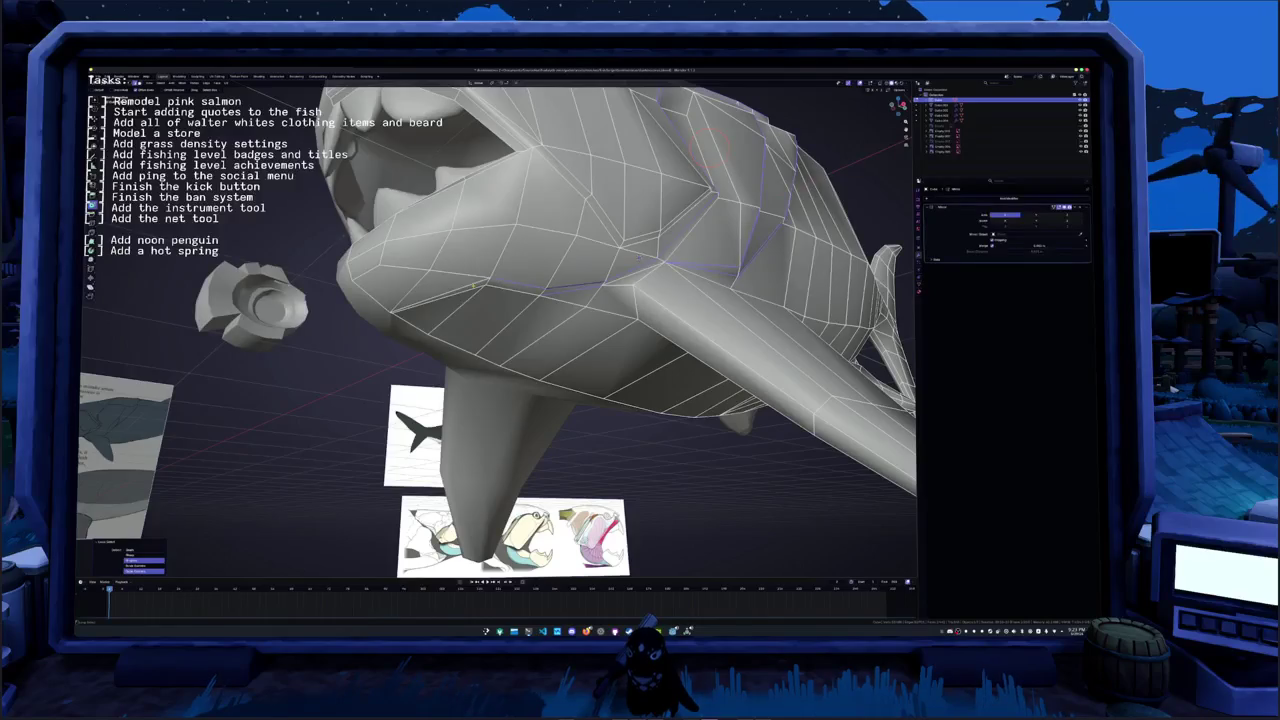
{"action": "mouse_move", "coordinate": [701, 158]}
{"action": "middle_mouse_down"}
{"action": "mouse_move", "coordinate": [695, 180]}
{"action": "mouse_move", "coordinate": [722, 200]}
{"action": "mouse_move", "coordinate": [630, 115]}
{"action": "mouse_move", "coordinate": [674, 274]}
{"action": "middle_mouse_up"}
{"action": "mouse_move", "coordinate": [661, 367]}
{"action": "middle_mouse_down"}
{"action": "mouse_move", "coordinate": [611, 387]}
{"action": "mouse_move", "coordinate": [665, 376]}
{"action": "middle_mouse_up"}
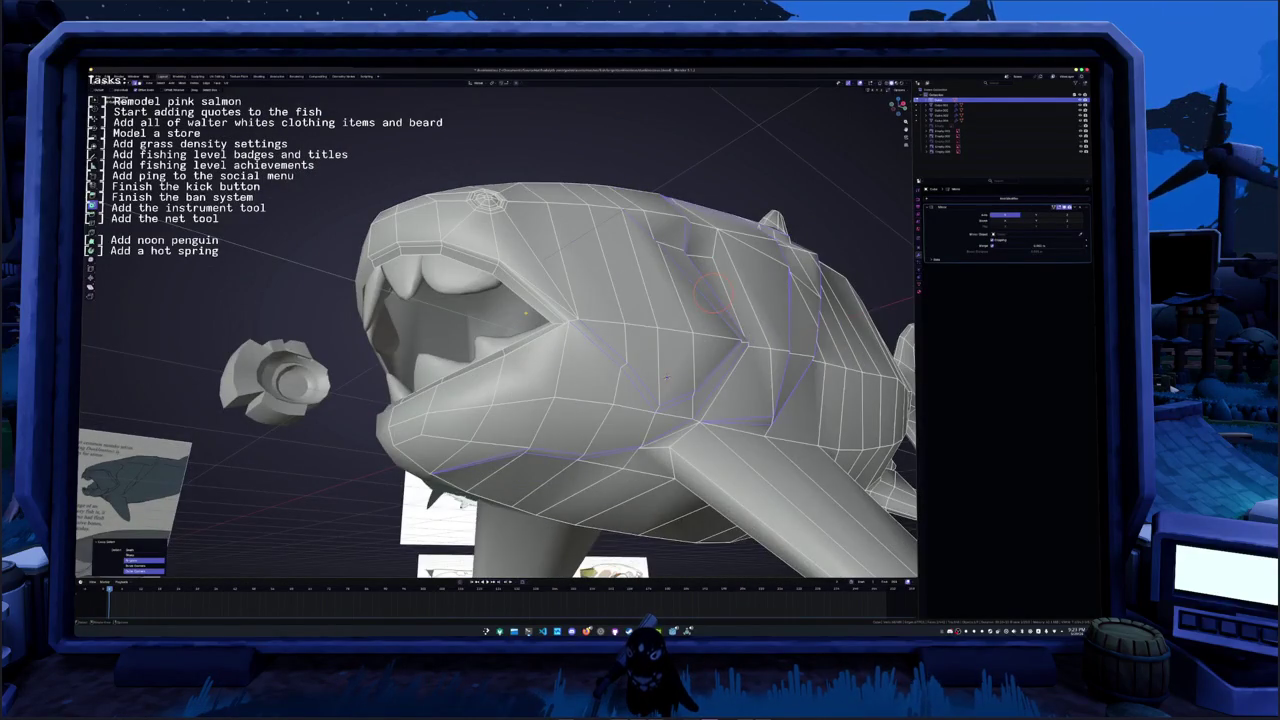
{"action": "scroll", "coordinate": [666, 375], "scroll_direction": "up", "scroll_amount": 2}
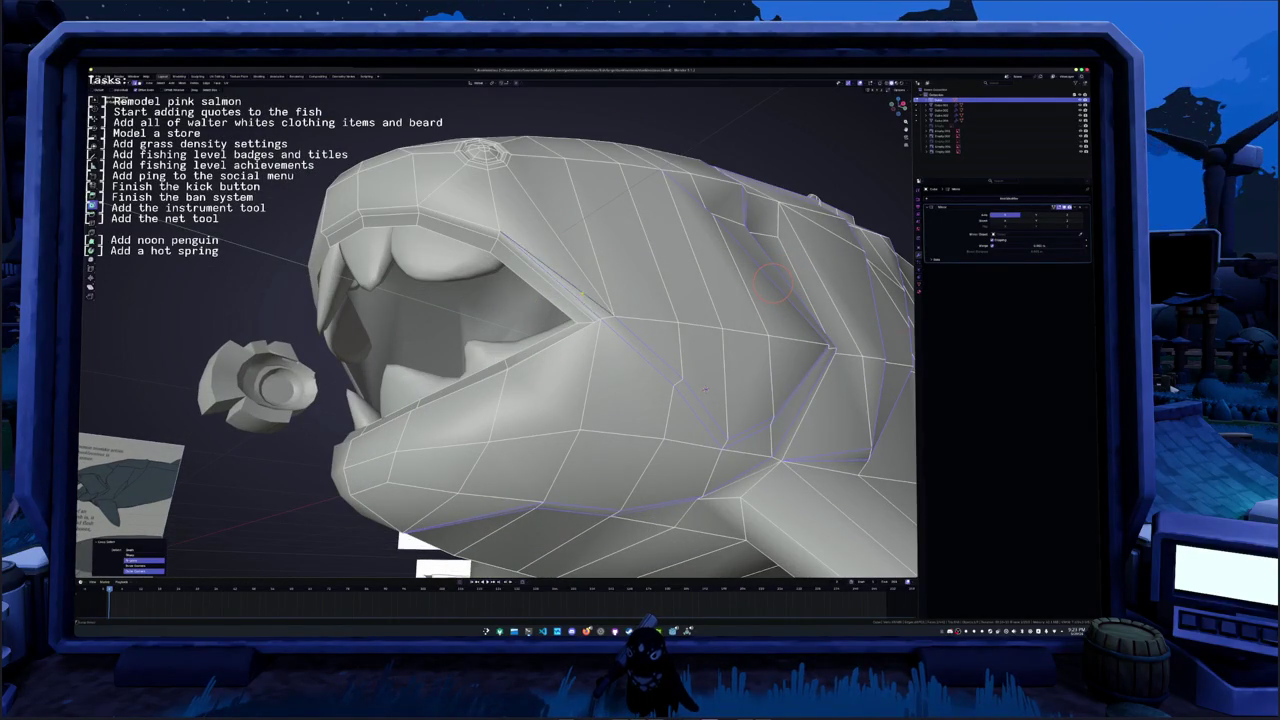
{"action": "scroll", "coordinate": [705, 390], "scroll_direction": "down", "scroll_amount": 3}
{"action": "middle_click_drag", "start_coordinate": [635, 368], "coordinate": [507, 315]}
{"action": "right_click", "coordinate": [507, 315]}
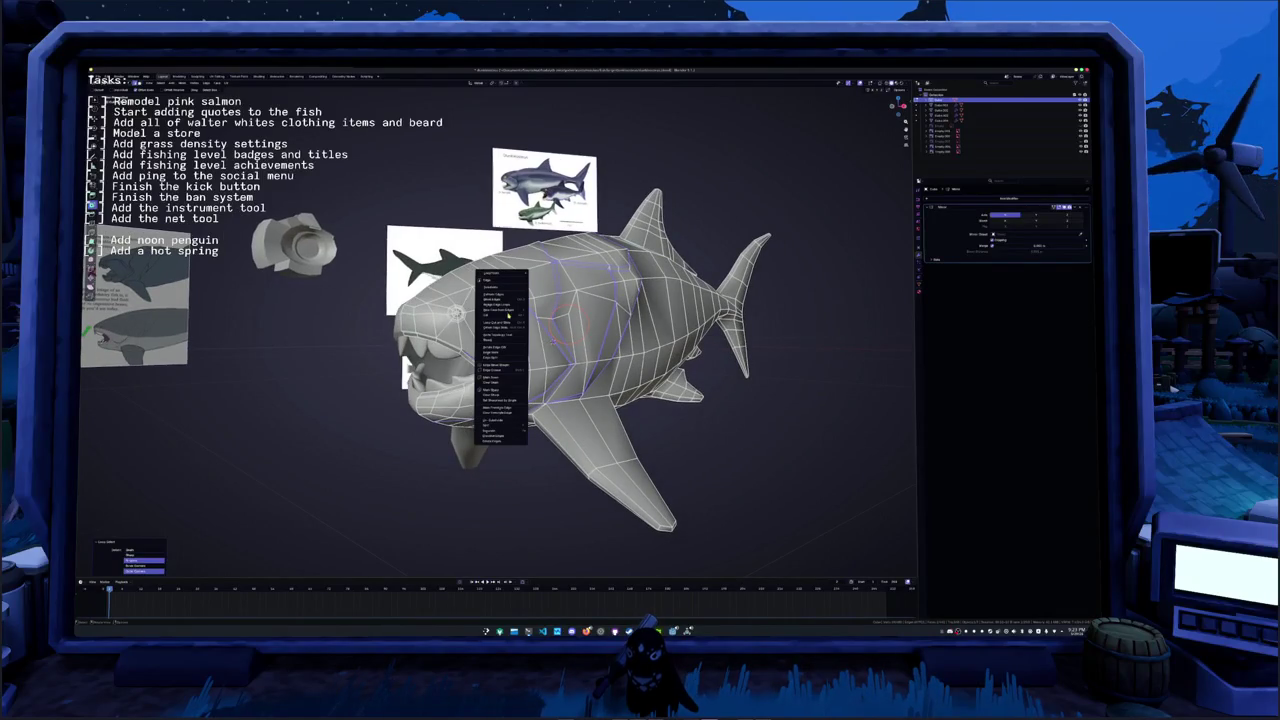
- Scale the selected seam edges, then return to Object Mode
{"action": "key", "text": "Tab"}
{"action": "mouse_move", "coordinate": [626, 370]}
{"action": "middle_mouse_down"}
{"action": "mouse_move", "coordinate": [530, 362]}
{"action": "mouse_move", "coordinate": [545, 395]}
{"action": "middle_mouse_up"}
{"action": "scroll", "coordinate": [530, 362], "scroll_direction": "up", "scroll_amount": 2}
{"action": "key", "text": "Tab"}
{"action": "scroll", "coordinate": [522, 364], "scroll_direction": "up", "scroll_amount": 2}
{"action": "key", "text": "s"}
{"action": "left_click", "coordinate": [528, 396]}
{"action": "key", "text": "Tab"}
{"action": "scroll", "coordinate": [528, 396], "scroll_direction": "down", "scroll_amount": 3}
{"action": "mouse_move", "coordinate": [528, 396]}
{"action": "middle_mouse_down"}
{"action": "mouse_move", "coordinate": [549, 425]}
{"action": "mouse_move", "coordinate": [551, 396]}
{"action": "middle_mouse_up"}
- Adjust the Smooth by Angle modifier's Angle value to keep the plate seams sharp
{"action": "key", "text": "Tab"}
{"action": "key", "text": "Tab"}
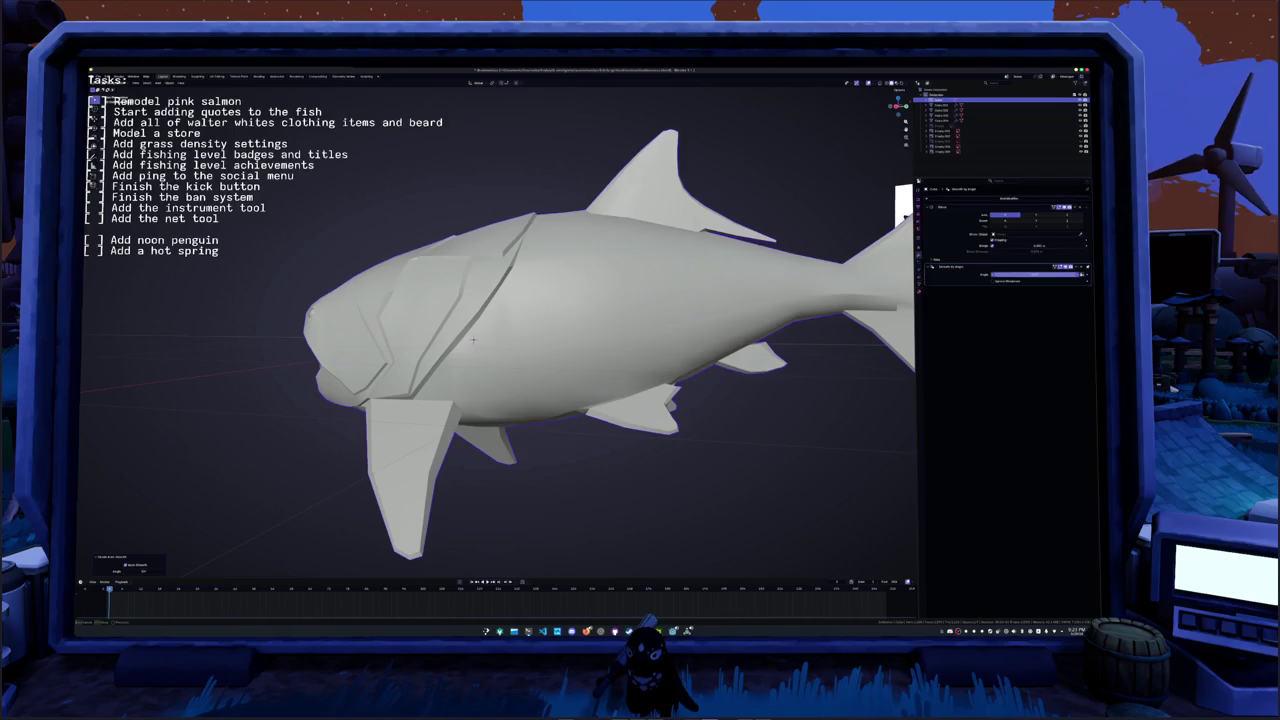
{"action": "left_click_drag", "start_coordinate": [1000, 274], "coordinate": [1035, 274]}
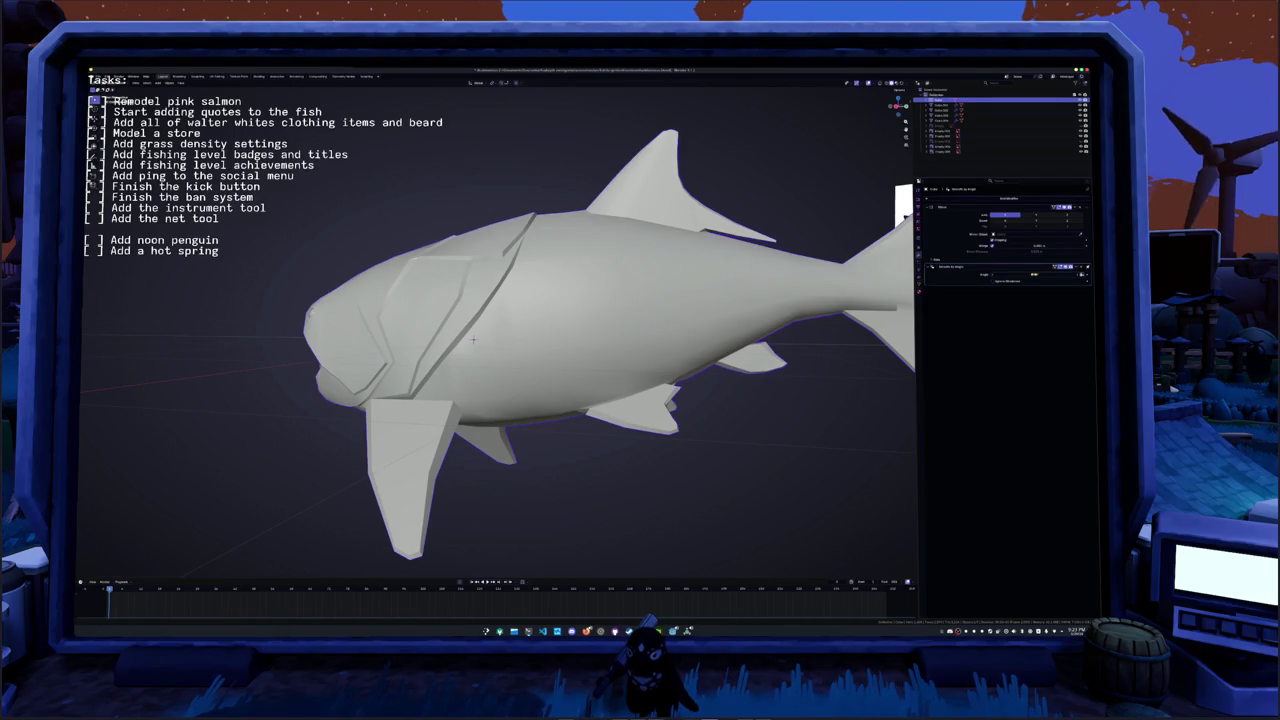
{"action": "middle_click_drag", "start_coordinate": [576, 293], "coordinate": [610, 340]}
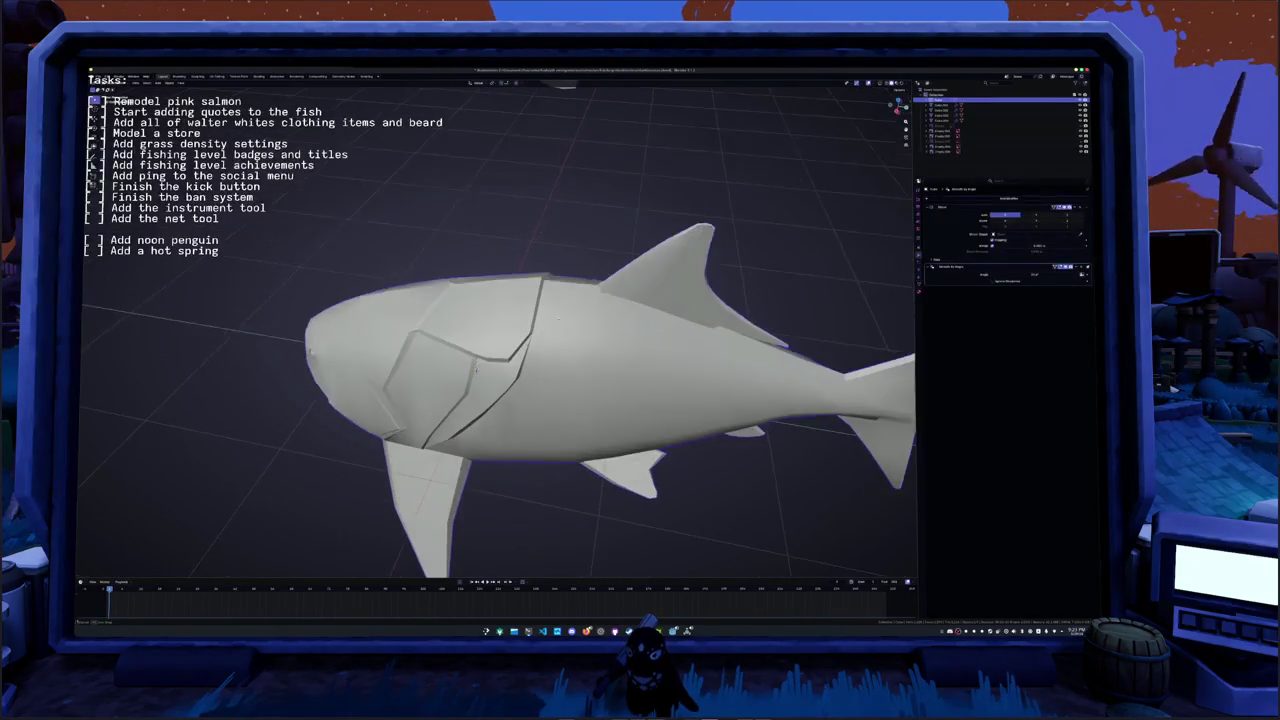
{"action": "left_click_drag", "start_coordinate": [1000, 274], "coordinate": [1010, 274]}
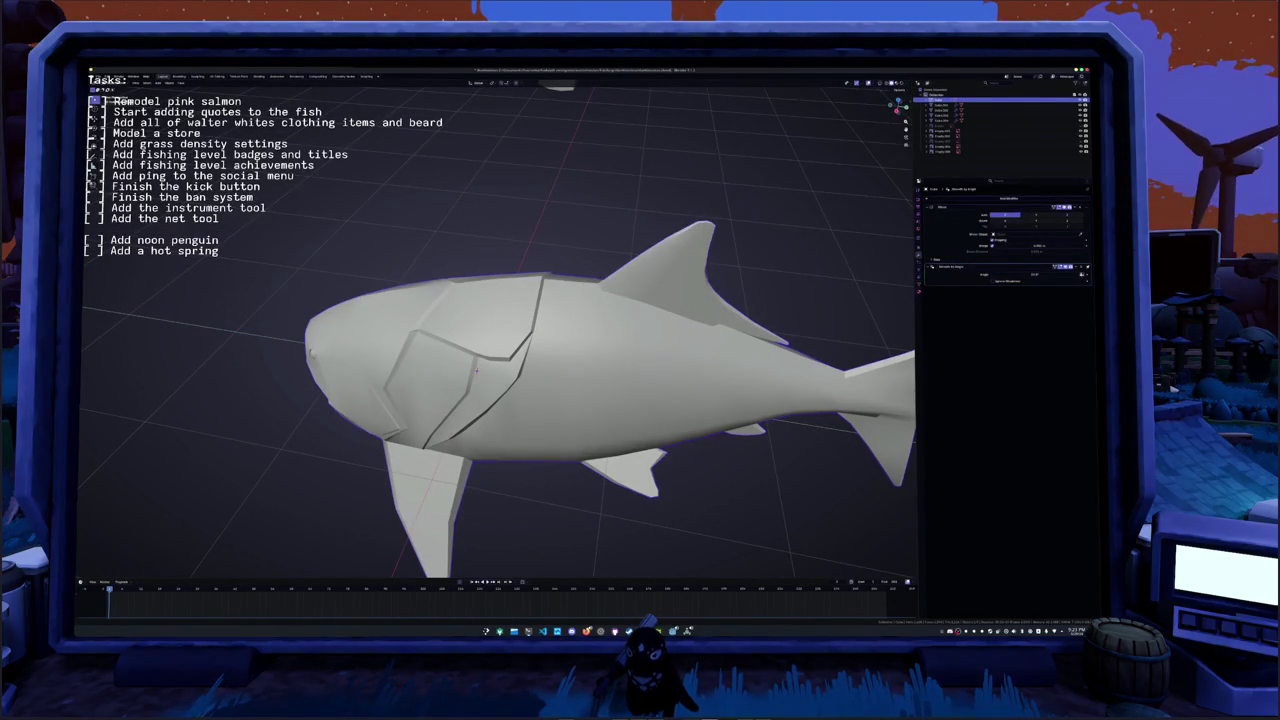
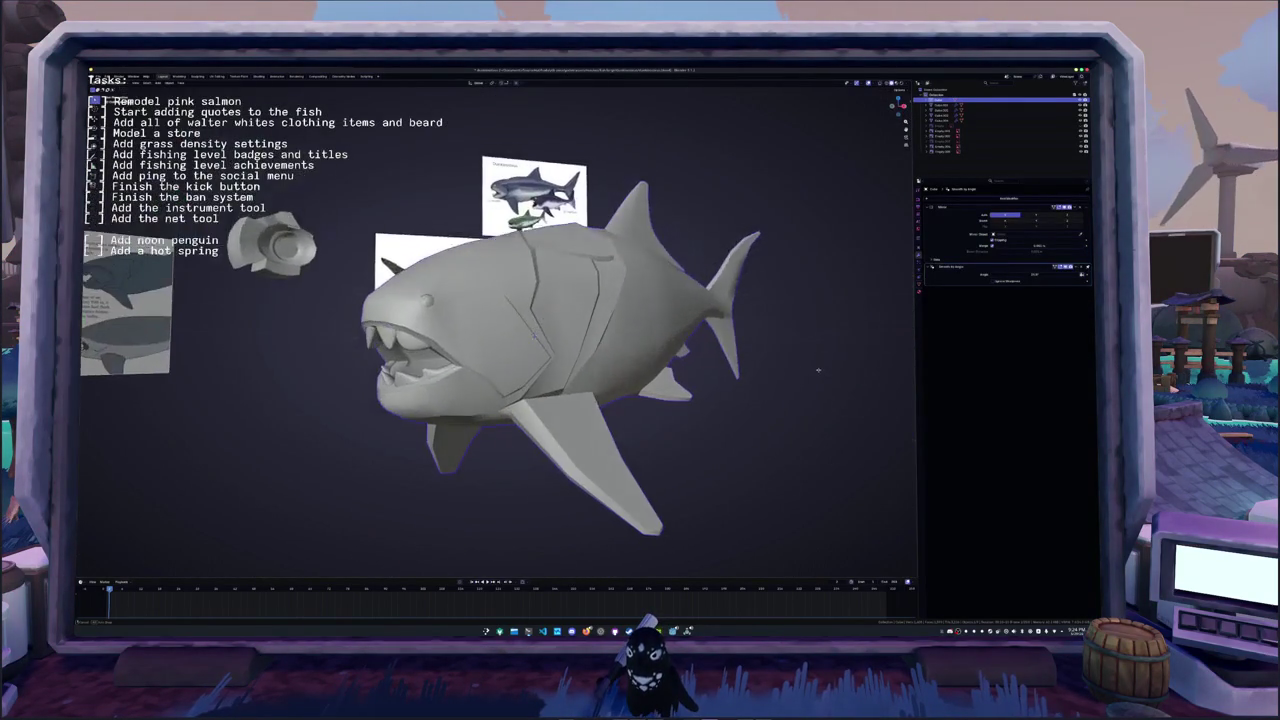
- Select the edge loops around the fish's open mouth and inspect them from the front
{"action": "key", "text": "Tab"}
{"action": "middle_click_drag", "start_coordinate": [603, 395], "coordinate": [613, 349]}
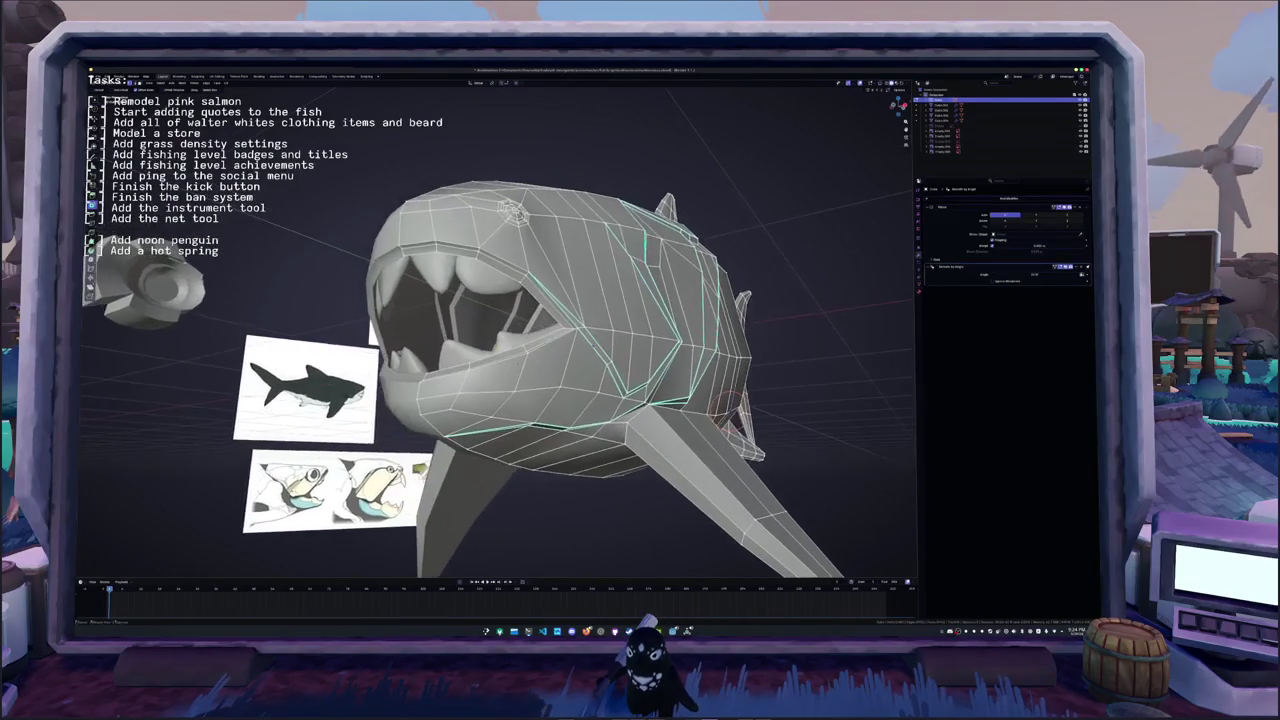
{"action": "left_click", "coordinate": [472, 296]}
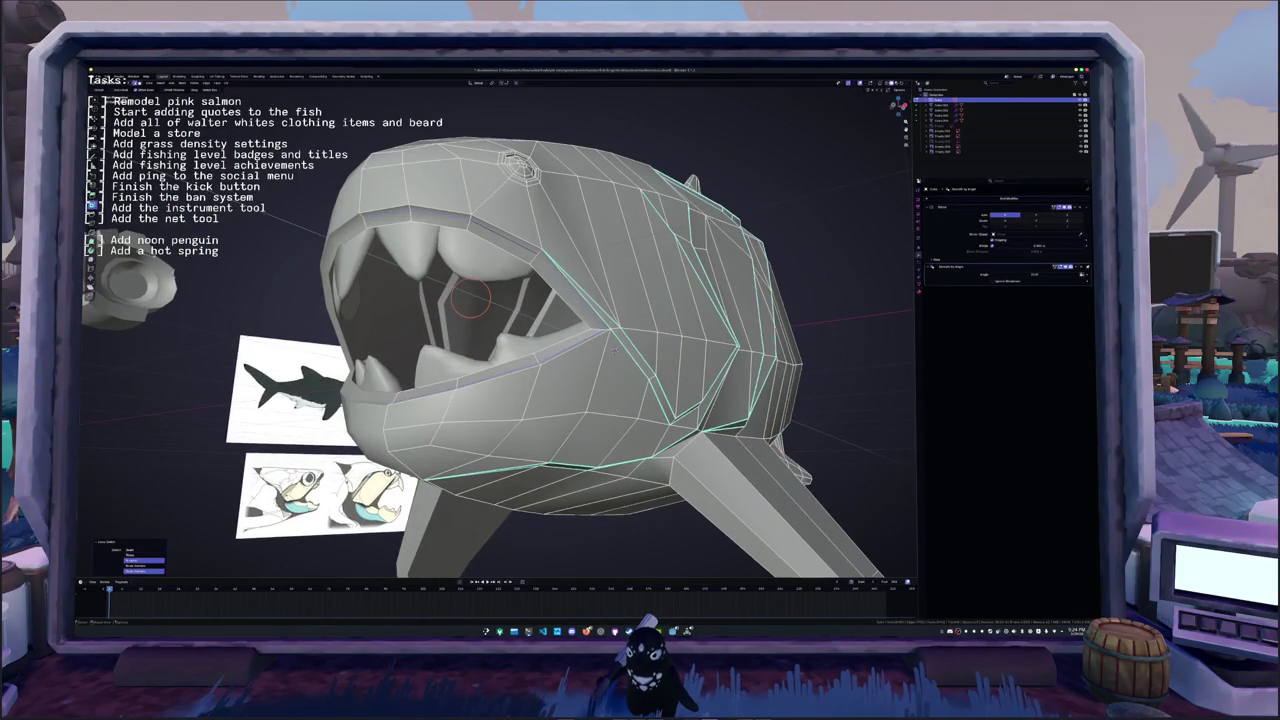
{"action": "mouse_move", "coordinate": [614, 349]}
{"action": "middle_mouse_down"}
{"action": "mouse_move", "coordinate": [466, 325]}
{"action": "mouse_move", "coordinate": [487, 348]}
{"action": "mouse_move", "coordinate": [540, 300]}
{"action": "mouse_move", "coordinate": [588, 335]}
{"action": "mouse_move", "coordinate": [430, 225]}
{"action": "mouse_move", "coordinate": [535, 327]}
{"action": "mouse_move", "coordinate": [300, 260]}
{"action": "middle_mouse_up"}
{"action": "key", "text": "Tab"}
- Clear the face selection inside the mouth and recheck the mouth from a low side view
{"action": "scroll", "coordinate": [560, 260], "scroll_direction": "up", "scroll_amount": 5}
{"action": "key", "text": "Tab"}
{"action": "scroll", "coordinate": [480, 270], "scroll_direction": "up", "scroll_amount": 3}
{"action": "left_click", "coordinate": [228, 225]}
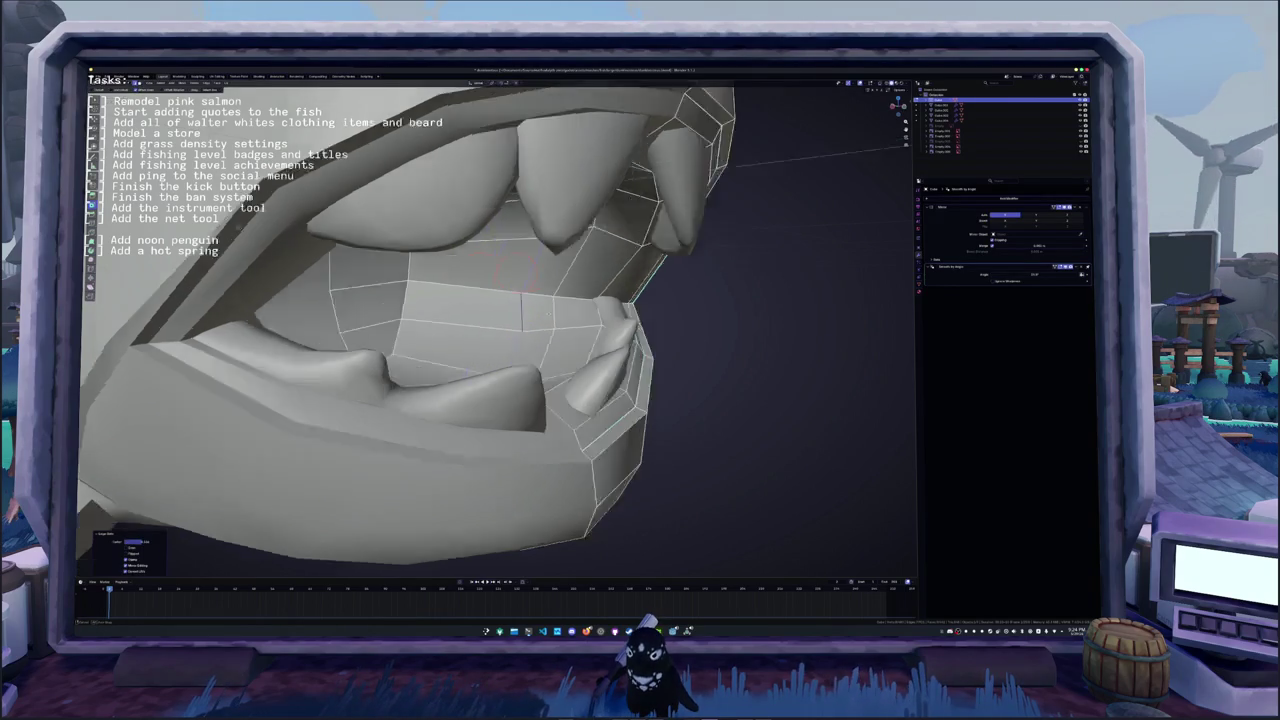
{"action": "middle_click_drag", "start_coordinate": [228, 225], "coordinate": [359, 224]}
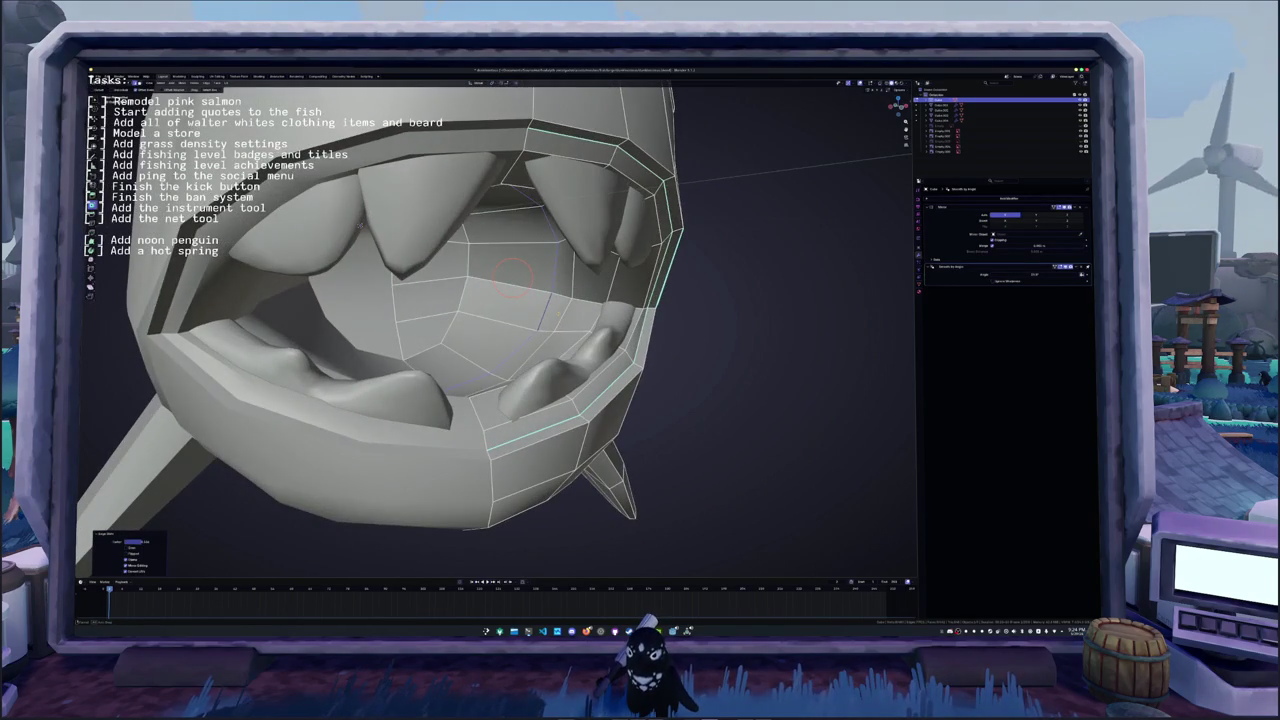
{"action": "key", "text": "Tab"}
{"action": "mouse_move", "coordinate": [561, 327]}
{"action": "middle_mouse_down"}
{"action": "mouse_move", "coordinate": [509, 325]}
{"action": "mouse_move", "coordinate": [505, 383]}
{"action": "mouse_move", "coordinate": [520, 300]}
{"action": "middle_mouse_up"}
{"action": "scroll", "coordinate": [508, 330], "scroll_direction": "down", "scroll_amount": 5}
{"action": "key", "text": "Tab"}
{"action": "scroll", "coordinate": [538, 237], "scroll_direction": "up", "scroll_amount": 3}
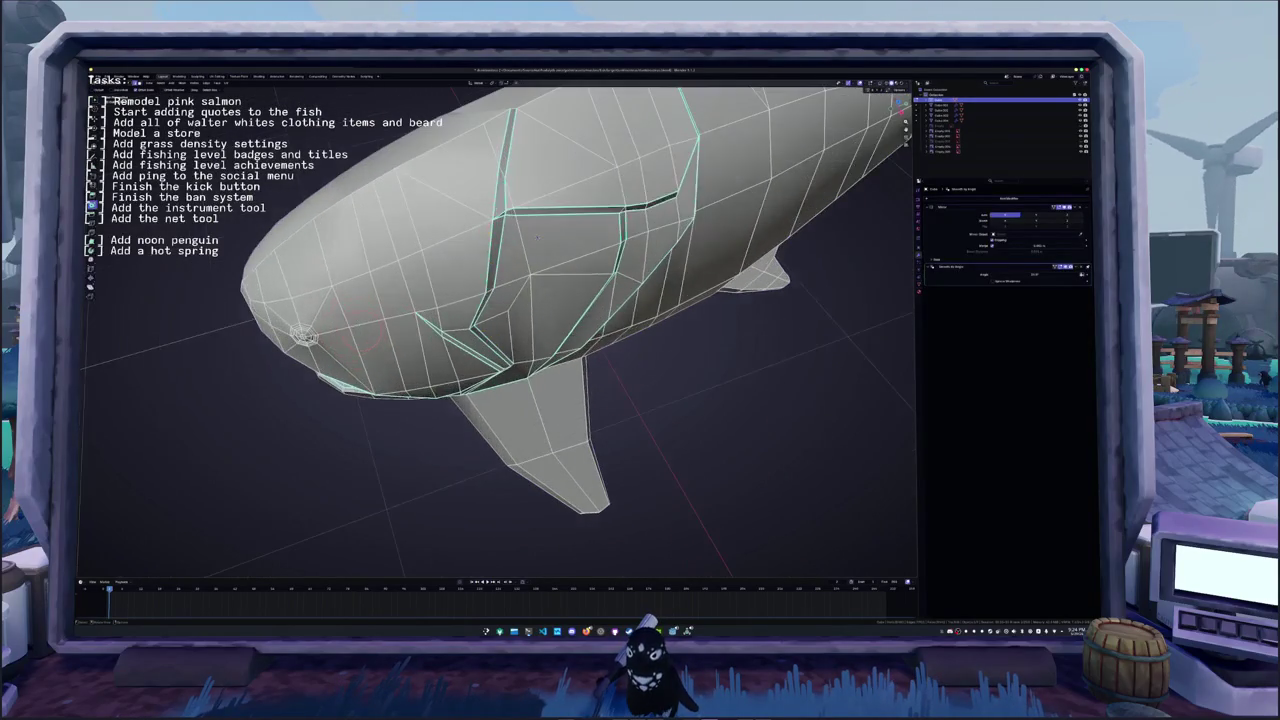
- Mark the selected body-plate edges as a seam
{"action": "right_click", "coordinate": [502, 218]}
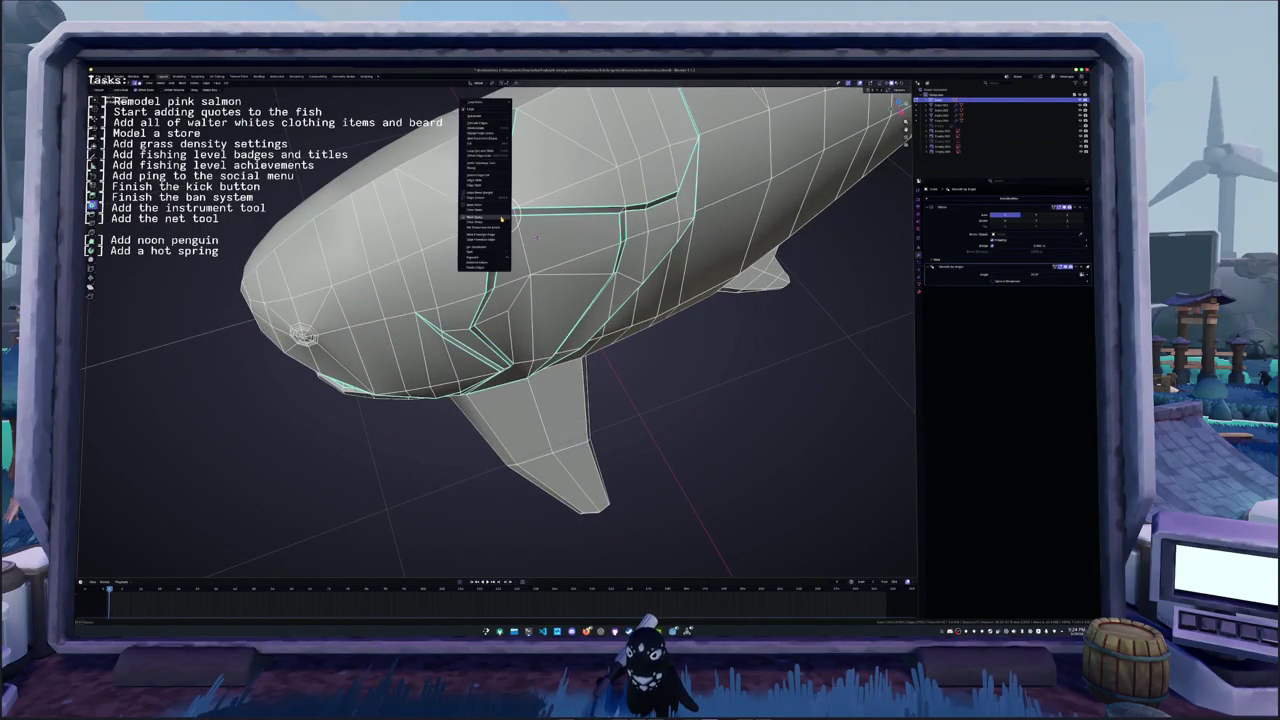
{"action": "left_click", "coordinate": [502, 217]}
{"action": "scroll", "coordinate": [548, 293], "scroll_direction": "up", "scroll_amount": 2}
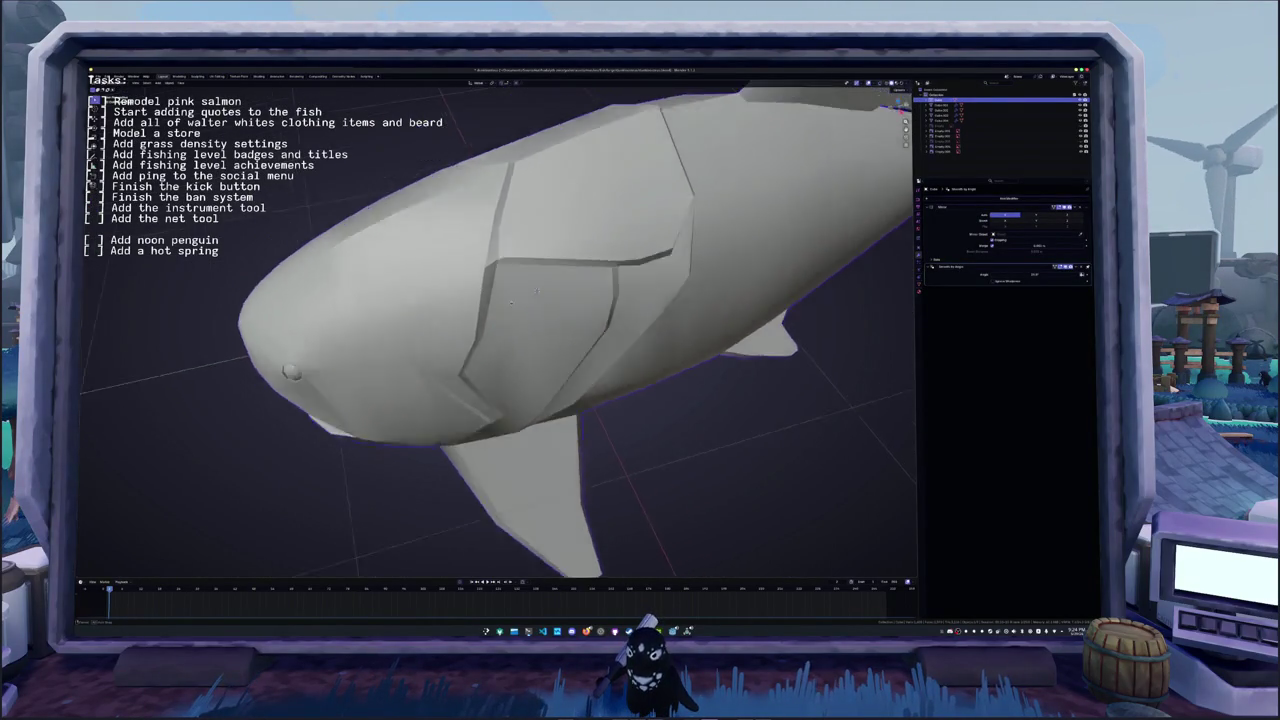
{"action": "key", "text": "Tab"}
{"action": "middle_click_drag", "start_coordinate": [548, 293], "coordinate": [567, 365]}
{"action": "scroll", "coordinate": [567, 365], "scroll_direction": "up", "scroll_amount": 1}
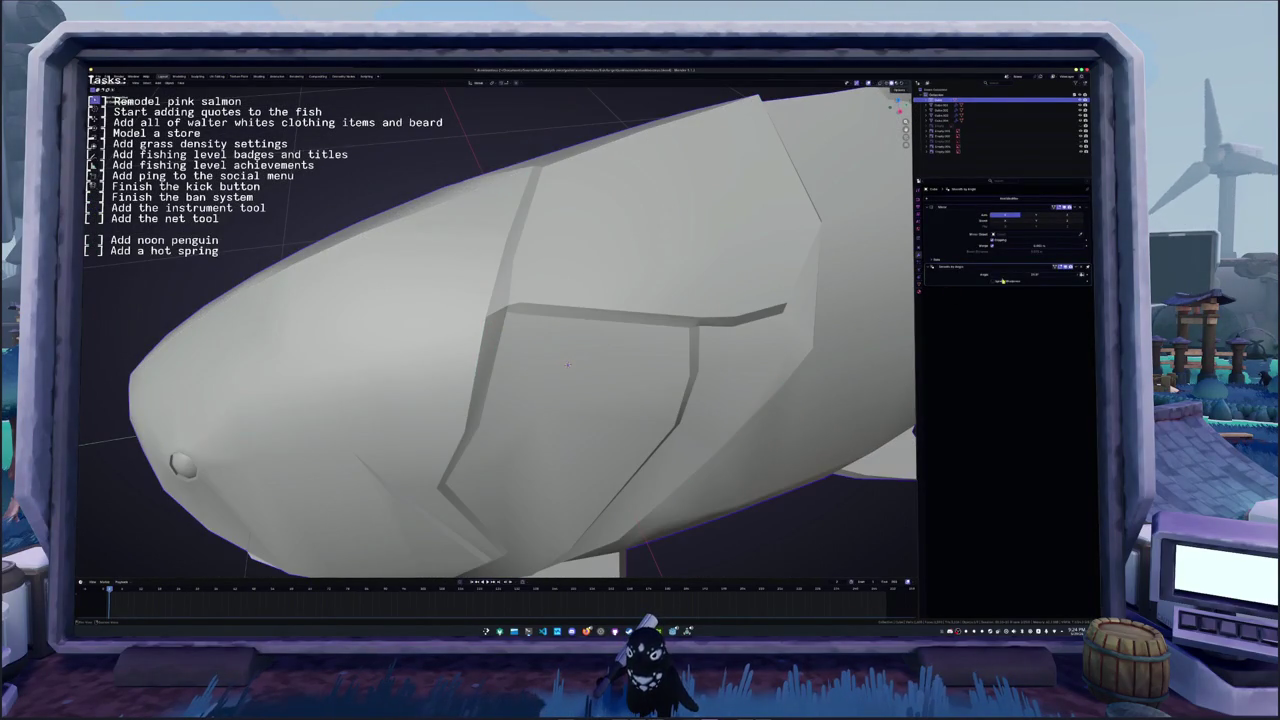
- Tune the Smooth by Angle modifier's Angle value until the armor plates shade cleanly
{"action": "left_click", "coordinate": [1001, 275]}
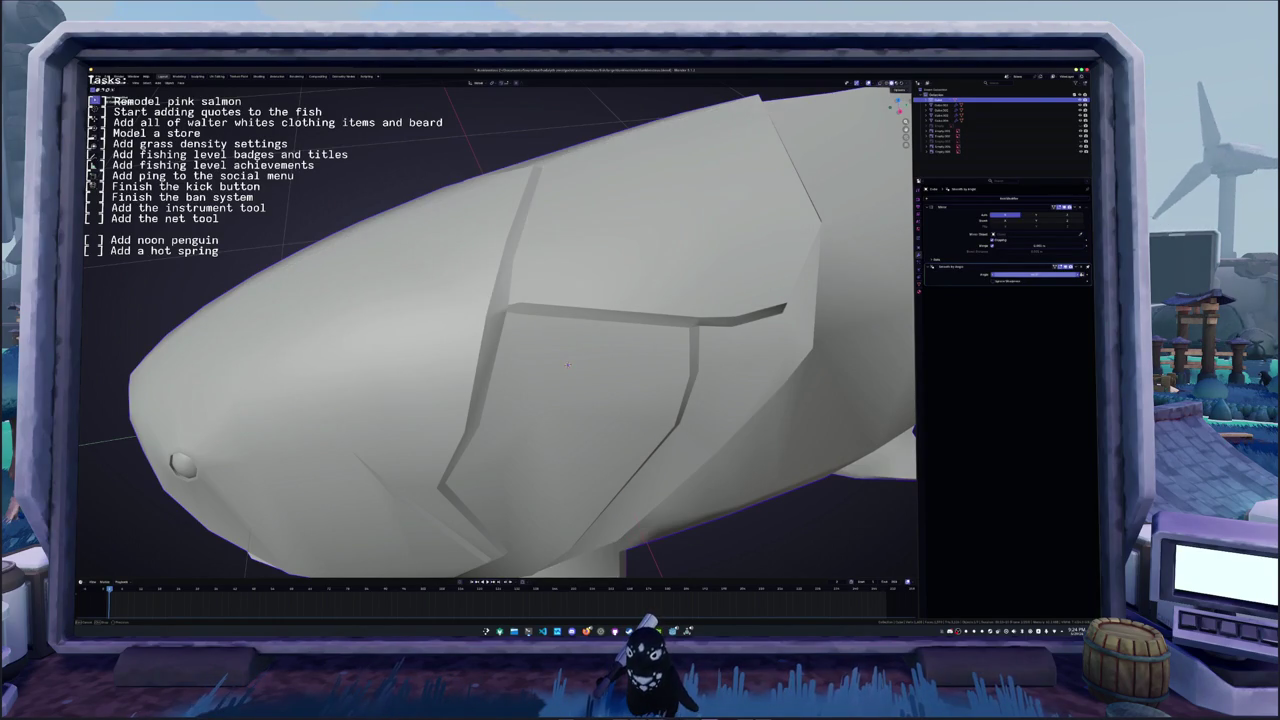
{"action": "key", "text": "Return"}
{"action": "scroll", "coordinate": [545, 352], "scroll_direction": "down", "scroll_amount": 4}
{"action": "middle_click_drag", "start_coordinate": [679, 340], "coordinate": [683, 329]}
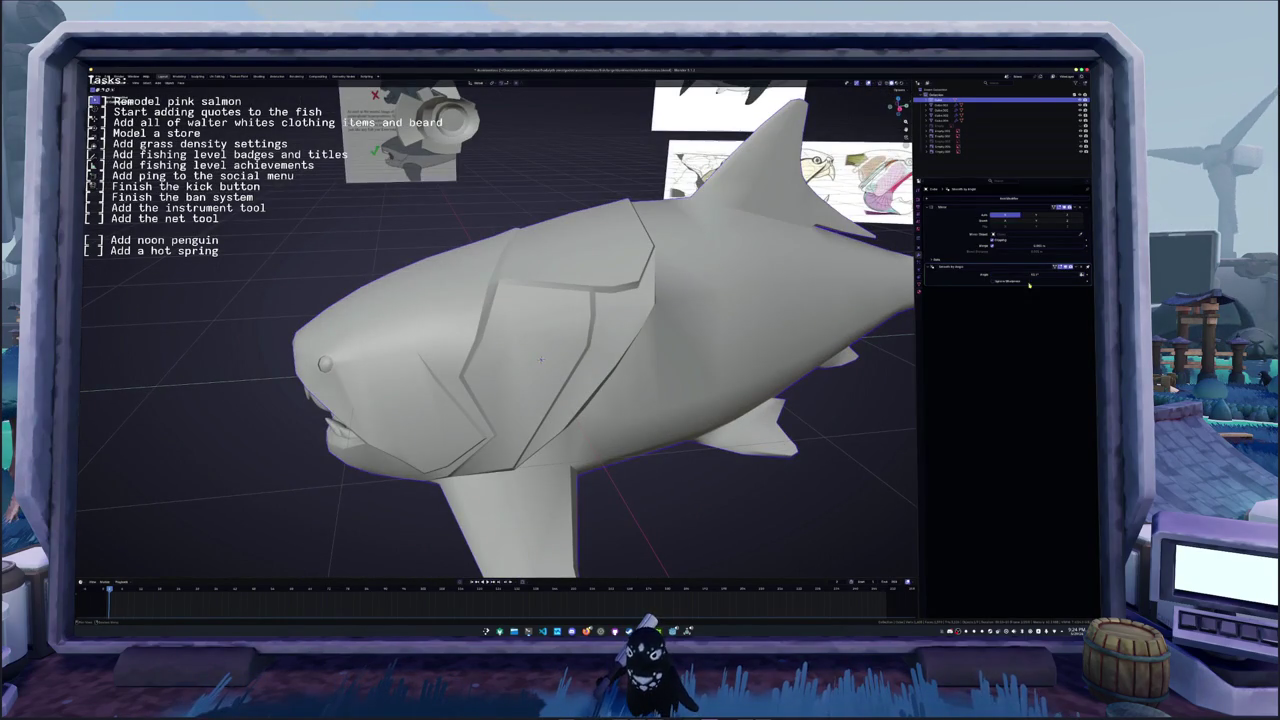
{"action": "left_click_drag", "start_coordinate": [1037, 274], "coordinate": [1060, 274]}
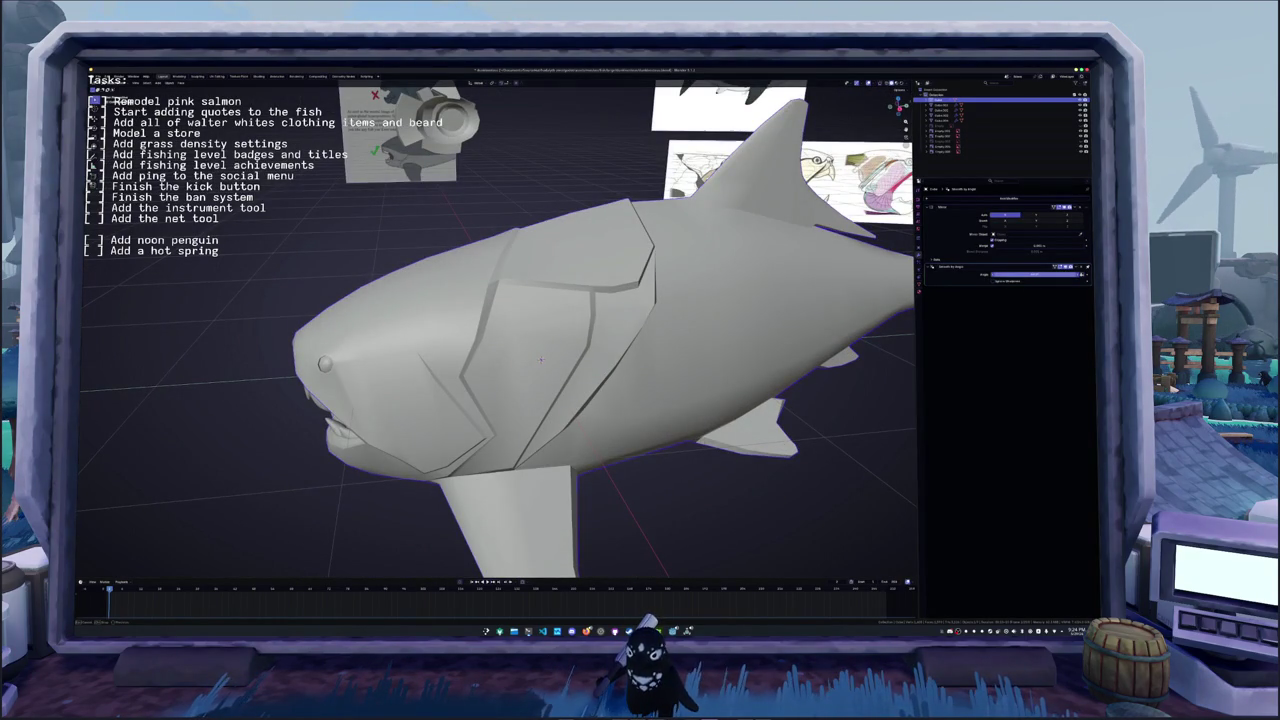
{"action": "left_click", "coordinate": [1040, 275]}
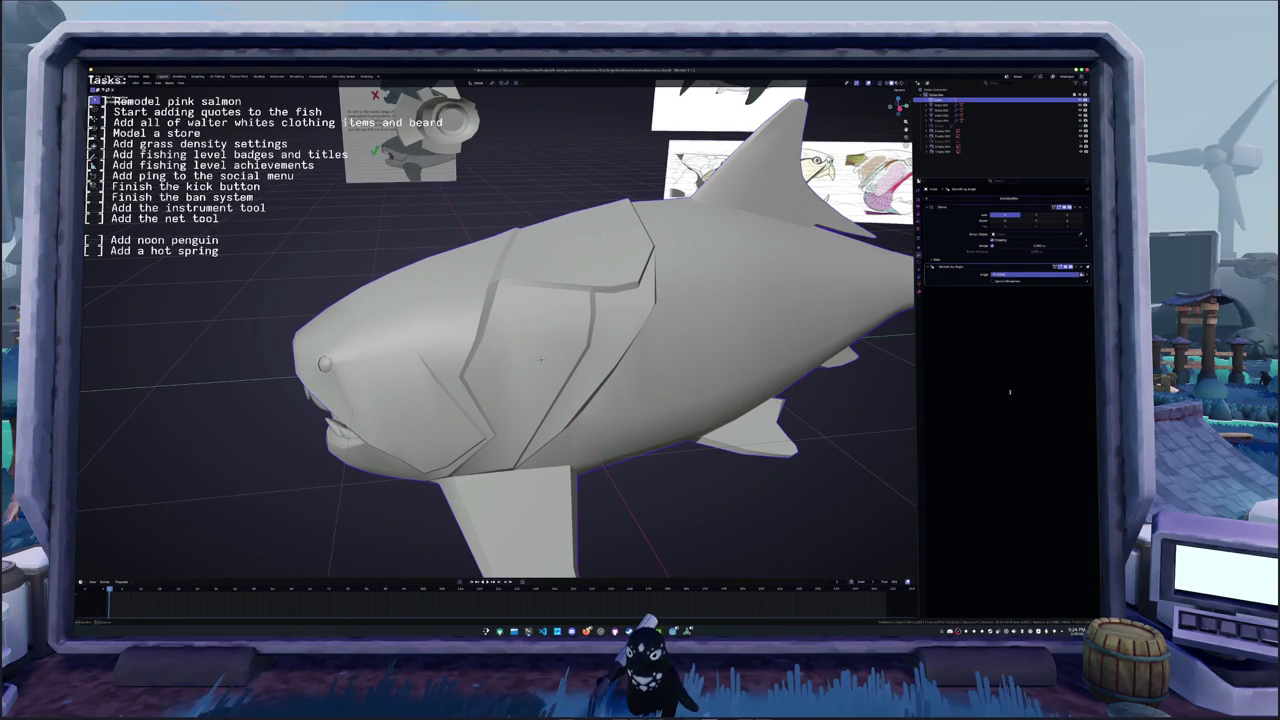
{"action": "key", "text": "Return"}
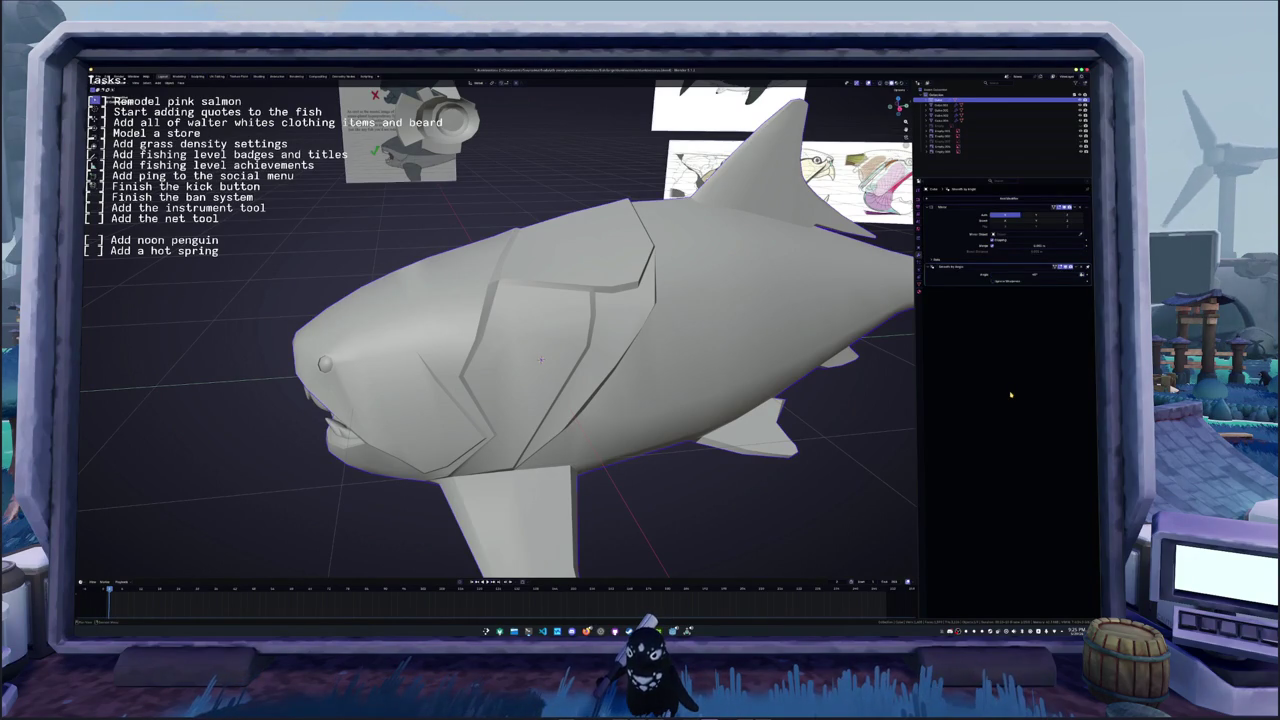
{"action": "middle_click_drag", "start_coordinate": [600, 350], "coordinate": [500, 250]}
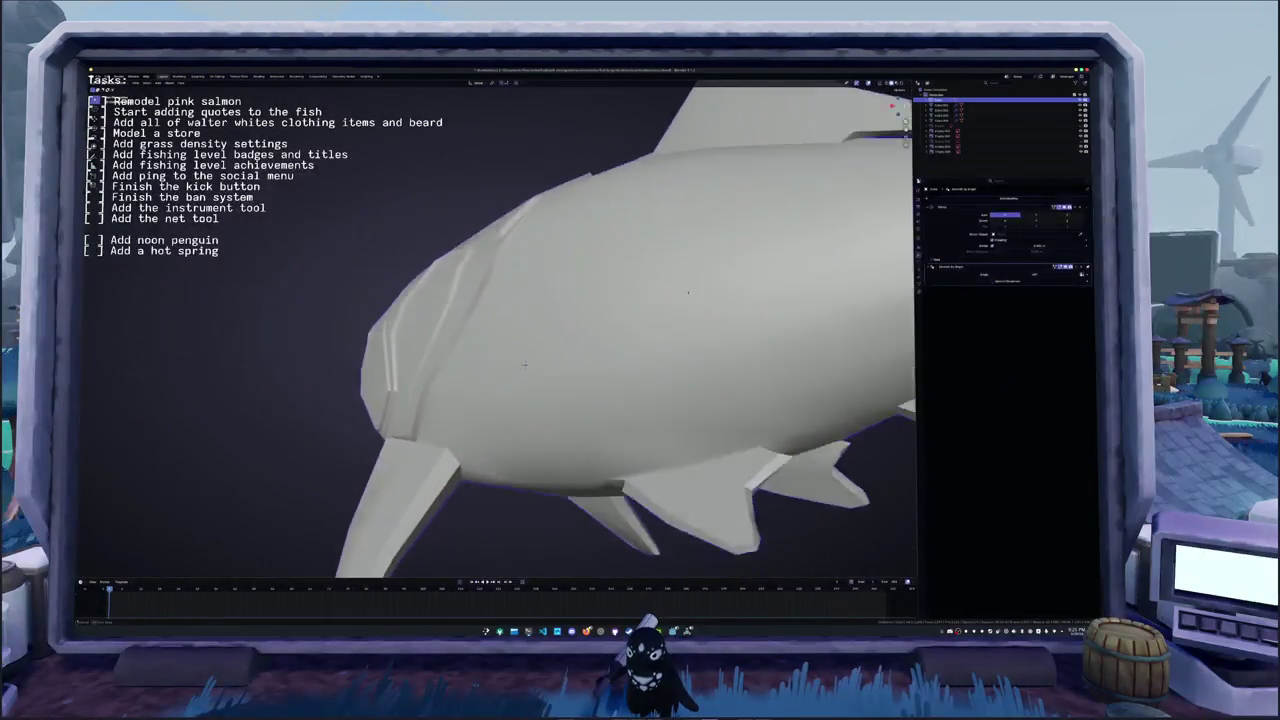
{"action": "middle_click_drag", "start_coordinate": [500, 330], "coordinate": [410, 300]}
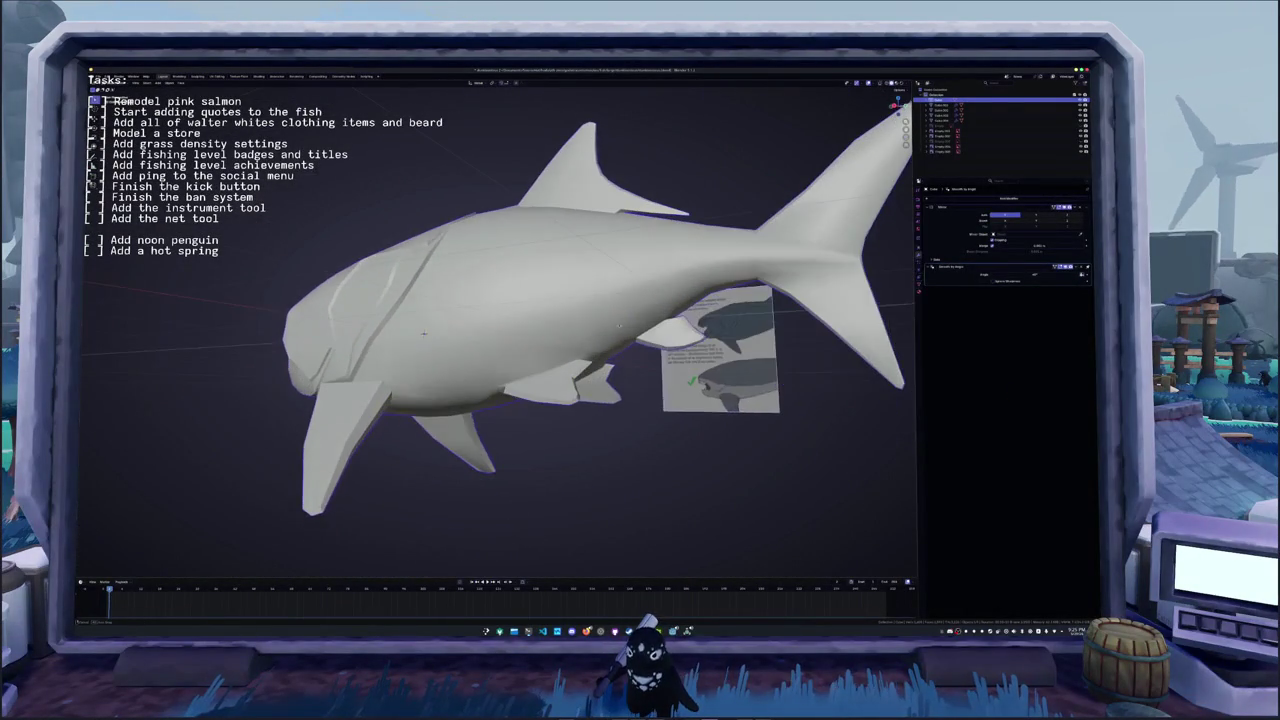
{"action": "mouse_move", "coordinate": [500, 330]}
{"action": "middle_mouse_down"}
{"action": "mouse_move", "coordinate": [470, 310]}
{"action": "mouse_move", "coordinate": [445, 255]}
{"action": "mouse_move", "coordinate": [470, 320]}
{"action": "middle_mouse_up"}
{"action": "middle_click_drag", "start_coordinate": [850, 300], "coordinate": [889, 305]}
- Delete the selected geometry near the dorsal fin
{"action": "key", "text": "ctrl+a"}
{"action": "key", "text": "Tab"}
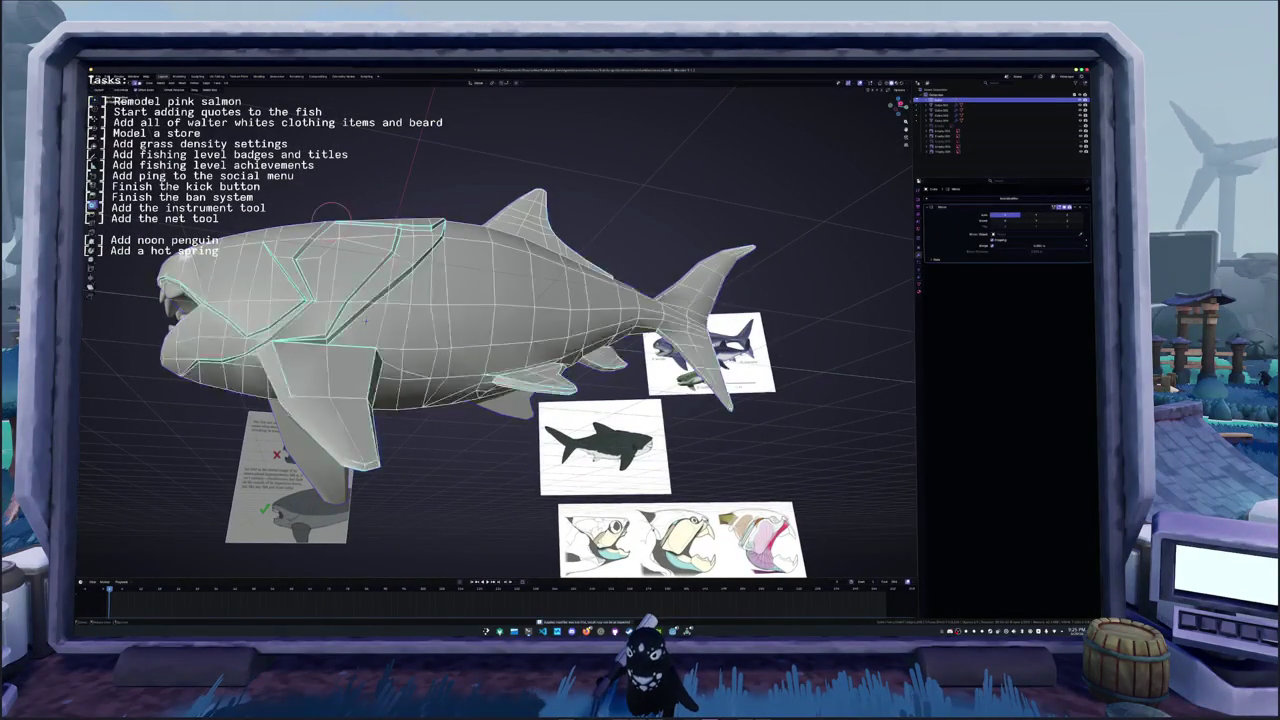
{"action": "scroll", "coordinate": [497, 335], "scroll_direction": "up", "scroll_amount": 2}
{"action": "mouse_move", "coordinate": [500, 330]}
{"action": "middle_mouse_down"}
{"action": "mouse_move", "coordinate": [420, 300]}
{"action": "mouse_move", "coordinate": [470, 320]}
{"action": "middle_mouse_up"}
{"action": "mouse_move", "coordinate": [335, 323]}
{"action": "middle_mouse_down"}
{"action": "mouse_move", "coordinate": [246, 458]}
{"action": "mouse_move", "coordinate": [559, 285]}
{"action": "mouse_move", "coordinate": [640, 320]}
{"action": "mouse_move", "coordinate": [600, 350]}
{"action": "middle_mouse_up"}
{"action": "scroll", "coordinate": [310, 360], "scroll_direction": "up", "scroll_amount": 3}
{"action": "key", "text": "Tab"}
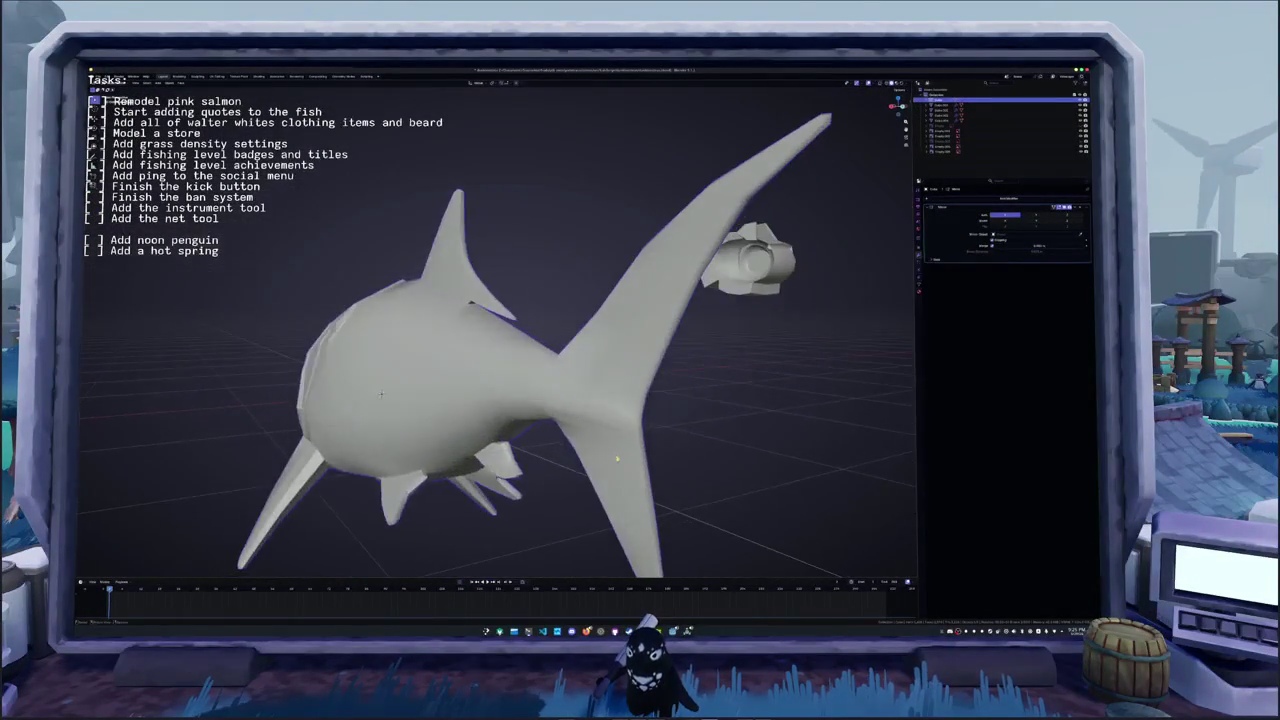
{"action": "key", "text": "Tab"}
{"action": "middle_click_drag", "start_coordinate": [617, 458], "coordinate": [415, 355]}
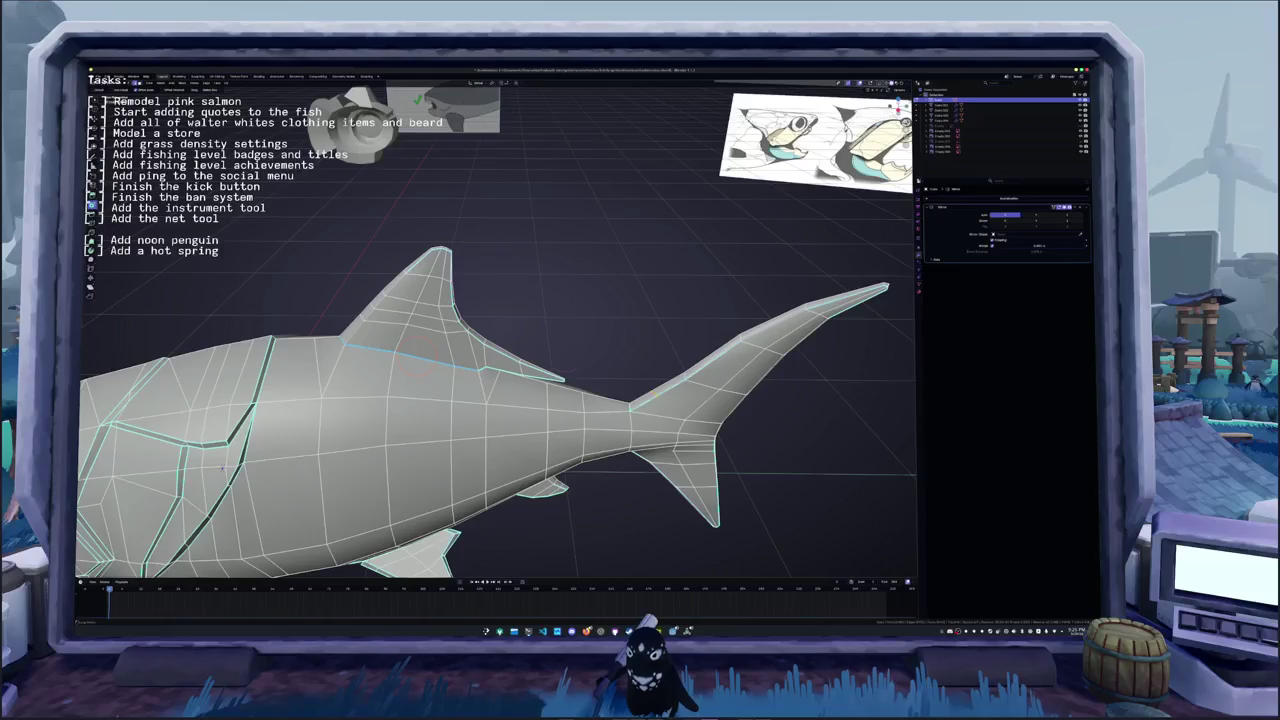
{"action": "key", "text": "x"}
{"action": "key", "text": "Return"}
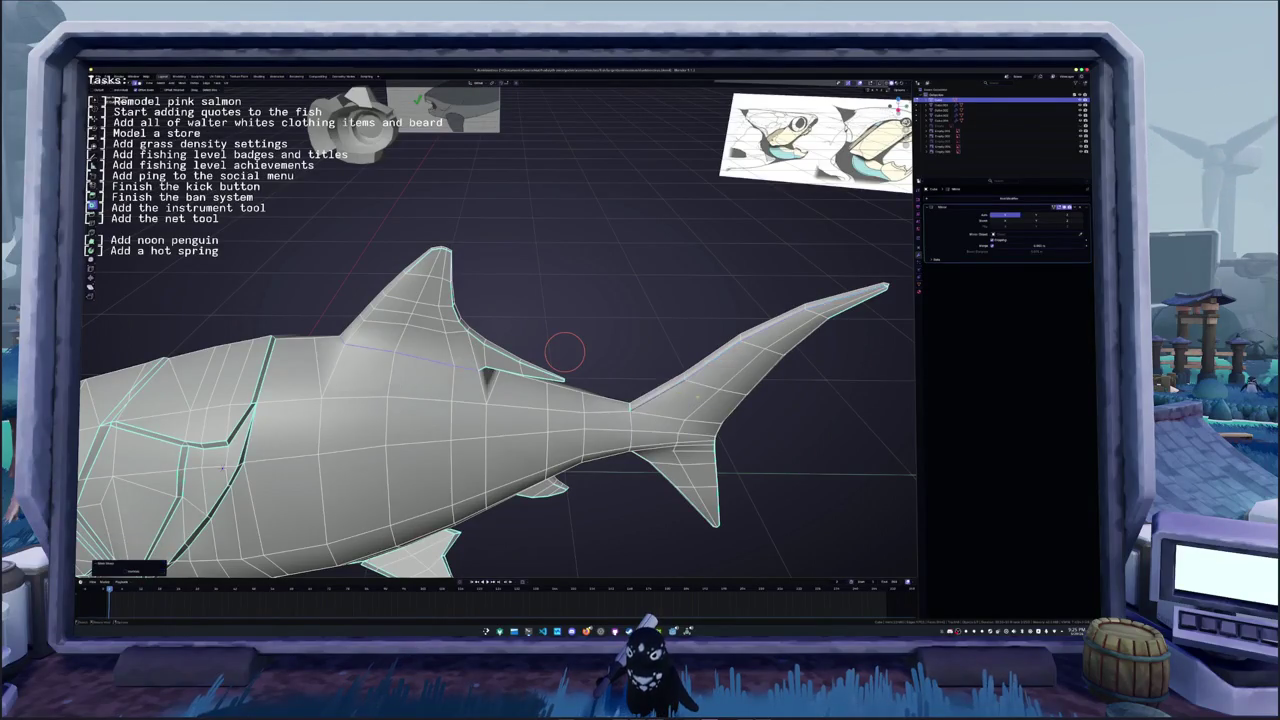
- Box-select the lower tail fin in X-ray and apply a face edit from its context menu
{"action": "mouse_move", "coordinate": [600, 380]}
{"action": "middle_mouse_down"}
{"action": "mouse_move", "coordinate": [621, 370]}
{"action": "mouse_move", "coordinate": [536, 291]}
{"action": "middle_mouse_up"}
{"action": "key", "text": "alt+z"}
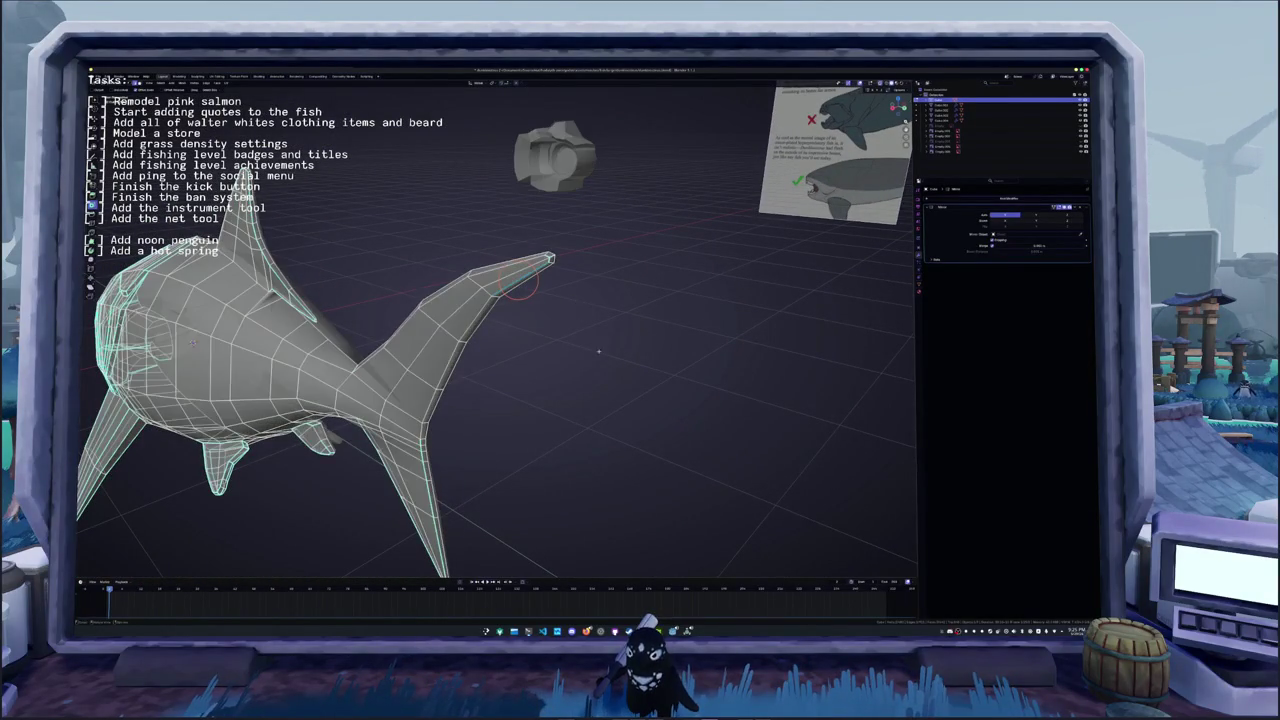
{"action": "left_click_drag", "start_coordinate": [600, 380], "coordinate": [430, 228]}
{"action": "middle_click_drag", "start_coordinate": [505, 287], "coordinate": [610, 420]}
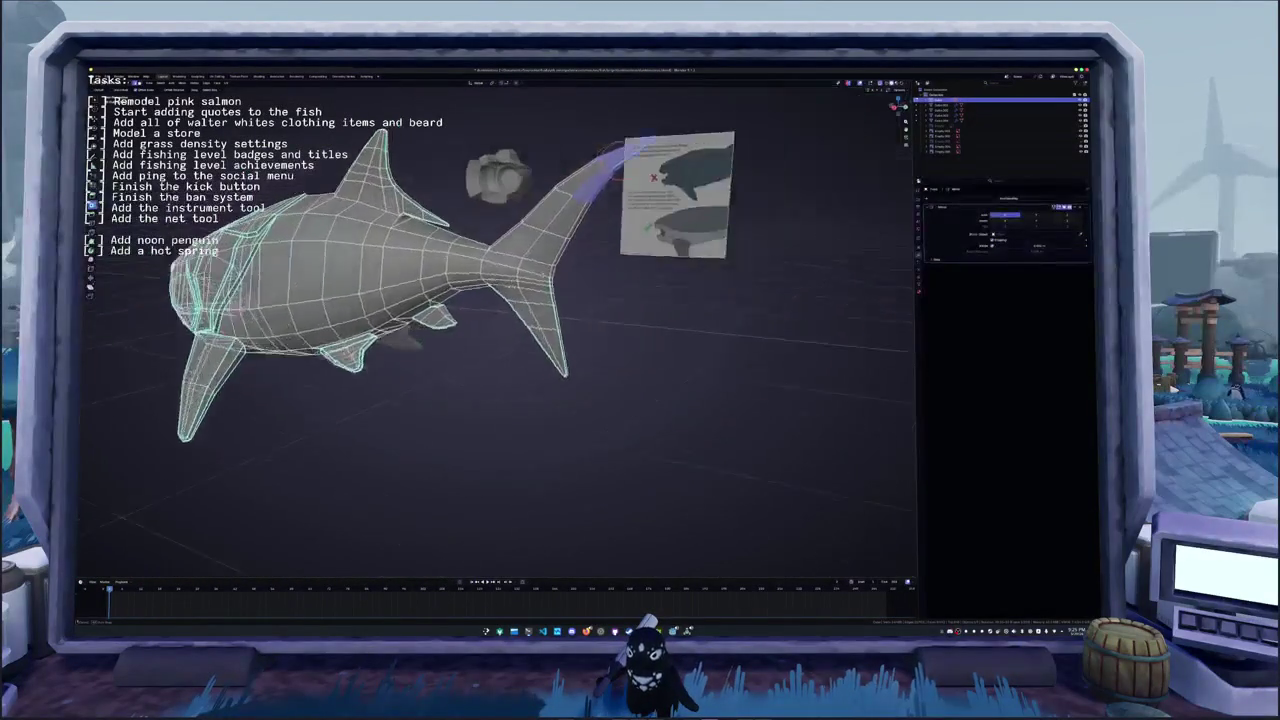
{"action": "left_click_drag", "start_coordinate": [610, 420], "coordinate": [485, 277]}
{"action": "right_click", "coordinate": [484, 276]}
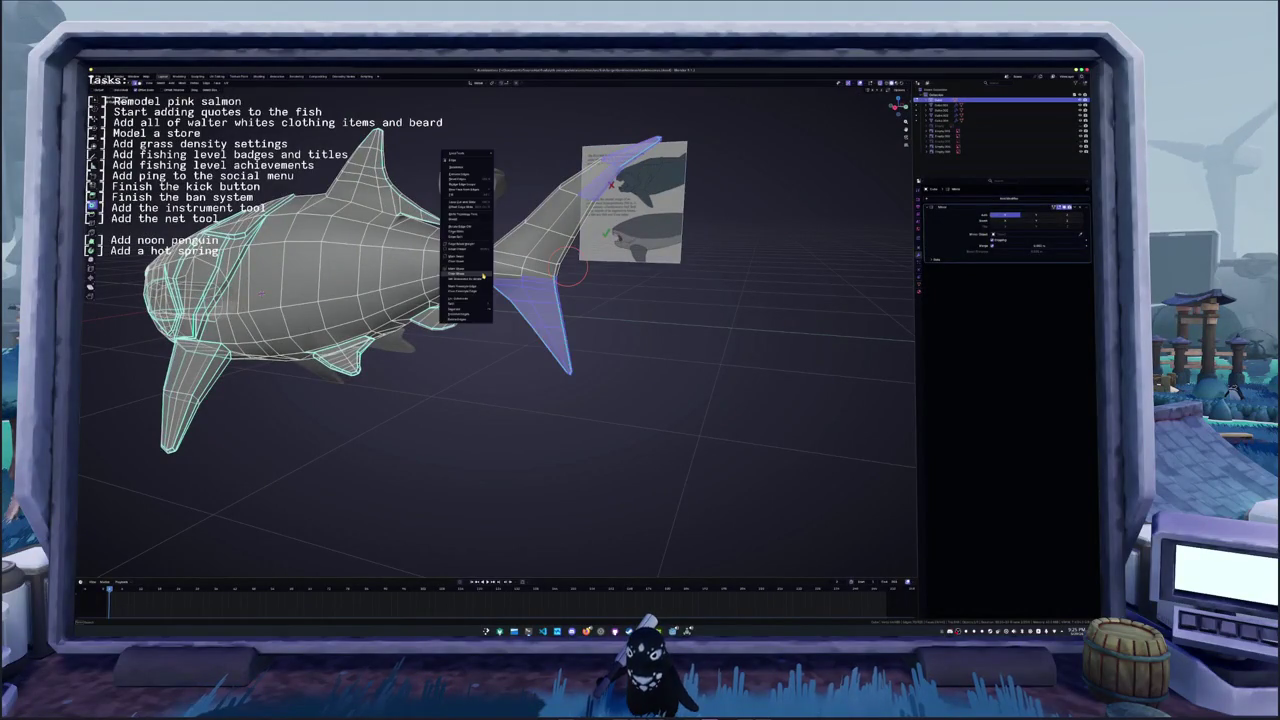
{"action": "left_click", "coordinate": [484, 276]}
{"action": "key", "text": "Tab"}
{"action": "middle_click_drag", "start_coordinate": [623, 423], "coordinate": [774, 438]}
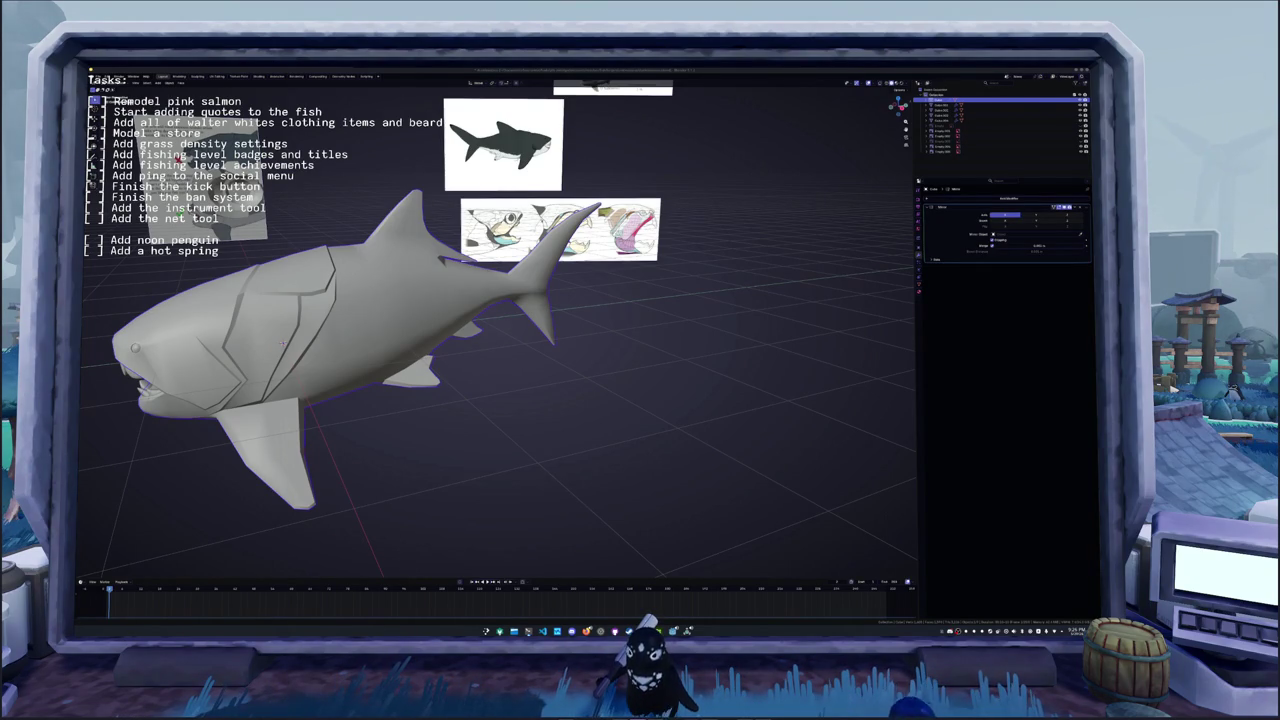
- Apply a context-menu option to the current selection at the fish's head
{"action": "mouse_move", "coordinate": [283, 343]}
{"action": "middle_mouse_down"}
{"action": "mouse_move", "coordinate": [669, 360]}
{"action": "mouse_move", "coordinate": [592, 346]}
{"action": "mouse_move", "coordinate": [670, 338]}
{"action": "middle_mouse_up"}
{"action": "middle_click_drag", "start_coordinate": [502, 354], "coordinate": [560, 300]}
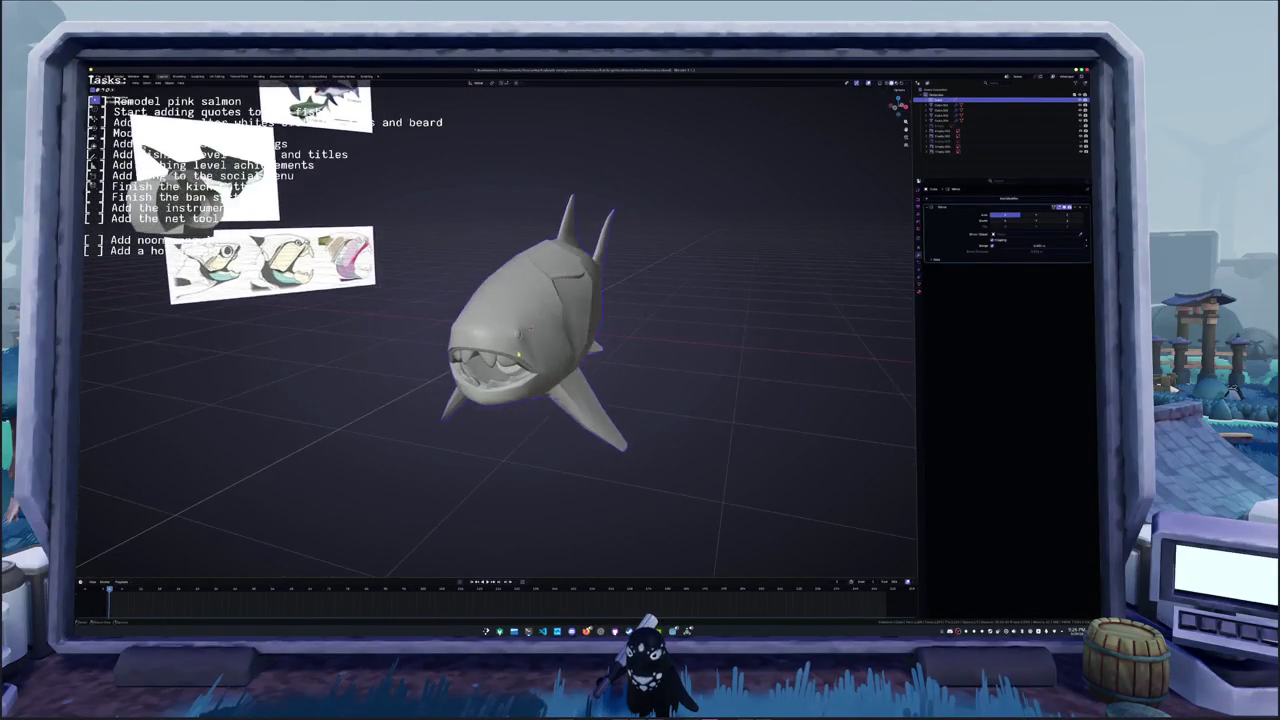
{"action": "key", "text": "Tab"}
{"action": "scroll", "coordinate": [588, 255], "scroll_direction": "up", "scroll_amount": 2}
{"action": "scroll", "coordinate": [588, 255], "scroll_direction": "up", "scroll_amount": 2}
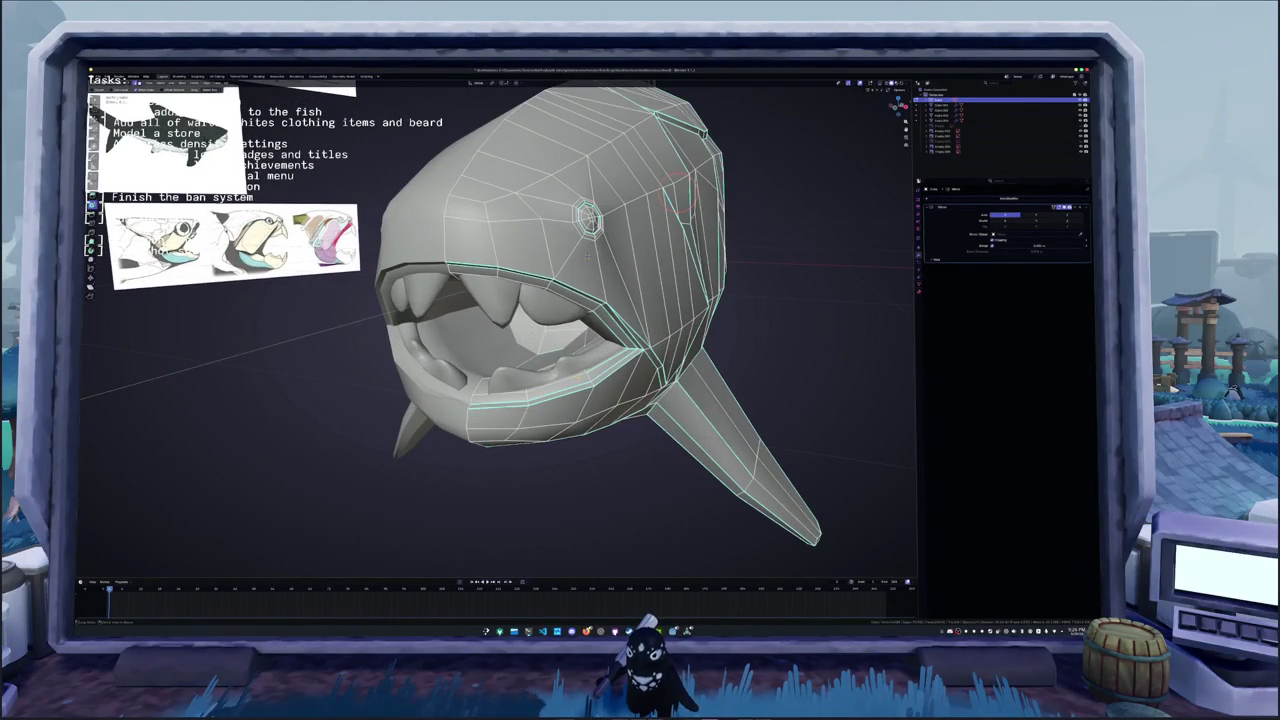
{"action": "middle_click_drag", "start_coordinate": [588, 255], "coordinate": [557, 240]}
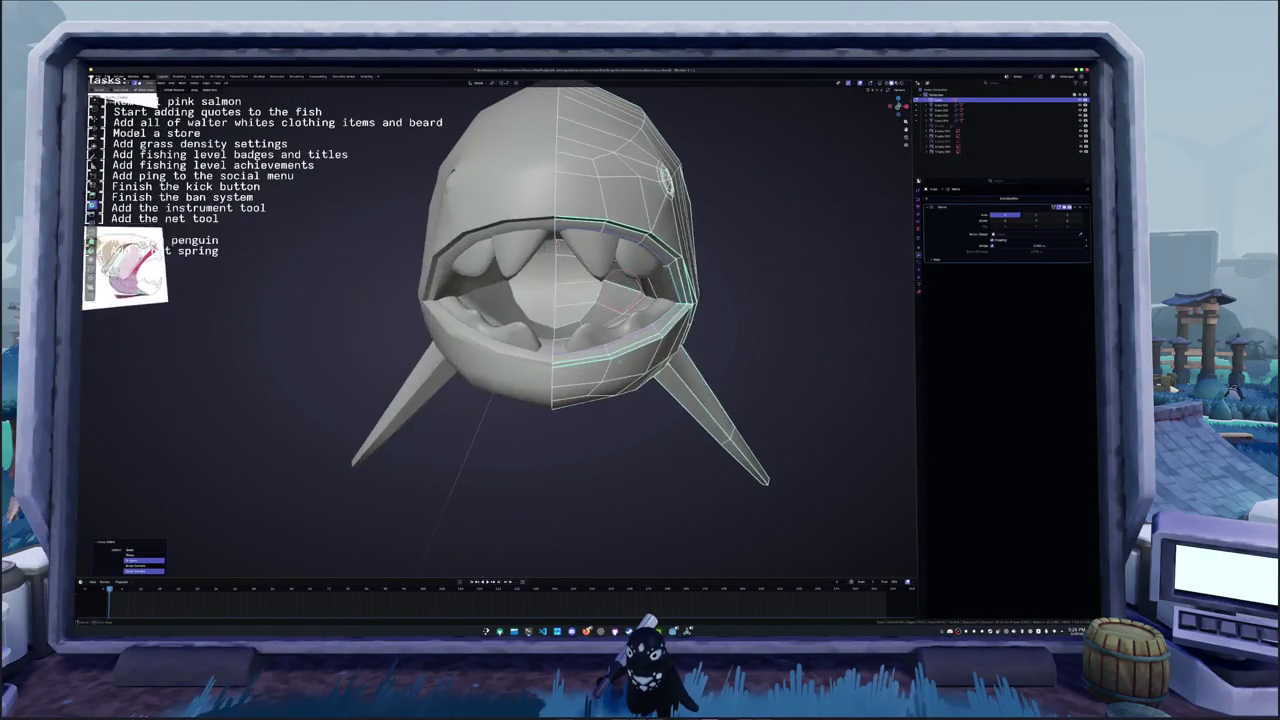
{"action": "right_click", "coordinate": [689, 348]}
{"action": "left_click", "coordinate": [716, 352]}
- Box-select the pectoral fin tip in X-ray and apply a Shift+S snap option to it
{"action": "mouse_move", "coordinate": [716, 352]}
{"action": "middle_mouse_down"}
{"action": "mouse_move", "coordinate": [716, 339]}
{"action": "mouse_move", "coordinate": [530, 390]}
{"action": "middle_mouse_up"}
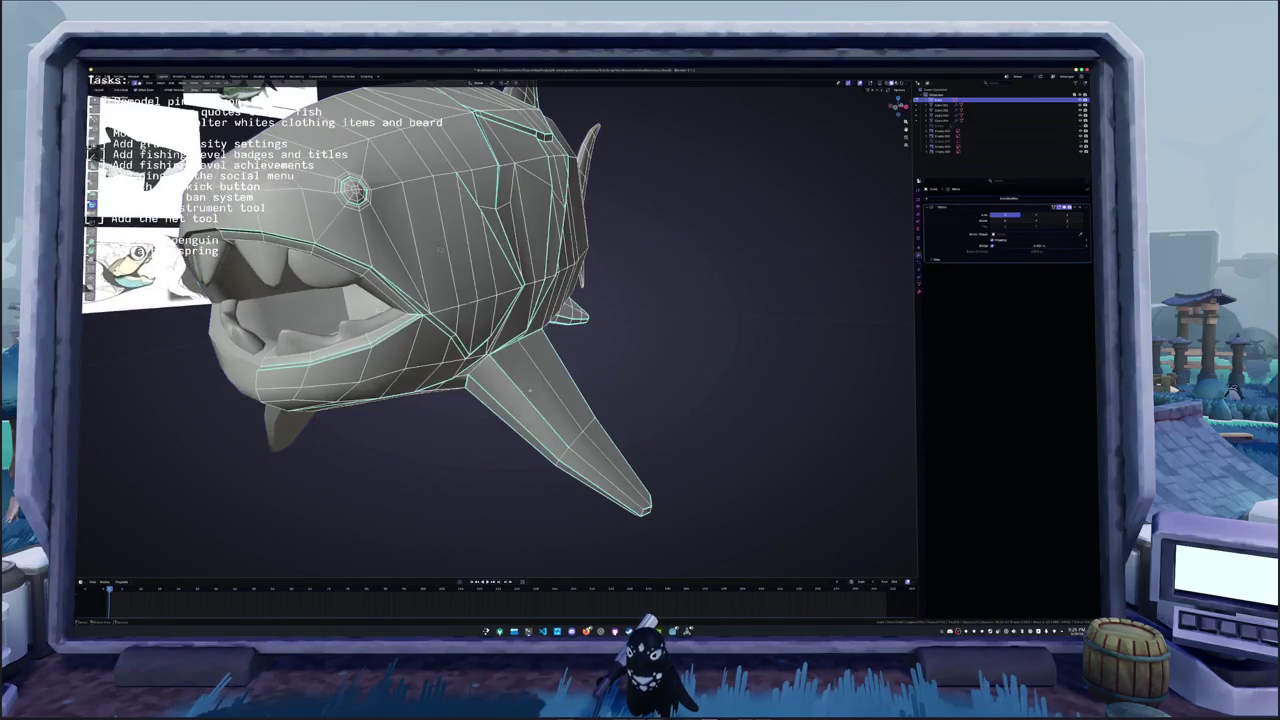
{"action": "middle_click_drag", "start_coordinate": [439, 250], "coordinate": [514, 381]}
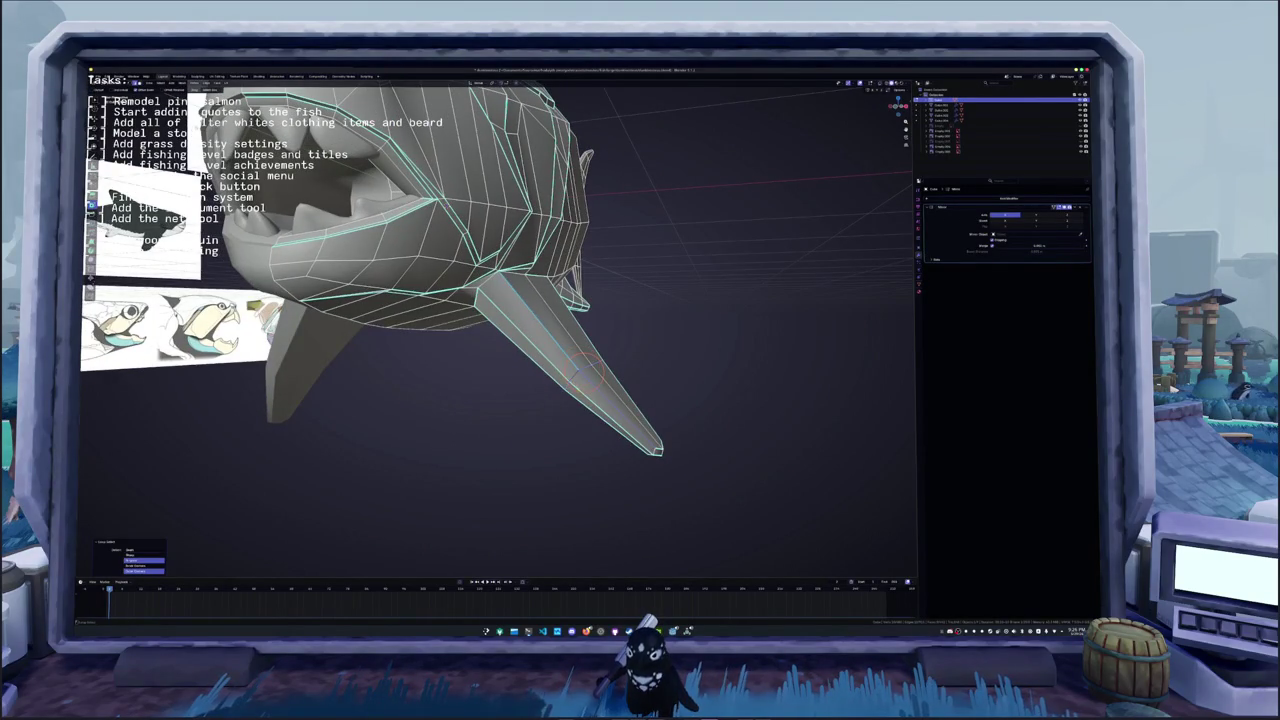
{"action": "key", "text": "alt+z"}
{"action": "left_click_drag", "start_coordinate": [703, 503], "coordinate": [543, 343]}
{"action": "key", "text": "shift+s"}
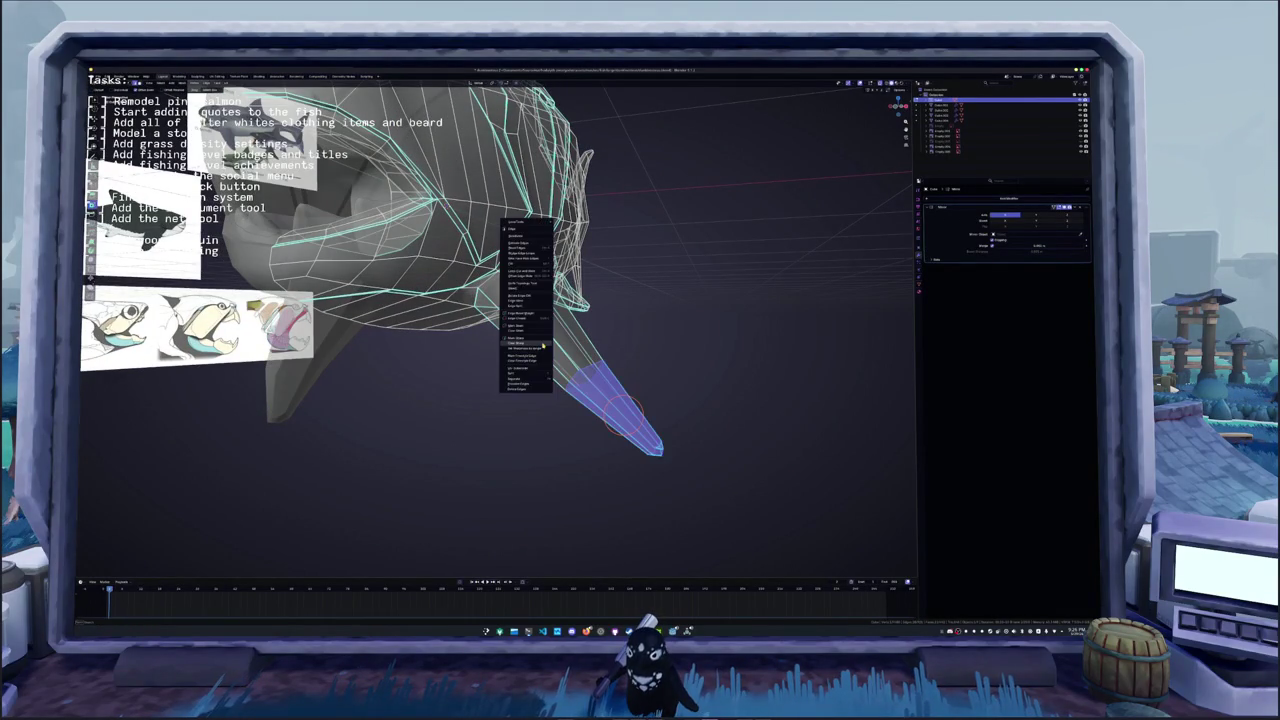
{"action": "left_click", "coordinate": [530, 340]}
- Scale the pectoral fin tip vertices down to a sharp point
{"action": "middle_click_drag", "start_coordinate": [514, 381], "coordinate": [560, 330]}
{"action": "key", "text": "alt+z"}
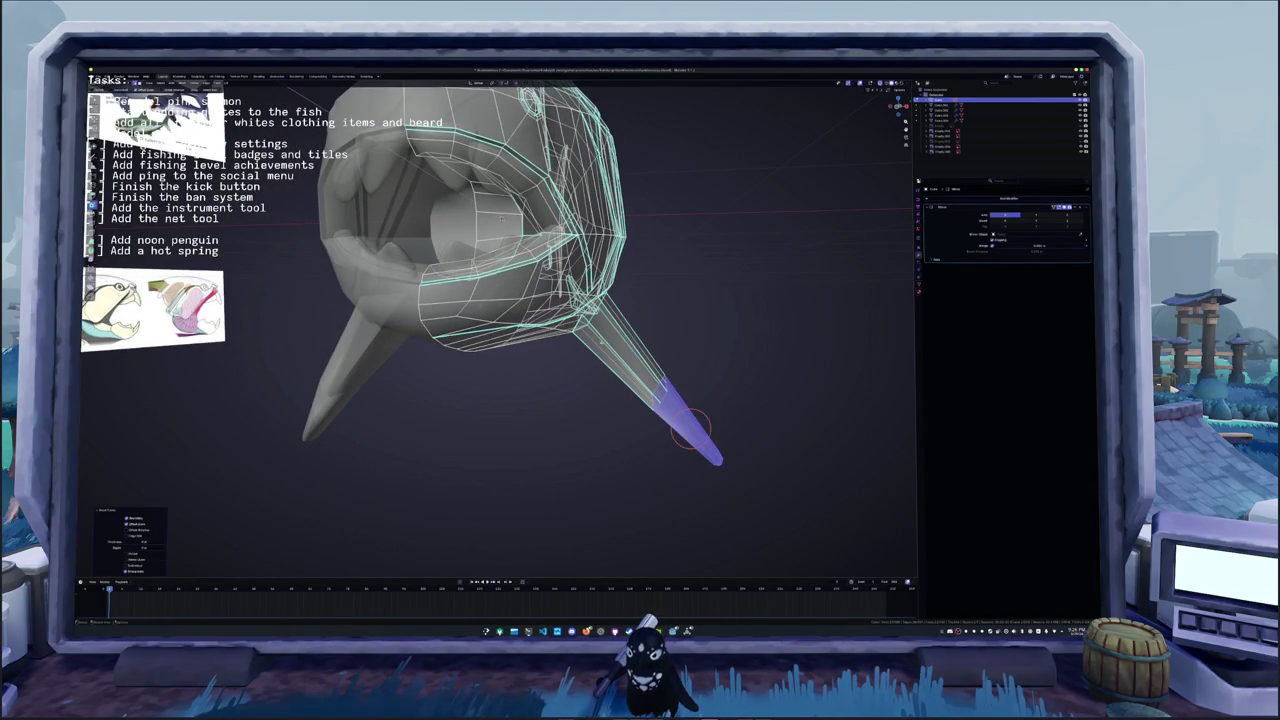
{"action": "key", "text": "alt+a"}
{"action": "key", "text": "s"}
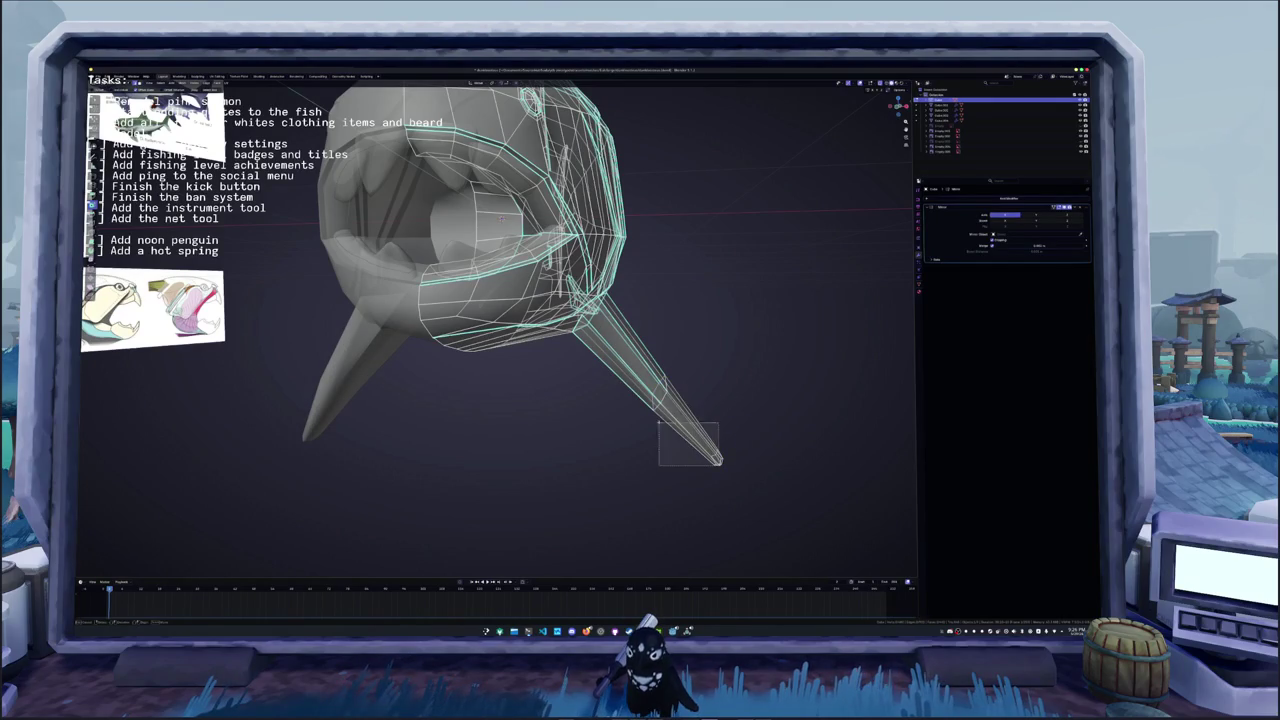
{"action": "key", "text": "Return"}
- Change the shading of the pectoral fin's faces from the Face context menu
{"action": "left_click_drag", "start_coordinate": [653, 332], "coordinate": [578, 400]}
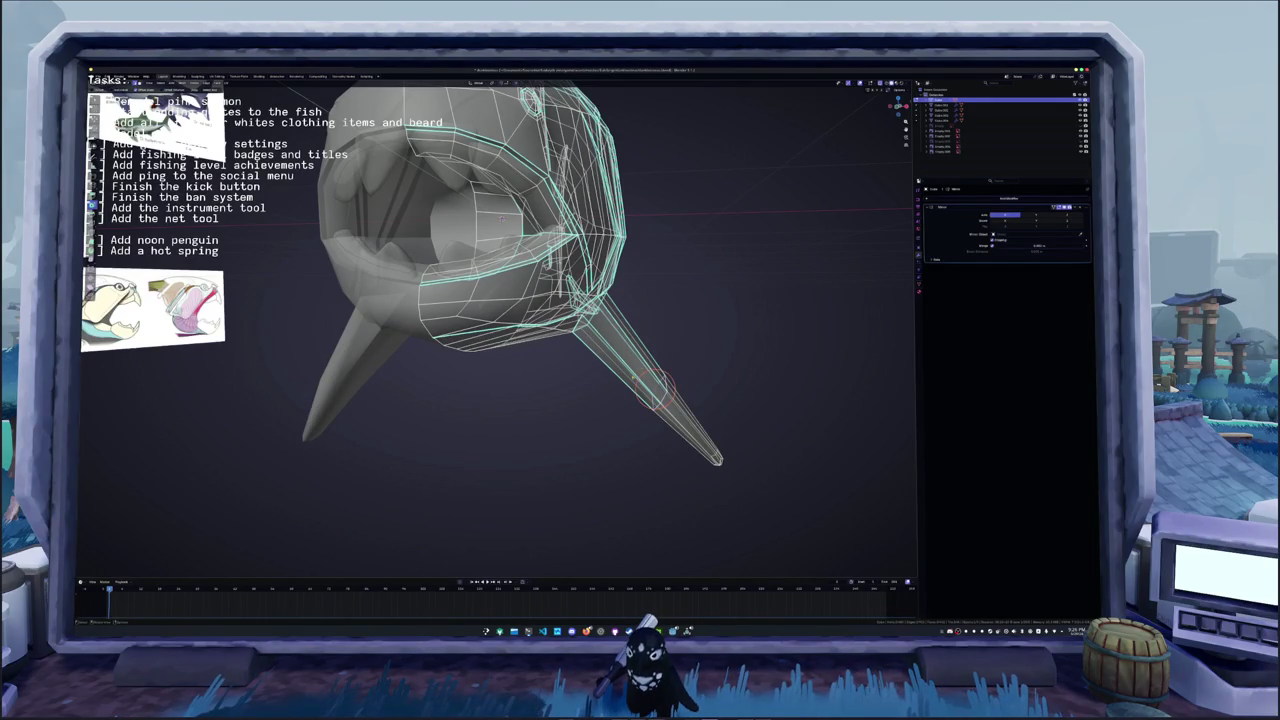
{"action": "left_click_drag", "start_coordinate": [681, 418], "coordinate": [600, 326]}
{"action": "right_click", "coordinate": [681, 319]}
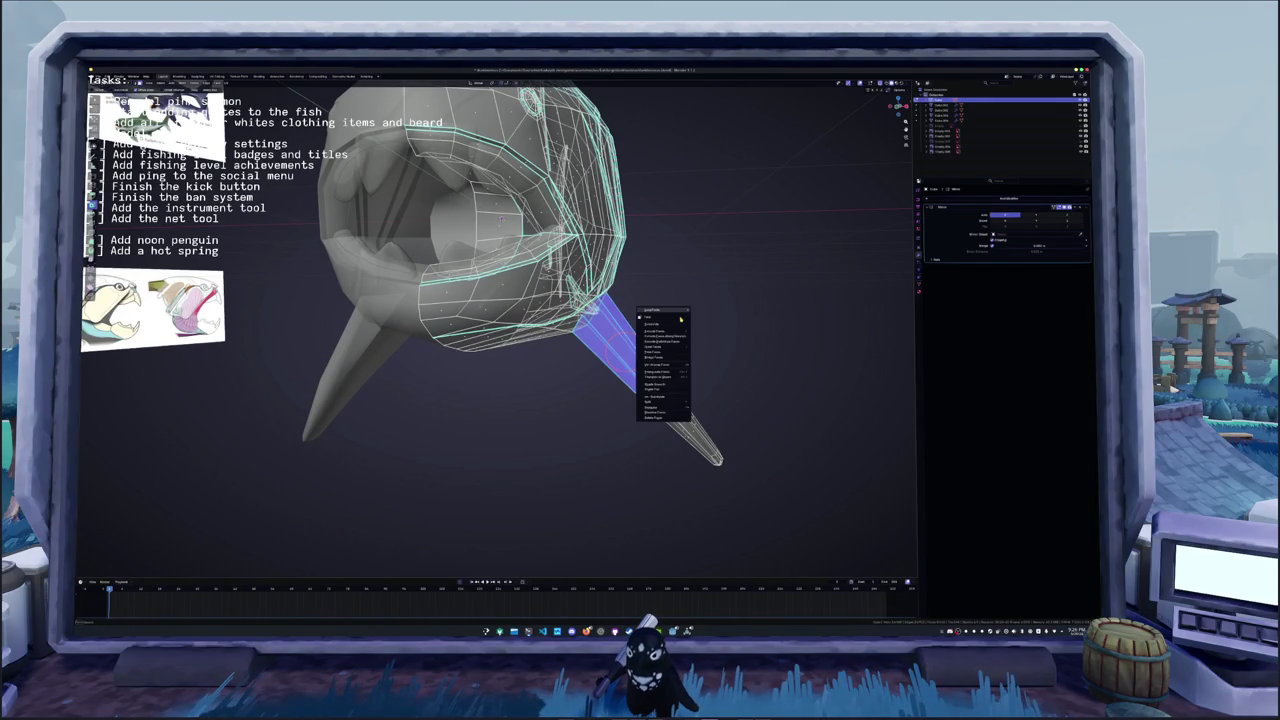
{"action": "right_click", "coordinate": [746, 340]}
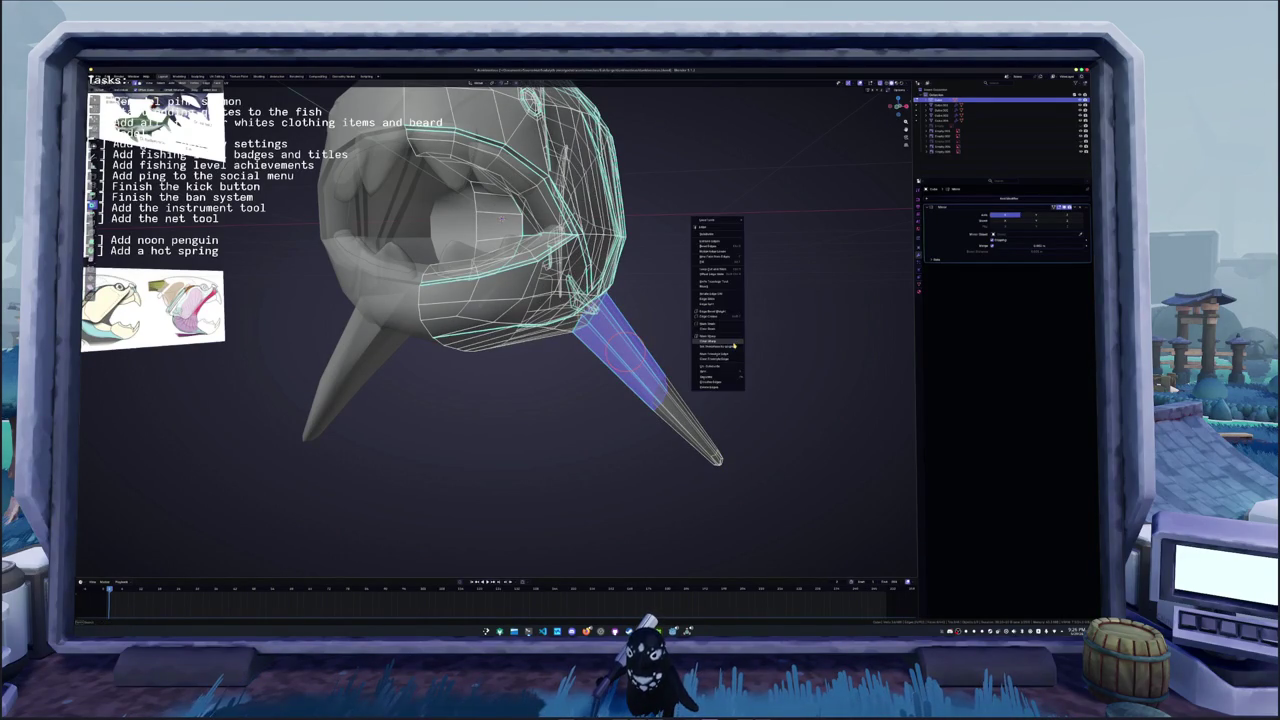
{"action": "left_click", "coordinate": [731, 343]}
{"action": "mouse_move", "coordinate": [672, 370]}
{"action": "middle_mouse_down"}
{"action": "mouse_move", "coordinate": [520, 330]}
{"action": "mouse_move", "coordinate": [492, 210]}
{"action": "middle_mouse_up"}
- Circle-select the fin and body faces in X-ray and change their shading to match the pectoral fin
{"action": "key", "text": "alt+z"}
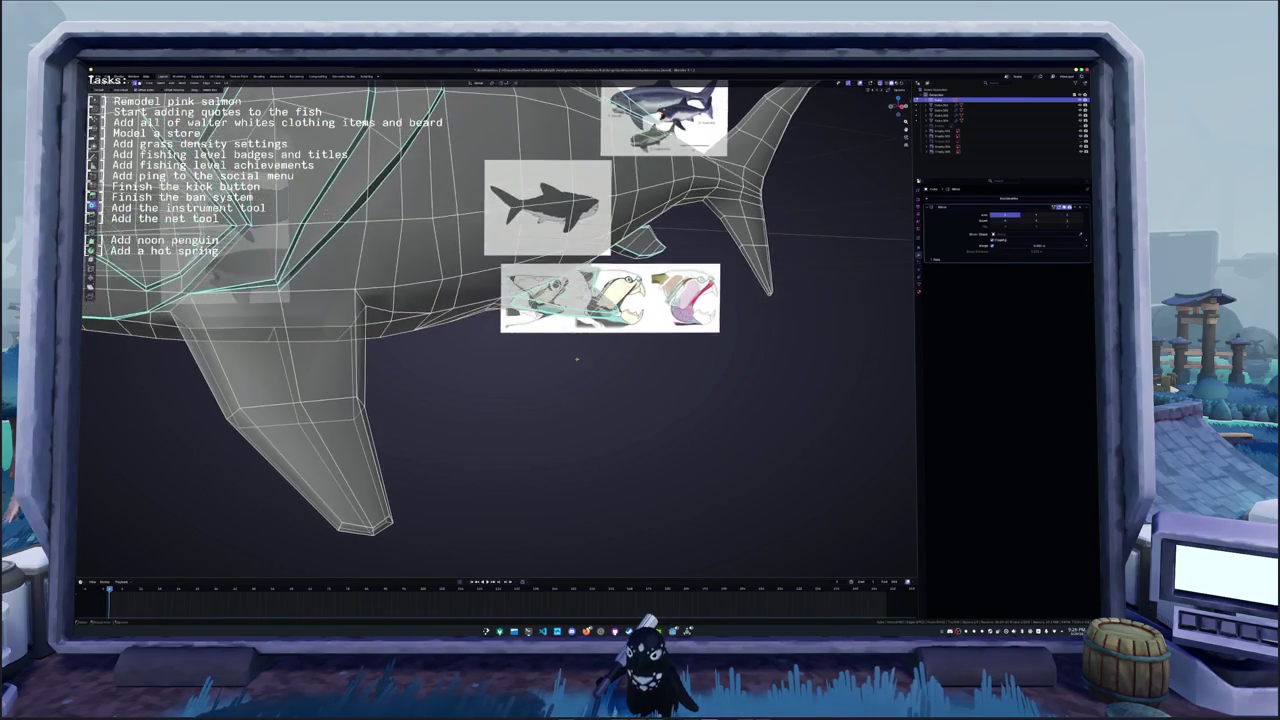
{"action": "key", "text": "c"}
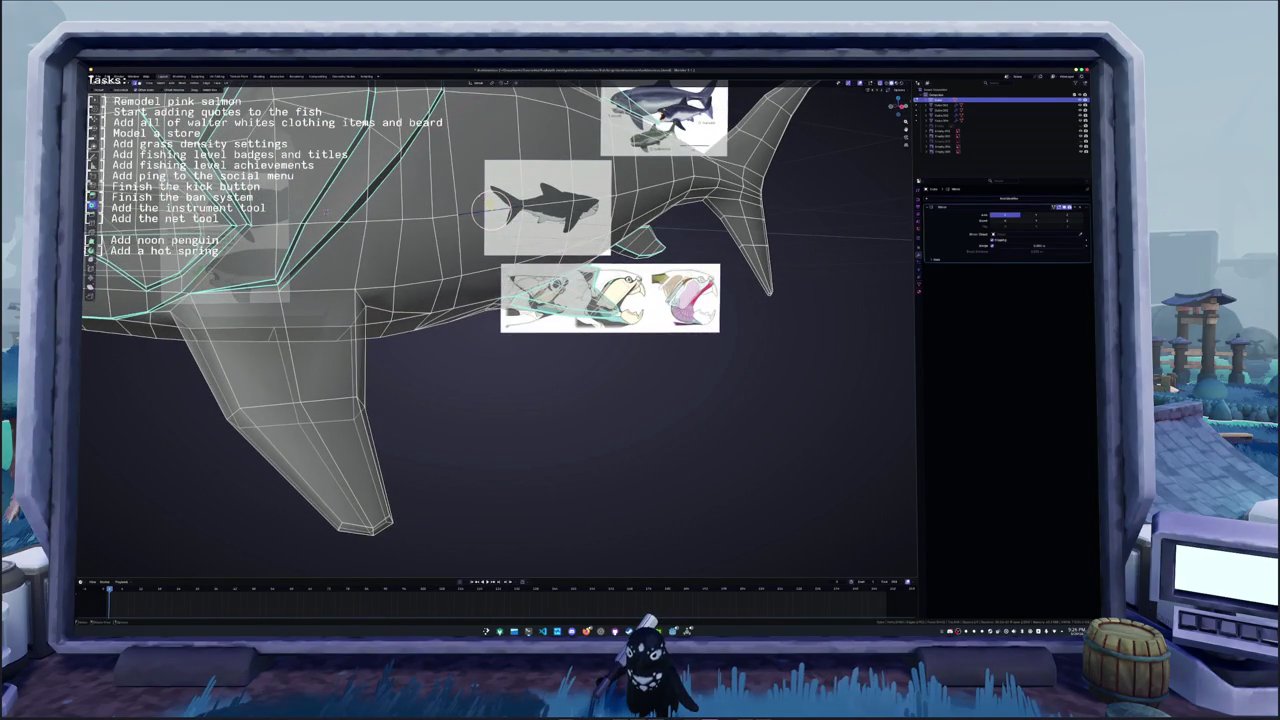
{"action": "left_click_drag", "start_coordinate": [486, 208], "coordinate": [600, 290]}
{"action": "right_click", "coordinate": [482, 185]}
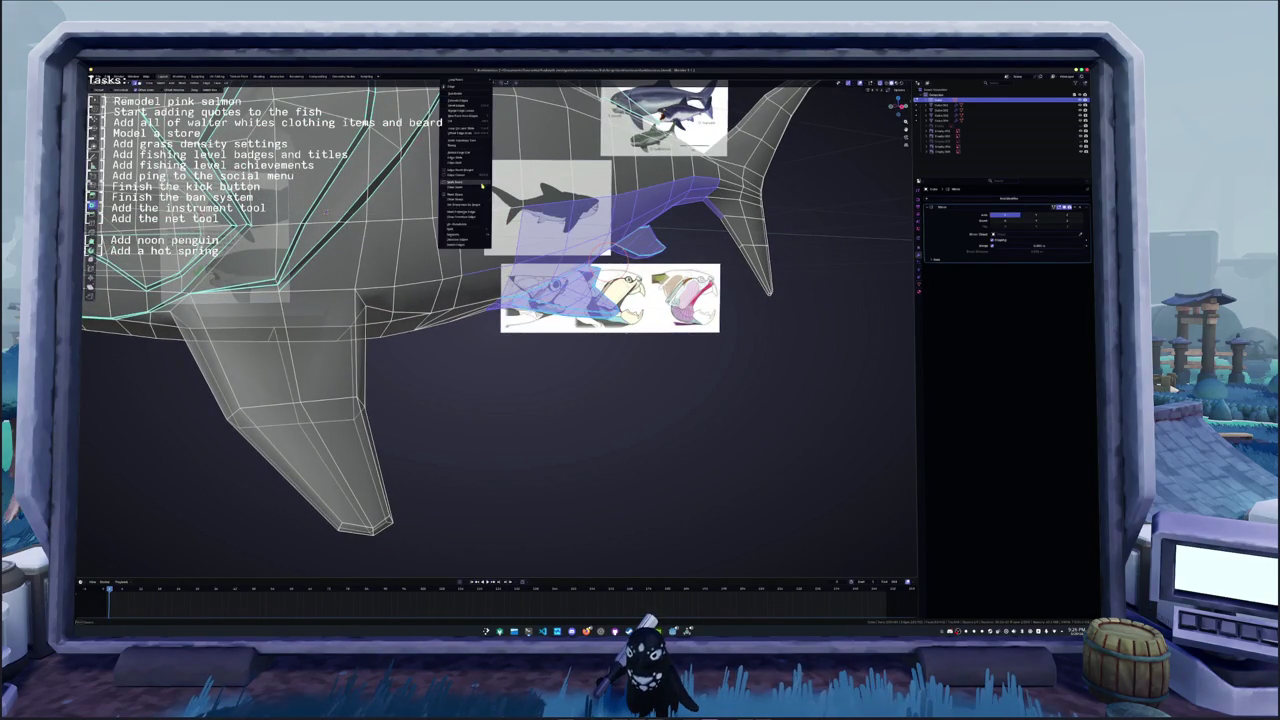
{"action": "left_click", "coordinate": [470, 195]}
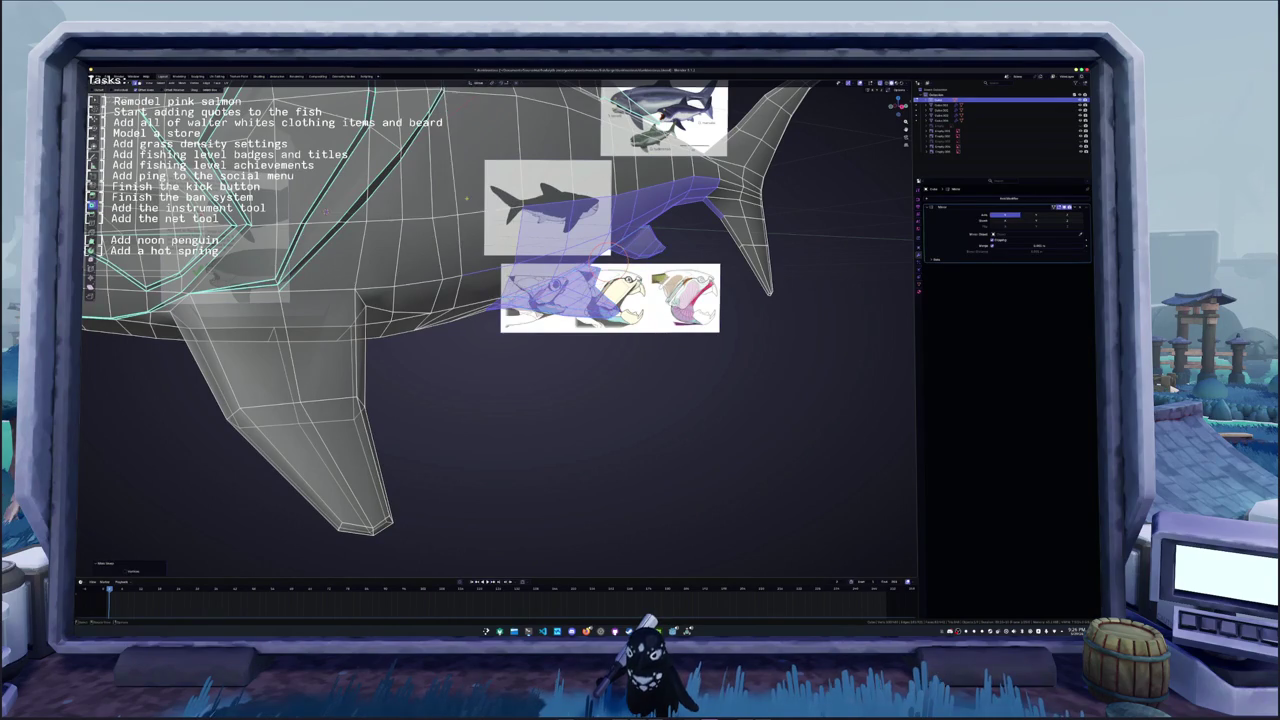
{"action": "key", "text": "Tab"}
{"action": "middle_click_drag", "start_coordinate": [470, 195], "coordinate": [478, 288]}
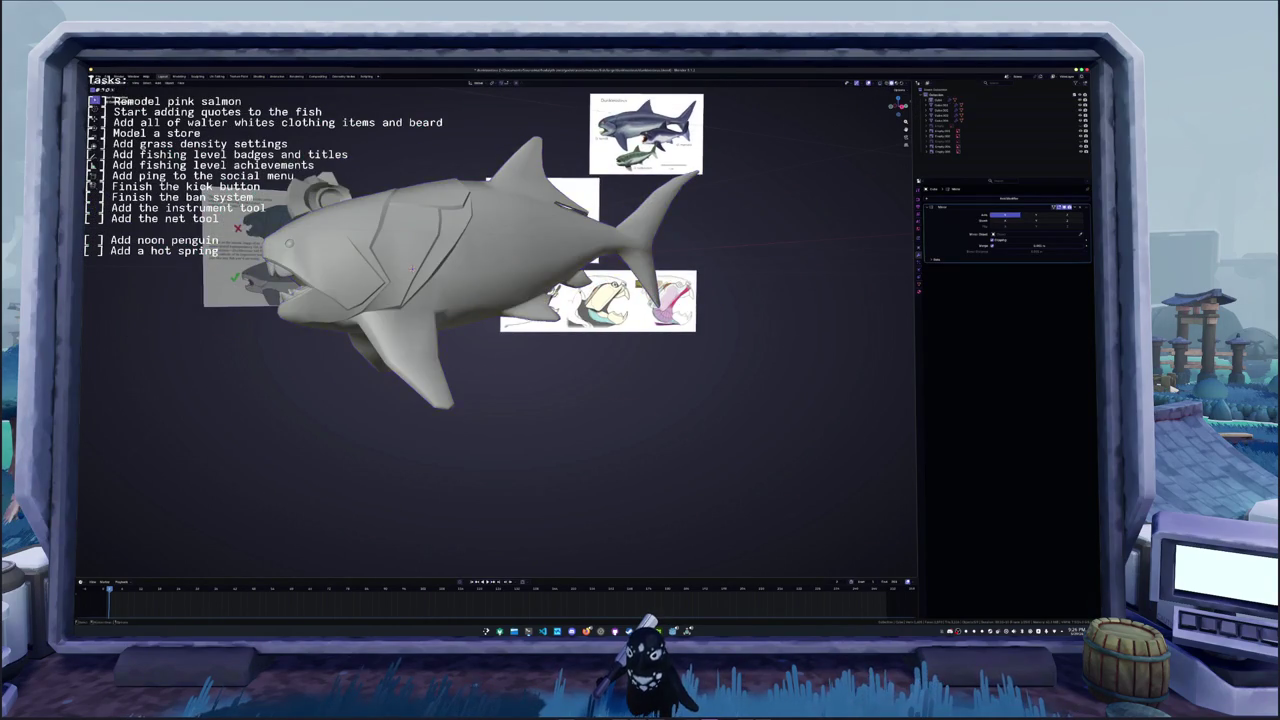
{"action": "mouse_move", "coordinate": [496, 370]}
{"action": "middle_mouse_down"}
{"action": "mouse_move", "coordinate": [471, 373]}
{"action": "mouse_move", "coordinate": [505, 367]}
{"action": "mouse_move", "coordinate": [494, 284]}
{"action": "middle_mouse_up"}
- Select a dorsal fin edge loop and review the Edge options, checking the fish in Object Mode
{"action": "key", "text": "Tab"}
{"action": "scroll", "coordinate": [505, 367], "scroll_direction": "up", "scroll_amount": 5}
{"action": "left_click", "coordinate": [494, 284], "text": "alt"}
{"action": "right_click", "coordinate": [497, 299]}
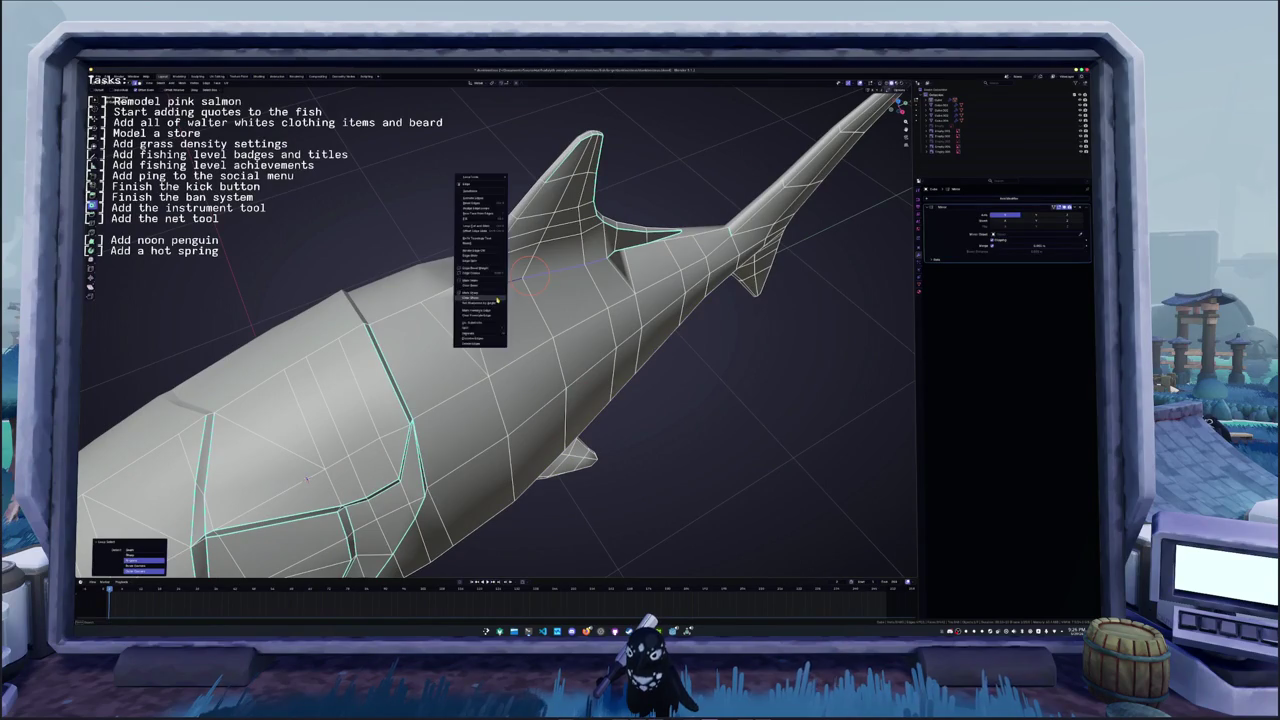
{"action": "key", "text": "Escape"}
{"action": "key", "text": "Tab"}
{"action": "middle_click_drag", "start_coordinate": [497, 294], "coordinate": [292, 318]}
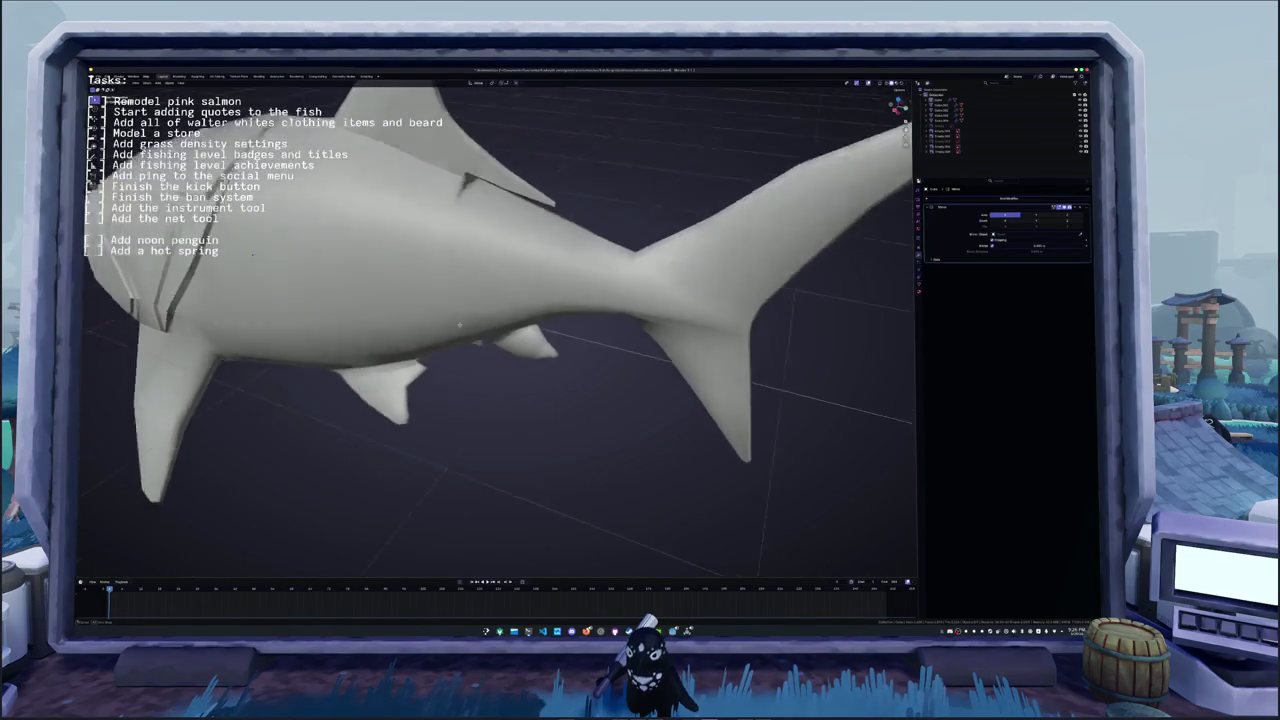
{"action": "scroll", "coordinate": [292, 318], "scroll_direction": "up", "scroll_amount": 5}
{"action": "key", "text": "Tab"}
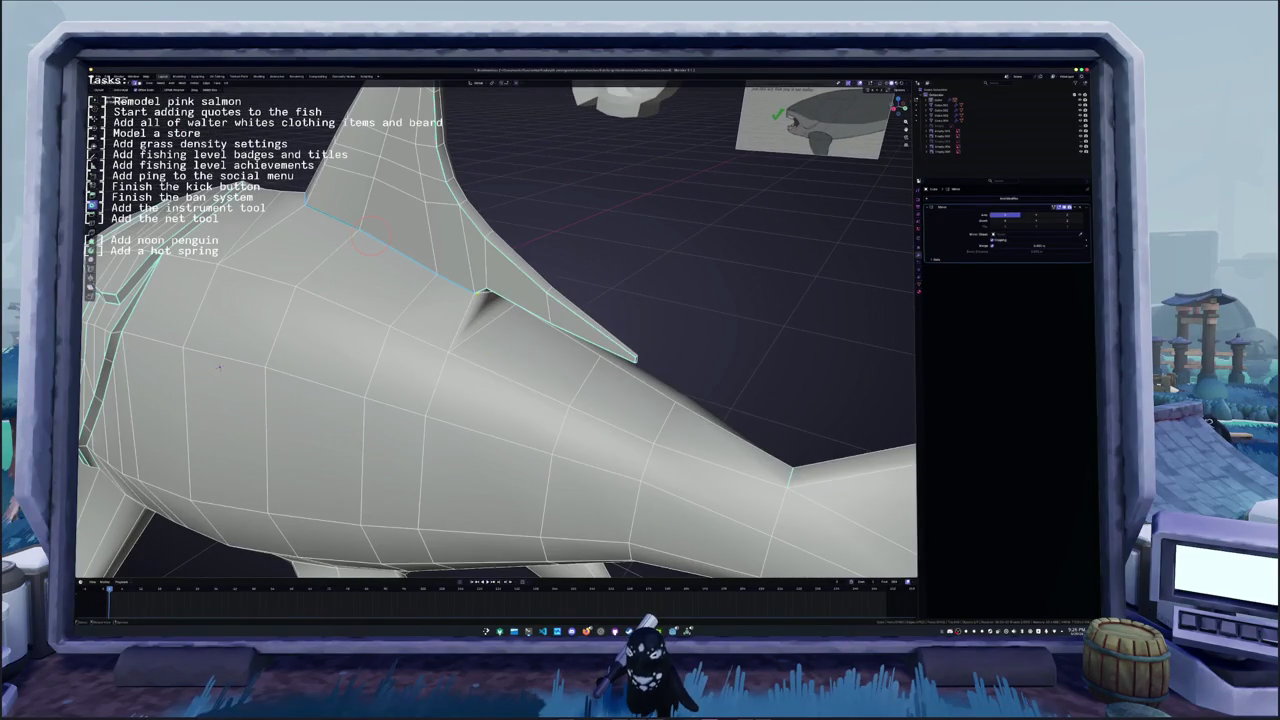
{"action": "right_click", "coordinate": [485, 298]}
{"action": "key", "text": "Escape"}
{"action": "key", "text": "Tab"}
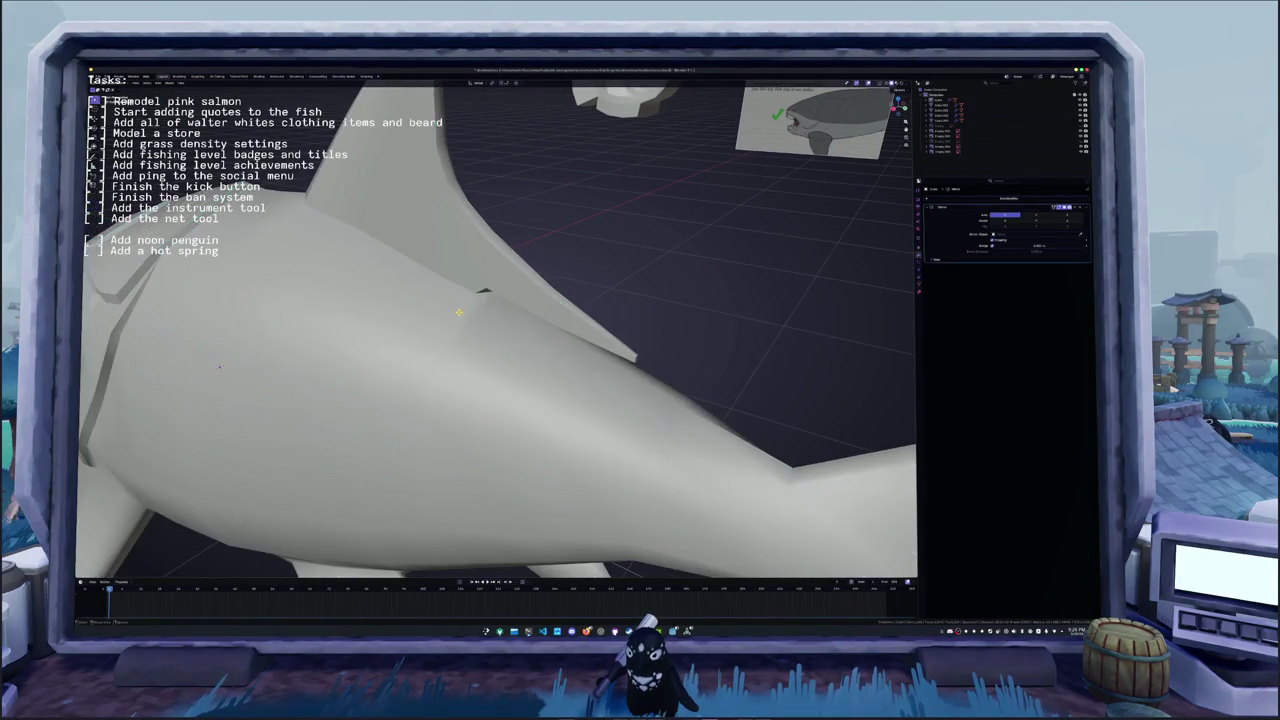
{"action": "scroll", "coordinate": [458, 314], "scroll_direction": "down", "scroll_amount": 5}
{"action": "scroll", "coordinate": [459, 313], "scroll_direction": "up", "scroll_amount": 3}
{"action": "middle_click_drag", "start_coordinate": [459, 313], "coordinate": [480, 300]}
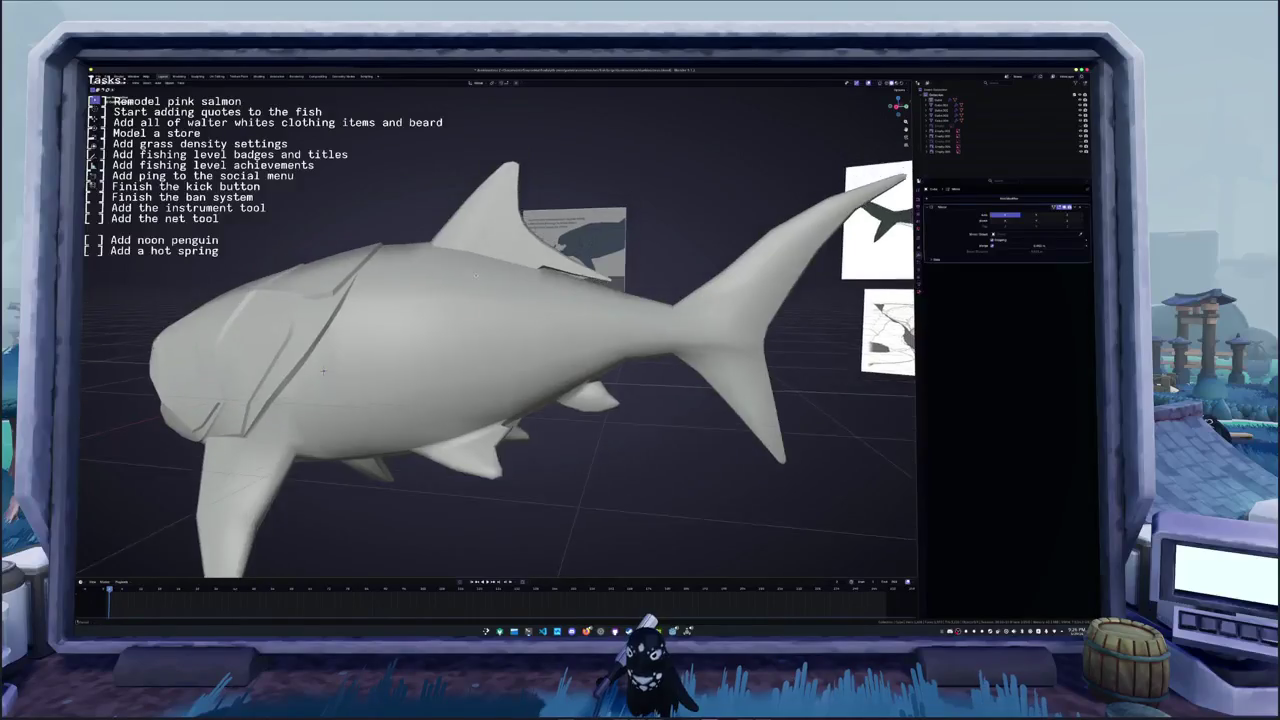
- Reshape the dorsal fin by applying edge operations to its loop and an operation to its tip vertex
{"action": "key", "text": "Tab"}
{"action": "scroll", "coordinate": [480, 300], "scroll_direction": "up", "scroll_amount": 5}
{"action": "middle_click_drag", "start_coordinate": [561, 297], "coordinate": [562, 283]}
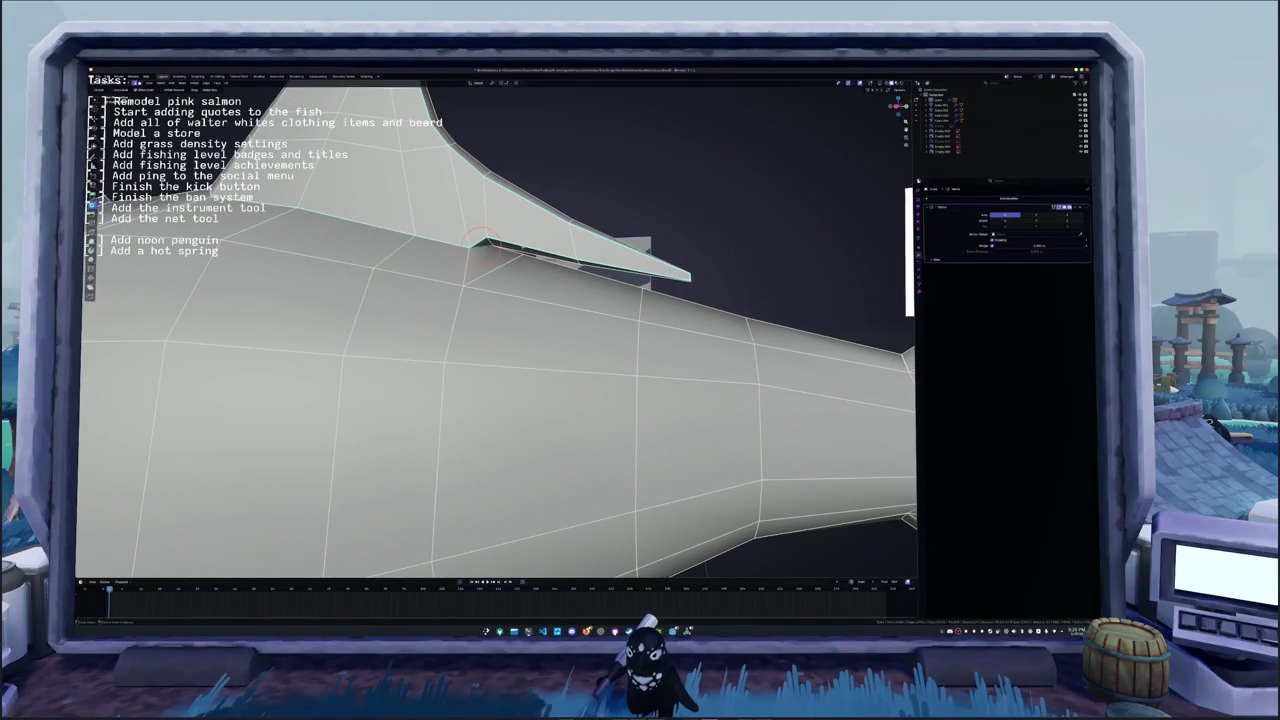
{"action": "left_click", "coordinate": [483, 244], "text": "alt"}
{"action": "right_click", "coordinate": [524, 248]}
{"action": "left_click", "coordinate": [522, 254]}
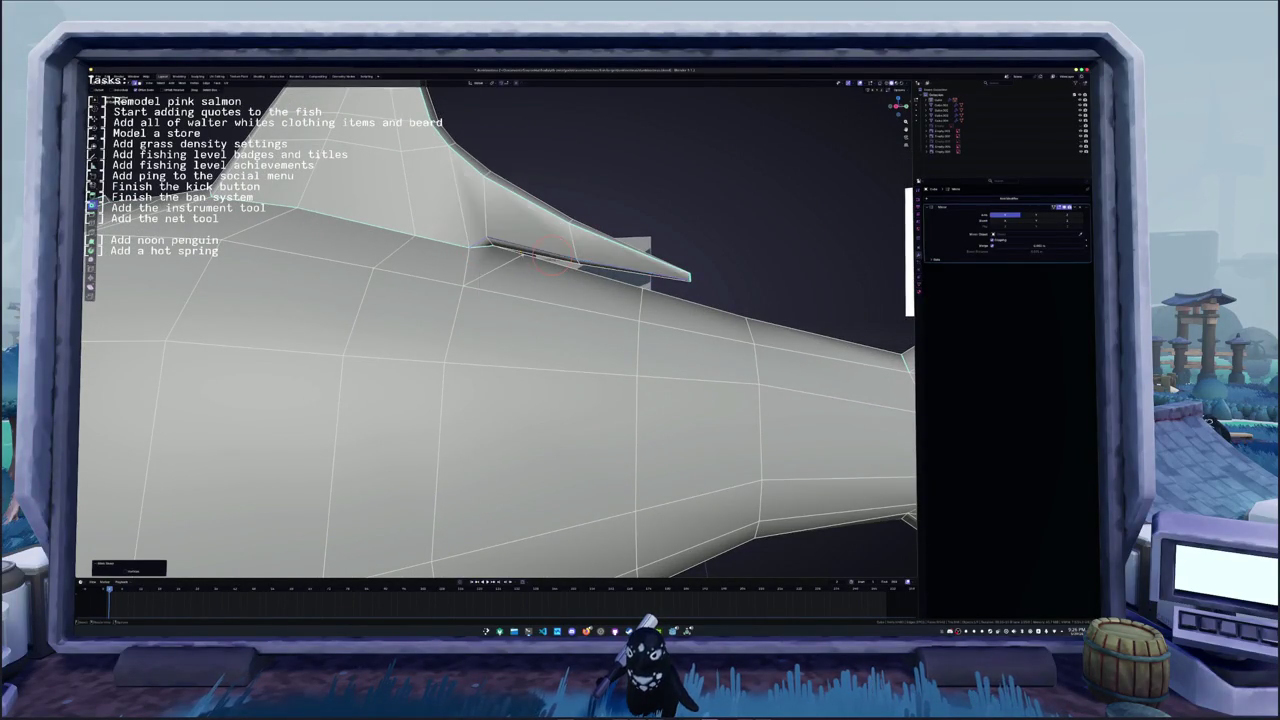
{"action": "middle_click_drag", "start_coordinate": [522, 254], "coordinate": [413, 231]}
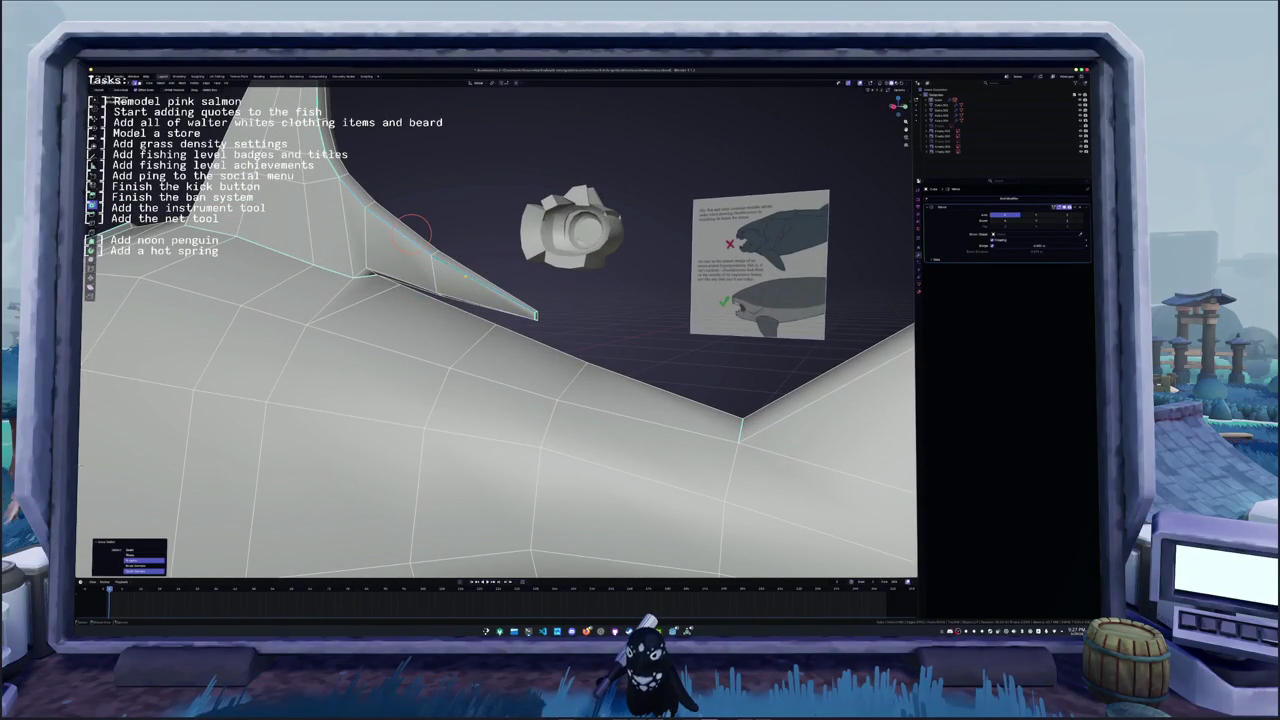
{"action": "right_click", "coordinate": [413, 231]}
{"action": "left_click", "coordinate": [432, 238]}
{"action": "left_click", "coordinate": [536, 316]}
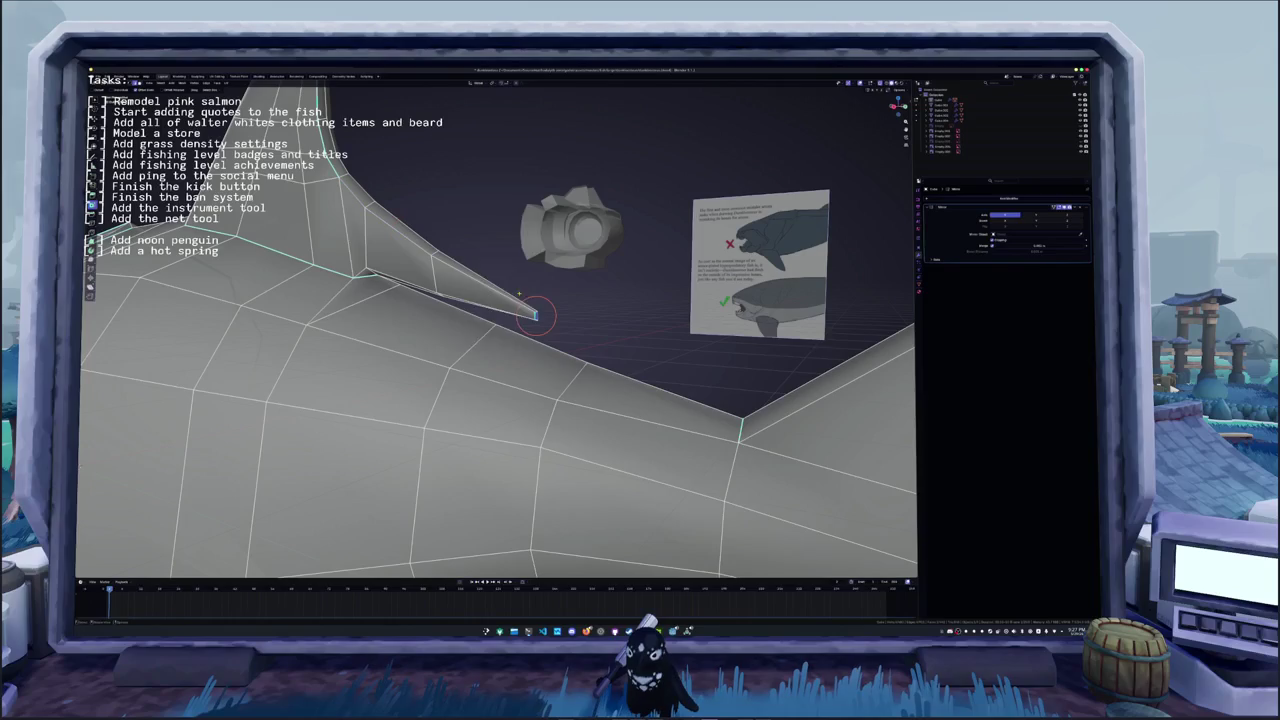
{"action": "right_click", "coordinate": [536, 316]}
{"action": "left_click", "coordinate": [520, 316]}
{"action": "middle_click_drag", "start_coordinate": [536, 316], "coordinate": [625, 395]}
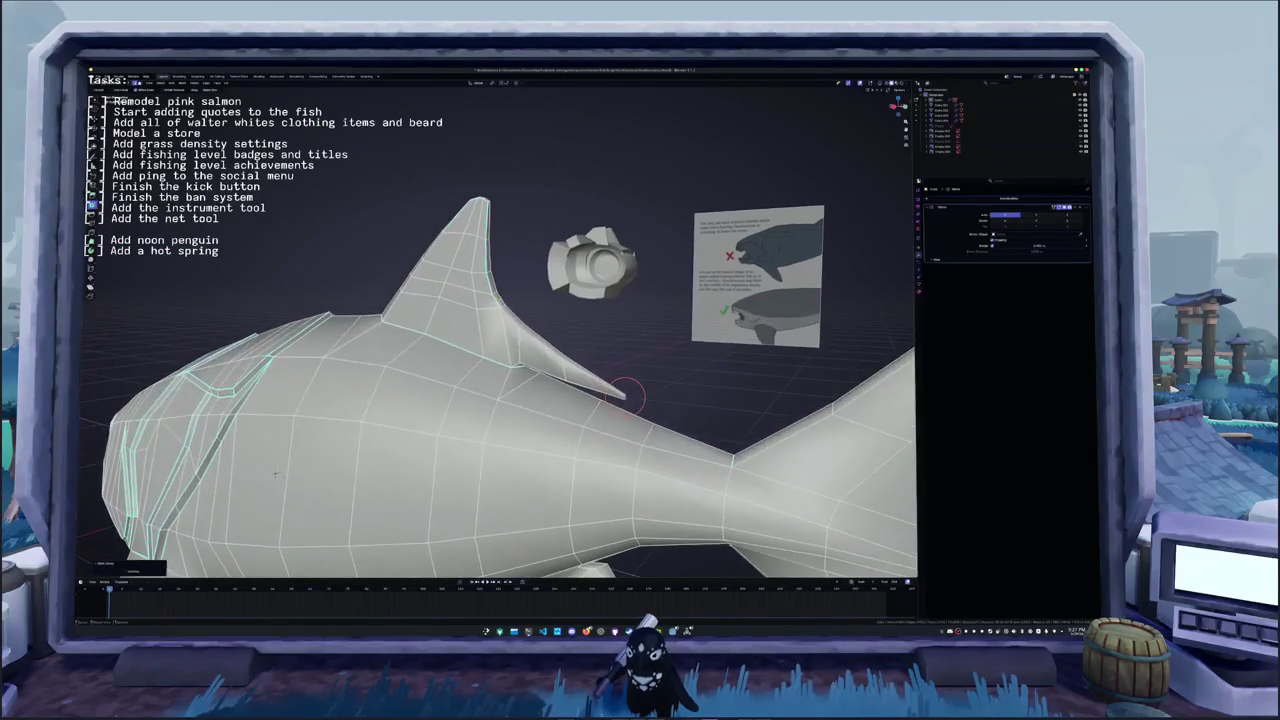
- Change the shading of the dorsal fin-tip faces, then select the fish in Object Mode
{"action": "key", "text": "alt+z"}
{"action": "left_click_drag", "start_coordinate": [524, 310], "coordinate": [418, 186]}
{"action": "right_click", "coordinate": [418, 186]}
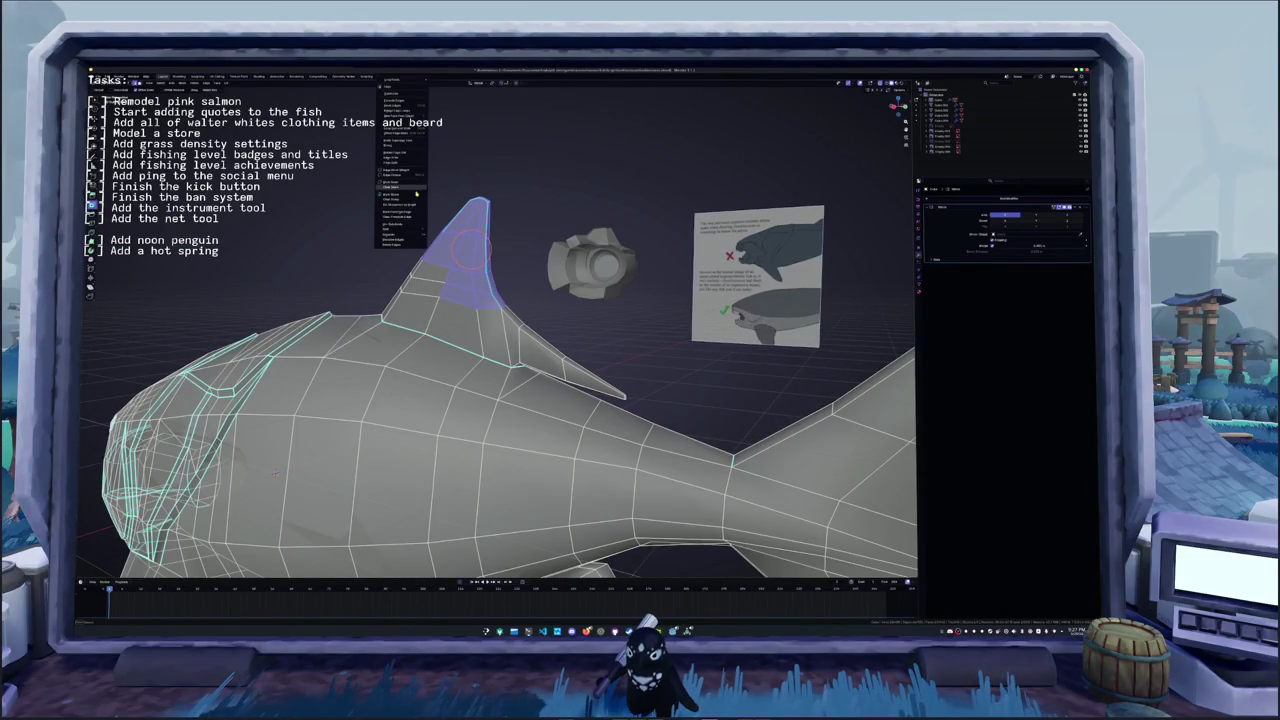
{"action": "left_click", "coordinate": [417, 192]}
{"action": "key", "text": "Tab"}
{"action": "mouse_move", "coordinate": [417, 192]}
{"action": "middle_mouse_down"}
{"action": "mouse_move", "coordinate": [481, 386]}
{"action": "mouse_move", "coordinate": [600, 300]}
{"action": "middle_mouse_up"}
{"action": "scroll", "coordinate": [500, 360], "scroll_direction": "down", "scroll_amount": 4}
{"action": "left_click", "coordinate": [519, 345]}
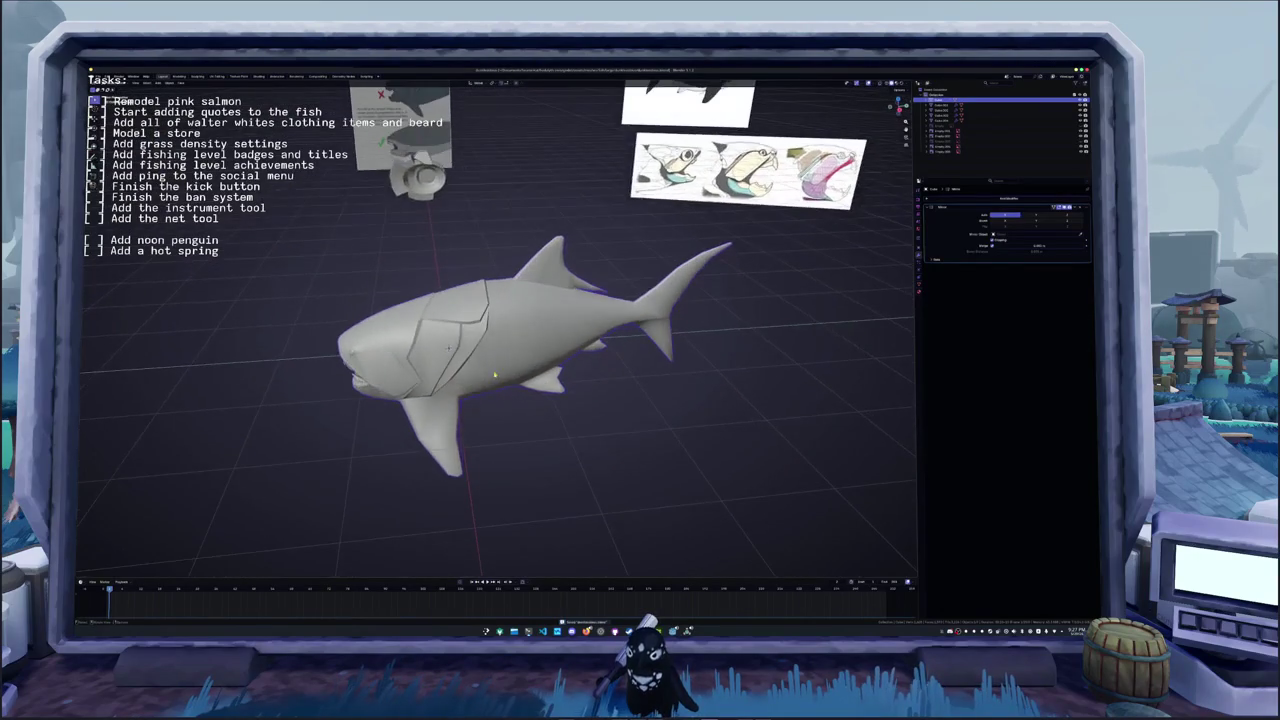
- Deselect all the fin faces on the fish mesh
{"action": "key", "text": "Tab"}
{"action": "scroll", "coordinate": [627, 180], "scroll_direction": "up", "scroll_amount": 3}
{"action": "middle_click_drag", "start_coordinate": [486, 362], "coordinate": [470, 340]}
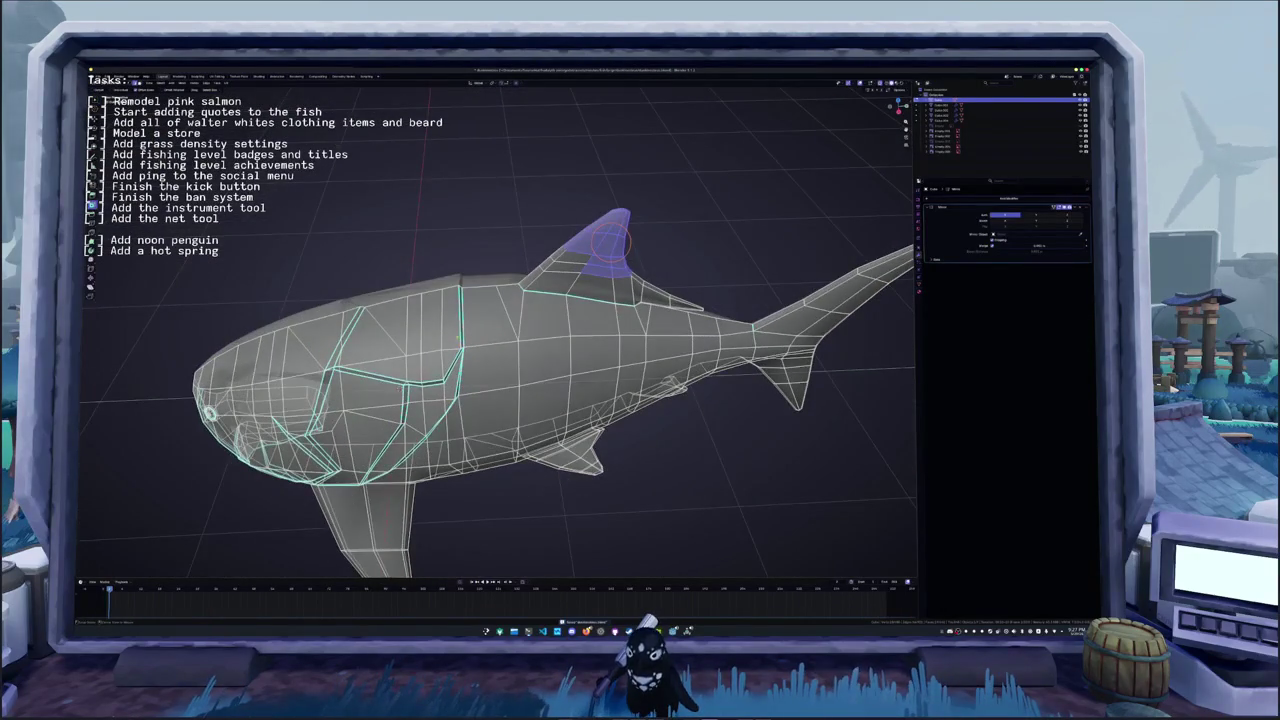
{"action": "key", "text": "alt+a"}
{"action": "scroll", "coordinate": [467, 338], "scroll_direction": "up", "scroll_amount": 3}
{"action": "mouse_move", "coordinate": [309, 448]}
{"action": "middle_mouse_down"}
{"action": "mouse_move", "coordinate": [391, 447]}
{"action": "mouse_move", "coordinate": [456, 385]}
{"action": "middle_mouse_up"}
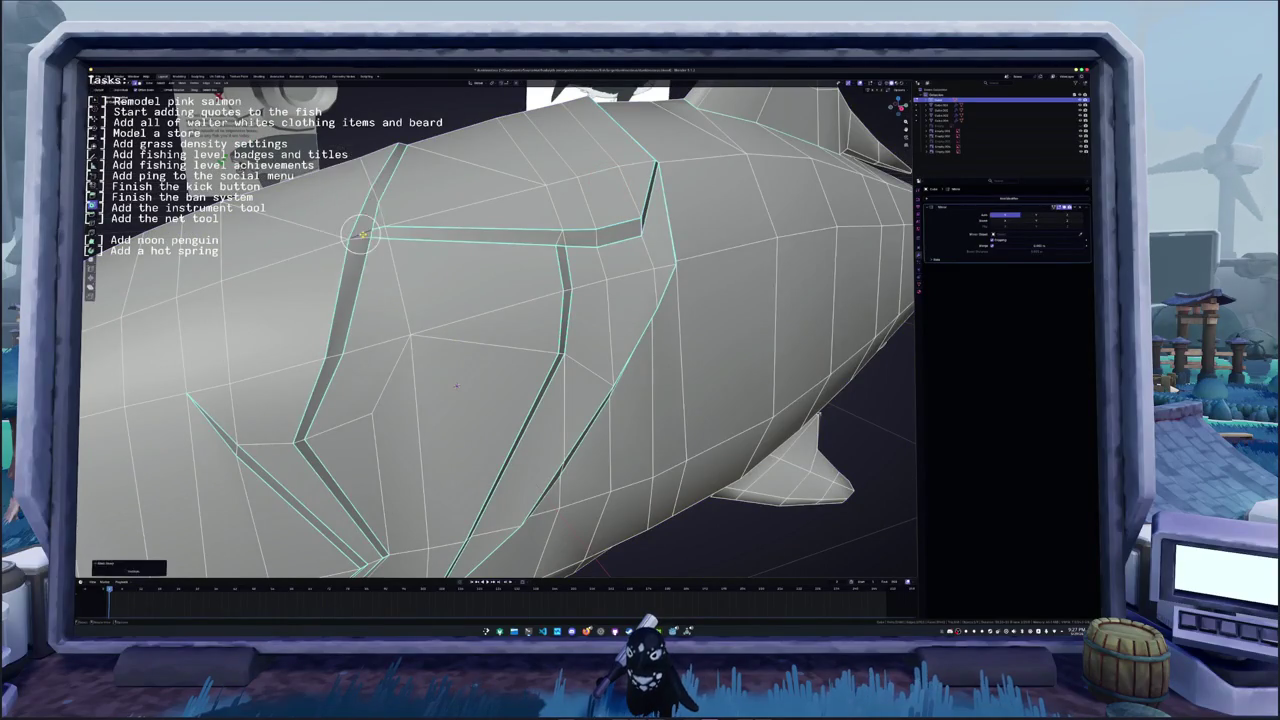
- Edge-slide the armour-plate loop along the flank to set the new plate boundary
{"action": "key", "text": "Tab"}
{"action": "middle_click_drag", "start_coordinate": [456, 385], "coordinate": [465, 412]}
{"action": "key", "text": "Tab"}
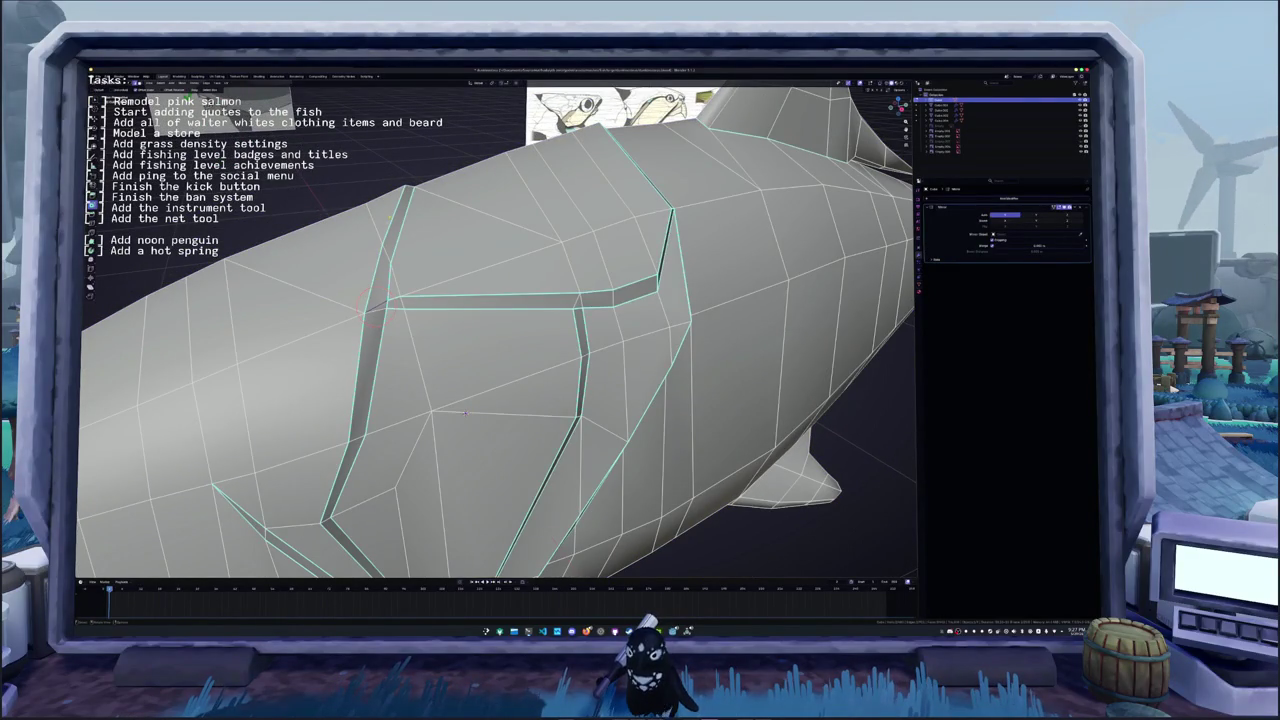
{"action": "key", "text": "g"}
{"action": "key", "text": "g"}
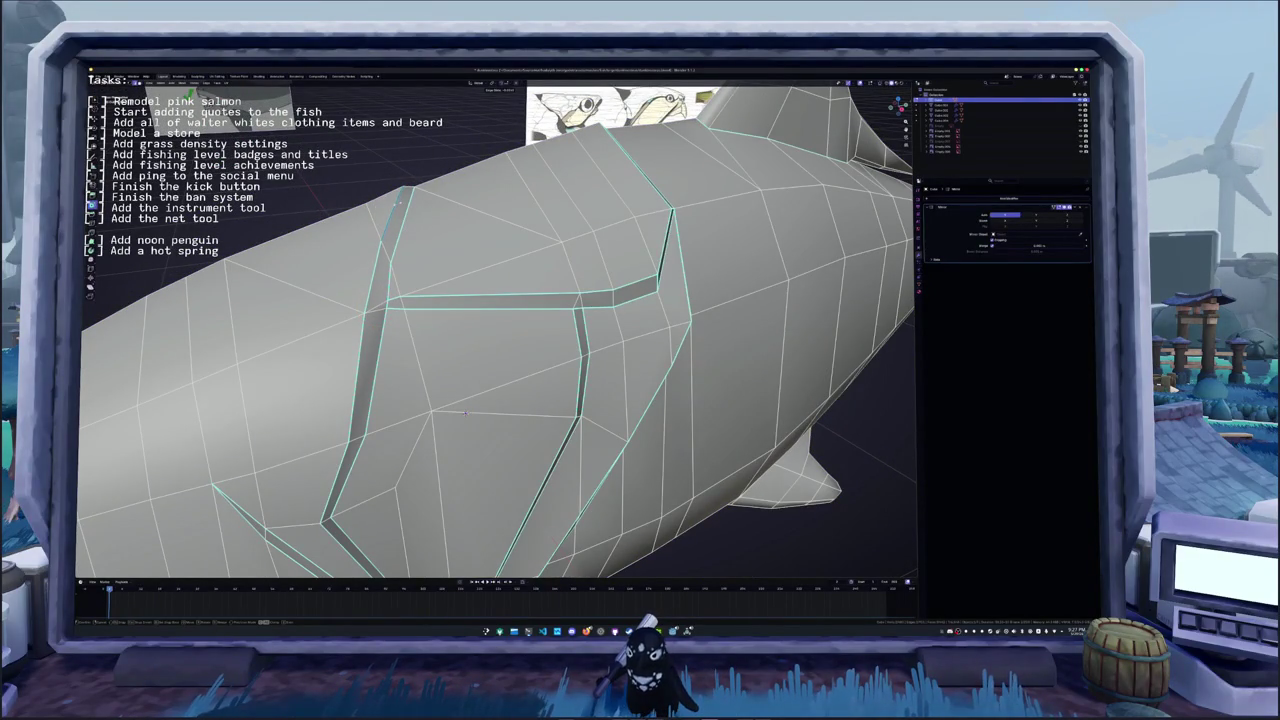
{"action": "left_click", "coordinate": [465, 412]}
{"action": "middle_click_drag", "start_coordinate": [378, 309], "coordinate": [536, 378]}
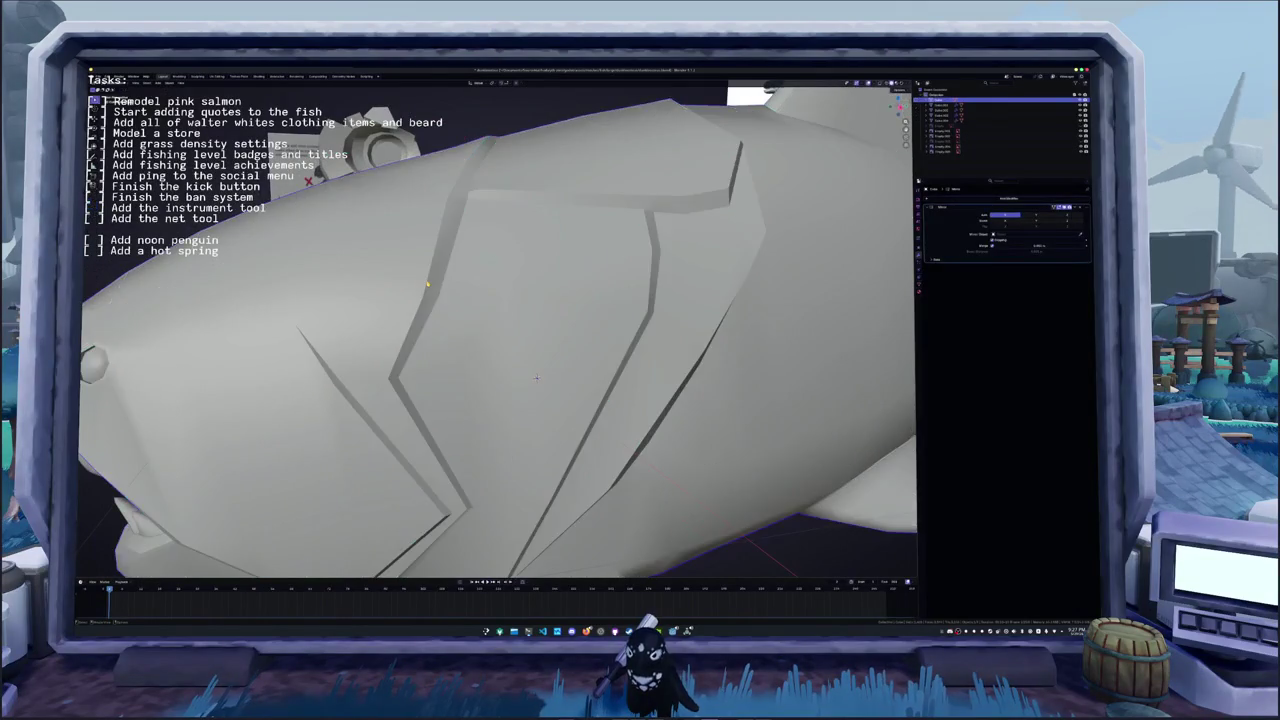
{"action": "scroll", "coordinate": [536, 378], "scroll_direction": "down", "scroll_amount": 4}
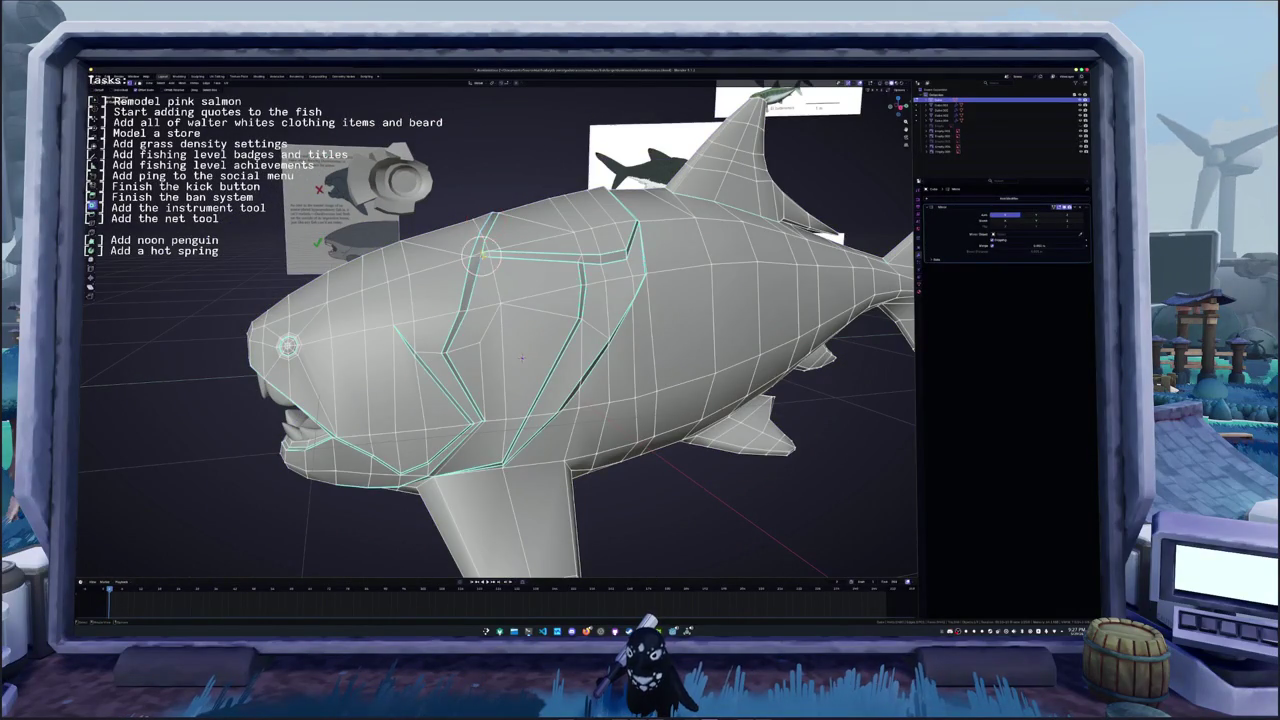
{"action": "scroll", "coordinate": [537, 377], "scroll_direction": "up", "scroll_amount": 4}
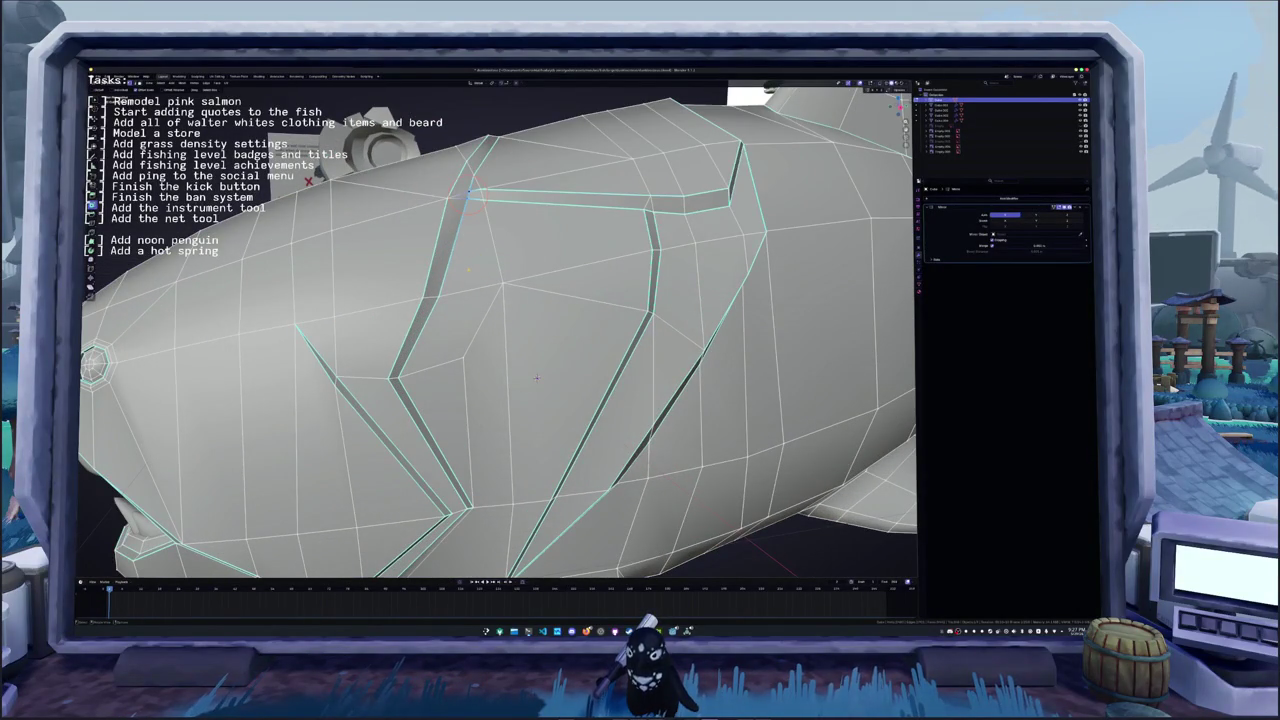
{"action": "scroll", "coordinate": [536, 378], "scroll_direction": "down", "scroll_amount": 5}
{"action": "mouse_move", "coordinate": [536, 378]}
{"action": "middle_mouse_down"}
{"action": "mouse_move", "coordinate": [500, 280]}
{"action": "mouse_move", "coordinate": [446, 396]}
{"action": "mouse_move", "coordinate": [508, 386]}
{"action": "mouse_move", "coordinate": [521, 365]}
{"action": "mouse_move", "coordinate": [609, 381]}
{"action": "mouse_move", "coordinate": [580, 352]}
{"action": "middle_mouse_up"}
{"action": "key", "text": "Tab"}
{"action": "key", "text": "Tab"}
- From the front view, move the selected vertex straight up along Z near the fish's eye
{"action": "mouse_move", "coordinate": [480, 320]}
{"action": "middle_mouse_down"}
{"action": "mouse_move", "coordinate": [500, 300]}
{"action": "mouse_move", "coordinate": [480, 320]}
{"action": "middle_mouse_up"}
{"action": "scroll", "coordinate": [480, 320], "scroll_direction": "up", "scroll_amount": 4}
{"action": "scroll", "coordinate": [500, 330], "scroll_direction": "up", "scroll_amount": 3}
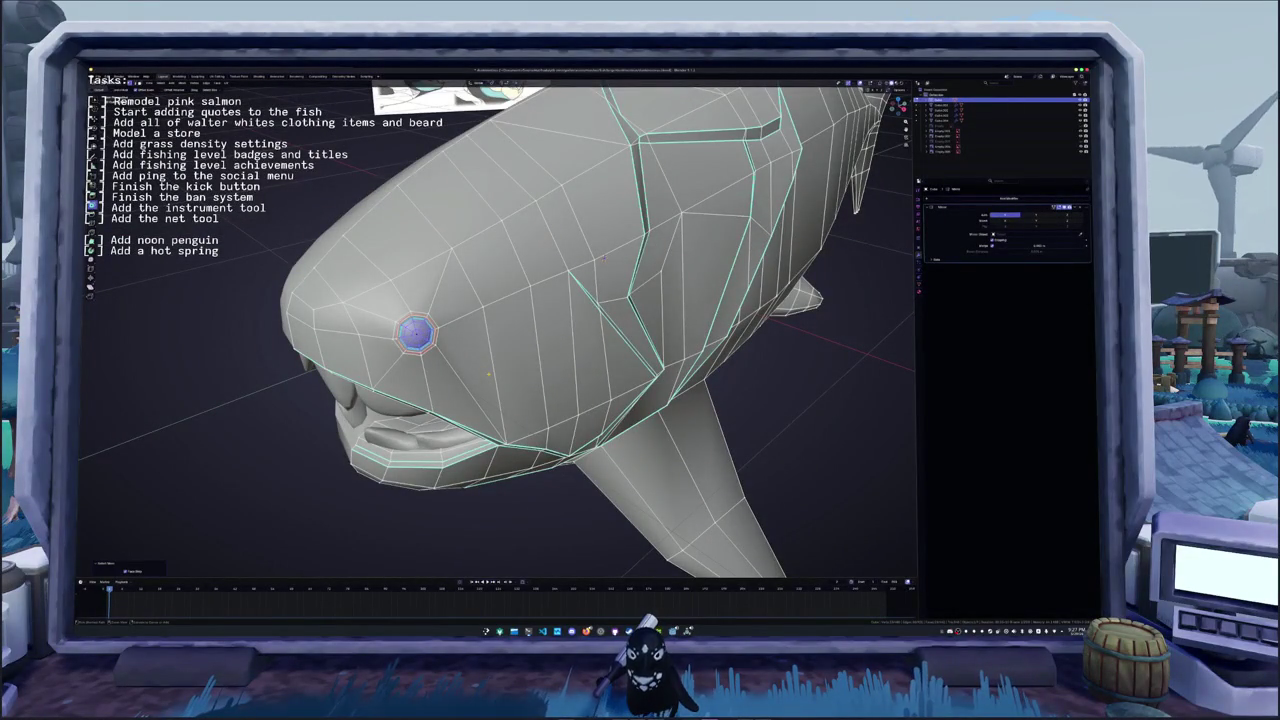
{"action": "key", "text": "KP_1"}
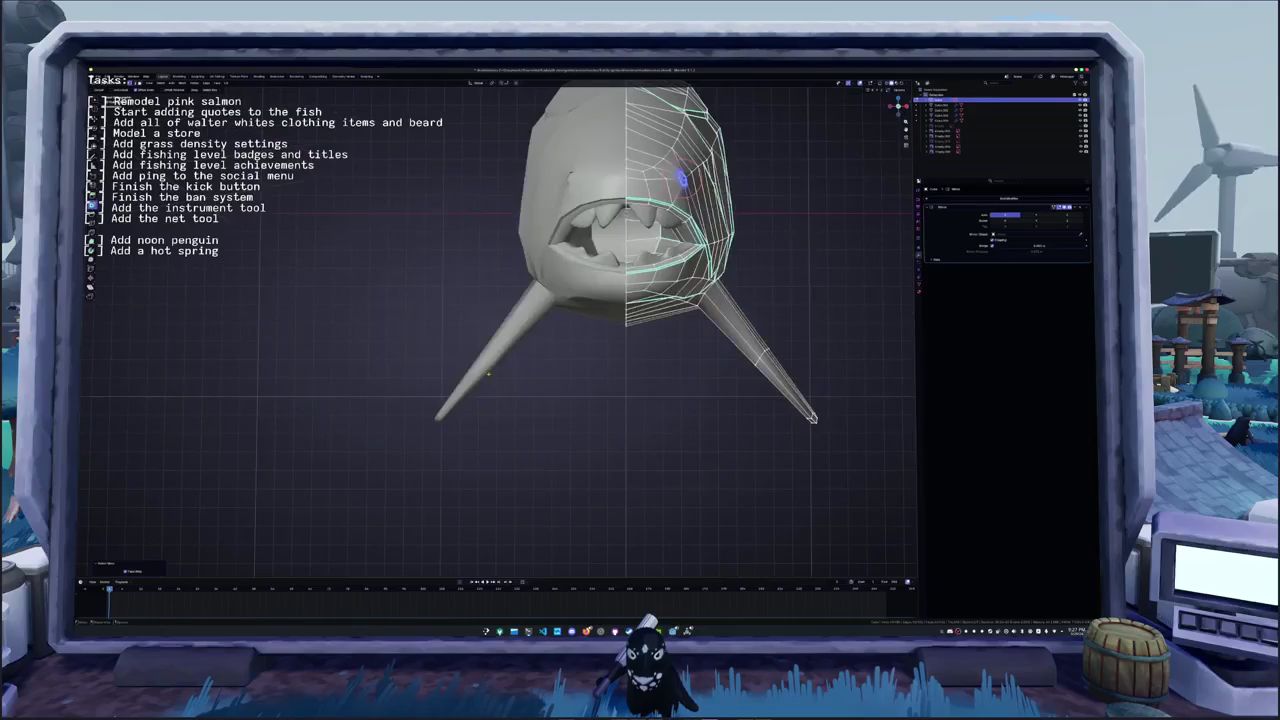
{"action": "middle_click_drag", "start_coordinate": [502, 377], "coordinate": [502, 407], "text": "shift"}
{"action": "scroll", "coordinate": [502, 407], "scroll_direction": "up", "scroll_amount": 2}
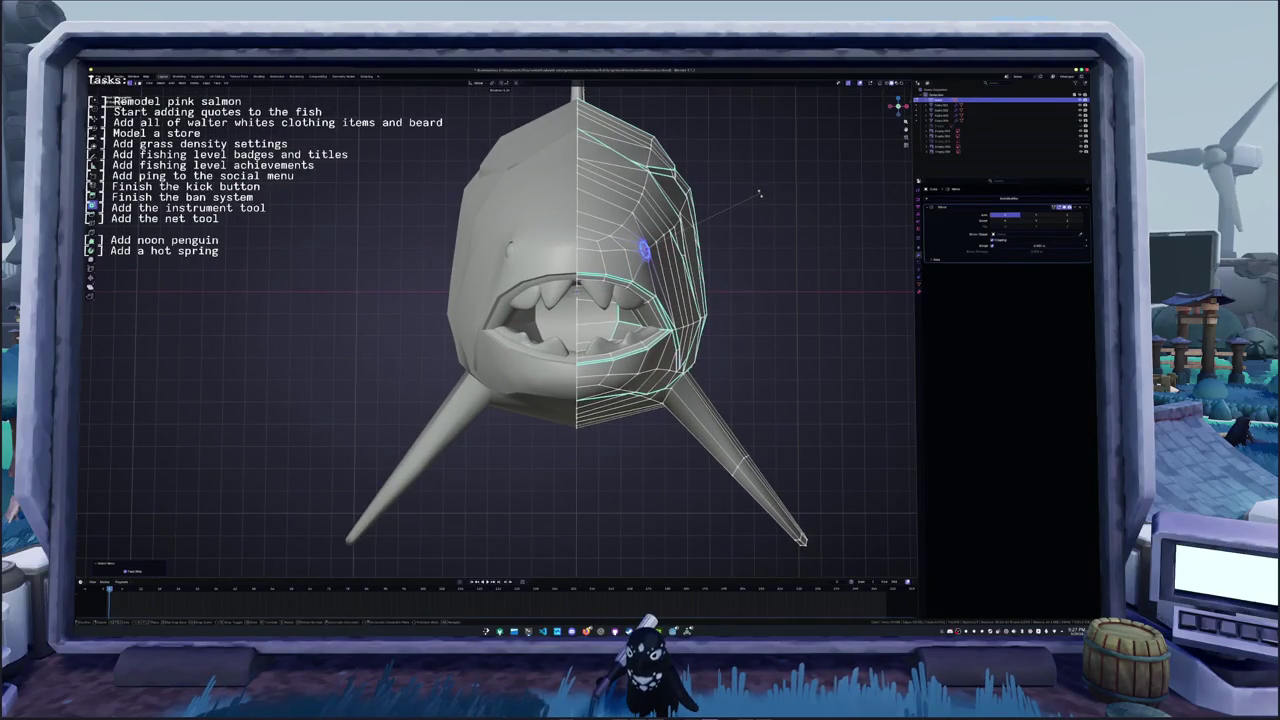
{"action": "key", "text": "z"}
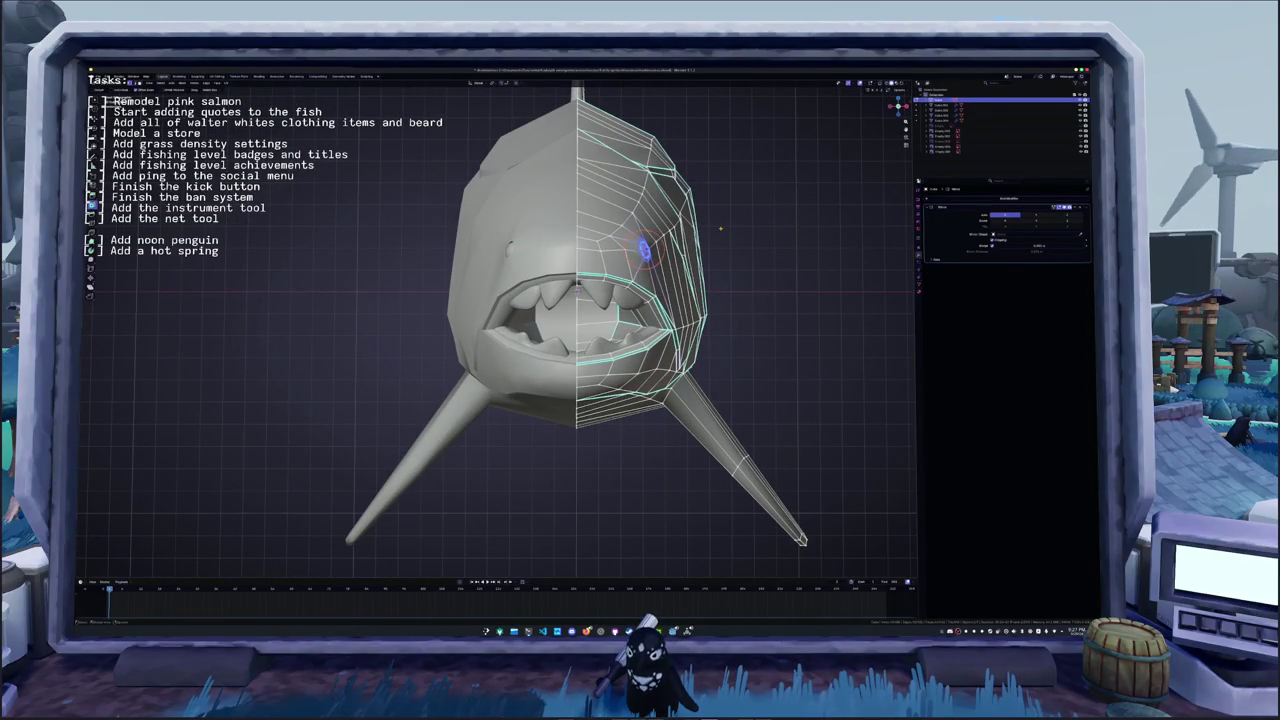
{"action": "left_click", "coordinate": [721, 230]}
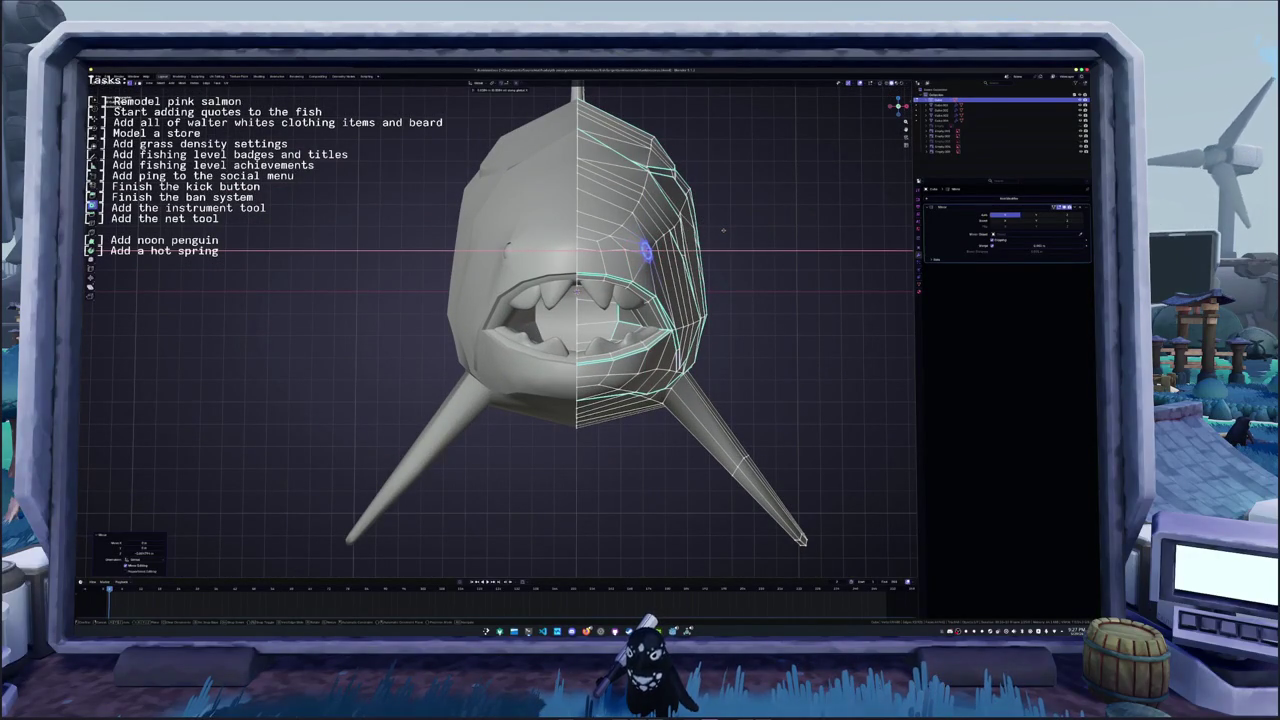
- Extrude a new edge from the vertex beside the eye, then return to Object Mode
{"action": "mouse_move", "coordinate": [645, 250]}
{"action": "middle_mouse_down"}
{"action": "mouse_move", "coordinate": [536, 323]}
{"action": "mouse_move", "coordinate": [638, 310]}
{"action": "middle_mouse_up"}
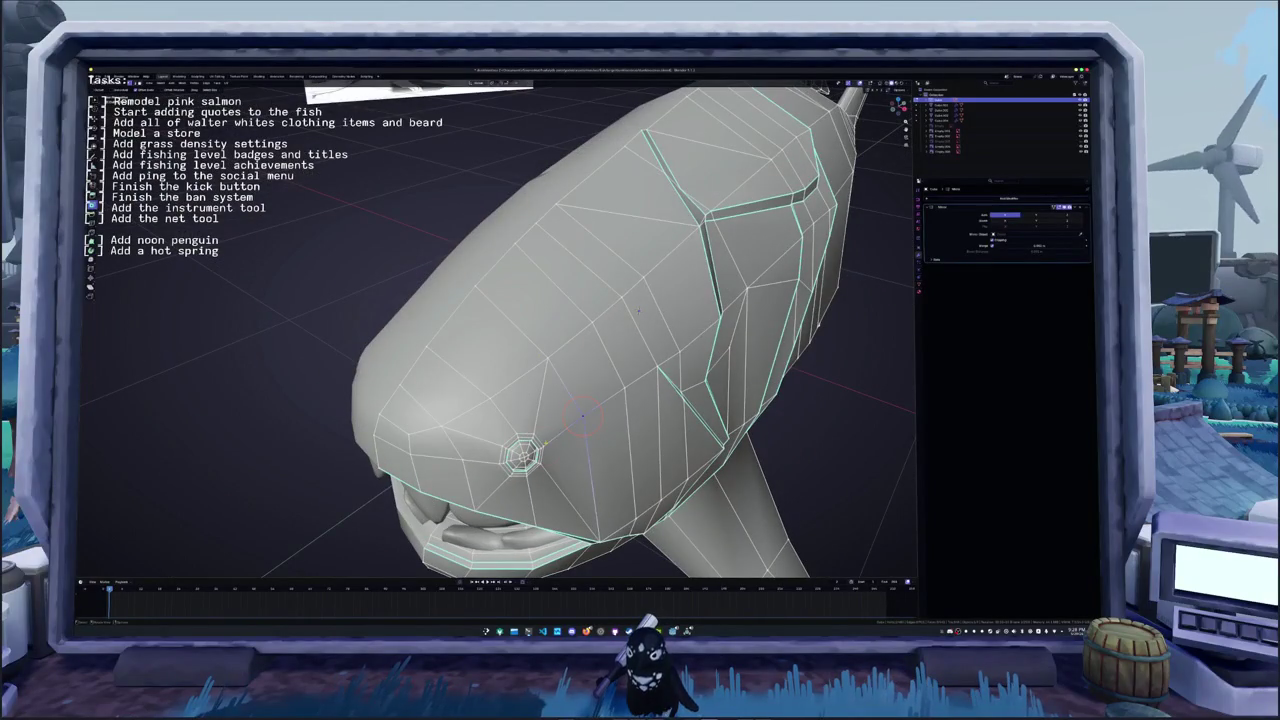
{"action": "key", "text": "e"}
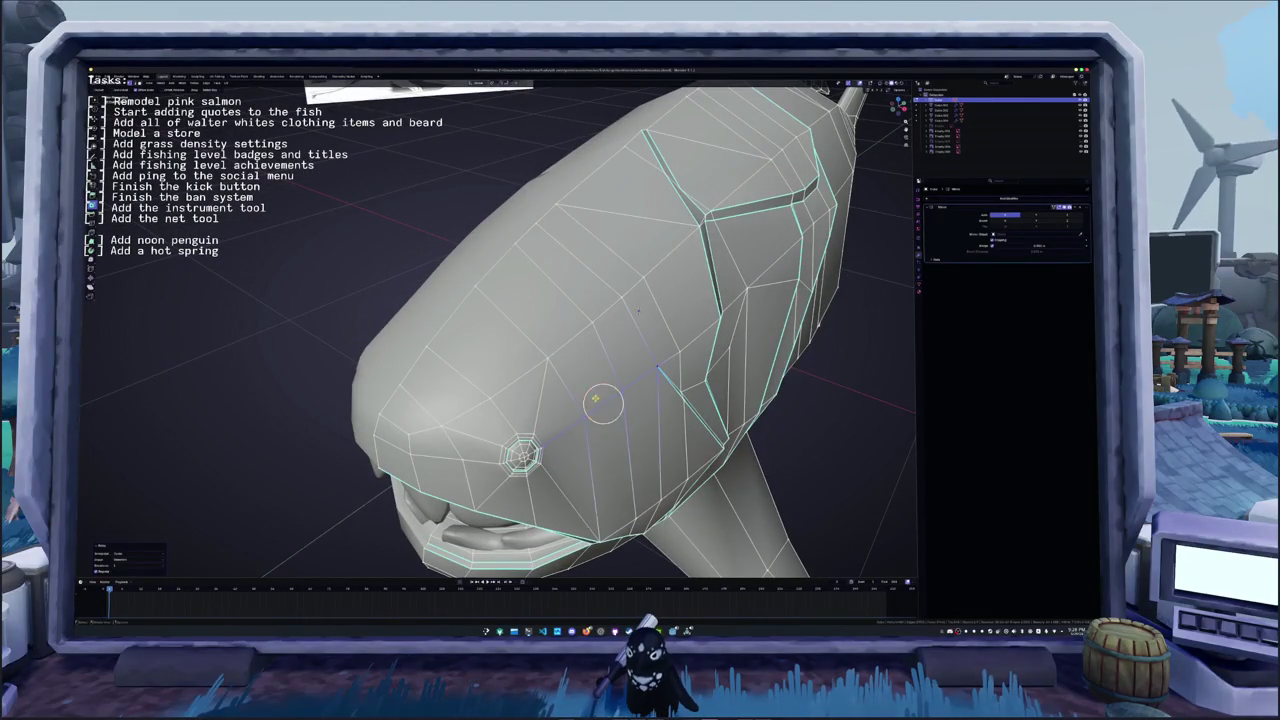
{"action": "middle_click_drag", "start_coordinate": [638, 311], "coordinate": [632, 285]}
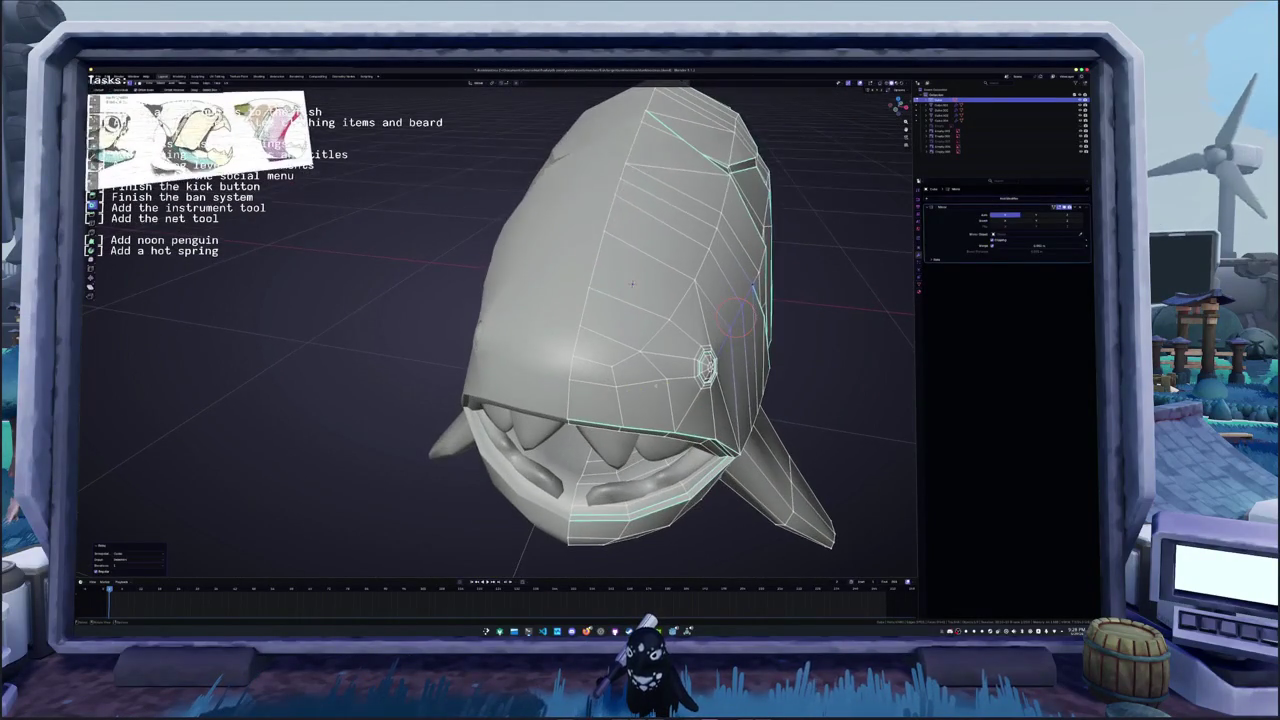
{"action": "key", "text": "ctrl+z"}
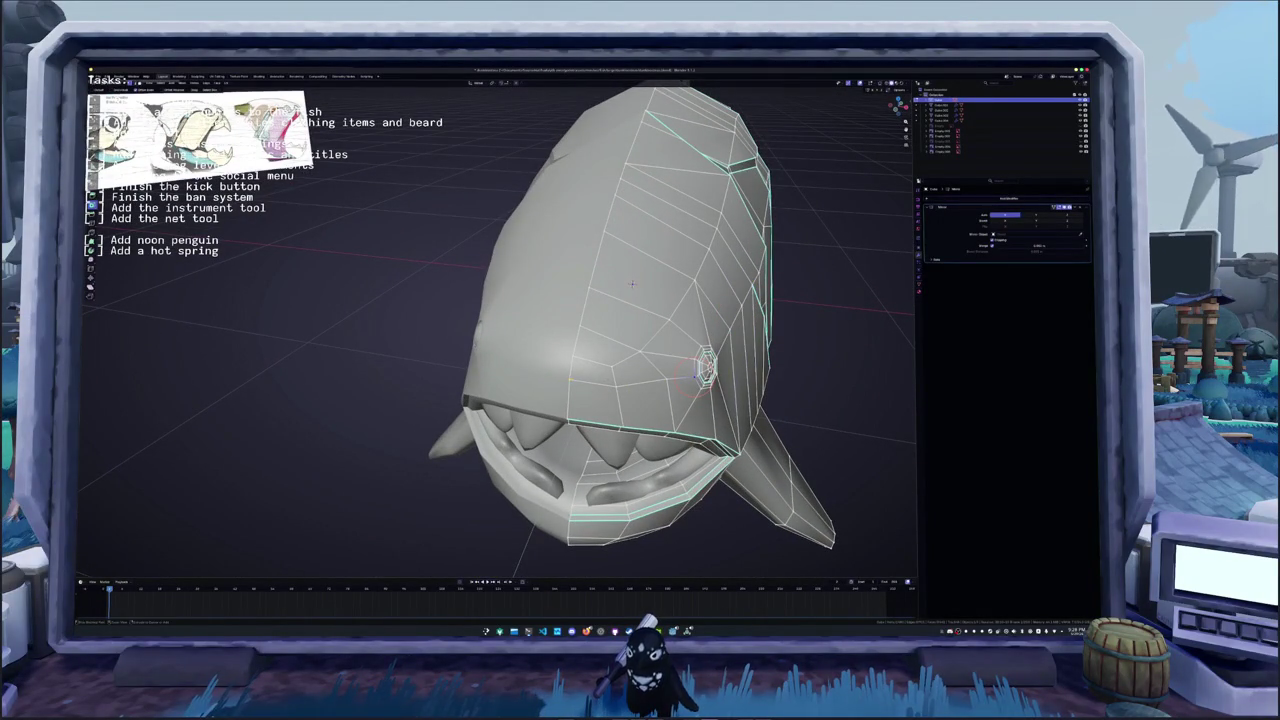
{"action": "key", "text": "e"}
{"action": "middle_click_drag", "start_coordinate": [632, 284], "coordinate": [637, 290]}
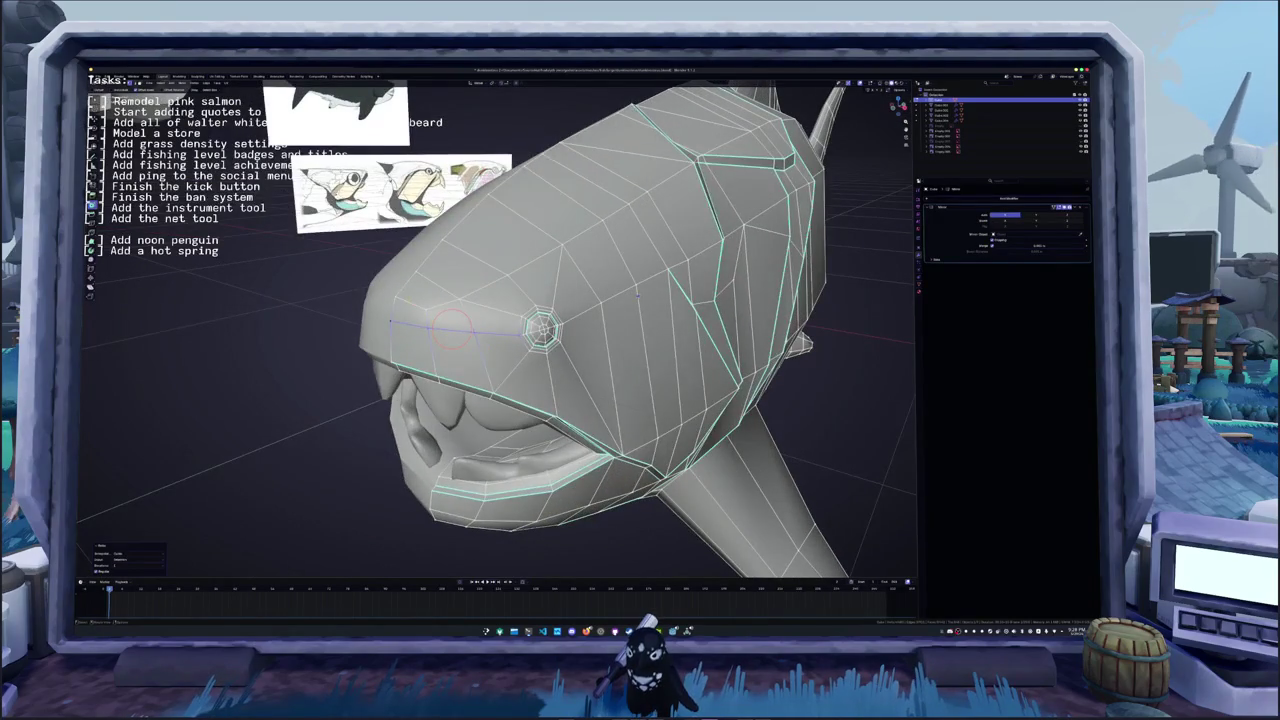
{"action": "left_click", "coordinate": [448, 297]}
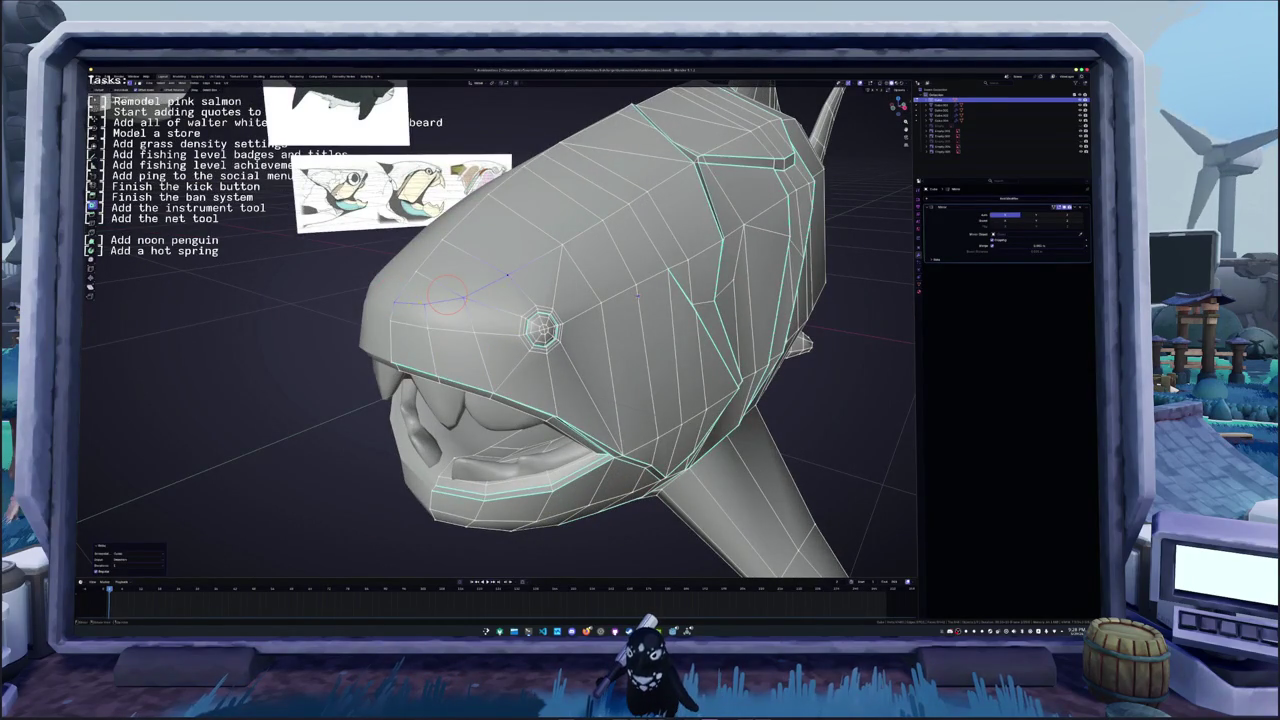
{"action": "key", "text": "Tab"}
{"action": "middle_click_drag", "start_coordinate": [507, 274], "coordinate": [341, 309]}
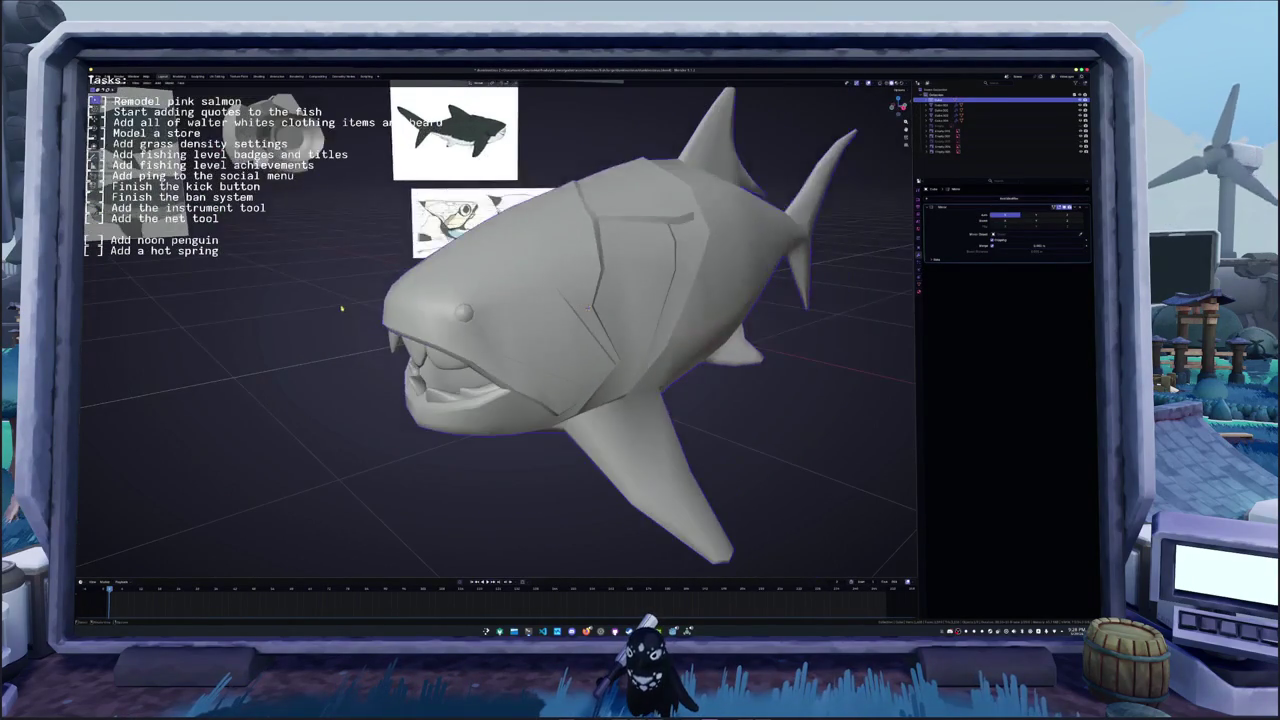
- Select the reference images, including the side-view one, and frame them in the viewport
{"action": "scroll", "coordinate": [341, 309], "scroll_direction": "down", "scroll_amount": 4}
{"action": "scroll", "coordinate": [433, 267], "scroll_direction": "down", "scroll_amount": 2}
{"action": "left_click", "coordinate": [540, 148]}
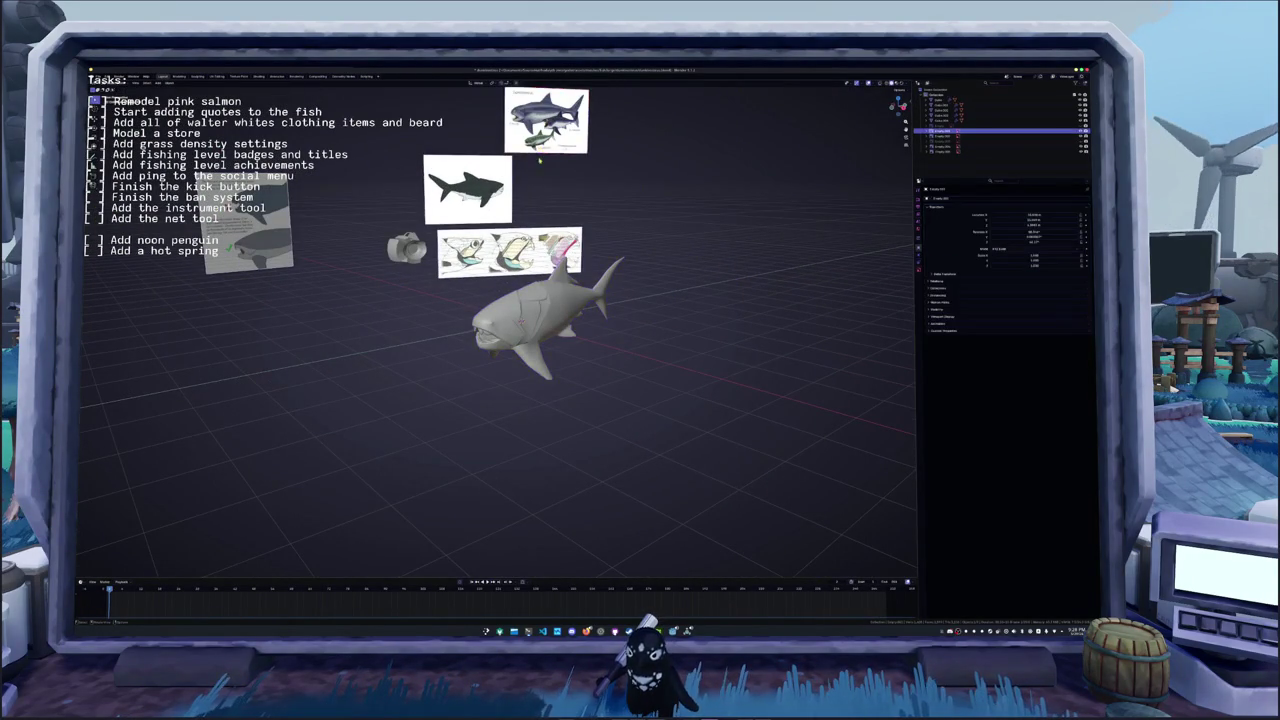
{"action": "left_click", "coordinate": [228, 247]}
{"action": "left_click", "coordinate": [258, 254]}
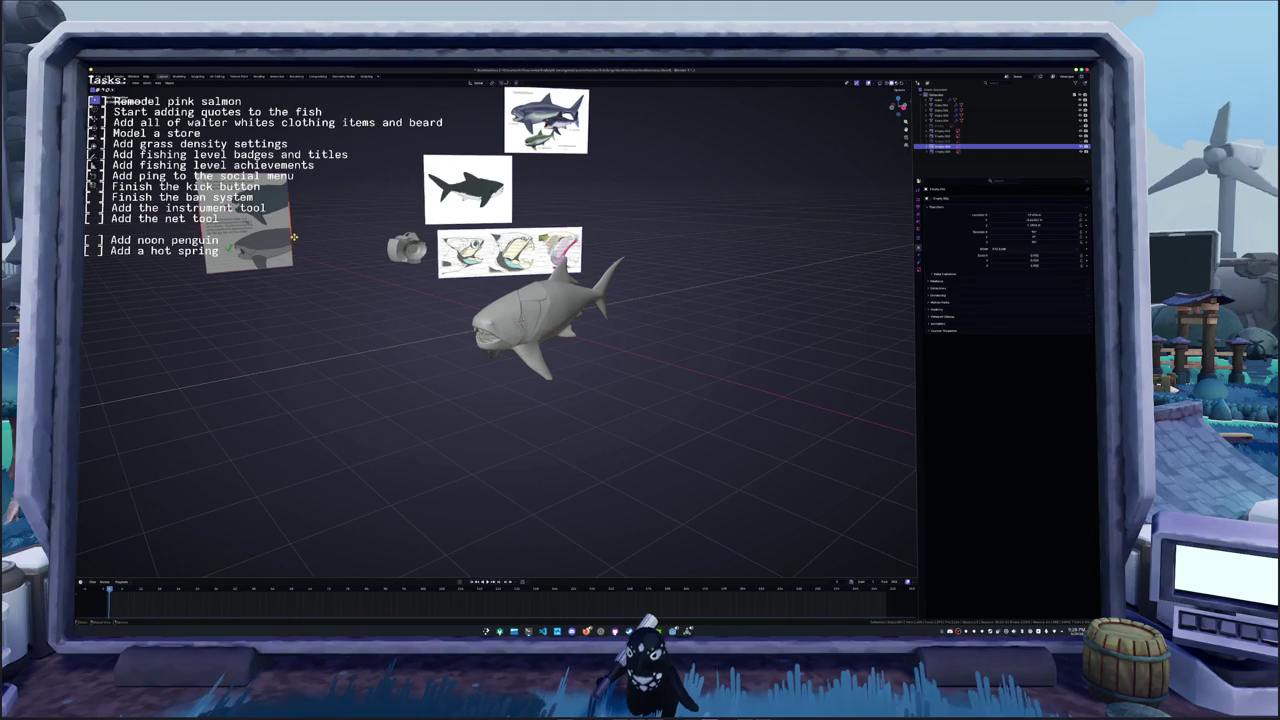
{"action": "key", "text": "KP_Decimal"}
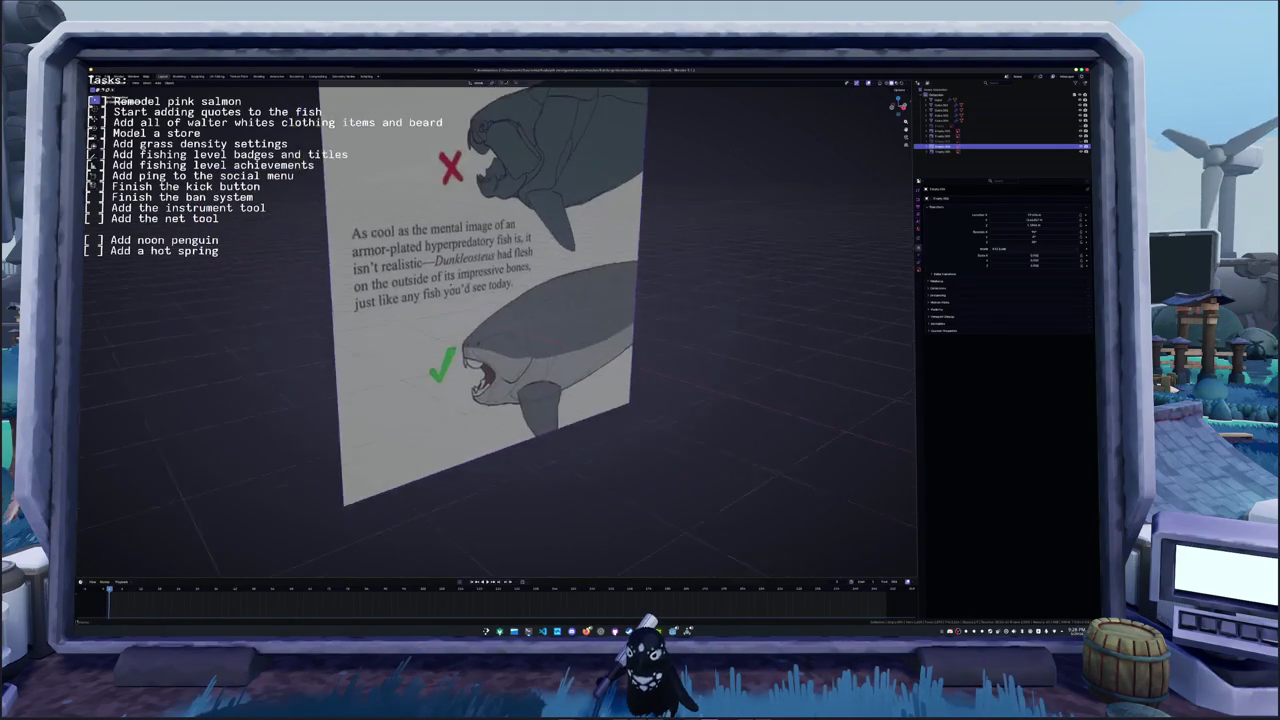
{"action": "scroll", "coordinate": [457, 367], "scroll_direction": "up", "scroll_amount": 4}
{"action": "scroll", "coordinate": [443, 352], "scroll_direction": "down", "scroll_amount": 4}
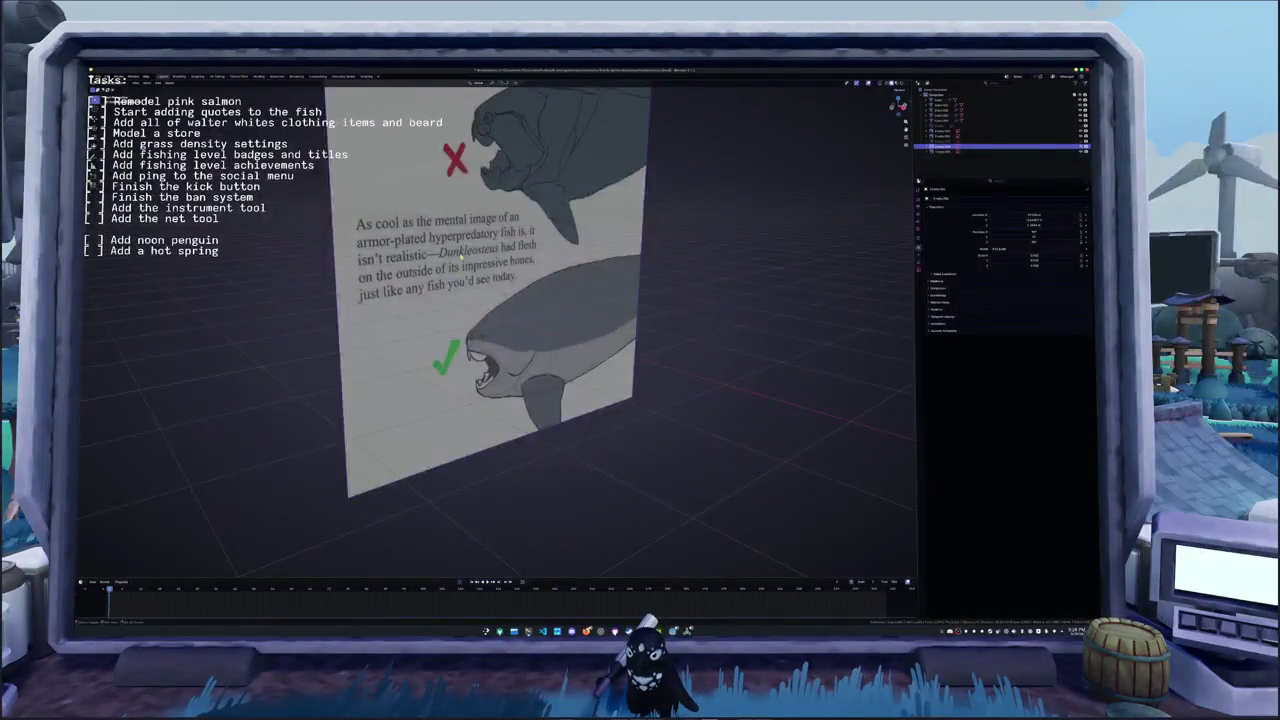
{"action": "middle_click_drag", "start_coordinate": [443, 352], "coordinate": [389, 316]}
{"action": "scroll", "coordinate": [389, 316], "scroll_direction": "down", "scroll_amount": 6}
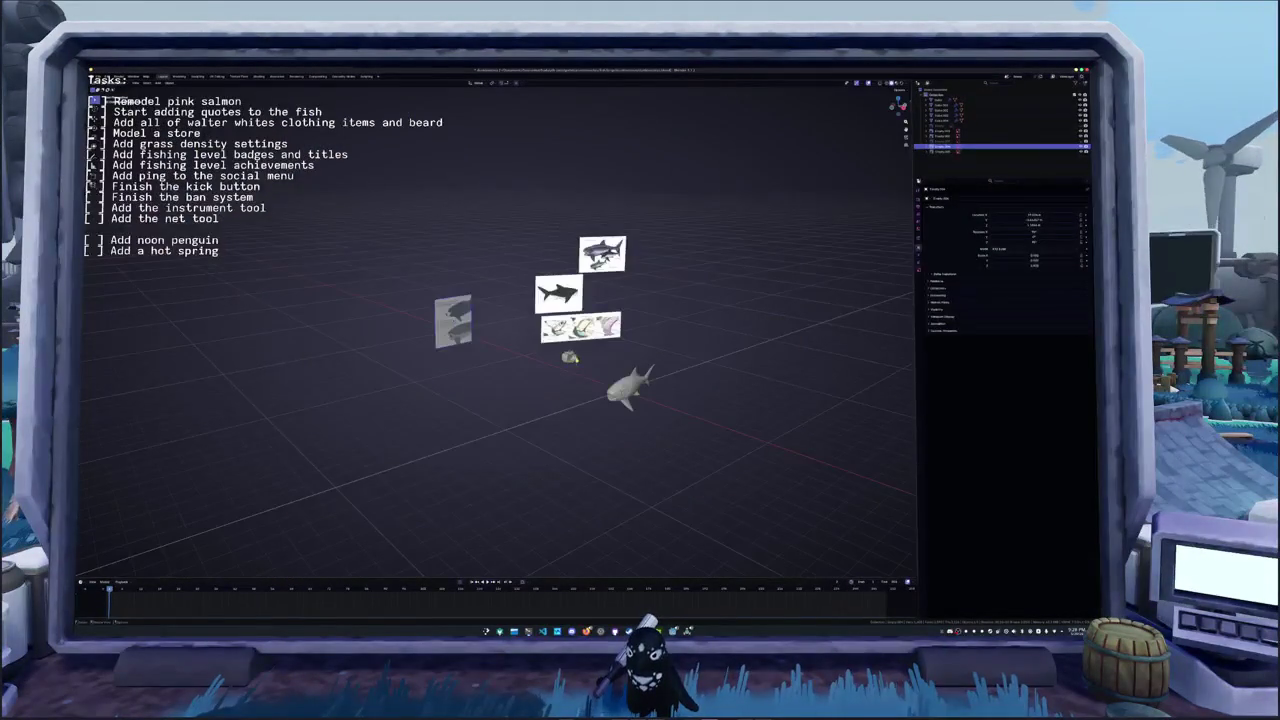
- Try clearing the reference image's location, undo it, bring back the hidden references, and frame the fish
{"action": "key", "text": "alt+g"}
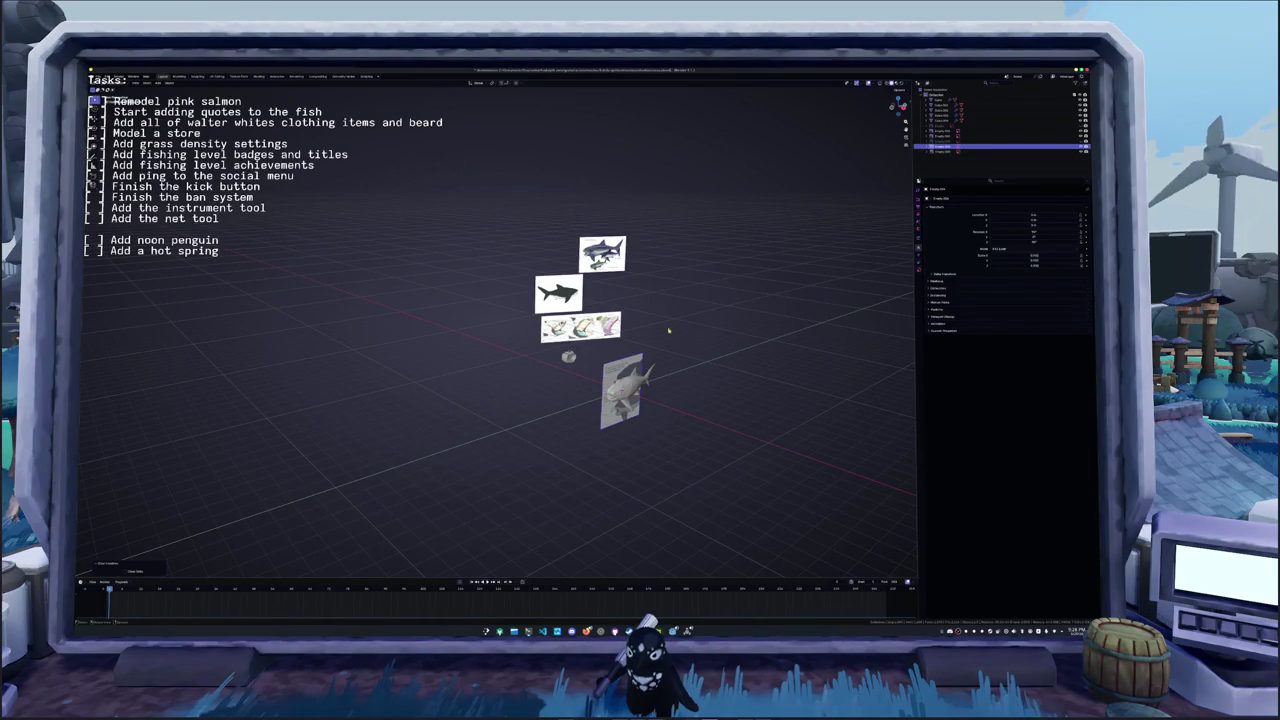
{"action": "key", "text": "ctrl+z"}
{"action": "key", "text": "ctrl+z"}
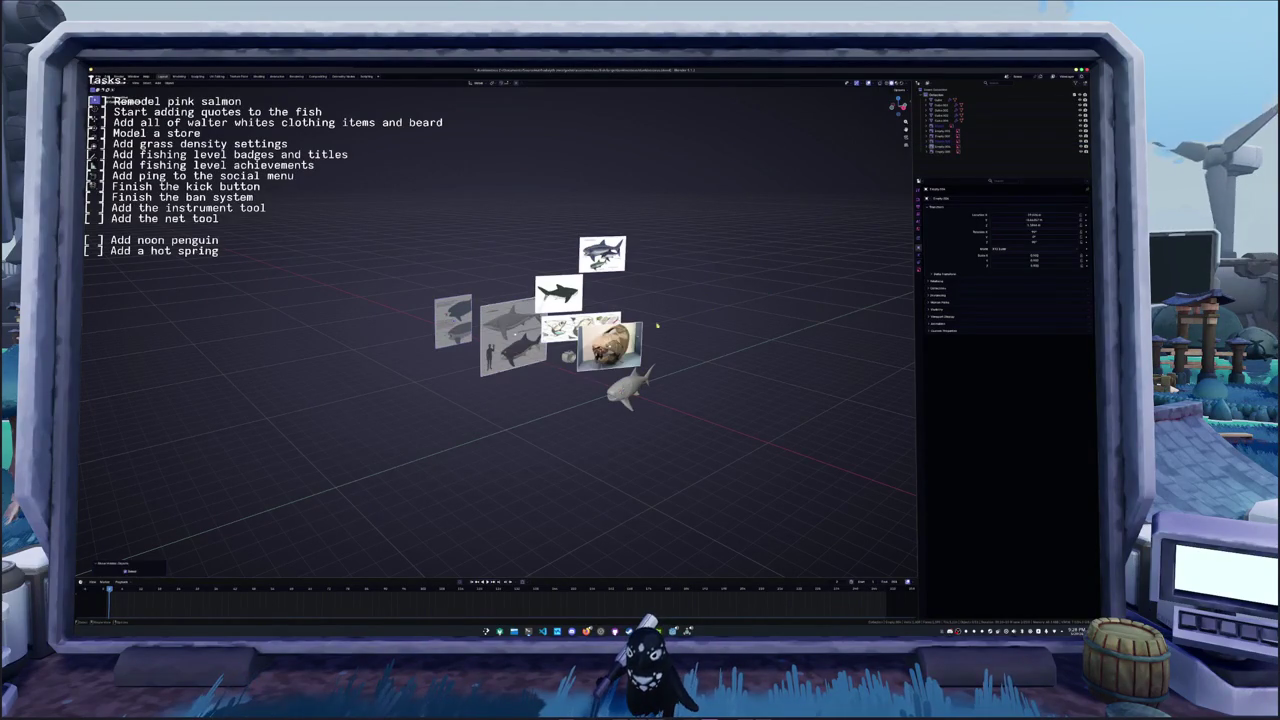
{"action": "key", "text": "ctrl+z"}
{"action": "scroll", "coordinate": [495, 330], "scroll_direction": "up", "scroll_amount": 3}
{"action": "scroll", "coordinate": [495, 330], "scroll_direction": "up", "scroll_amount": 3}
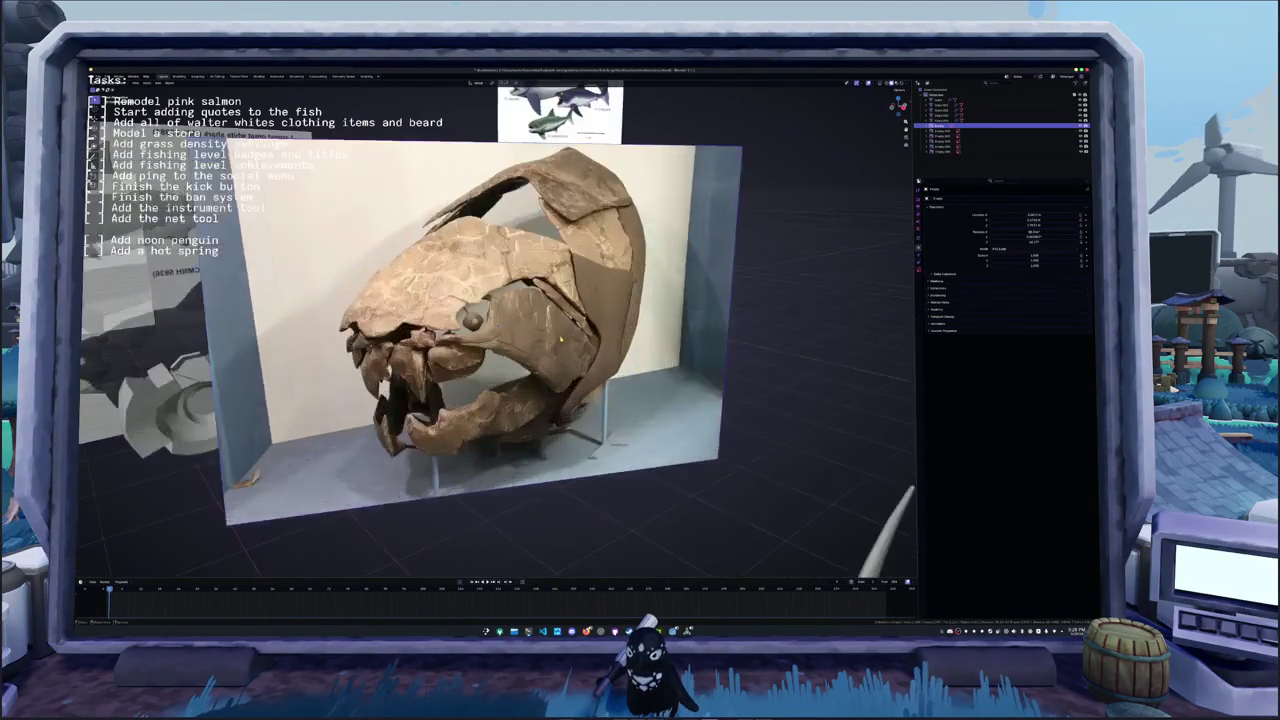
{"action": "scroll", "coordinate": [495, 330], "scroll_direction": "up", "scroll_amount": 2}
{"action": "scroll", "coordinate": [495, 330], "scroll_direction": "up", "scroll_amount": 2}
{"action": "scroll", "coordinate": [495, 330], "scroll_direction": "down", "scroll_amount": 1}
{"action": "scroll", "coordinate": [495, 330], "scroll_direction": "down", "scroll_amount": 4}
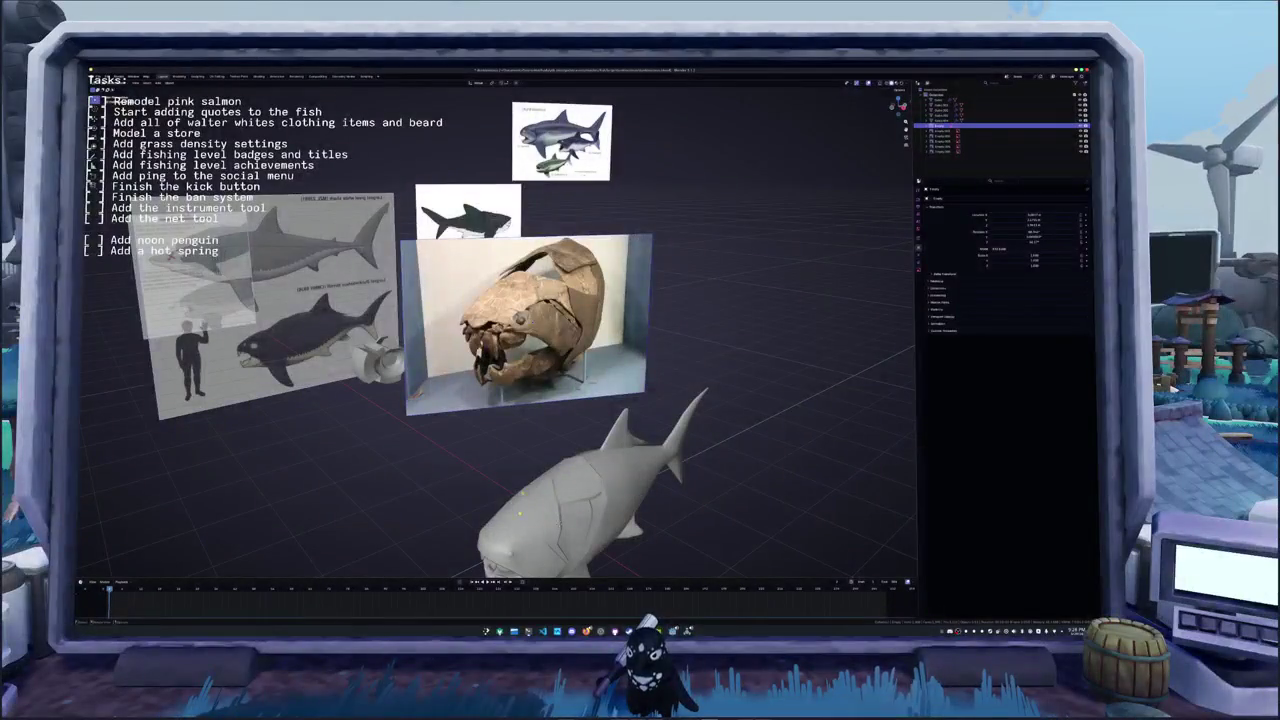
{"action": "key", "text": "KP_Decimal"}
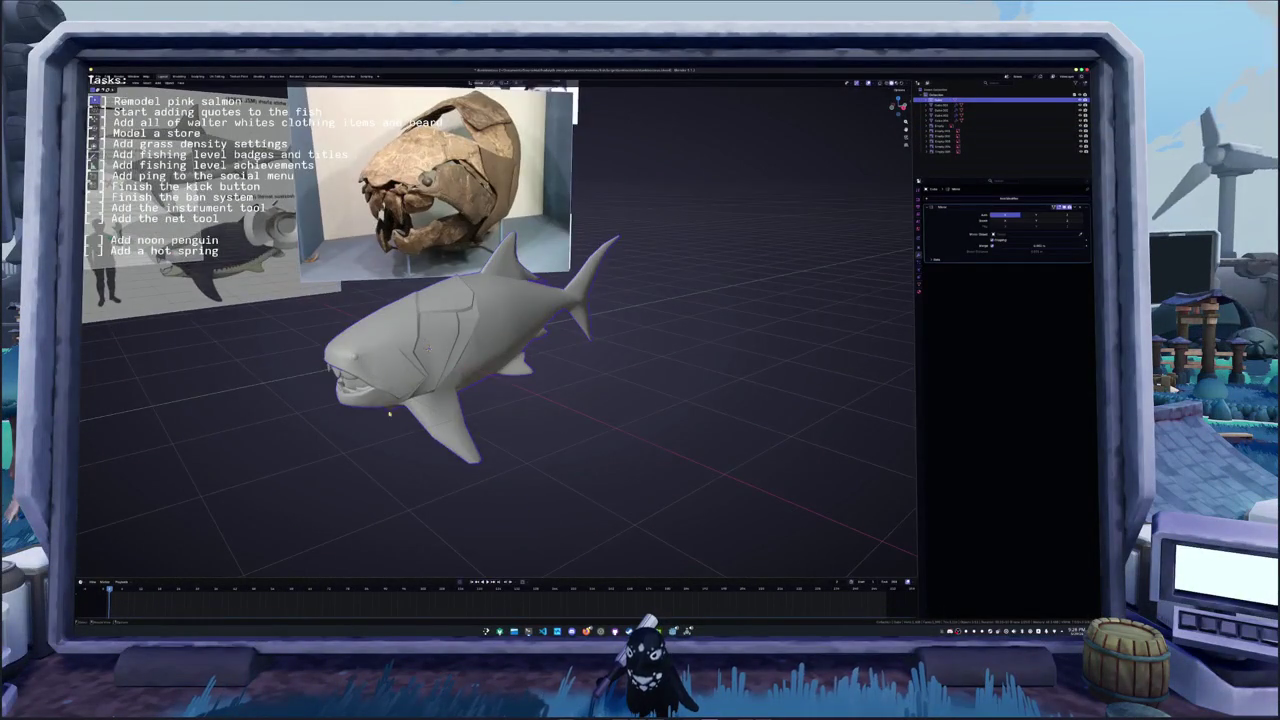
- In Edit Mode, select a face on the upper jaw and split it into triangles
{"action": "key", "text": "Tab"}
{"action": "middle_click_drag", "start_coordinate": [389, 413], "coordinate": [388, 292]}
{"action": "left_click", "coordinate": [366, 338]}
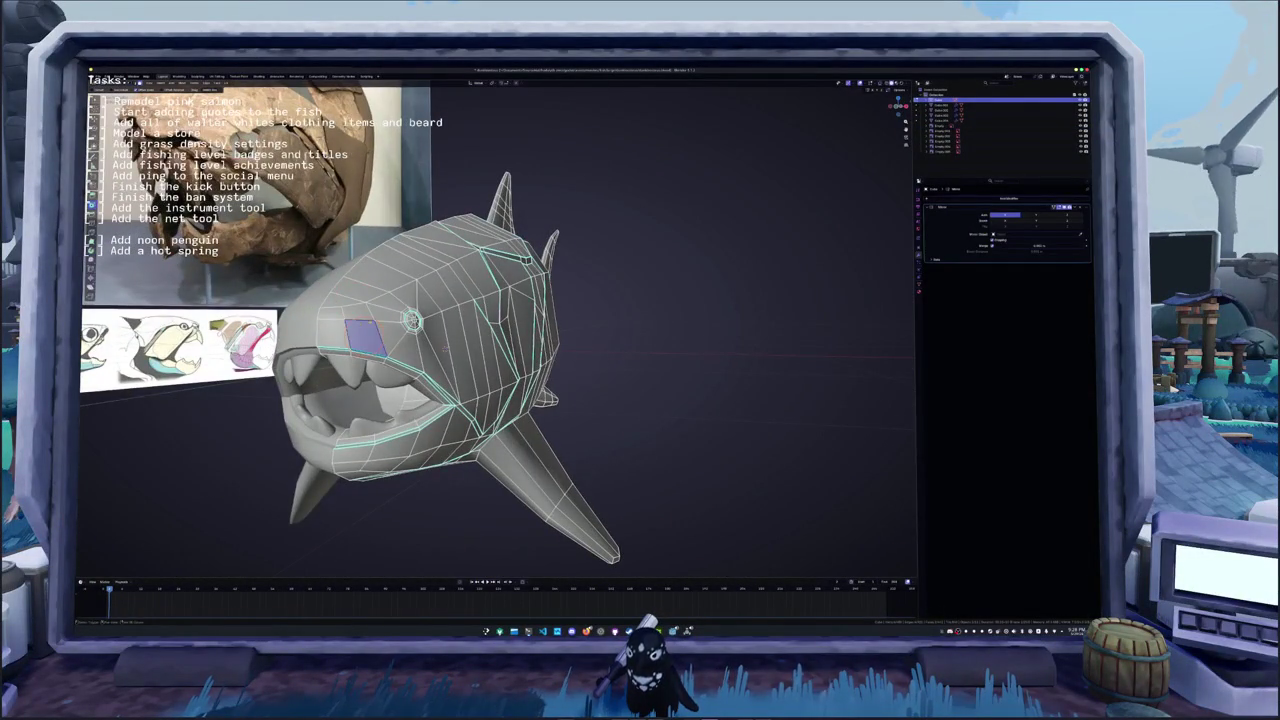
{"action": "key", "text": "KP_Decimal"}
{"action": "key", "text": "g"}
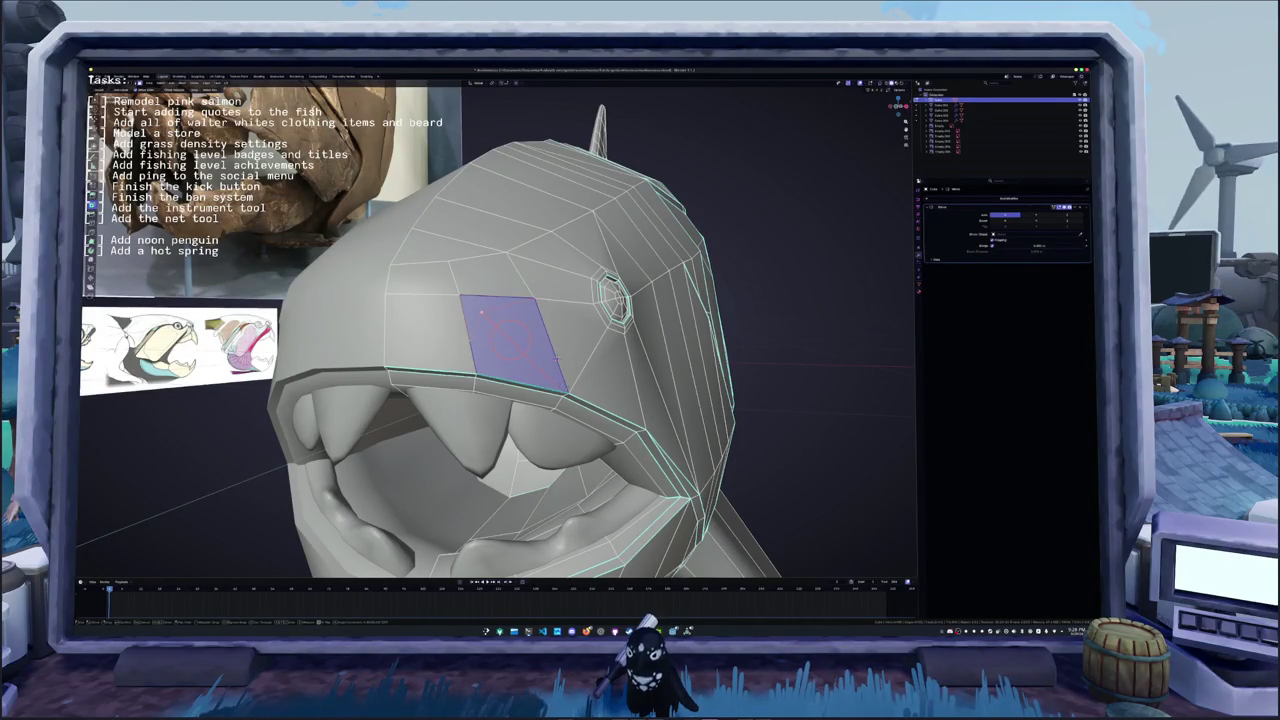
{"action": "key", "text": "ctrl+t"}
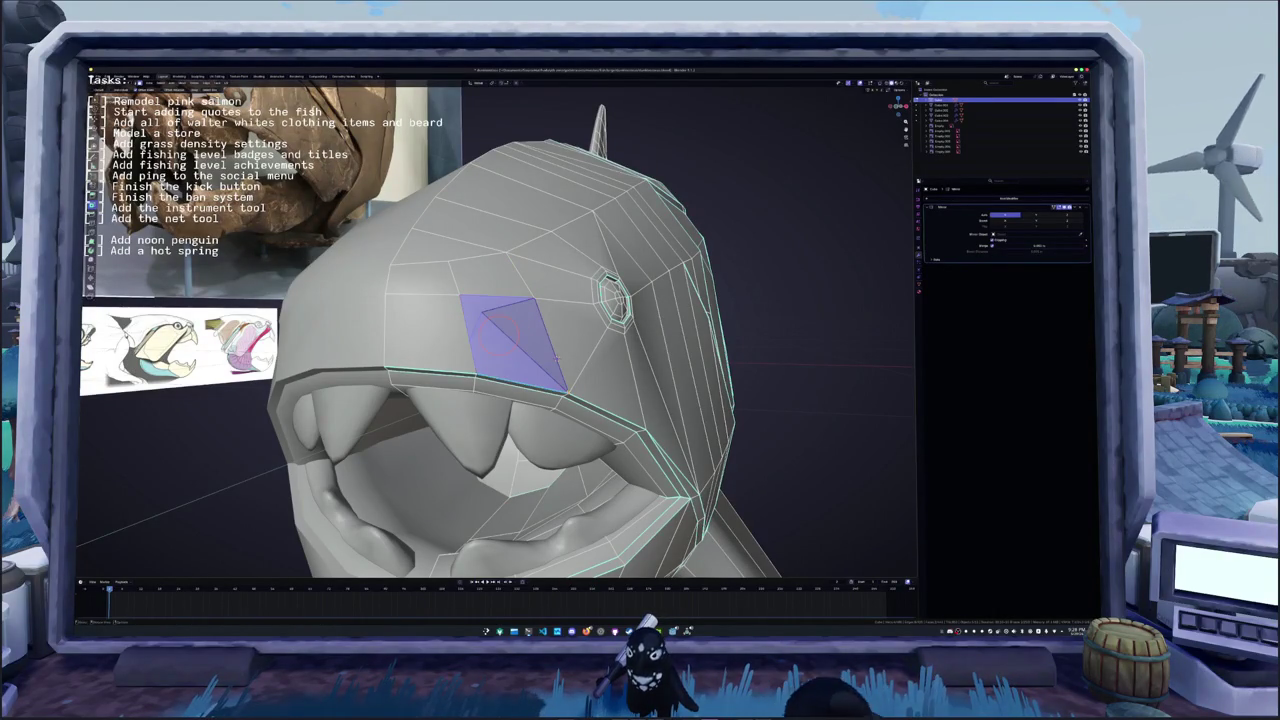
- Shrink the triangle face and move it into place in front of the eye
{"action": "middle_click_drag", "start_coordinate": [505, 335], "coordinate": [652, 340]}
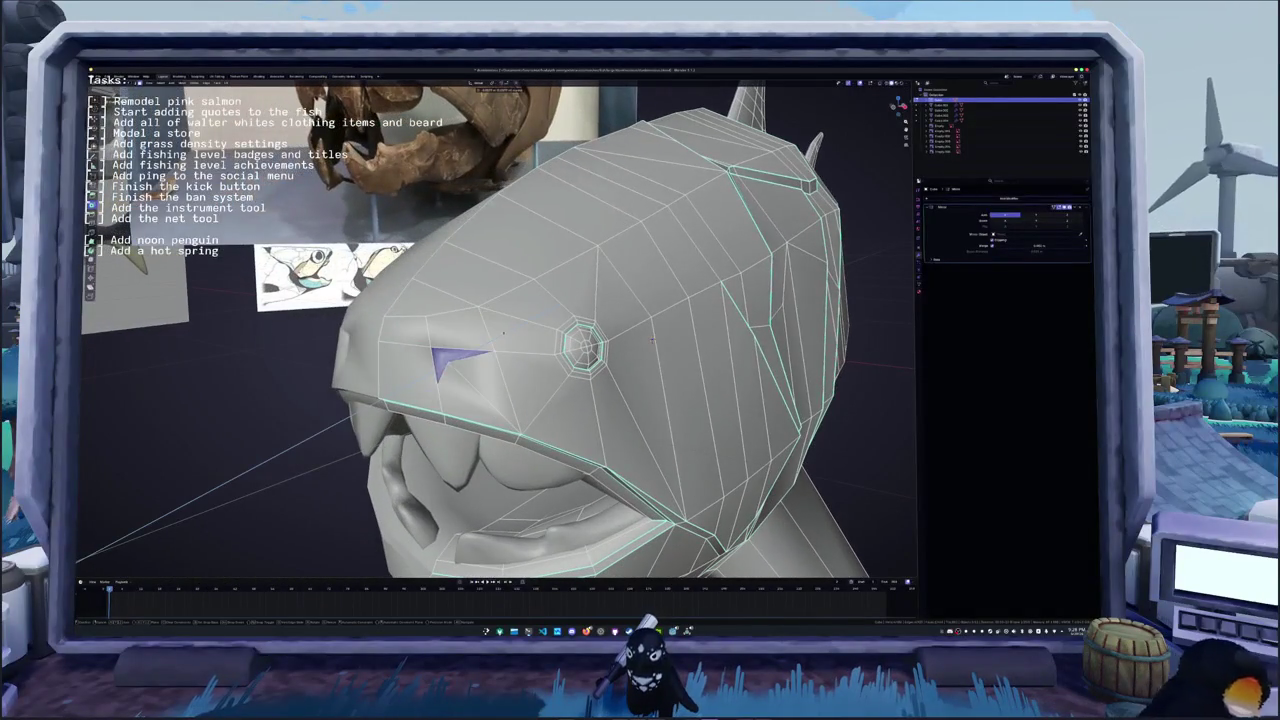
{"action": "key", "text": "s"}
{"action": "left_click", "coordinate": [652, 340]}
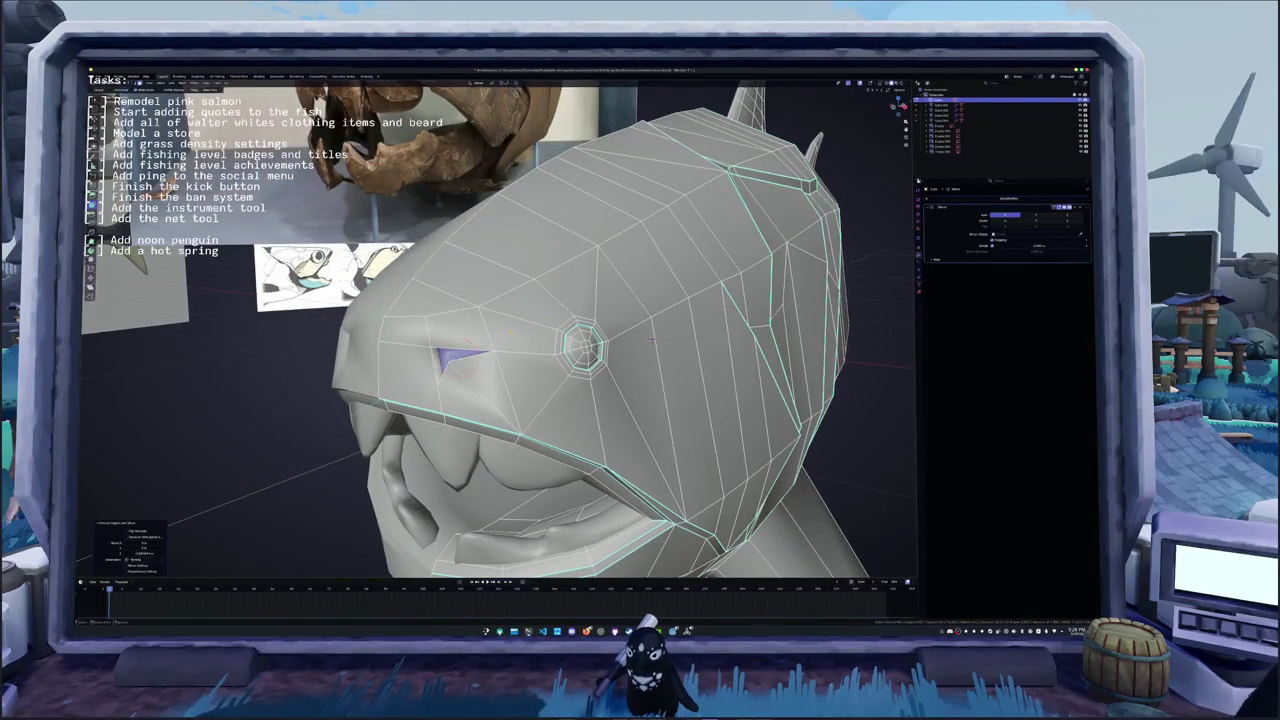
{"action": "middle_click_drag", "start_coordinate": [653, 340], "coordinate": [685, 345]}
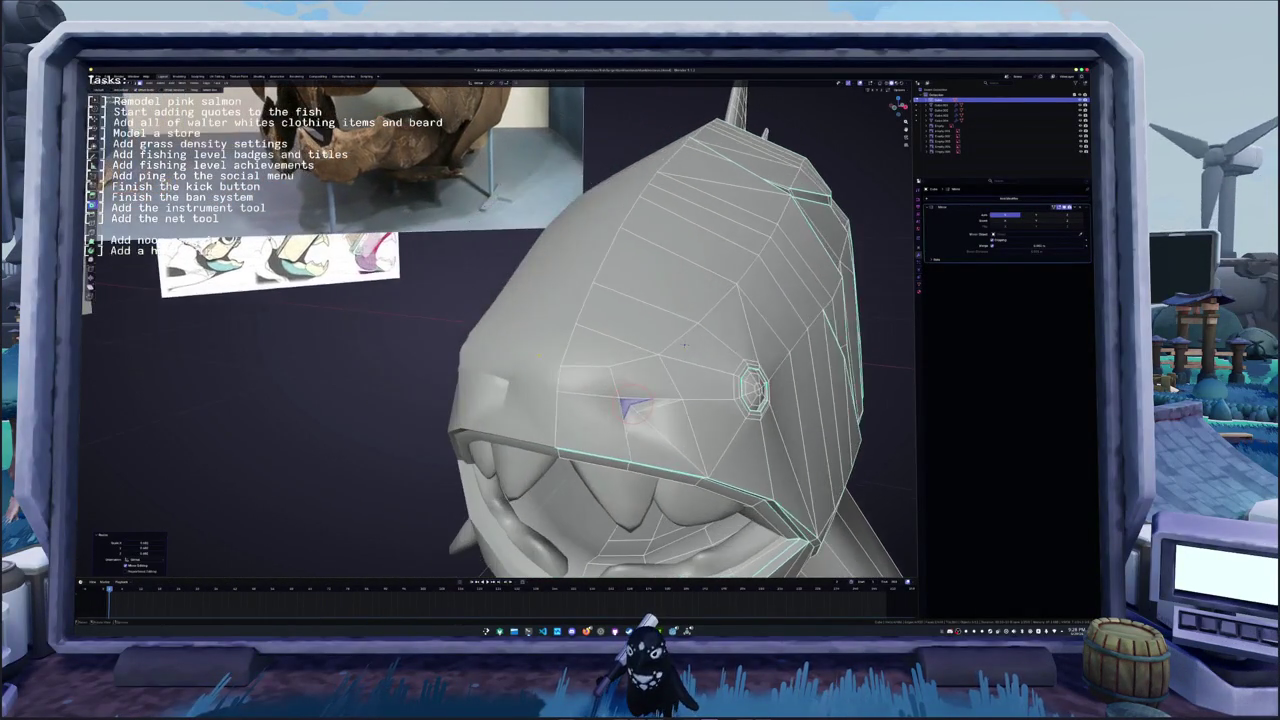
{"action": "key", "text": "g"}
{"action": "left_click", "coordinate": [684, 344]}
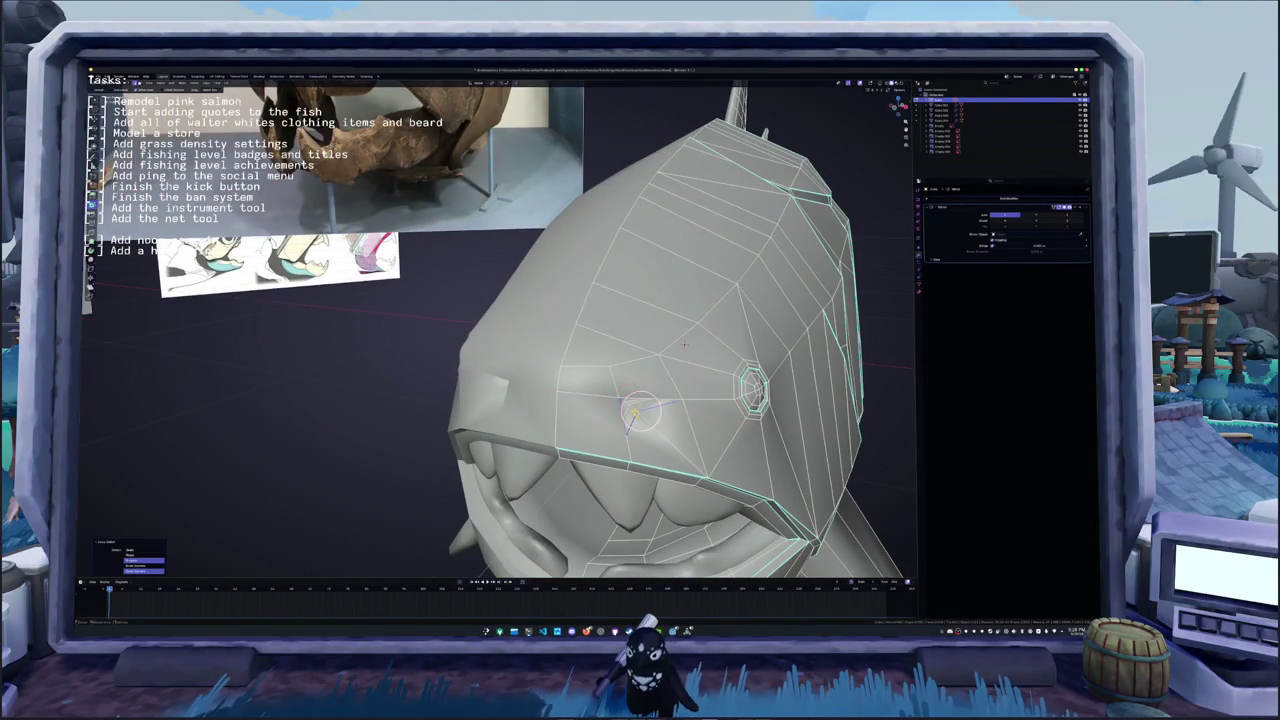
{"action": "middle_click_drag", "start_coordinate": [684, 344], "coordinate": [674, 313]}
- Extrude the small triangle face from the context menu to form the notch
{"action": "right_click", "coordinate": [577, 237]}
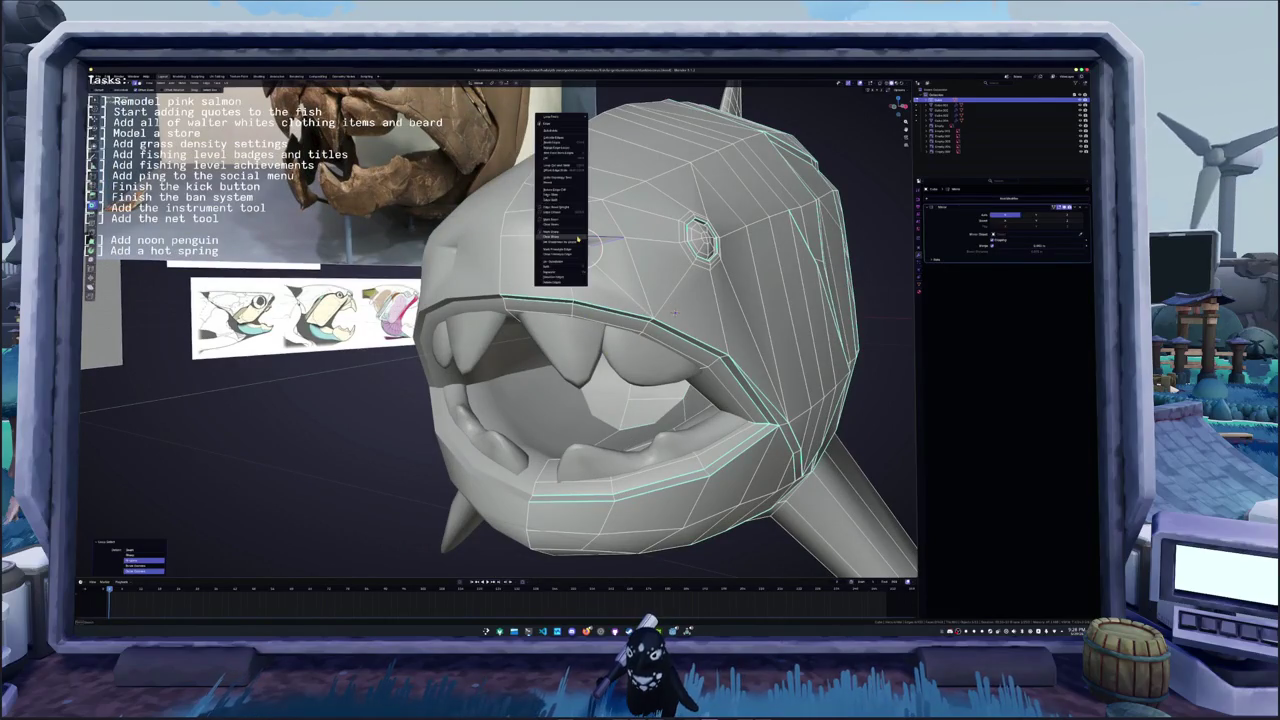
{"action": "left_click", "coordinate": [577, 232]}
{"action": "middle_click_drag", "start_coordinate": [577, 232], "coordinate": [723, 336]}
{"action": "scroll", "coordinate": [720, 322], "scroll_direction": "up", "scroll_amount": 3}
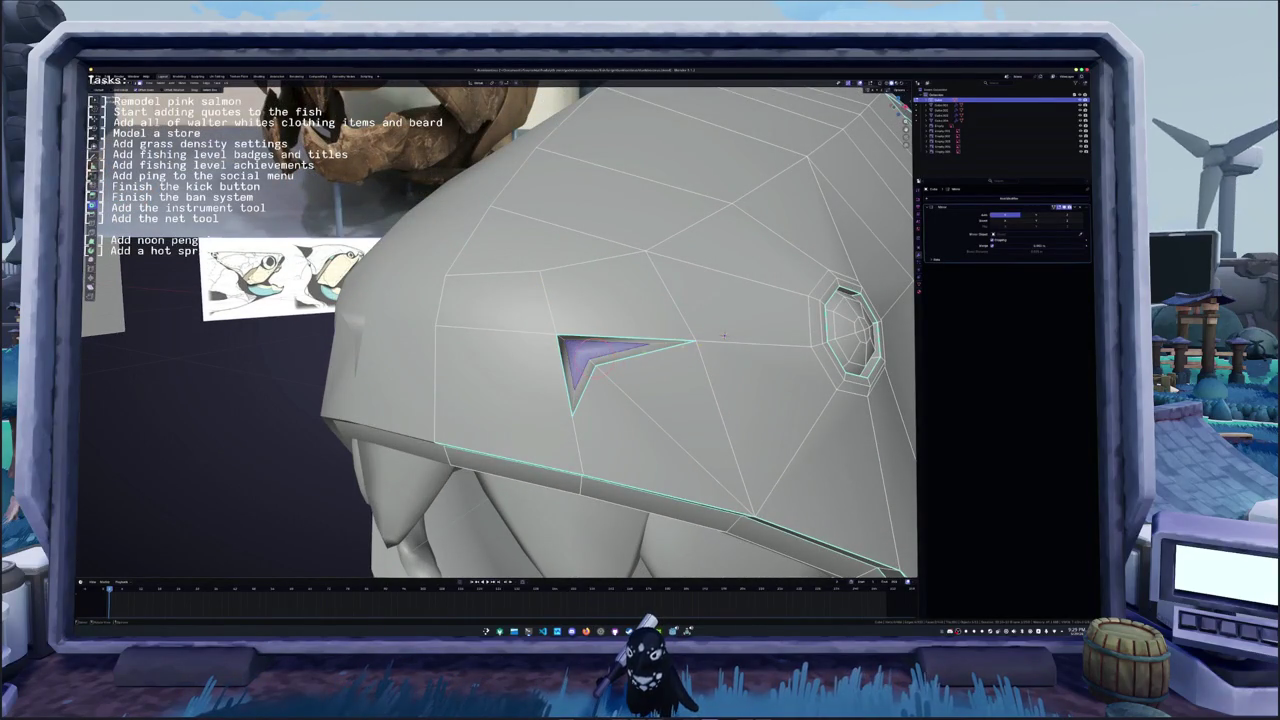
{"action": "left_click", "coordinate": [724, 336]}
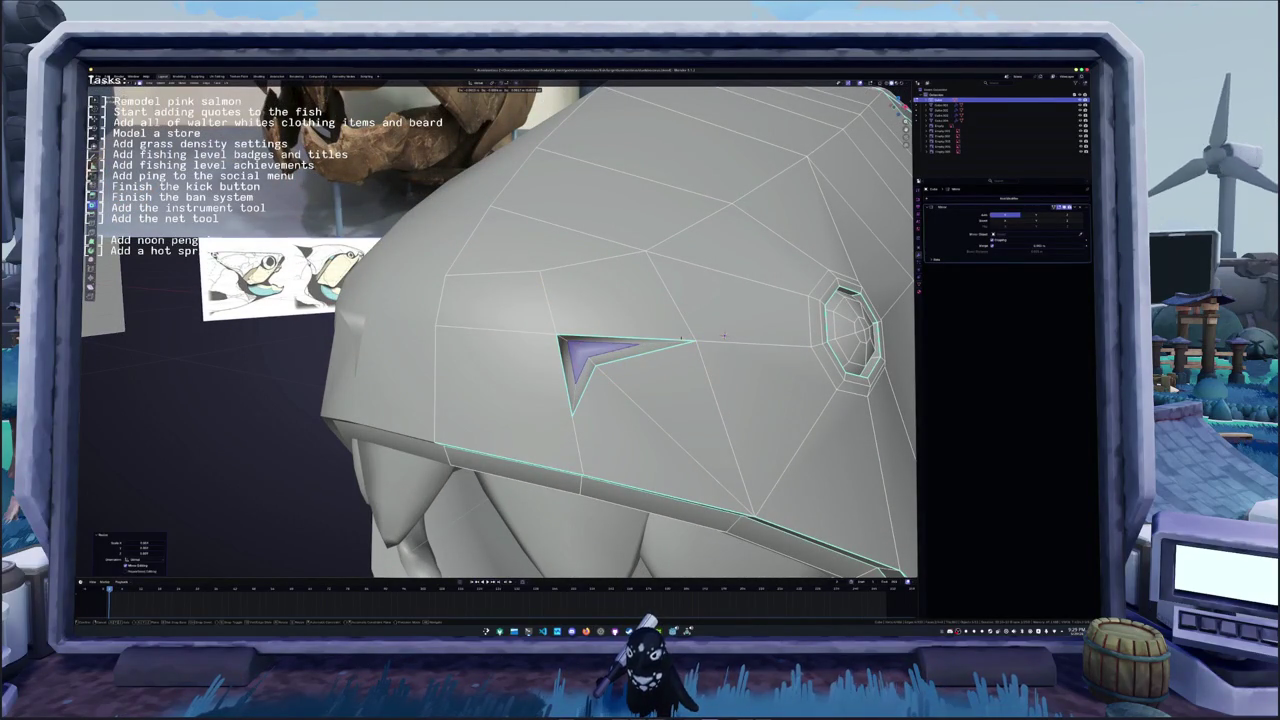
{"action": "left_click", "coordinate": [724, 336]}
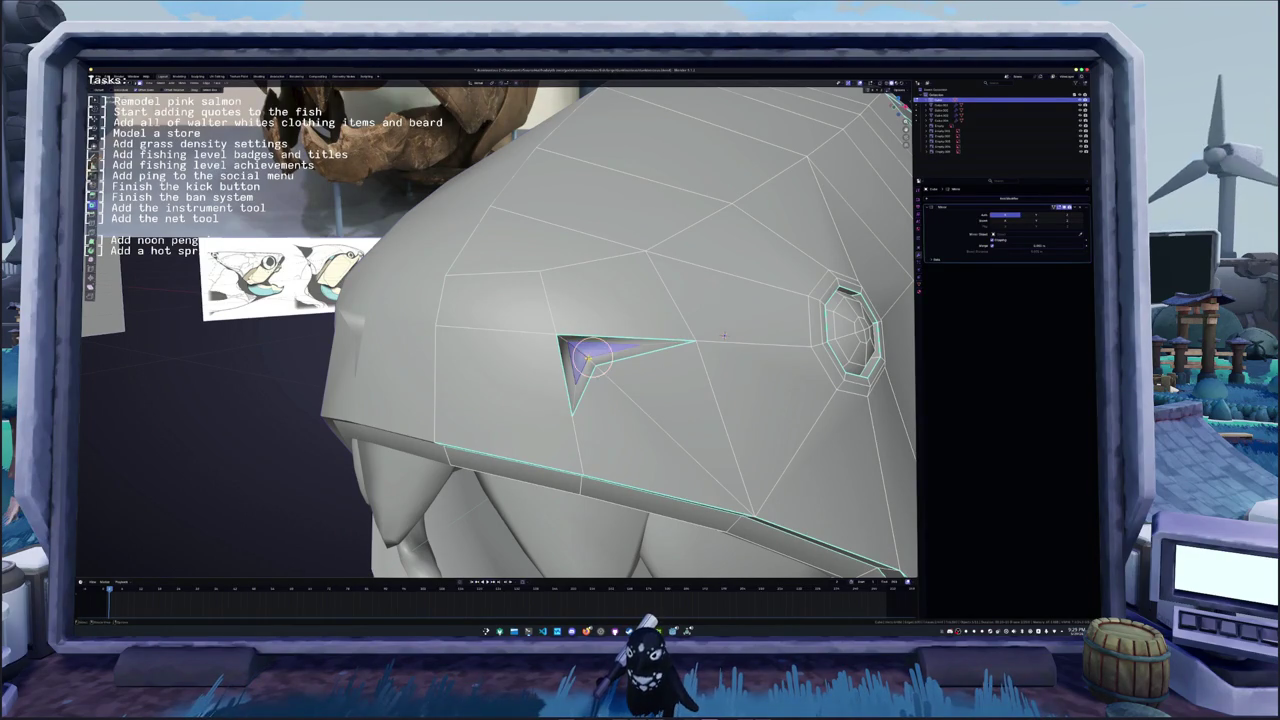
- Frame the whole fish in Object Mode to check the notch, then go back into Edit Mode
{"action": "key", "text": "Tab"}
{"action": "key", "text": "KP_Decimal"}
{"action": "middle_click_drag", "start_coordinate": [647, 323], "coordinate": [660, 330]}
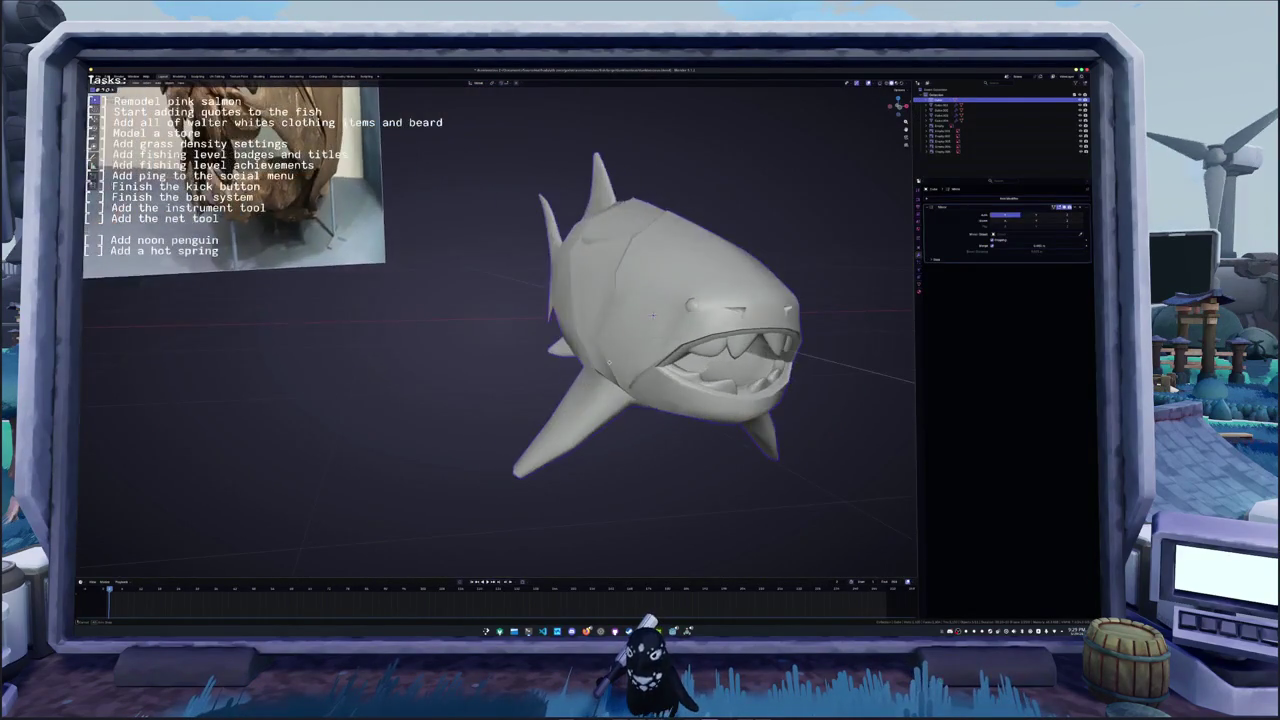
{"action": "key", "text": "Tab"}
{"action": "scroll", "coordinate": [656, 334], "scroll_direction": "up", "scroll_amount": 5}
- Move the selected notch geometry to a new position on the head
{"action": "right_click", "coordinate": [520, 333], "text": "shift"}
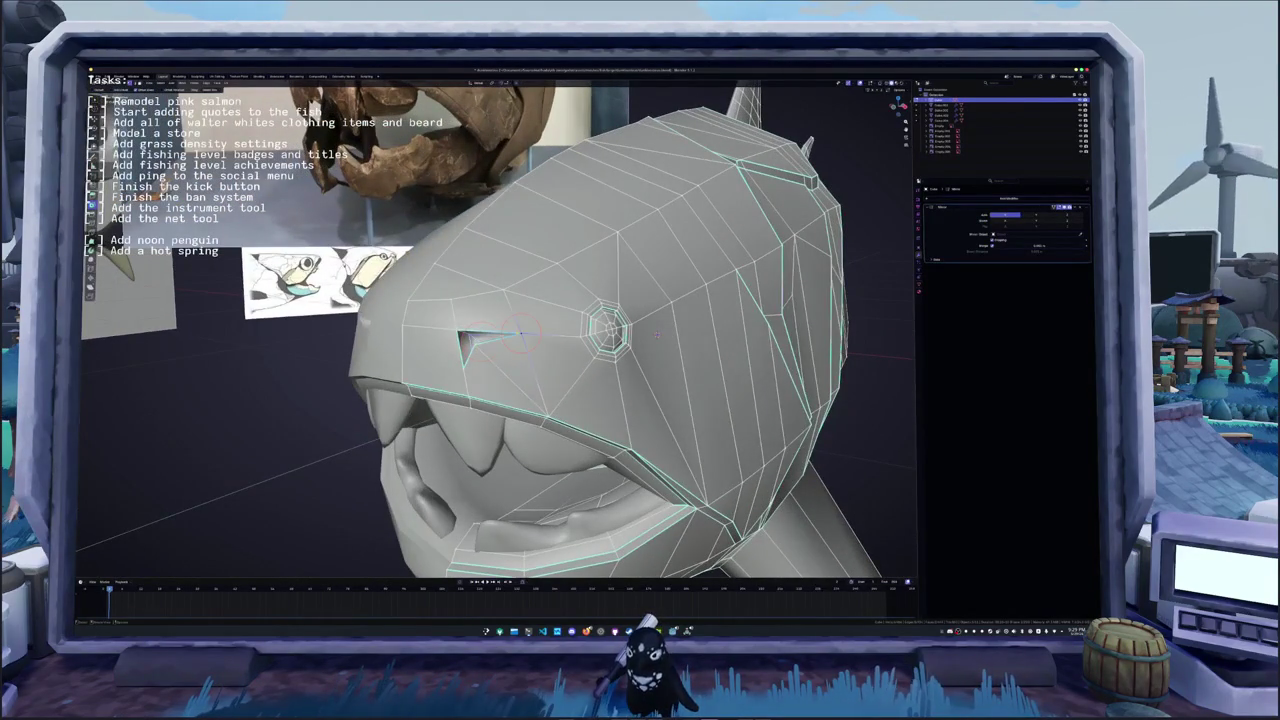
{"action": "key", "text": "g"}
{"action": "left_click", "coordinate": [656, 335]}
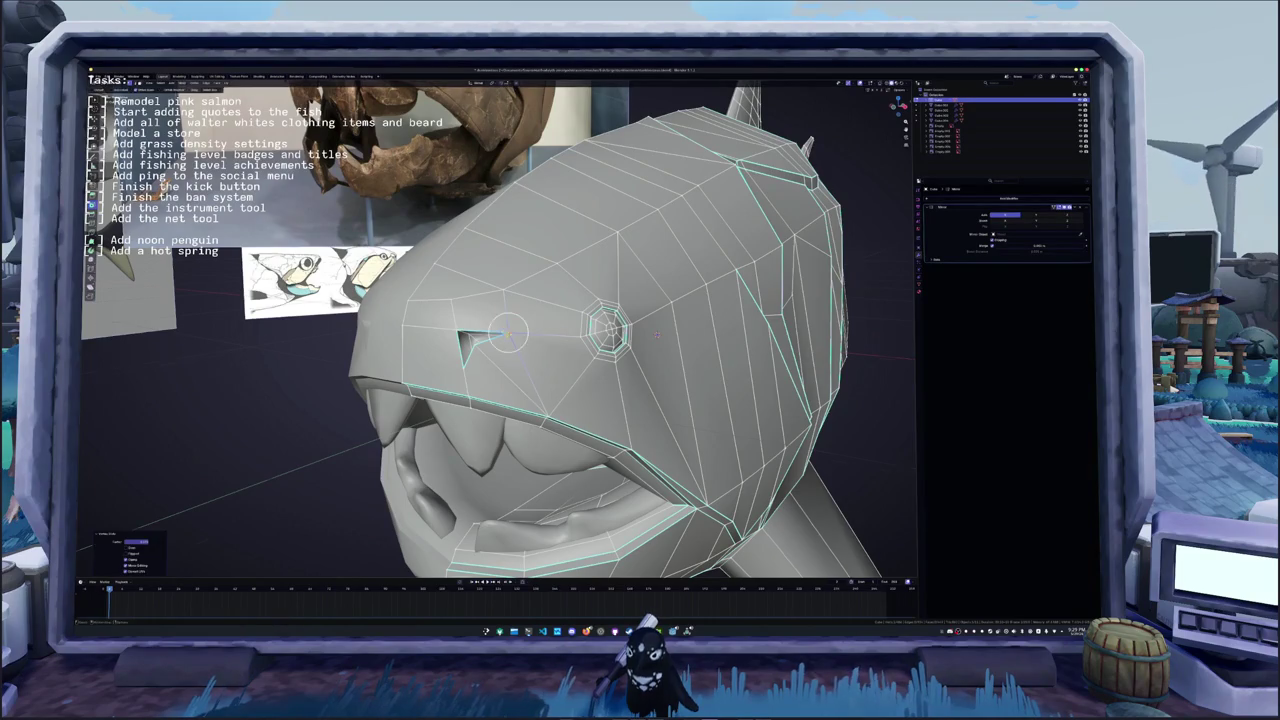
{"action": "mouse_move", "coordinate": [656, 335]}
{"action": "middle_mouse_down"}
{"action": "mouse_move", "coordinate": [671, 301]}
{"action": "mouse_move", "coordinate": [656, 304]}
{"action": "middle_mouse_up"}
{"action": "scroll", "coordinate": [671, 301], "scroll_direction": "up", "scroll_amount": 4}
- Select the notch's inner corner vertex, then scale and move it inward into the head
{"action": "left_click", "coordinate": [542, 352]}
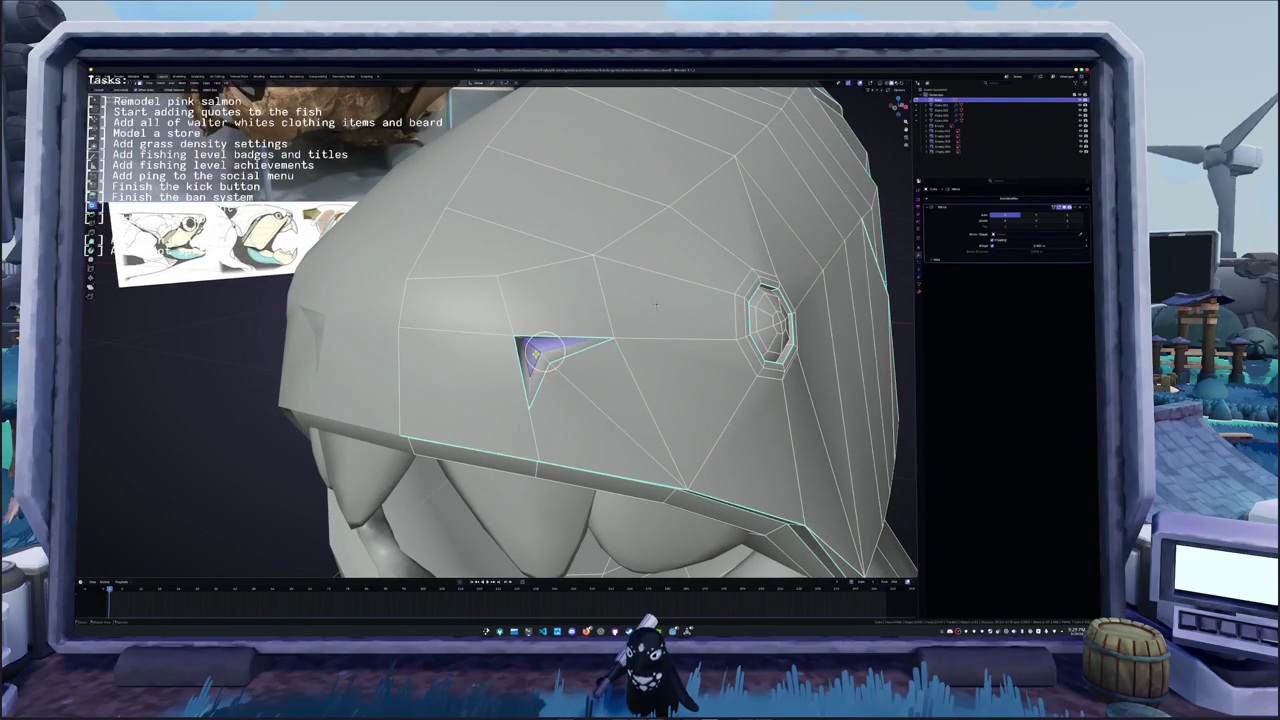
{"action": "key", "text": "KP_Decimal"}
{"action": "scroll", "coordinate": [635, 300], "scroll_direction": "down", "scroll_amount": 3}
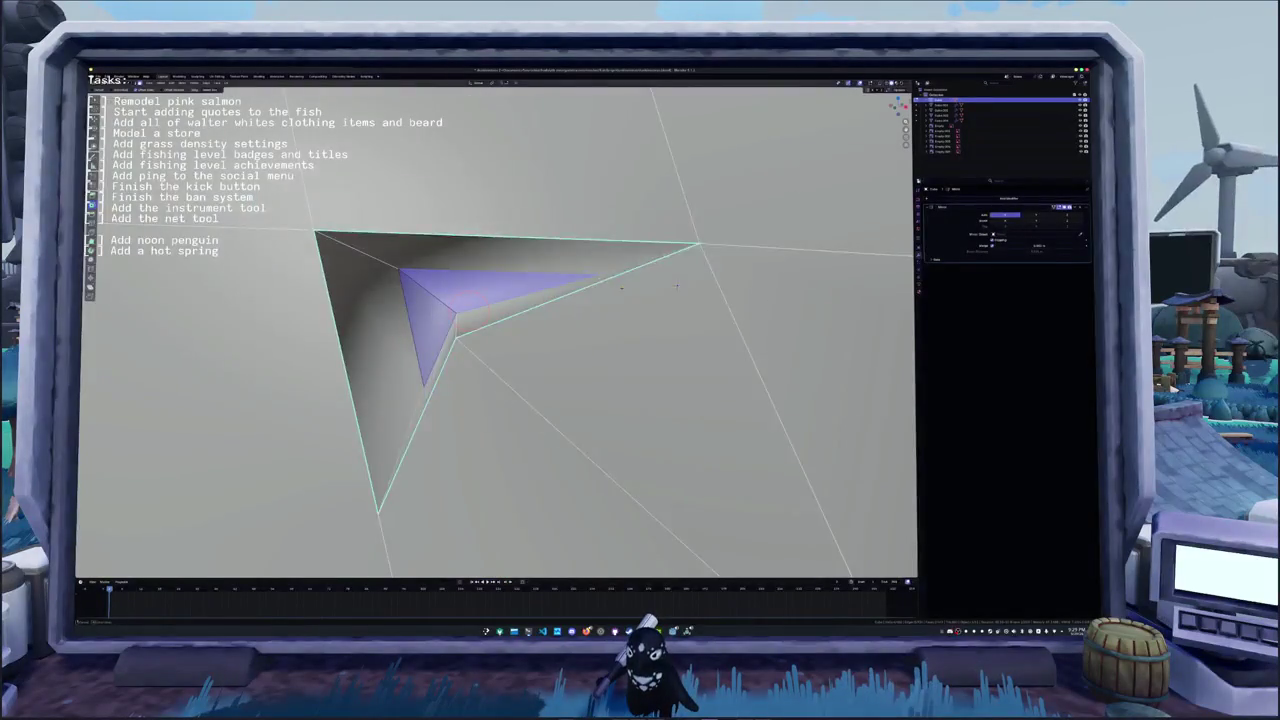
{"action": "key", "text": "s"}
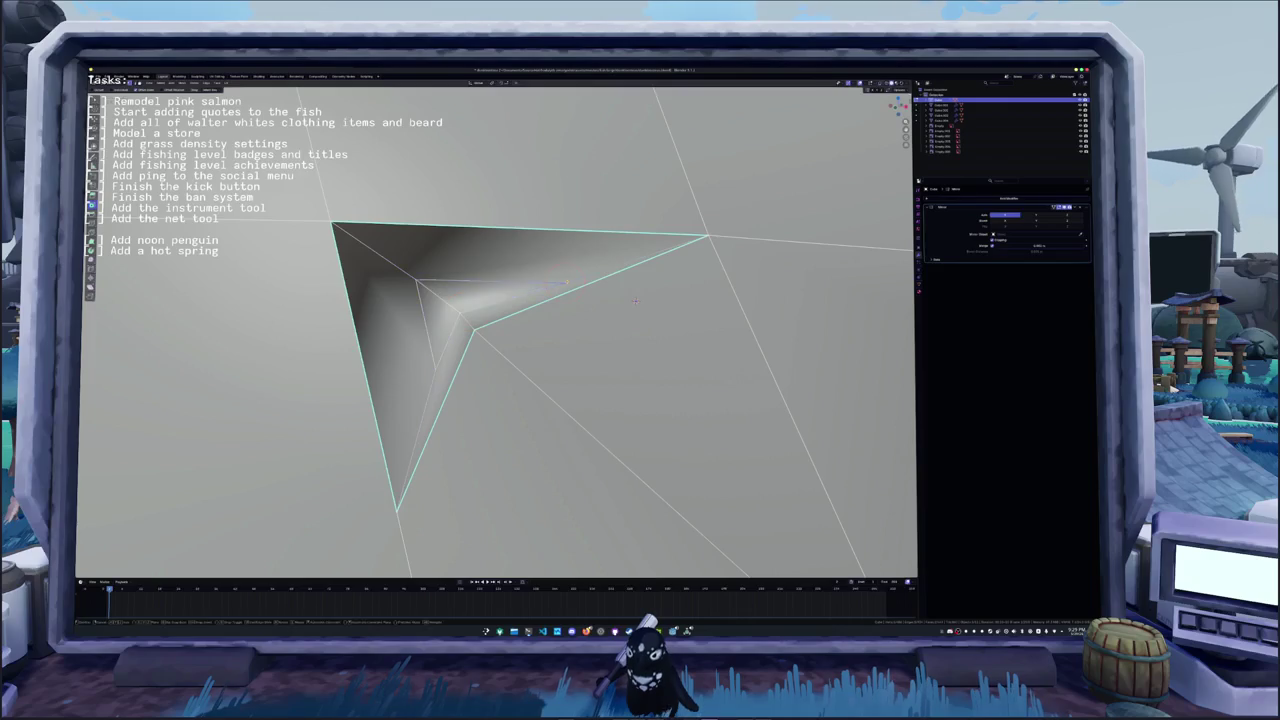
{"action": "left_click", "coordinate": [510, 274]}
{"action": "key", "text": "g"}
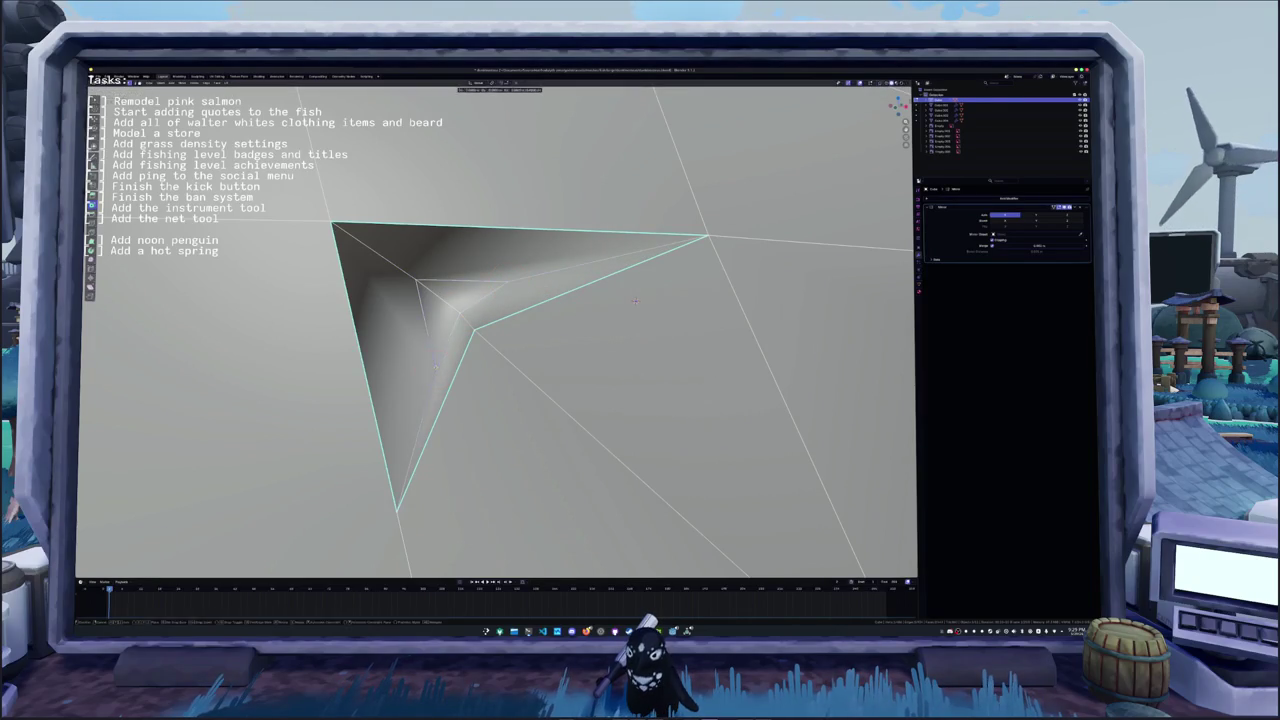
{"action": "left_click", "coordinate": [424, 342]}
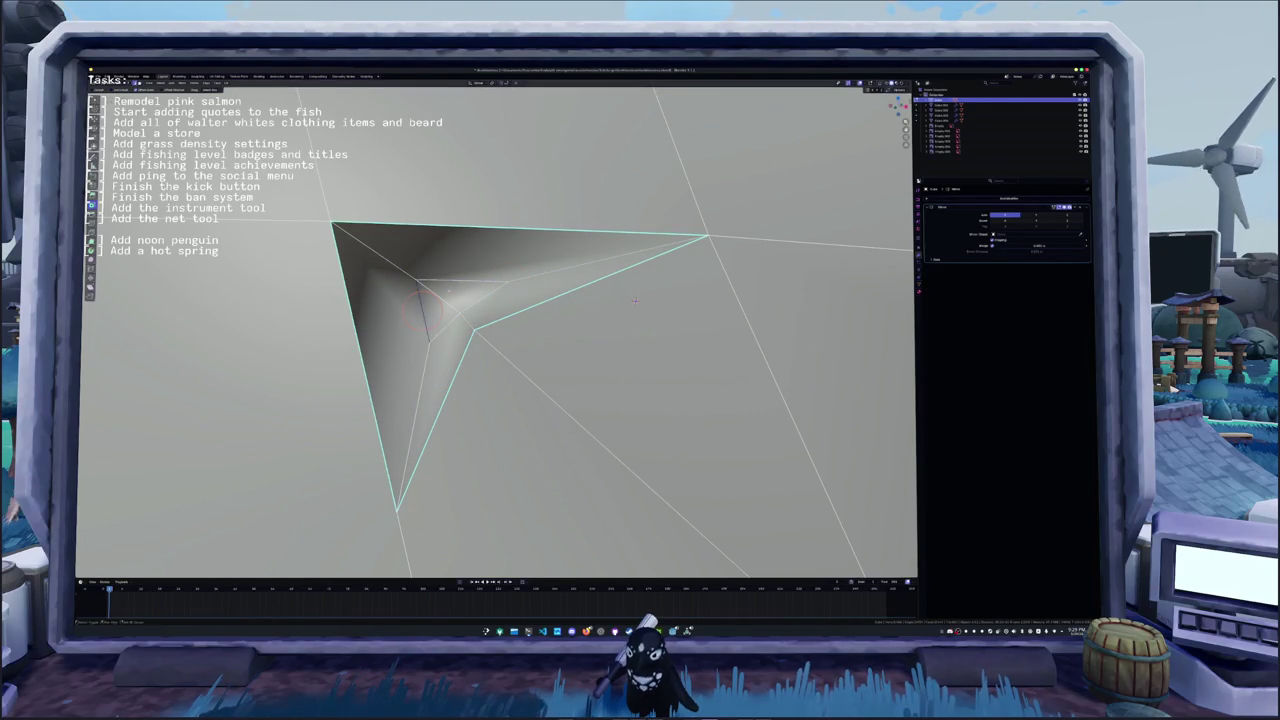
- Dismiss the edge context menu and inspect the notch in Object Mode
{"action": "right_click", "coordinate": [452, 322]}
{"action": "left_click", "coordinate": [452, 322]}
{"action": "key", "text": "Tab"}
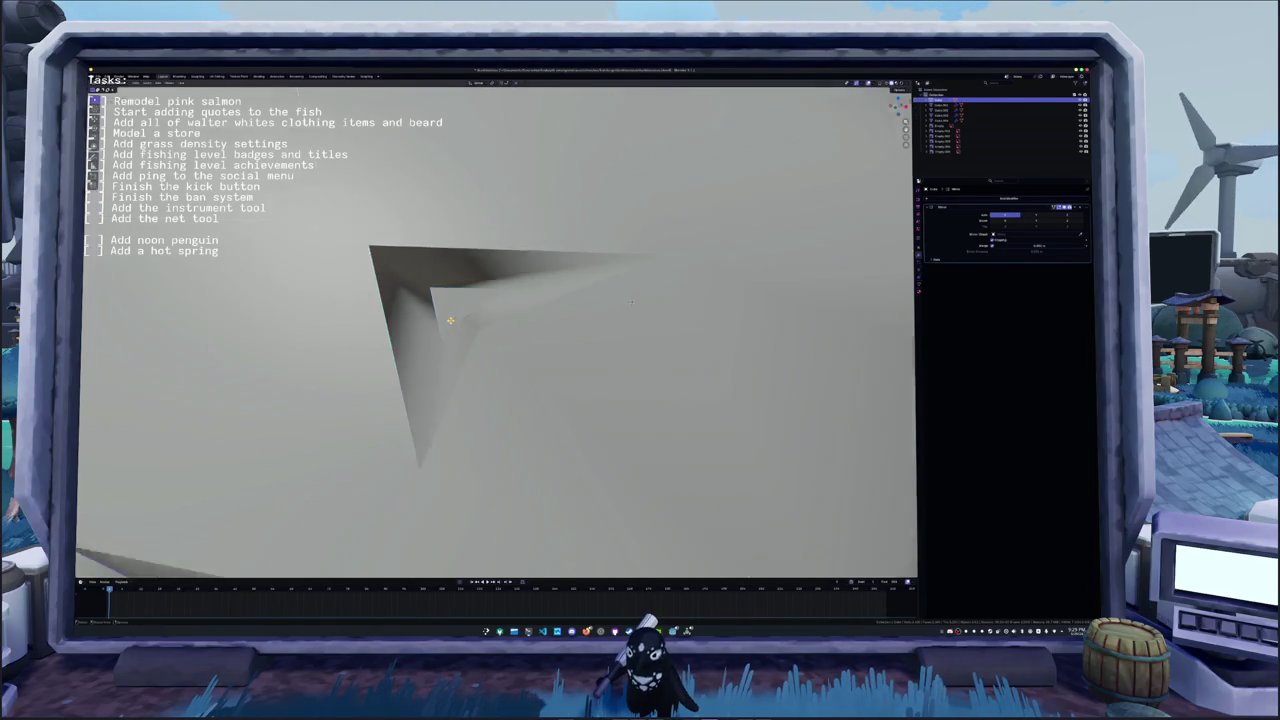
{"action": "scroll", "coordinate": [440, 305], "scroll_direction": "down", "scroll_amount": 8}
{"action": "mouse_move", "coordinate": [863, 378]}
{"action": "middle_mouse_down"}
{"action": "mouse_move", "coordinate": [670, 352]}
{"action": "mouse_move", "coordinate": [450, 290]}
{"action": "mouse_move", "coordinate": [486, 325]}
{"action": "mouse_move", "coordinate": [560, 260]}
{"action": "mouse_move", "coordinate": [607, 421]}
{"action": "mouse_move", "coordinate": [549, 325]}
{"action": "middle_mouse_up"}
- Switch between Edit and Object Mode to inspect the notch, dismissing the mesh context menu unused
{"action": "key", "text": "Tab"}
{"action": "right_click", "coordinate": [450, 290]}
{"action": "key", "text": "Tab"}
{"action": "scroll", "coordinate": [456, 300], "scroll_direction": "down", "scroll_amount": 5}
{"action": "scroll", "coordinate": [486, 325], "scroll_direction": "down", "scroll_amount": 3}
{"action": "key", "text": "Tab"}
{"action": "scroll", "coordinate": [577, 237], "scroll_direction": "up", "scroll_amount": 3}
{"action": "right_click", "coordinate": [458, 240]}
{"action": "key", "text": "Escape"}
{"action": "key", "text": "Tab"}
{"action": "scroll", "coordinate": [577, 300], "scroll_direction": "down", "scroll_amount": 3}
- Scale the notch's inner vertex once more and check the recessed cut in Object Mode
{"action": "key", "text": "Tab"}
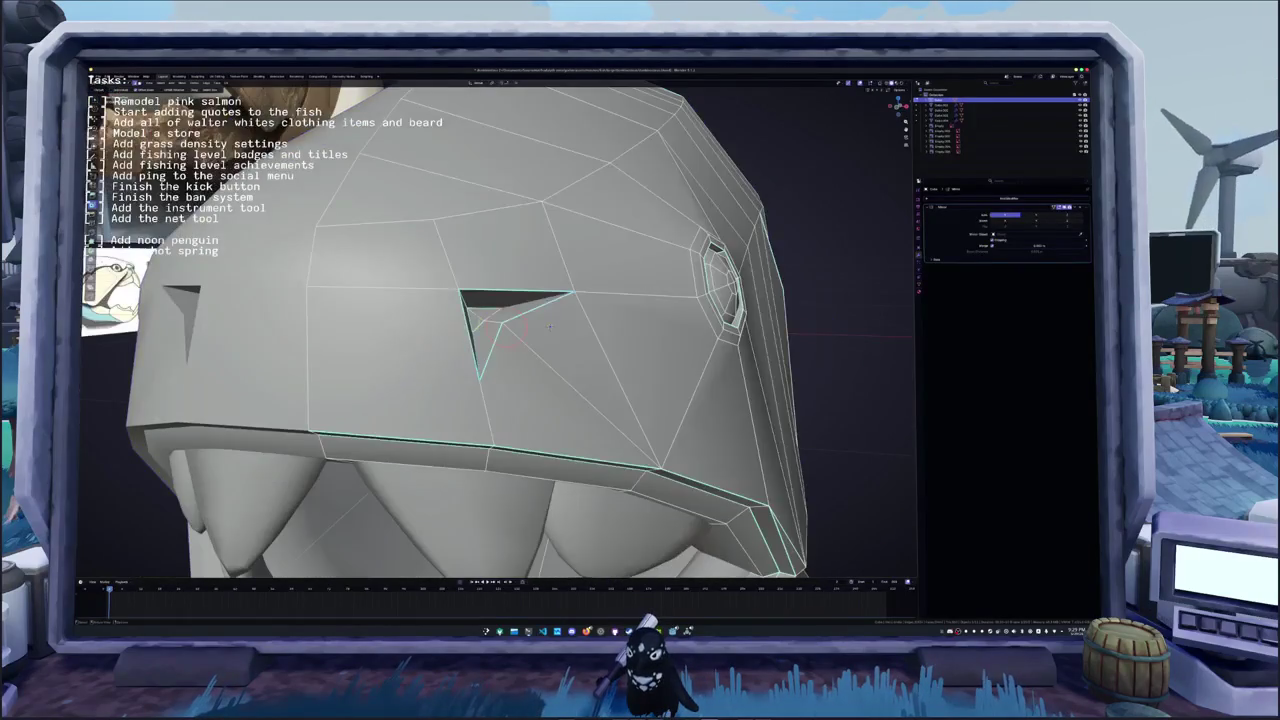
{"action": "key", "text": "s"}
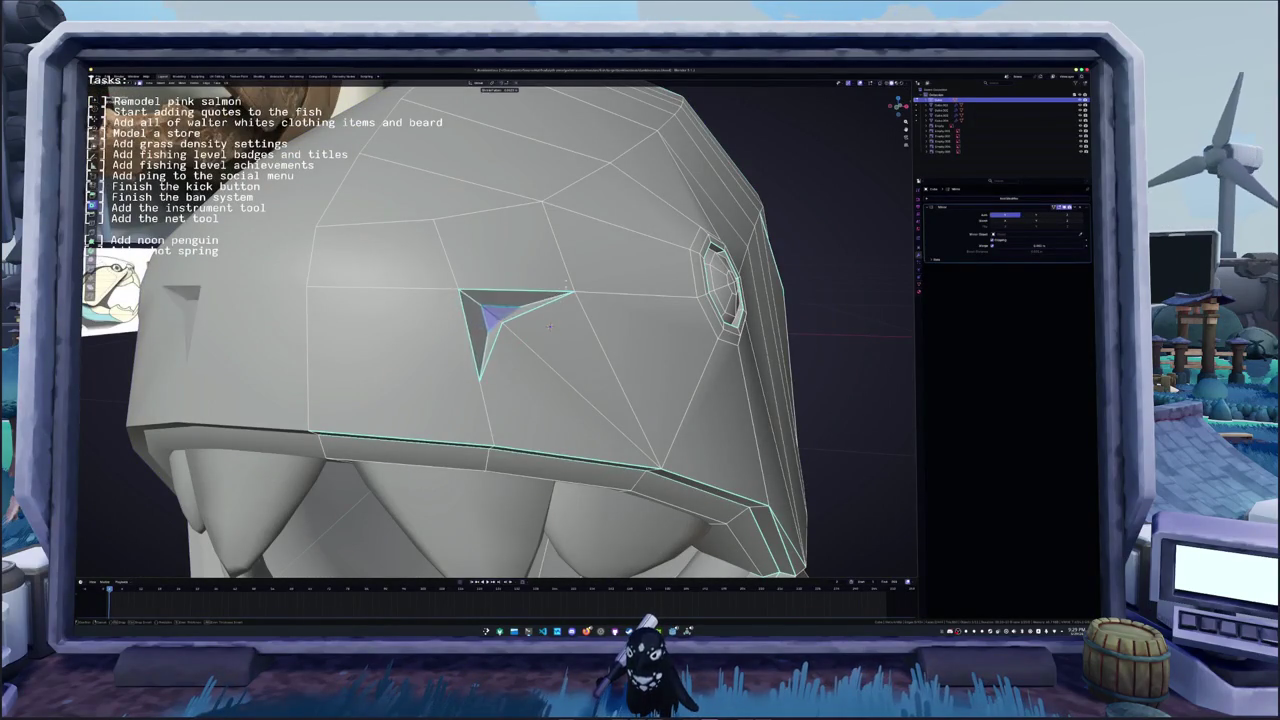
{"action": "left_click", "coordinate": [548, 325]}
{"action": "mouse_move", "coordinate": [548, 325]}
{"action": "middle_mouse_down"}
{"action": "mouse_move", "coordinate": [658, 383]}
{"action": "mouse_move", "coordinate": [562, 302]}
{"action": "mouse_move", "coordinate": [451, 405]}
{"action": "mouse_move", "coordinate": [429, 409]}
{"action": "mouse_move", "coordinate": [430, 380]}
{"action": "mouse_move", "coordinate": [405, 345]}
{"action": "middle_mouse_up"}
{"action": "key", "text": "Tab"}
{"action": "scroll", "coordinate": [562, 302], "scroll_direction": "up", "scroll_amount": 3}
{"action": "scroll", "coordinate": [562, 302], "scroll_direction": "down", "scroll_amount": 4}
{"action": "scroll", "coordinate": [430, 380], "scroll_direction": "up", "scroll_amount": 3}
{"action": "key", "text": "Tab"}
{"action": "scroll", "coordinate": [424, 354], "scroll_direction": "up", "scroll_amount": 3}
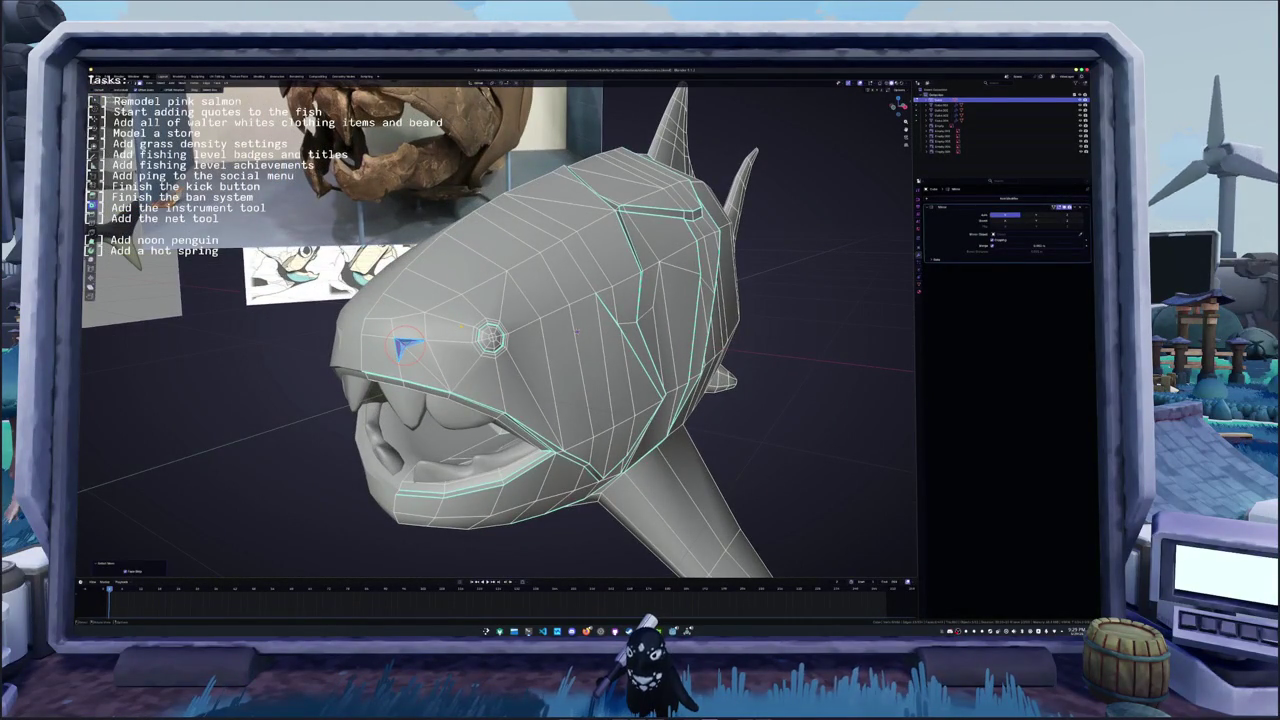
{"action": "right_click", "coordinate": [448, 383]}
{"action": "key", "text": "Escape"}
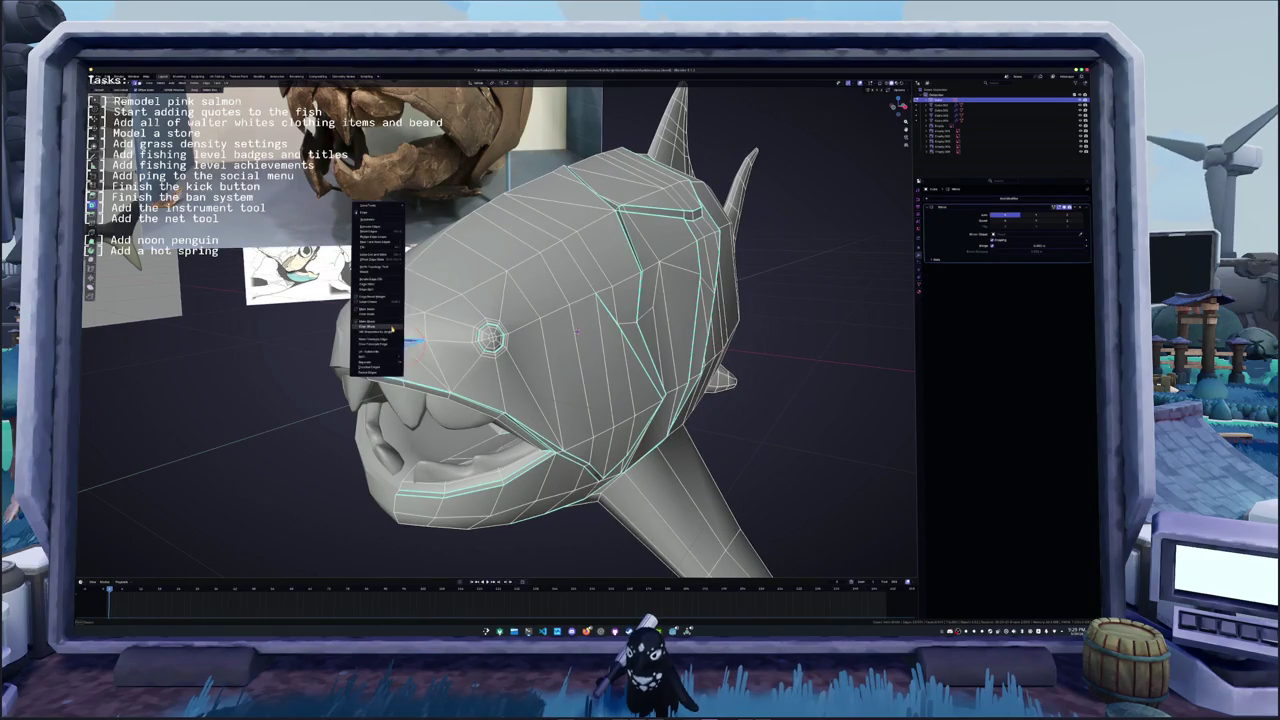
{"action": "key", "text": "Tab"}
{"action": "middle_click_drag", "start_coordinate": [445, 381], "coordinate": [405, 345]}
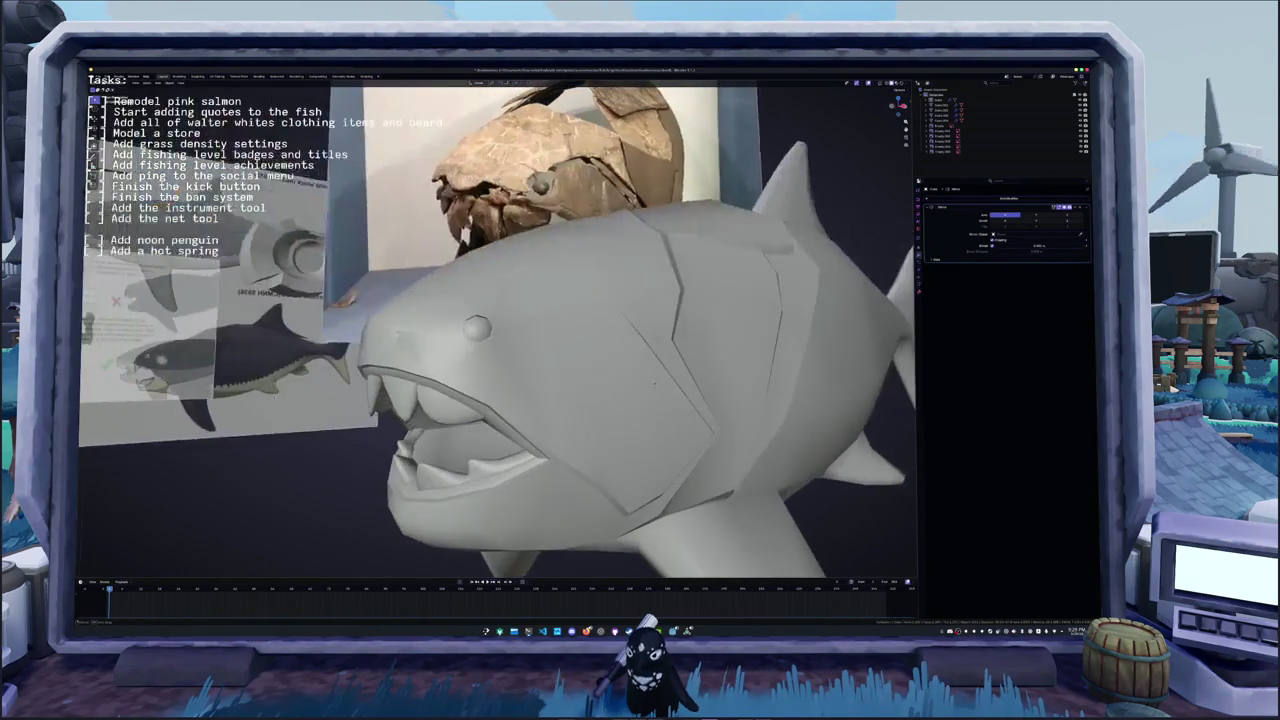
{"action": "key", "text": "Tab"}
{"action": "scroll", "coordinate": [405, 345], "scroll_direction": "up", "scroll_amount": 3}
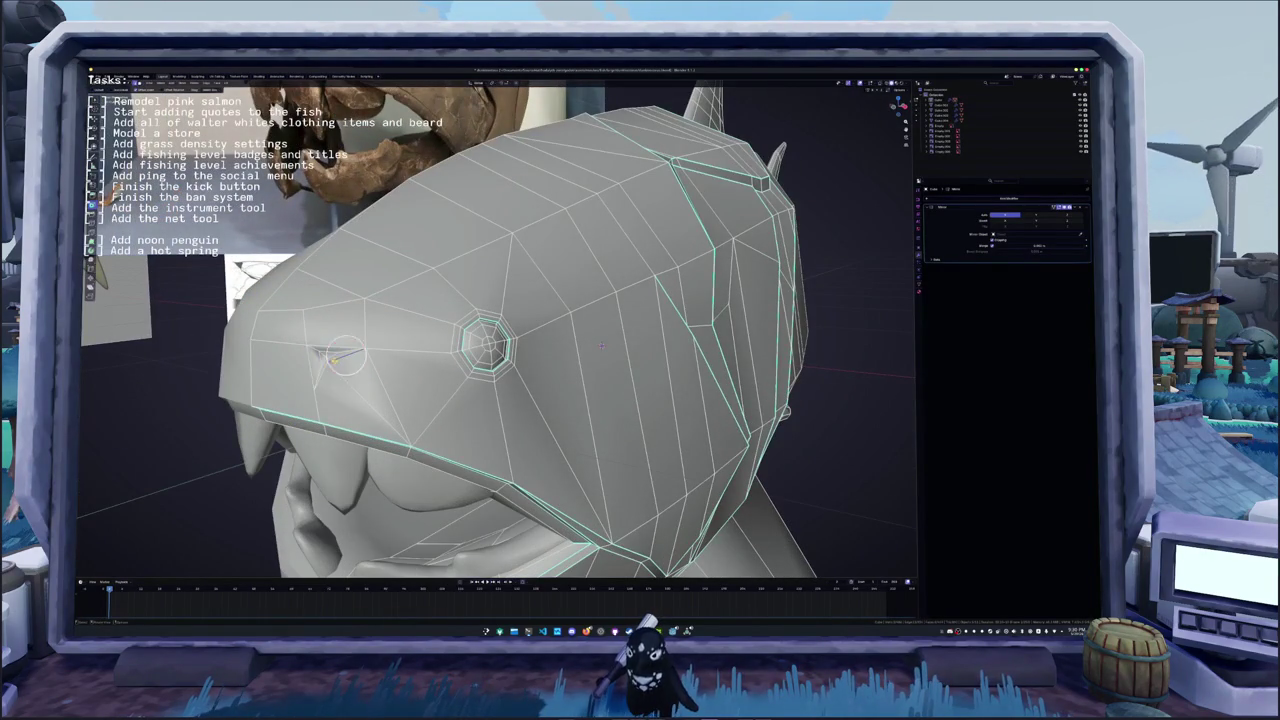
{"action": "right_click", "coordinate": [343, 357]}
{"action": "key", "text": "Escape"}
{"action": "key", "text": "Tab"}
{"action": "middle_click_drag", "start_coordinate": [343, 357], "coordinate": [640, 383]}
{"action": "scroll", "coordinate": [483, 371], "scroll_direction": "down", "scroll_amount": 2}
{"action": "key", "text": "Tab"}
{"action": "right_click", "coordinate": [420, 245]}
{"action": "key", "text": "Escape"}
{"action": "key", "text": "Tab"}
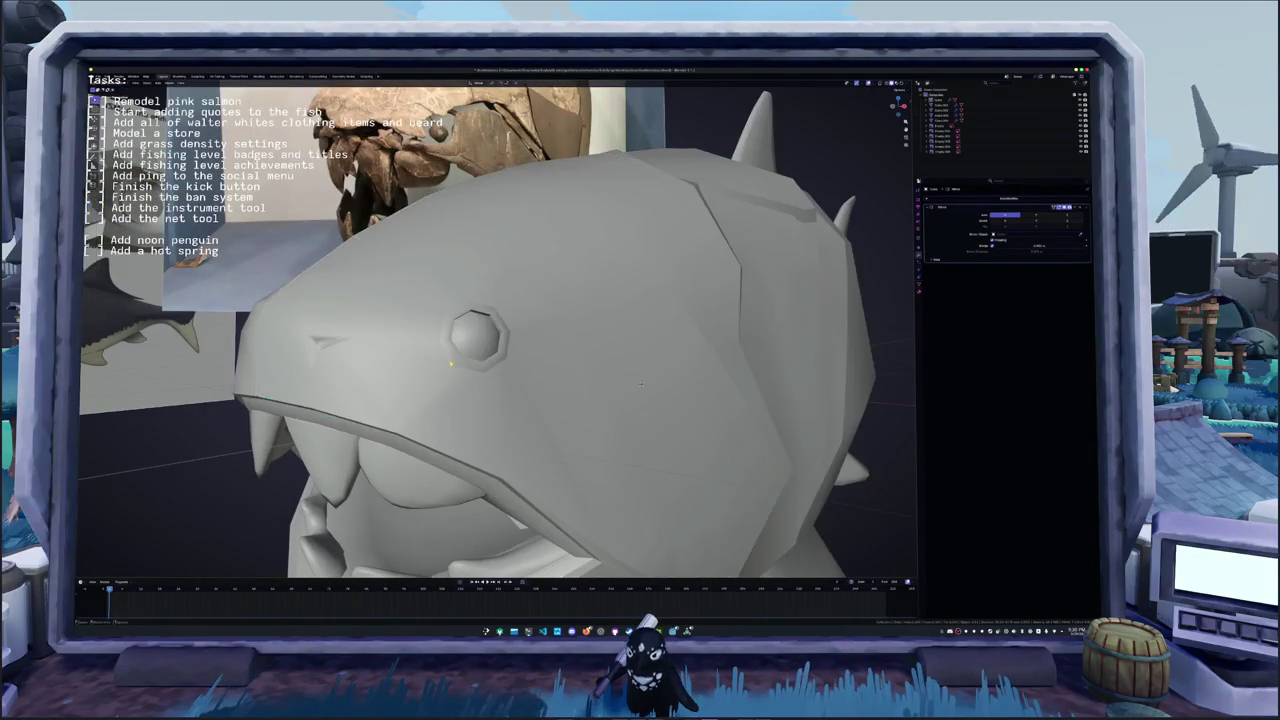
{"action": "scroll", "coordinate": [406, 388], "scroll_direction": "up", "scroll_amount": 3}
{"action": "scroll", "coordinate": [406, 388], "scroll_direction": "down", "scroll_amount": 2}
{"action": "middle_click_drag", "start_coordinate": [406, 388], "coordinate": [572, 344]}
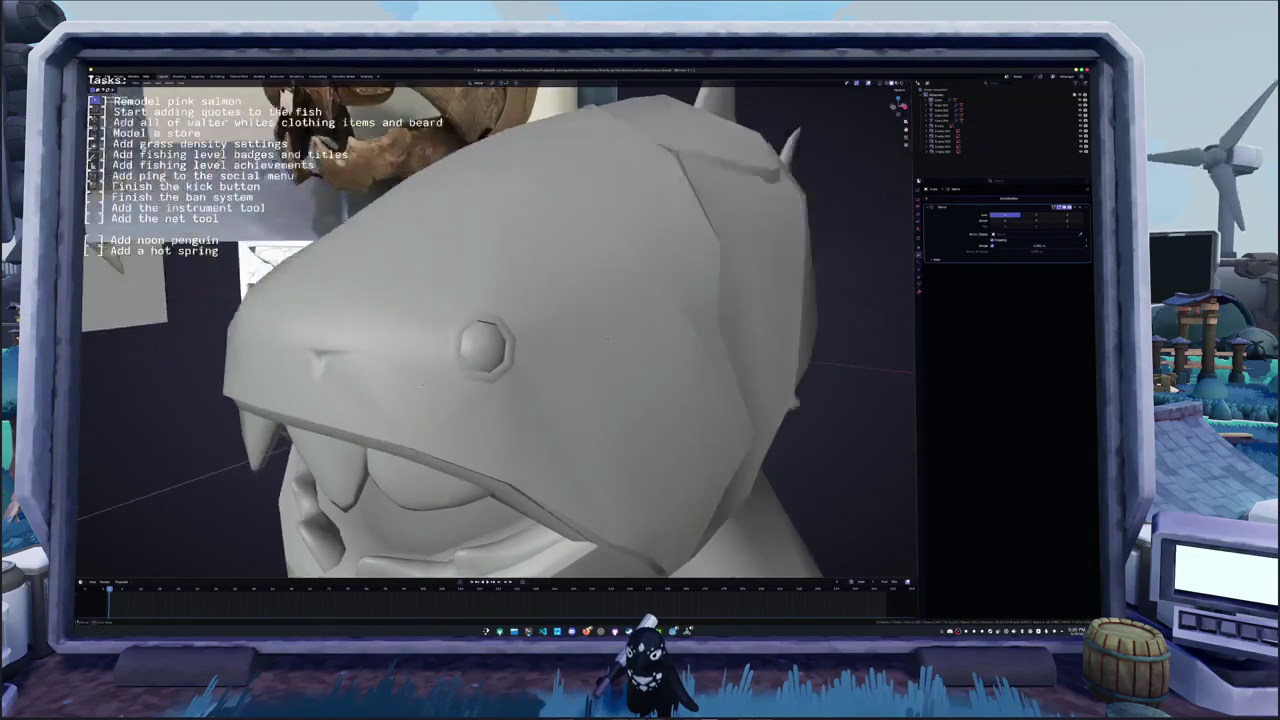
{"action": "key", "text": "Tab"}
{"action": "scroll", "coordinate": [572, 344], "scroll_direction": "down", "scroll_amount": 5}
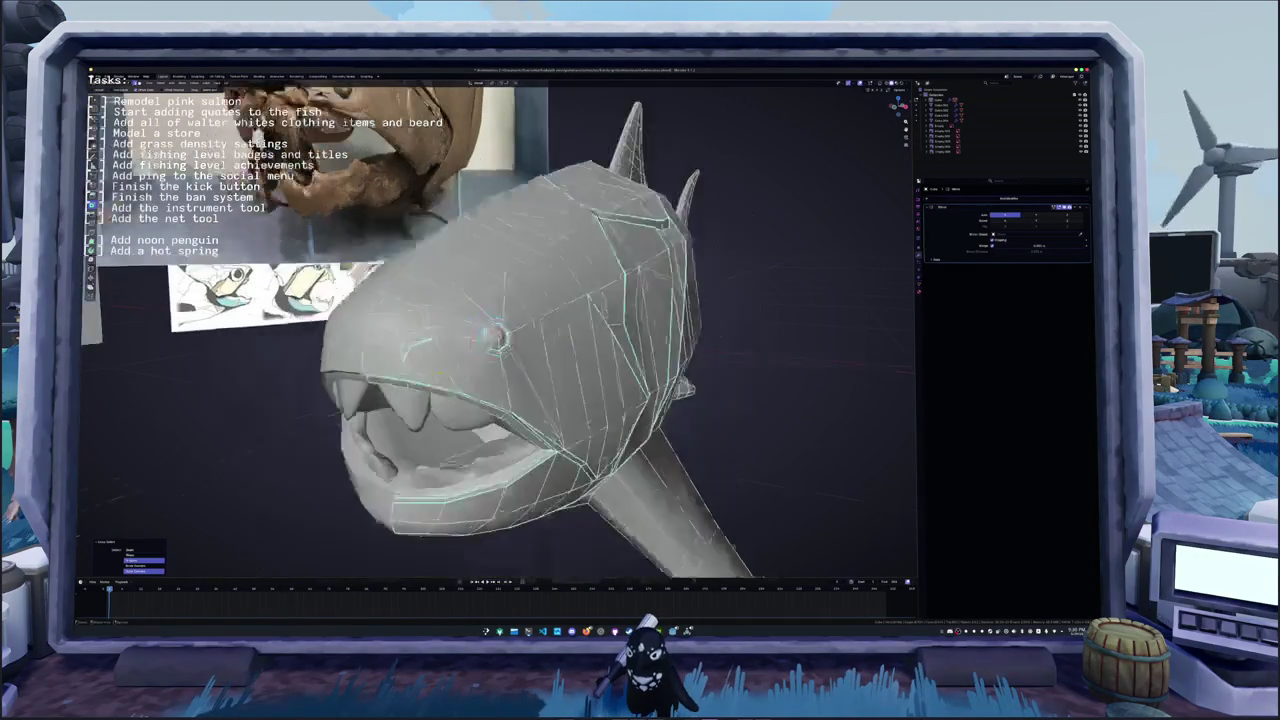
{"action": "key", "text": "Tab"}
- Delete the Subdivision modifier from both the upper and lower teeth objects
{"action": "middle_click_drag", "start_coordinate": [388, 406], "coordinate": [550, 326]}
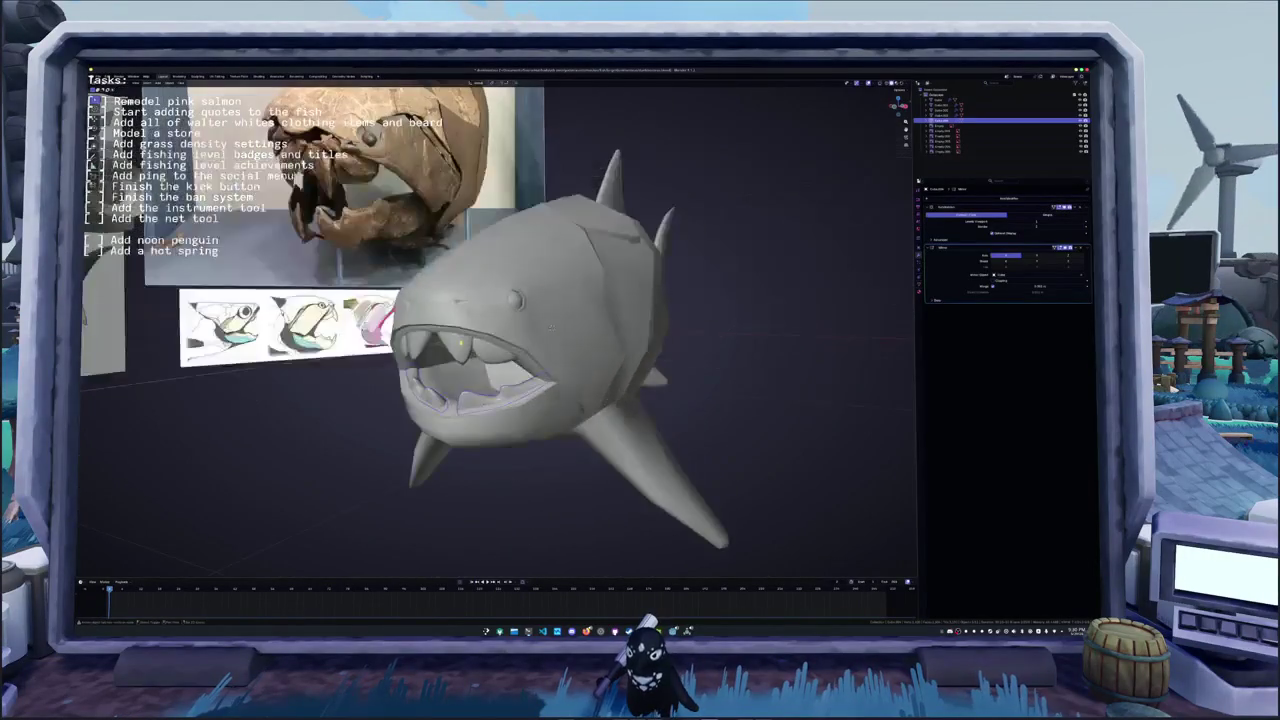
{"action": "left_click", "coordinate": [492, 352]}
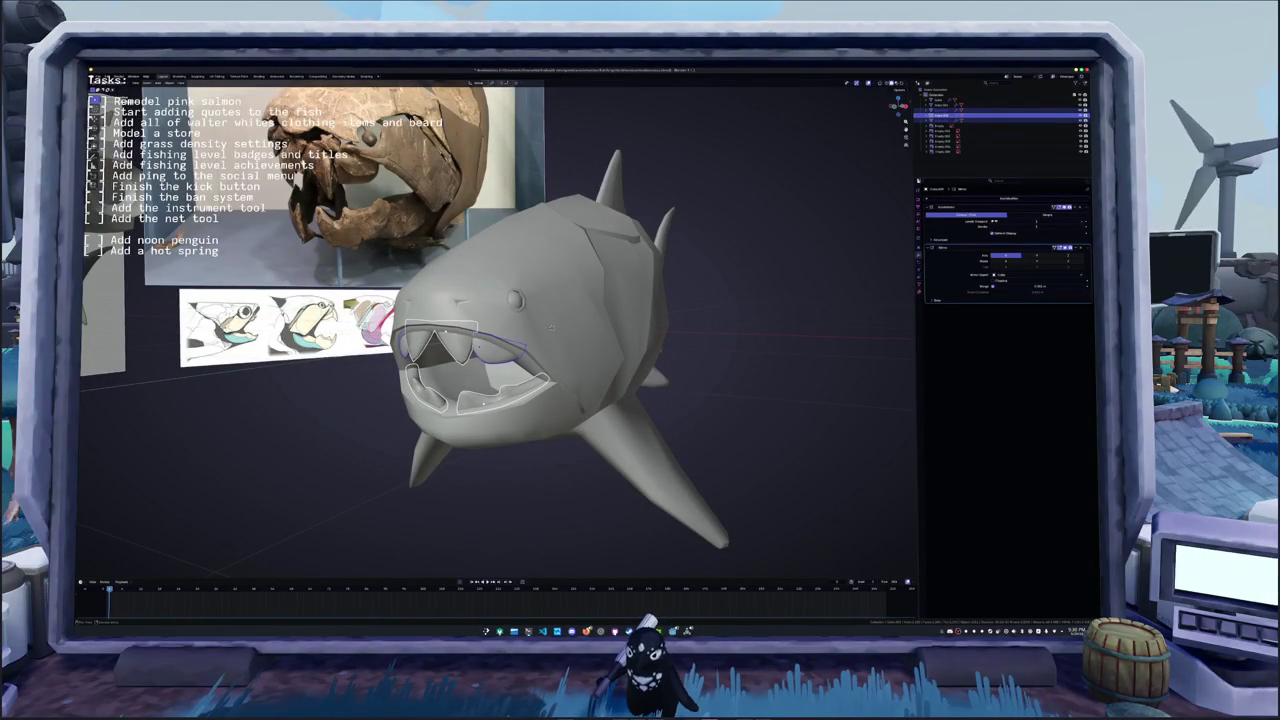
{"action": "key", "text": "ctrl+x"}
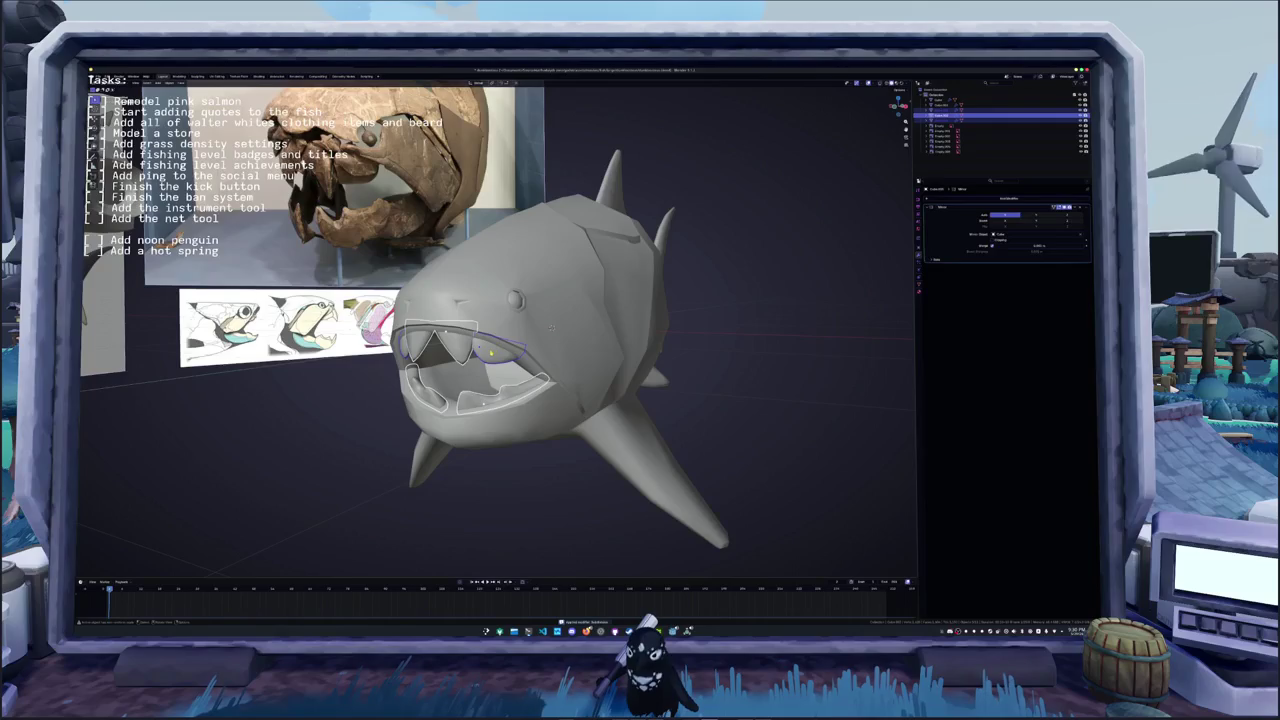
{"action": "left_click", "coordinate": [730, 308]}
{"action": "left_click", "coordinate": [480, 398]}
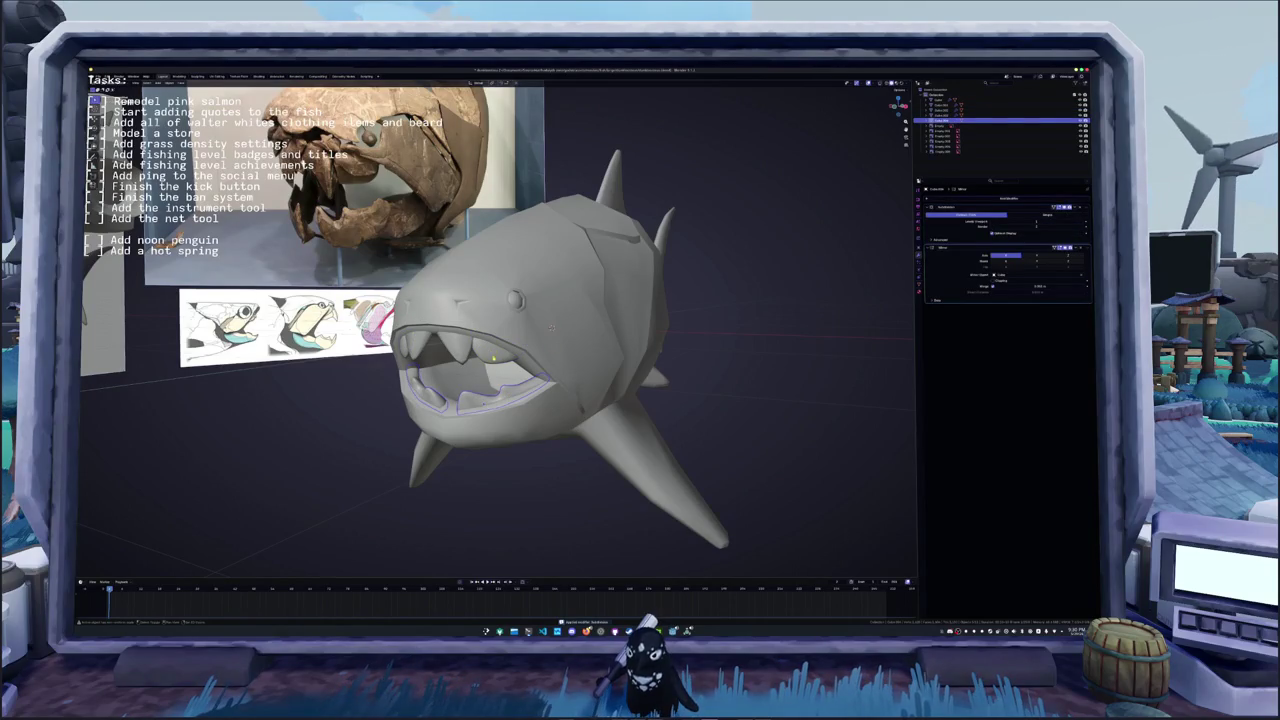
{"action": "key", "text": "ctrl+x"}
{"action": "left_click", "coordinate": [453, 350]}
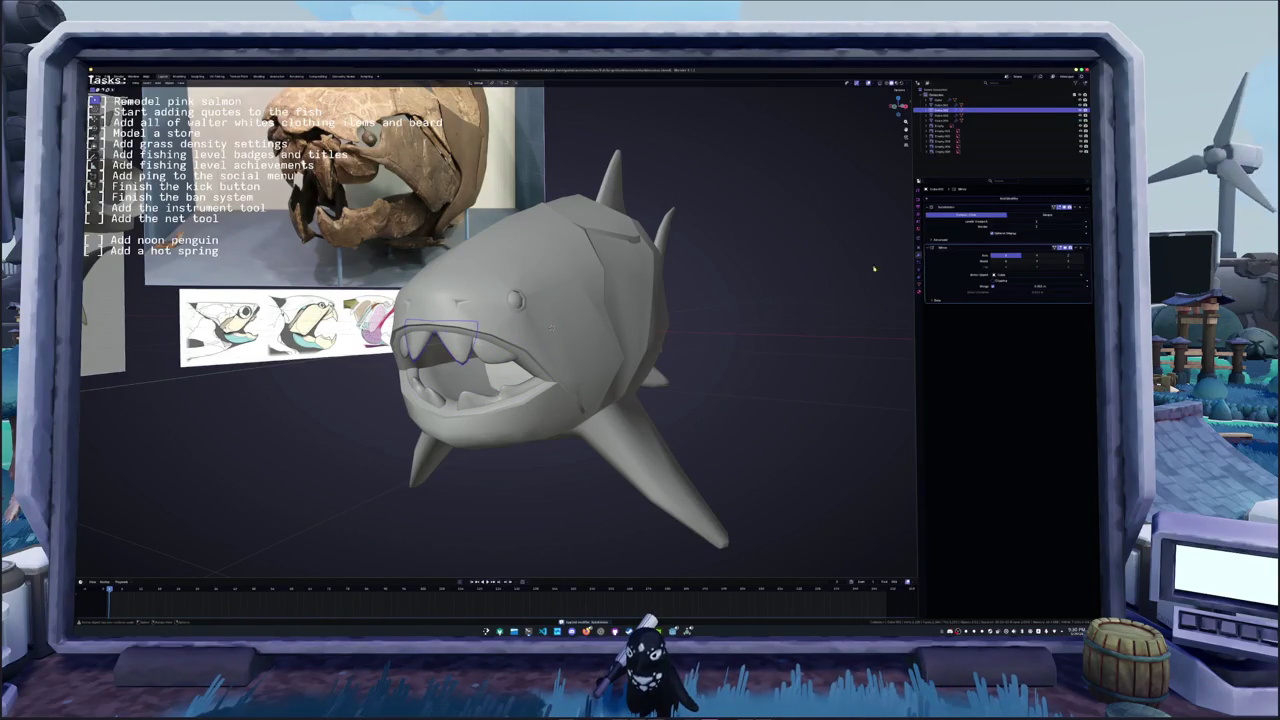
{"action": "key", "text": "ctrl+x"}
{"action": "scroll", "coordinate": [484, 332], "scroll_direction": "up", "scroll_amount": 2}
- Edit both teeth meshes together and mark their selected edges as seams
{"action": "left_click", "coordinate": [455, 423], "text": "shift"}
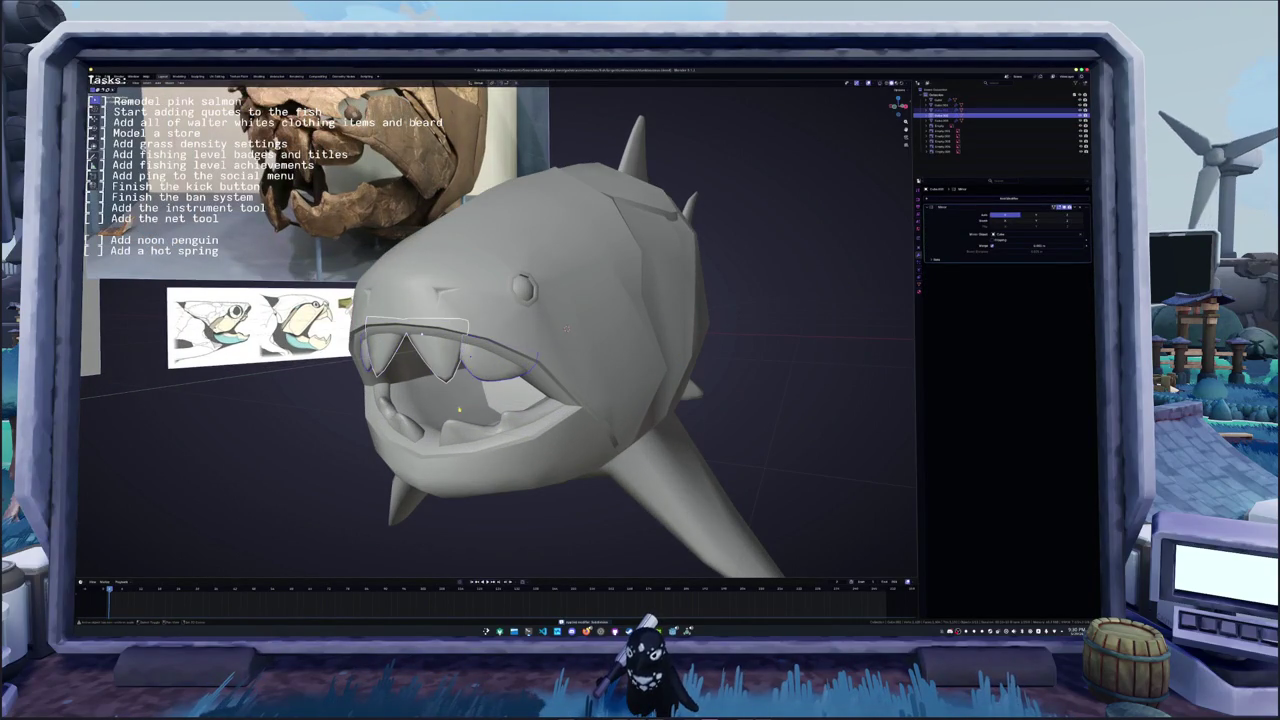
{"action": "key", "text": "Tab"}
{"action": "key", "text": "alt+a"}
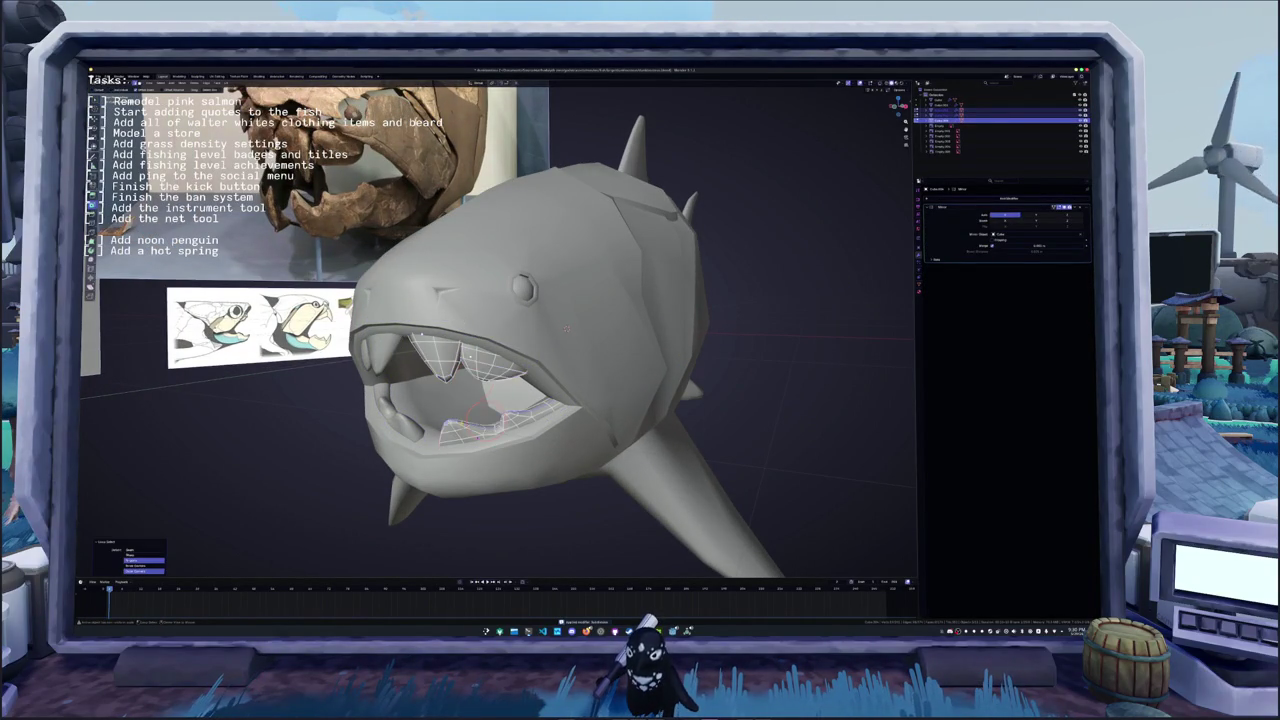
{"action": "middle_click_drag", "start_coordinate": [500, 330], "coordinate": [560, 300]}
{"action": "mouse_move", "coordinate": [300, 500]}
{"action": "middle_mouse_down"}
{"action": "mouse_move", "coordinate": [265, 522]}
{"action": "mouse_move", "coordinate": [280, 490]}
{"action": "middle_mouse_up"}
{"action": "key", "text": "ctrl+e"}
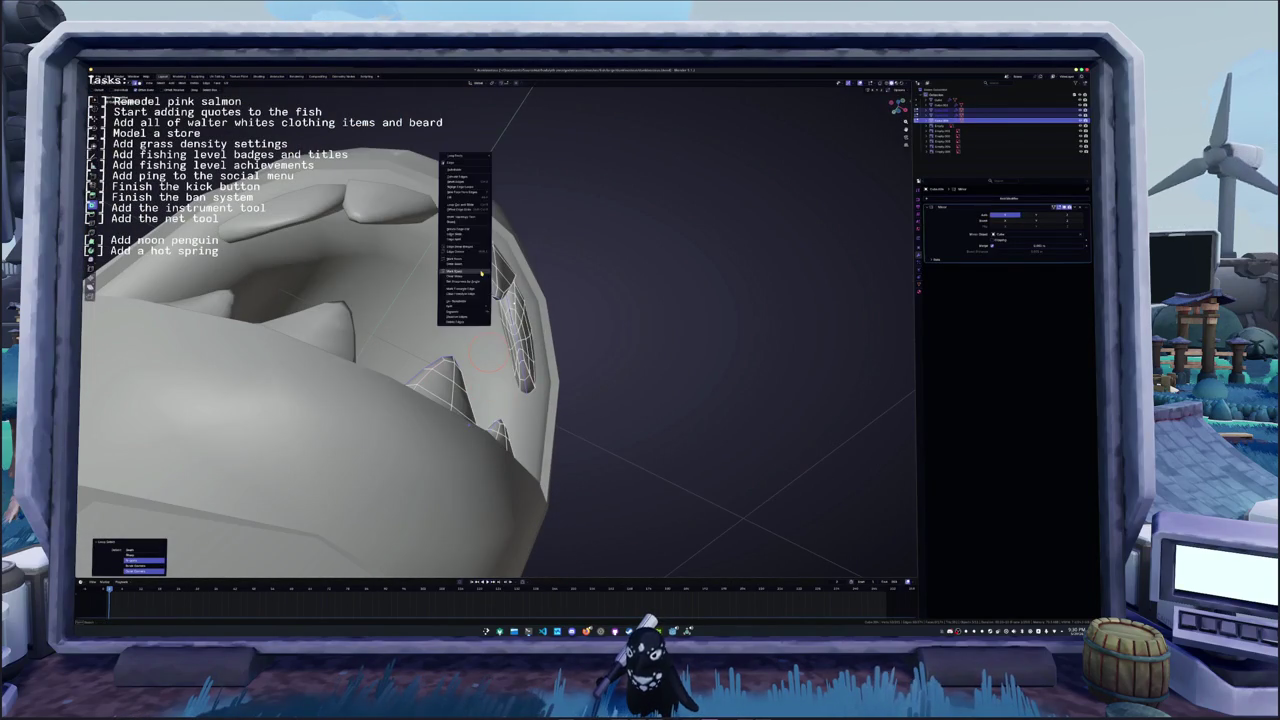
{"action": "left_click", "coordinate": [462, 240]}
- Inspect the edges along the teeth inside the mouth, toggling X-ray on and off
{"action": "middle_click_drag", "start_coordinate": [603, 270], "coordinate": [537, 445]}
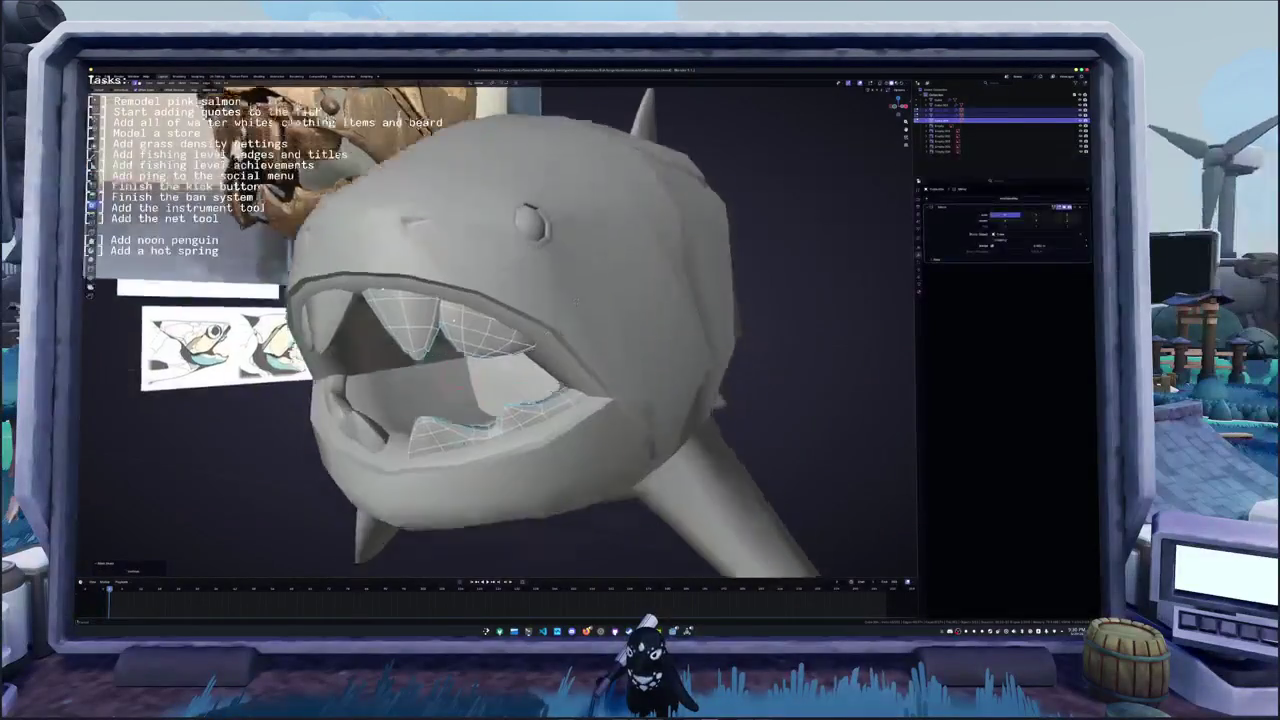
{"action": "key", "text": "alt+z"}
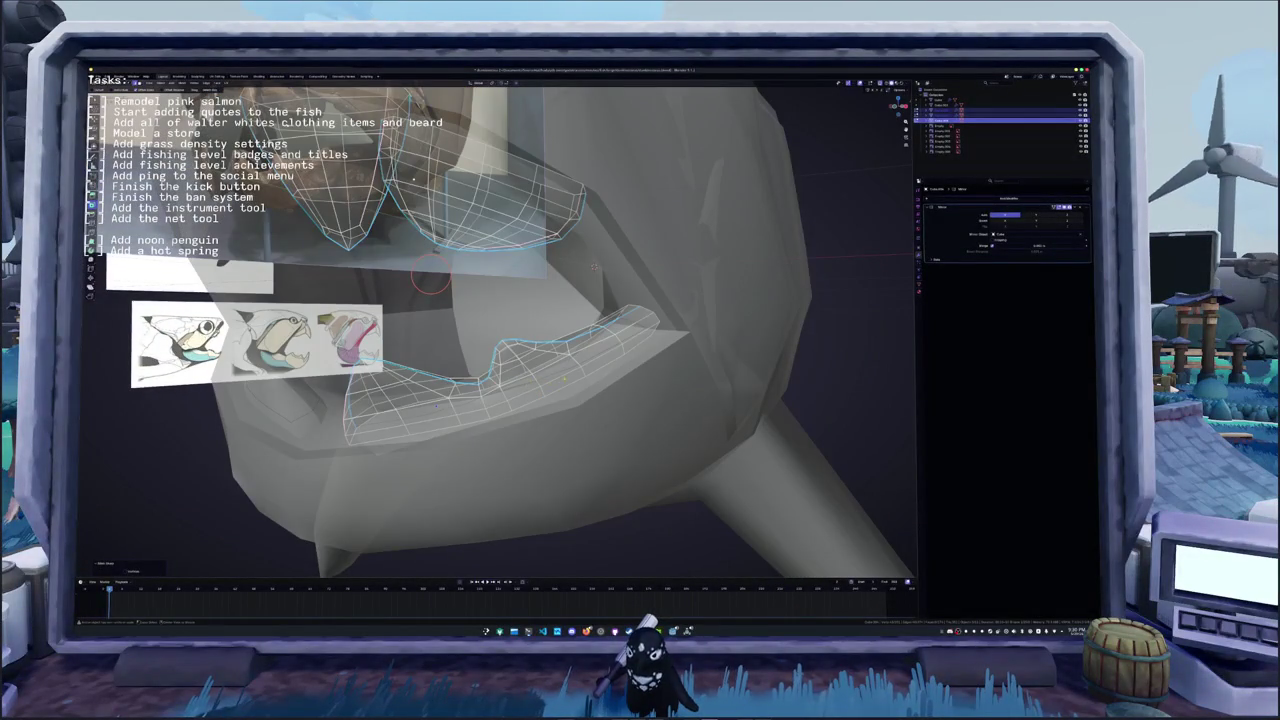
{"action": "left_click", "coordinate": [431, 280]}
{"action": "right_click", "coordinate": [431, 280]}
{"action": "key", "text": "alt+z"}
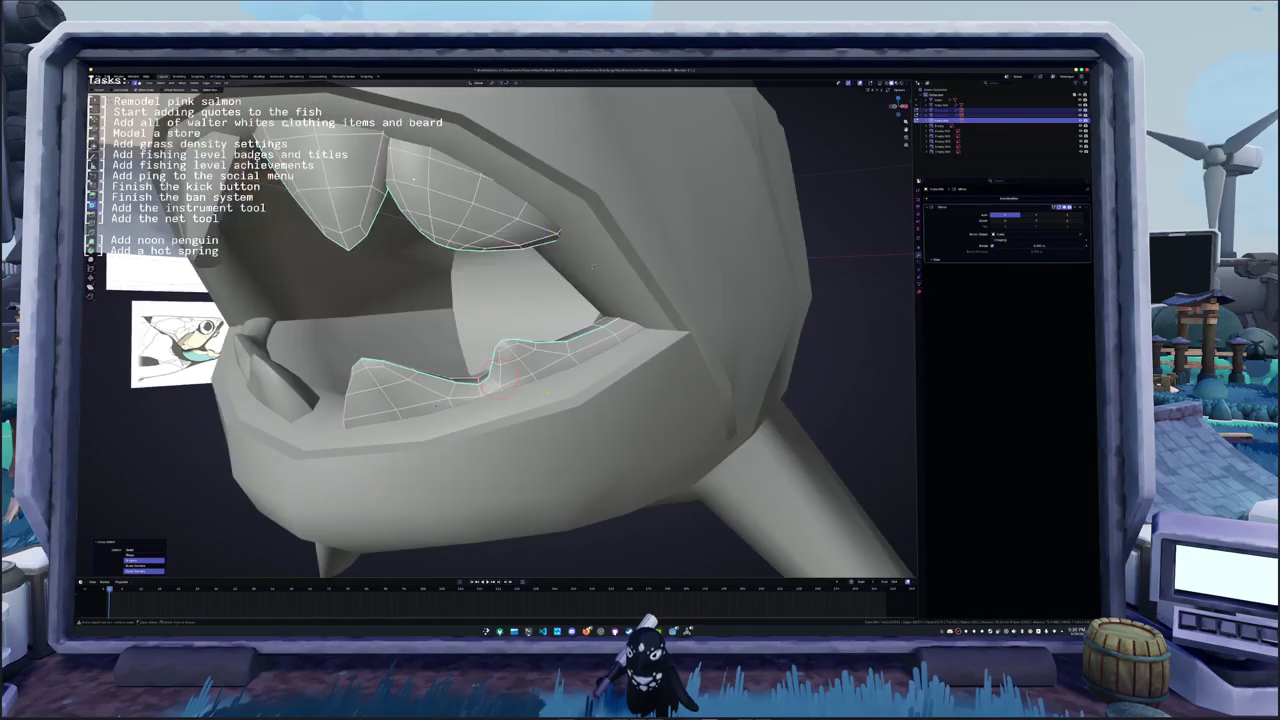
{"action": "key", "text": "alt+z"}
{"action": "key", "text": "alt+z"}
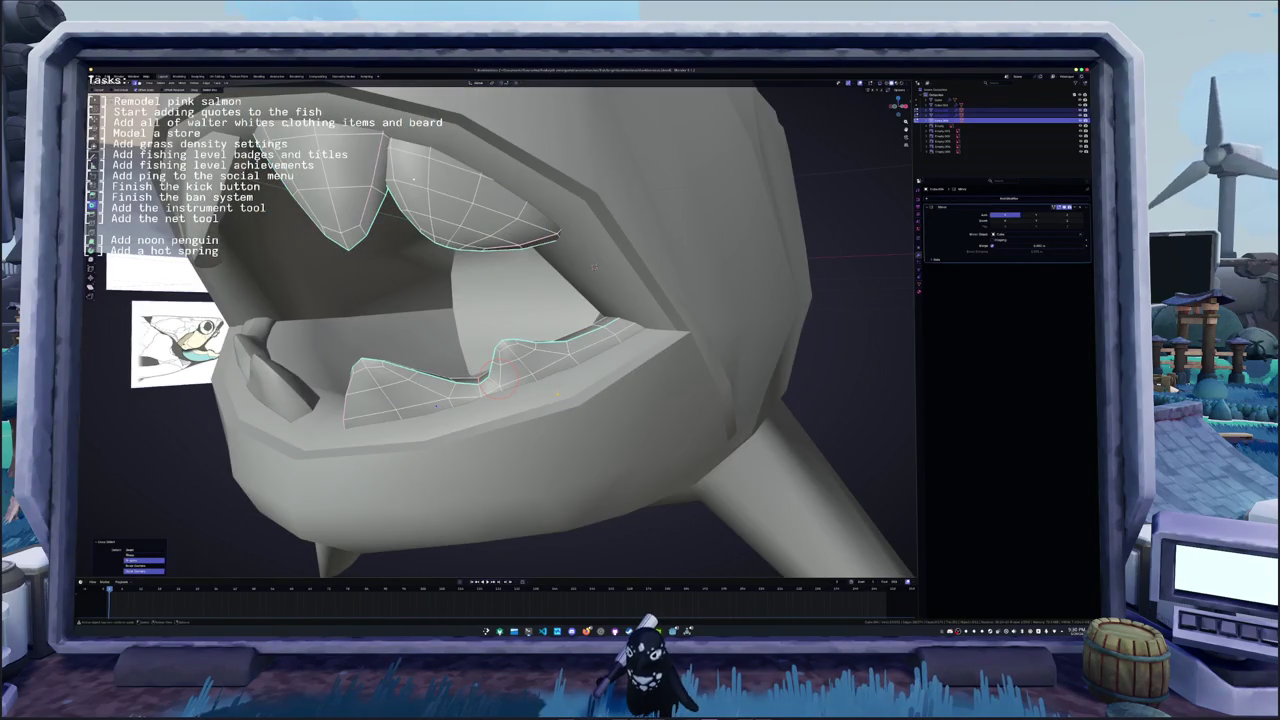
{"action": "key", "text": "alt+z"}
- Select an edge loop across the lower teeth and apply an edit from the context menu
{"action": "middle_click_drag", "start_coordinate": [520, 400], "coordinate": [521, 408]}
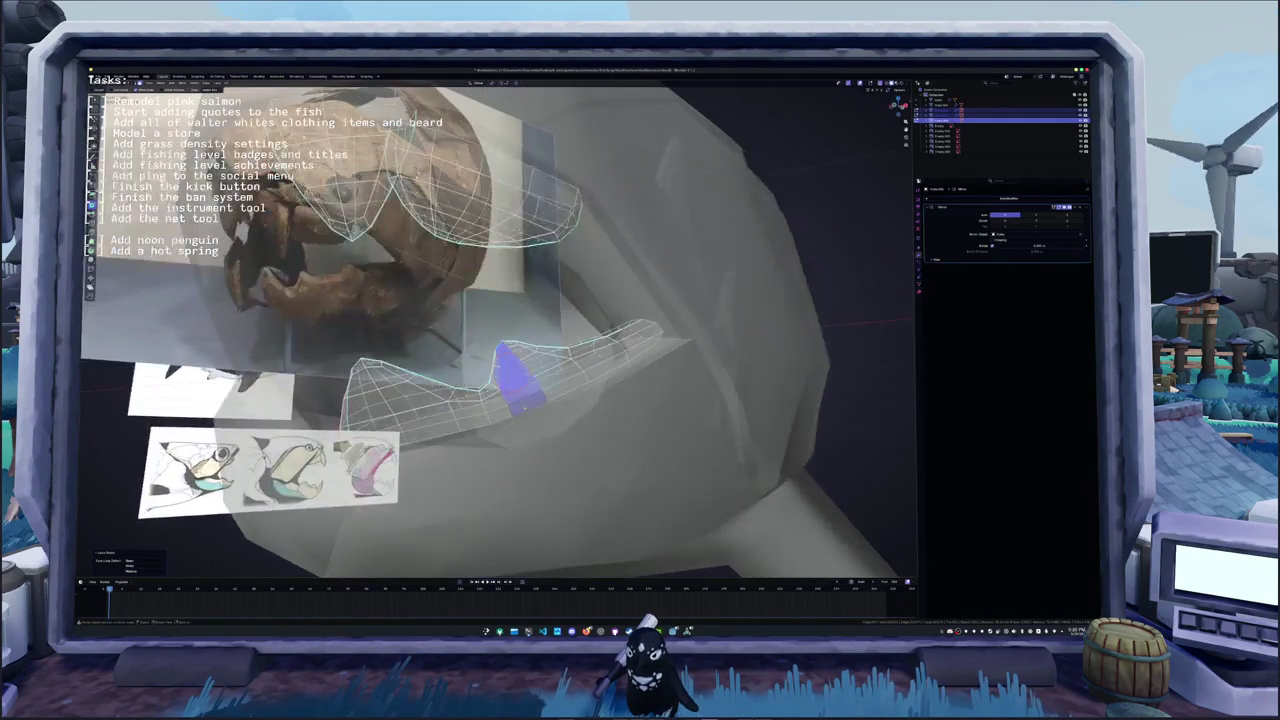
{"action": "left_click", "coordinate": [522, 412]}
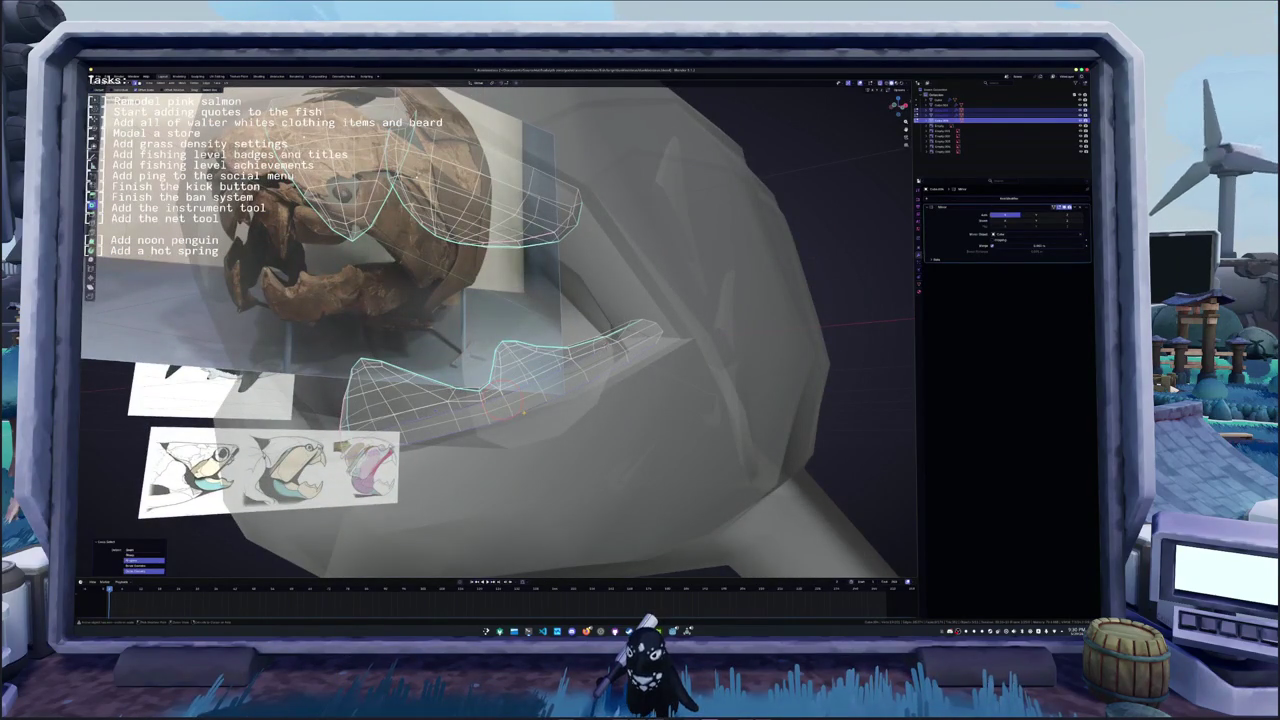
{"action": "left_click", "coordinate": [523, 411], "text": "alt"}
{"action": "right_click", "coordinate": [523, 412]}
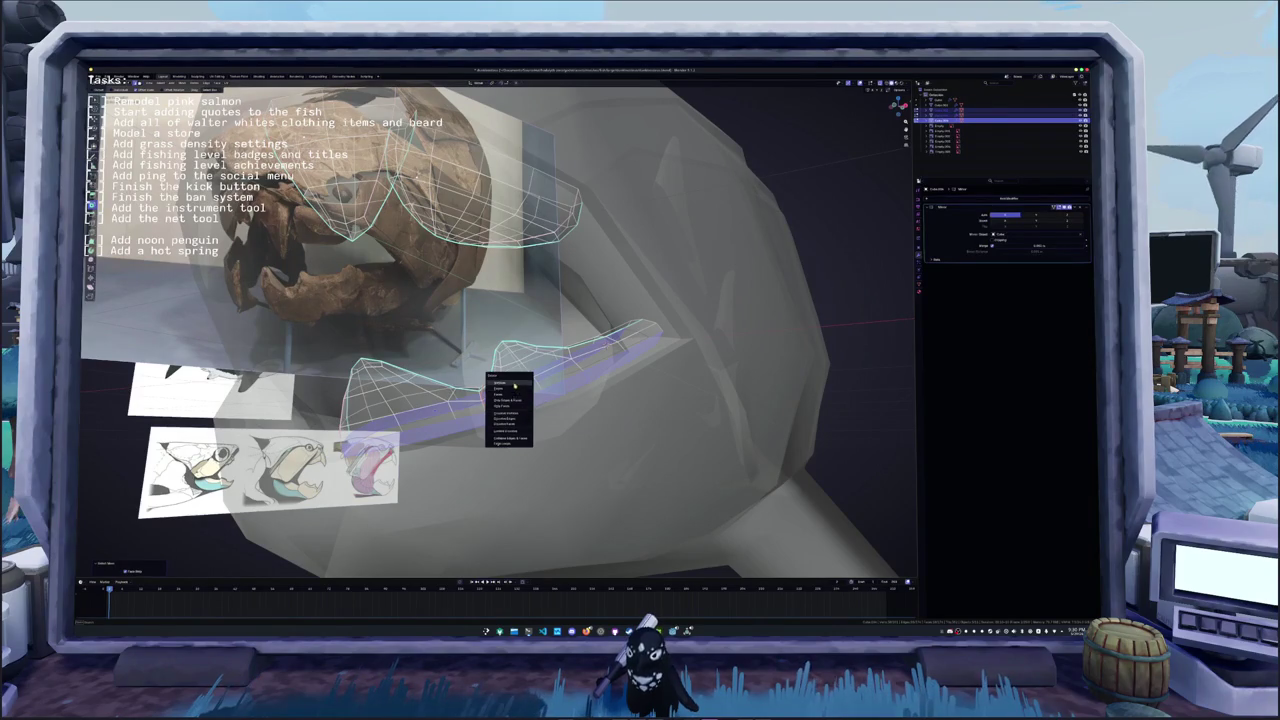
{"action": "left_click", "coordinate": [524, 413]}
{"action": "key", "text": "alt+z"}
{"action": "key", "text": "KP_Decimal"}
{"action": "middle_click_drag", "start_coordinate": [527, 414], "coordinate": [452, 391]}
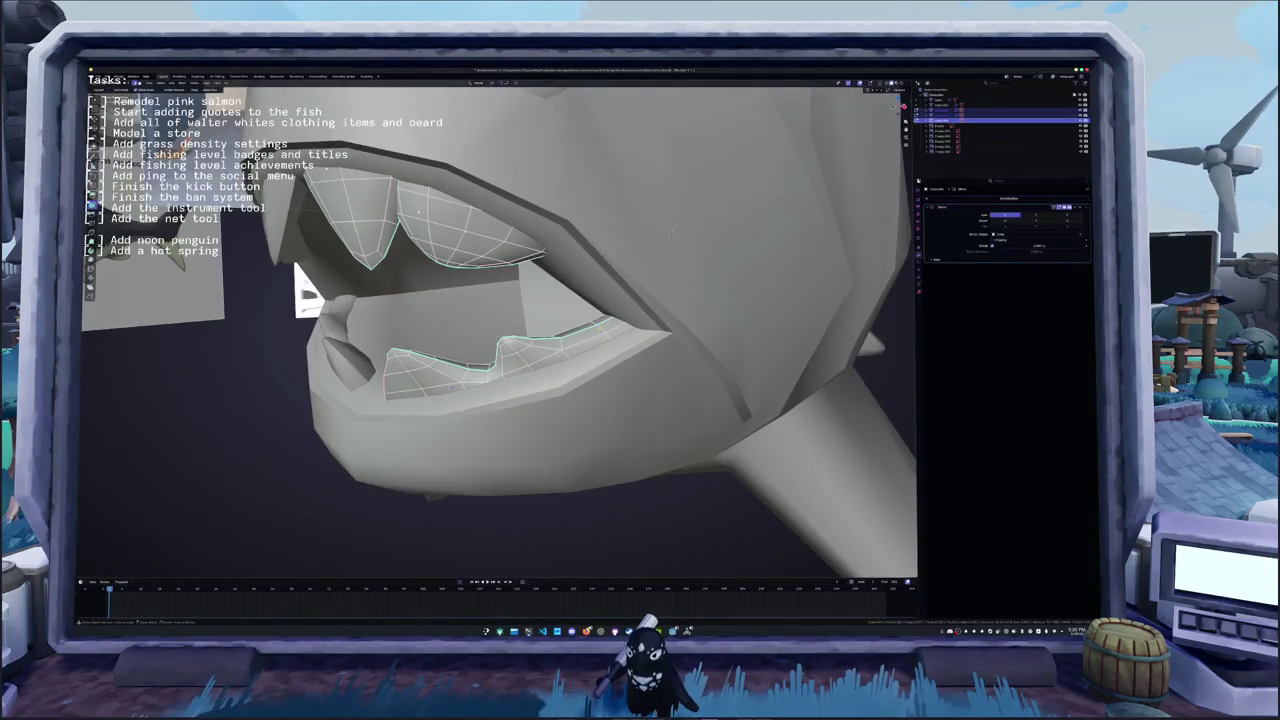
- Select the linked upper teeth mesh with Ctrl+L and apply an edit from the context menu
{"action": "key", "text": "ctrl+l"}
{"action": "right_click", "coordinate": [599, 331]}
{"action": "left_click", "coordinate": [589, 354]}
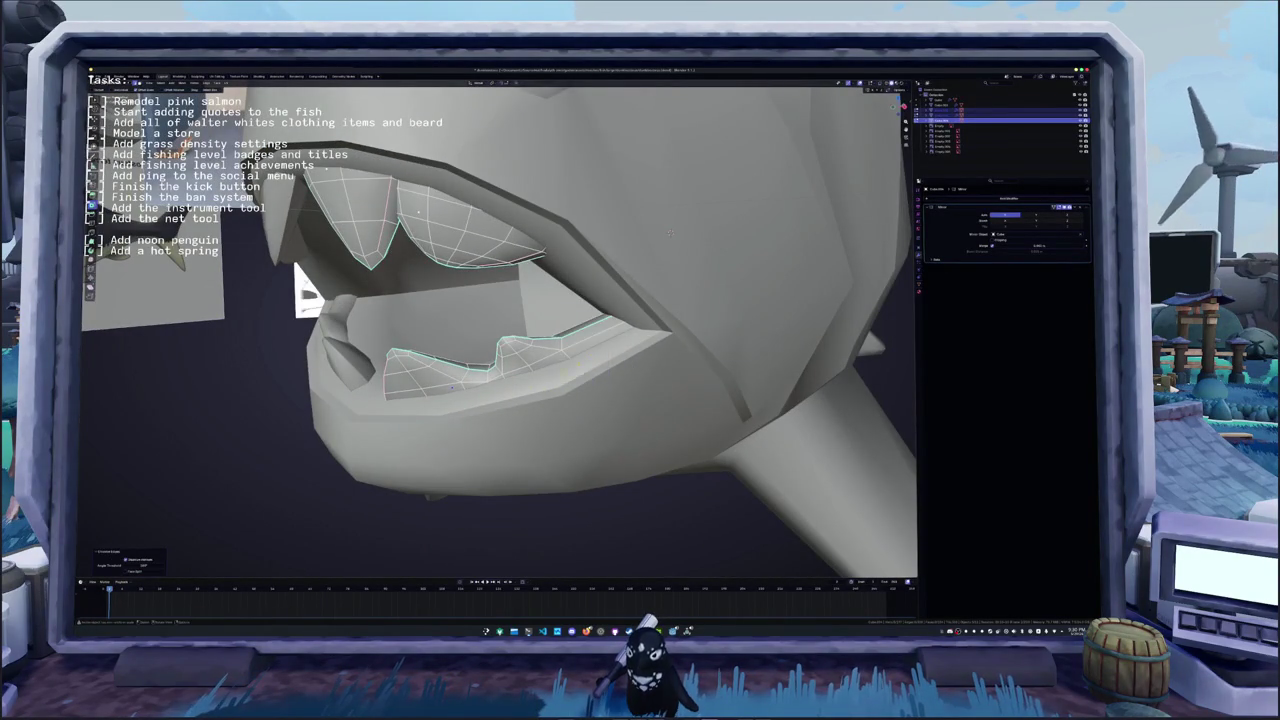
{"action": "mouse_move", "coordinate": [589, 354]}
{"action": "middle_mouse_down"}
{"action": "mouse_move", "coordinate": [576, 318]}
{"action": "mouse_move", "coordinate": [420, 341]}
{"action": "mouse_move", "coordinate": [485, 350]}
{"action": "mouse_move", "coordinate": [480, 378]}
{"action": "middle_mouse_up"}
{"action": "key", "text": "alt+z"}
{"action": "key", "text": "alt+z"}
{"action": "scroll", "coordinate": [485, 350], "scroll_direction": "down", "scroll_amount": 3}
{"action": "key", "text": "alt+z"}
- Select similar teeth elements with Shift+G and check them in X-ray, cancelling a delete
{"action": "key", "text": "alt+z"}
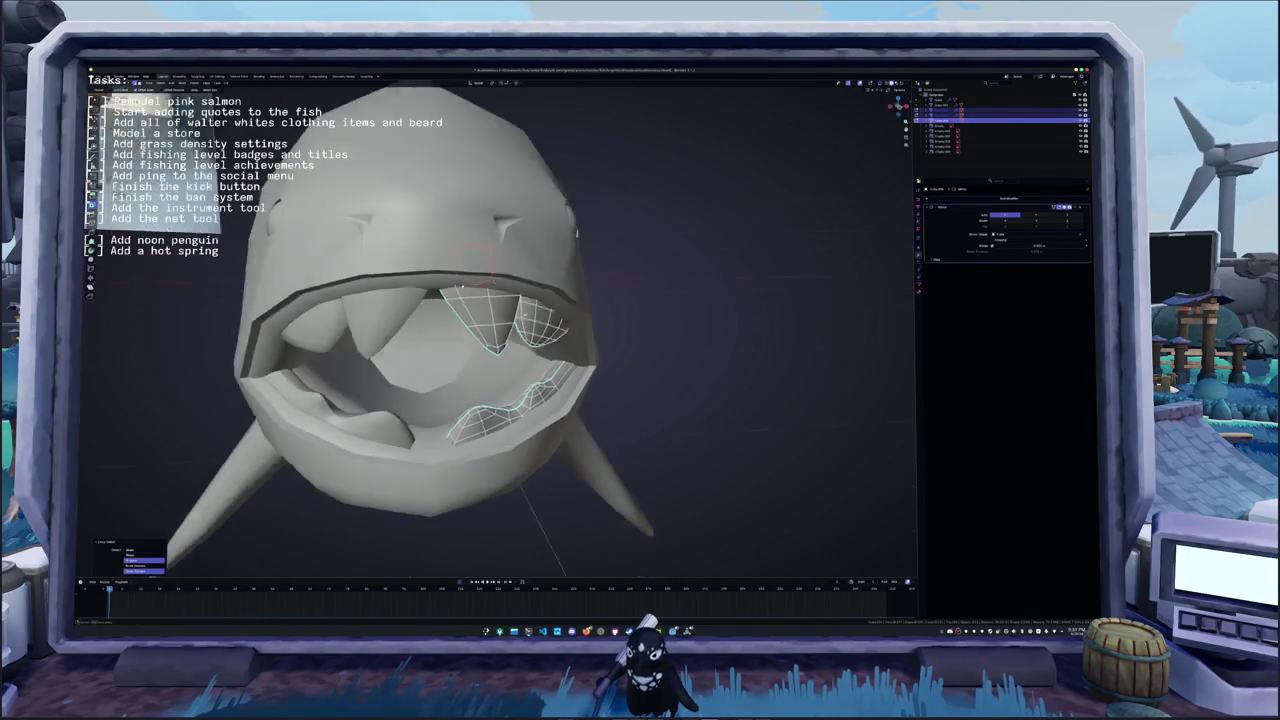
{"action": "key", "text": "shift+g"}
{"action": "mouse_move", "coordinate": [490, 330]}
{"action": "middle_mouse_down"}
{"action": "mouse_move", "coordinate": [492, 250]}
{"action": "mouse_move", "coordinate": [519, 318]}
{"action": "middle_mouse_up"}
{"action": "left_click", "coordinate": [492, 247]}
{"action": "key", "text": "alt+z"}
{"action": "key", "text": "alt+z"}
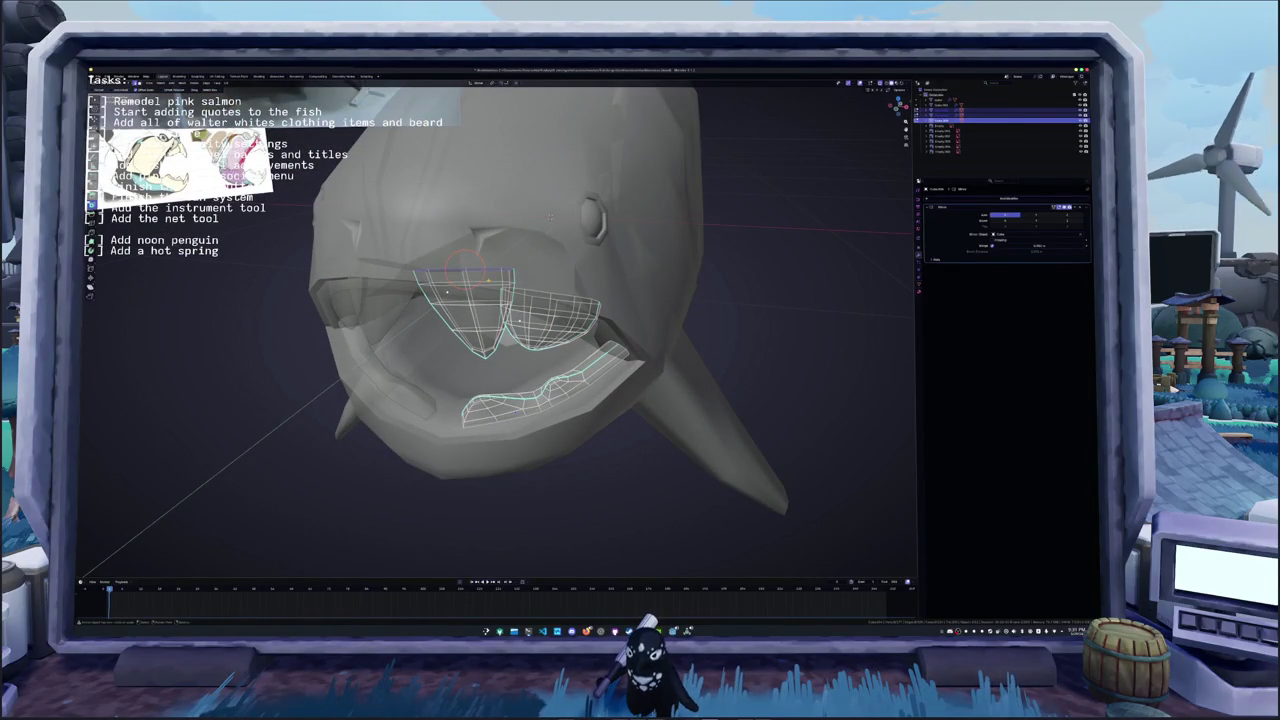
{"action": "key", "text": "x"}
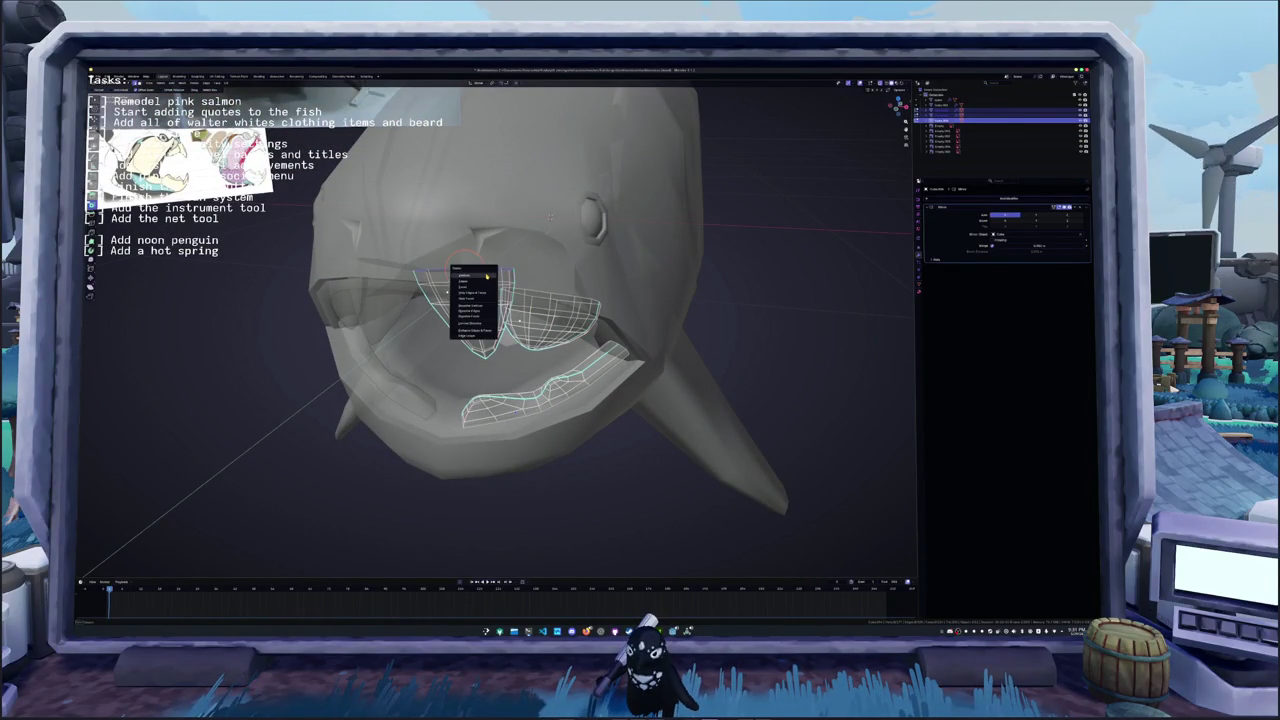
{"action": "key", "text": "Escape"}
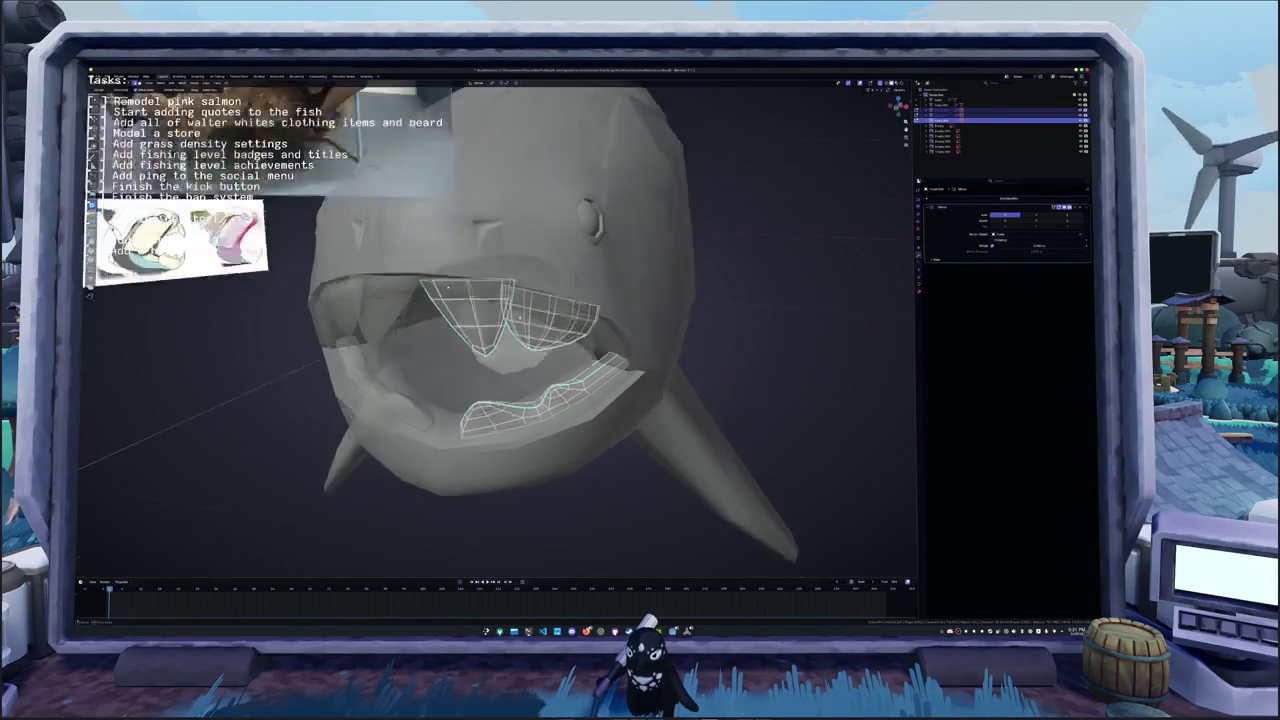
{"action": "mouse_move", "coordinate": [486, 274]}
{"action": "middle_mouse_down"}
{"action": "mouse_move", "coordinate": [449, 282]}
{"action": "mouse_move", "coordinate": [605, 270]}
{"action": "mouse_move", "coordinate": [590, 248]}
{"action": "mouse_move", "coordinate": [603, 521]}
{"action": "middle_mouse_up"}
{"action": "key", "text": "alt+z"}
{"action": "scroll", "coordinate": [605, 270], "scroll_direction": "up", "scroll_amount": 3}
{"action": "key", "text": "alt+z"}
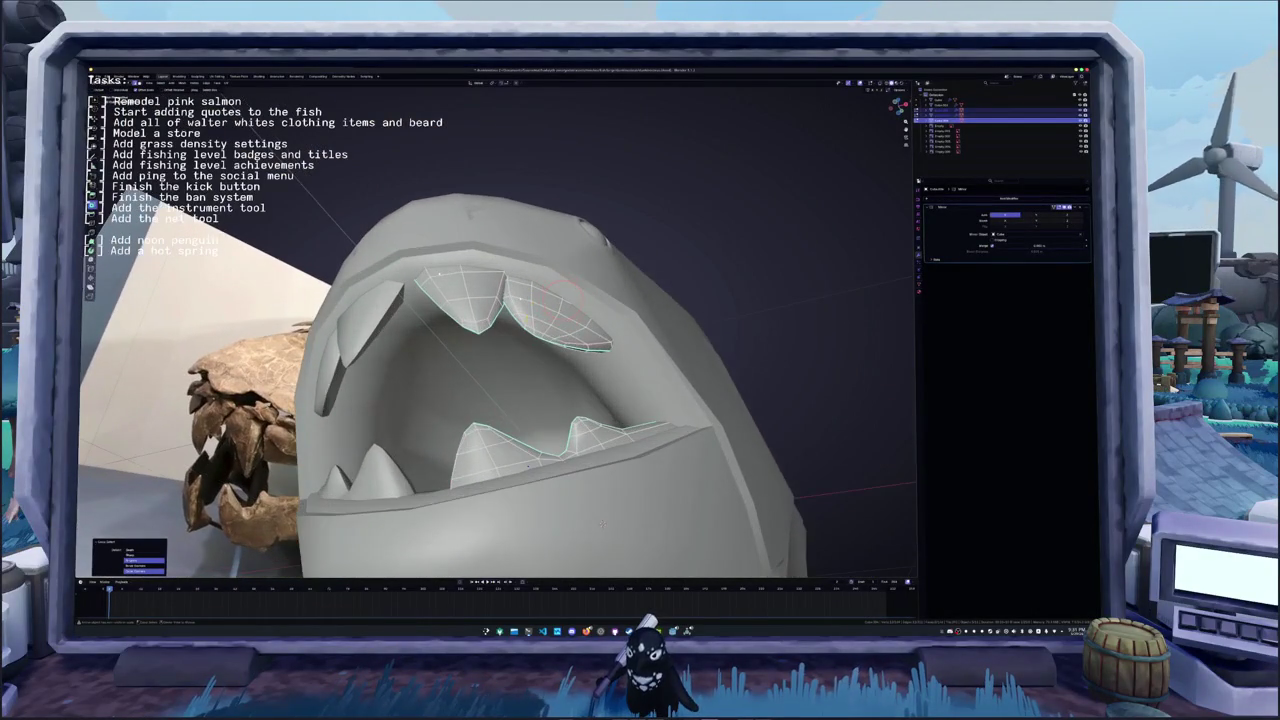
- Apply a final context-menu edit to the teeth, then zoom out to the fish beside its references
{"action": "right_click", "coordinate": [577, 333]}
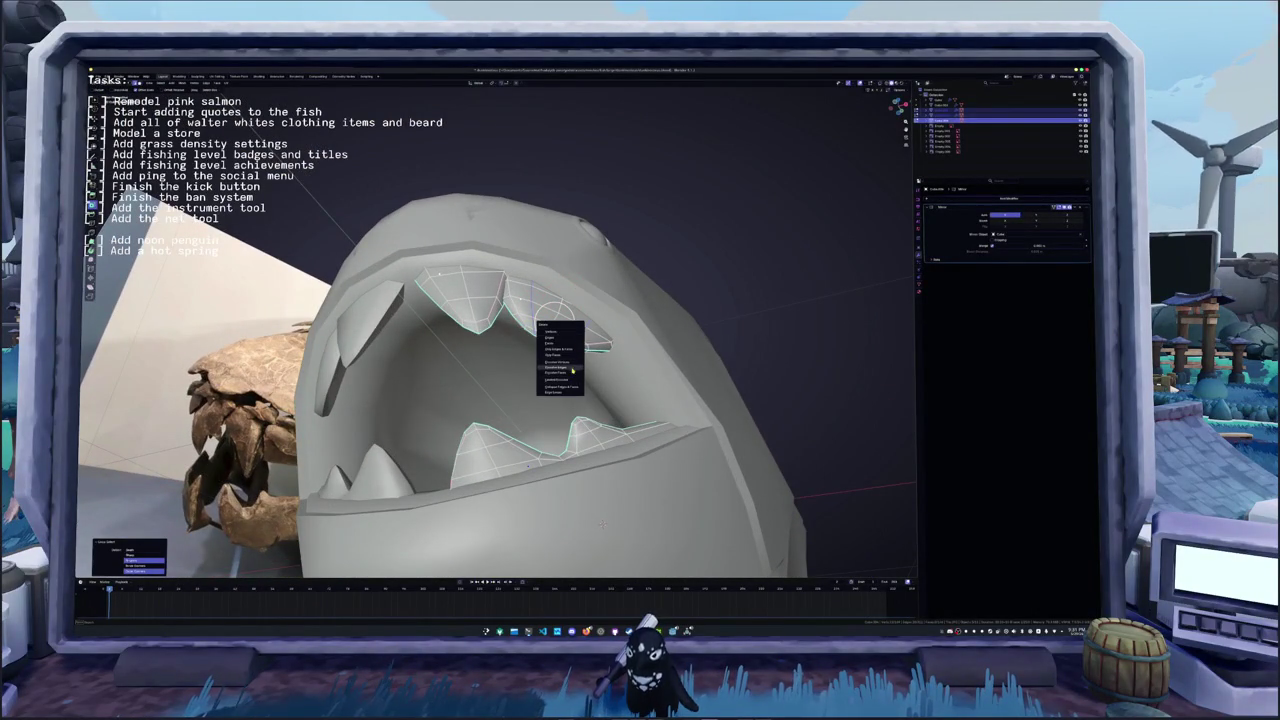
{"action": "left_click", "coordinate": [572, 368]}
{"action": "middle_click_drag", "start_coordinate": [572, 368], "coordinate": [575, 330]}
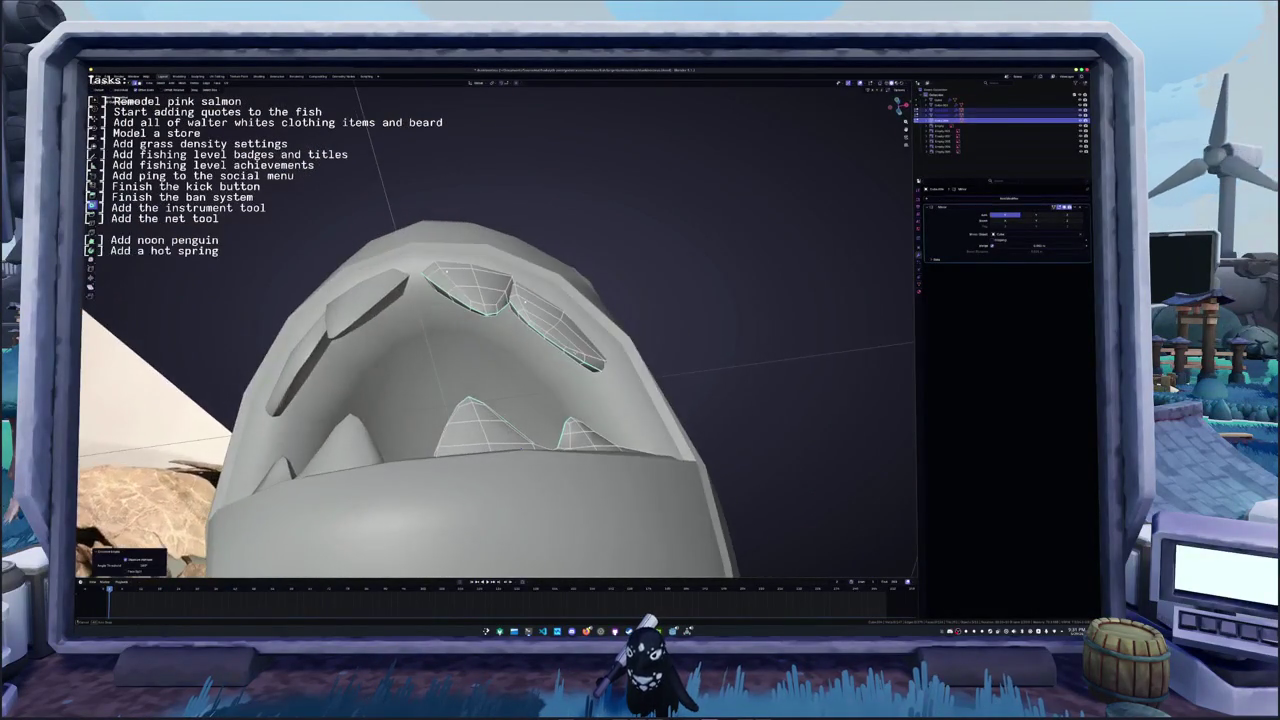
{"action": "mouse_move", "coordinate": [446, 272]}
{"action": "middle_mouse_down"}
{"action": "mouse_move", "coordinate": [535, 330]}
{"action": "mouse_move", "coordinate": [652, 352]}
{"action": "mouse_move", "coordinate": [700, 388]}
{"action": "middle_mouse_up"}
{"action": "scroll", "coordinate": [611, 345], "scroll_direction": "down", "scroll_amount": 4}
{"action": "scroll", "coordinate": [611, 345], "scroll_direction": "down", "scroll_amount": 2}
{"action": "scroll", "coordinate": [692, 382], "scroll_direction": "up", "scroll_amount": 4}
{"action": "scroll", "coordinate": [692, 382], "scroll_direction": "down", "scroll_amount": 3}
{"action": "scroll", "coordinate": [666, 349], "scroll_direction": "down", "scroll_amount": 3}
{"action": "scroll", "coordinate": [666, 349], "scroll_direction": "down", "scroll_amount": 3}
- Convert the shark to a plain mesh and enter Edit Mode
{"action": "right_click", "coordinate": [666, 349]}
{"action": "mouse_move", "coordinate": [648, 353]}
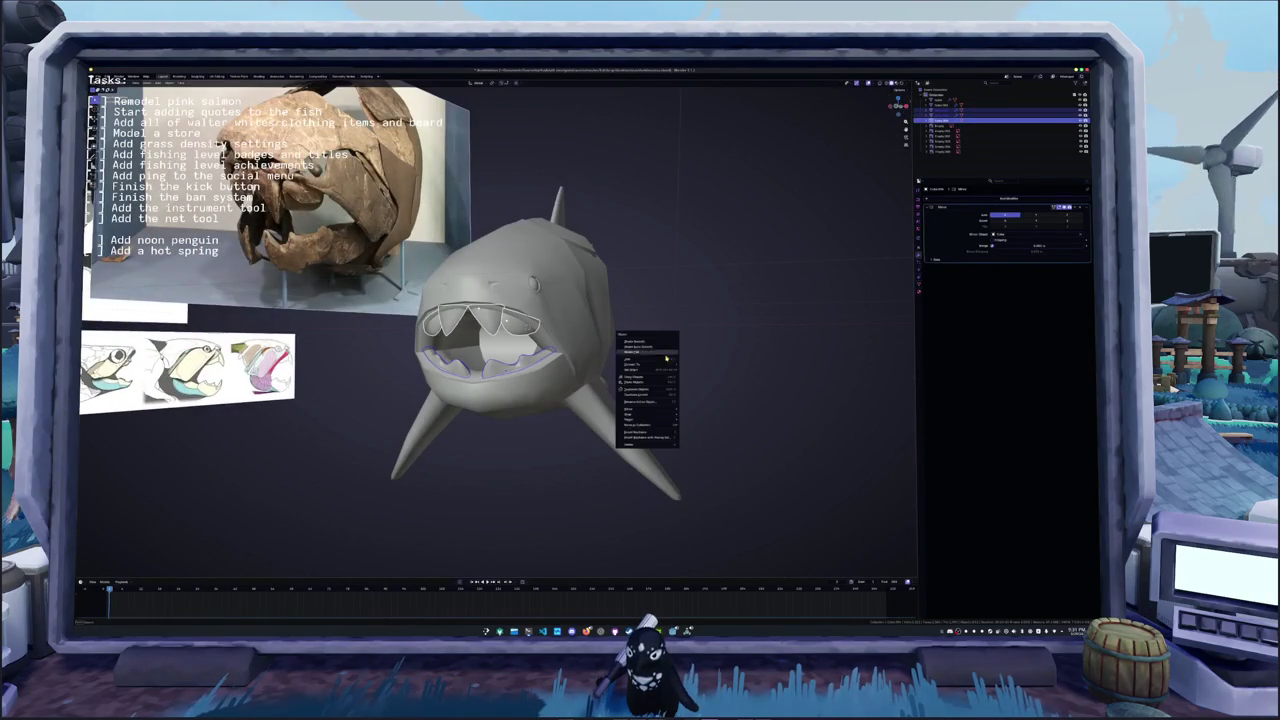
{"action": "left_click", "coordinate": [697, 368]}
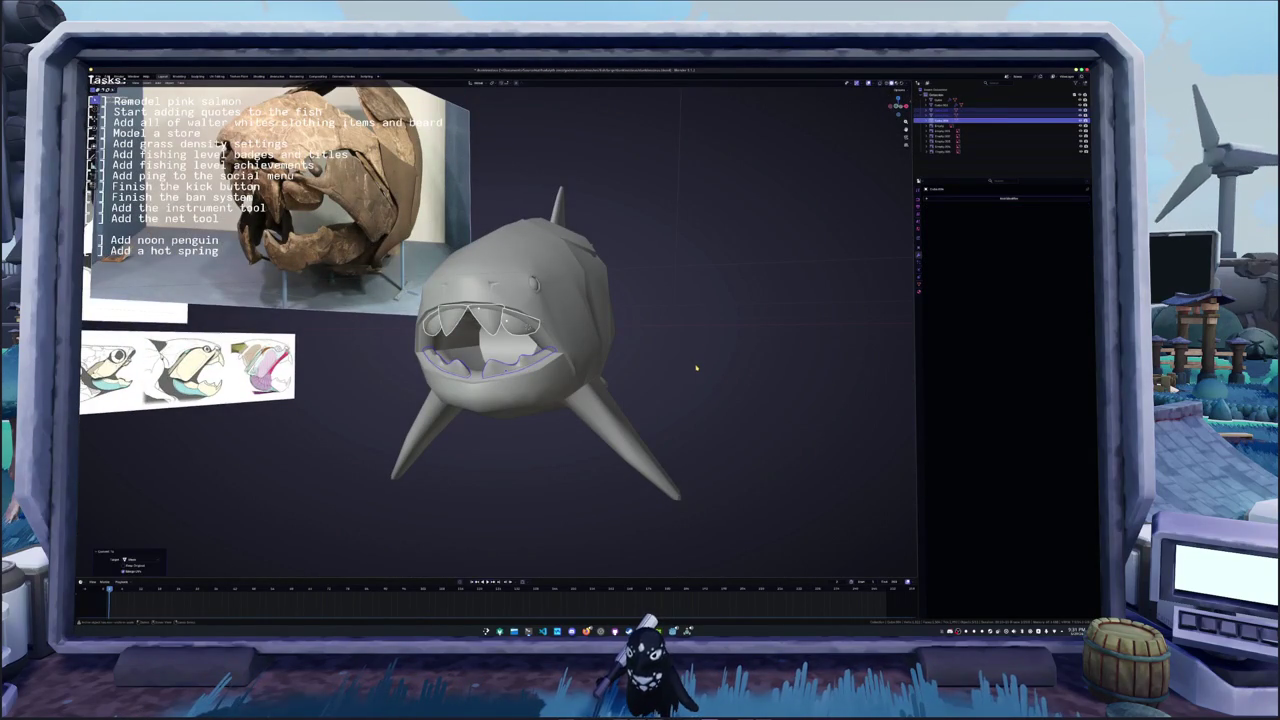
{"action": "scroll", "coordinate": [694, 366], "scroll_direction": "up", "scroll_amount": 3}
{"action": "key", "text": "Tab"}
{"action": "scroll", "coordinate": [549, 326], "scroll_direction": "up", "scroll_amount": 4}
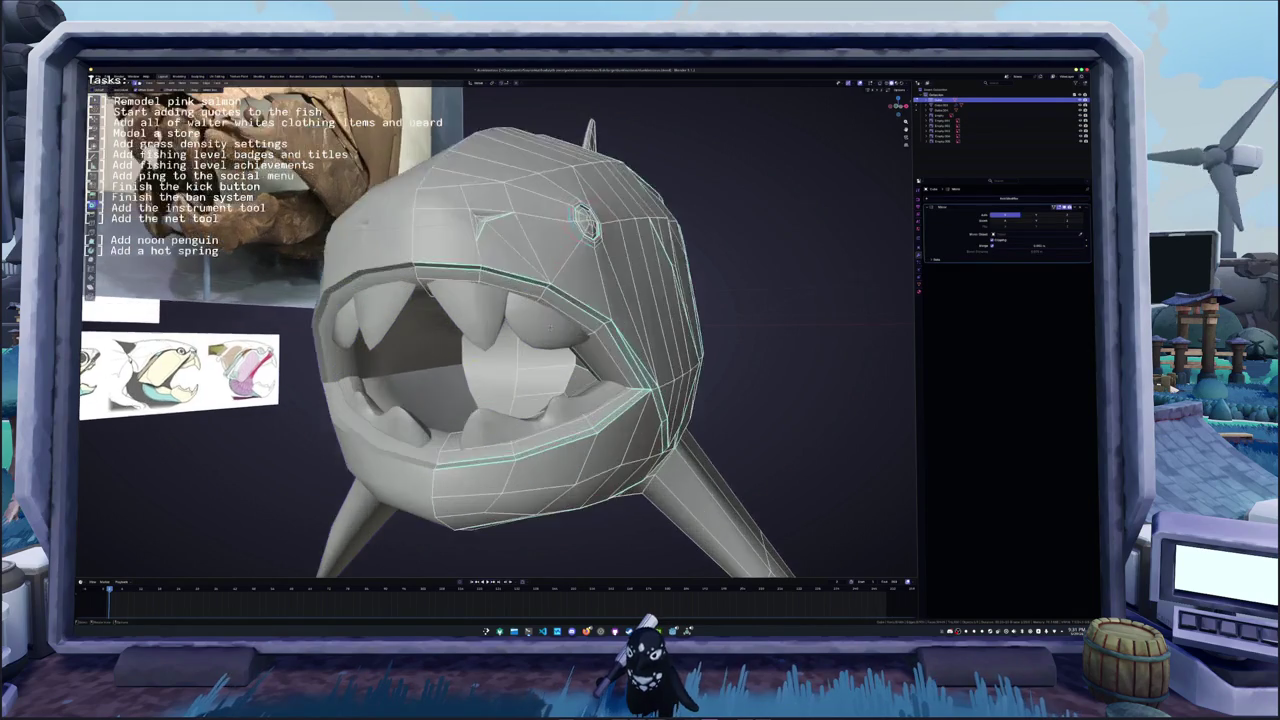
- Select the mouth-rim edge loop and apply an edge operation from the context menu
{"action": "middle_click_drag", "start_coordinate": [549, 326], "coordinate": [620, 330]}
{"action": "left_click", "coordinate": [547, 238], "text": "alt"}
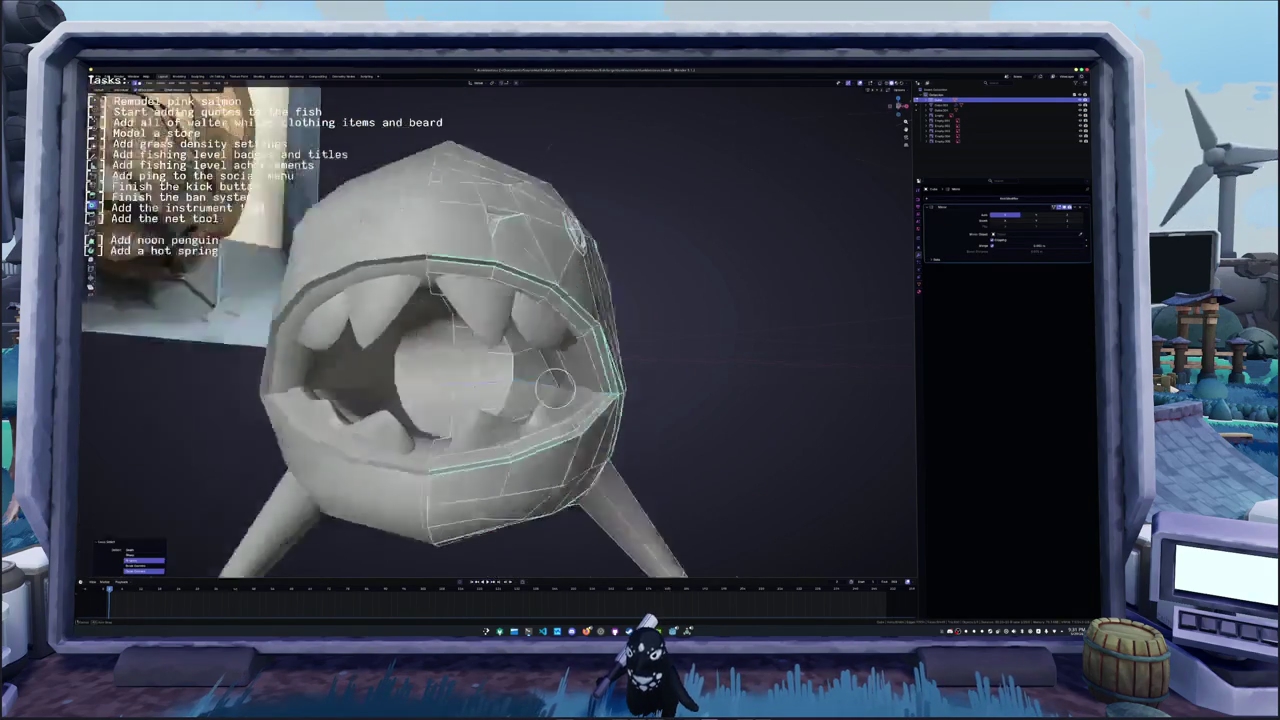
{"action": "middle_click_drag", "start_coordinate": [547, 238], "coordinate": [630, 372]}
{"action": "right_click", "coordinate": [636, 376]}
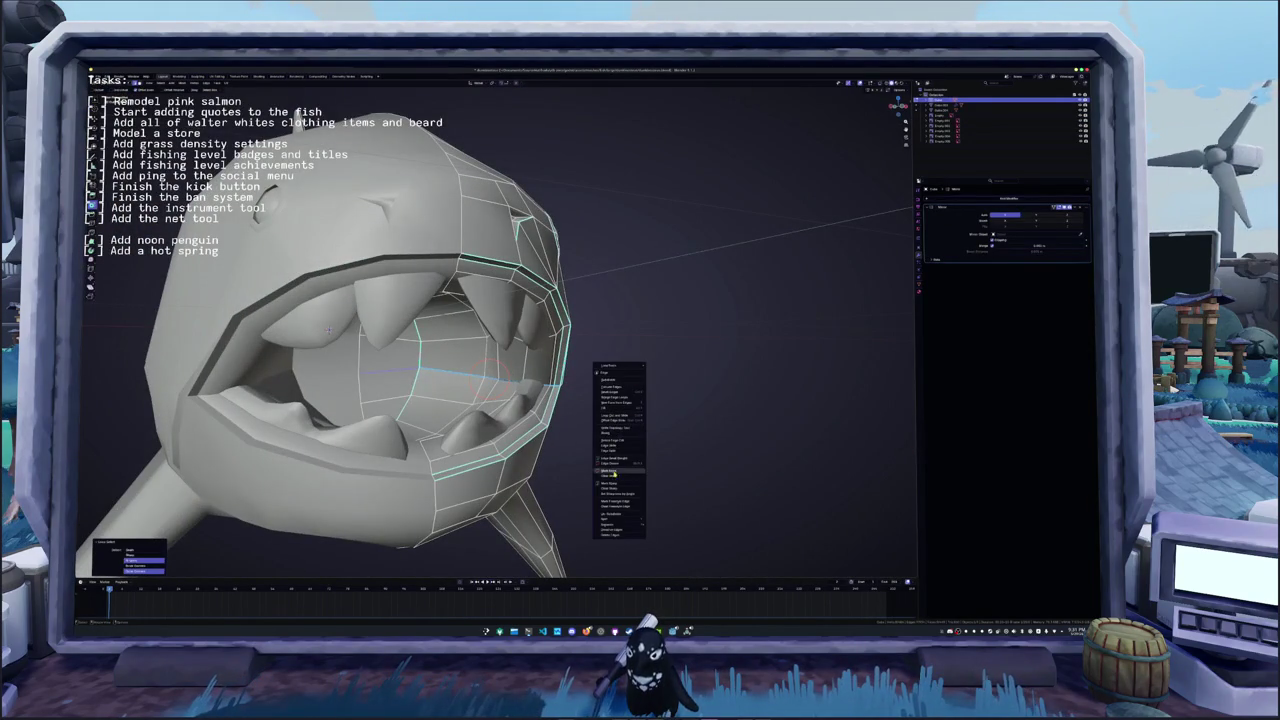
{"action": "left_click", "coordinate": [611, 450]}
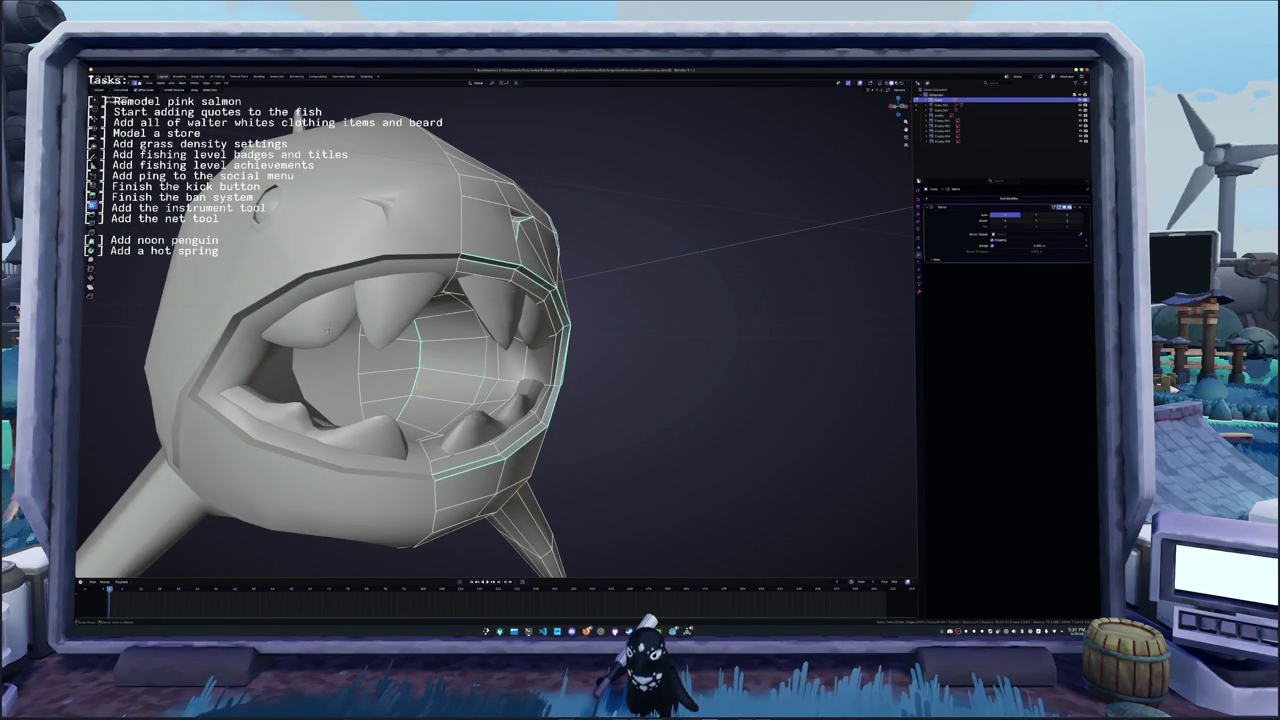
{"action": "right_click", "coordinate": [380, 262]}
{"action": "mouse_move", "coordinate": [320, 380]}
{"action": "middle_mouse_down"}
{"action": "mouse_move", "coordinate": [470, 380]}
{"action": "mouse_move", "coordinate": [480, 320]}
{"action": "mouse_move", "coordinate": [505, 345]}
{"action": "mouse_move", "coordinate": [620, 330]}
{"action": "mouse_move", "coordinate": [830, 338]}
{"action": "mouse_move", "coordinate": [593, 397]}
{"action": "middle_mouse_up"}
{"action": "right_click", "coordinate": [460, 295]}
{"action": "scroll", "coordinate": [620, 330], "scroll_direction": "up", "scroll_amount": 3}
- Return to Object Mode and select the teeth object
{"action": "key", "text": "Tab"}
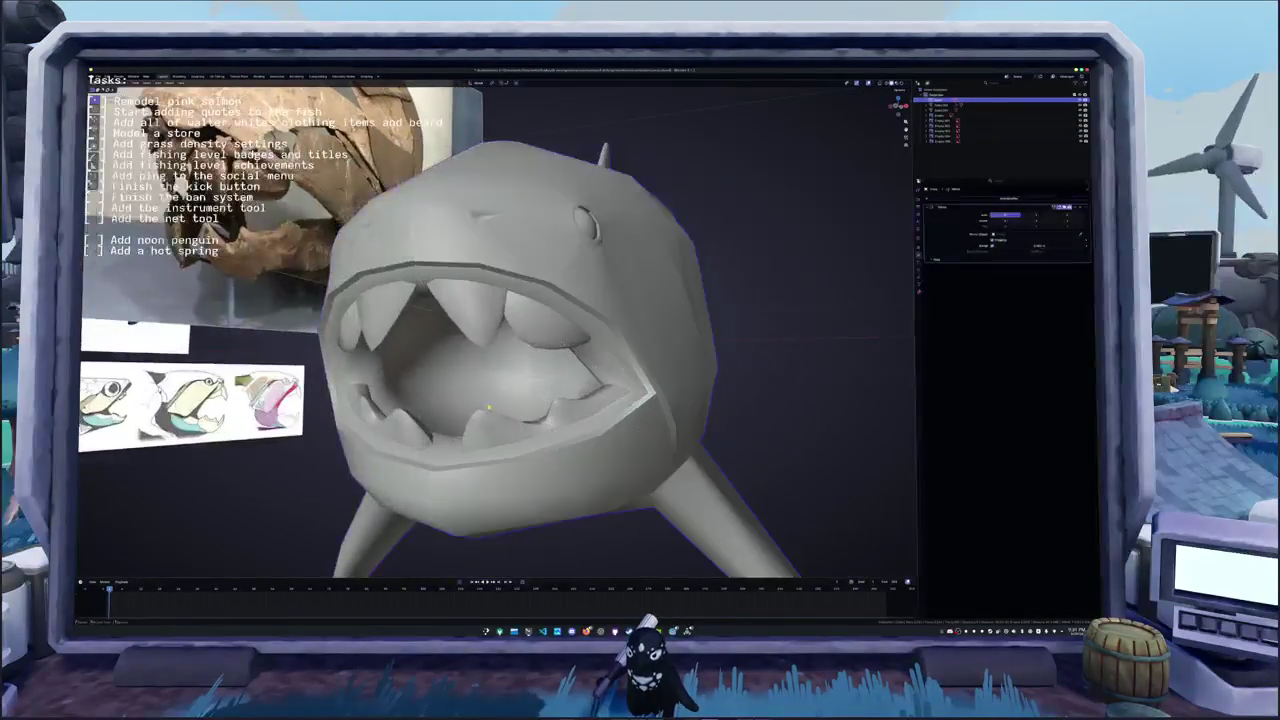
{"action": "scroll", "coordinate": [593, 397], "scroll_direction": "down", "scroll_amount": 3}
{"action": "mouse_move", "coordinate": [671, 380]}
{"action": "middle_mouse_down"}
{"action": "mouse_move", "coordinate": [452, 412]}
{"action": "mouse_move", "coordinate": [480, 390]}
{"action": "mouse_move", "coordinate": [540, 390]}
{"action": "middle_mouse_up"}
{"action": "left_click", "coordinate": [415, 382]}
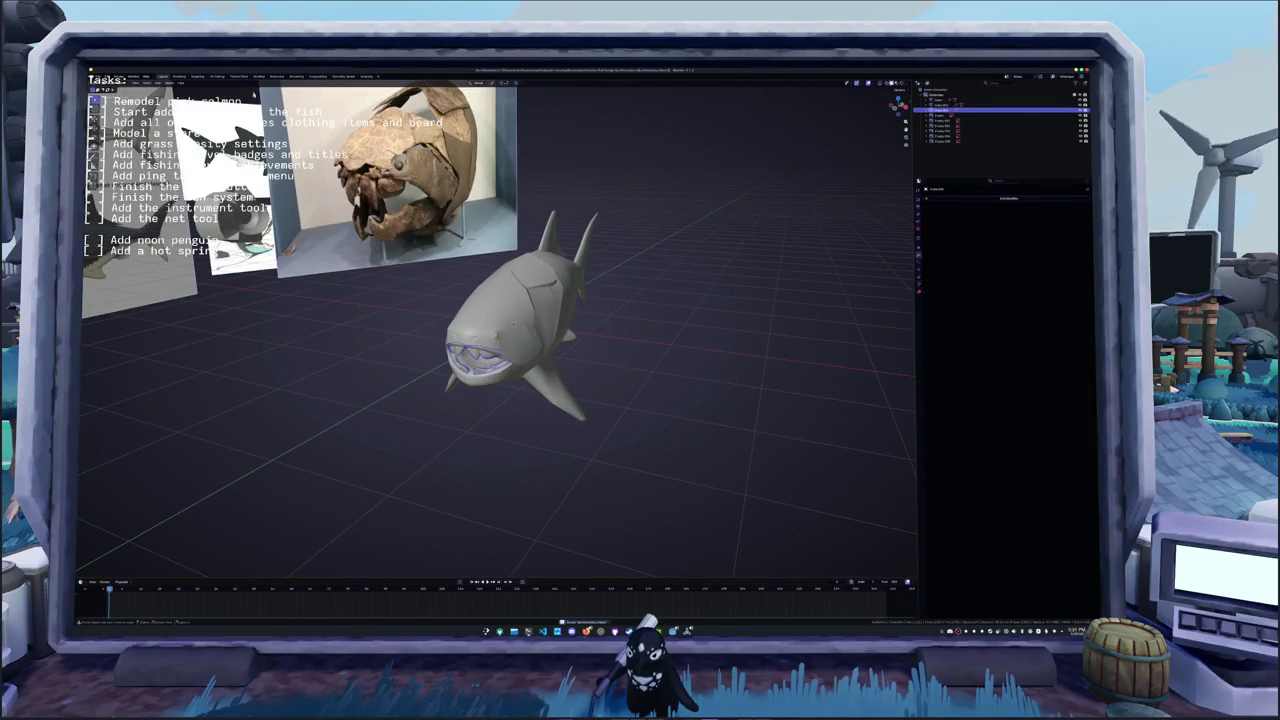
- Switch to the UV Editing workspace in Object Mode, viewing the shark and its tail
{"action": "left_click", "coordinate": [217, 76]}
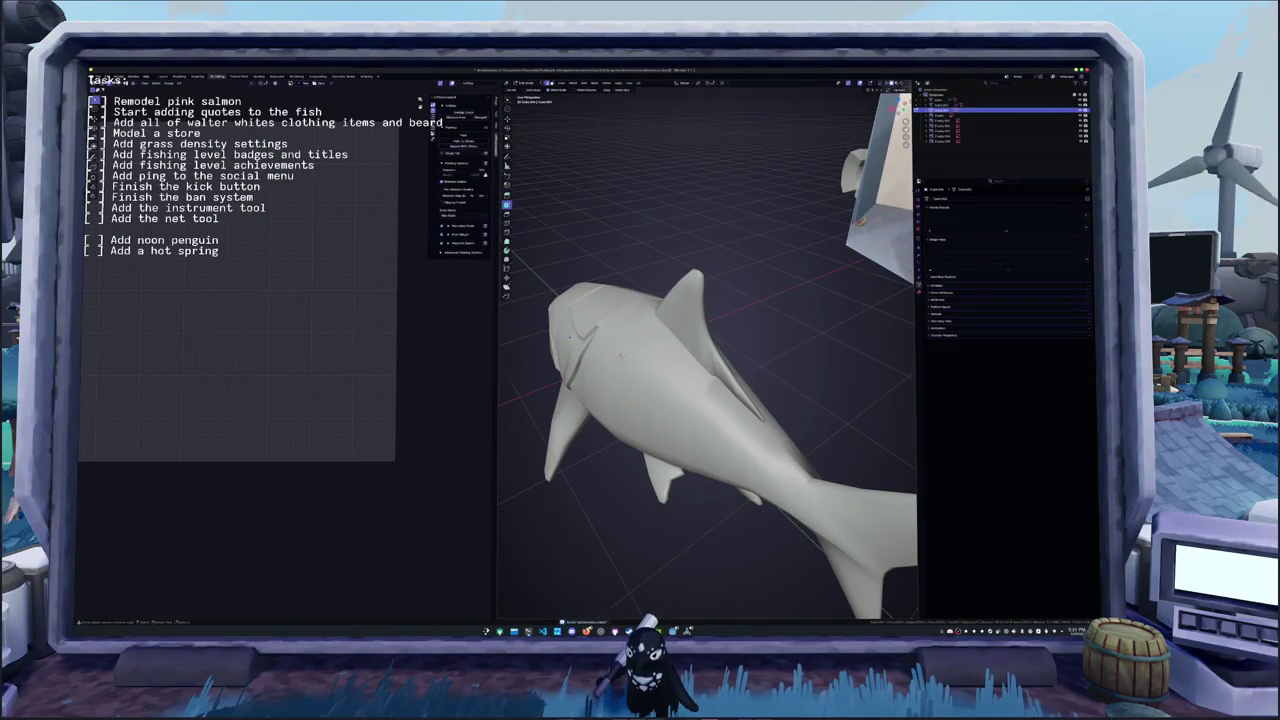
{"action": "key", "text": "Tab"}
{"action": "scroll", "coordinate": [707, 350], "scroll_direction": "down", "scroll_amount": 3}
{"action": "mouse_move", "coordinate": [707, 350]}
{"action": "middle_mouse_down"}
{"action": "mouse_move", "coordinate": [660, 360]}
{"action": "mouse_move", "coordinate": [690, 300]}
{"action": "mouse_move", "coordinate": [680, 260]}
{"action": "mouse_move", "coordinate": [720, 330]}
{"action": "middle_mouse_up"}
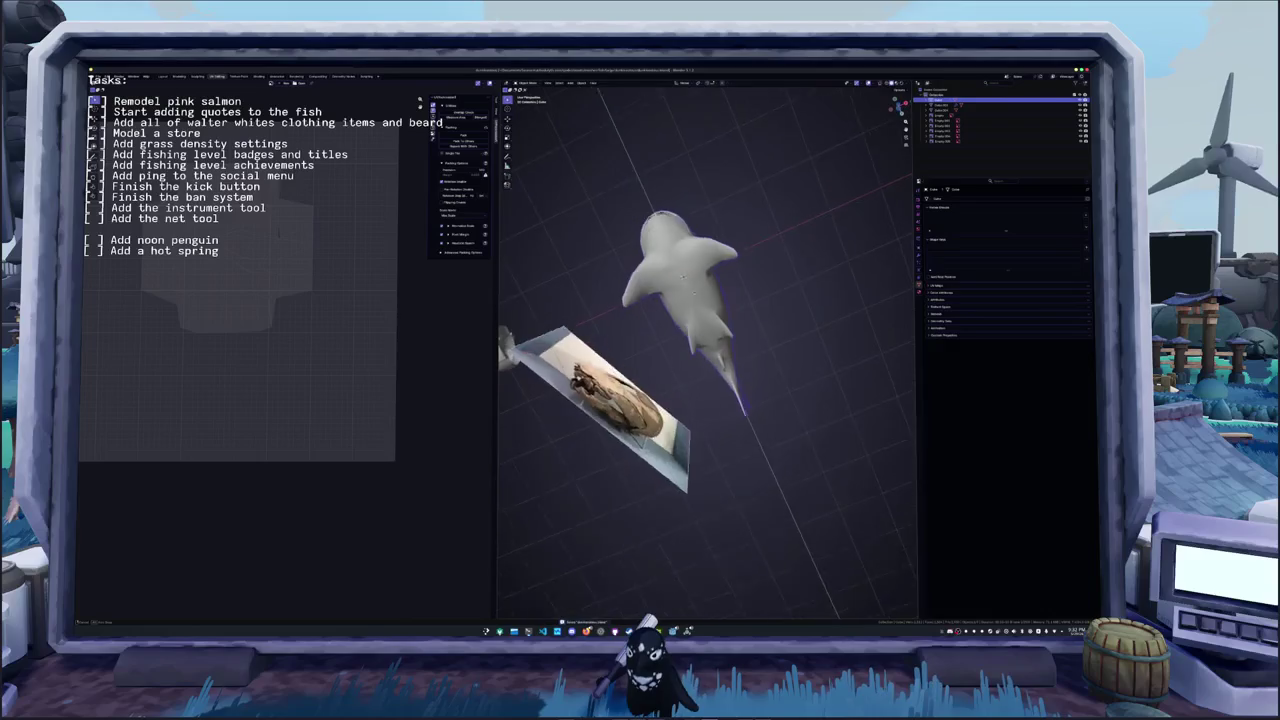
{"action": "mouse_move", "coordinate": [683, 276]}
{"action": "middle_mouse_down"}
{"action": "mouse_move", "coordinate": [700, 300]}
{"action": "mouse_move", "coordinate": [725, 289]}
{"action": "middle_mouse_up"}
- Try moving a tail edge in Edit Mode, cancel it, and return to Object Mode
{"action": "key", "text": "Tab"}
{"action": "scroll", "coordinate": [700, 300], "scroll_direction": "up", "scroll_amount": 5}
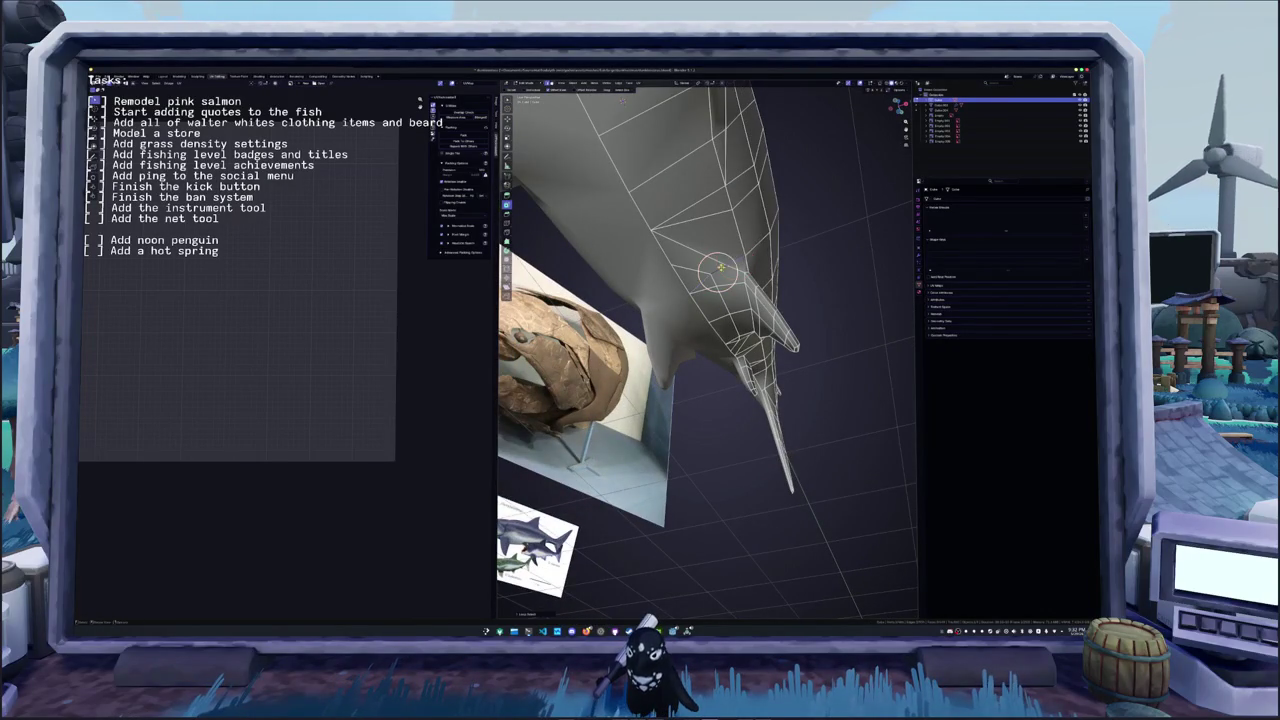
{"action": "key", "text": "g"}
{"action": "key", "text": "g"}
{"action": "key", "text": "Escape"}
{"action": "key", "text": "Tab"}
{"action": "scroll", "coordinate": [724, 258], "scroll_direction": "down", "scroll_amount": 5}
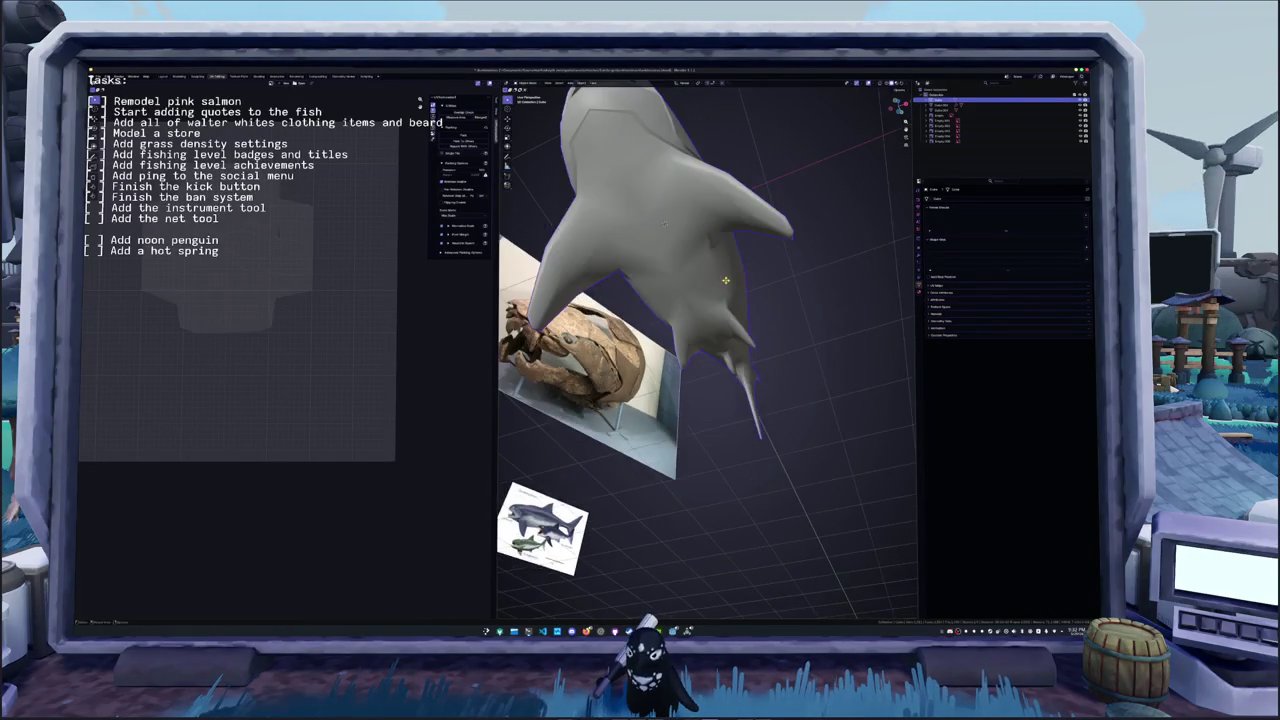
{"action": "mouse_move", "coordinate": [724, 258]}
{"action": "middle_mouse_down"}
{"action": "mouse_move", "coordinate": [727, 294]}
{"action": "mouse_move", "coordinate": [683, 335]}
{"action": "mouse_move", "coordinate": [719, 333]}
{"action": "middle_mouse_up"}
{"action": "scroll", "coordinate": [690, 330], "scroll_direction": "up", "scroll_amount": 3}
- Rename the fish object to 'eost'
{"action": "key", "text": "F2"}
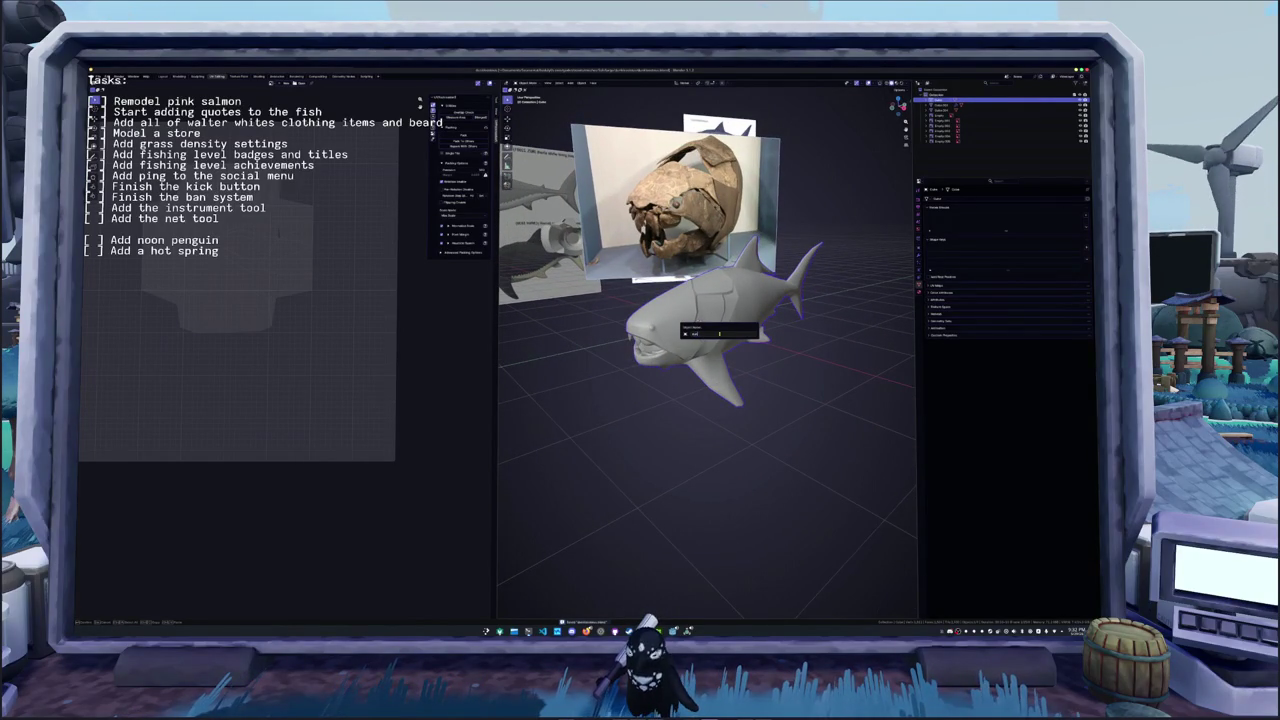
{"action": "type", "text": "eost"}
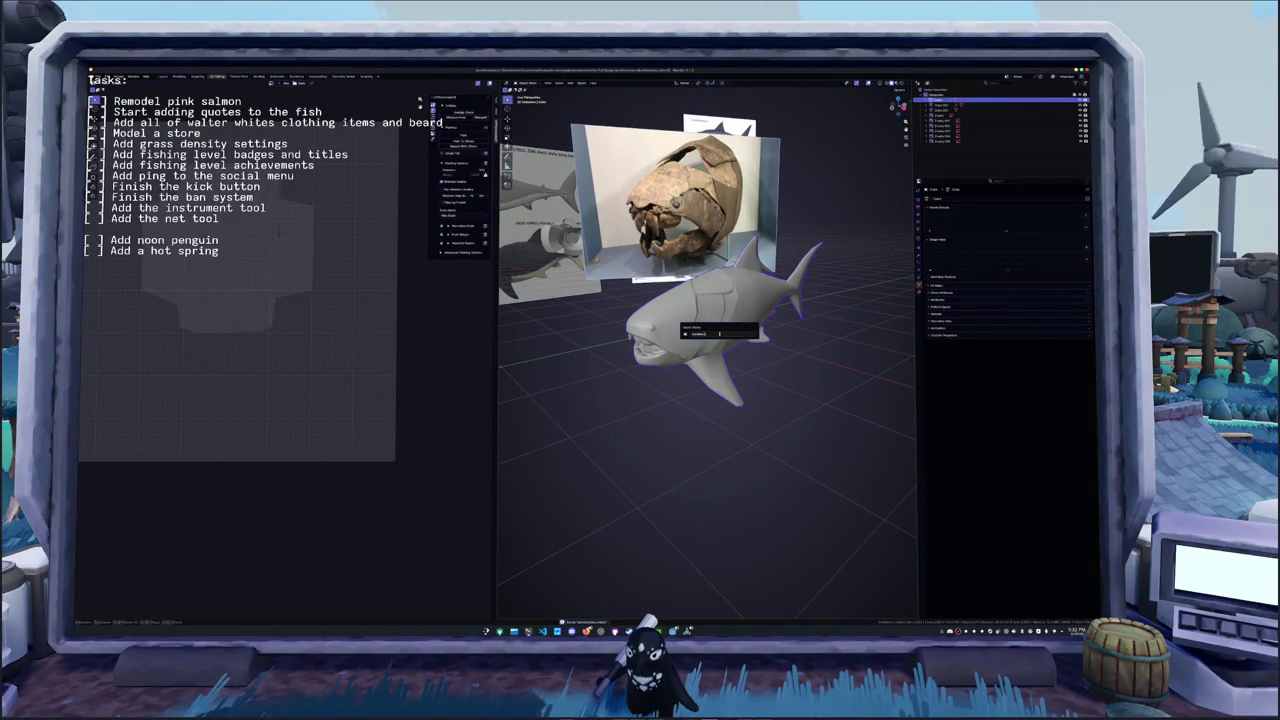
{"action": "key", "text": "Return"}
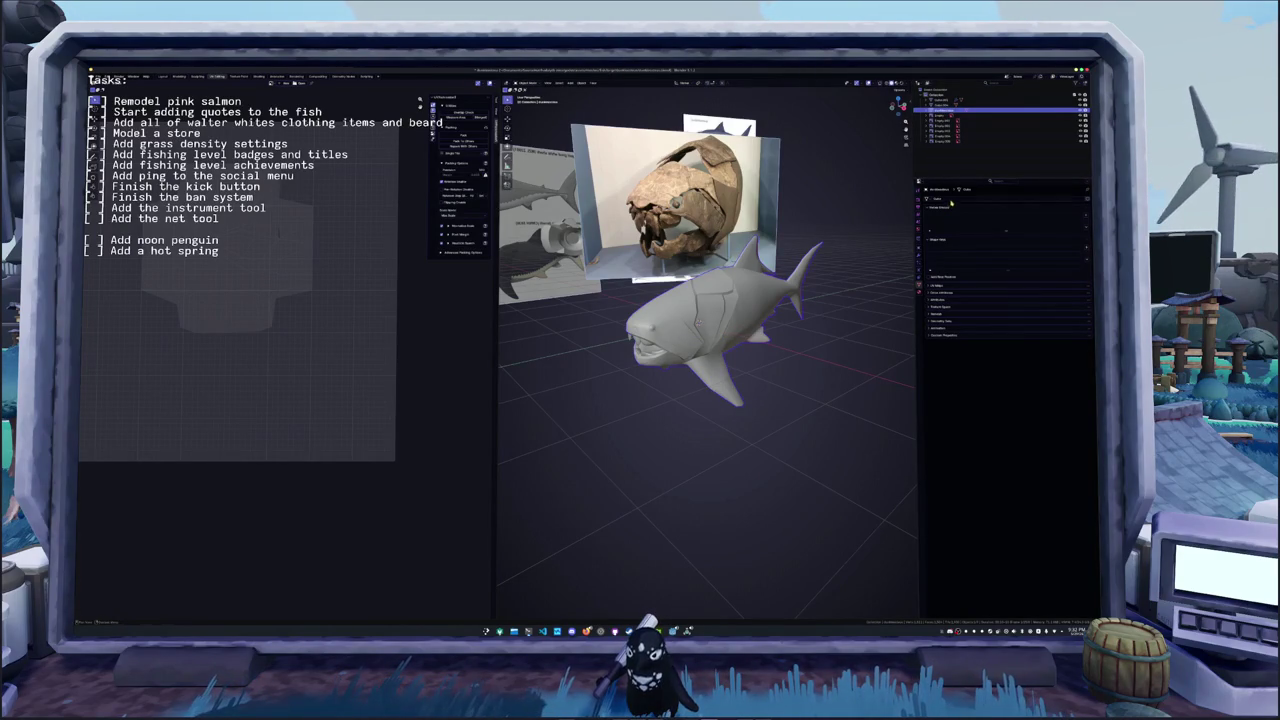
- Add a new mesh attribute and apply all transforms to the fish
{"action": "left_click", "coordinate": [1085, 292]}
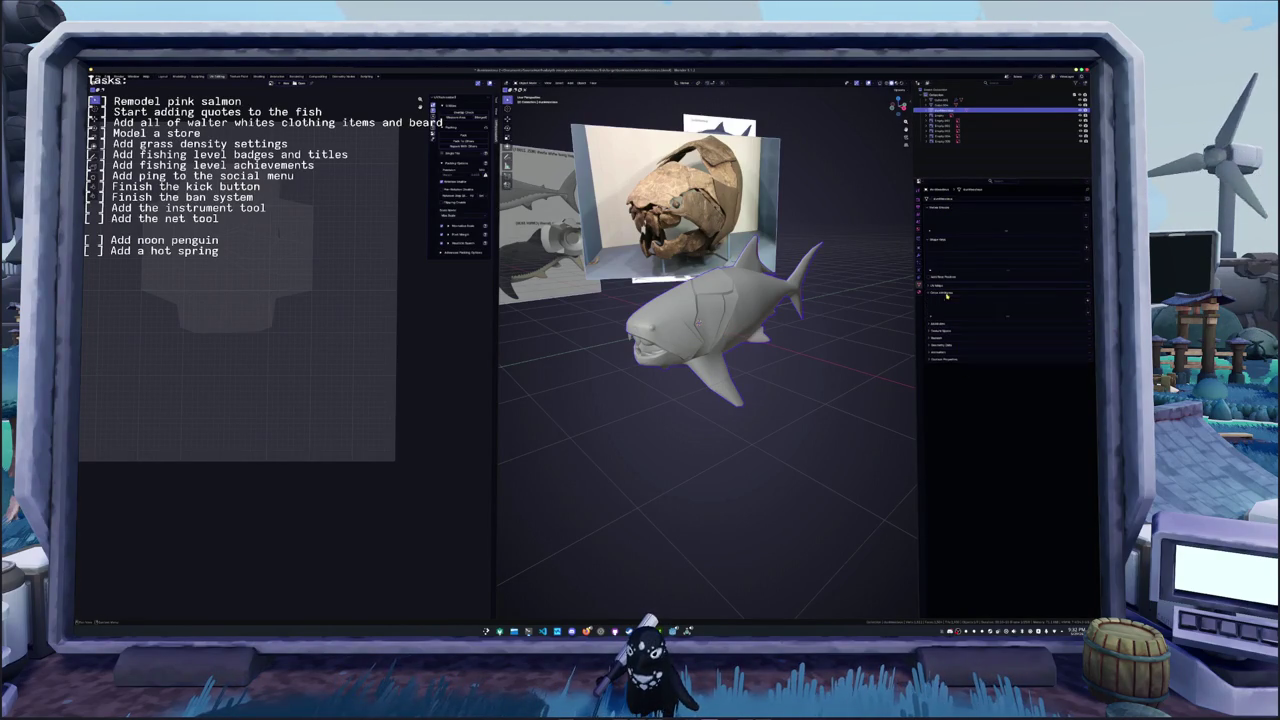
{"action": "left_click", "coordinate": [1087, 300]}
{"action": "left_click", "coordinate": [1068, 330]}
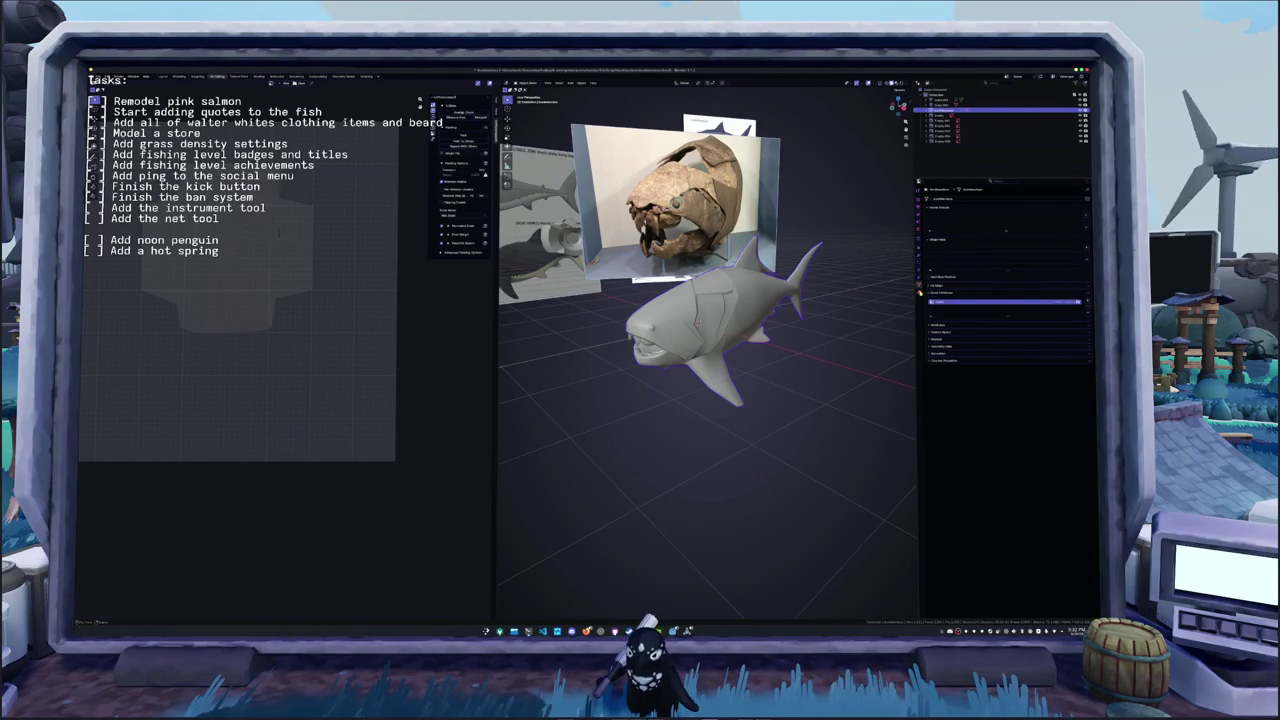
{"action": "left_click", "coordinate": [920, 290]}
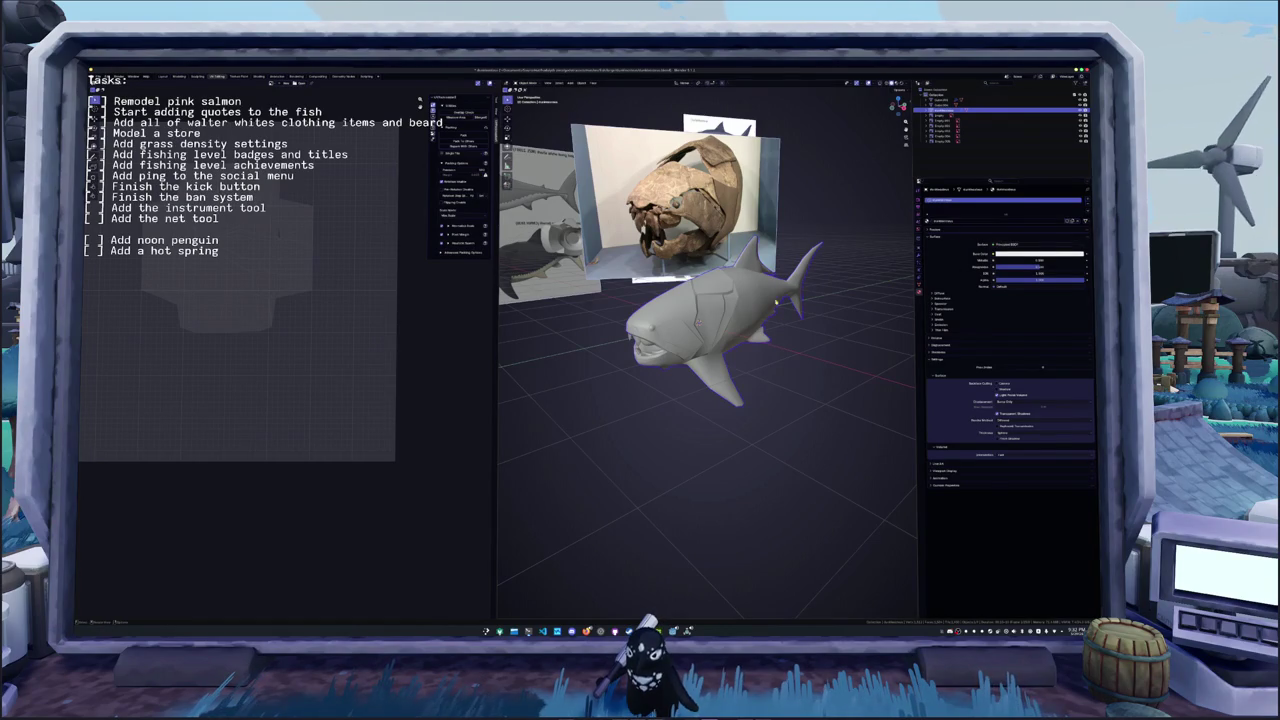
{"action": "key", "text": "ctrl+a"}
{"action": "left_click", "coordinate": [728, 337]}
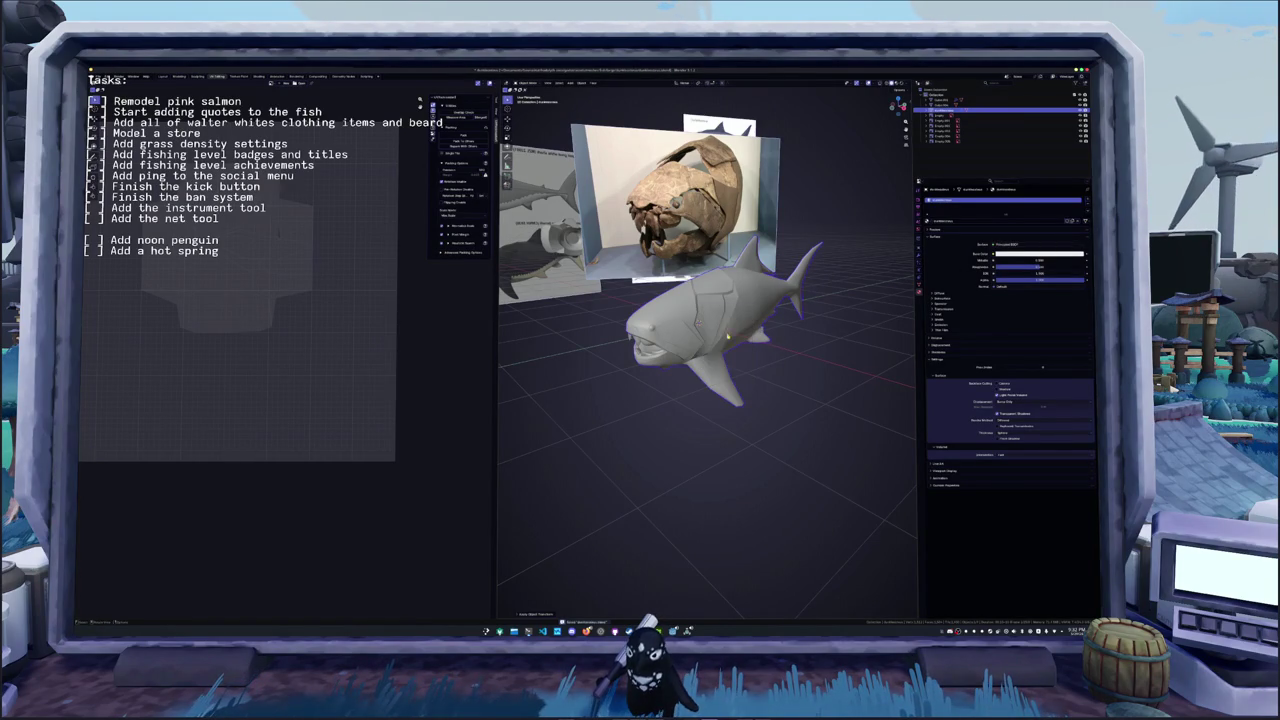
{"action": "key", "text": "Tab"}
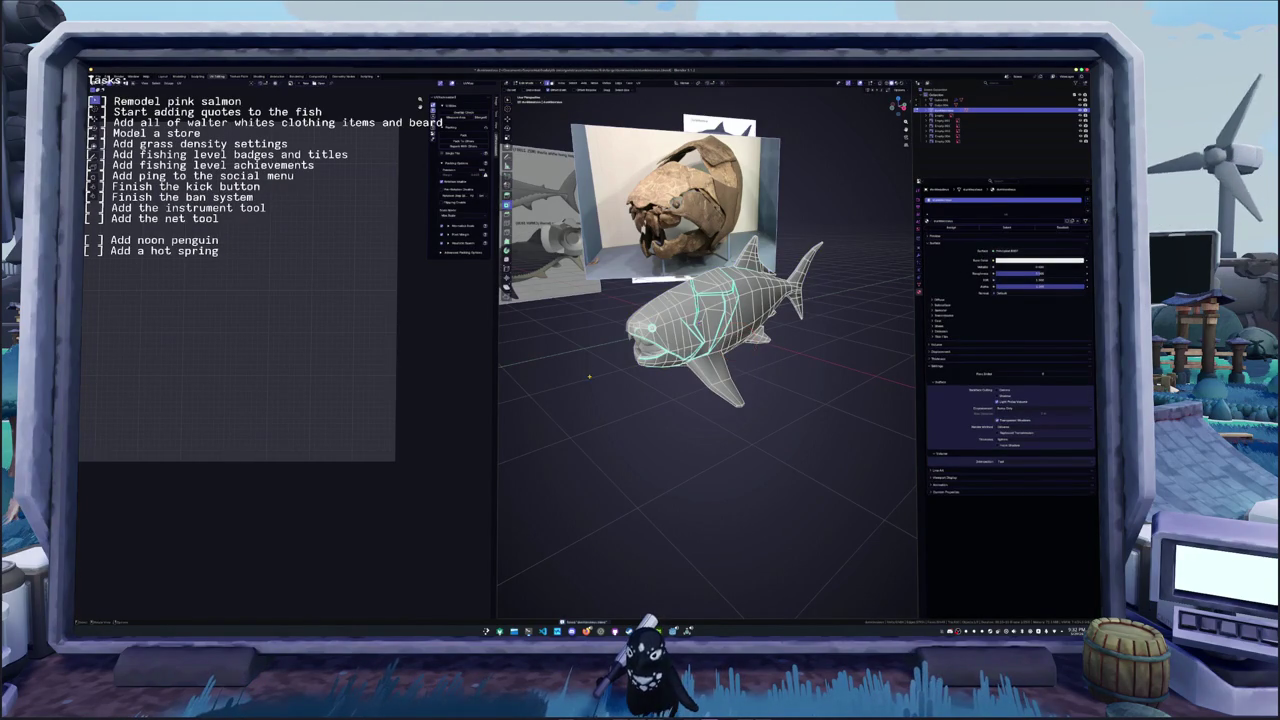
- Switch to editing the teeth and select all matching tooth faces with Select Similar
{"action": "mouse_move", "coordinate": [628, 338]}
{"action": "middle_mouse_down"}
{"action": "mouse_move", "coordinate": [770, 278]}
{"action": "mouse_move", "coordinate": [758, 290]}
{"action": "middle_mouse_up"}
{"action": "key", "text": "Tab"}
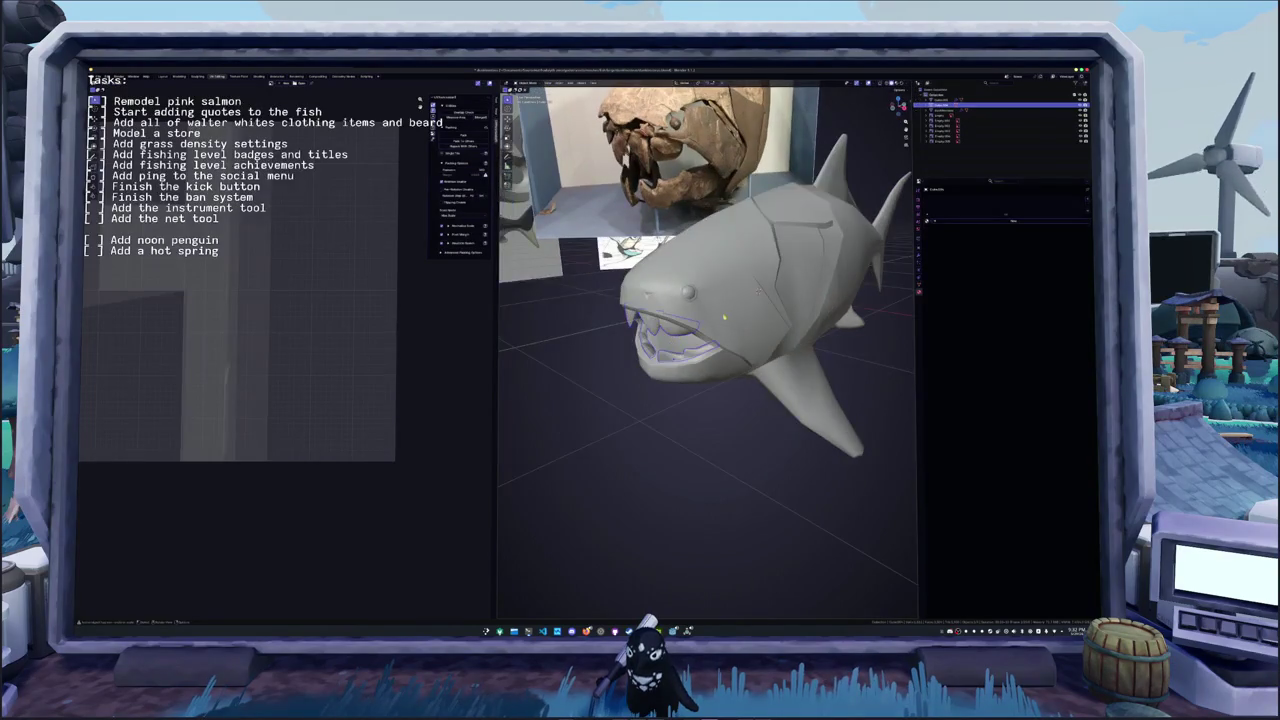
{"action": "key", "text": "Tab"}
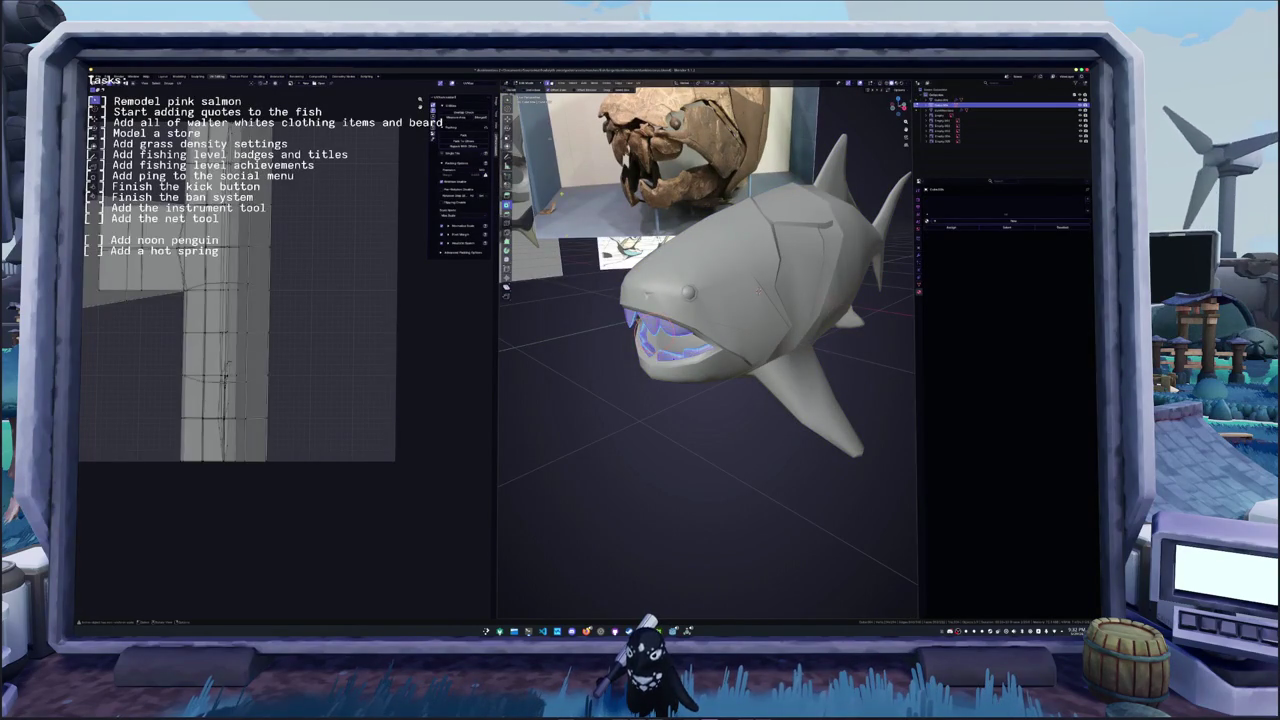
{"action": "key", "text": "alt+a"}
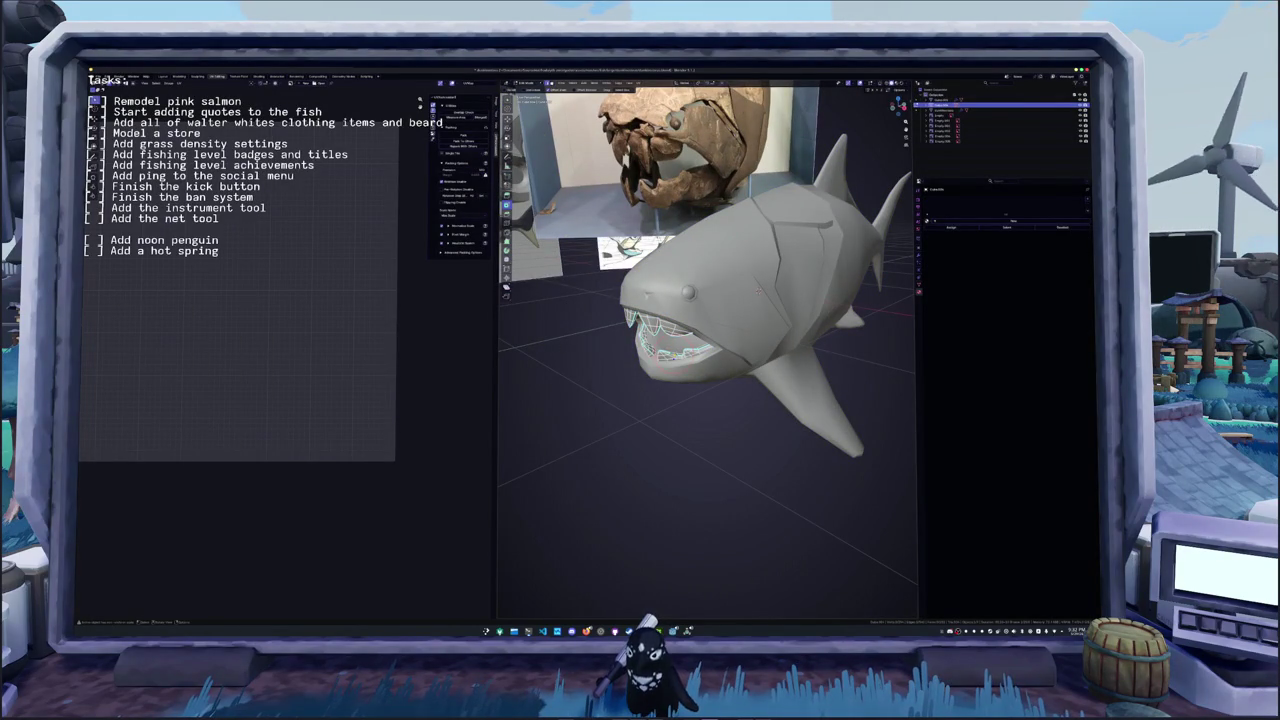
{"action": "key", "text": "shift+g"}
{"action": "left_click", "coordinate": [645, 378]}
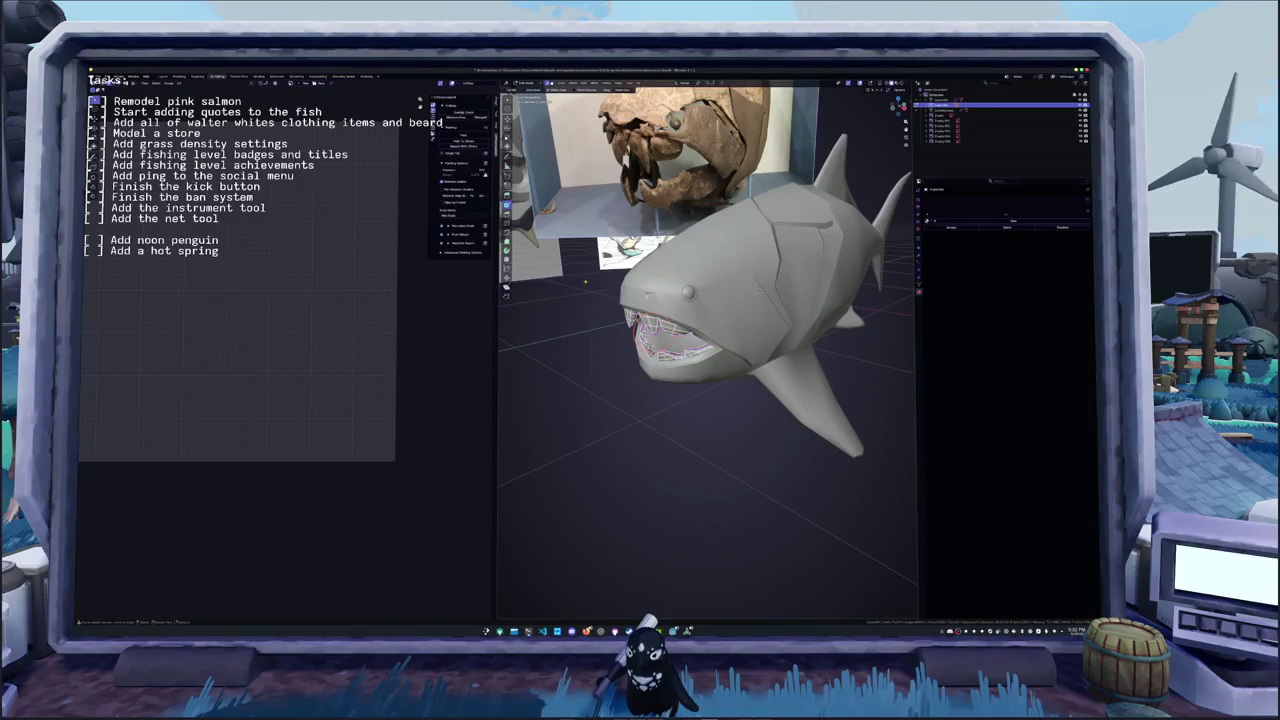
- Unwrap the selected tooth faces into flat UV islands
{"action": "key", "text": "3"}
{"action": "left_click", "coordinate": [639, 83]}
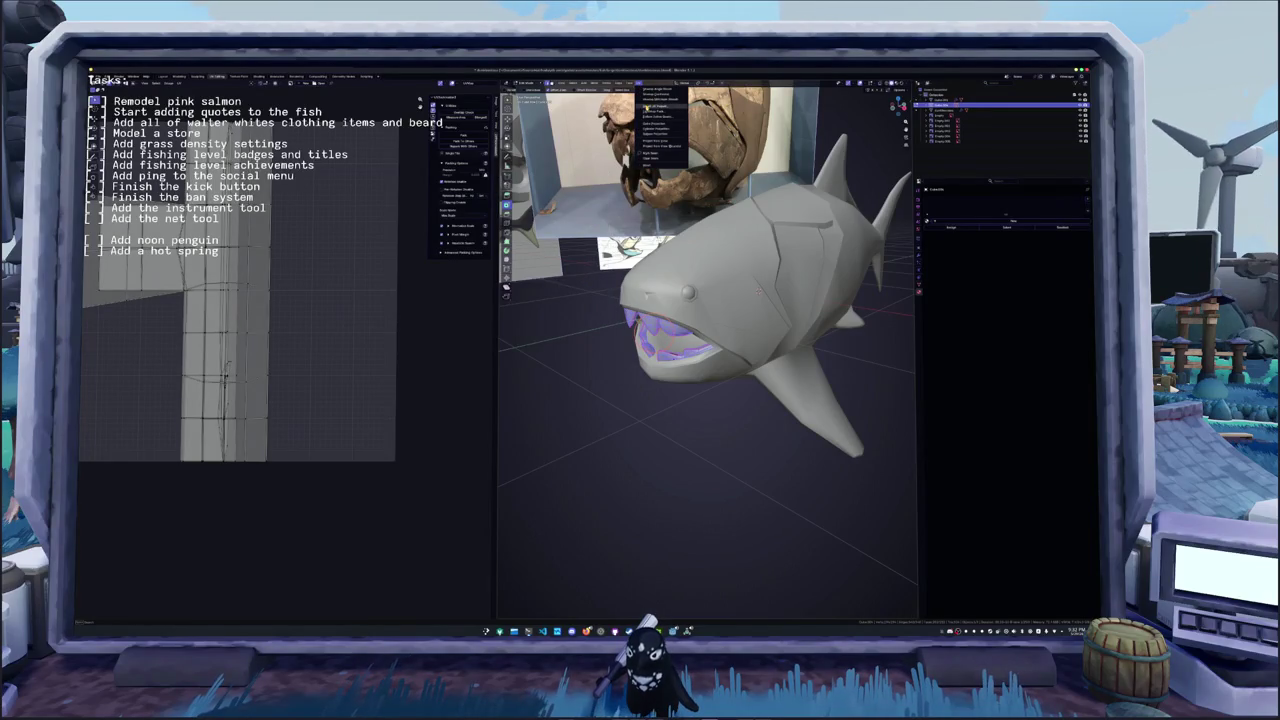
{"action": "left_click", "coordinate": [655, 93]}
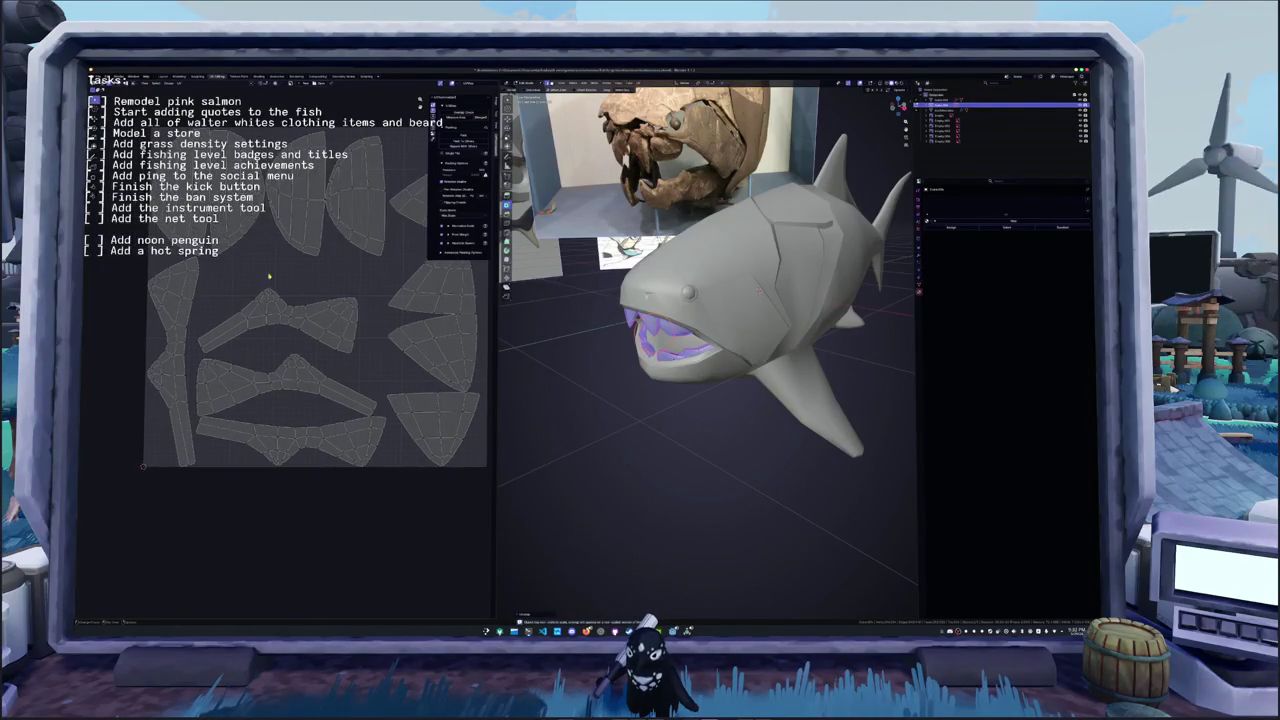
{"action": "middle_click_drag", "start_coordinate": [320, 291], "coordinate": [328, 304]}
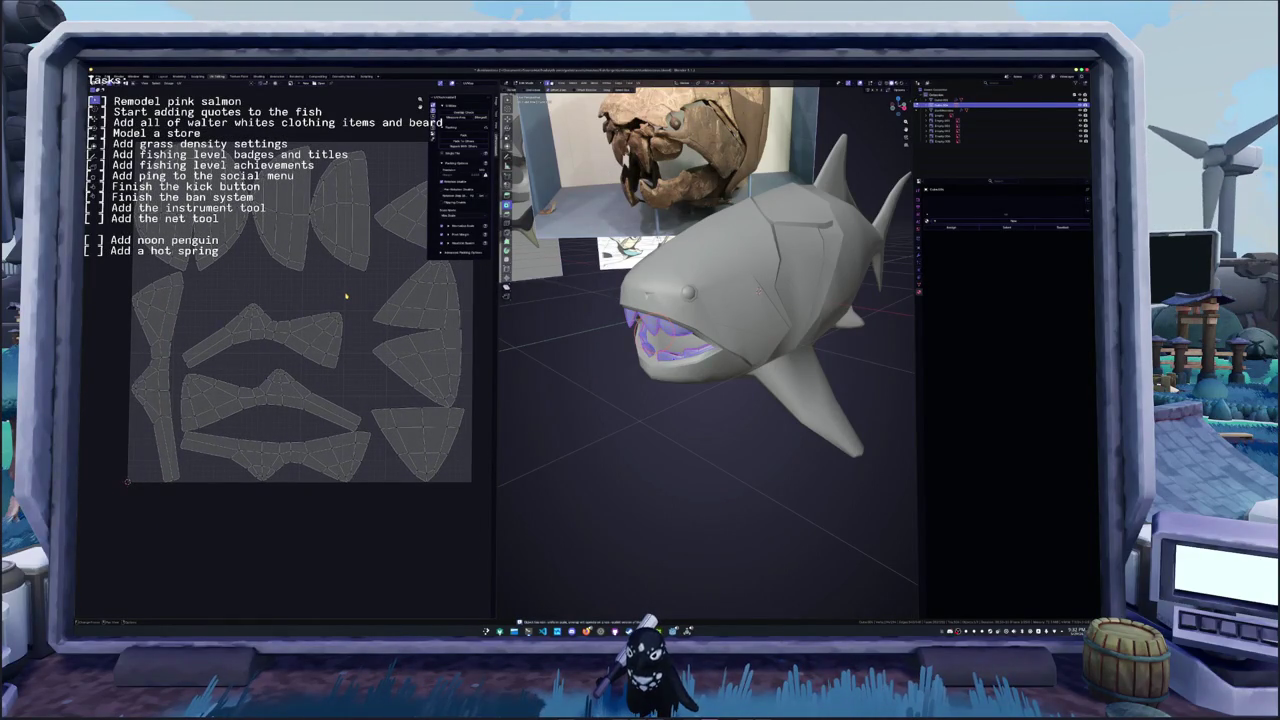
- Leave the teeth and enter Edit Mode on the fish body
{"action": "key", "text": "Tab"}
{"action": "left_click", "coordinate": [680, 293]}
{"action": "key", "text": "Tab"}
{"action": "scroll", "coordinate": [680, 293], "scroll_direction": "up", "scroll_amount": 5}
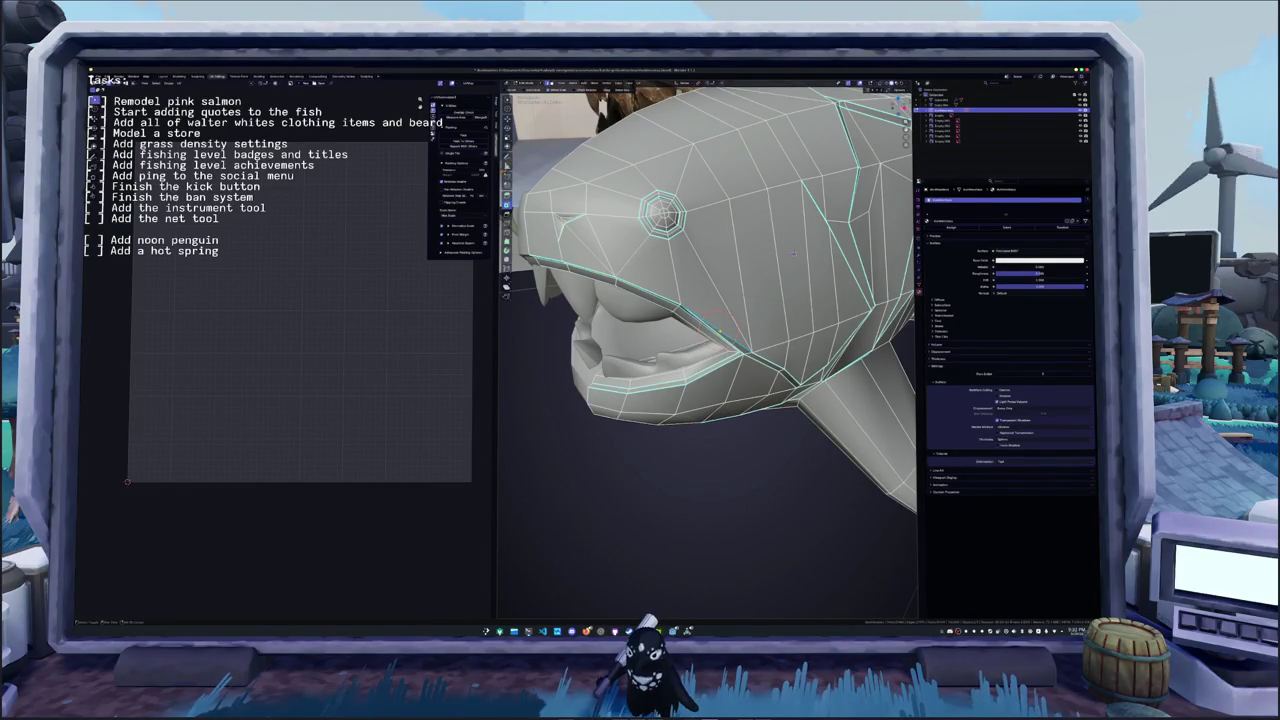
{"action": "scroll", "coordinate": [793, 253], "scroll_direction": "down", "scroll_amount": 5}
- Mark the selected fish-body edges as seams, then deselect everything
{"action": "right_click", "coordinate": [586, 420]}
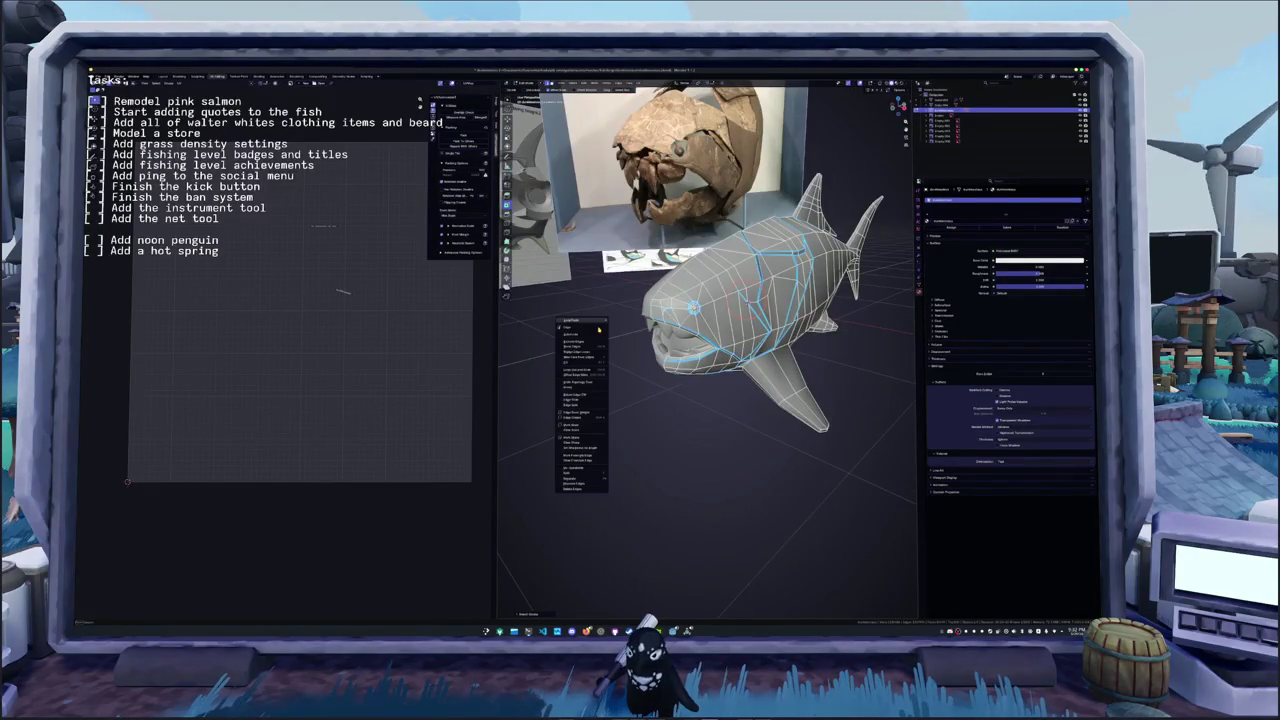
{"action": "left_click", "coordinate": [586, 425]}
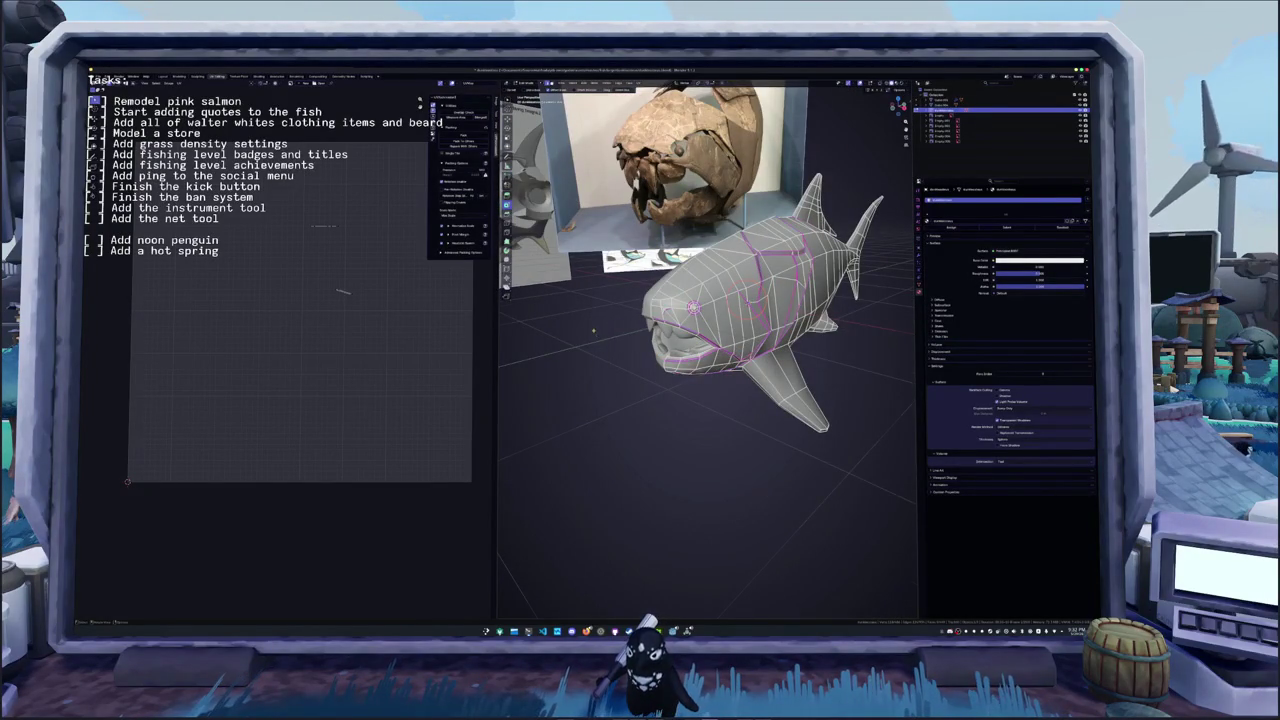
{"action": "scroll", "coordinate": [700, 300], "scroll_direction": "up", "scroll_amount": 3}
{"action": "key", "text": "alt+a"}
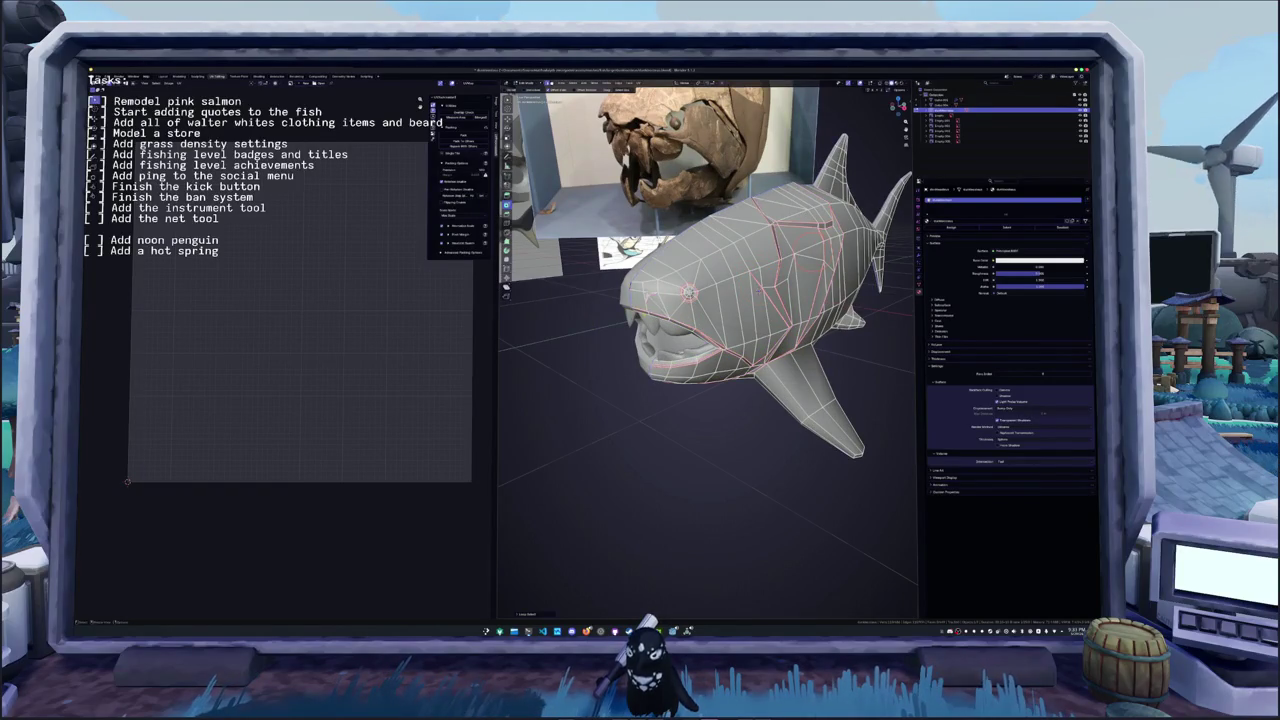
{"action": "mouse_move", "coordinate": [688, 292]}
{"action": "middle_mouse_down"}
{"action": "mouse_move", "coordinate": [611, 288]}
{"action": "mouse_move", "coordinate": [665, 320]}
{"action": "middle_mouse_up"}
- Use edge options at the back and near the pectoral fin, orbiting to check the seams
{"action": "right_click", "coordinate": [665, 320]}
{"action": "left_click", "coordinate": [670, 330]}
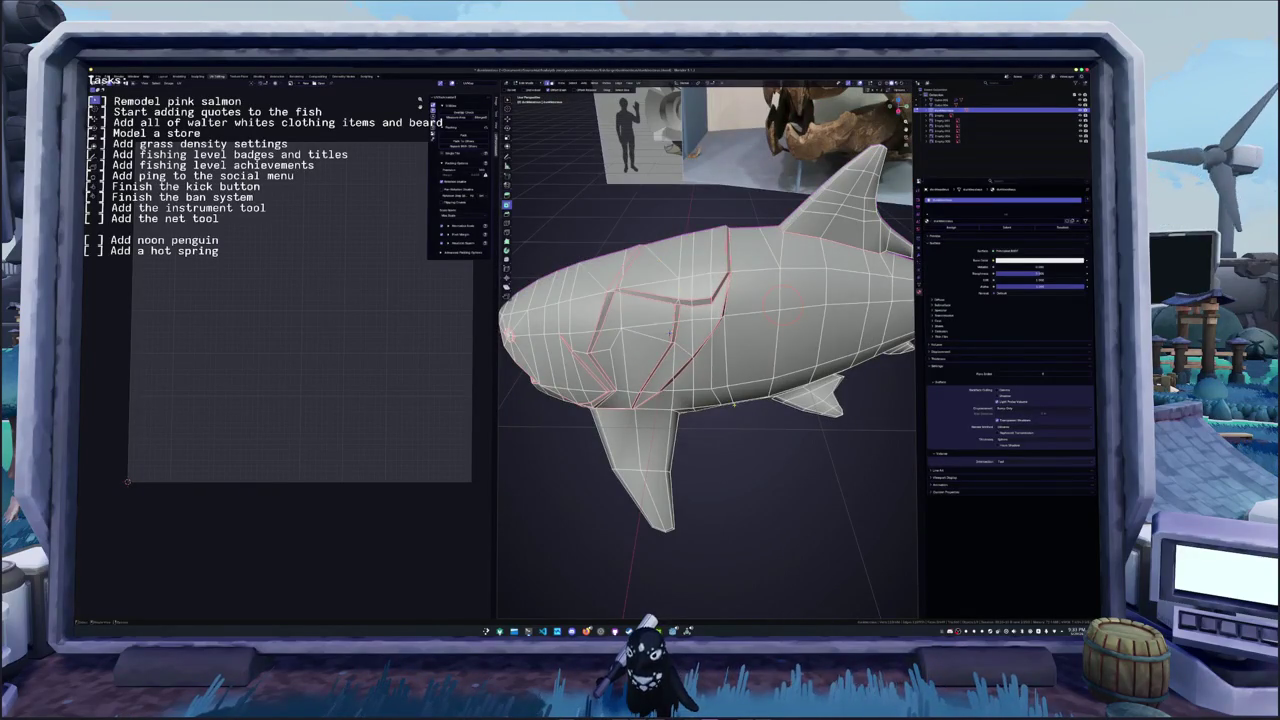
{"action": "middle_click_drag", "start_coordinate": [734, 404], "coordinate": [720, 365]}
{"action": "scroll", "coordinate": [720, 365], "scroll_direction": "up", "scroll_amount": 3}
{"action": "right_click", "coordinate": [710, 270]}
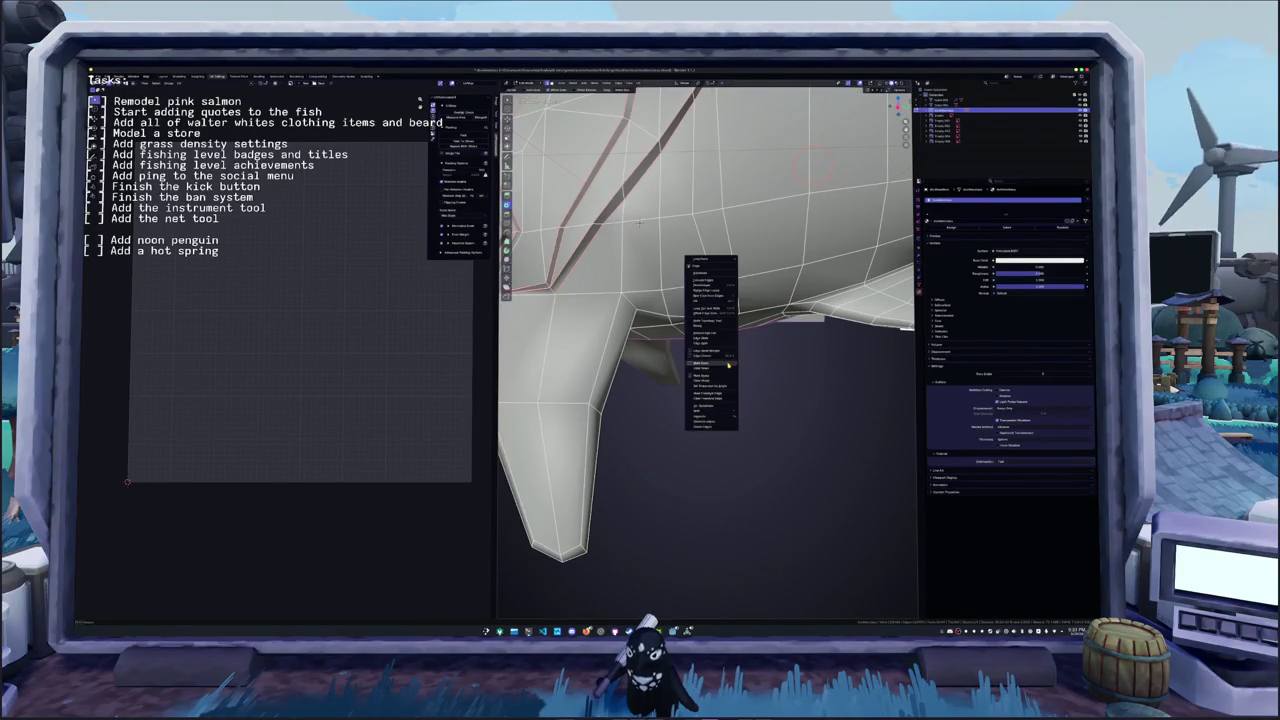
{"action": "mouse_move", "coordinate": [710, 330]}
{"action": "middle_mouse_down"}
{"action": "mouse_move", "coordinate": [650, 193]}
{"action": "mouse_move", "coordinate": [627, 351]}
{"action": "middle_mouse_up"}
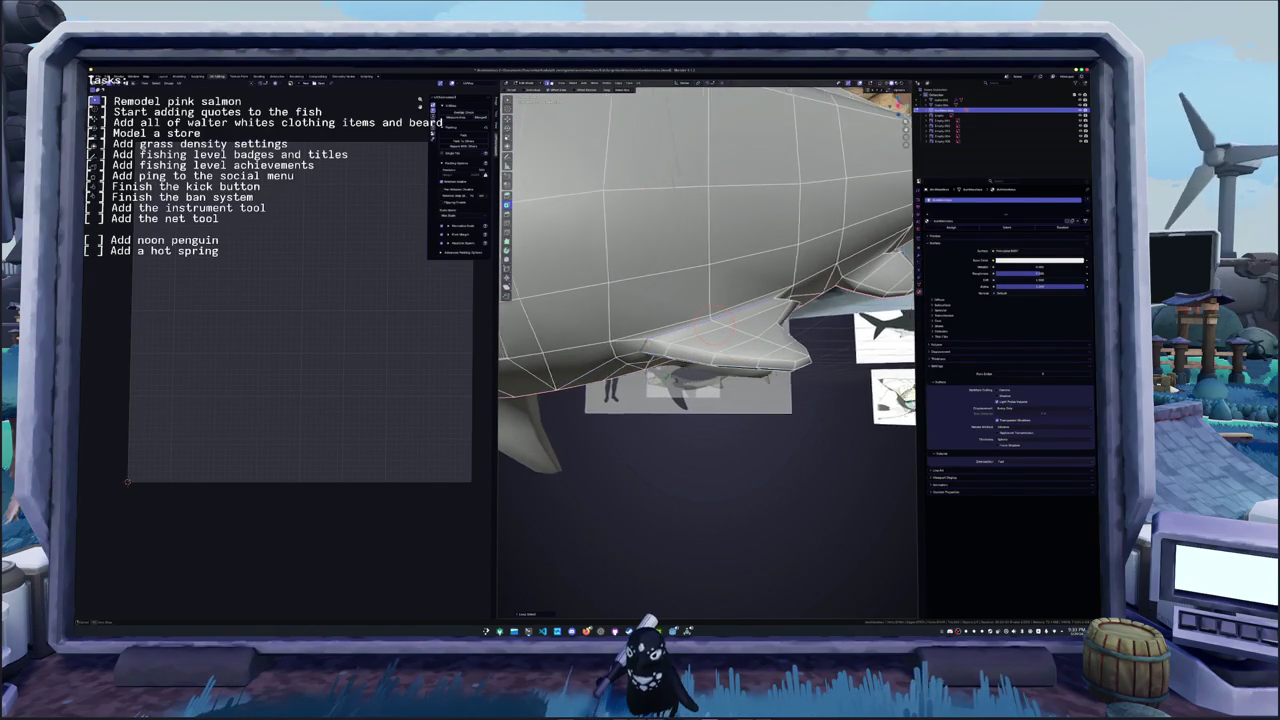
{"action": "mouse_move", "coordinate": [627, 351]}
{"action": "middle_mouse_down"}
{"action": "mouse_move", "coordinate": [690, 300]}
{"action": "mouse_move", "coordinate": [760, 310]}
{"action": "mouse_move", "coordinate": [576, 338]}
{"action": "mouse_move", "coordinate": [551, 477]}
{"action": "mouse_move", "coordinate": [620, 325]}
{"action": "middle_mouse_up"}
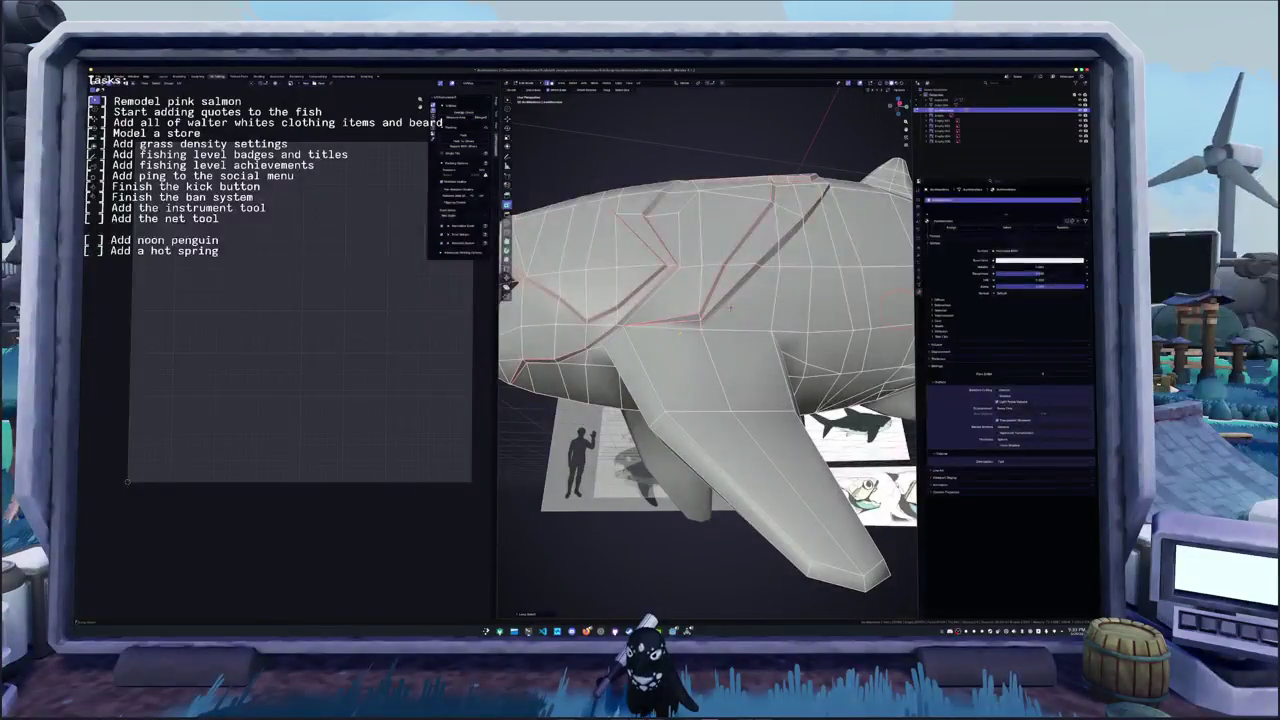
{"action": "mouse_move", "coordinate": [731, 309]}
{"action": "middle_mouse_down"}
{"action": "mouse_move", "coordinate": [684, 303]}
{"action": "mouse_move", "coordinate": [710, 353]}
{"action": "mouse_move", "coordinate": [700, 345]}
{"action": "middle_mouse_up"}
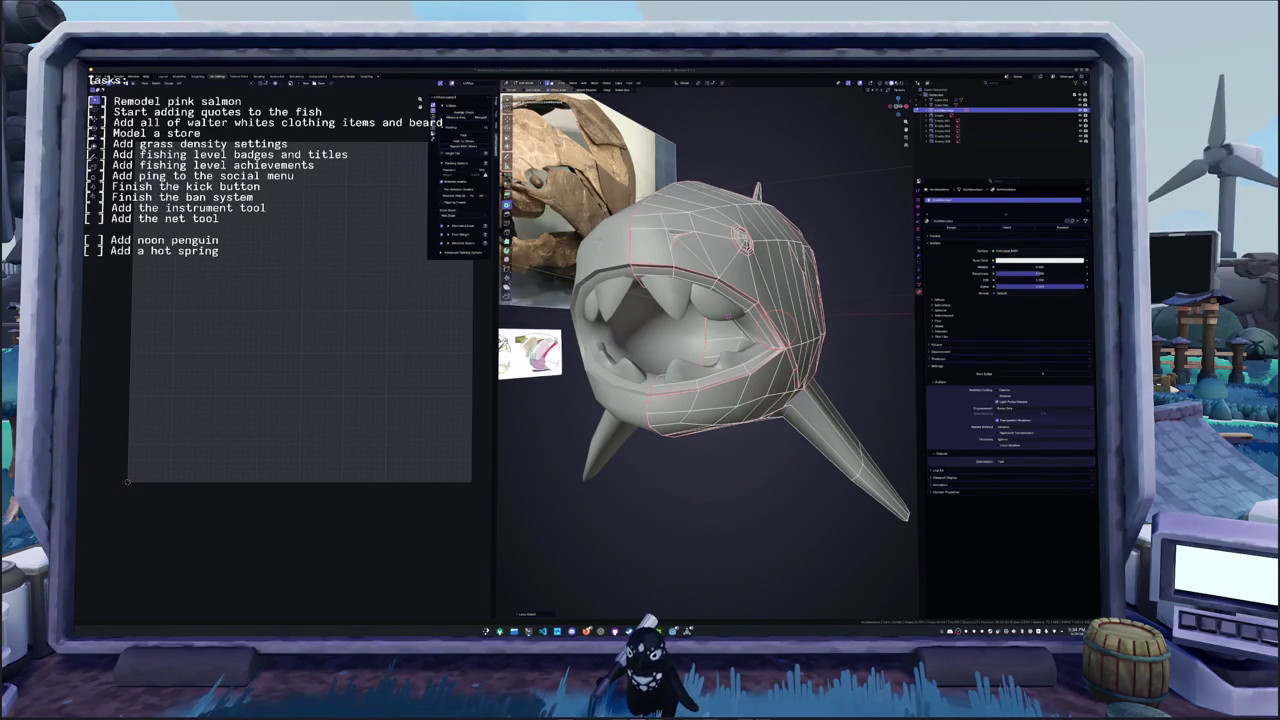
{"action": "middle_click_drag", "start_coordinate": [530, 340], "coordinate": [560, 350]}
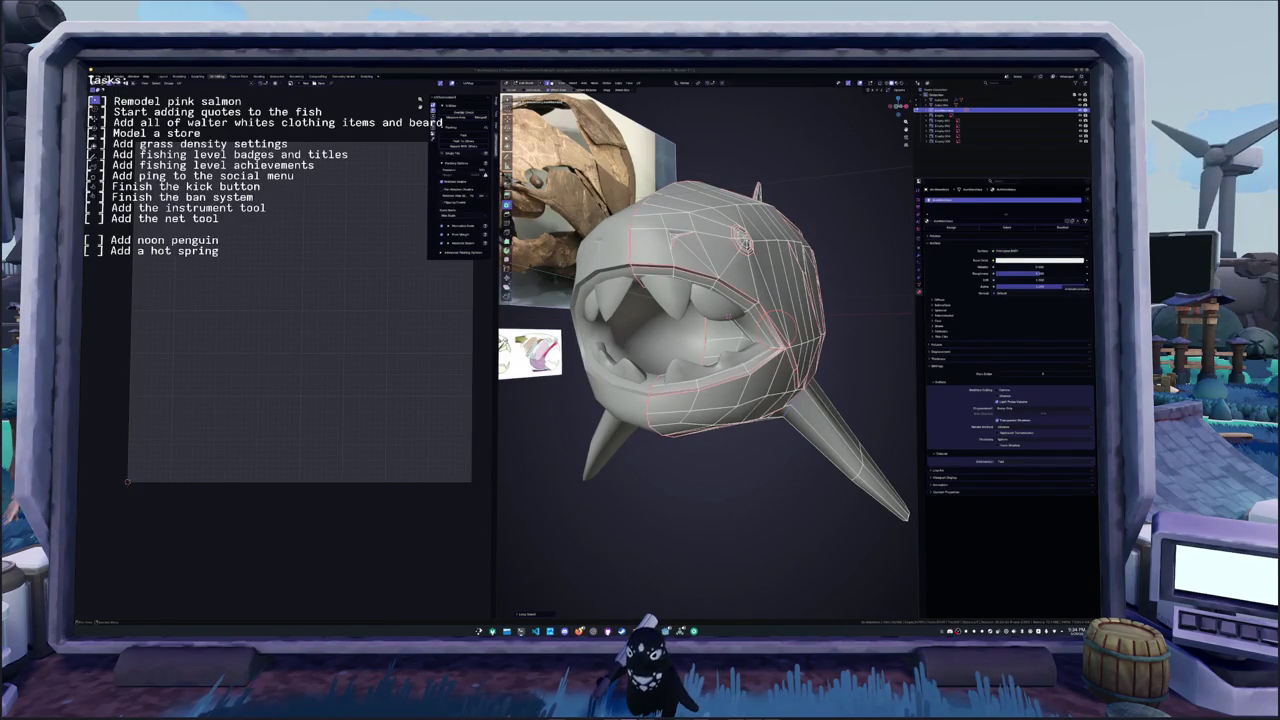
- Select the entire fish mesh and unwrap it, then orbit to the side to inspect
{"action": "middle_click_drag", "start_coordinate": [740, 400], "coordinate": [784, 408]}
{"action": "key", "text": "a"}
{"action": "key", "text": "u"}
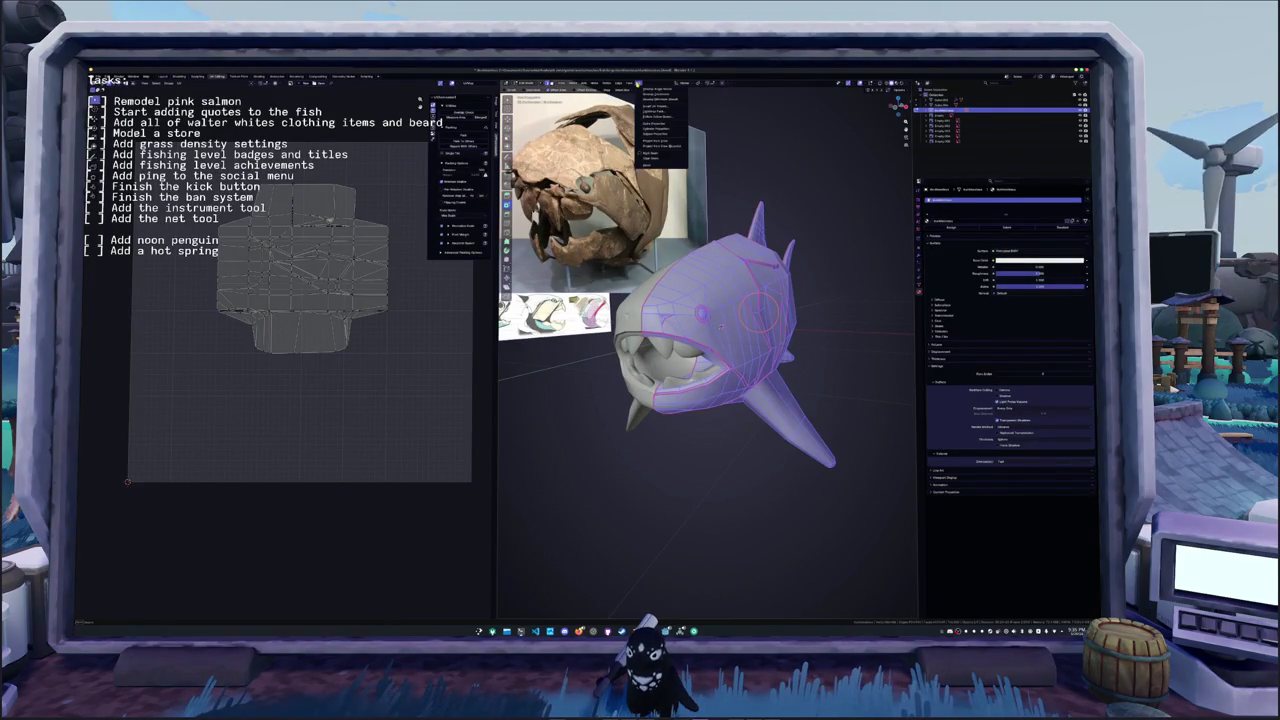
{"action": "left_click", "coordinate": [660, 90]}
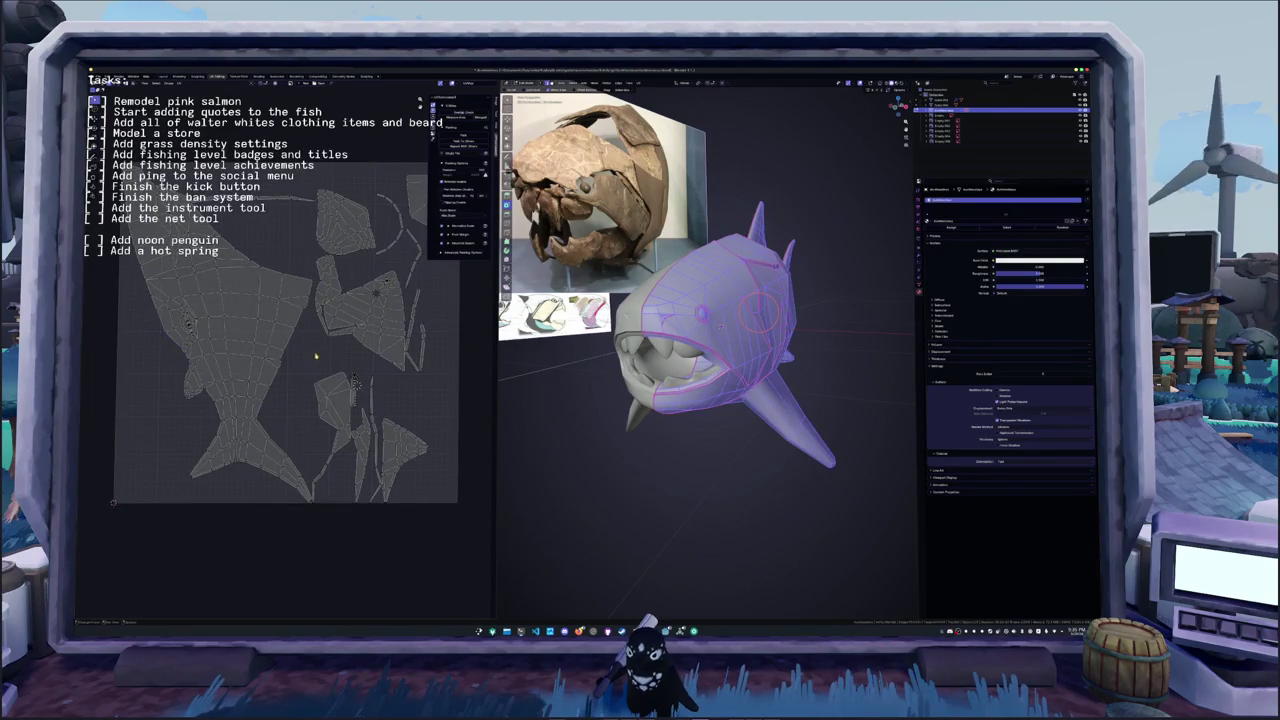
{"action": "key", "text": "alt+a"}
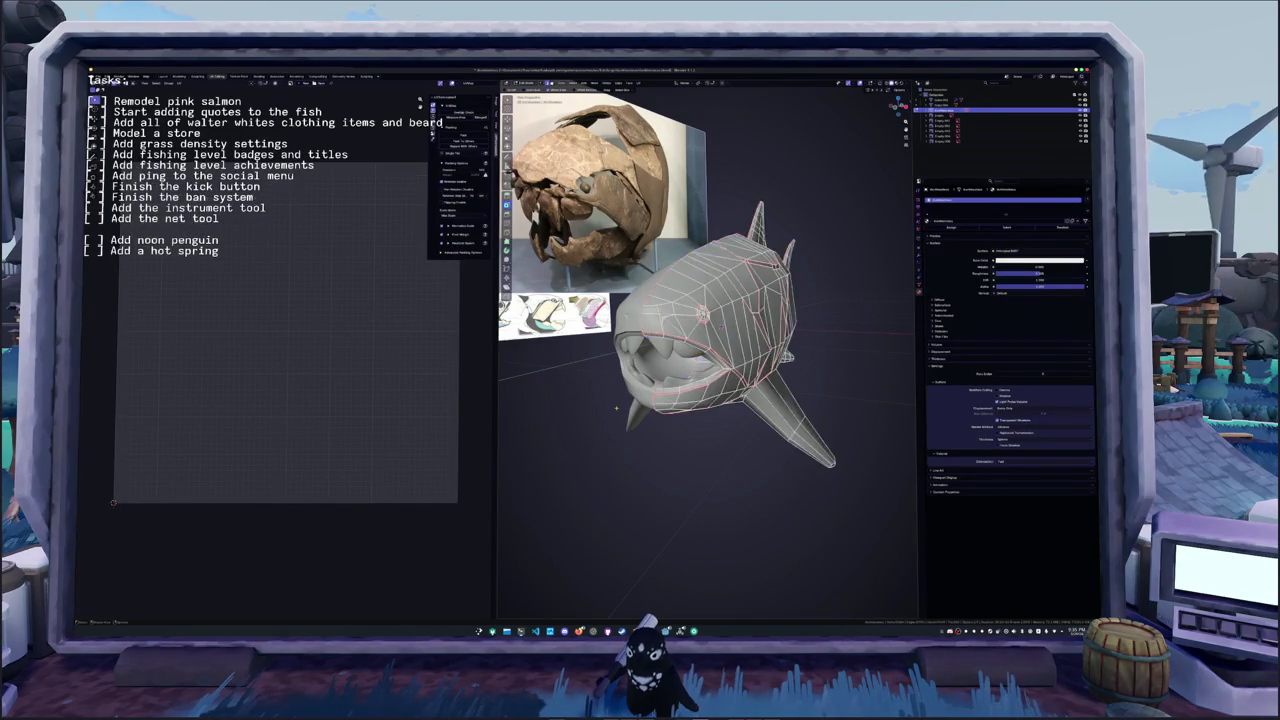
{"action": "mouse_move", "coordinate": [720, 327]}
{"action": "middle_mouse_down"}
{"action": "mouse_move", "coordinate": [550, 397]}
{"action": "mouse_move", "coordinate": [520, 450]}
{"action": "middle_mouse_up"}
{"action": "mouse_move", "coordinate": [700, 320]}
{"action": "middle_mouse_down"}
{"action": "mouse_move", "coordinate": [742, 285]}
{"action": "mouse_move", "coordinate": [704, 330]}
{"action": "middle_mouse_up"}
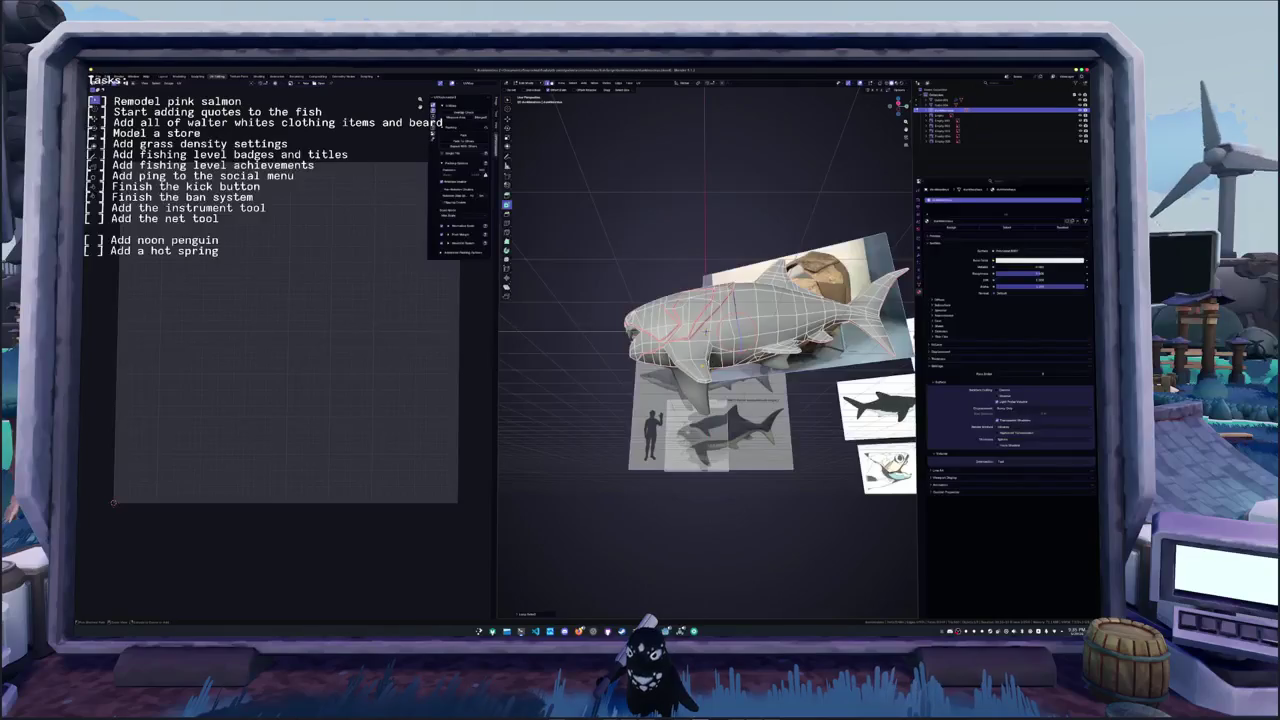
- Mark two more edge selections as seams and select the whole fish for re-unwrapping
{"action": "key", "text": "a"}
{"action": "key", "text": "alt+a"}
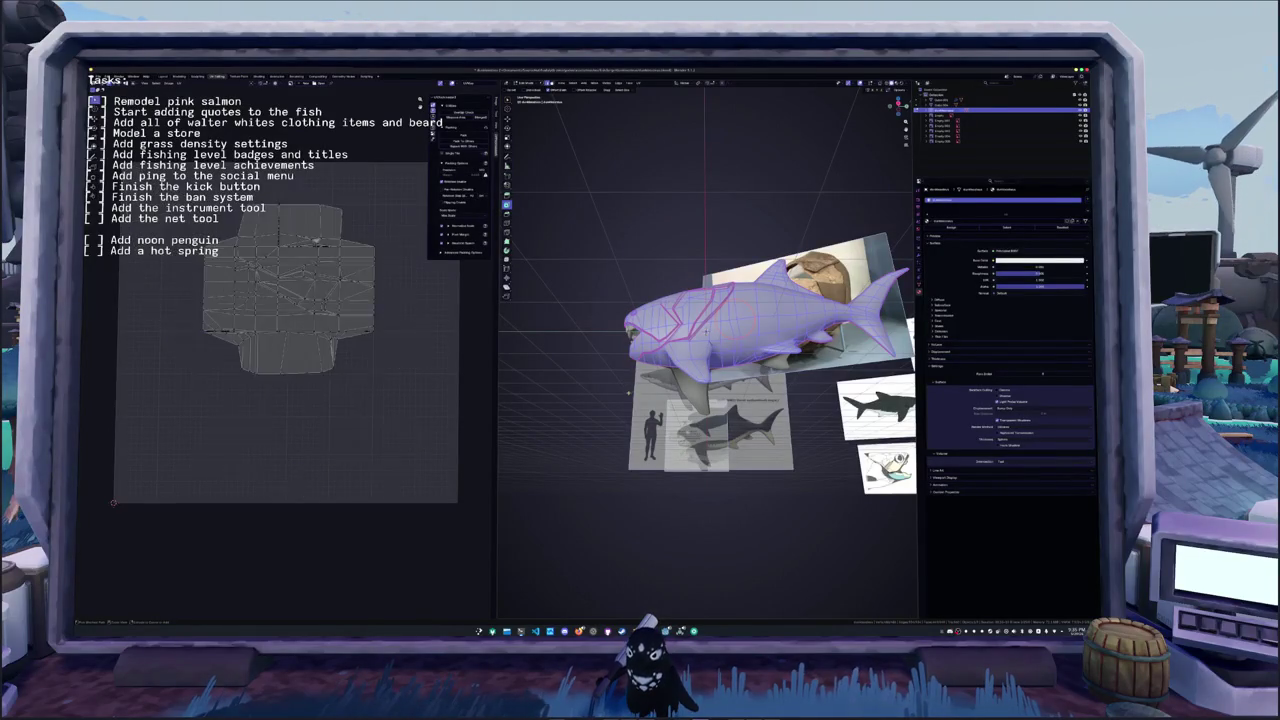
{"action": "mouse_move", "coordinate": [621, 393]}
{"action": "middle_mouse_down"}
{"action": "mouse_move", "coordinate": [598, 510]}
{"action": "mouse_move", "coordinate": [640, 460]}
{"action": "mouse_move", "coordinate": [660, 510]}
{"action": "mouse_move", "coordinate": [720, 460]}
{"action": "mouse_move", "coordinate": [646, 403]}
{"action": "mouse_move", "coordinate": [549, 232]}
{"action": "middle_mouse_up"}
{"action": "right_click", "coordinate": [598, 510]}
{"action": "left_click", "coordinate": [597, 509]}
{"action": "right_click", "coordinate": [646, 403]}
{"action": "left_click", "coordinate": [646, 403]}
{"action": "key", "text": "a"}
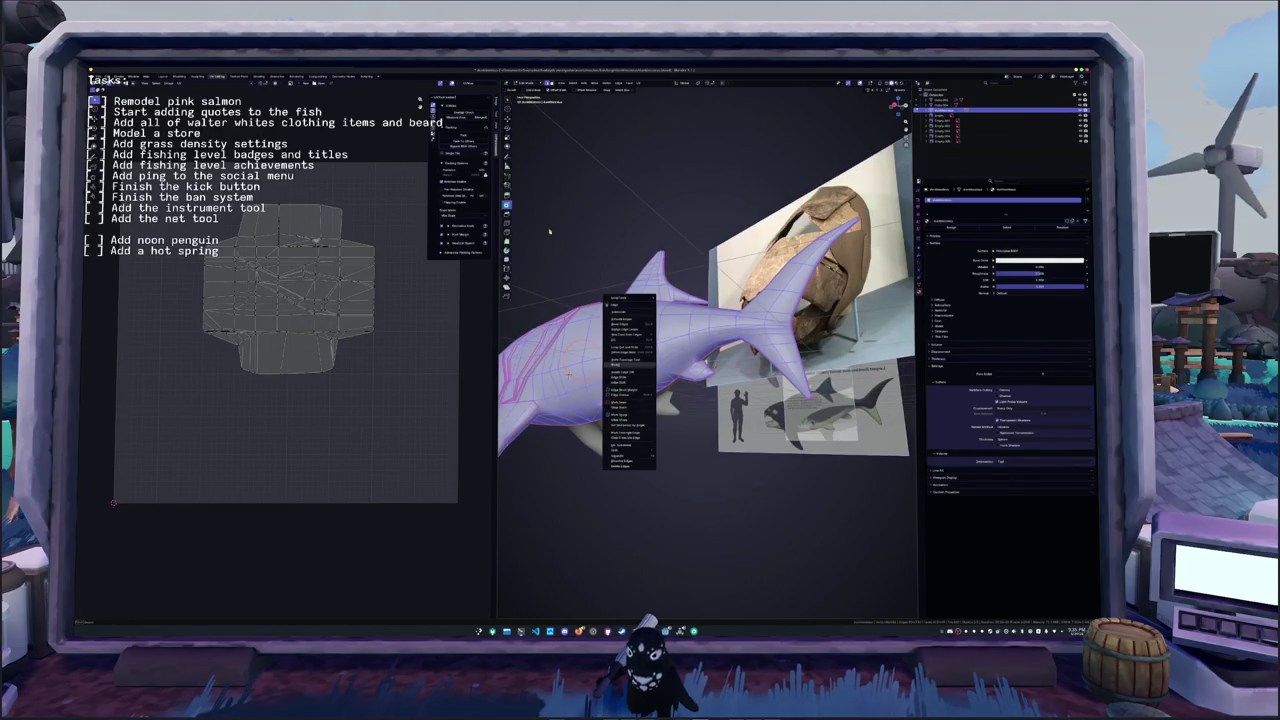
{"action": "left_click", "coordinate": [638, 83]}
- Mark a new edge seam along the fish's back and re-unwrap the body into new UV islands
{"action": "left_click", "coordinate": [656, 90]}
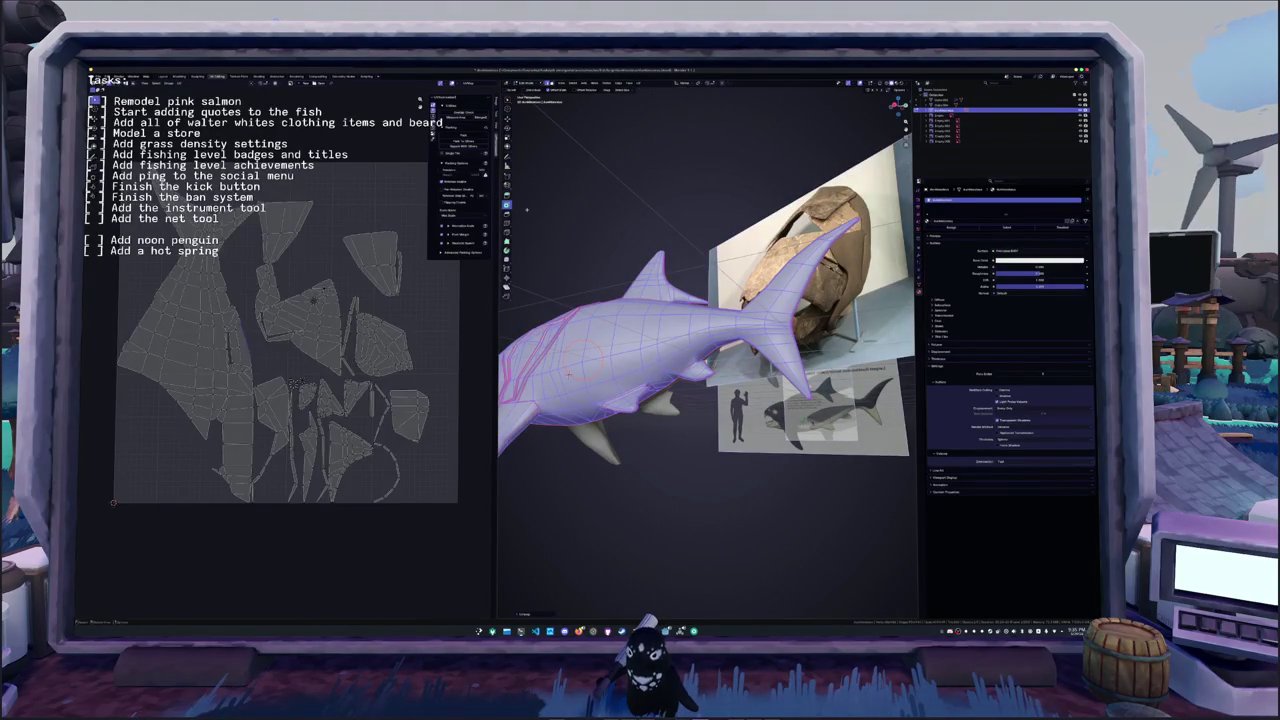
{"action": "mouse_move", "coordinate": [600, 340]}
{"action": "middle_mouse_down"}
{"action": "mouse_move", "coordinate": [572, 352]}
{"action": "mouse_move", "coordinate": [718, 340]}
{"action": "mouse_move", "coordinate": [690, 300]}
{"action": "mouse_move", "coordinate": [660, 340]}
{"action": "mouse_move", "coordinate": [690, 335]}
{"action": "middle_mouse_up"}
{"action": "key", "text": "alt+a"}
{"action": "right_click", "coordinate": [690, 300]}
{"action": "left_click", "coordinate": [694, 424]}
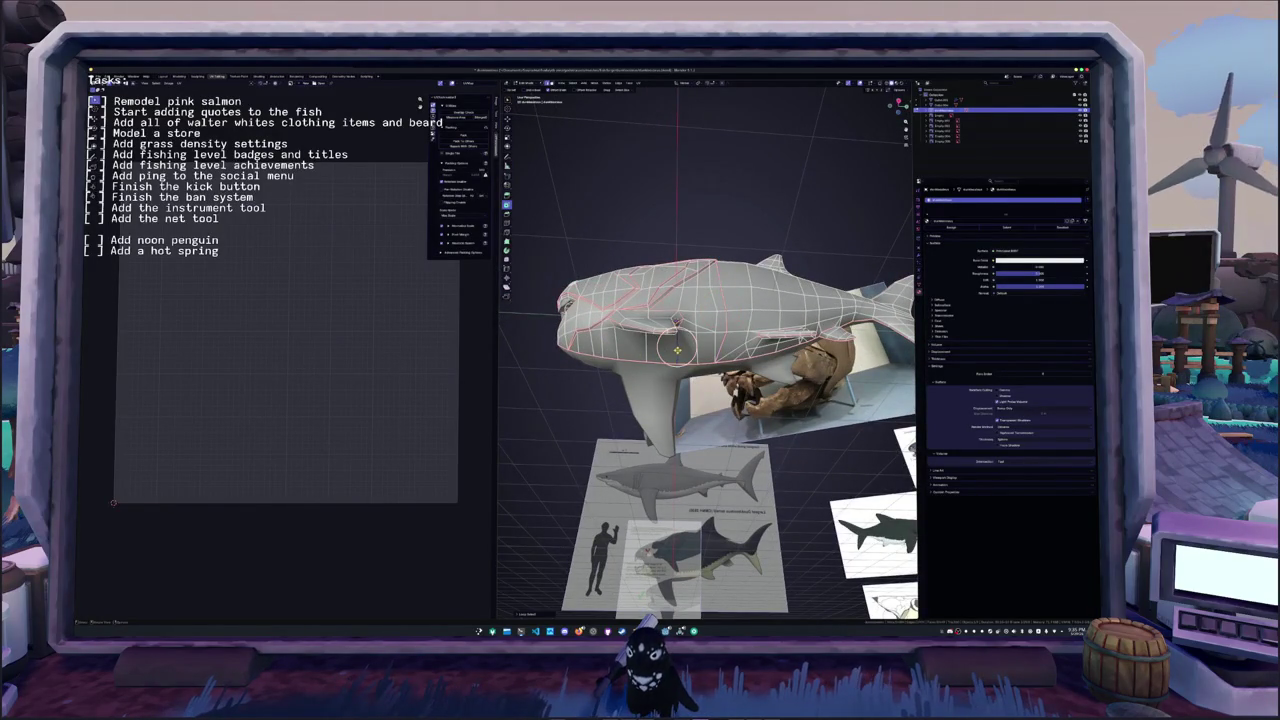
{"action": "middle_click_drag", "start_coordinate": [660, 353], "coordinate": [687, 343]}
{"action": "left_click", "coordinate": [687, 343], "text": "alt"}
{"action": "key", "text": "a"}
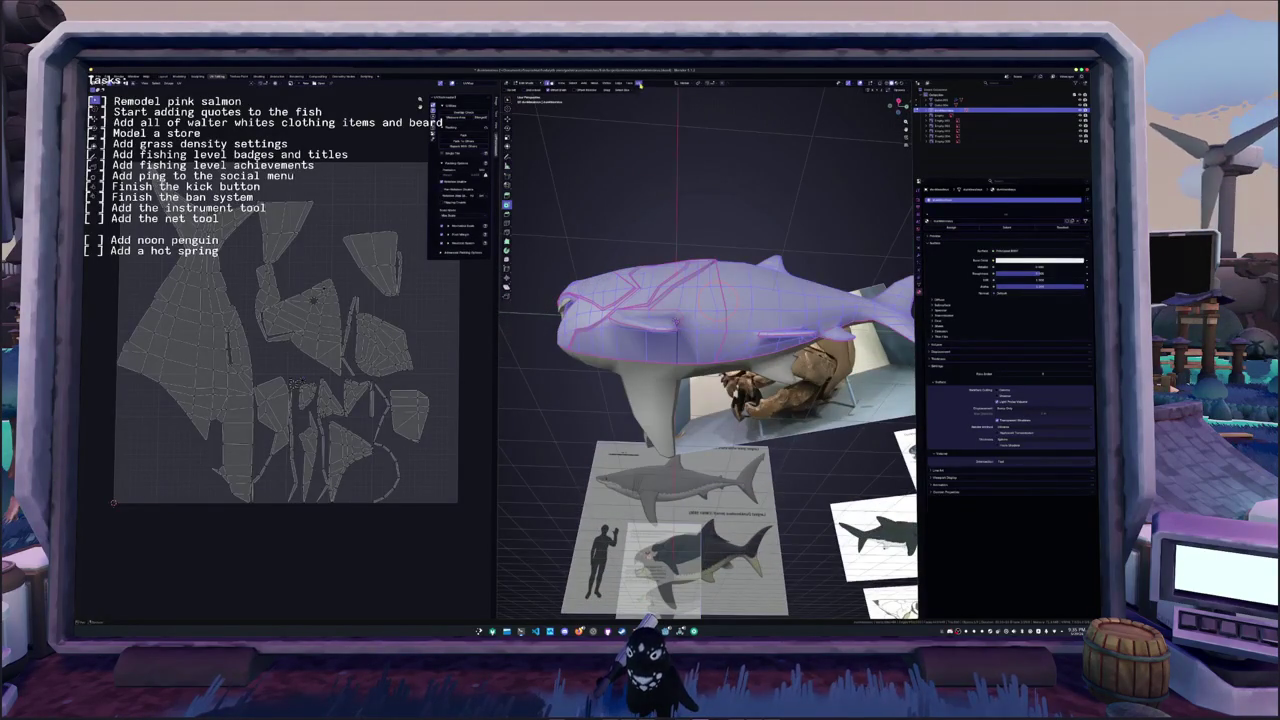
{"action": "left_click", "coordinate": [640, 85]}
{"action": "left_click", "coordinate": [660, 95]}
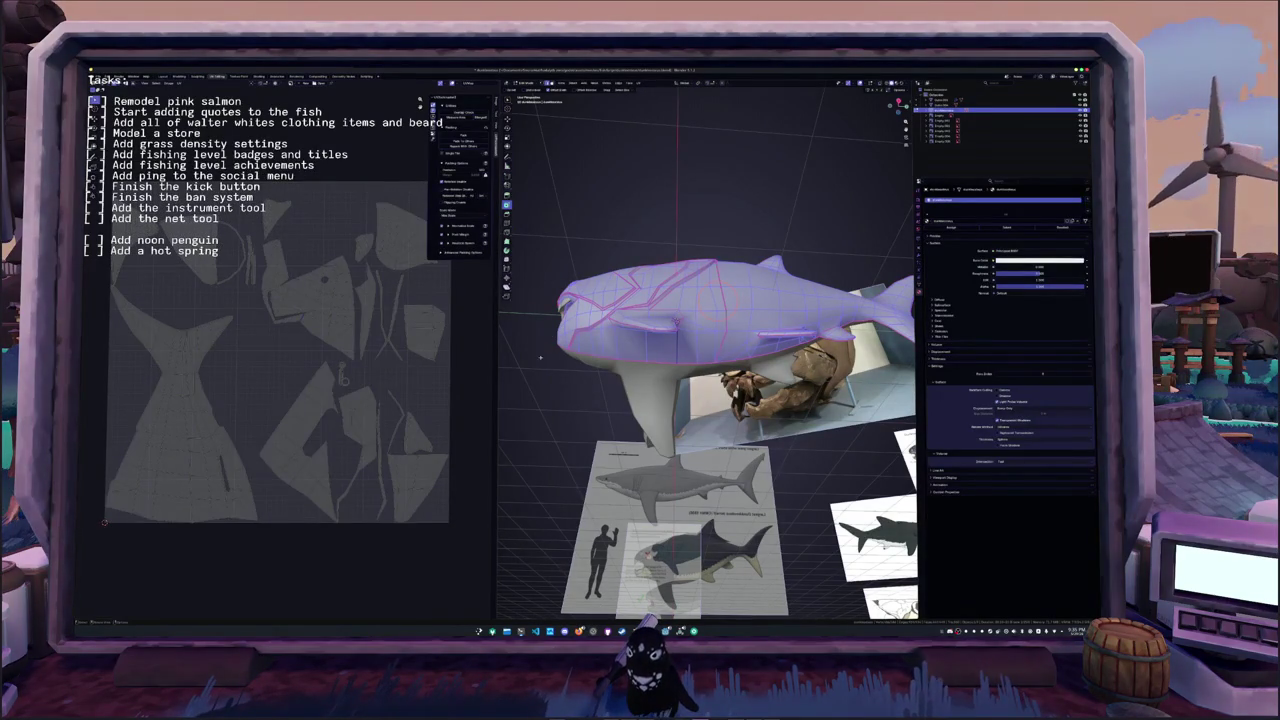
- Set an edge option over the head, then pack the fish's UV islands into a new layout
{"action": "key", "text": "alt+a"}
{"action": "middle_click_drag", "start_coordinate": [527, 376], "coordinate": [805, 303]}
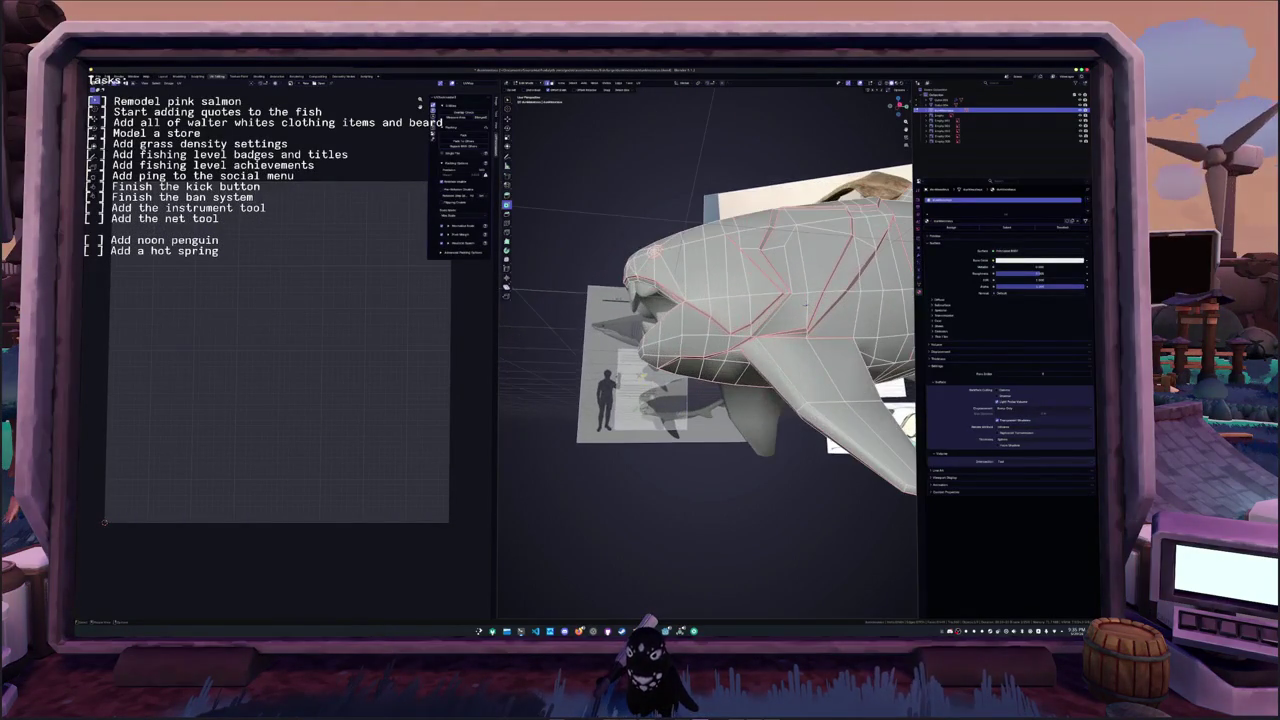
{"action": "right_click", "coordinate": [805, 303]}
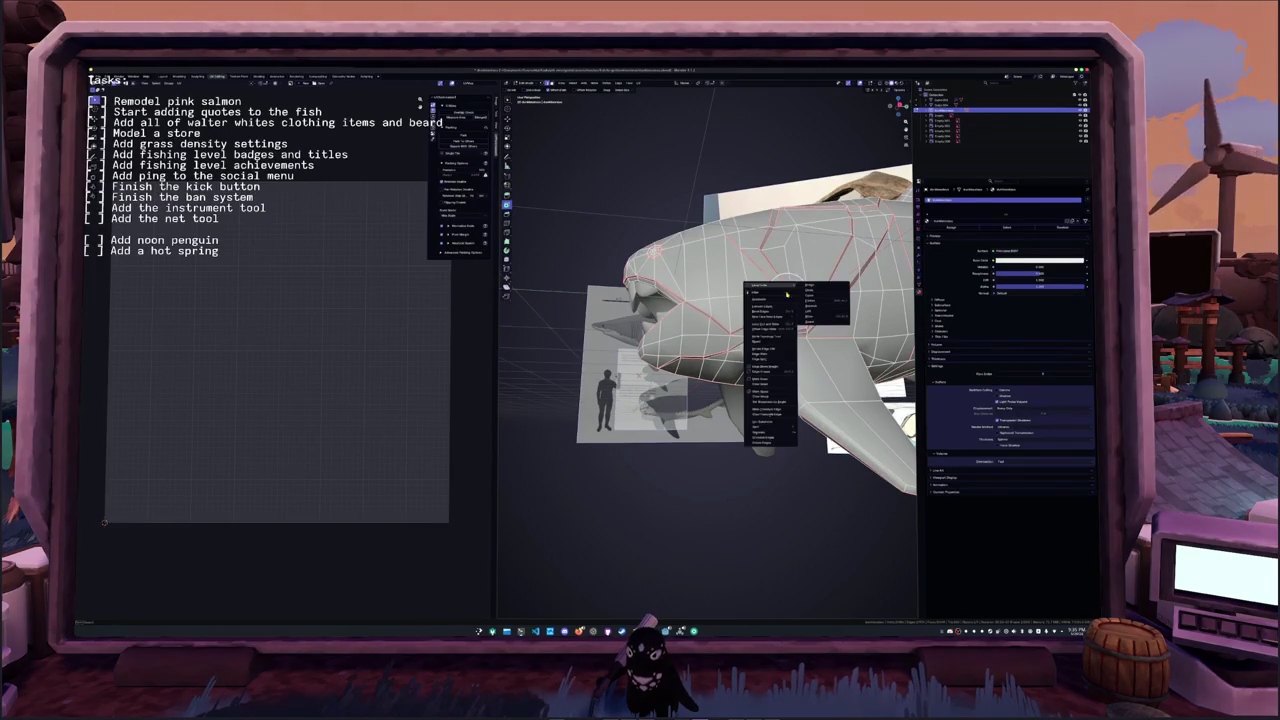
{"action": "left_click", "coordinate": [771, 382]}
{"action": "middle_click_drag", "start_coordinate": [805, 303], "coordinate": [802, 307]}
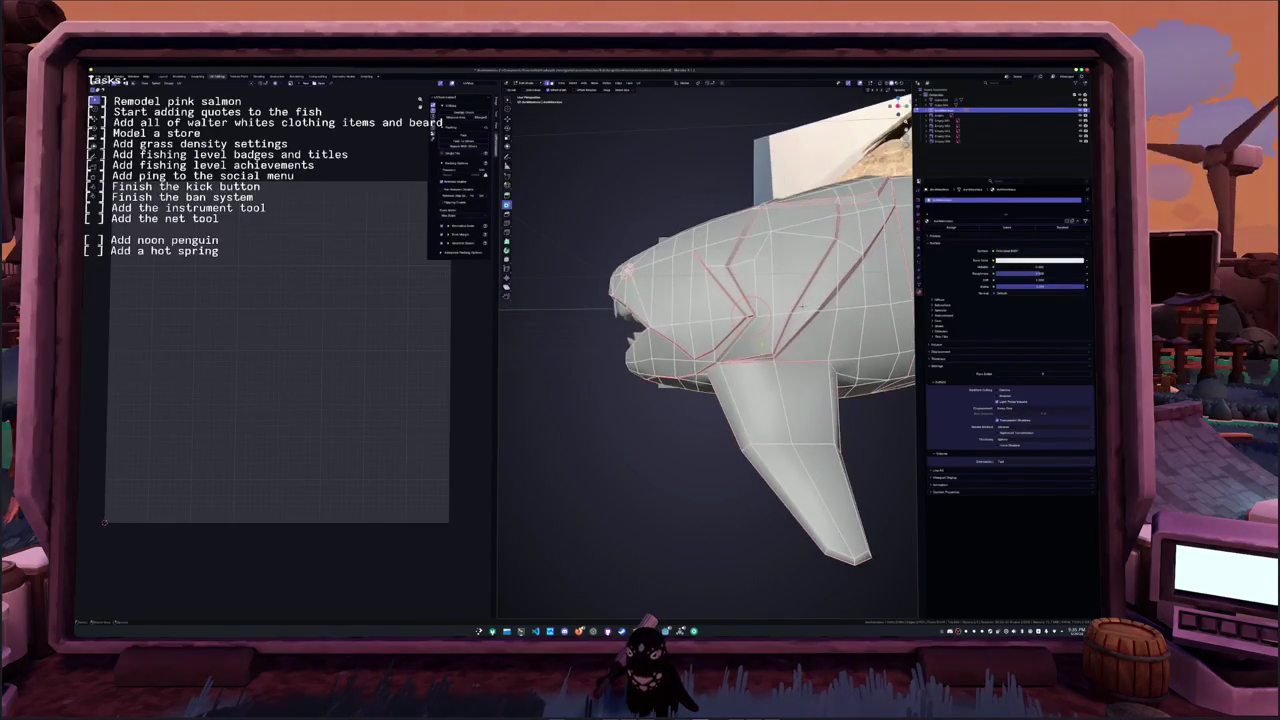
{"action": "key", "text": "a"}
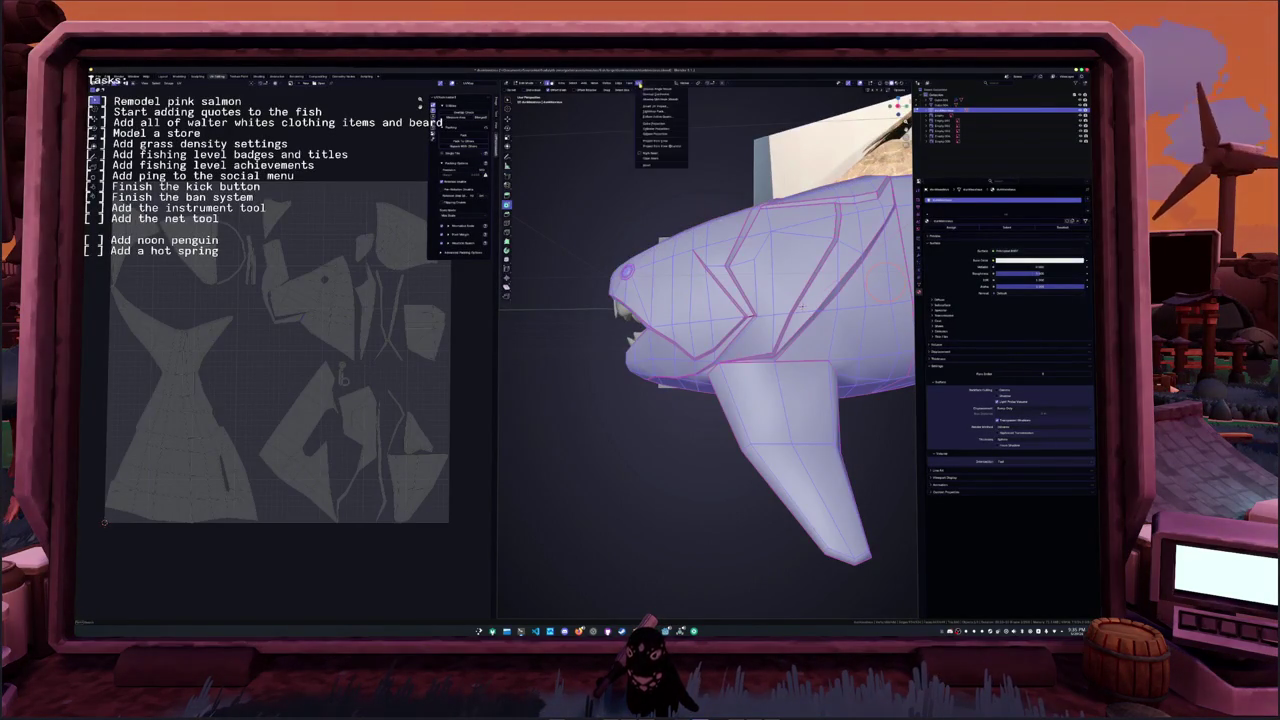
{"action": "key", "text": "ctrl+p"}
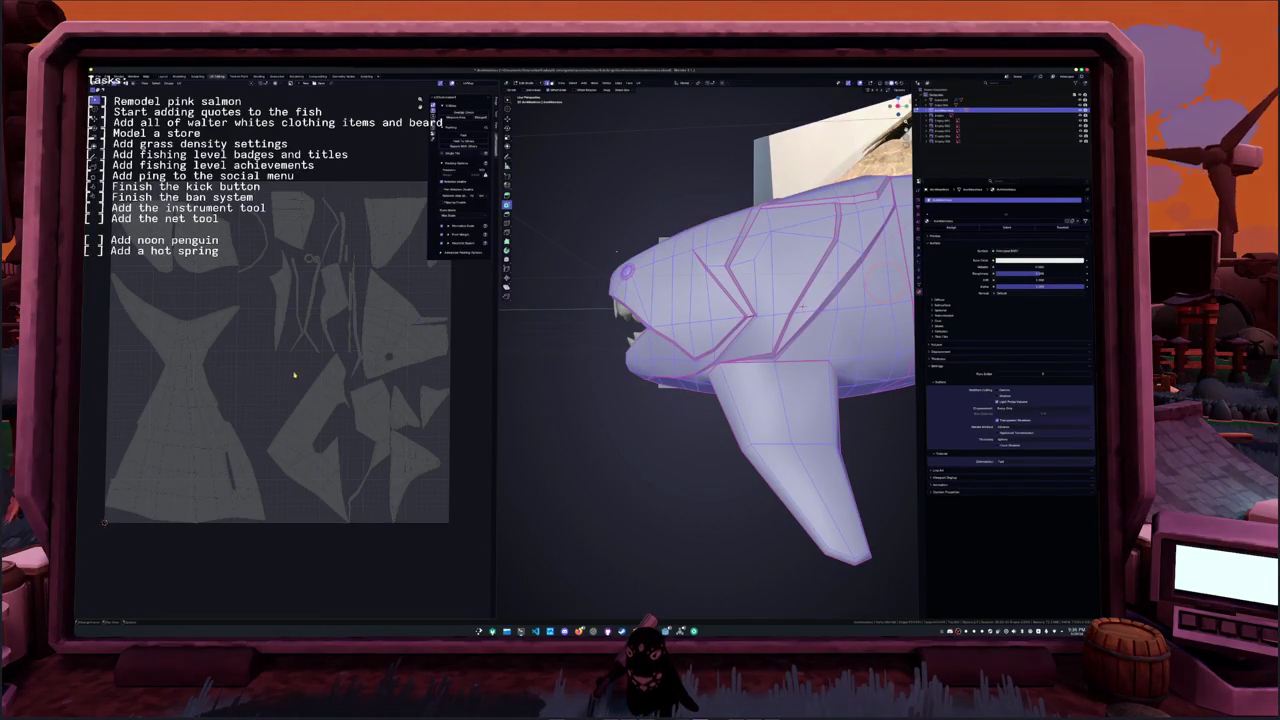
- Shift the UV view, deselect the mesh and return the fish to Object Mode
{"action": "middle_click_drag", "start_coordinate": [294, 375], "coordinate": [283, 388]}
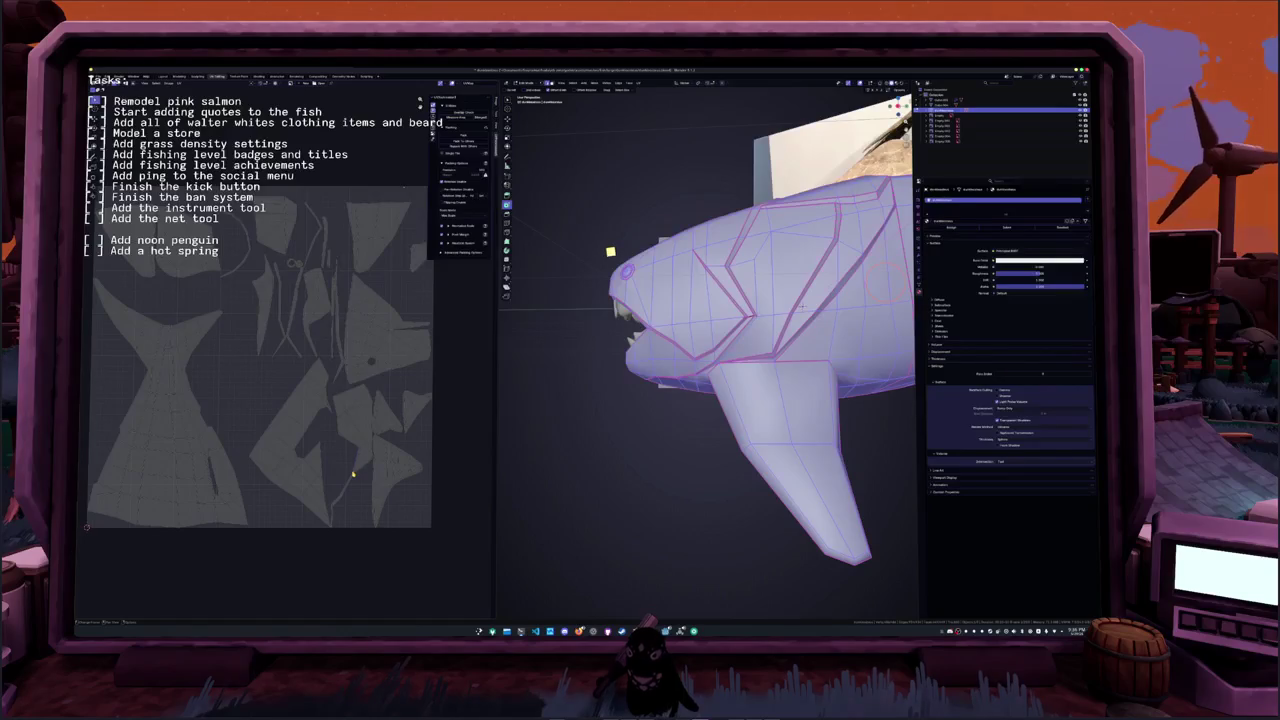
{"action": "middle_click_drag", "start_coordinate": [353, 477], "coordinate": [338, 478]}
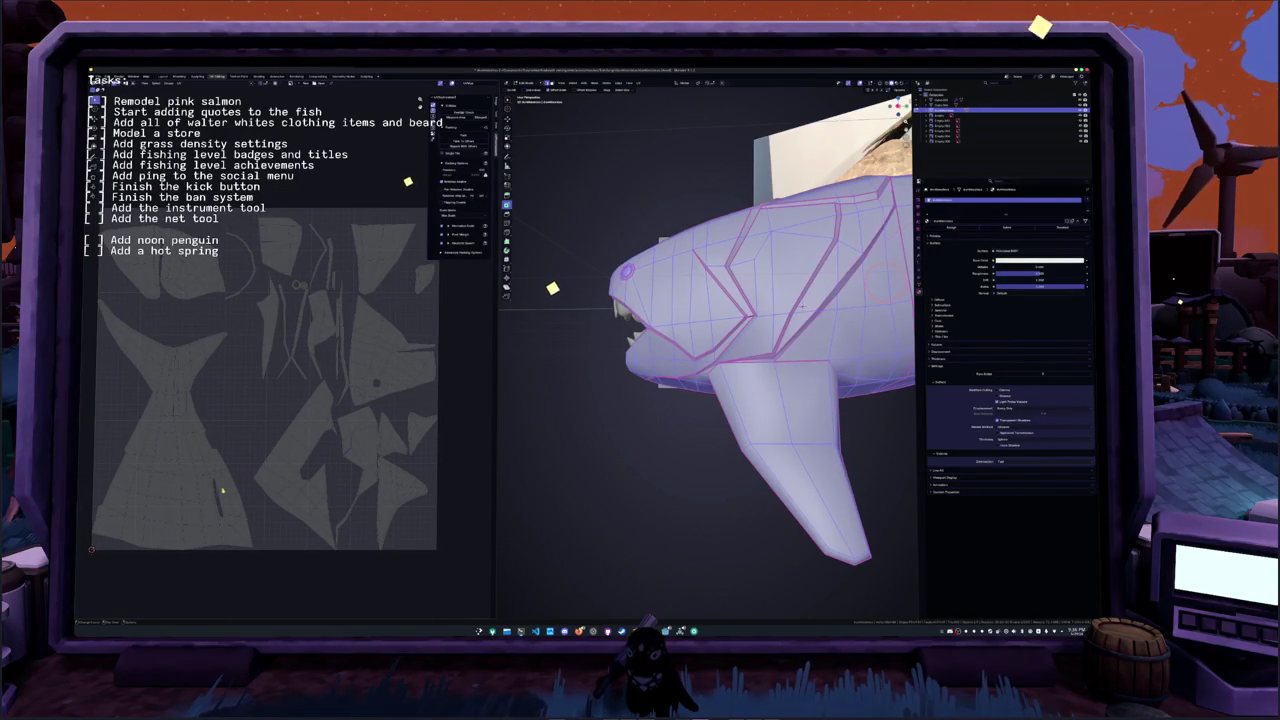
{"action": "left_click", "coordinate": [621, 417]}
{"action": "middle_click_drag", "start_coordinate": [621, 417], "coordinate": [786, 387]}
{"action": "key", "text": "Tab"}
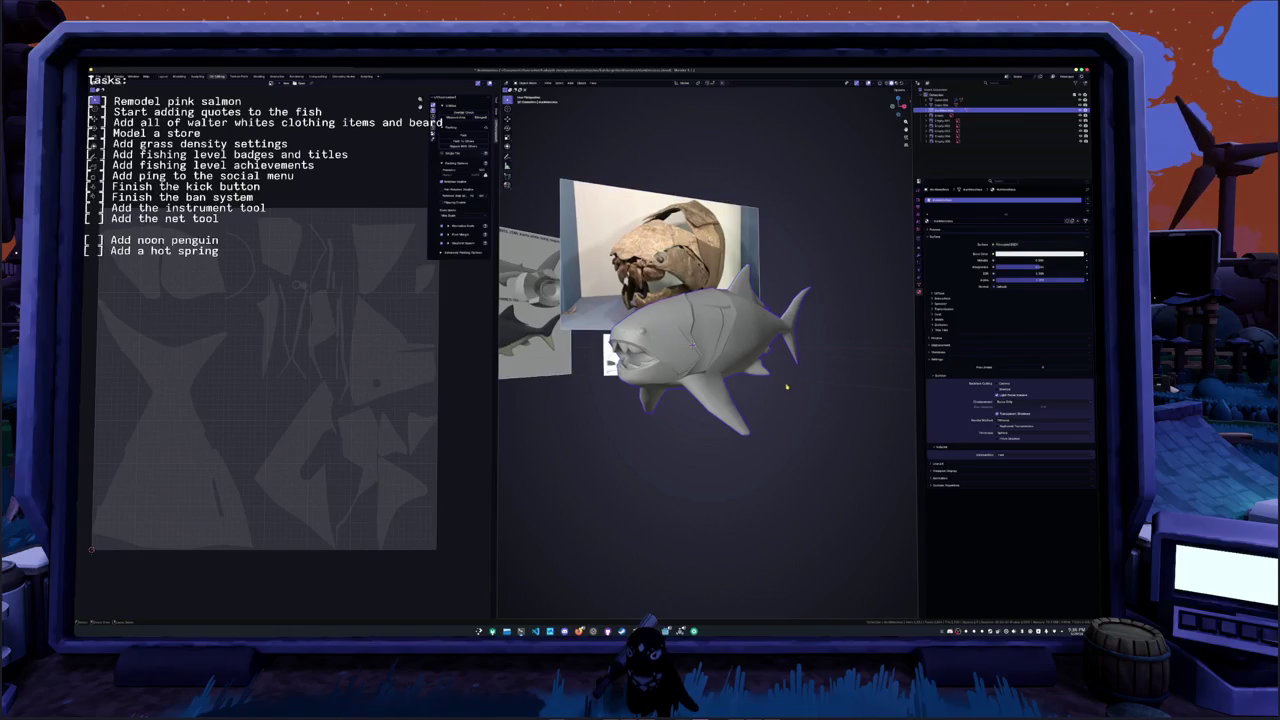
- Apply the fish's Mirror modifier from the Modifier tab
{"action": "left_click", "coordinate": [920, 256]}
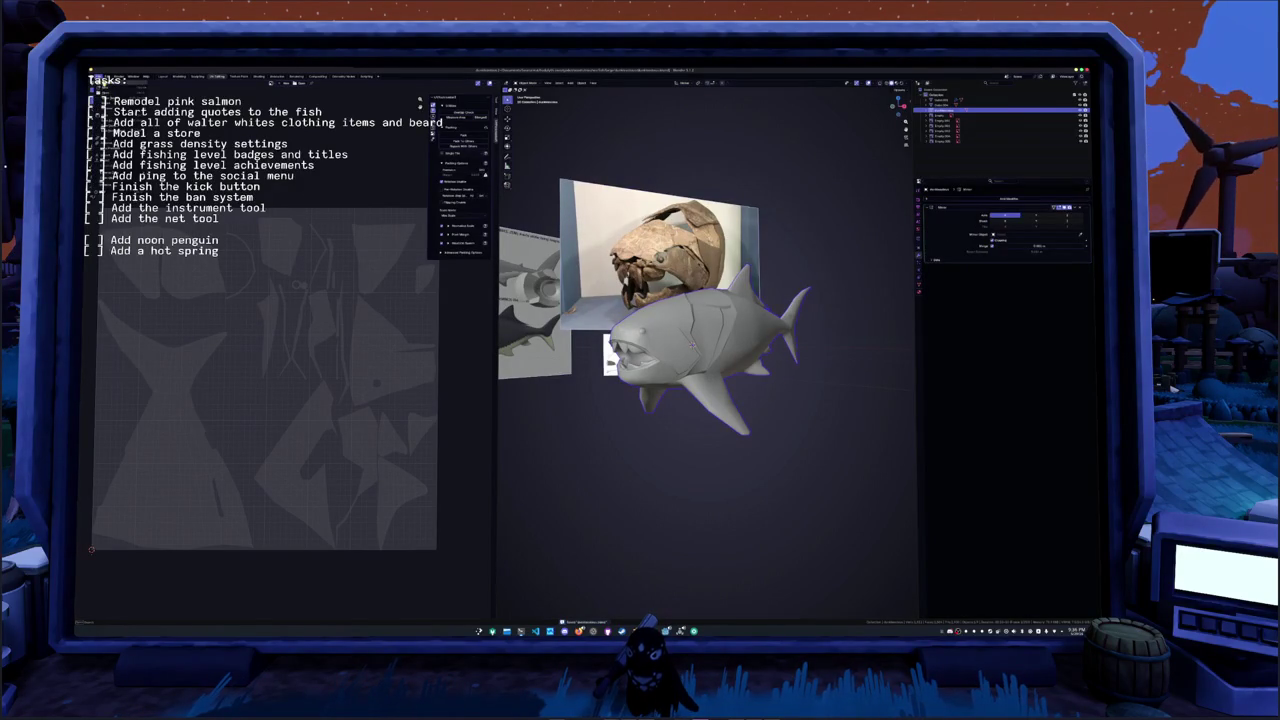
{"action": "key", "text": "ctrl+a"}
{"action": "middle_click_drag", "start_coordinate": [700, 400], "coordinate": [740, 390]}
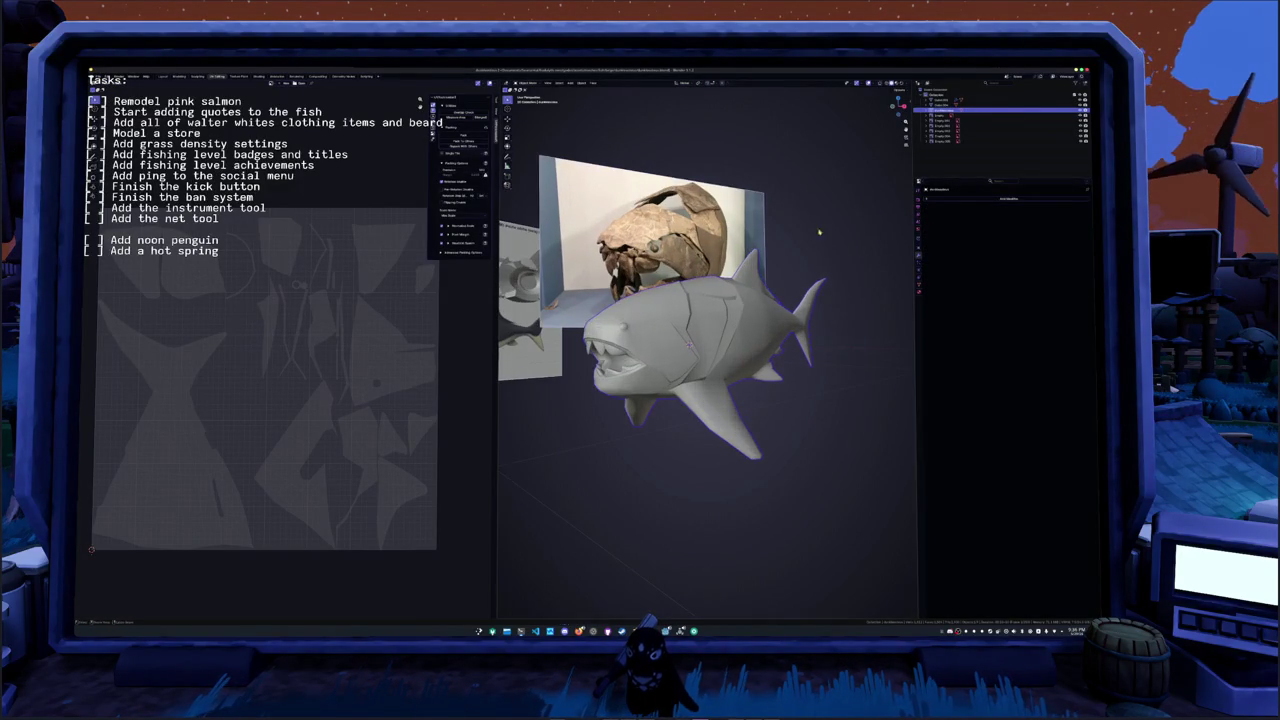
- Select the whole mirrored fish mesh in Edit Mode and unwrap it
{"action": "key", "text": "Tab"}
{"action": "key", "text": "a"}
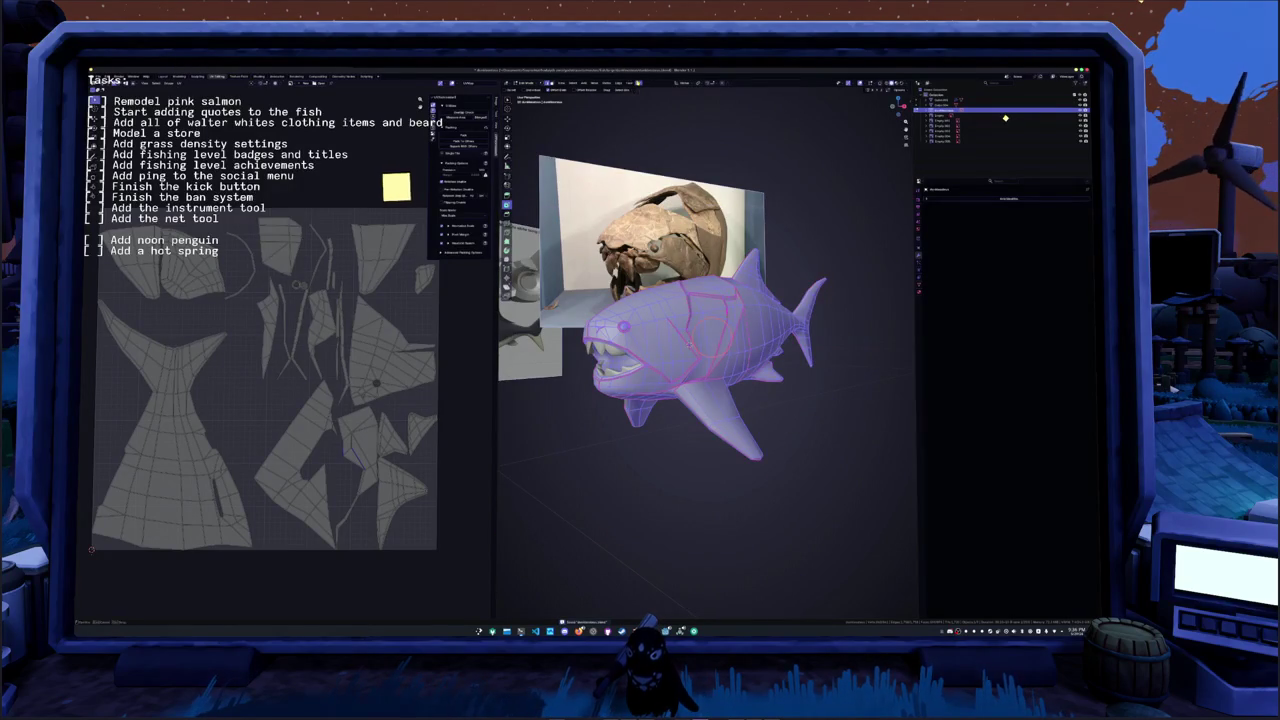
{"action": "key", "text": "u"}
{"action": "key", "text": "Return"}
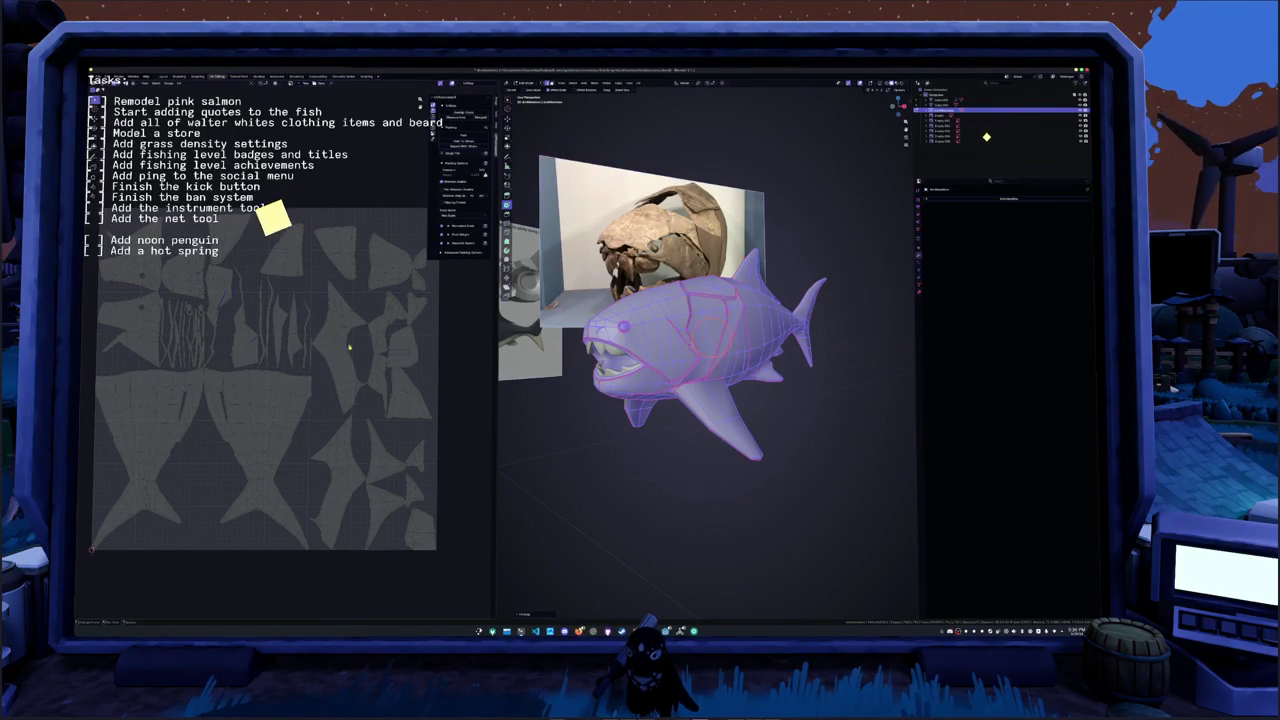
{"action": "key", "text": "Tab"}
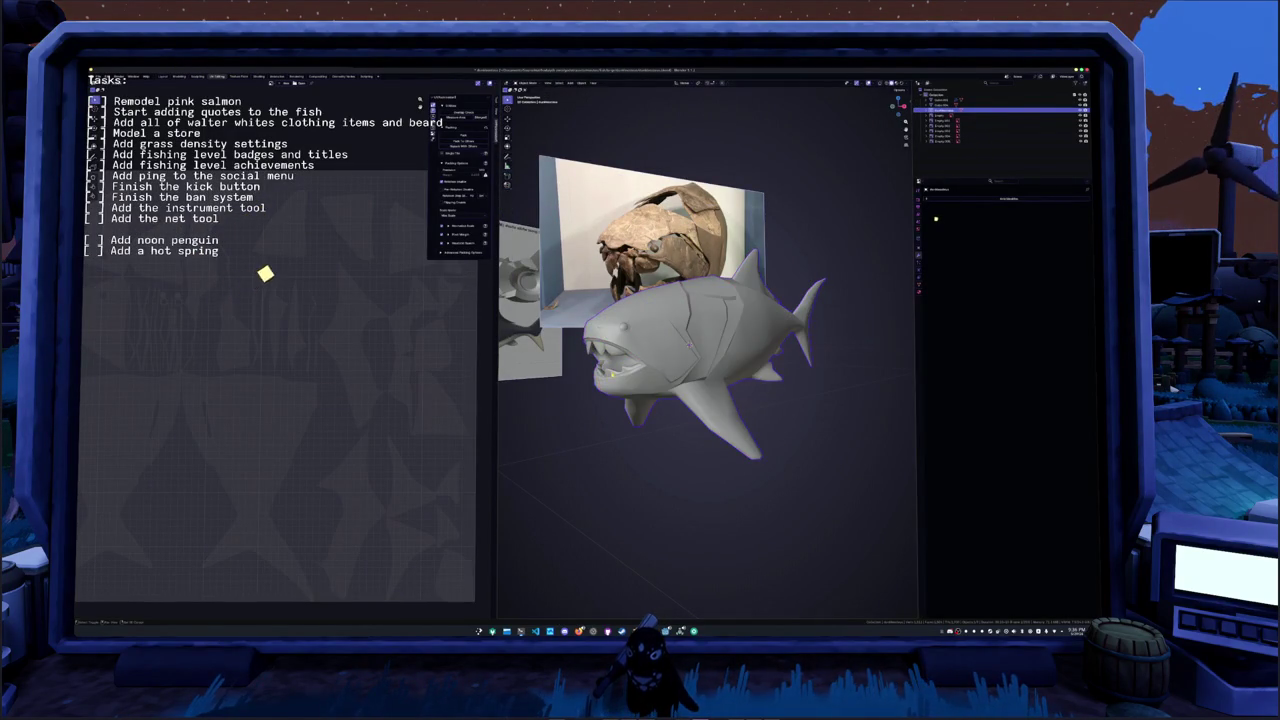
{"action": "key", "text": "Tab"}
- Pack all UV islands into the square, then apply all transforms to the fish
{"action": "key", "text": "a"}
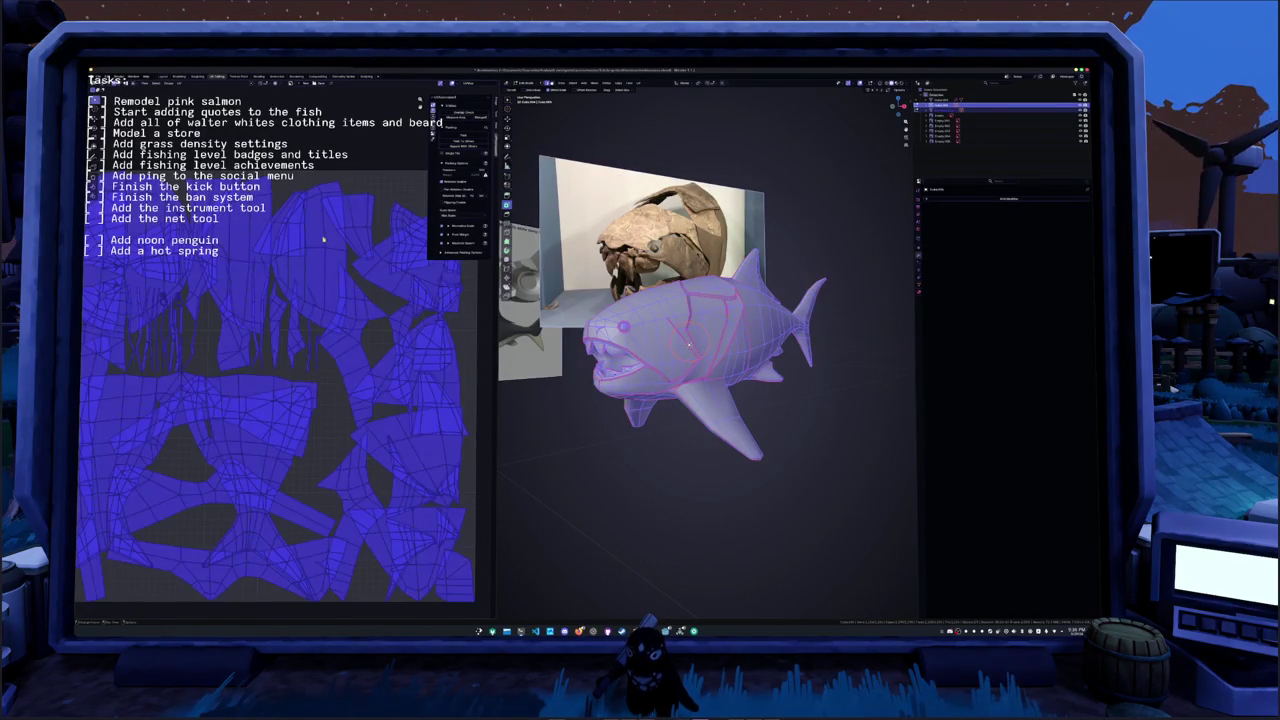
{"action": "left_click", "coordinate": [460, 134]}
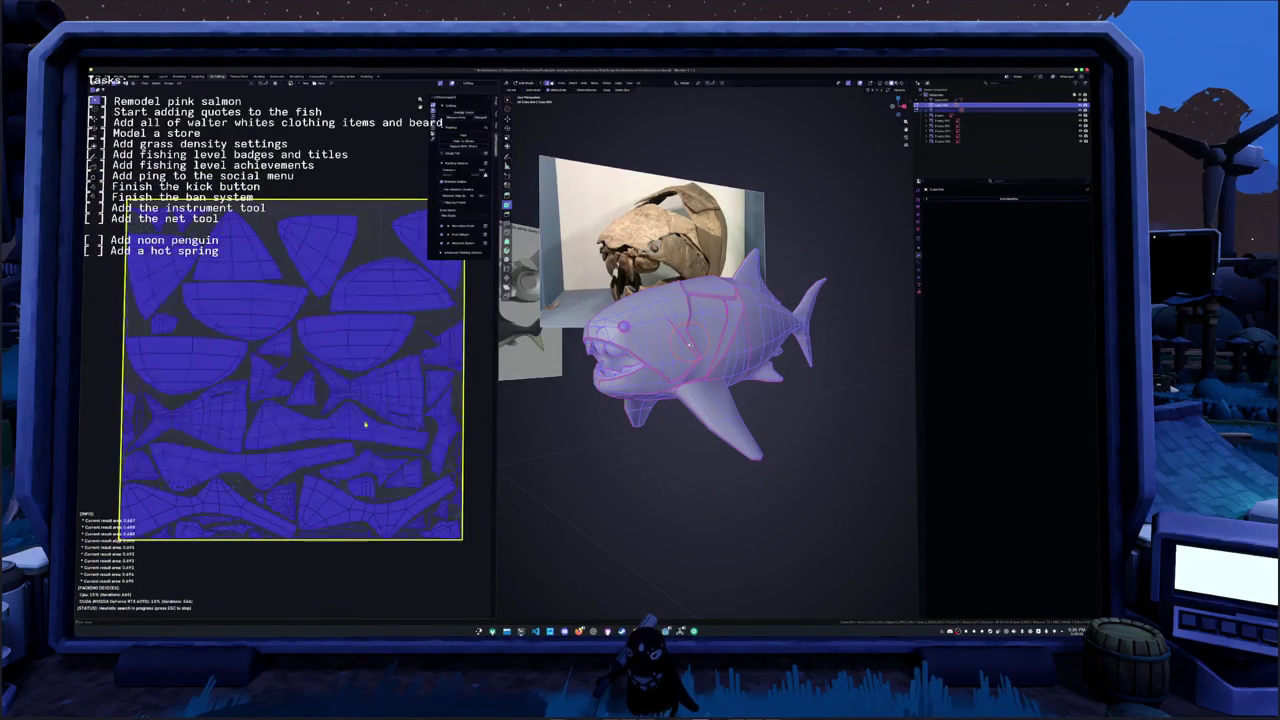
{"action": "key", "text": "Tab"}
{"action": "key", "text": "ctrl+a"}
{"action": "left_click", "coordinate": [633, 431]}
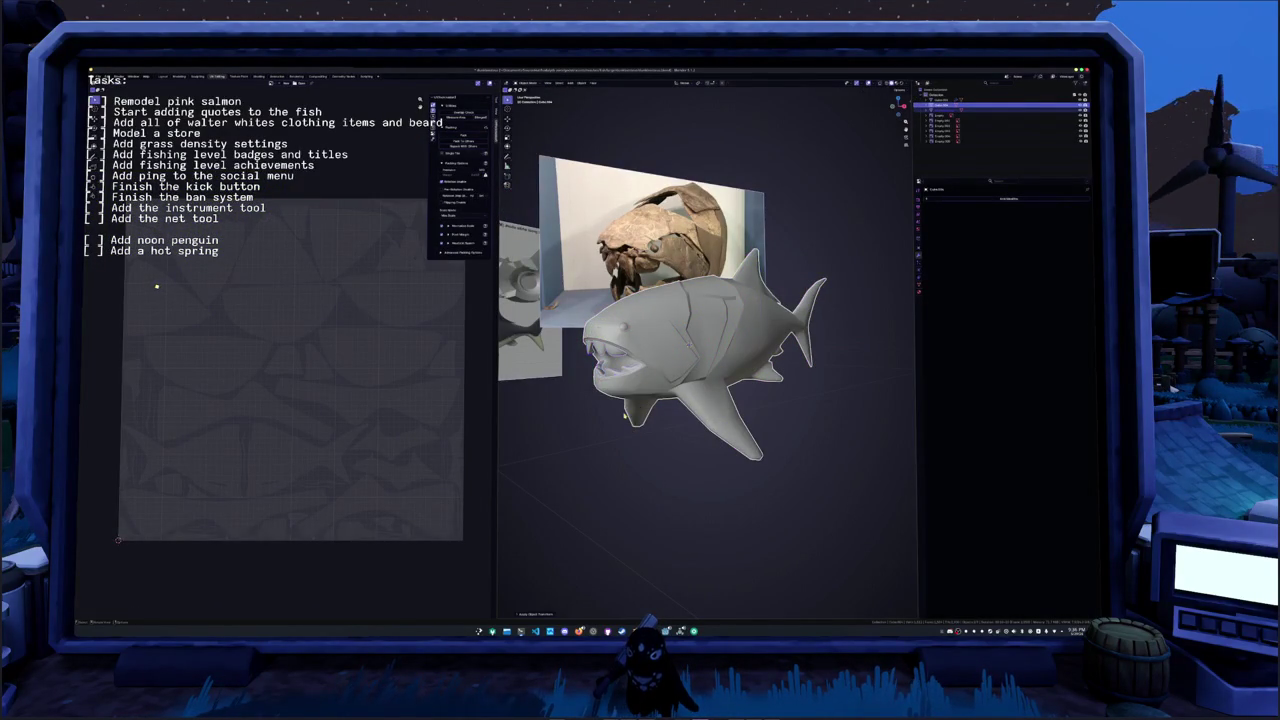
- Re-unwrap the transformed fish and pack its islands into the UV square again
{"action": "key", "text": "Tab"}
{"action": "left_click", "coordinate": [638, 83]}
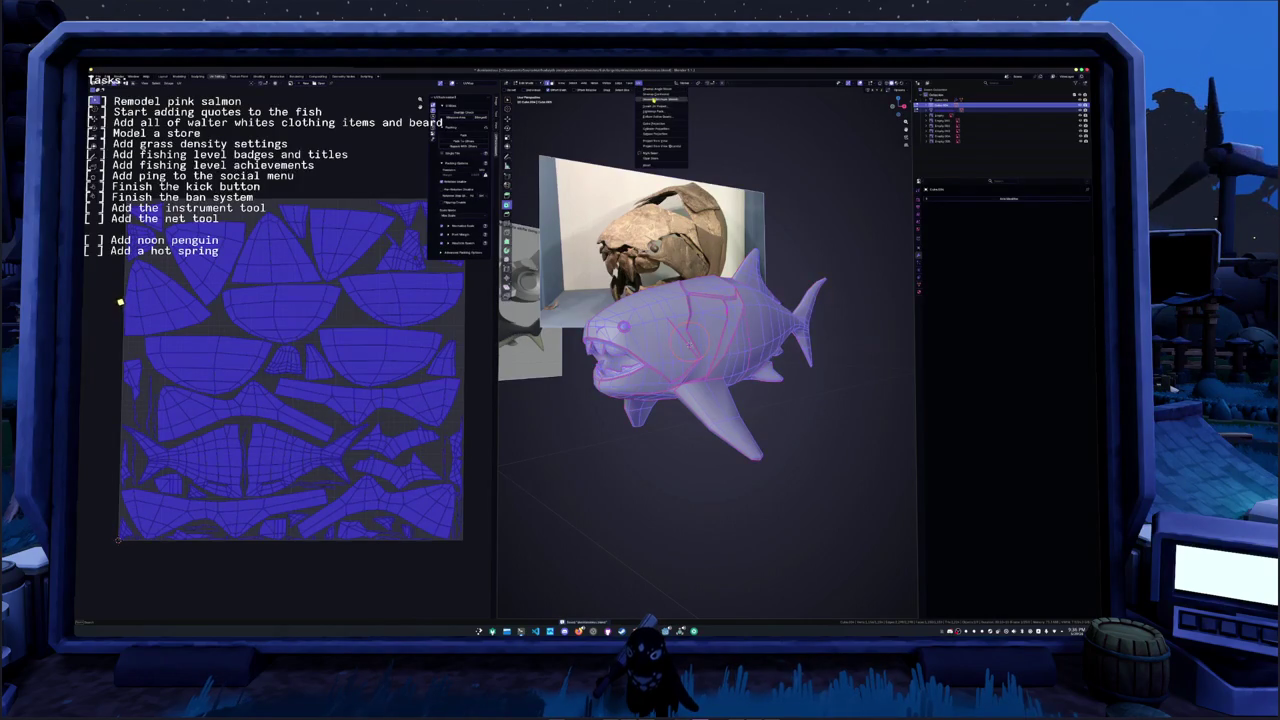
{"action": "left_click", "coordinate": [654, 99]}
{"action": "left_click", "coordinate": [462, 134]}
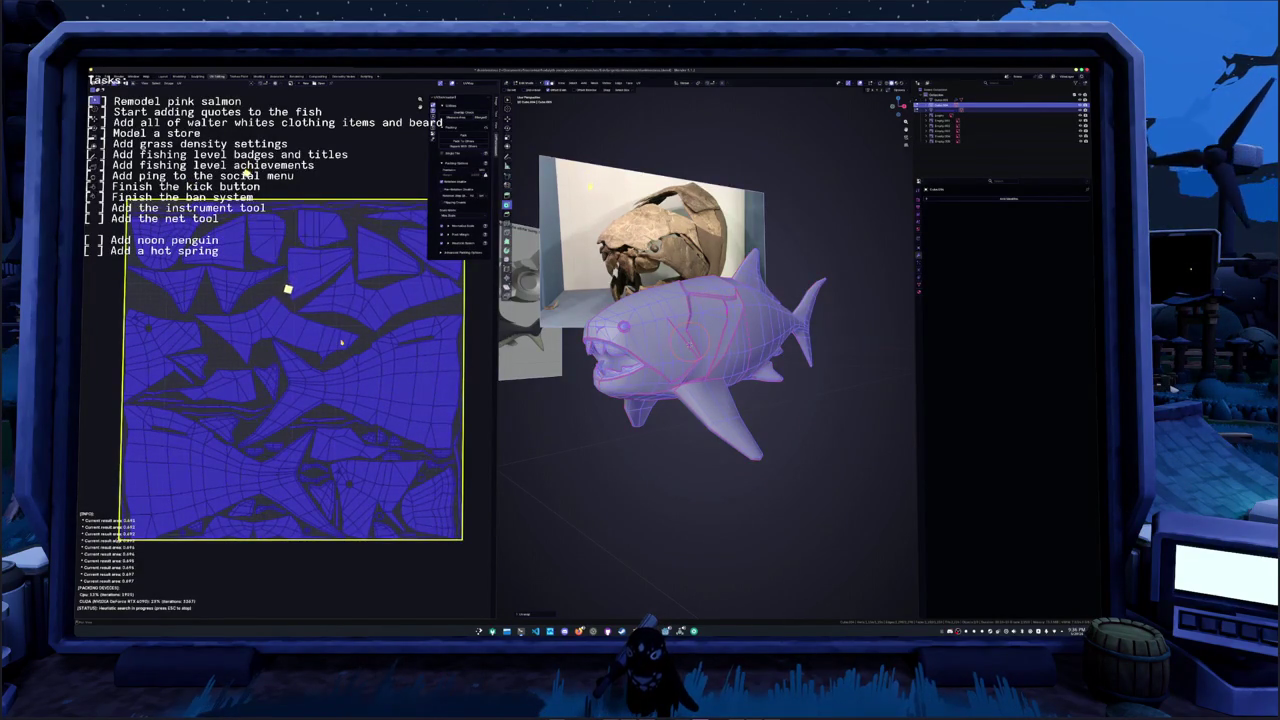
{"action": "key", "text": "Escape"}
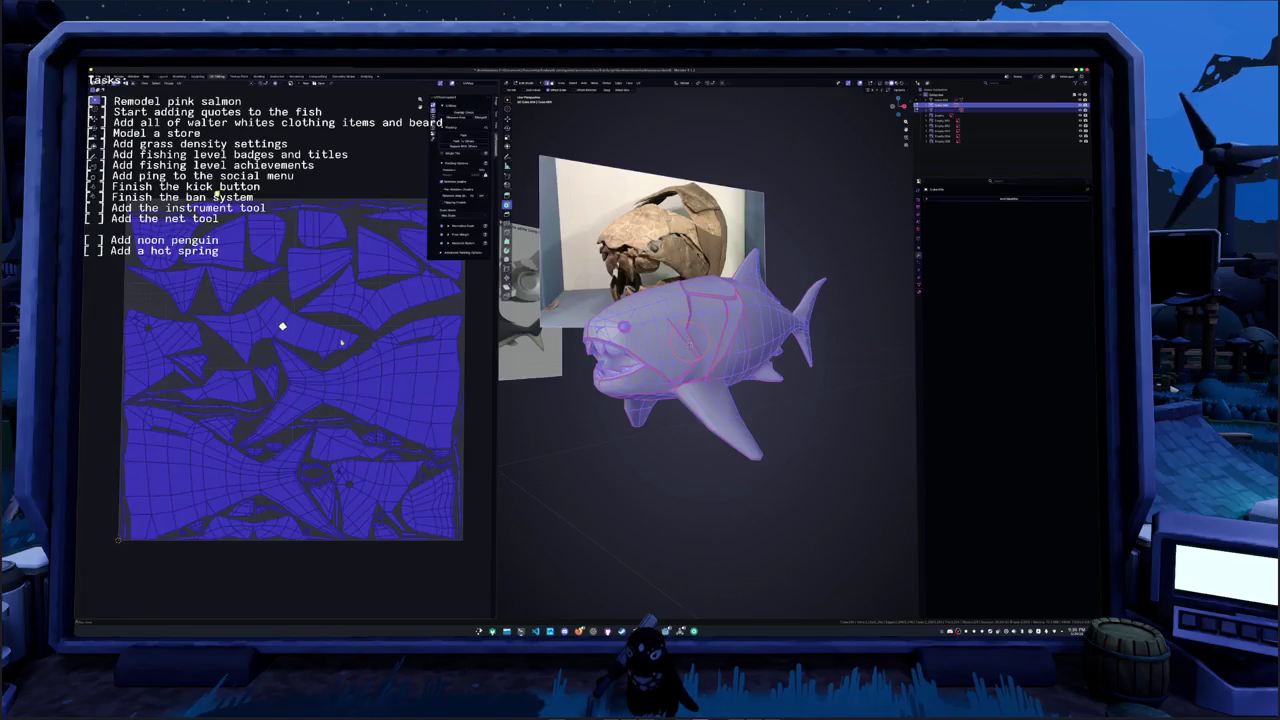
{"action": "key", "text": "Tab"}
{"action": "middle_click_drag", "start_coordinate": [700, 400], "coordinate": [668, 457]}
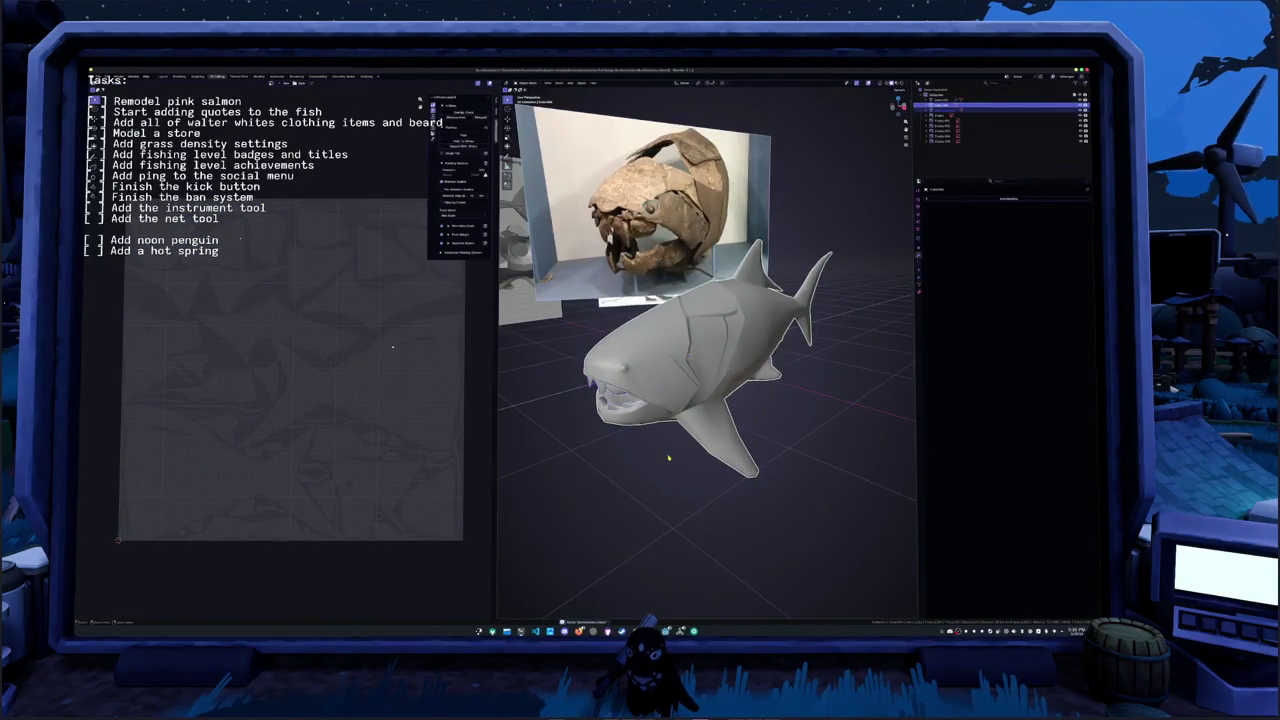
- Rescale the selected fish with the transform sidebar shown, then bring up the file browser
{"action": "key", "text": "a"}
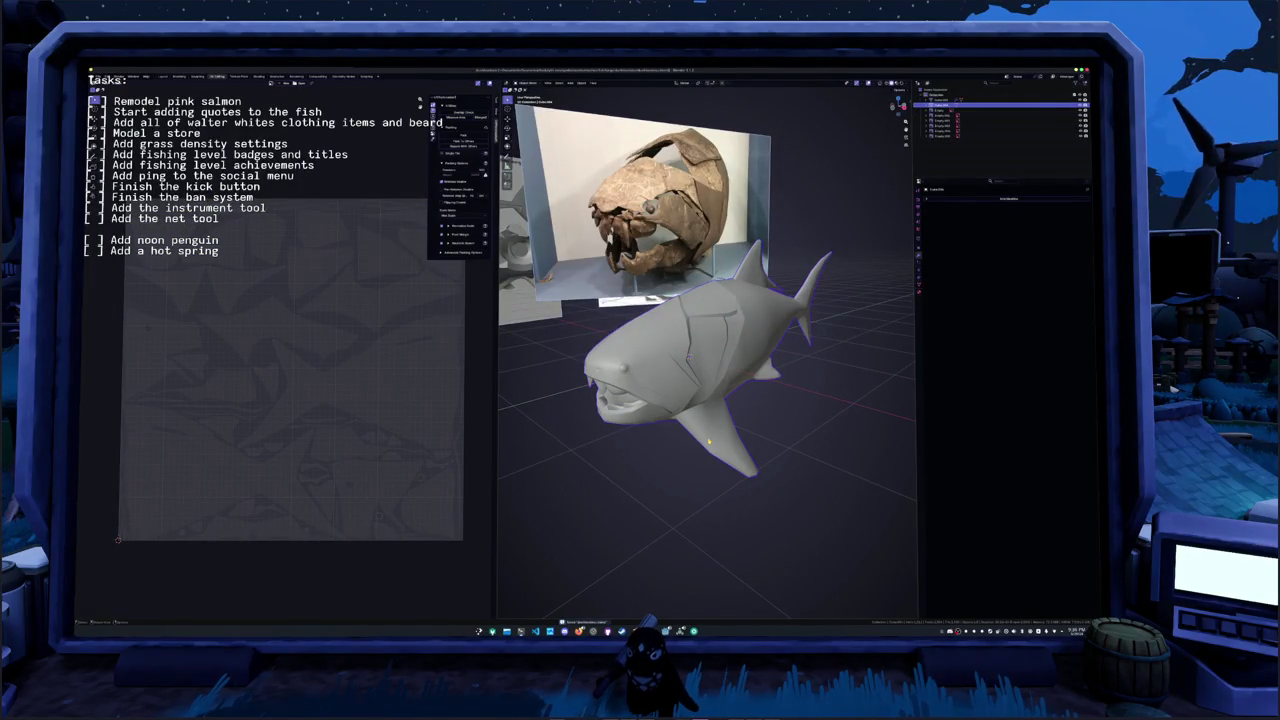
{"action": "key", "text": "n"}
{"action": "middle_click_drag", "start_coordinate": [881, 274], "coordinate": [825, 356]}
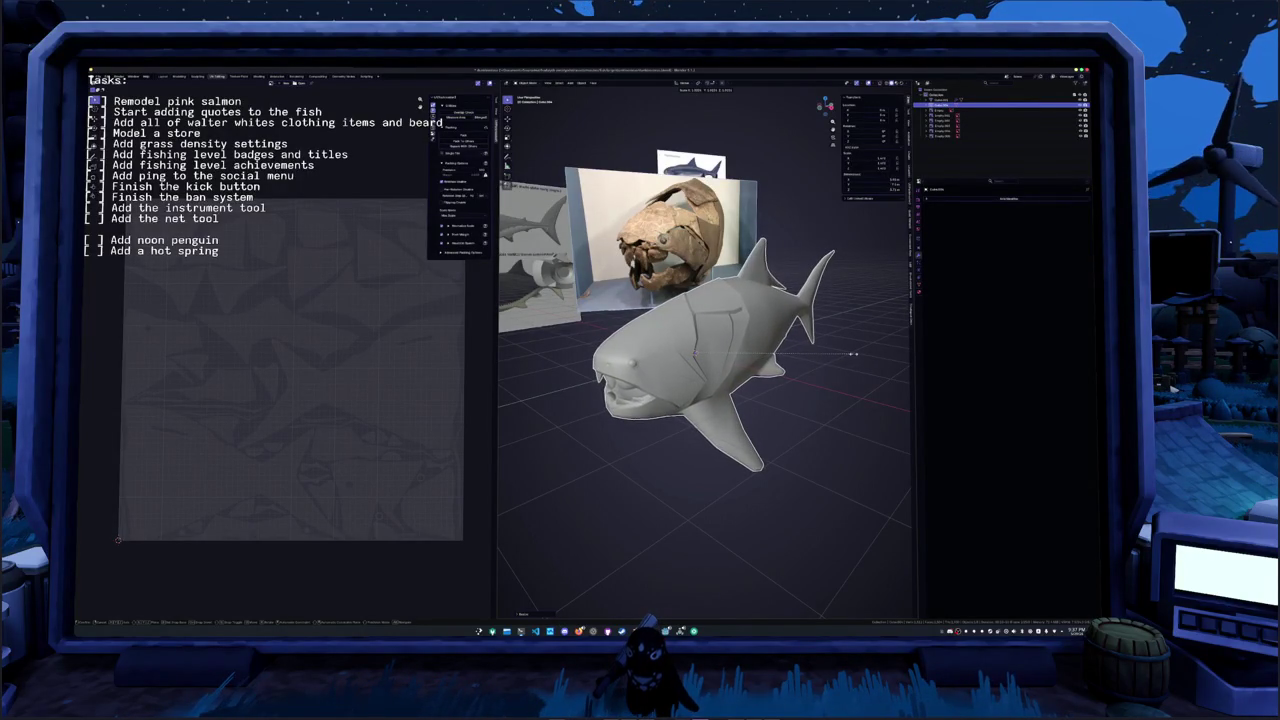
{"action": "left_click", "coordinate": [851, 354]}
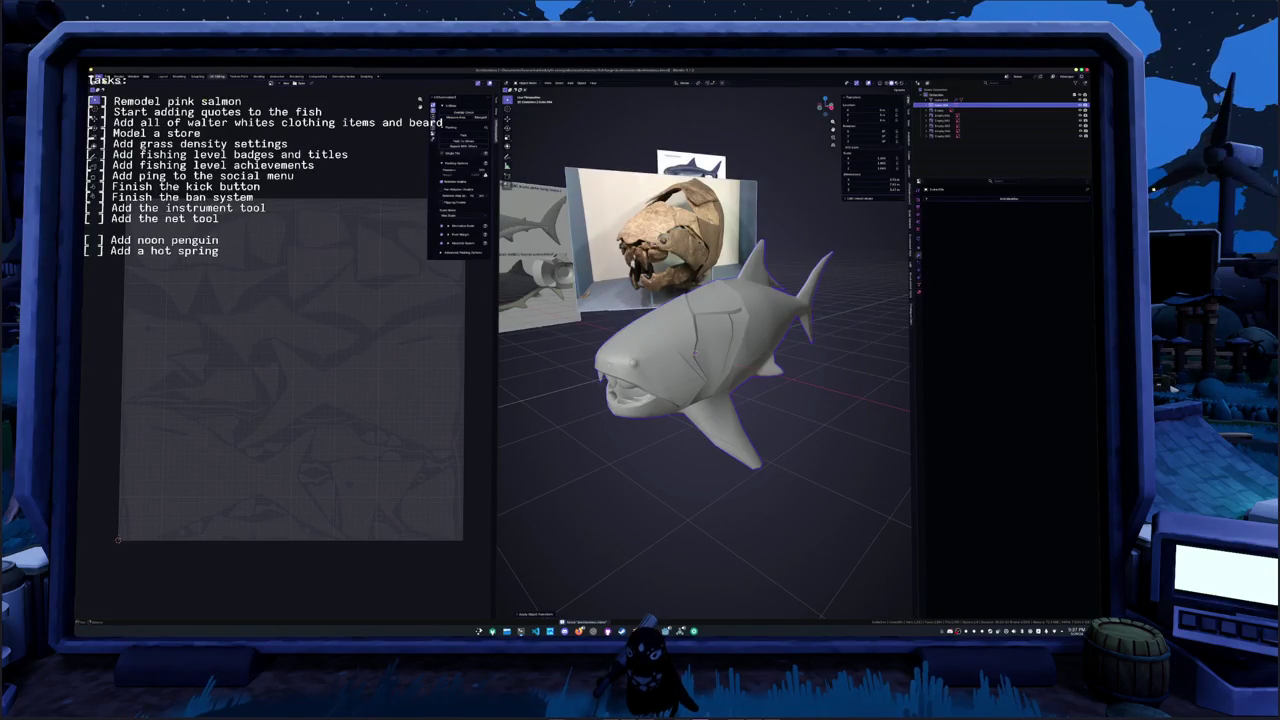
{"action": "key", "text": "ctrl+shift+s"}
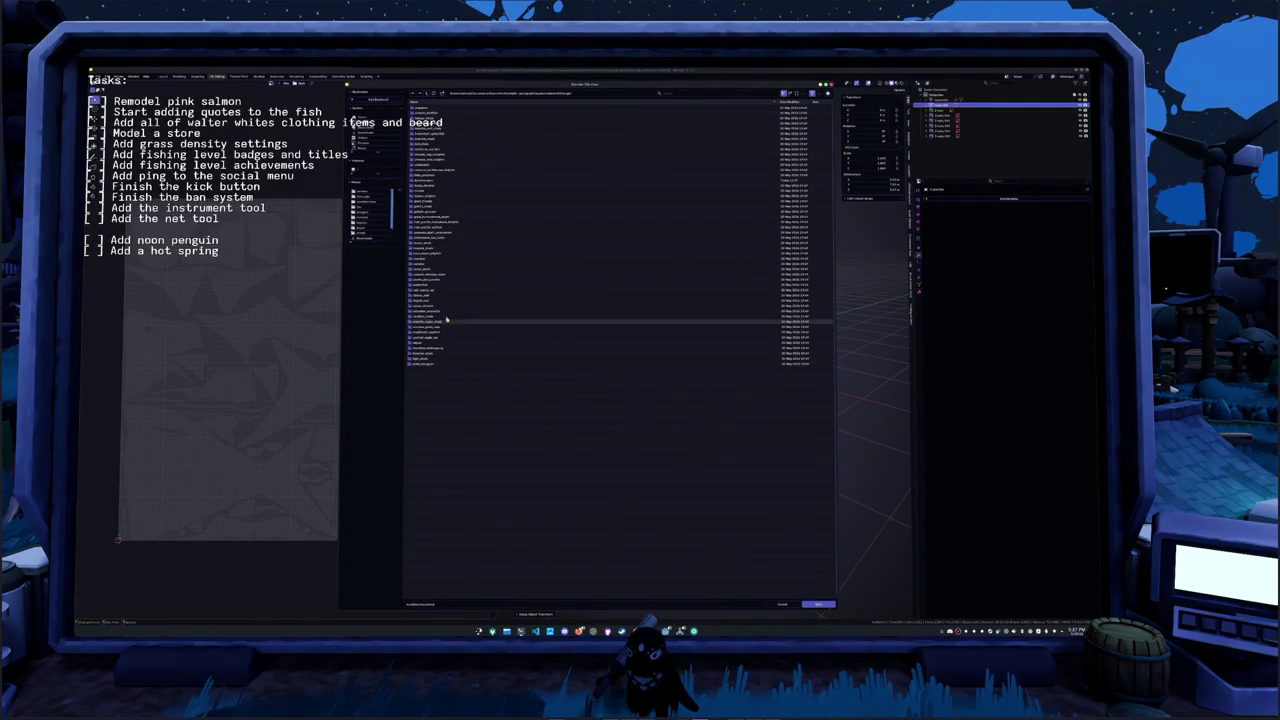
- Enter the project folder and open the fish .blend scene file
{"action": "double_click", "coordinate": [413, 108]}
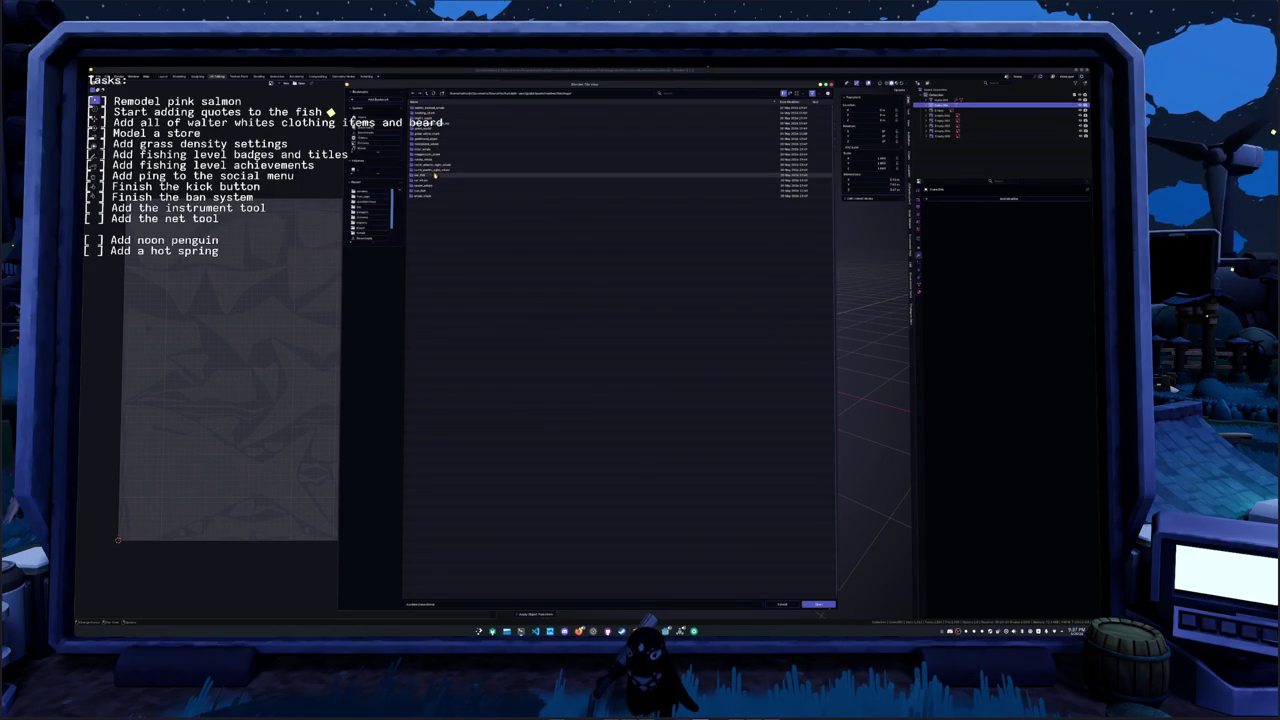
{"action": "double_click", "coordinate": [425, 112]}
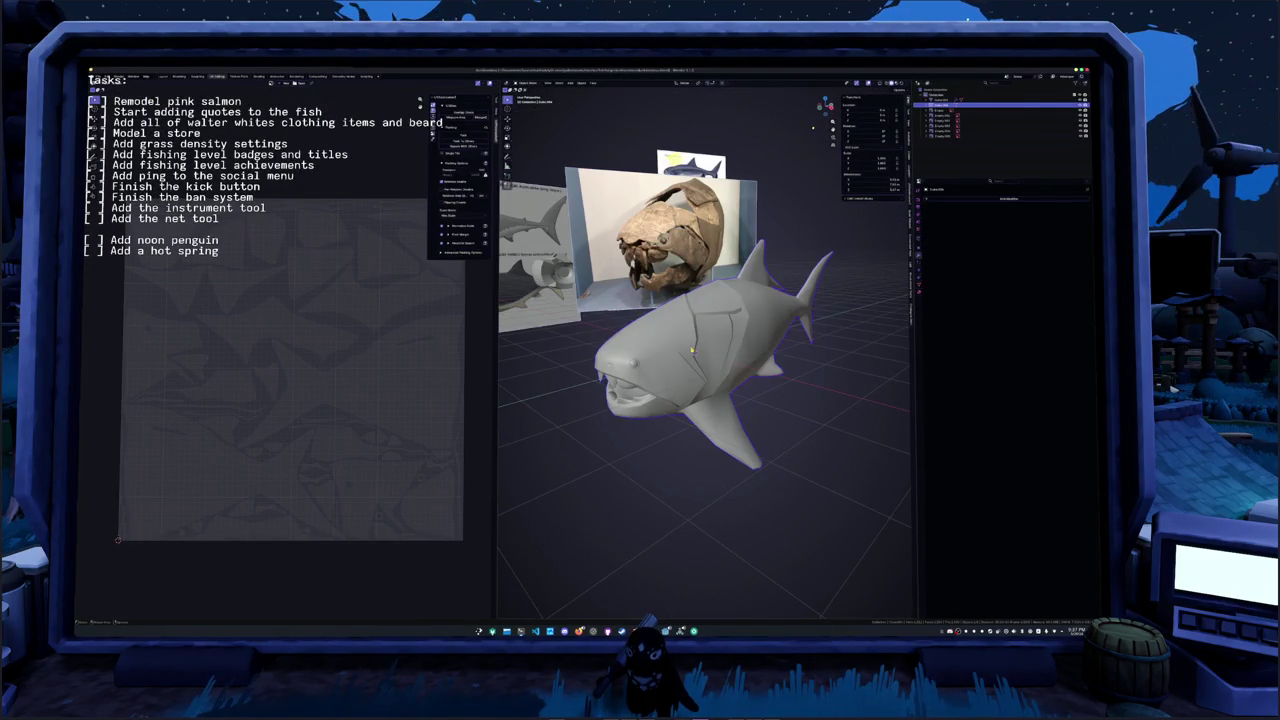
- Switch to Right Ortho side view with X-ray enabled on the fish
{"action": "mouse_move", "coordinate": [692, 349]}
{"action": "middle_mouse_down"}
{"action": "mouse_move", "coordinate": [843, 342]}
{"action": "mouse_move", "coordinate": [809, 346]}
{"action": "middle_mouse_up"}
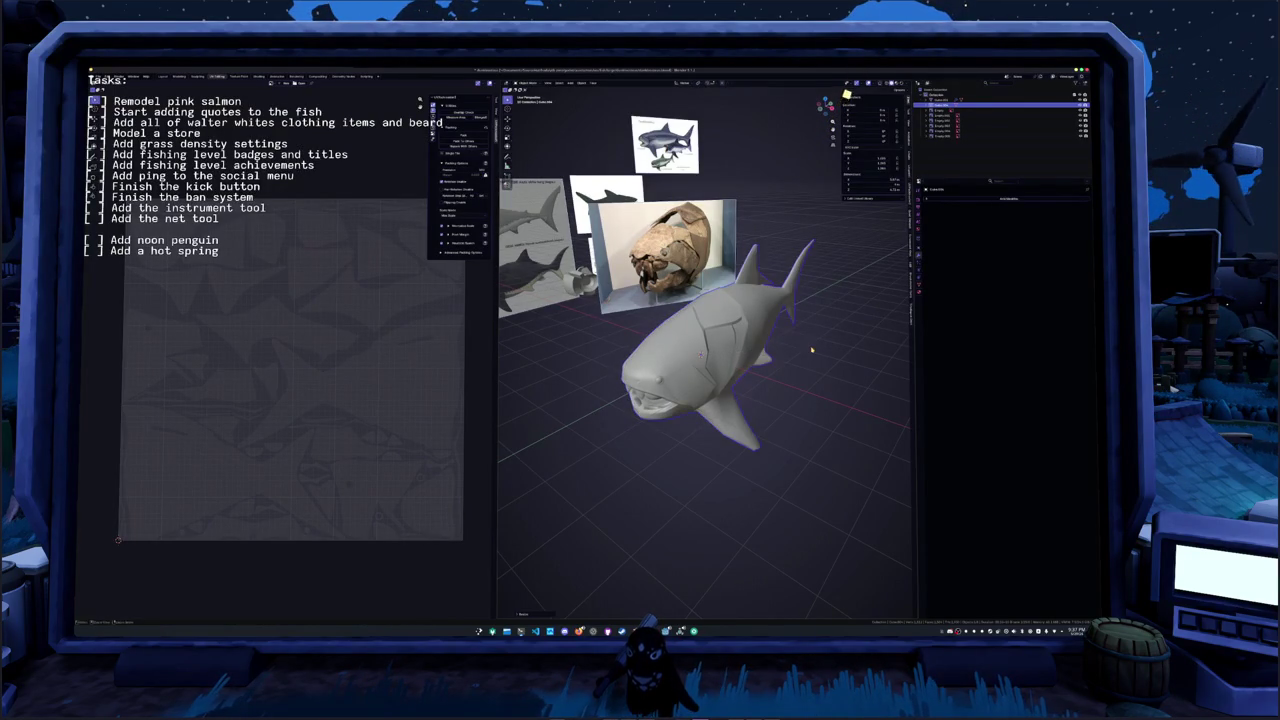
{"action": "middle_click_drag", "start_coordinate": [810, 347], "coordinate": [803, 343]}
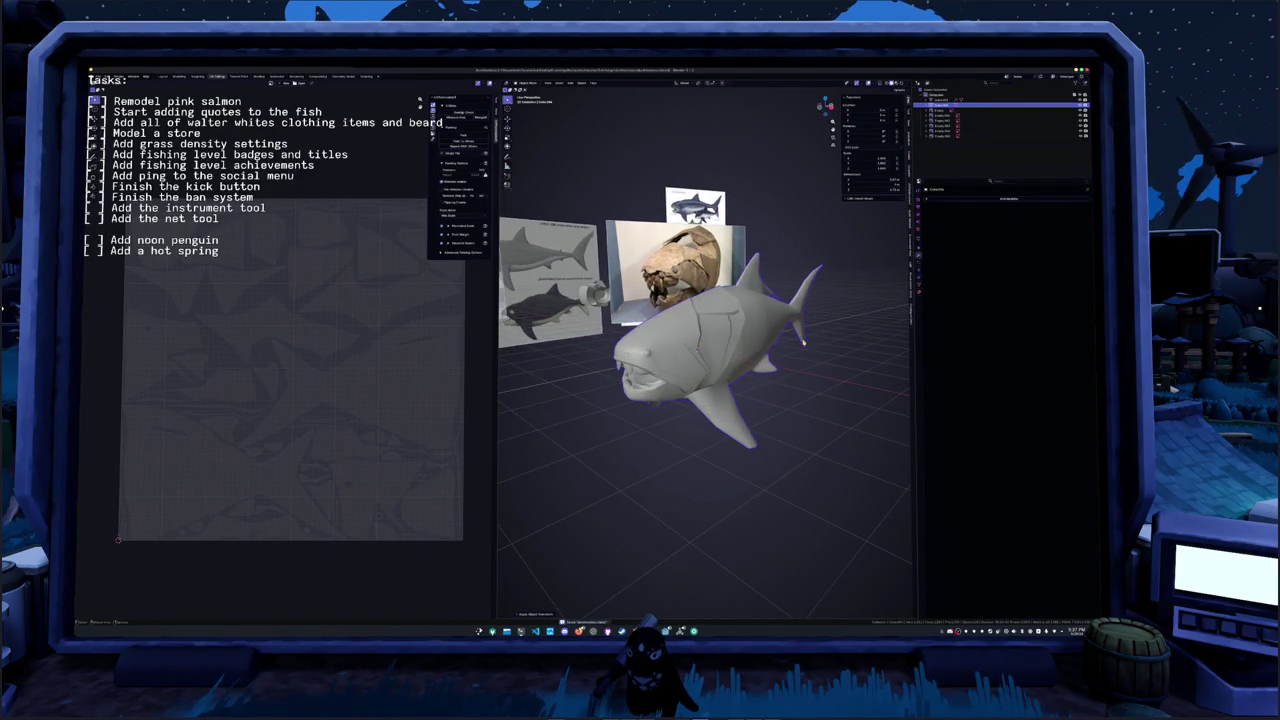
{"action": "key", "text": "KP_3"}
{"action": "key", "text": "alt+z"}
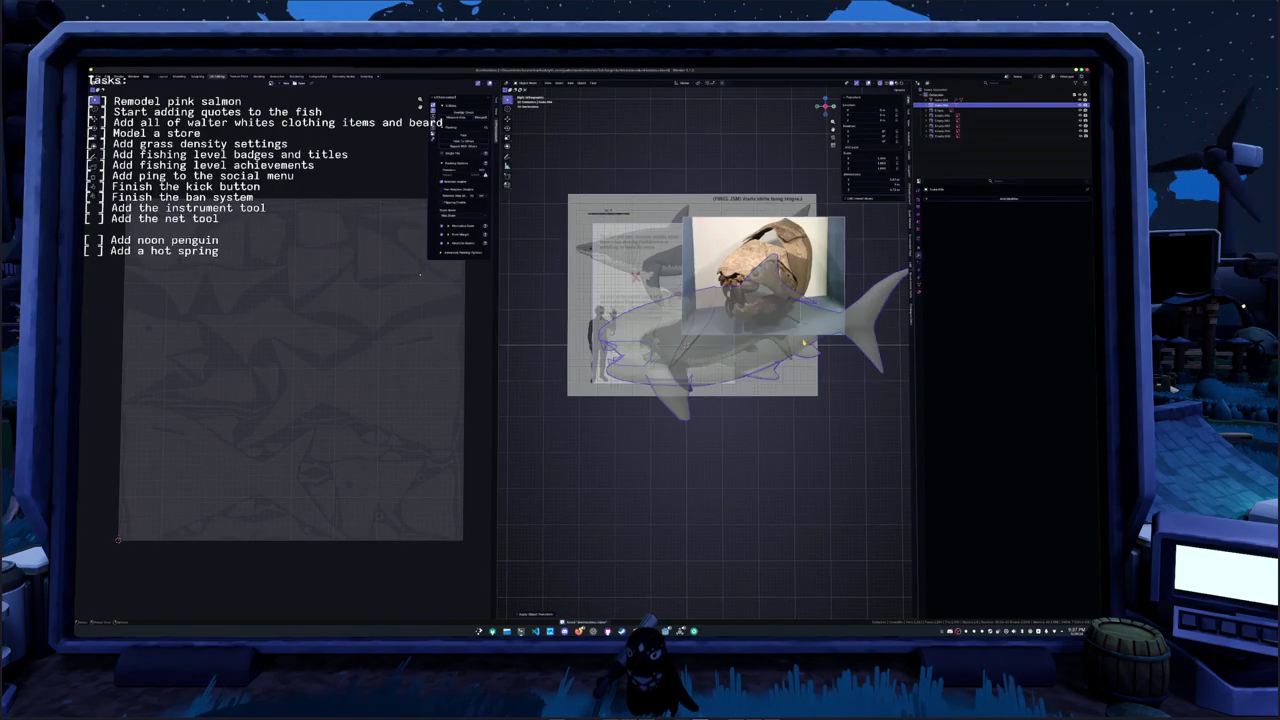
- Move the fish along Y and Z over the reference drawing, then start scaling it
{"action": "key", "text": "g"}
{"action": "key", "text": "y"}
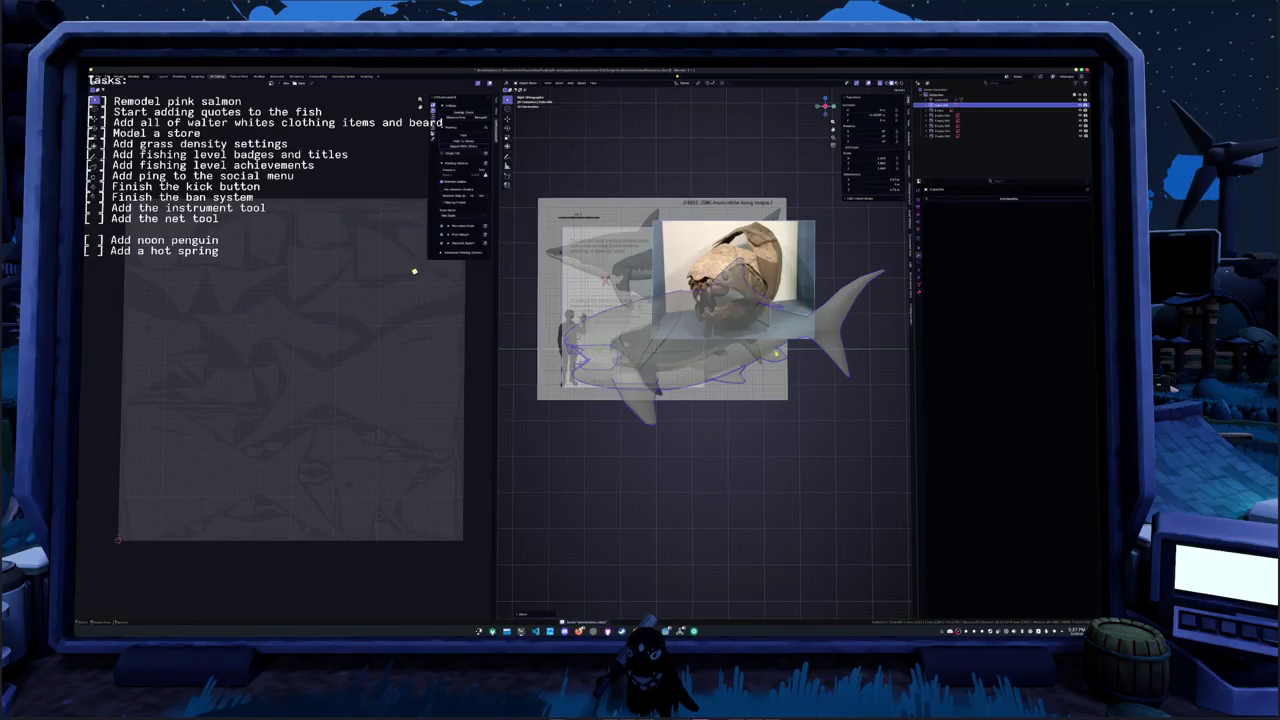
{"action": "key", "text": "z"}
{"action": "key", "text": "Return"}
{"action": "key", "text": "s"}
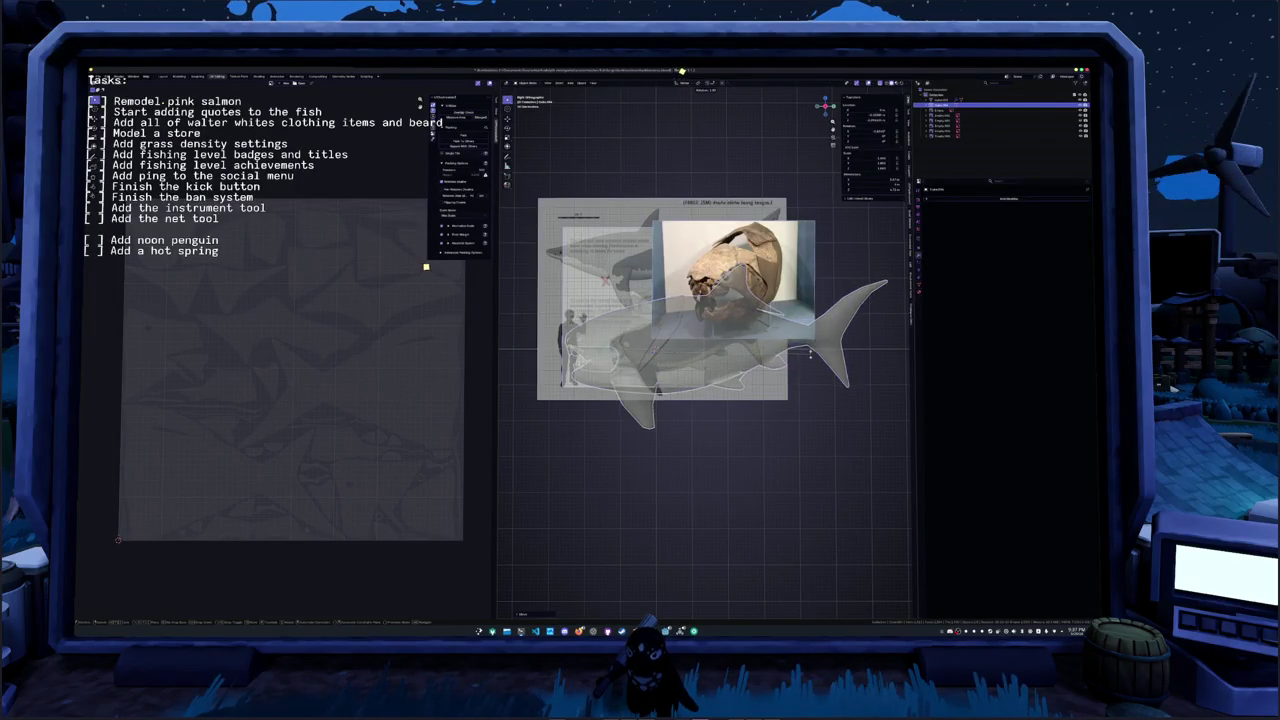